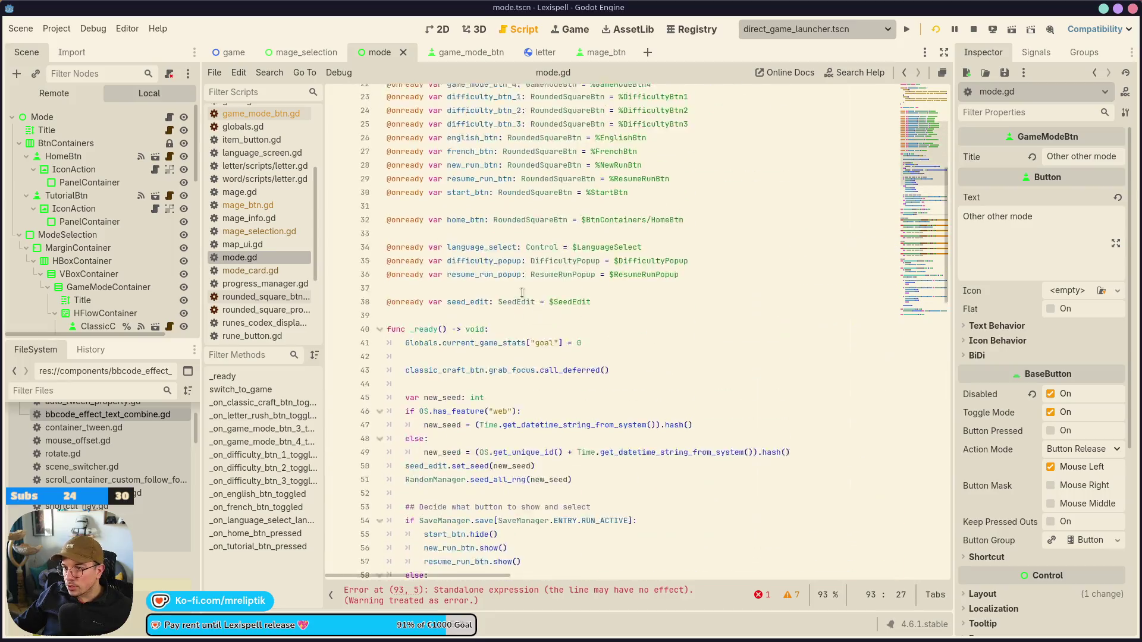
Add the mode title lookup from mode_descriptions[mode] inside update_mode_texts and save.
scroll(564, 418, down, 10)
scroll(563, 418, down, 3)
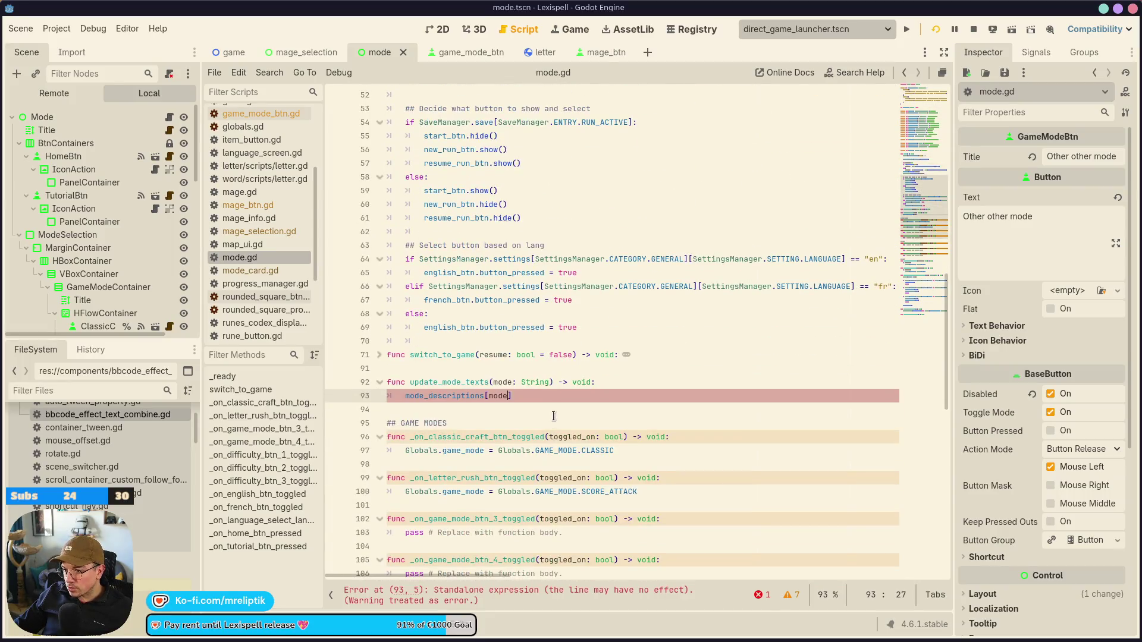
text(["title)
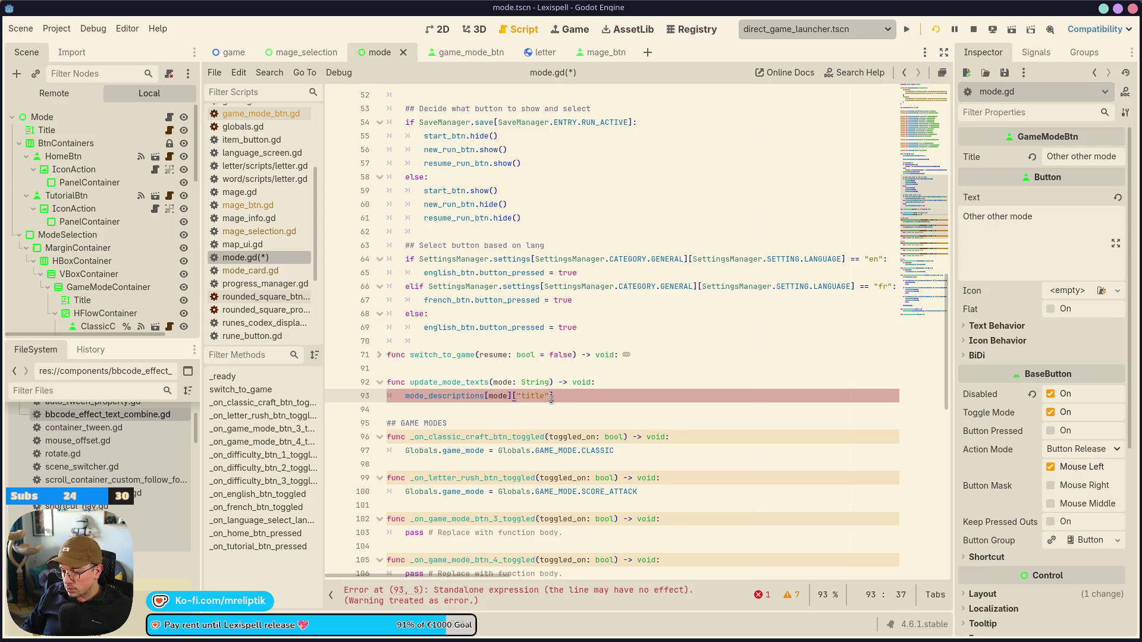
key(ctrl+shift+d)
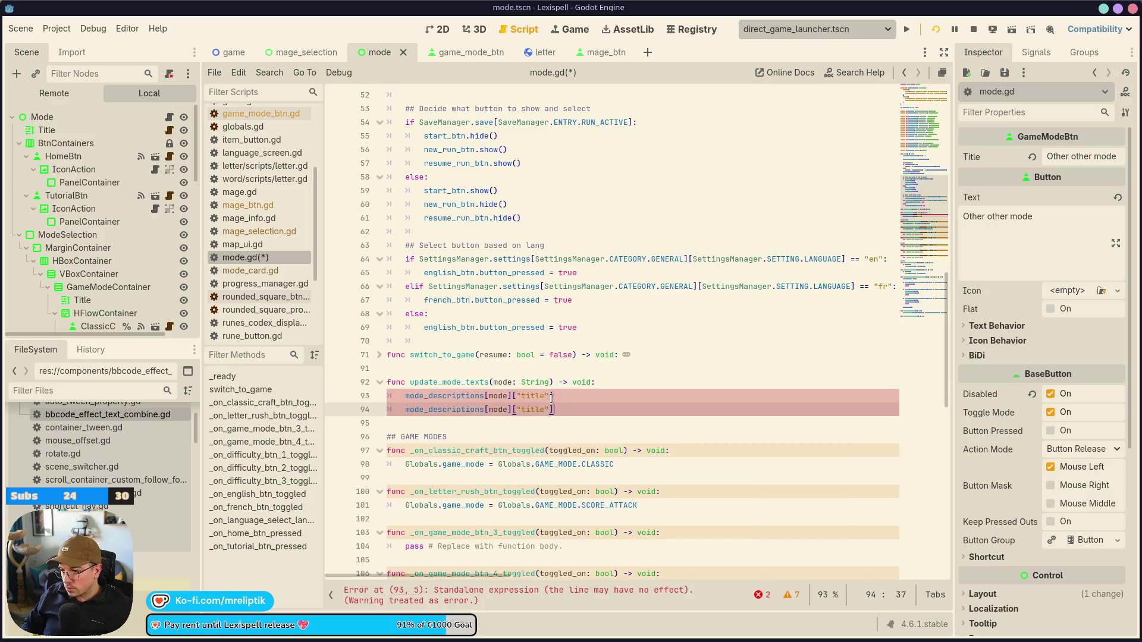
key(ctrl+s)
After checking the mode_name label declaration, begin line 93 with 'mode_name.text ='.
scroll(502, 361, up, 11)
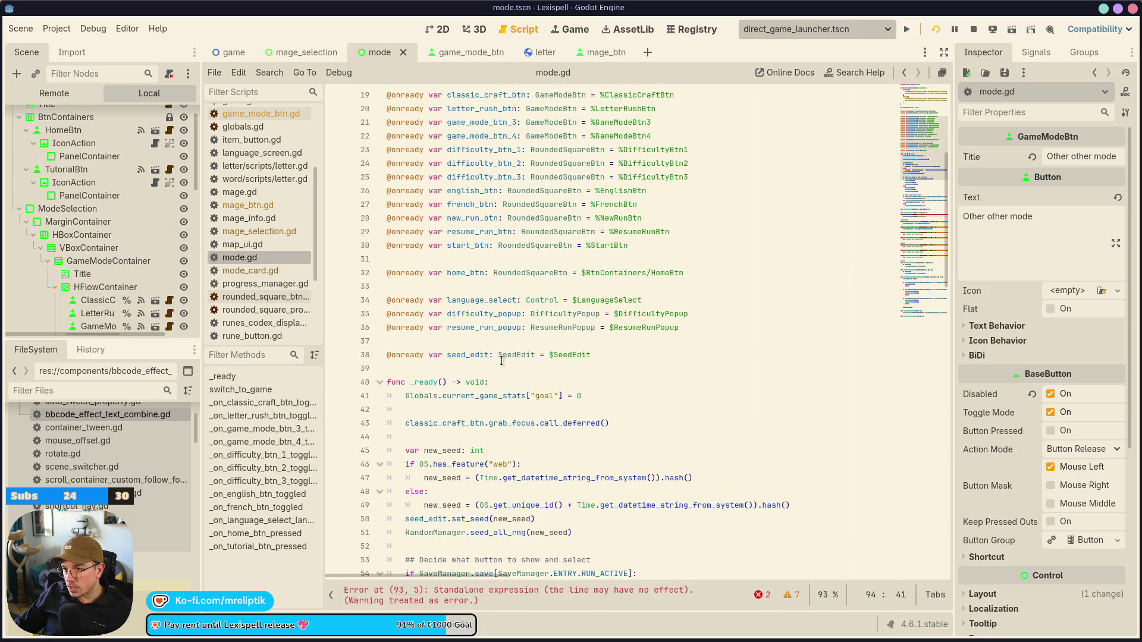
scroll(487, 314, up, 4)
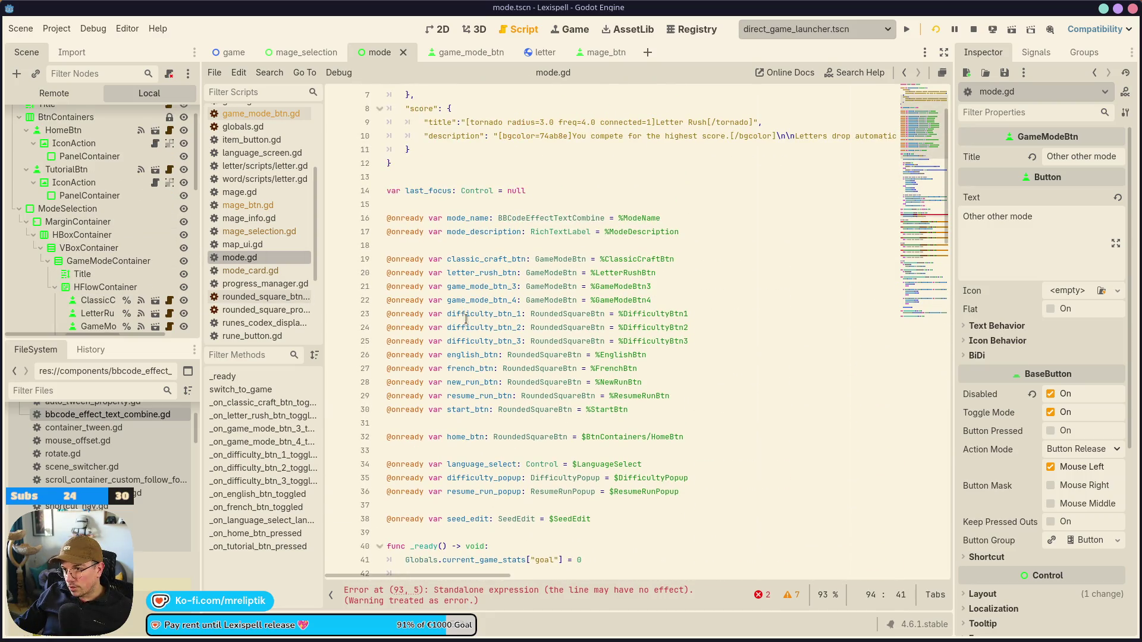
click(466, 223)
scroll(473, 416, down, 18)
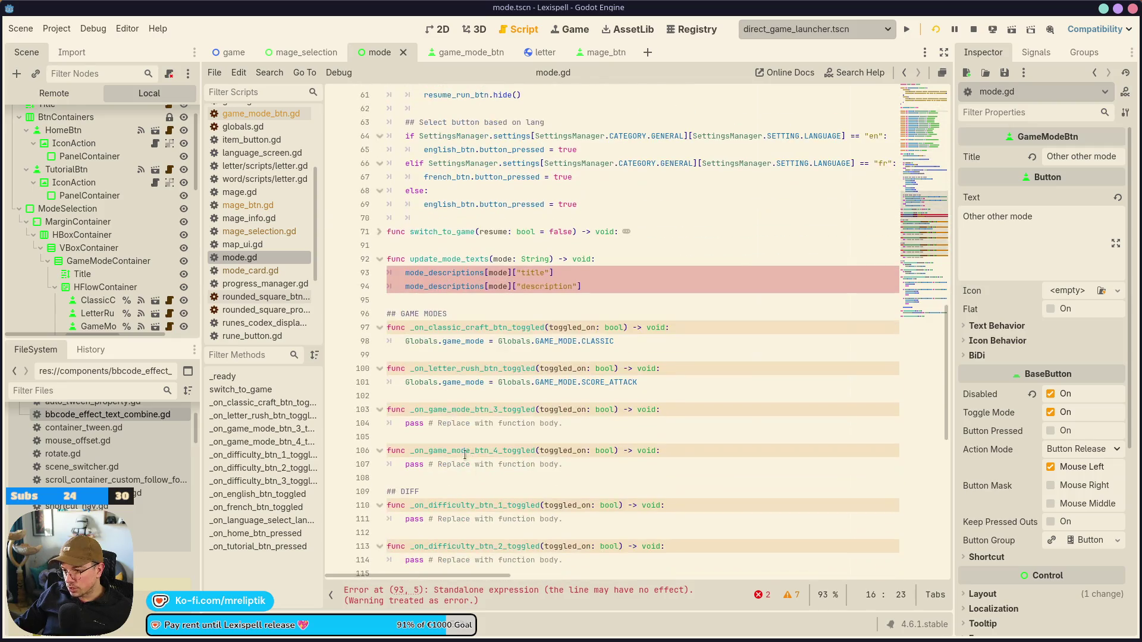
click(414, 272)
text(mode_name.text )
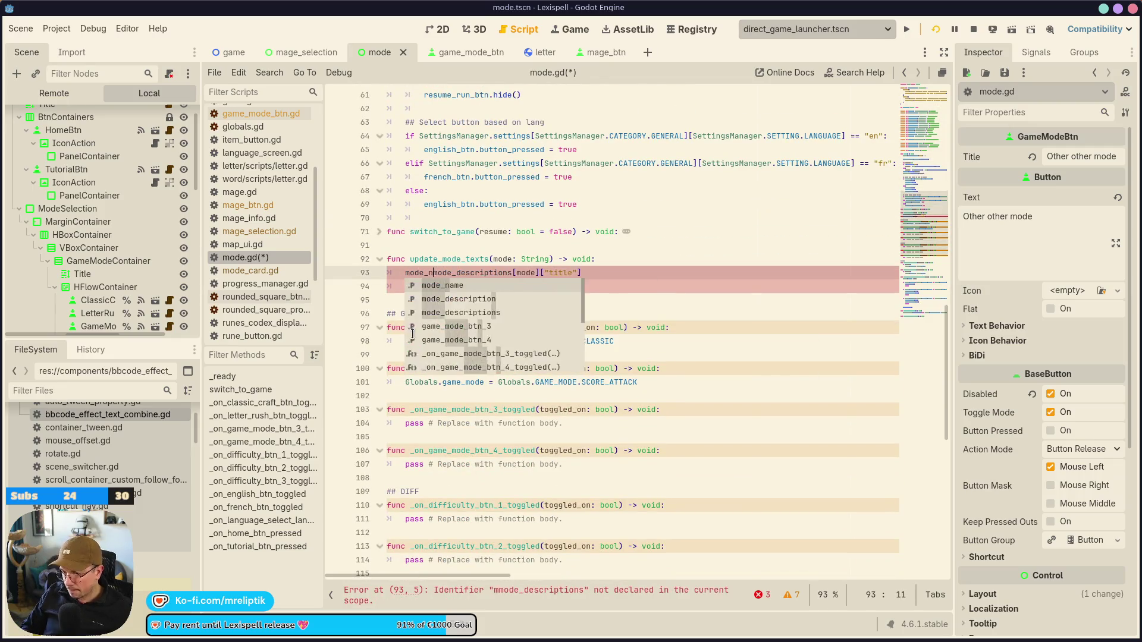
text(=)
Copy the assignment onto line 94 as mode_description.text and save the script.
key(shift+Home)
key(ctrl+c)
key(Down)
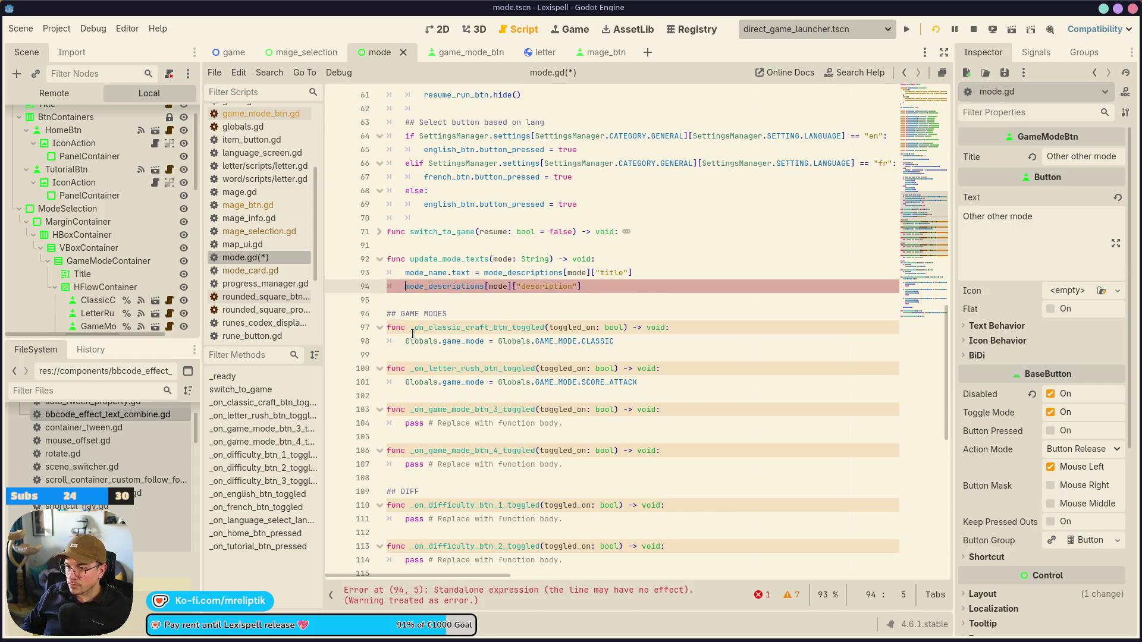
key(ctrl+v)
key(BackSpace)
key(BackSpace)
key(BackSpace)
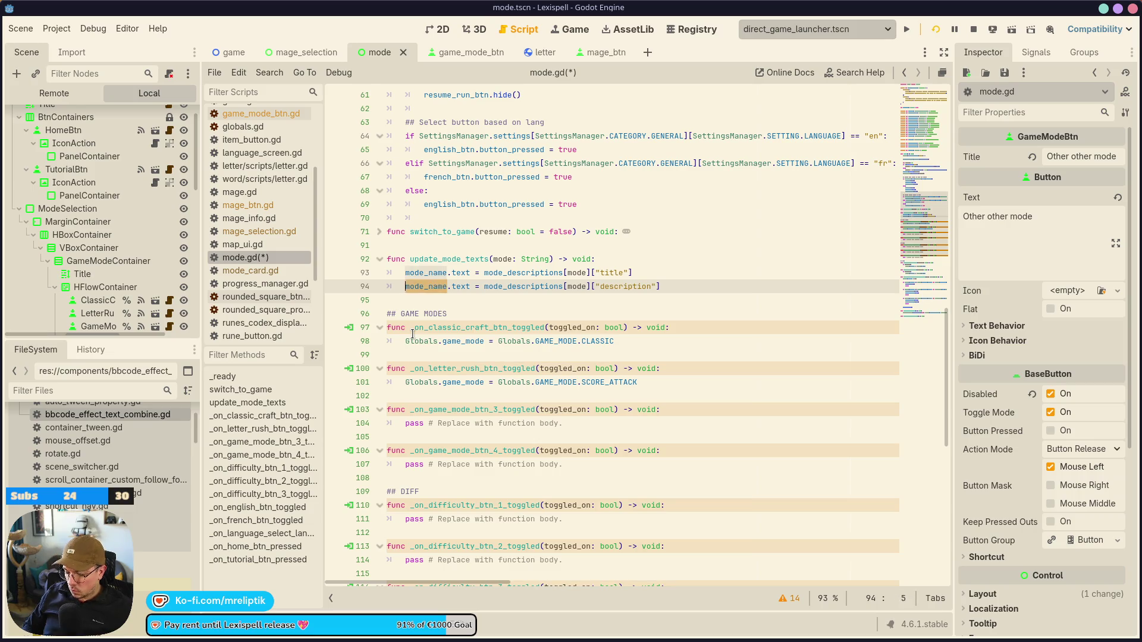
text(description)
key(ctrl+s)
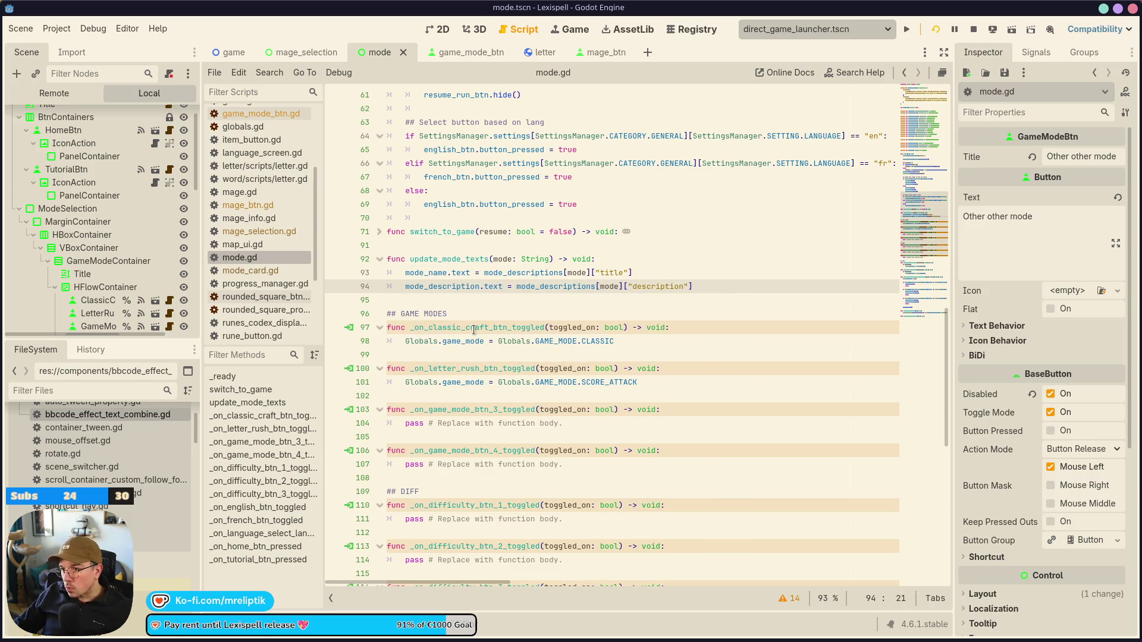
double_click(482, 261)
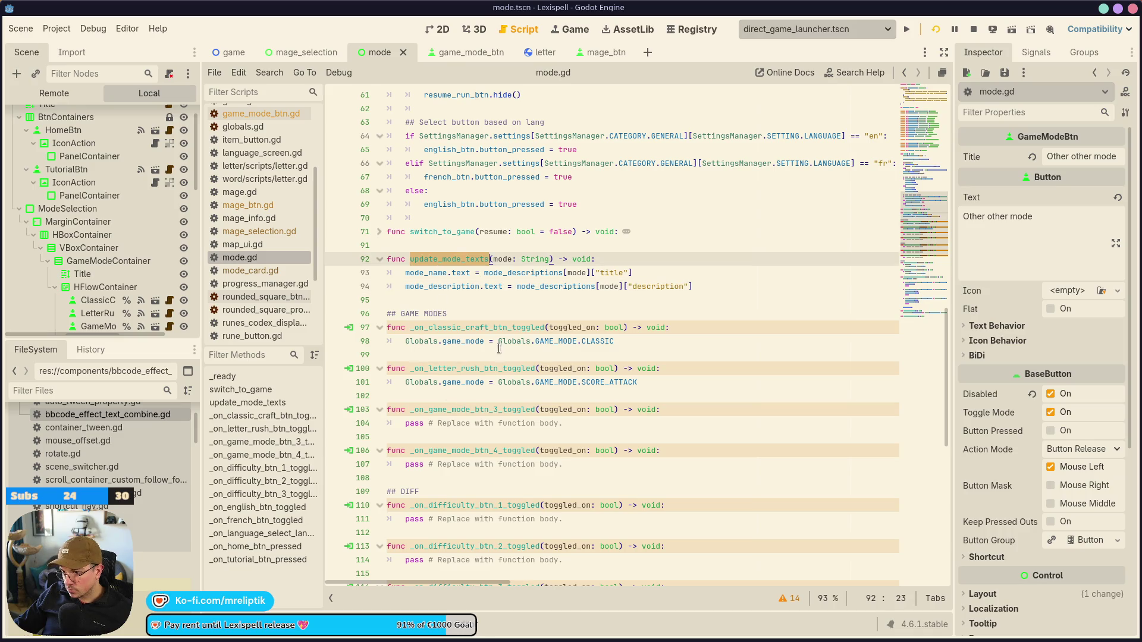
Add update_mode_texts("classic") to the Classic Craft toggle handler.
click(647, 345)
key(Return)
key(ctrl+v)
text((")
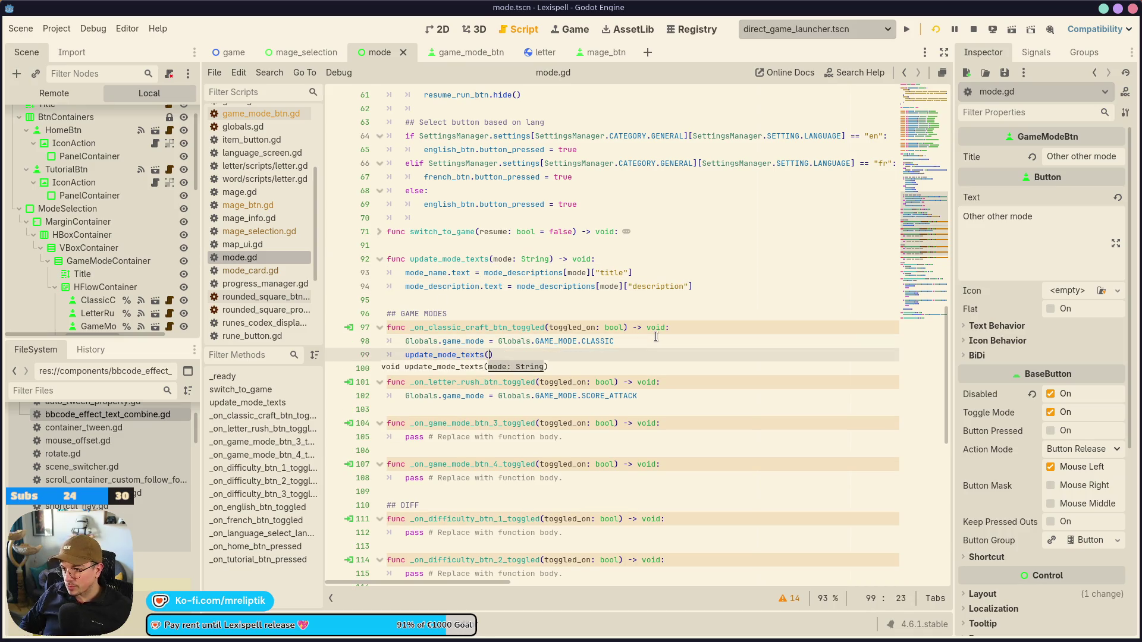
text(classic)
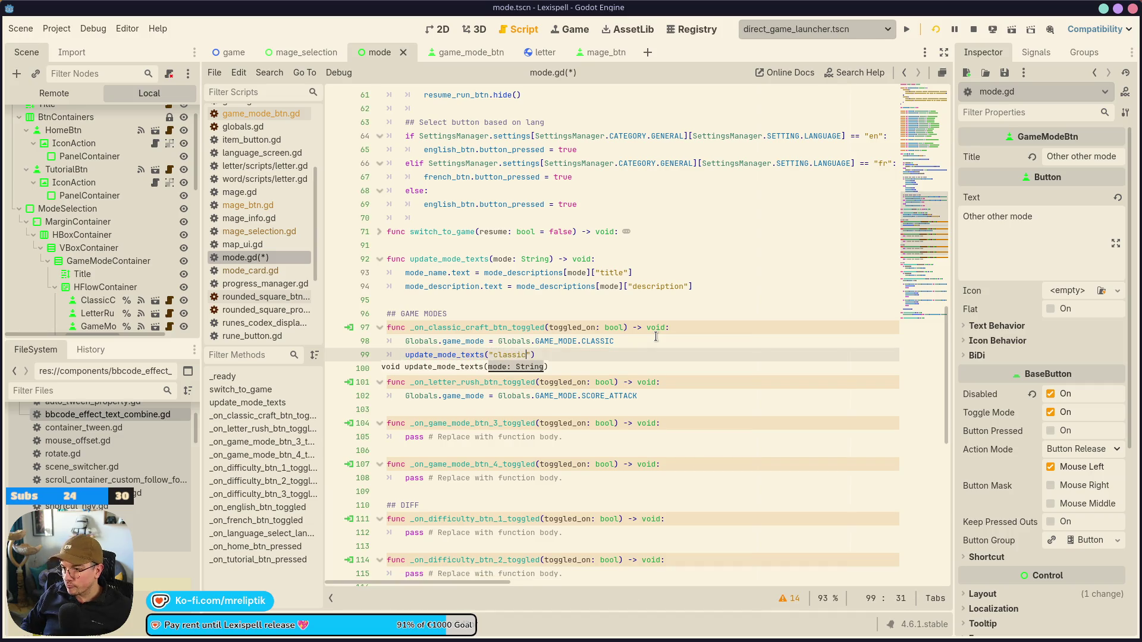
Copy the call into the Letter Rush toggle handler with argument "score" and save.
key(ctrl+shift+d)
key(alt+Down)
key(alt+Down)
key(ctrl+shift+Left)
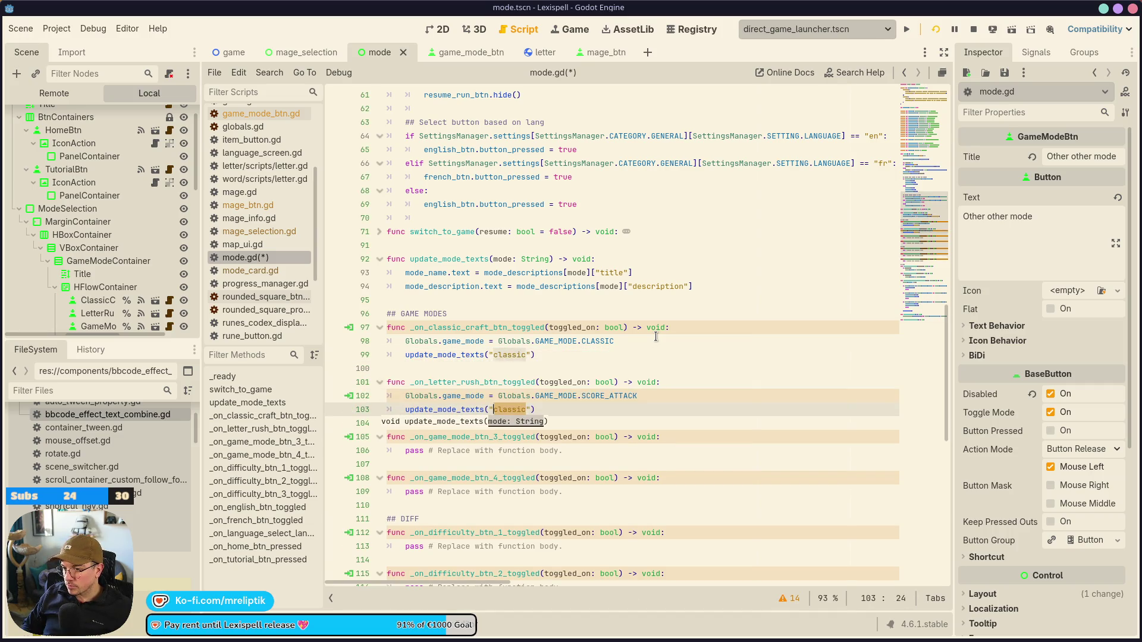
key(alt+Down)
text(score)
key(ctrl+s)
Correct the Letter Rush call's argument to "score" and save again.
scroll(580, 397, up, 15)
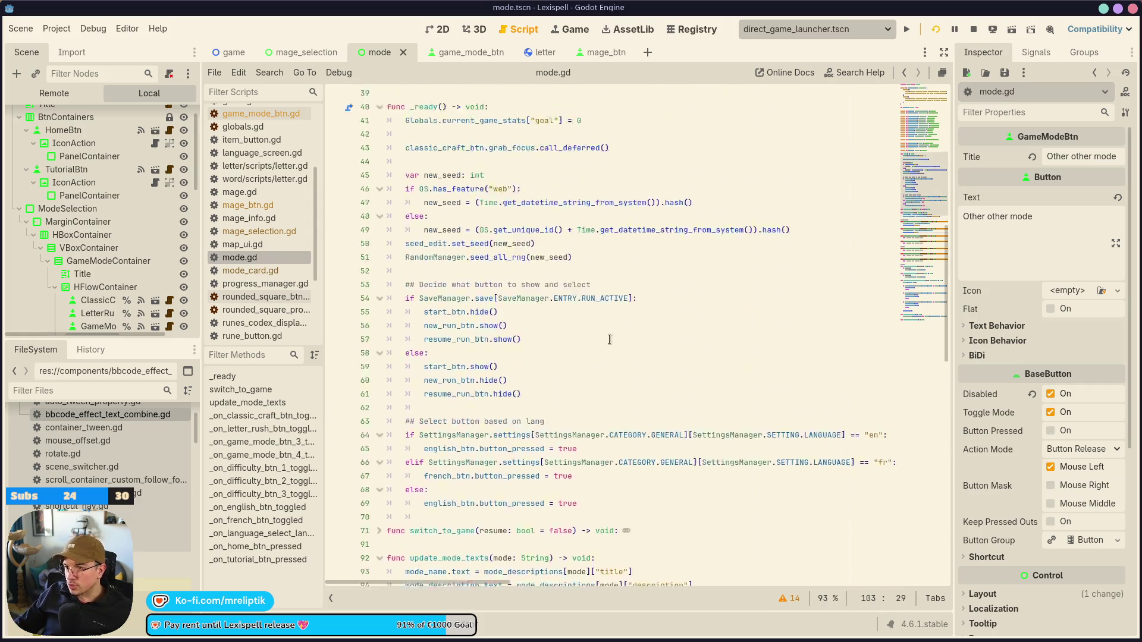
scroll(580, 397, down, 15)
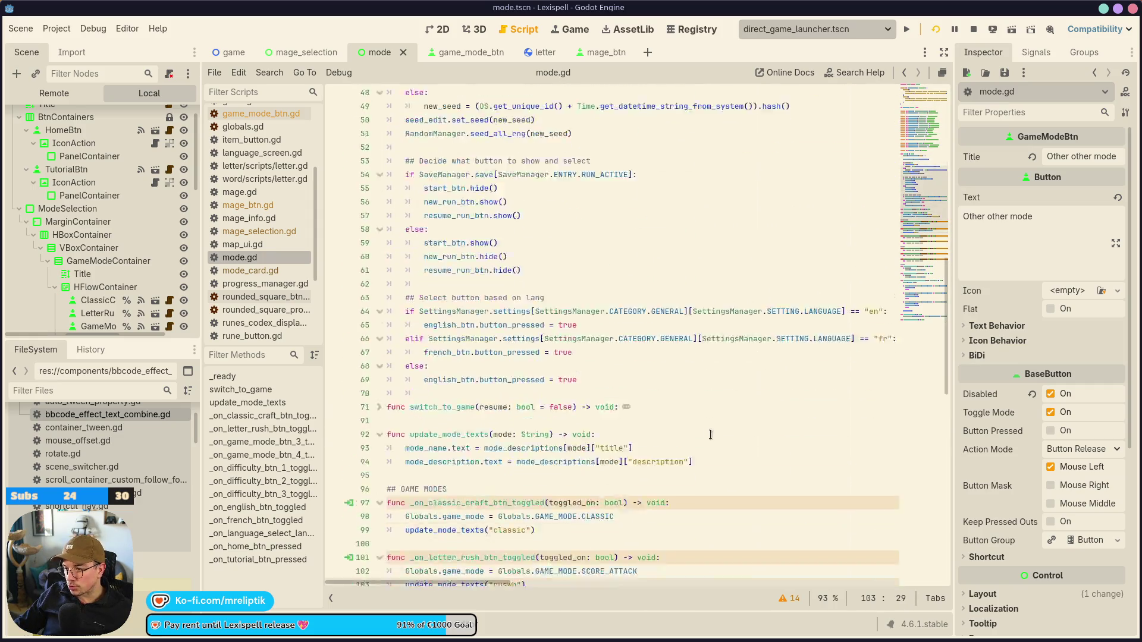
text(score)
key(ctrl+s)
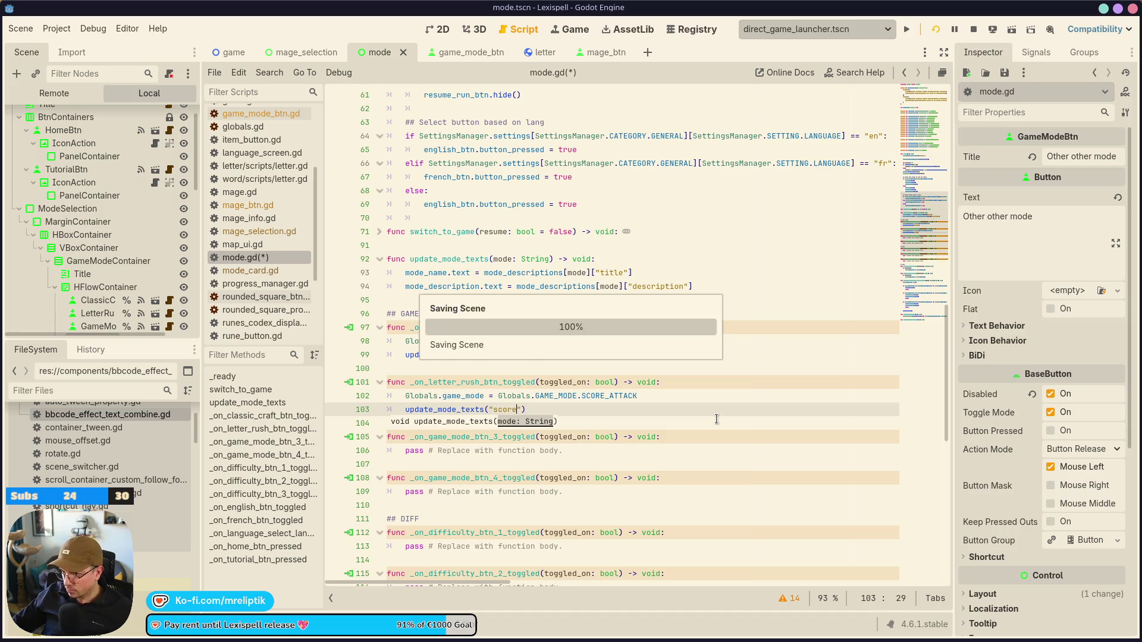
click(487, 452)
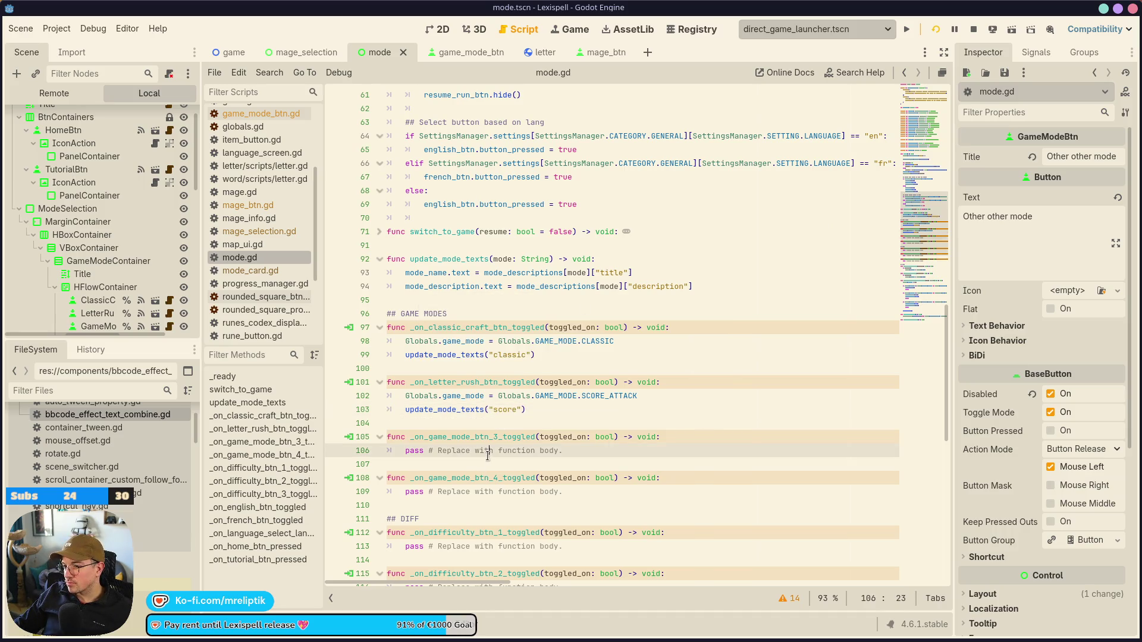
scroll(550, 273, up, 11)
scroll(550, 274, up, 4)
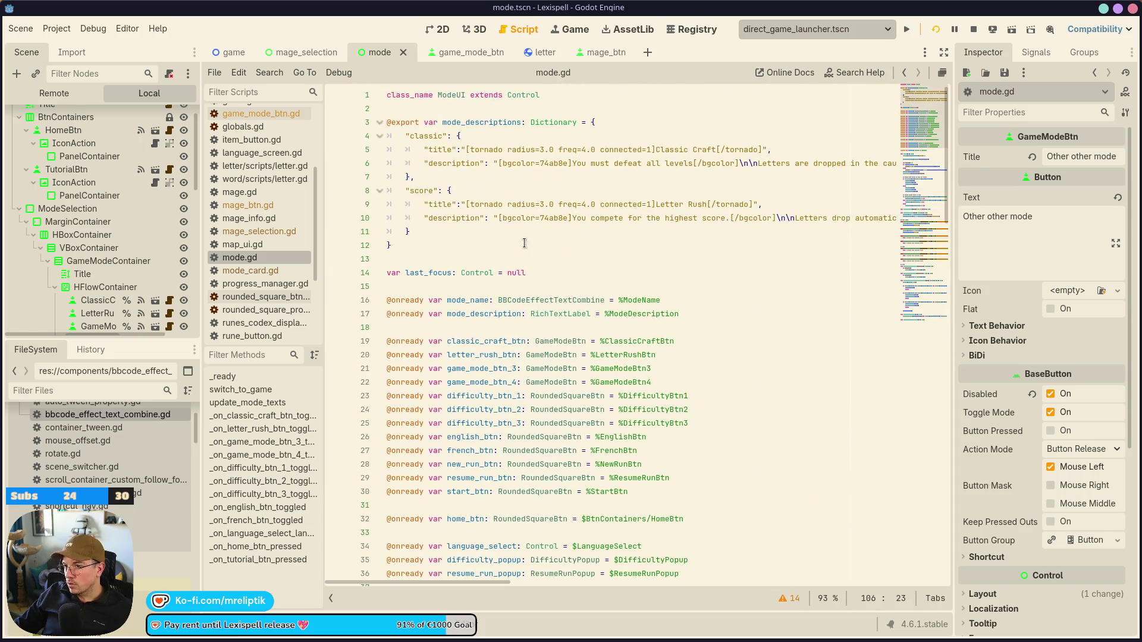
Paste a copy of the score entry as a new mode_descriptions entry and save.
click(436, 233)
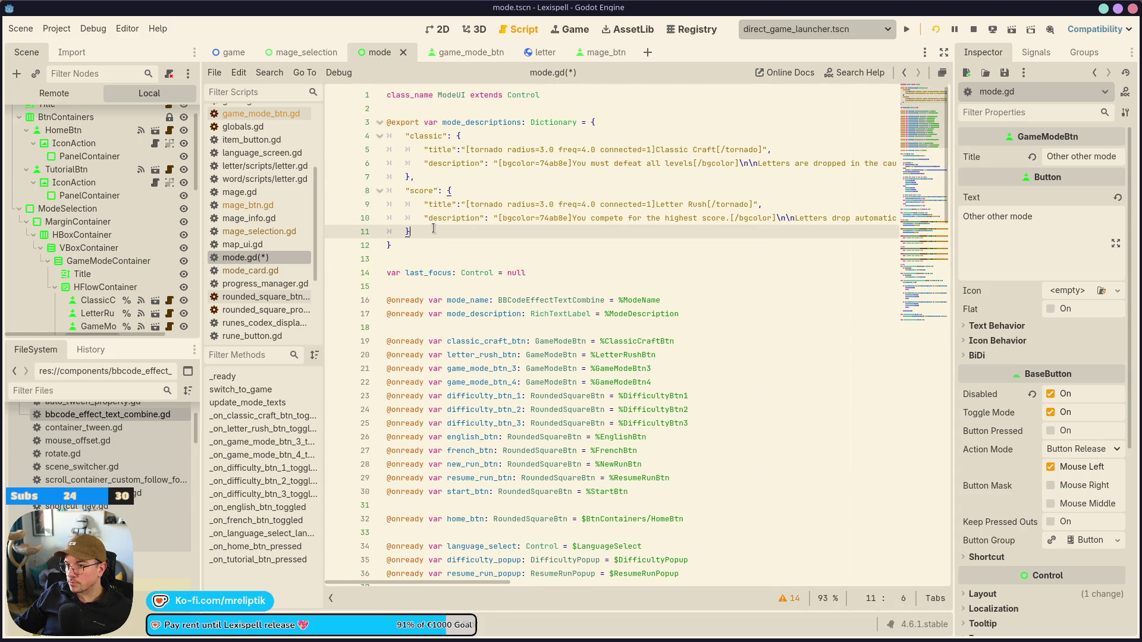
key(Return)
text(*")
key(ctrl+v)
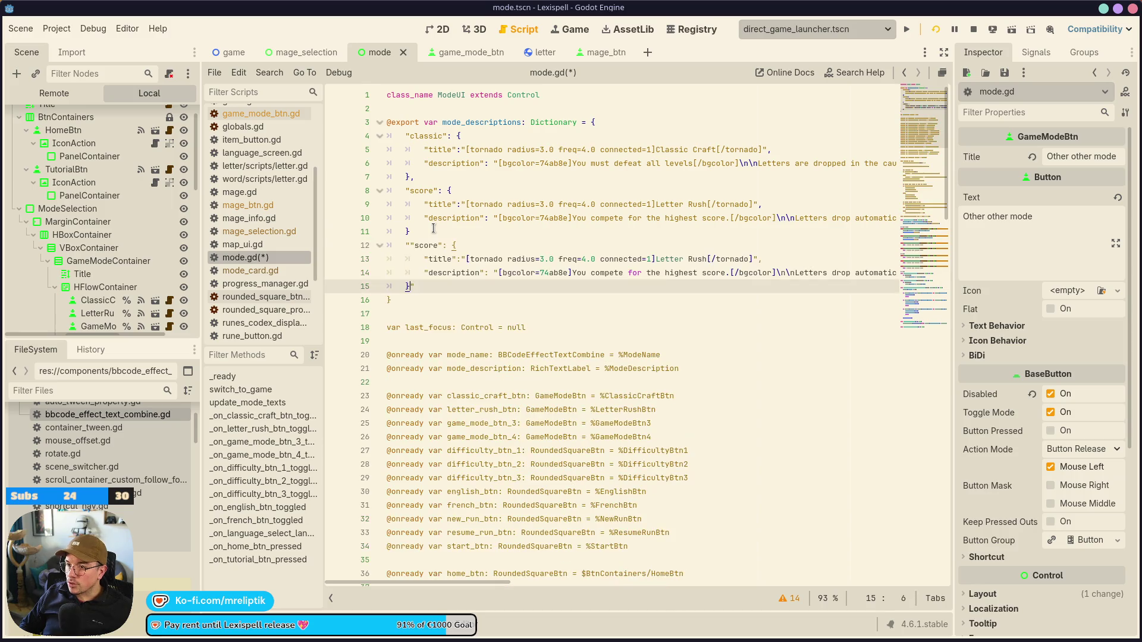
click(415, 243)
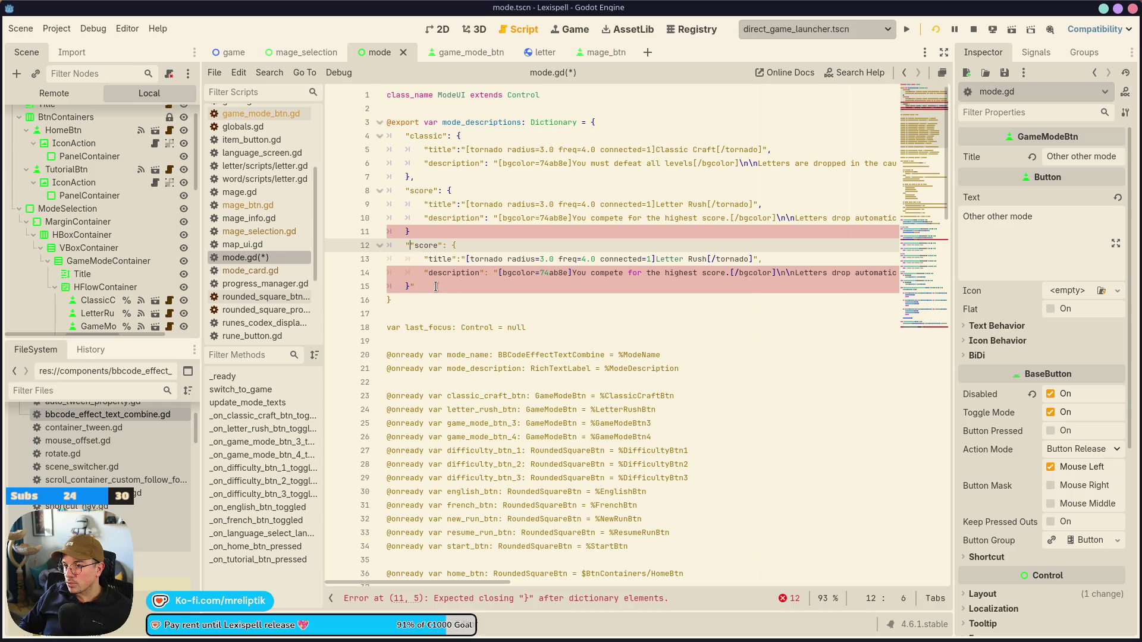
key(BackSpace)
key(ctrl+s)
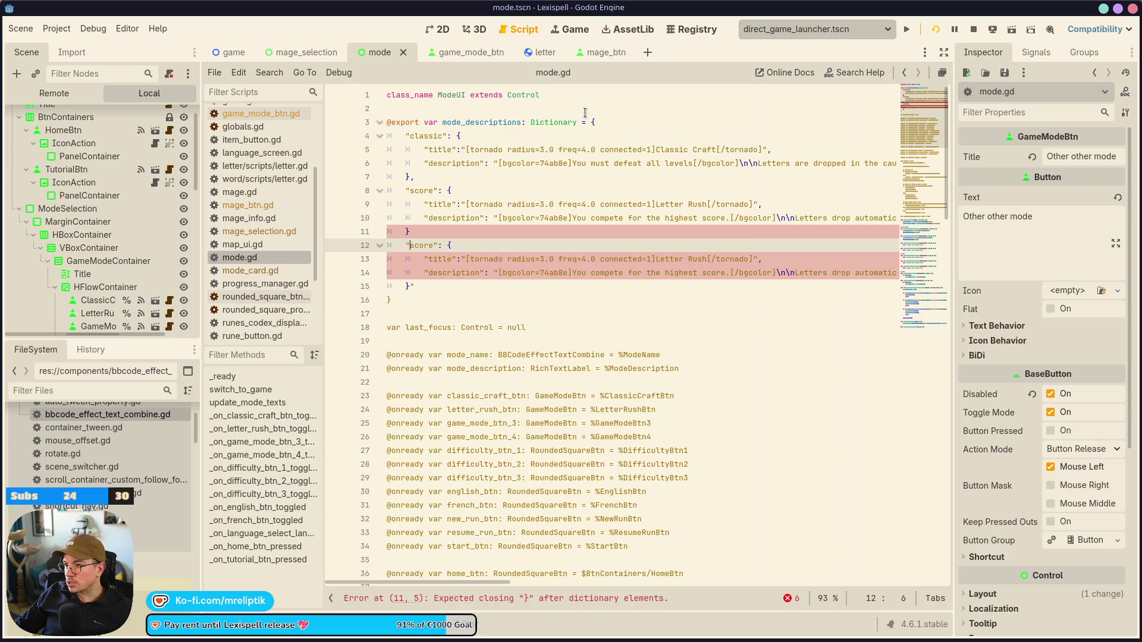
key(ctrl+shift+o)
text(mode)
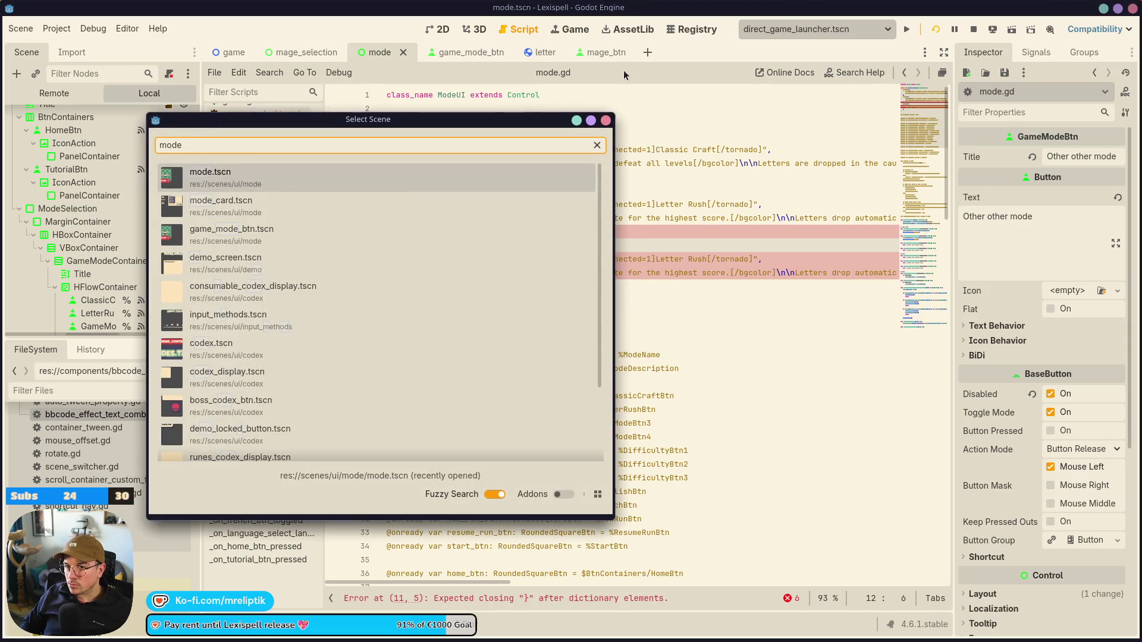
key(Escape)
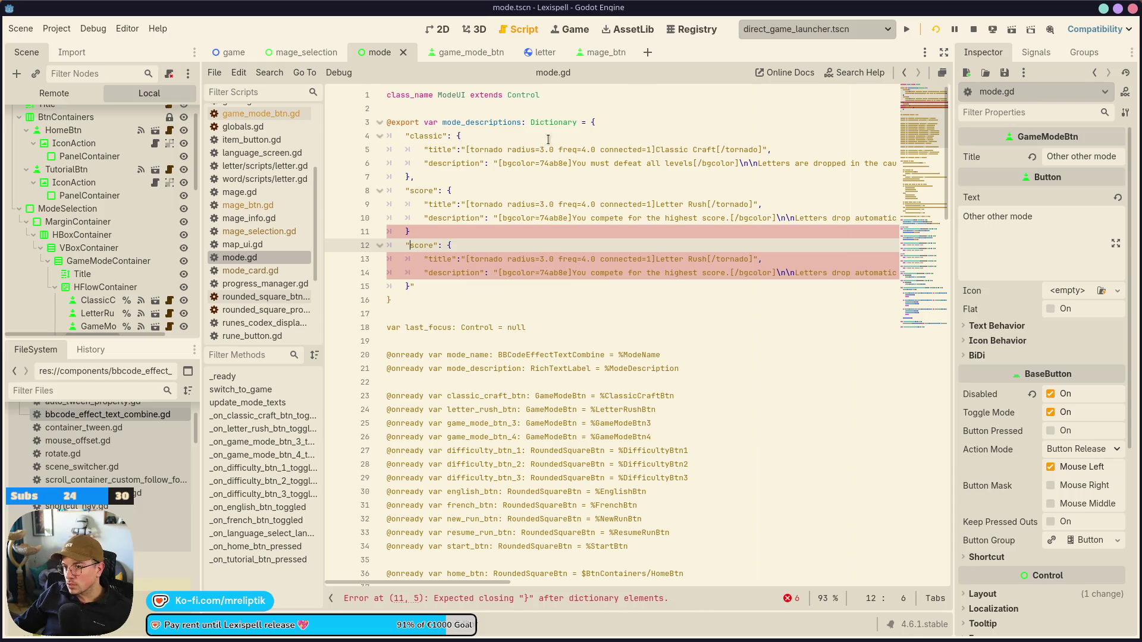
Fix the dictionary punctuation: add a comma after line 11's brace and remove a stray quote.
click(417, 231)
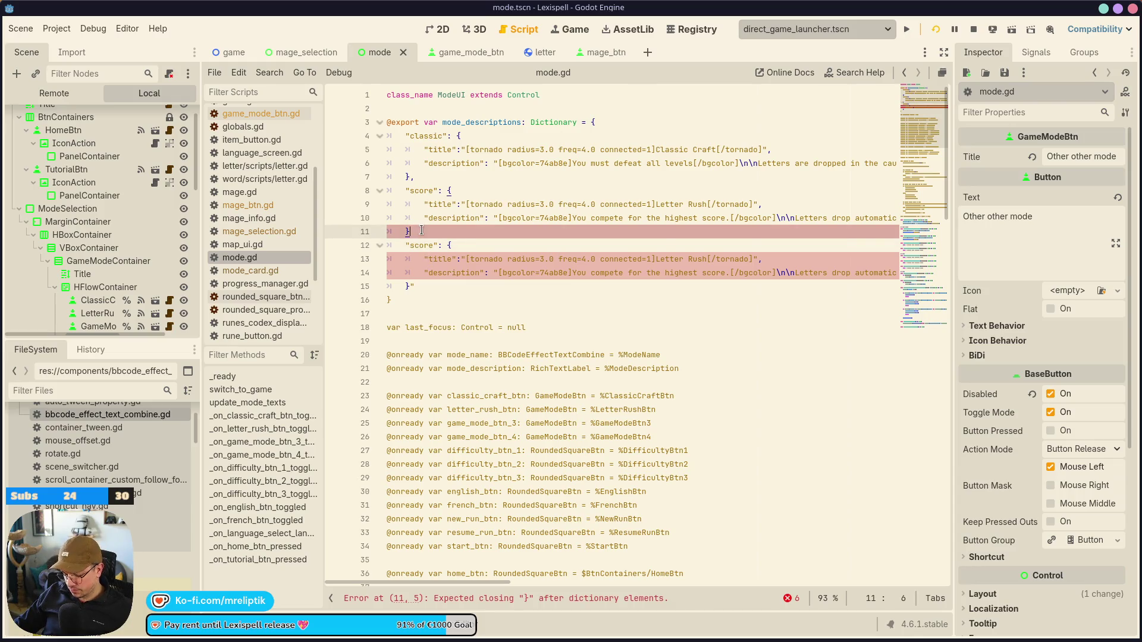
text(,)
click(460, 218)
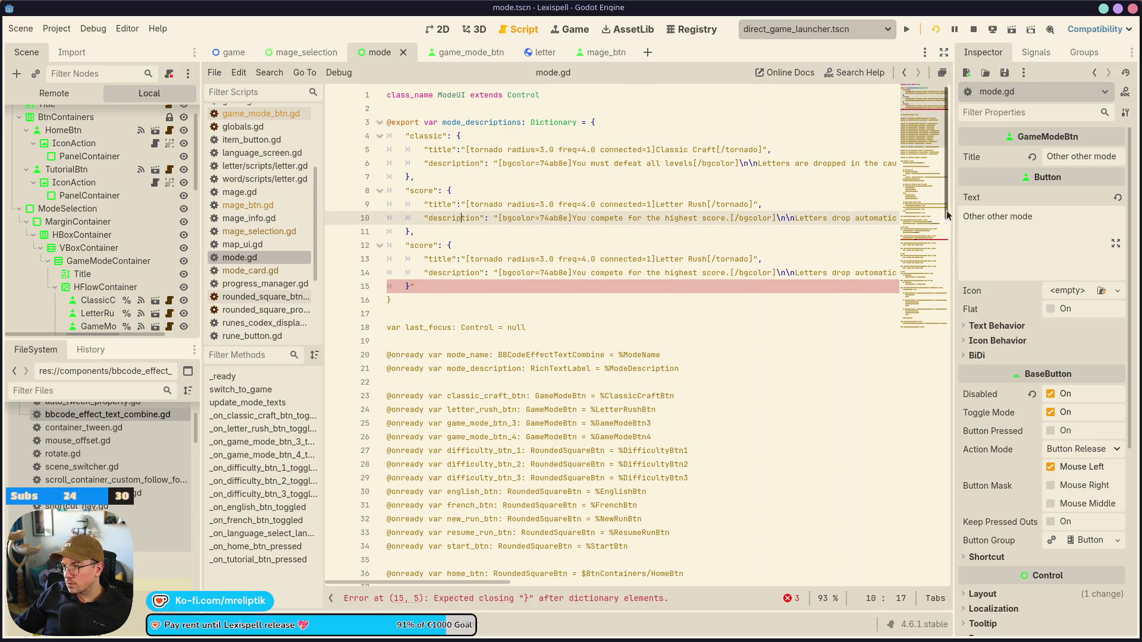
drag(953, 211, 977, 206)
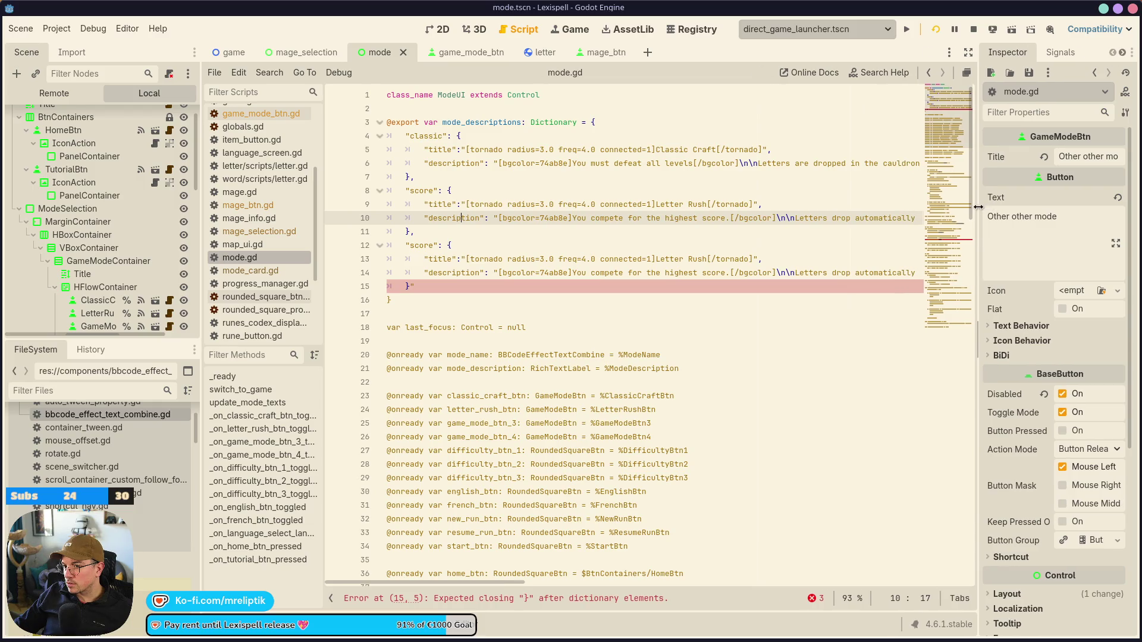
click(443, 285)
key(BackSpace)
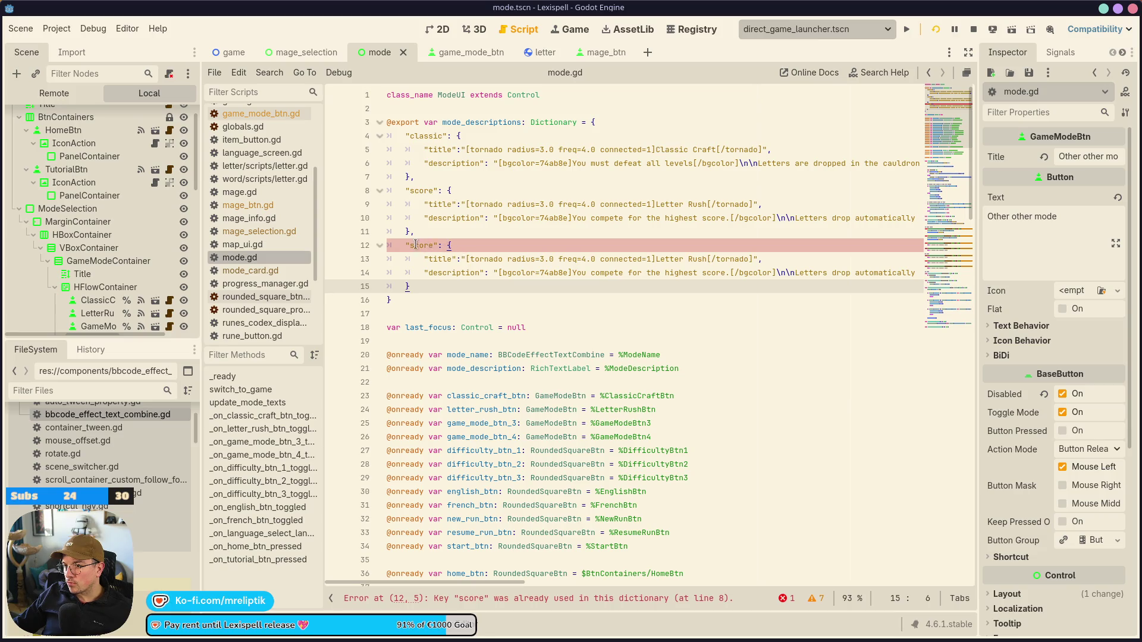
Rename the duplicated entry's key to "mode_2" and save mode.gd.
double_click(415, 244)
text(mode_2)
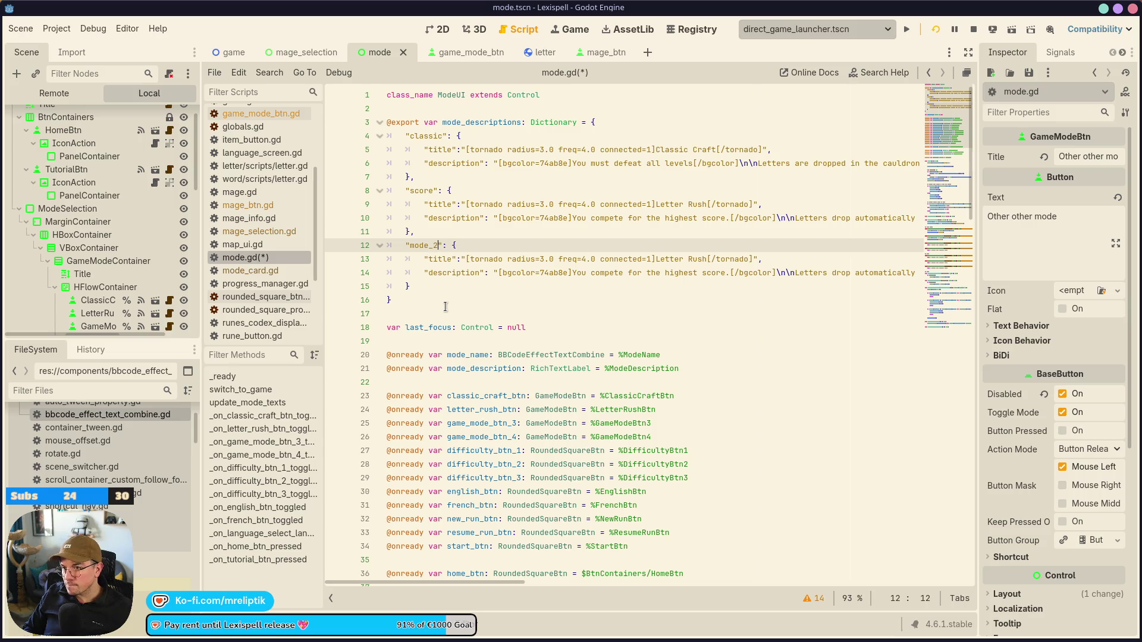
key(ctrl+s)
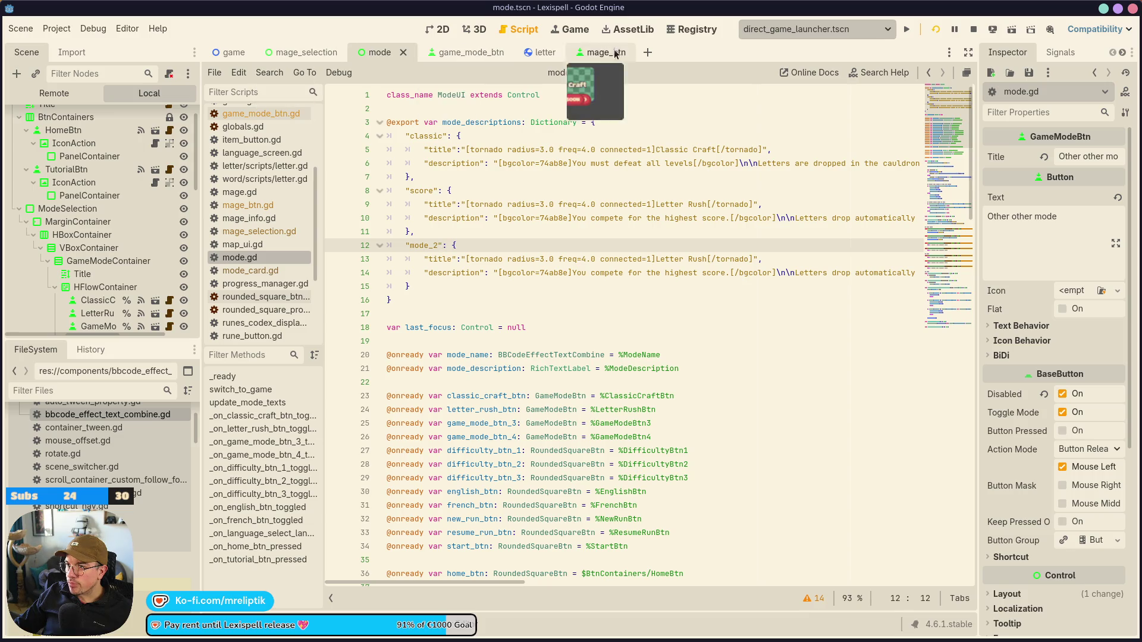
key(ctrl+shift+o)
key(Down)
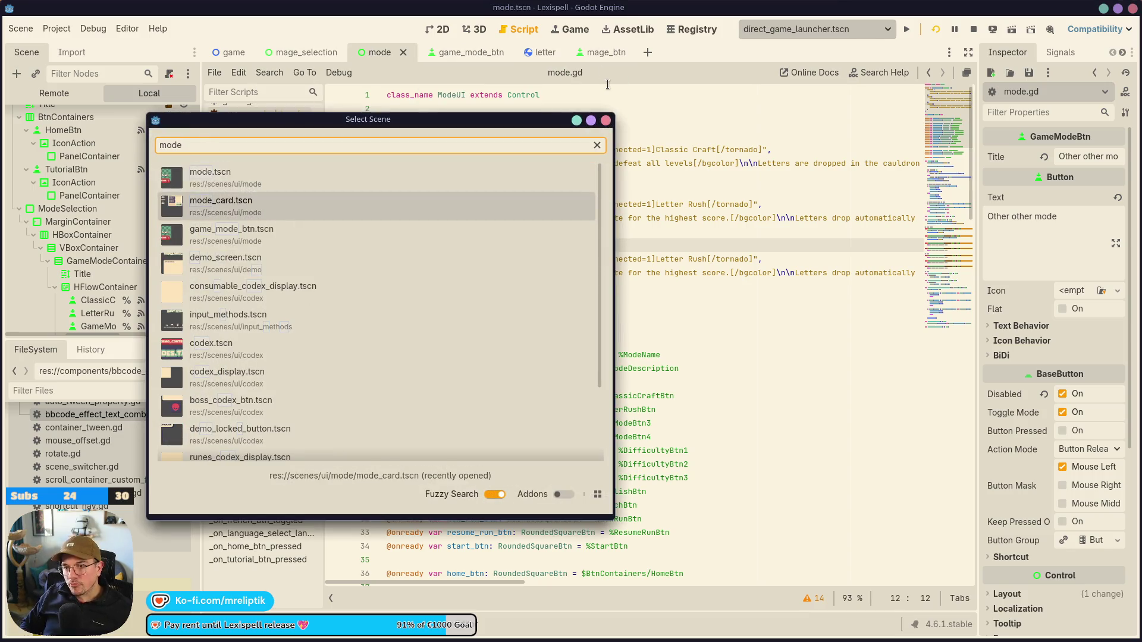
Open mode_card.tscn, inspect its ModeCard nodes and script, and save it.
key(Return)
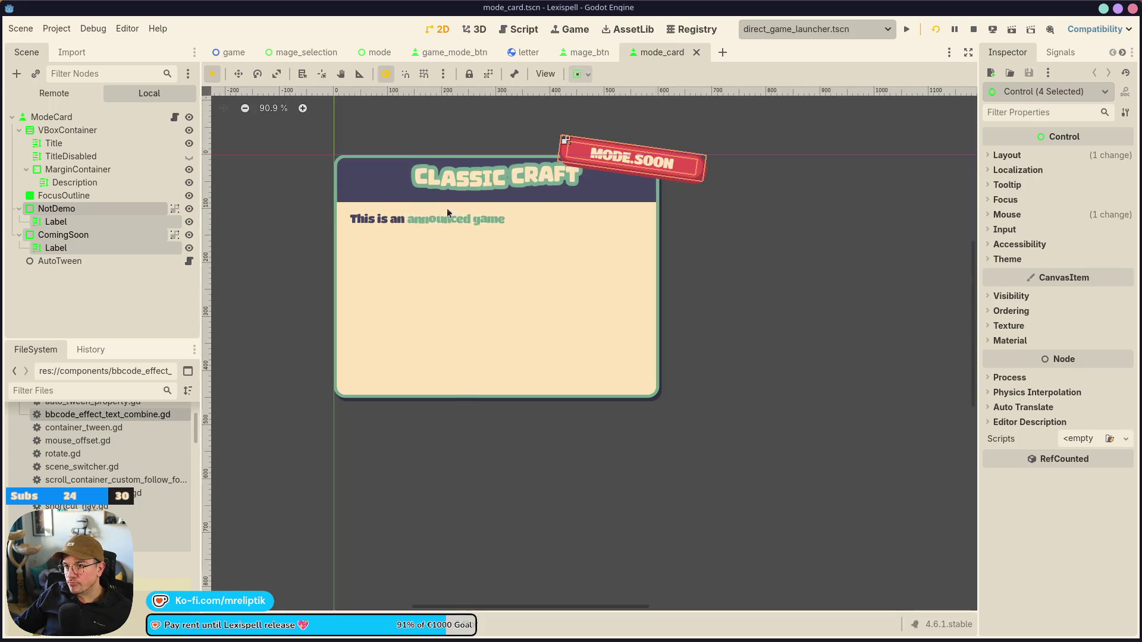
scroll(448, 212, down, 2)
click(416, 218)
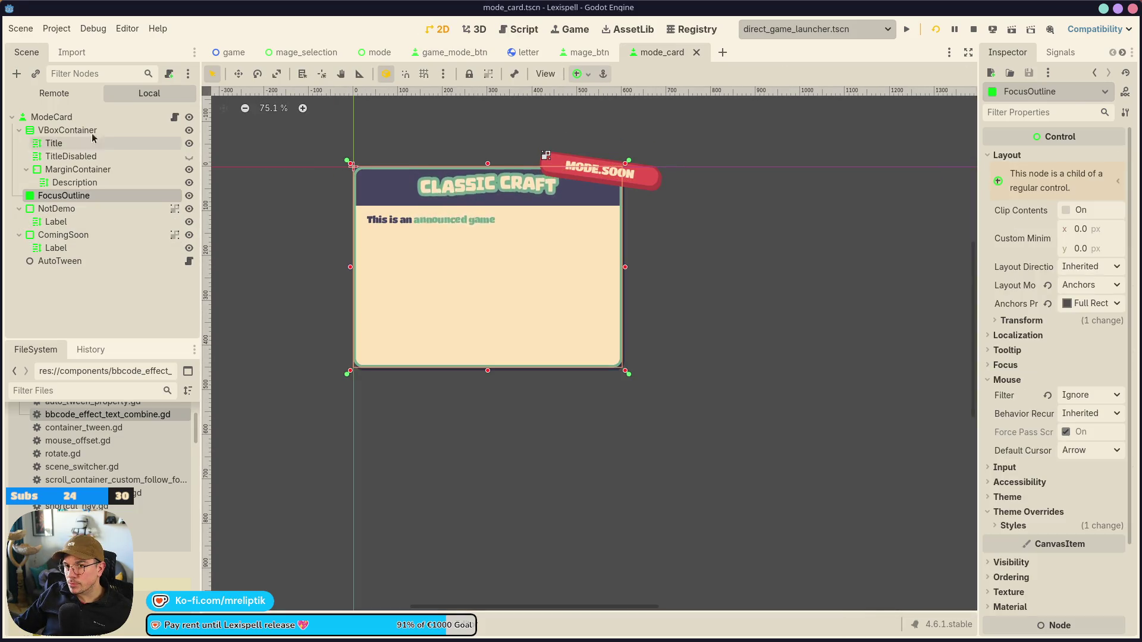
click(83, 131)
click(52, 117)
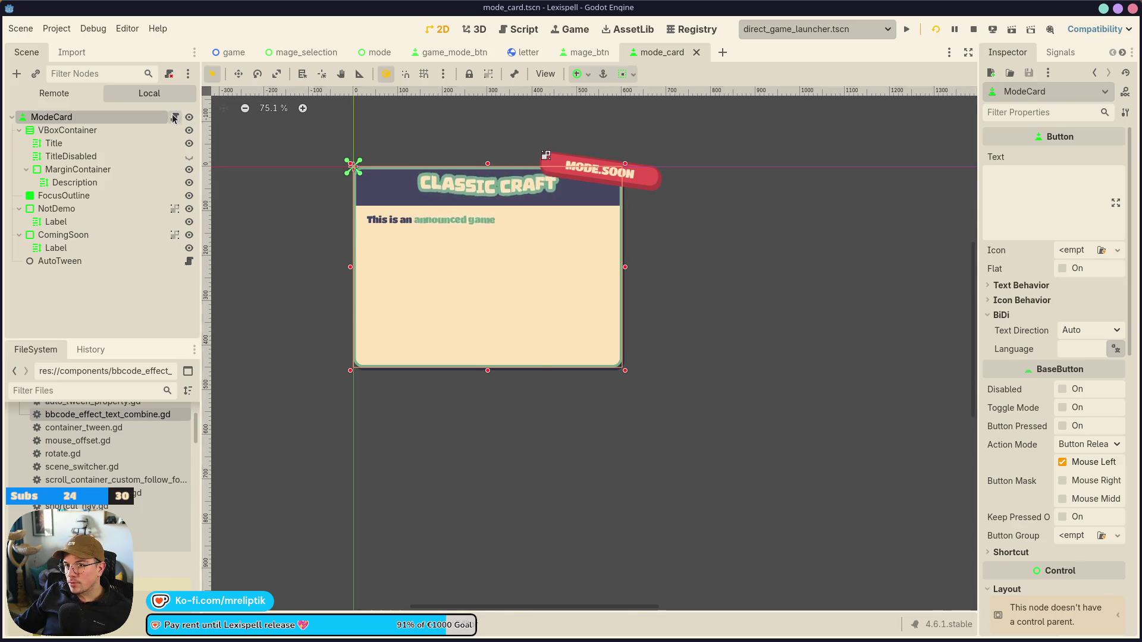
click(174, 117)
scroll(594, 297, up, 10)
click(606, 309)
key(ctrl+s)
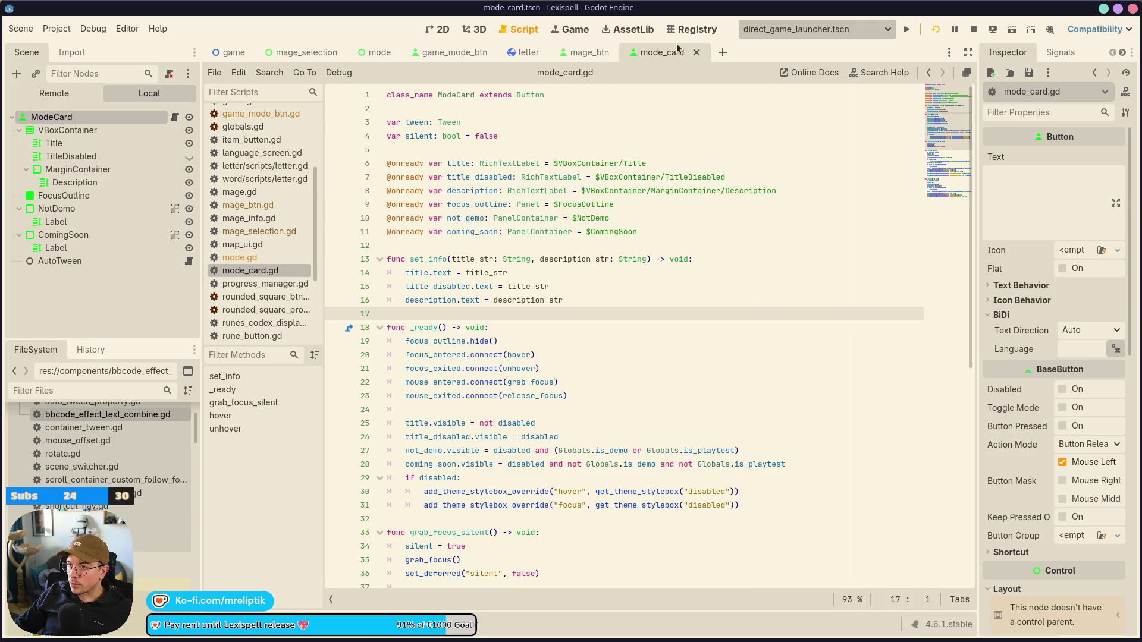
Close the mode_card, mage_btn and letter scene tabs, leaving the mode selection scene.
middle_click(643, 54)
click(442, 30)
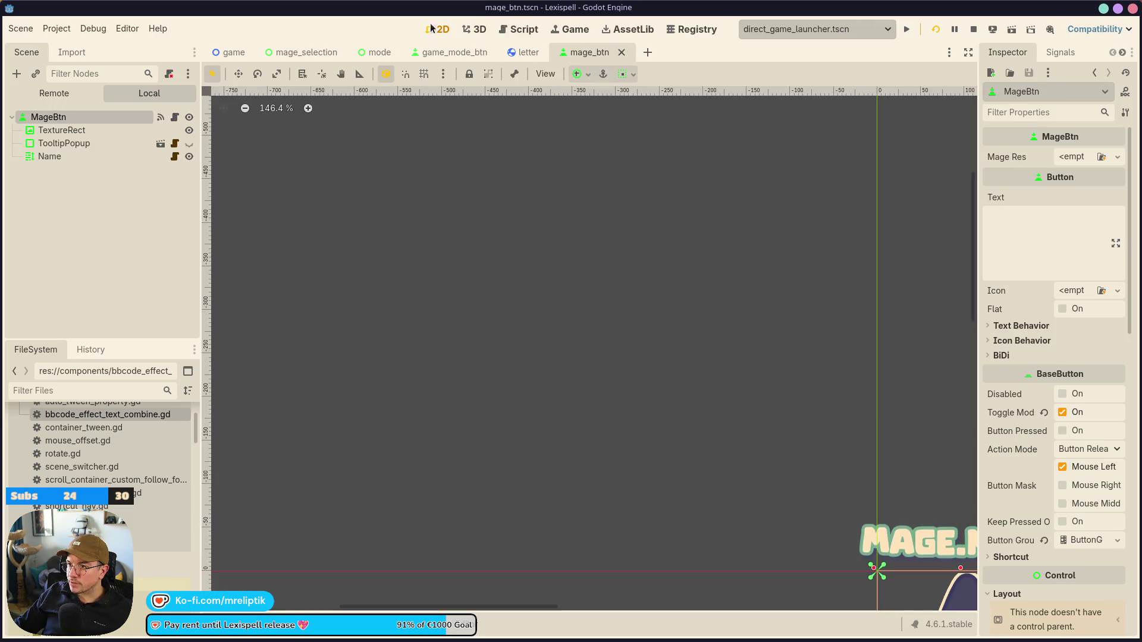
middle_click(565, 52)
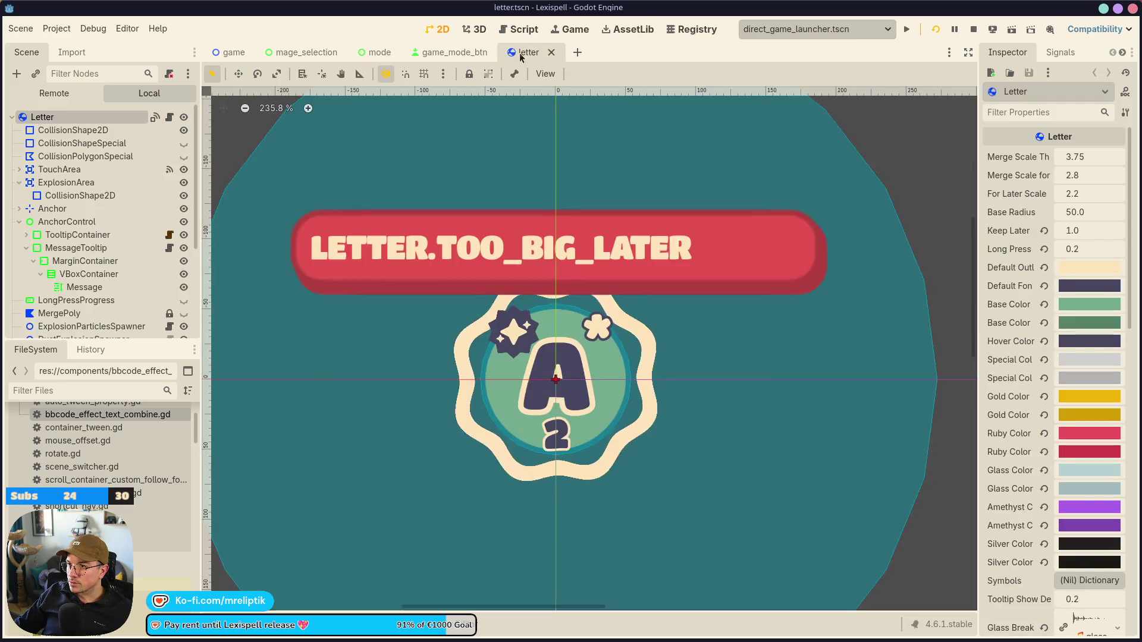
middle_click(523, 52)
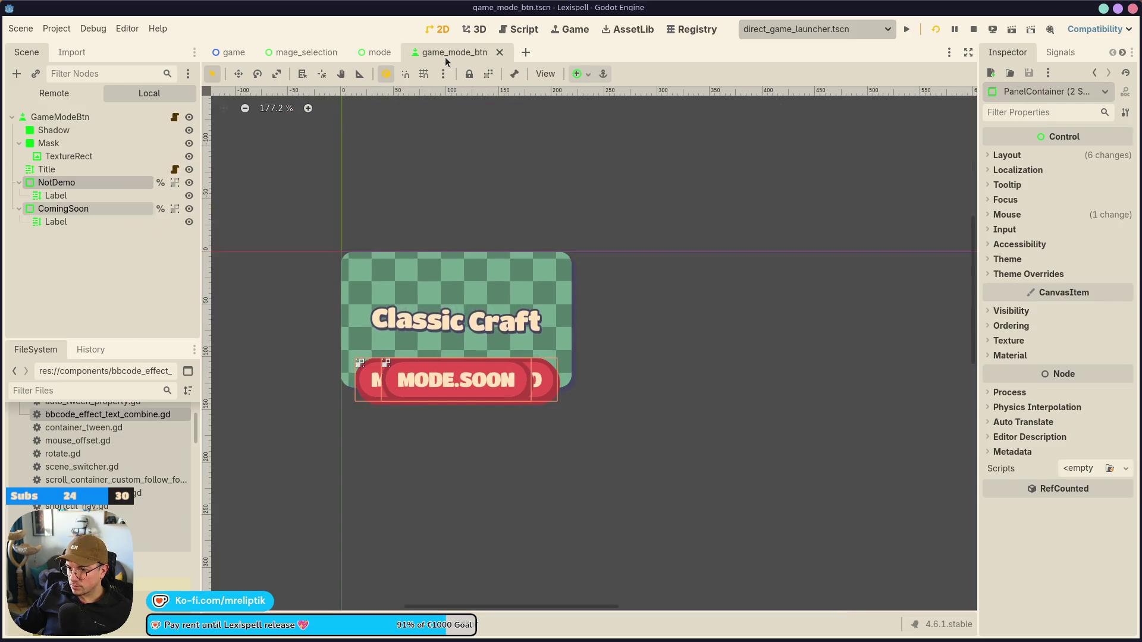
click(369, 59)
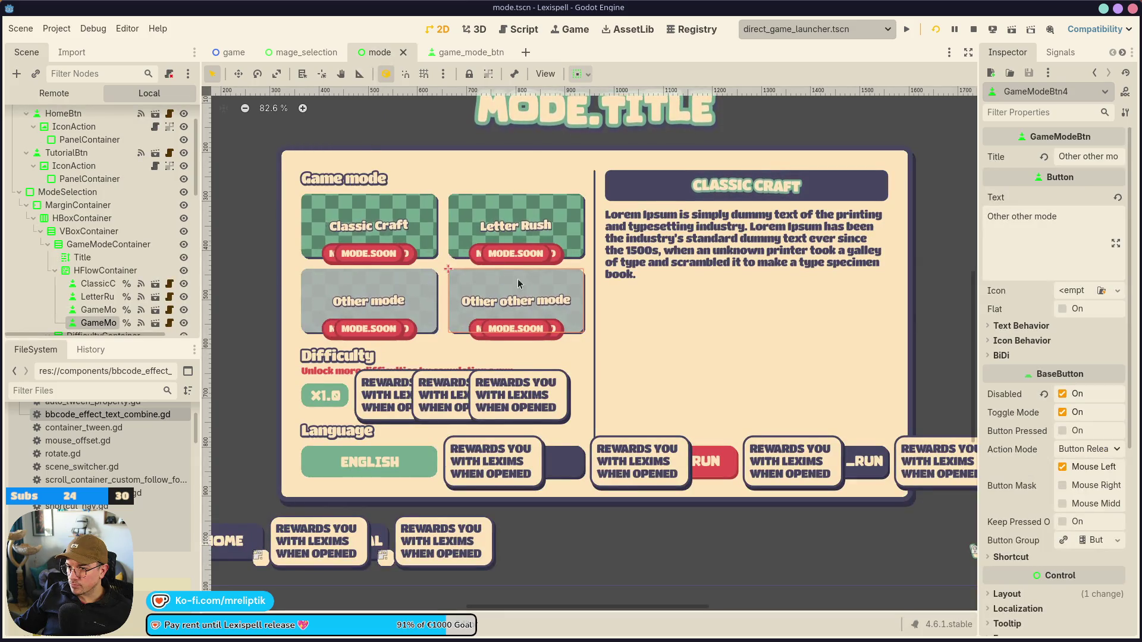
key(ctrl+s)
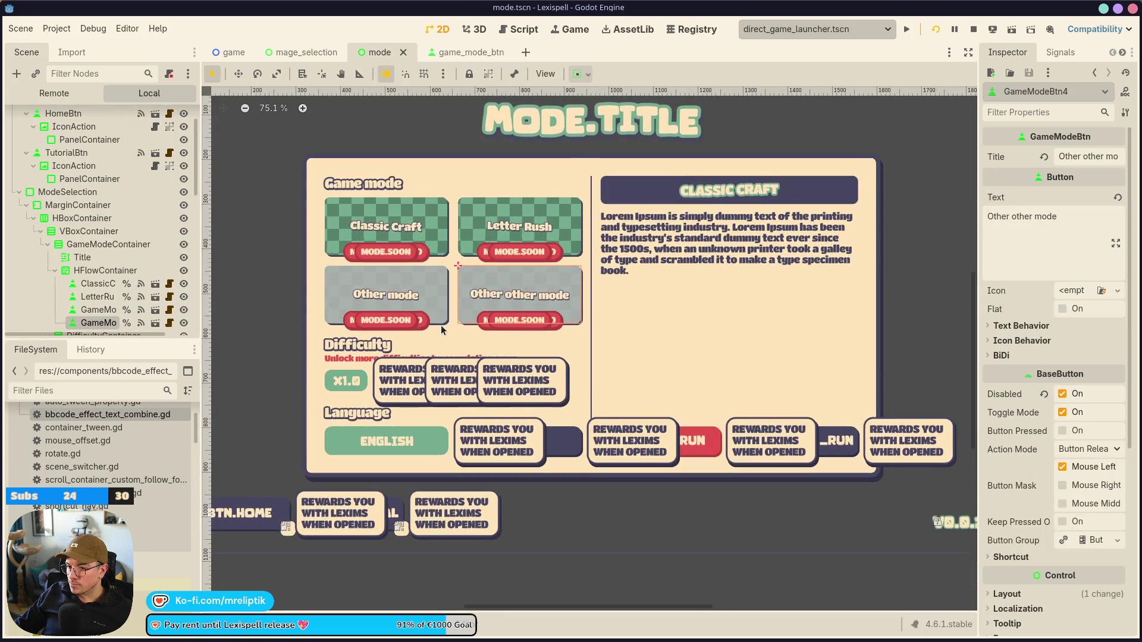
Compare against the mage selection scene, then return to and save the mode scene.
click(315, 52)
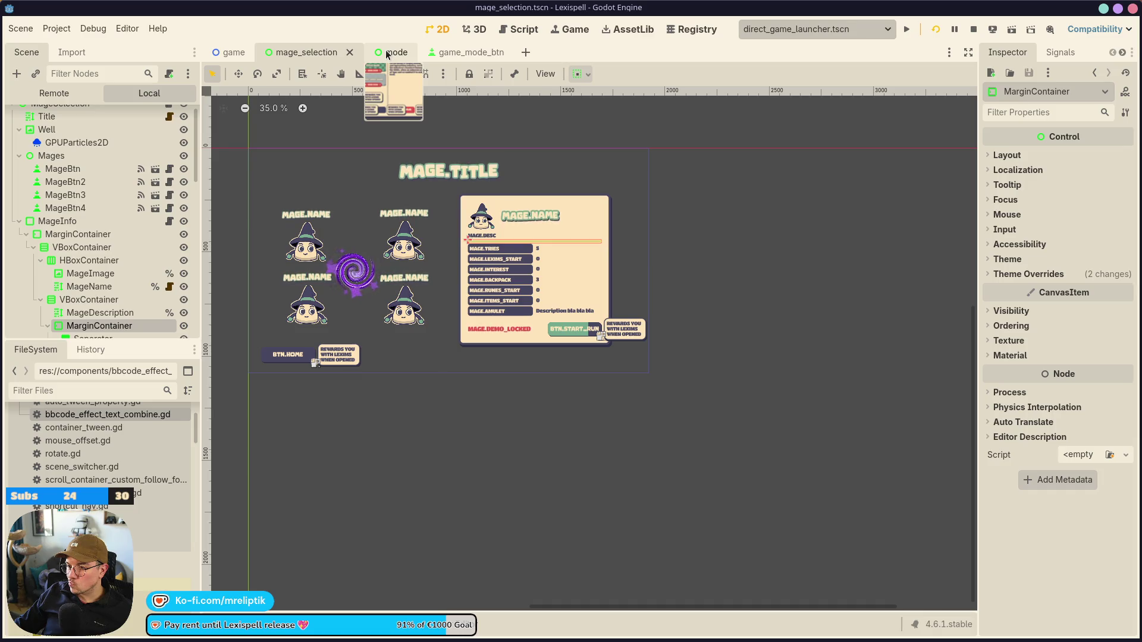
click(387, 54)
key(ctrl+s)
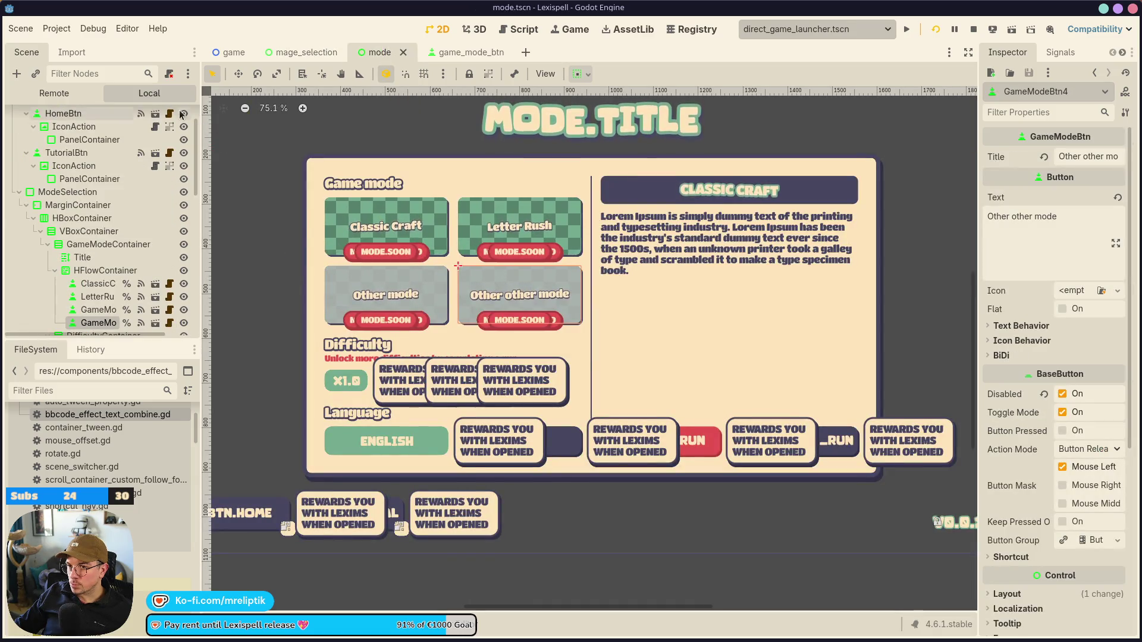
scroll(119, 178, up, 2)
click(169, 117)
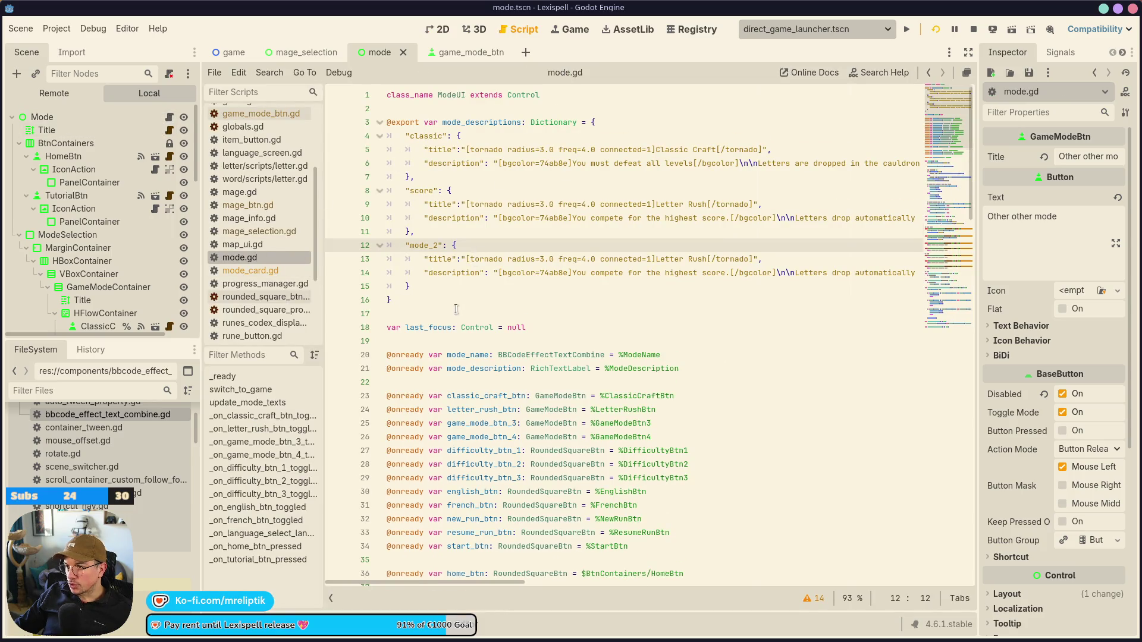
Scroll mode.gd to the game-mode handlers, stop the game, and rerun the current scene.
scroll(457, 303, down, 20)
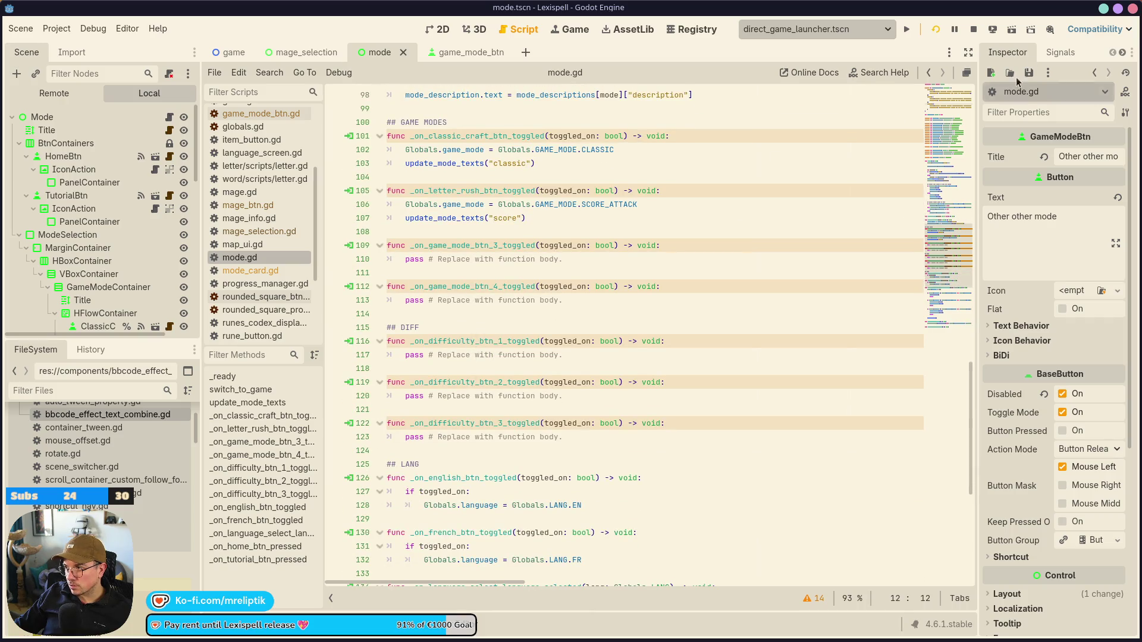
click(973, 30)
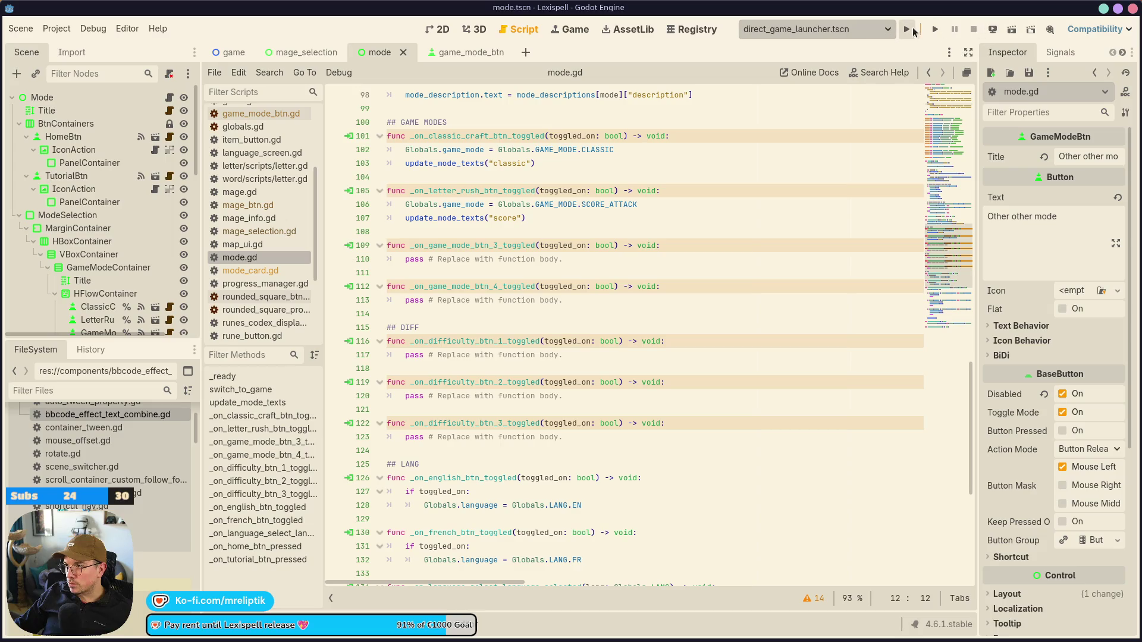
click(937, 31)
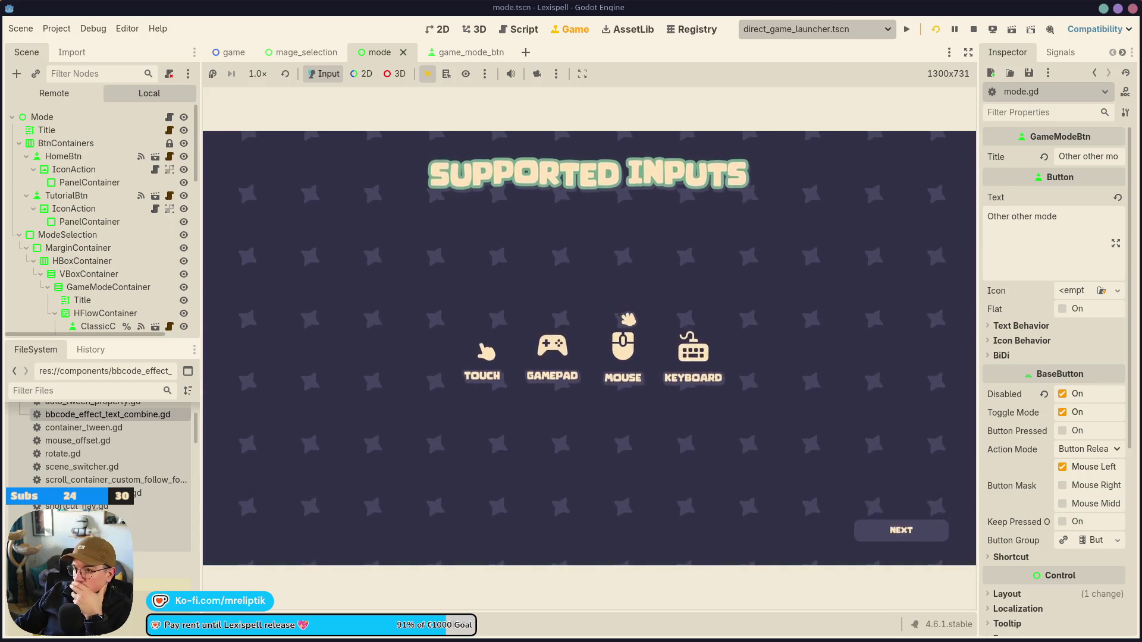
Choose Mouse input, press PLAY, and pick Letter Rush on the Modes screen.
click(626, 363)
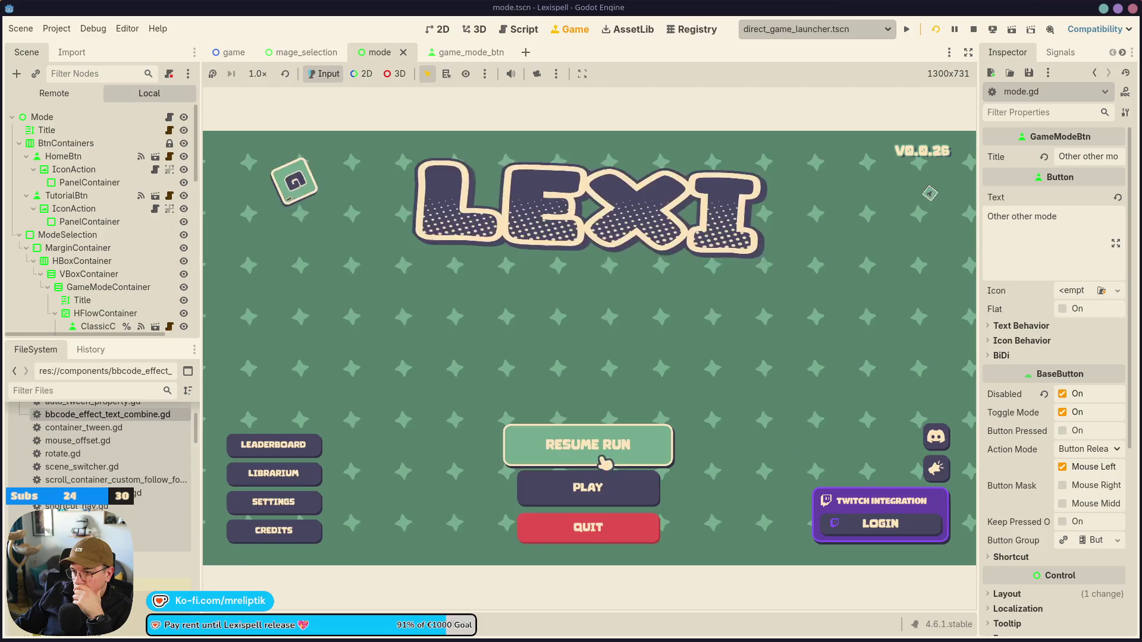
click(589, 488)
click(540, 279)
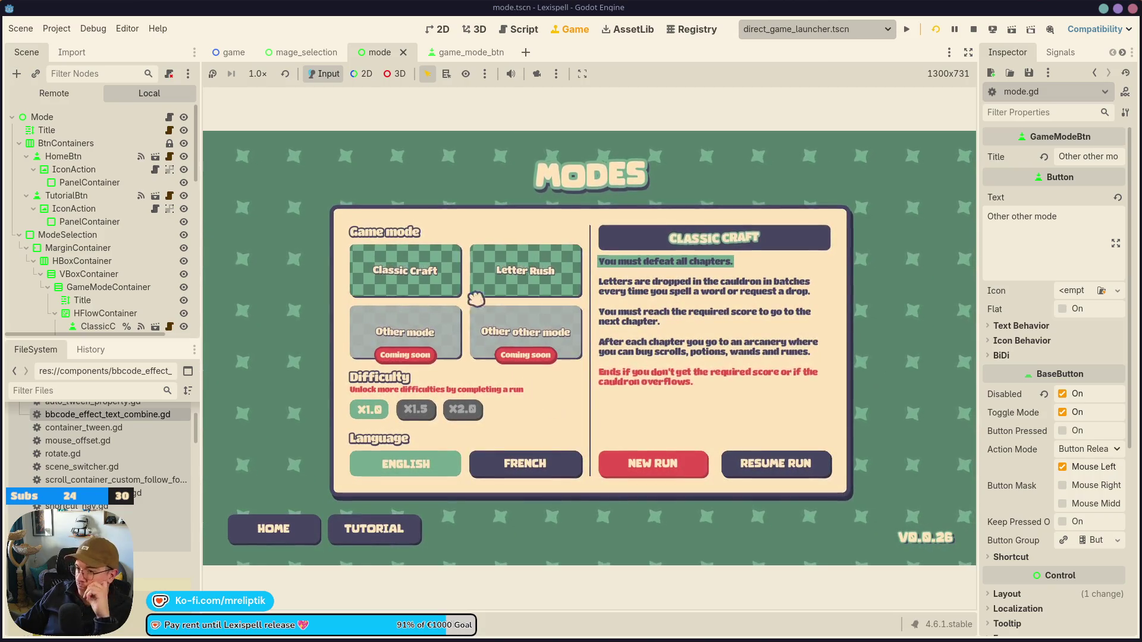
Toggle between Letter Rush and Classic Craft to compare their descriptions.
click(531, 288)
click(445, 273)
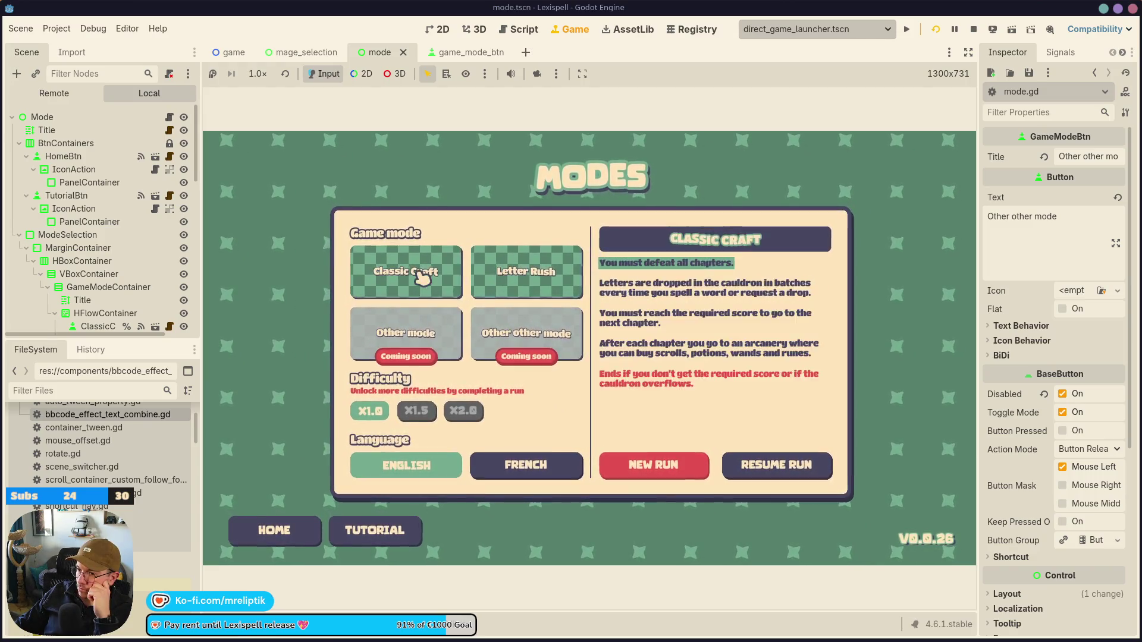
click(515, 288)
click(414, 292)
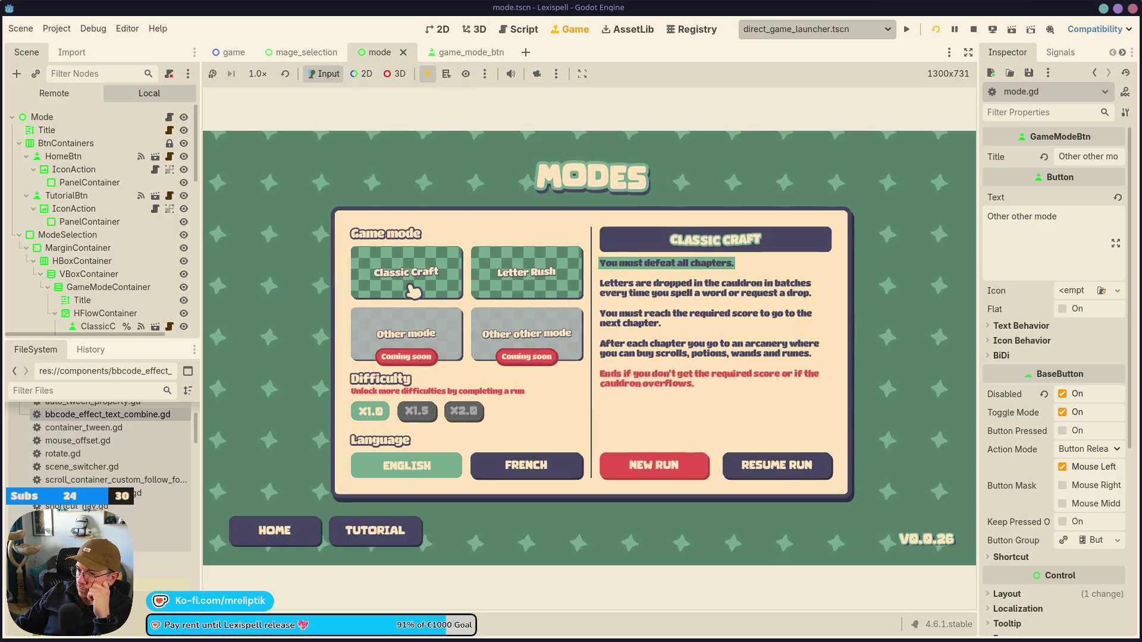
click(505, 275)
click(470, 52)
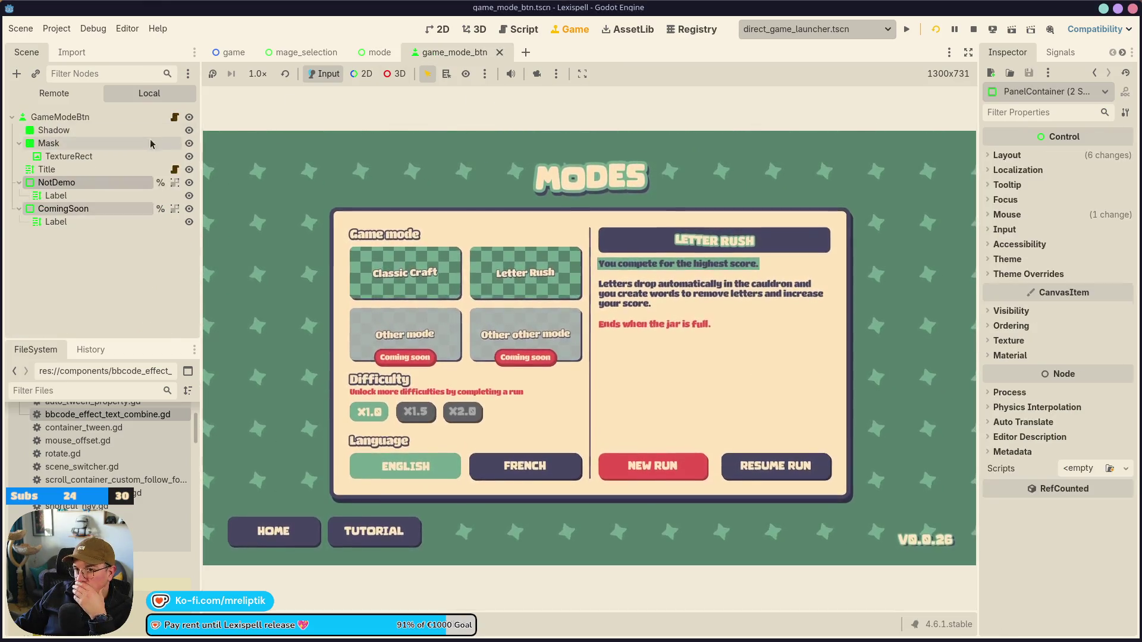
Copy the four hover and focus connect lines from the mage button script.
click(174, 116)
scroll(554, 326, down, 10)
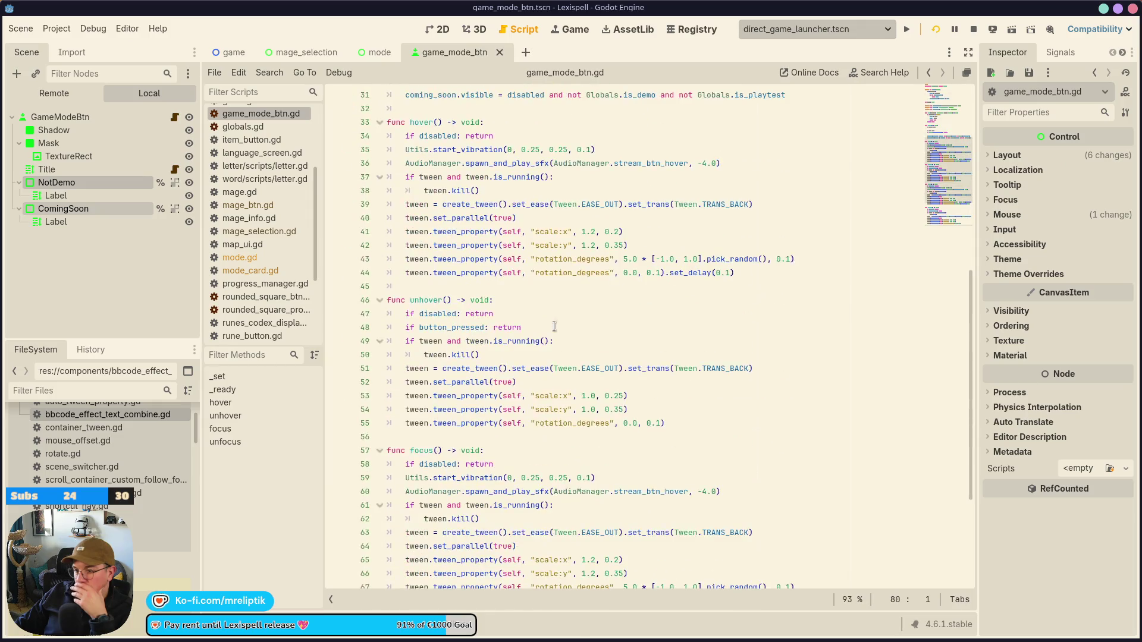
scroll(571, 314, up, 7)
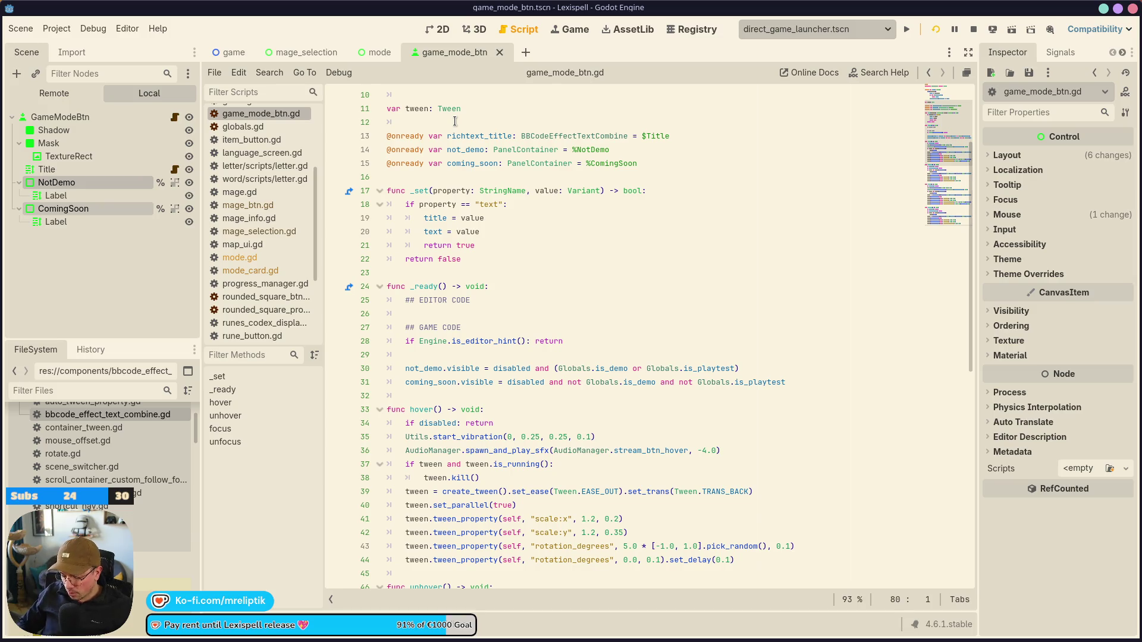
key(ctrl+shift+o)
text(mage_se)
key(Return)
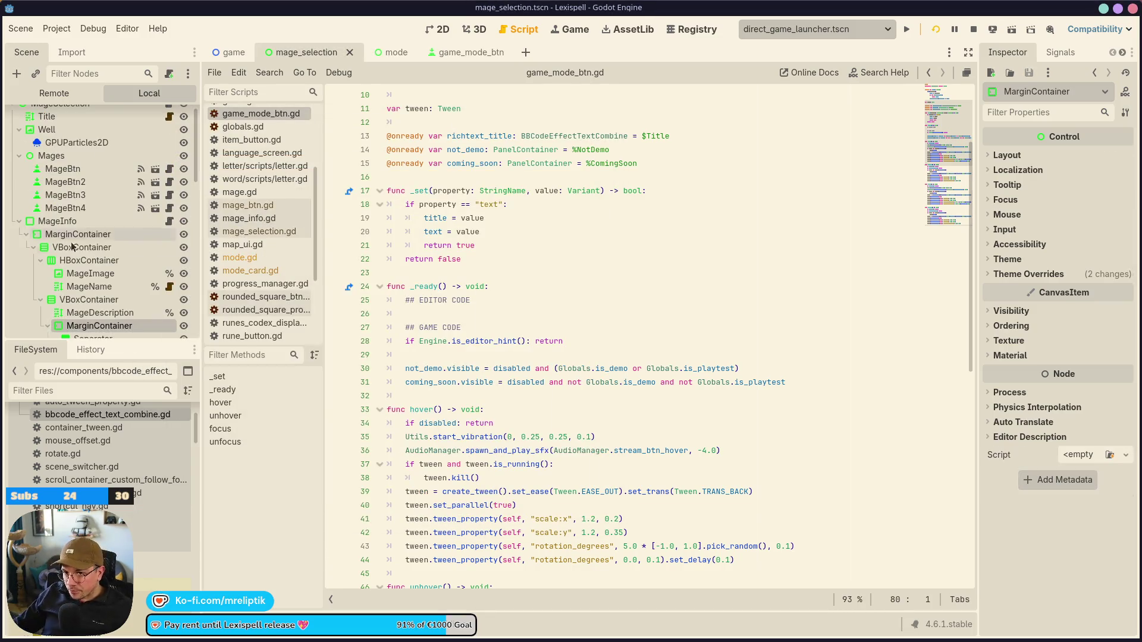
click(155, 169)
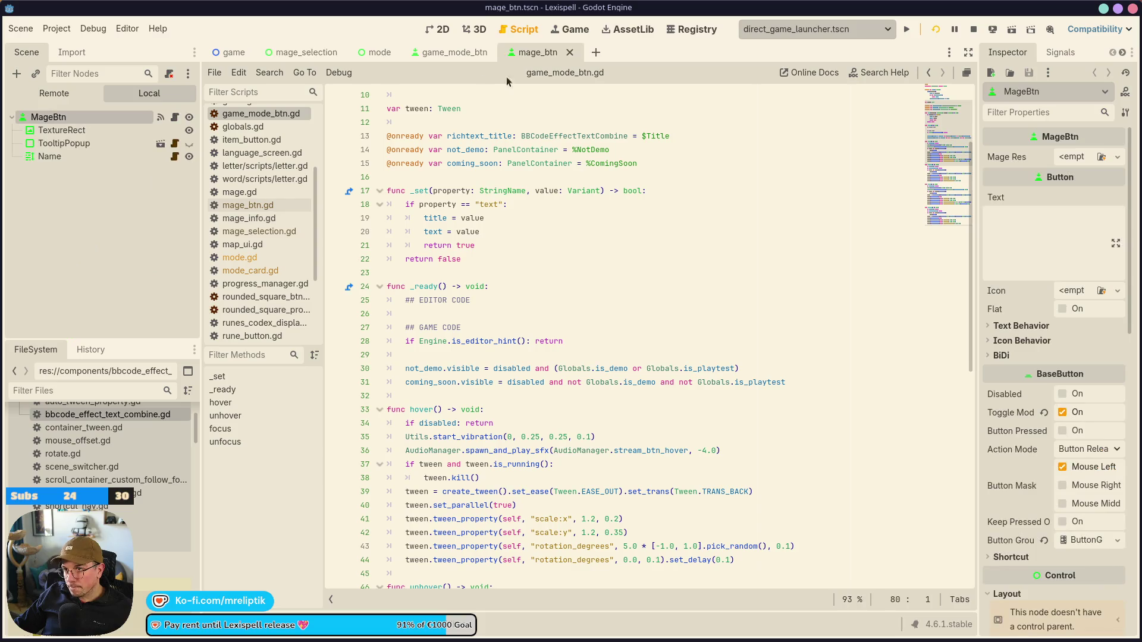
click(175, 117)
click(568, 265)
drag(568, 273, 353, 237)
key(ctrl+c)
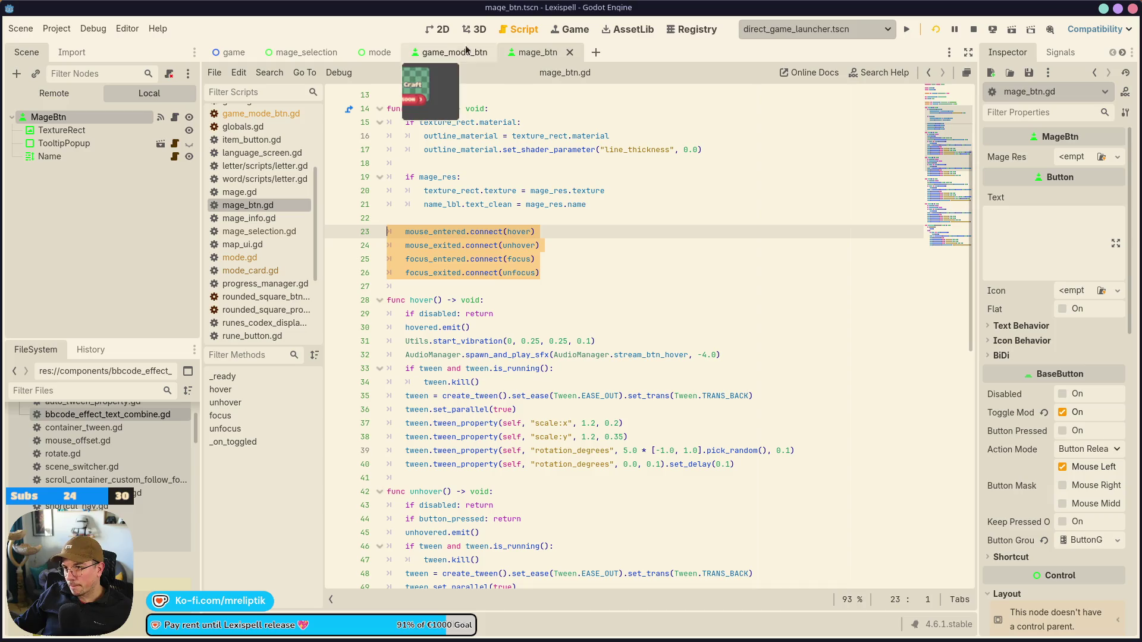
Paste the connect lines into _ready in game_mode_btn.gd after line 28.
click(450, 50)
click(440, 29)
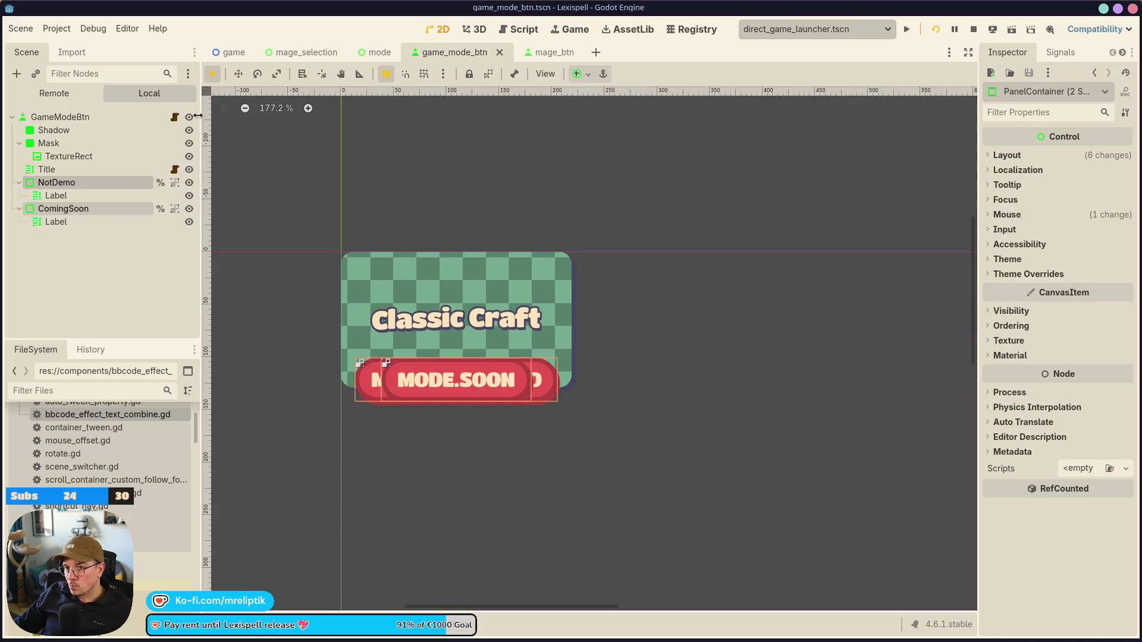
click(174, 116)
click(520, 273)
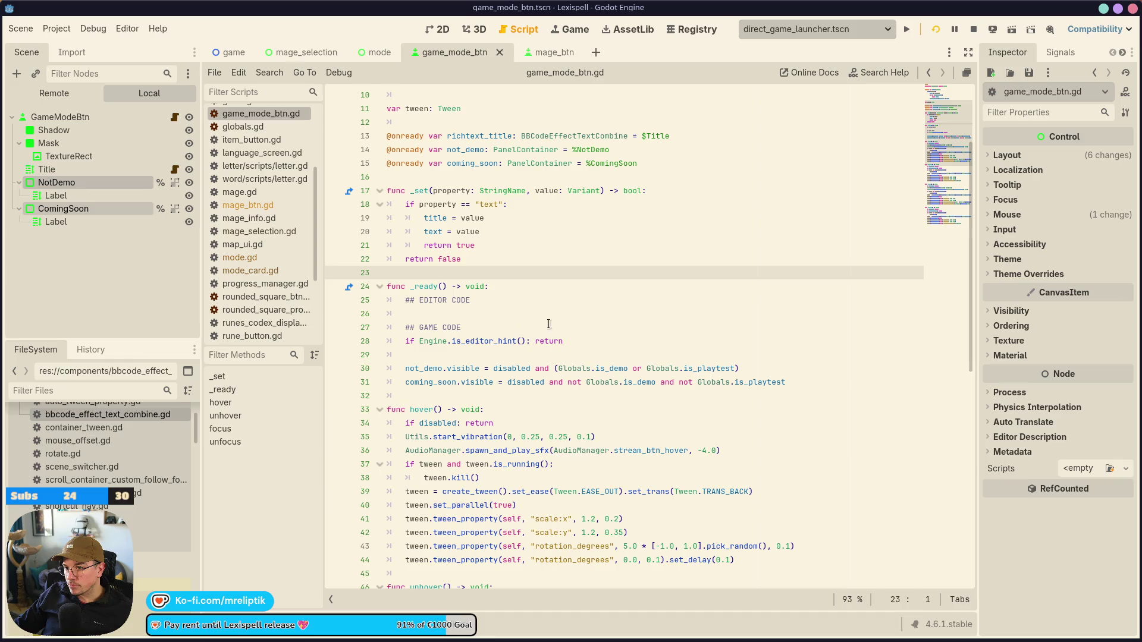
click(614, 342)
key(ctrl+v)
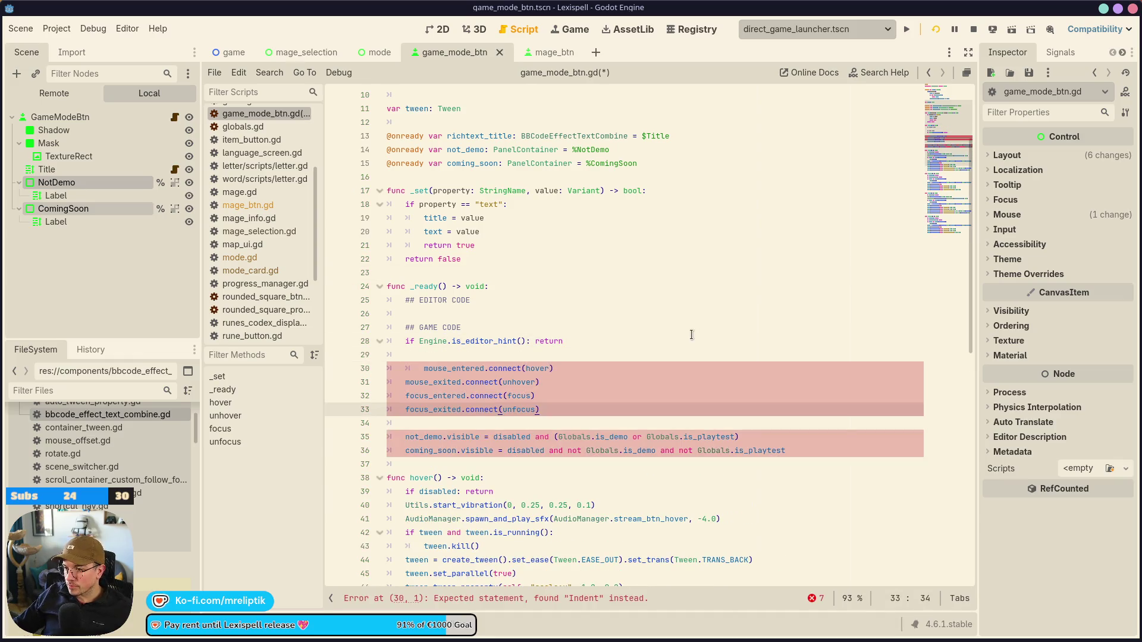
Fix the pasted lines' indentation, save the script, and stop the game.
click(623, 378)
key(shift+Tab)
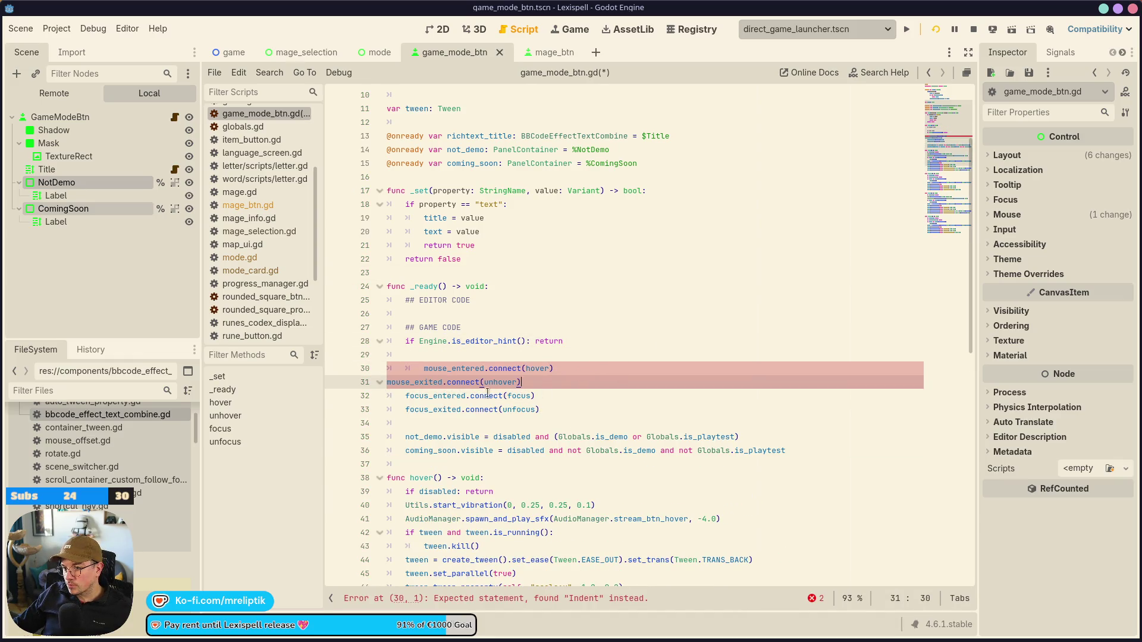
click(567, 369)
key(shift+Tab)
key(Down)
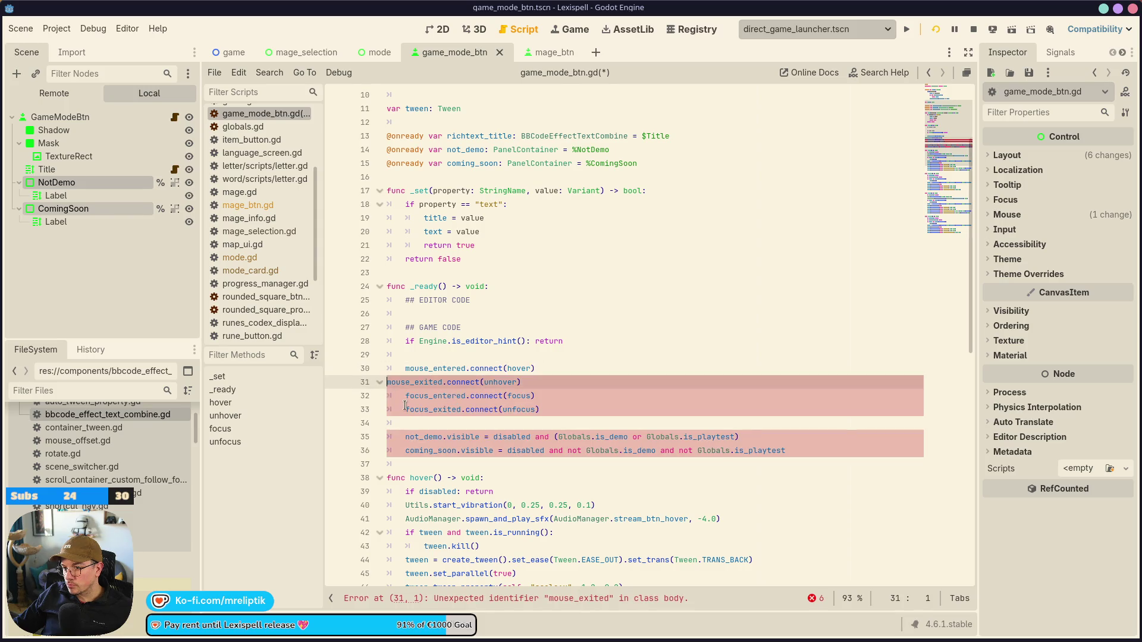
key(Tab)
key(ctrl+s)
click(972, 30)
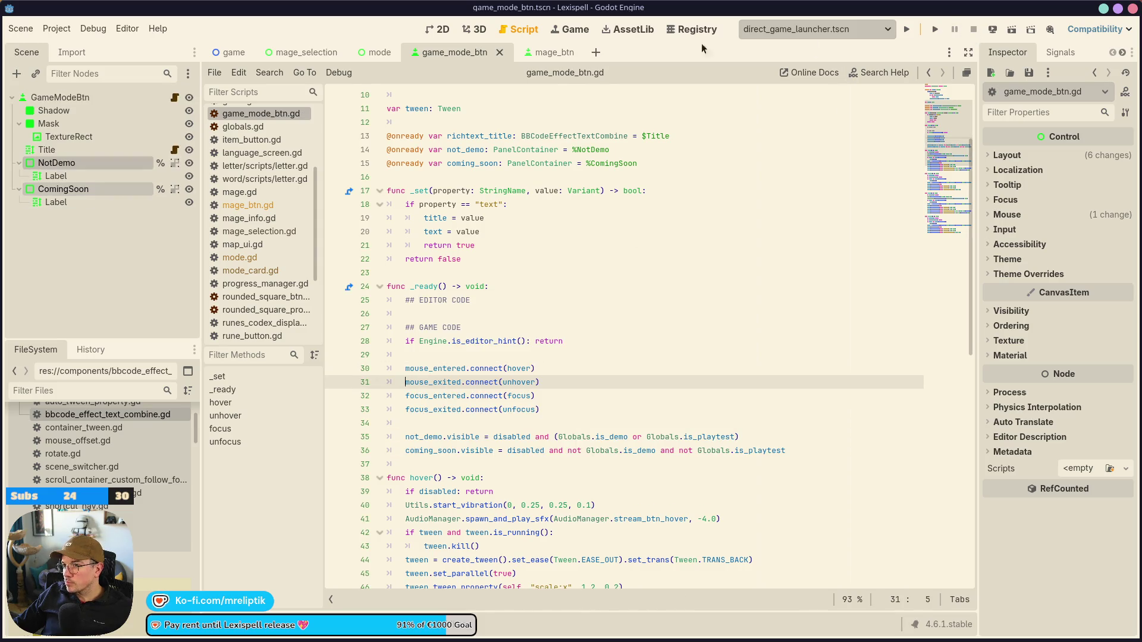
key(ctrl+F1)
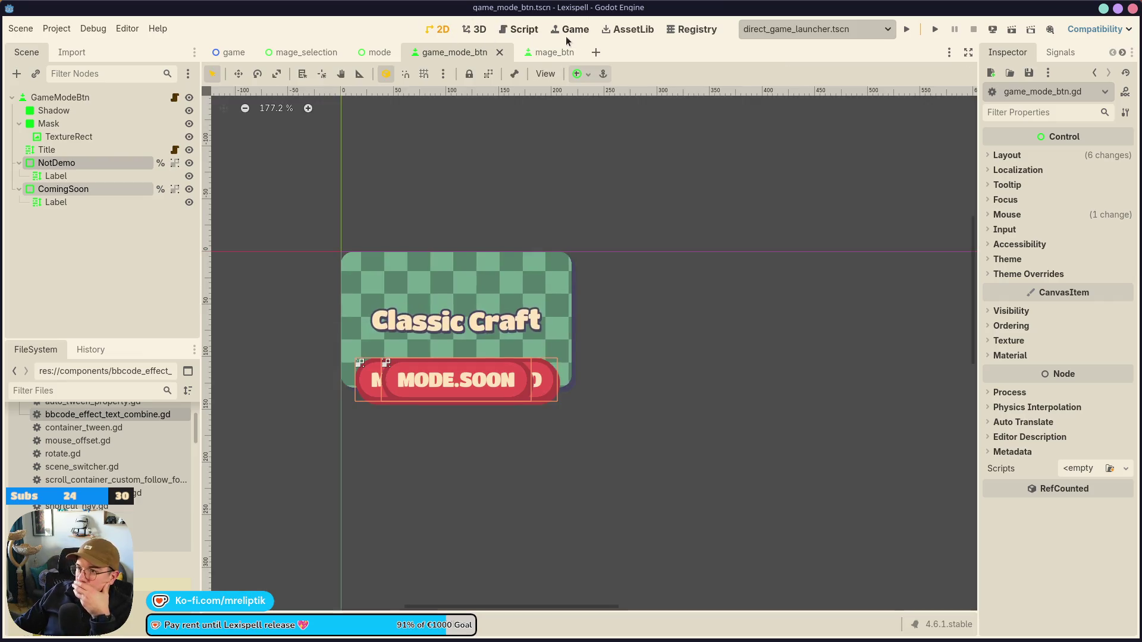
Run the project to the Modes screen and select GameModeBtn in the Remote tree.
key(F5)
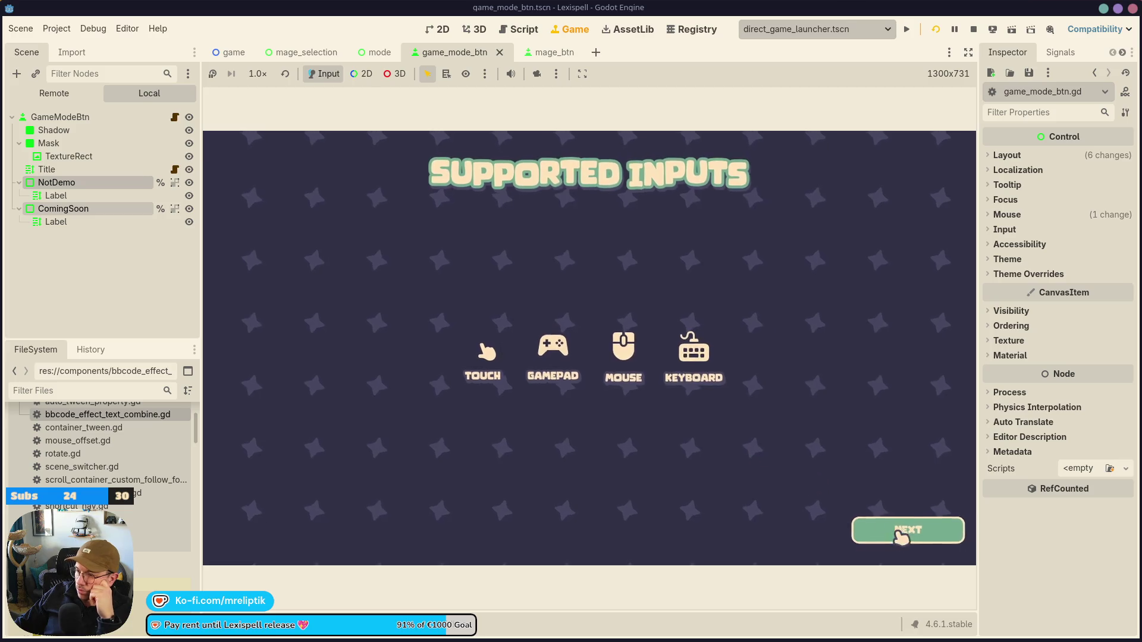
click(907, 529)
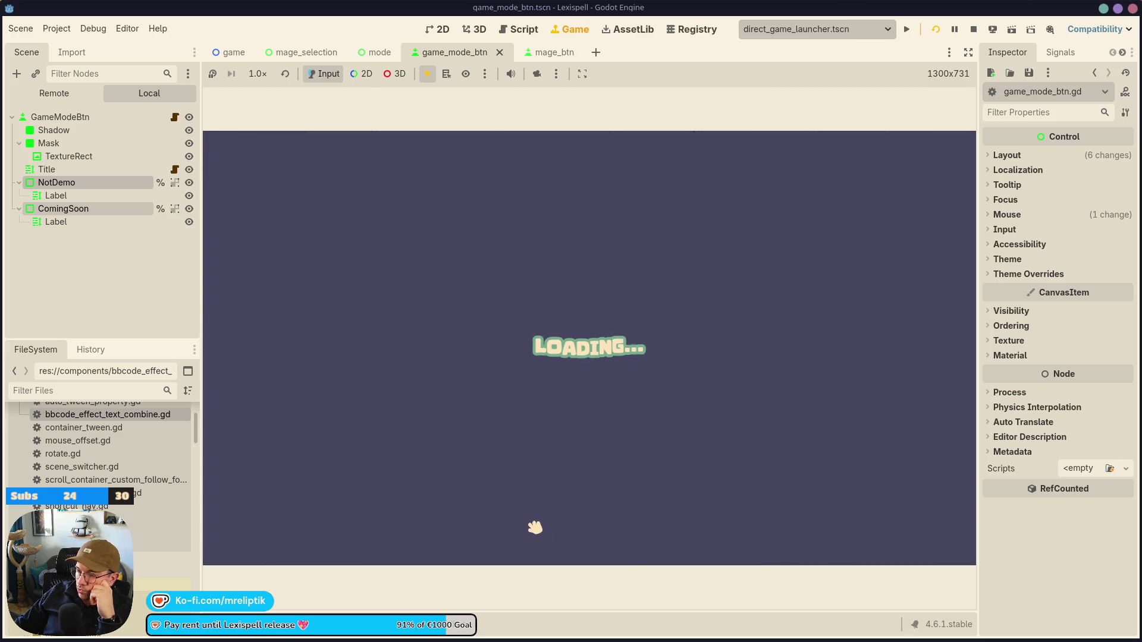
click(592, 491)
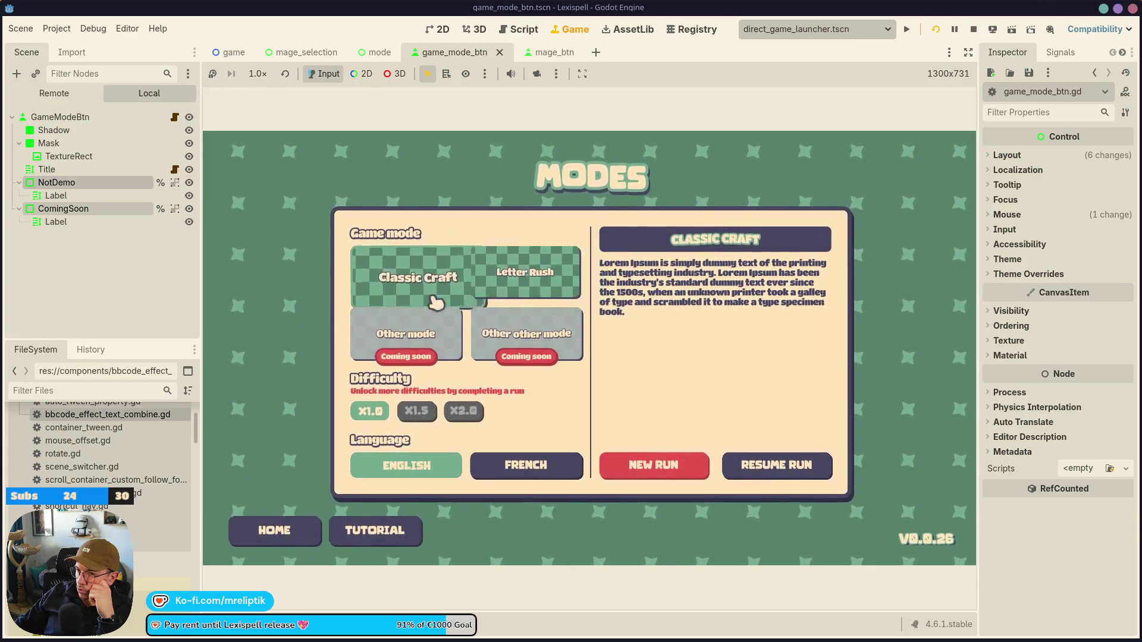
click(59, 117)
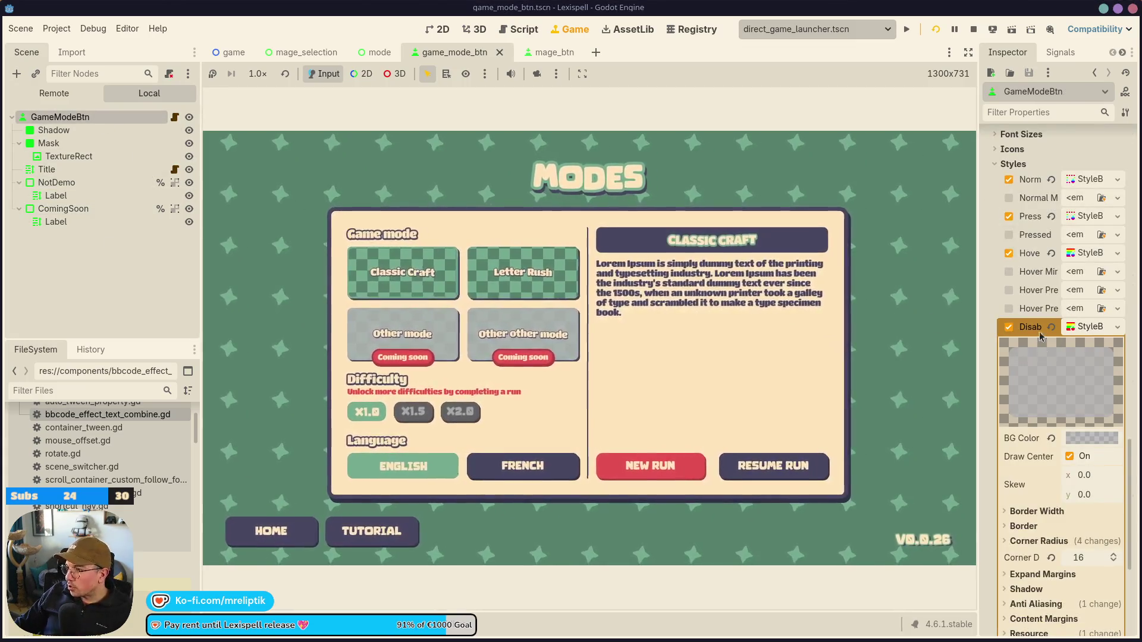
scroll(1032, 313, down, 4)
scroll(1046, 431, up, 7)
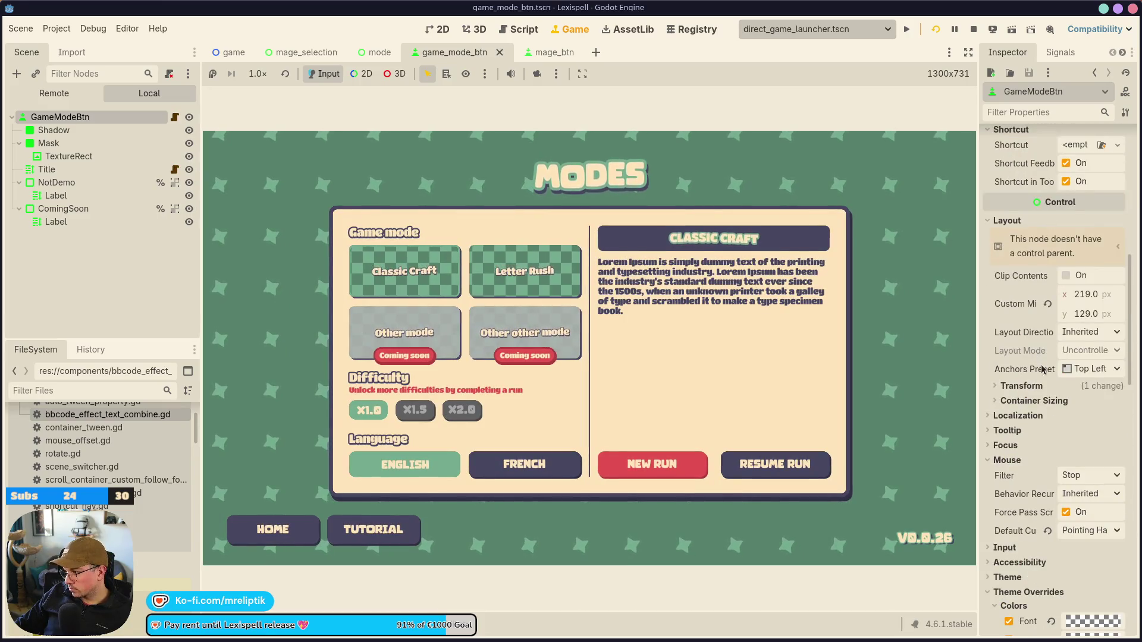
Set the button's Pivot Offset Ratio to 0.5, 0.5, save, and stop the game.
click(1018, 386)
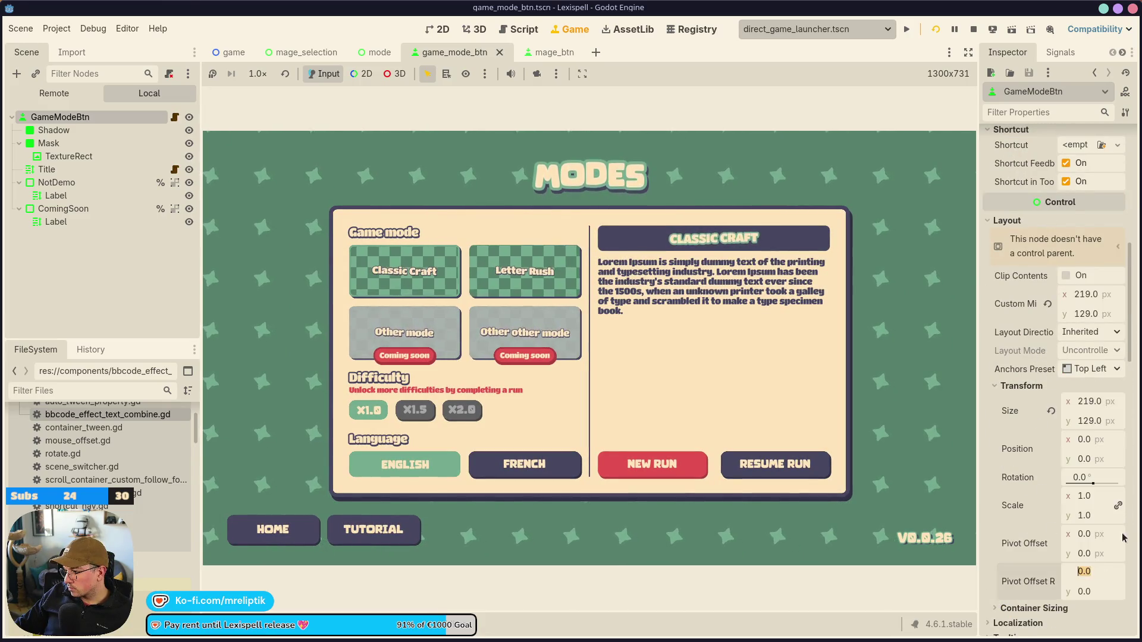
click(1083, 572)
text(0.5)
key(Tab)
text(0.5)
key(ctrl+s)
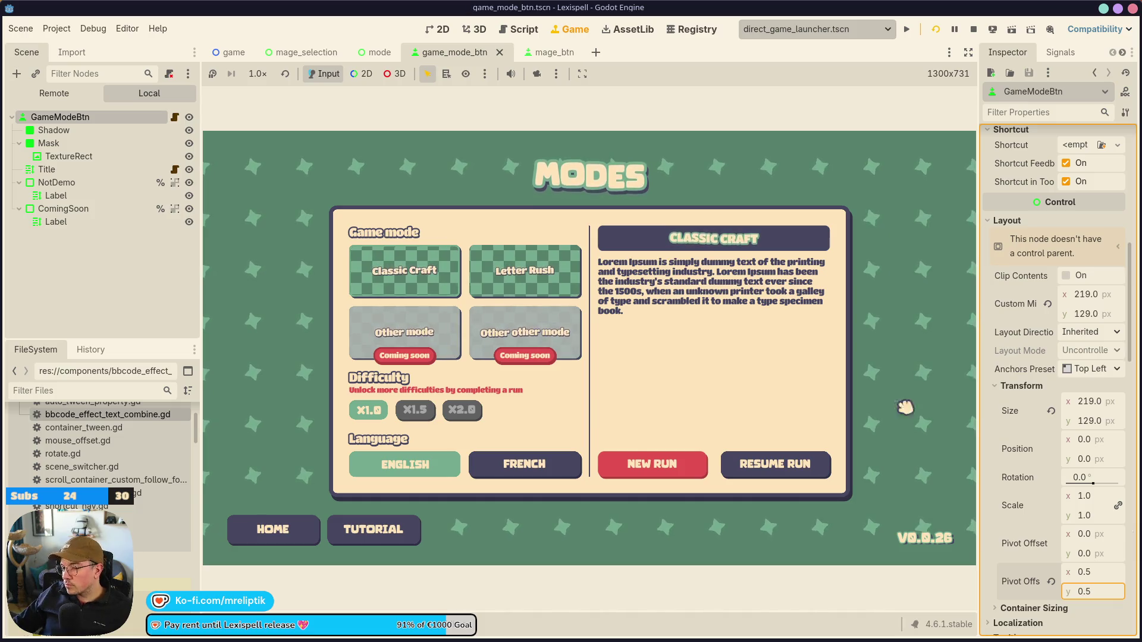
click(973, 29)
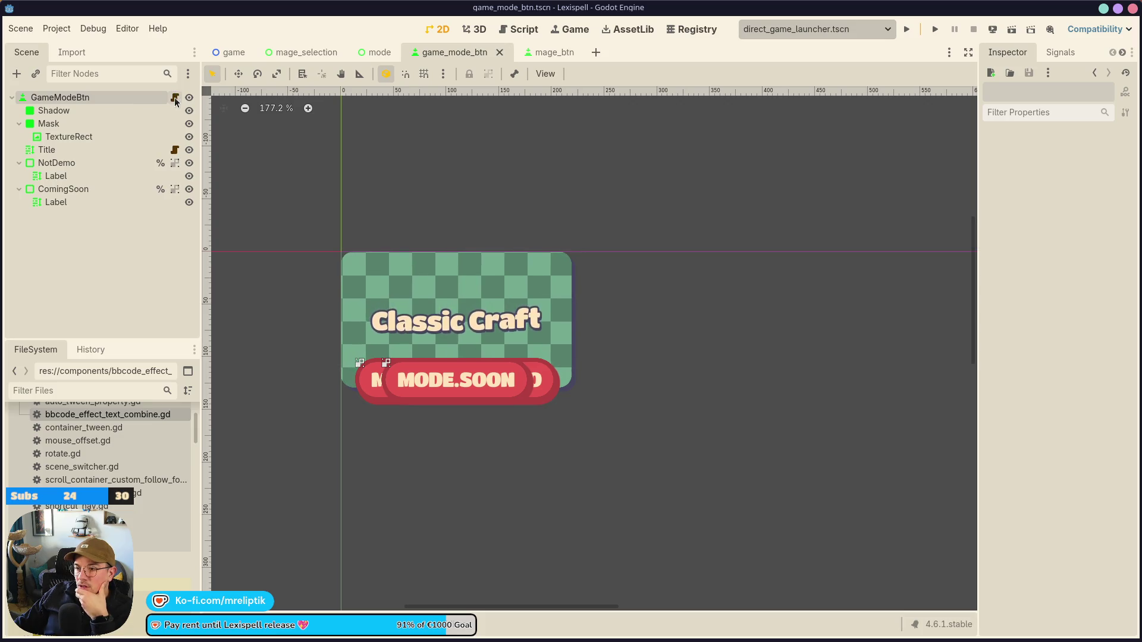
Select the TextureRect and expand its Material and ShaderMaterial settings in the Inspector.
click(88, 140)
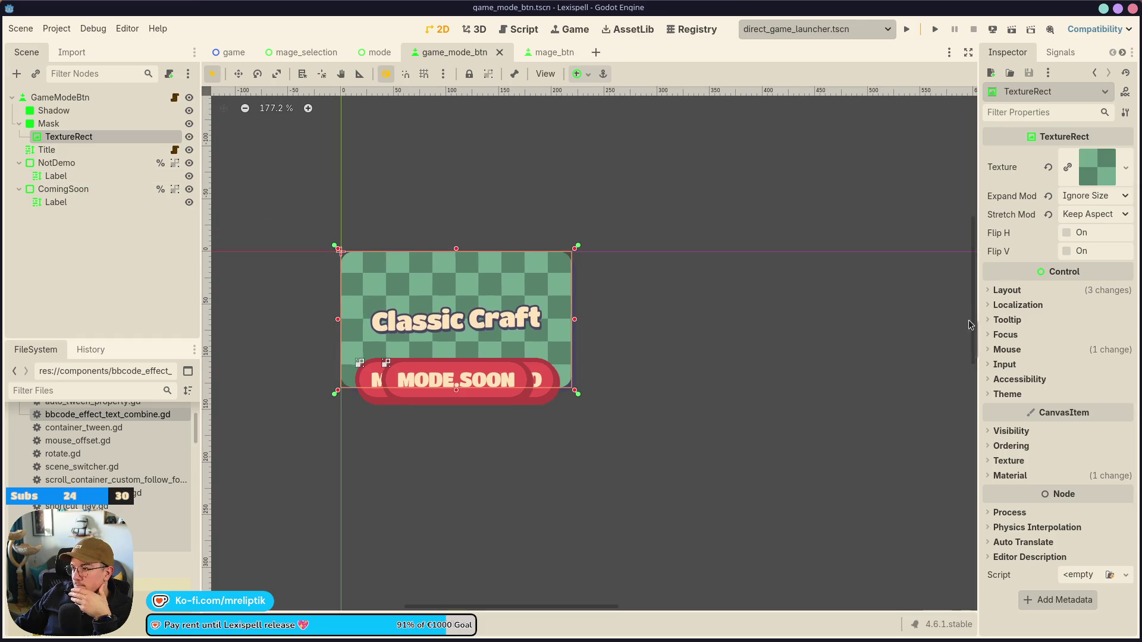
drag(976, 306, 853, 306)
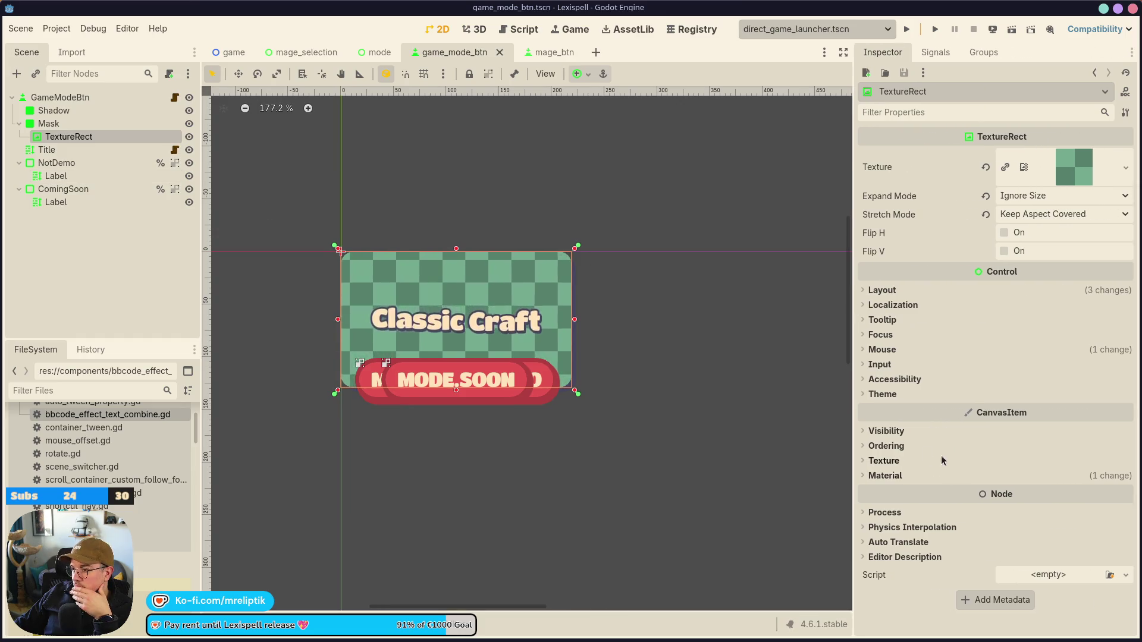
click(945, 475)
click(1061, 478)
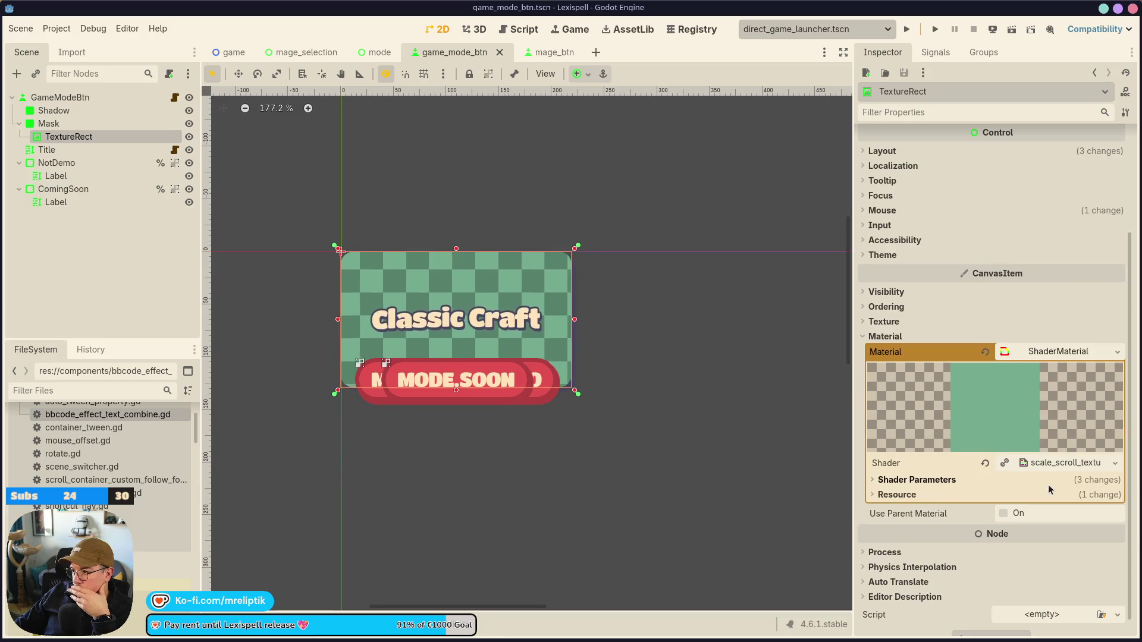
click(901, 480)
click(901, 481)
Enable Local to Scene on the ShaderMaterial and review its tiling and scrolling parameters.
click(897, 494)
click(935, 509)
click(916, 494)
click(916, 479)
scroll(931, 497, down, 2)
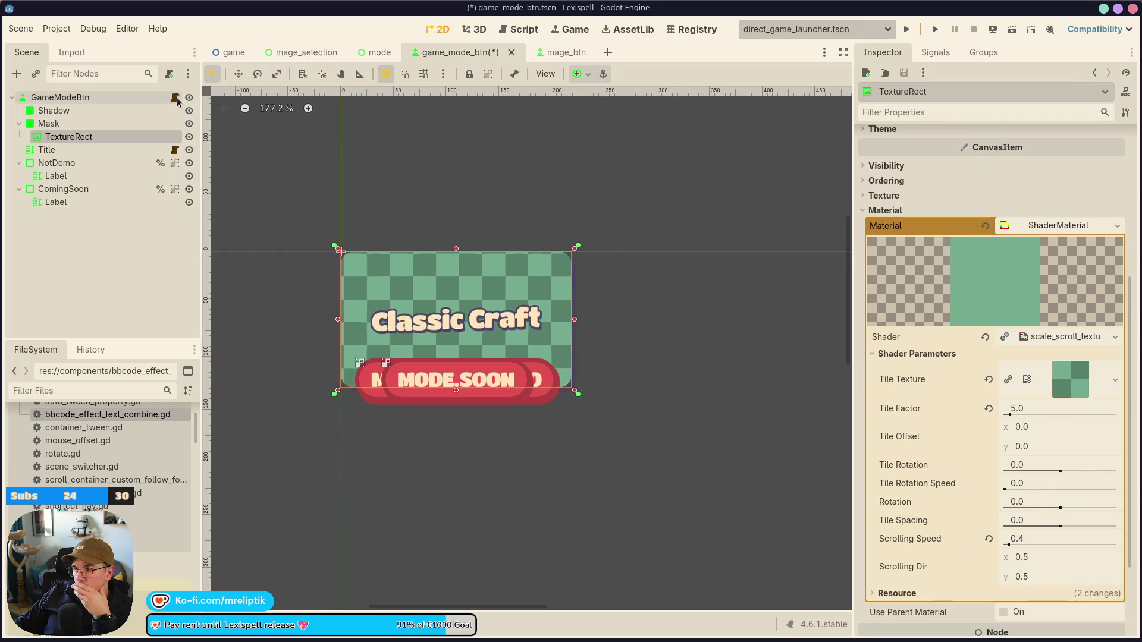
click(174, 97)
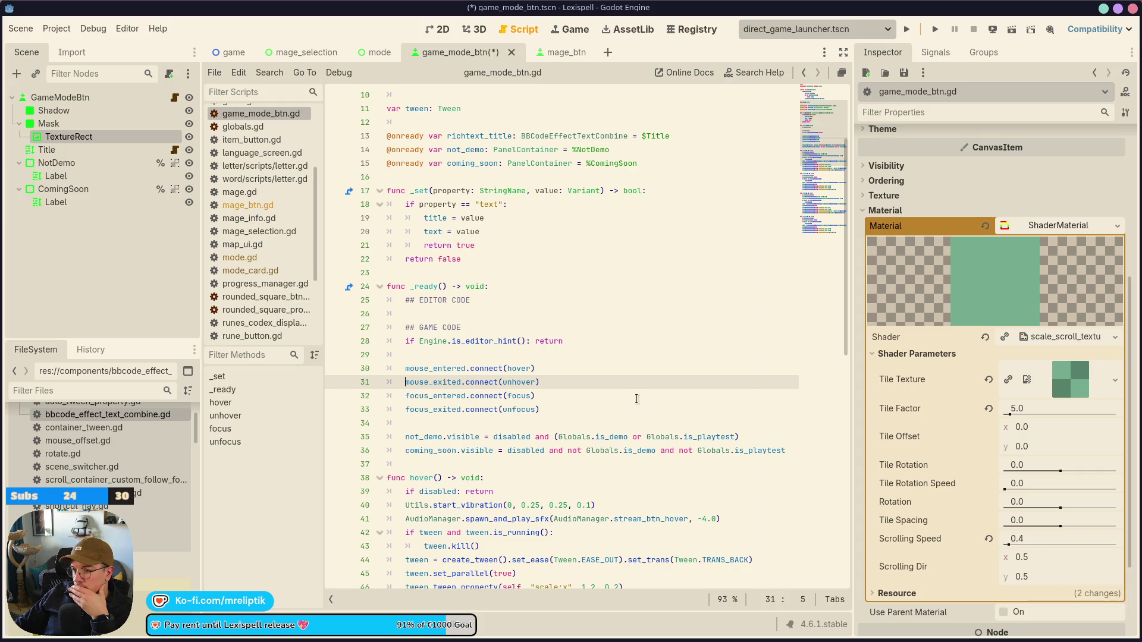
Start a new tween.tween_property call on a new line after line 60.
scroll(548, 353, down, 3)
scroll(535, 336, down, 5)
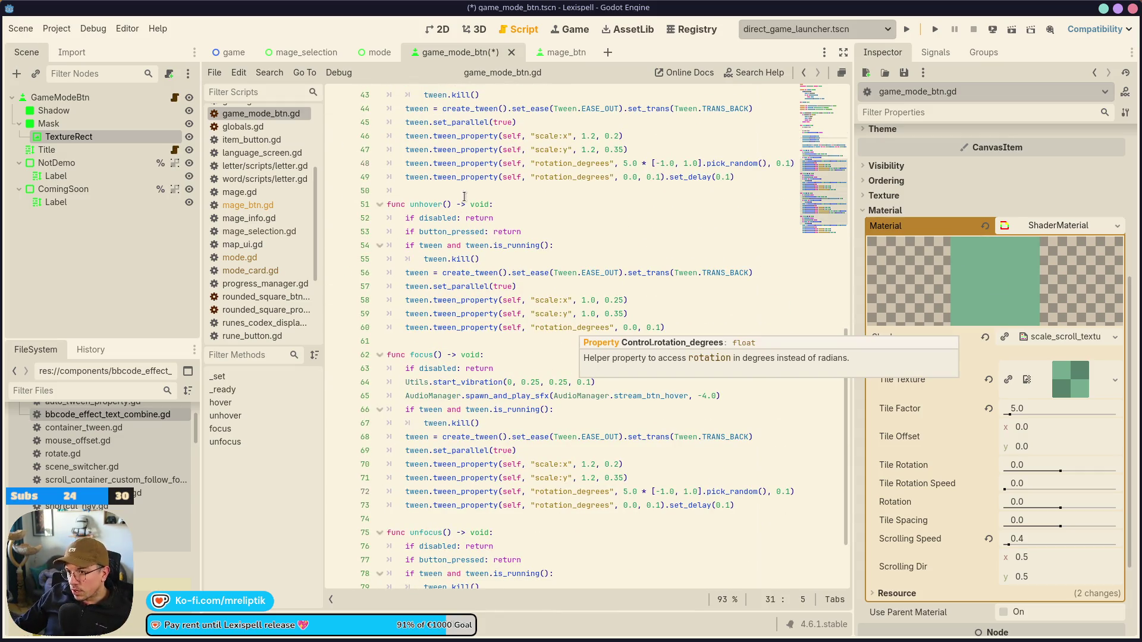
click(689, 326)
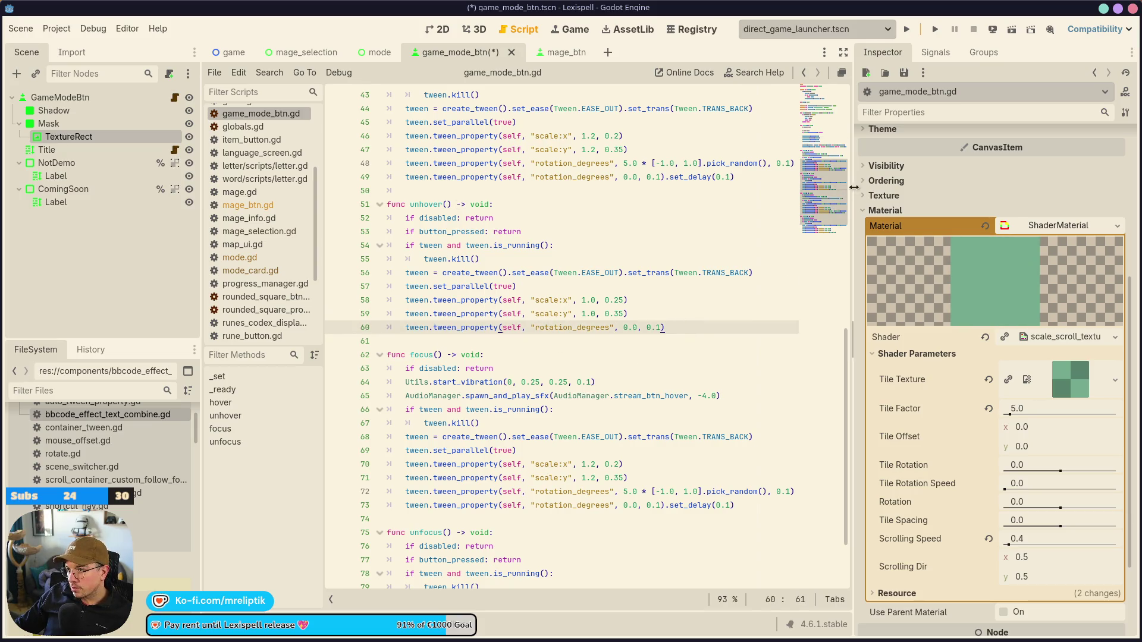
key(Return)
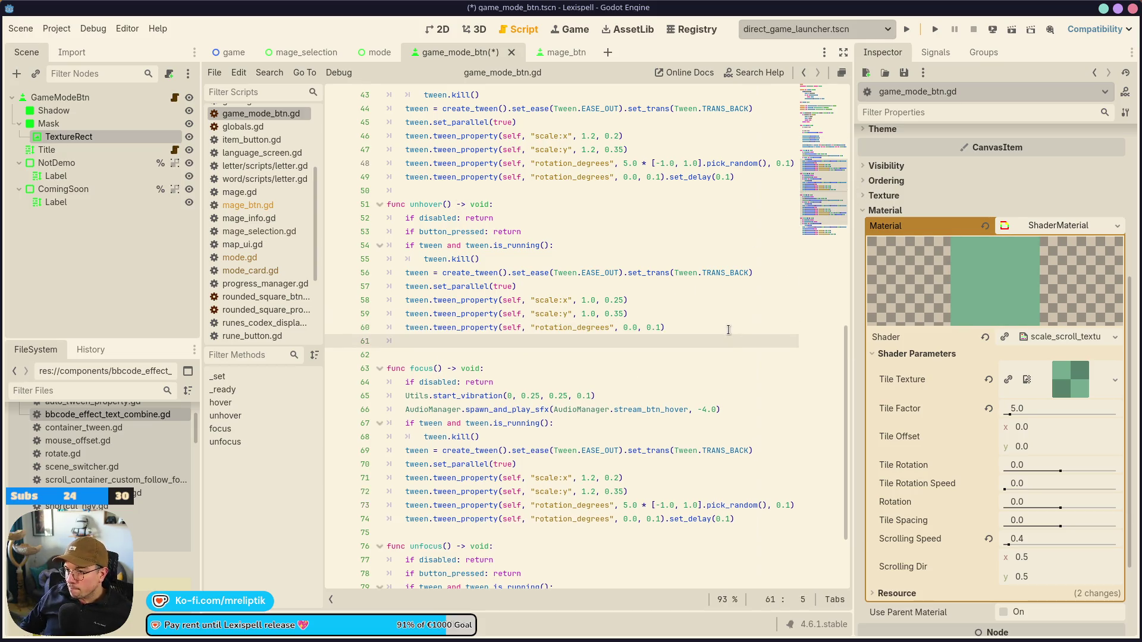
text(tween.twee)
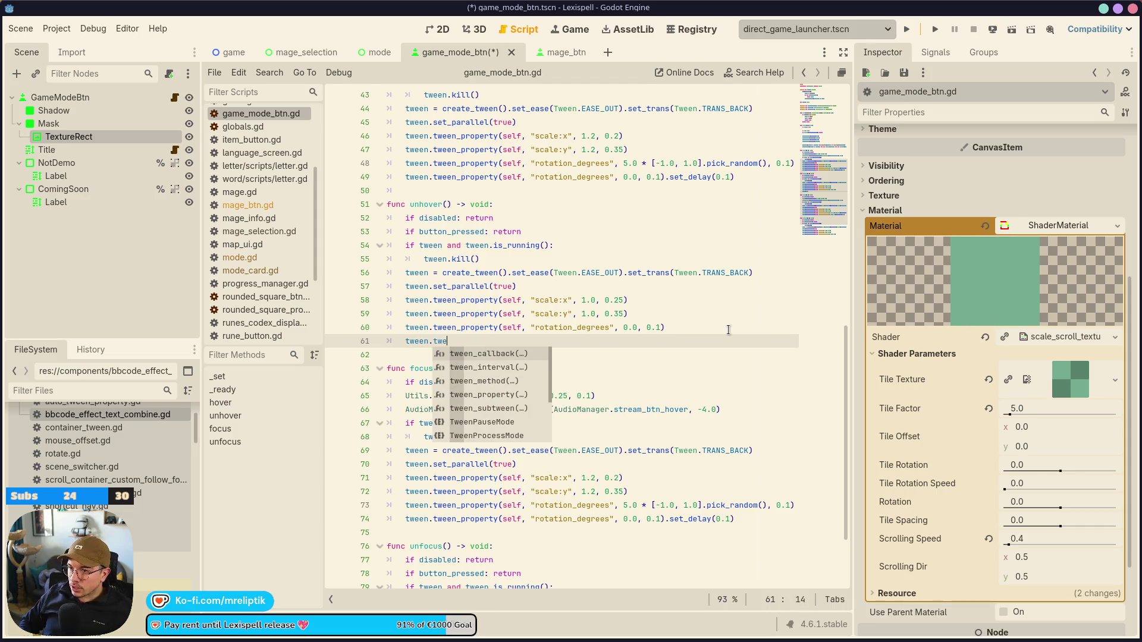
key(Down)
key(Down)
key(Down)
key(Return)
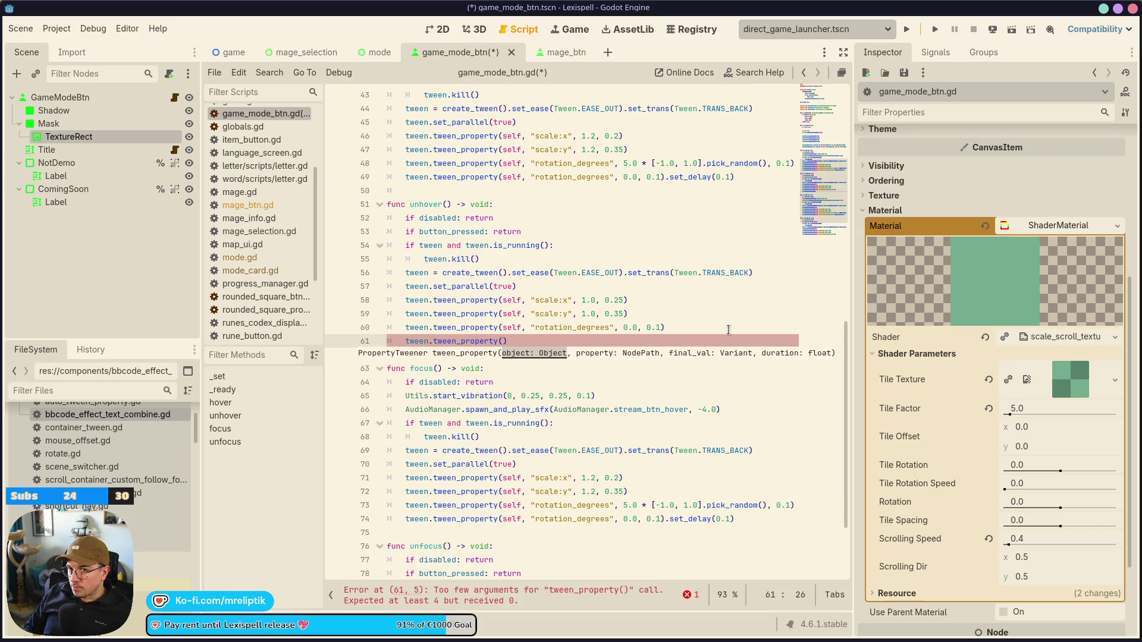
scroll(354, 188, up, 14)
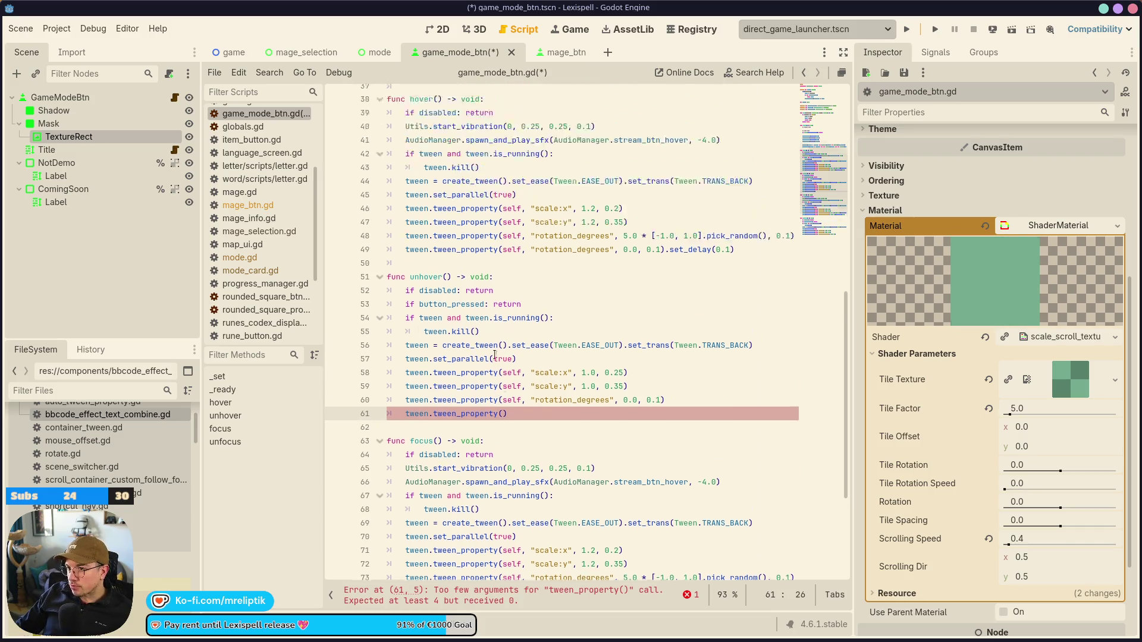
click(461, 286)
click(465, 295)
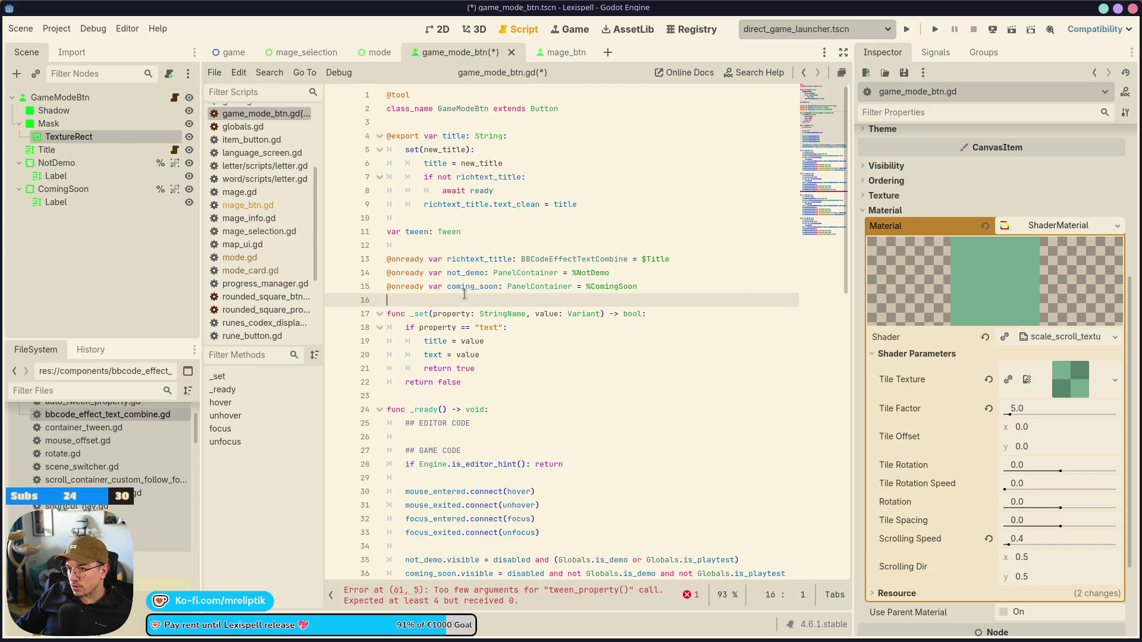
key(Return)
key(Return)
key(Up)
mouse_move(68, 136)
mouse_down()
mouse_move(470, 313)
mouse_move(422, 315)
mouse_up()
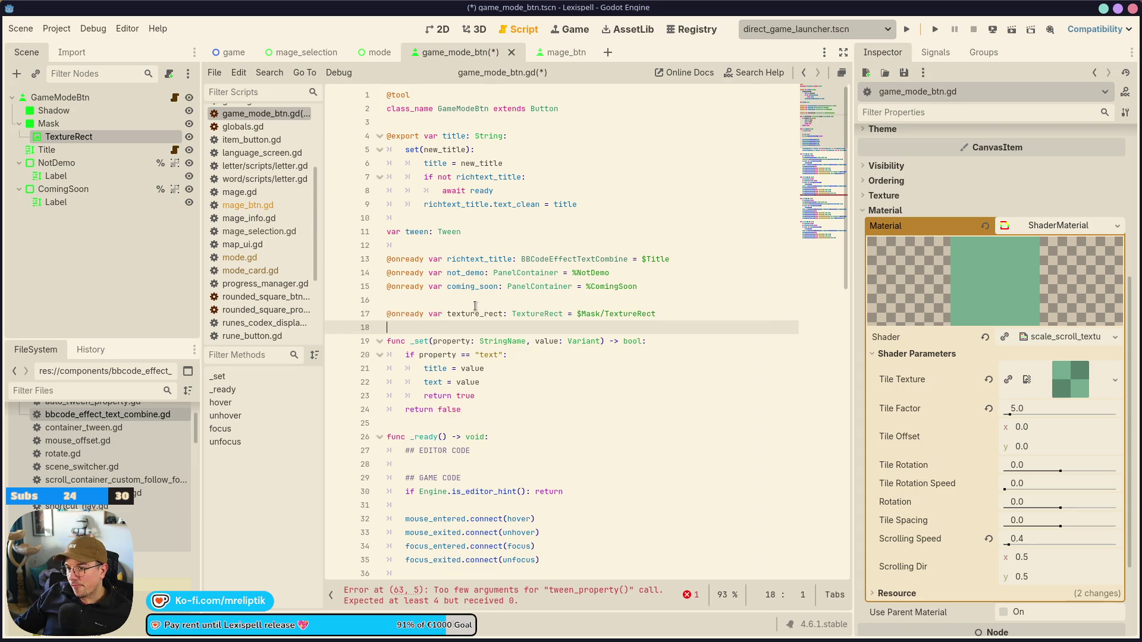
double_click(475, 313)
Pass texture_rect.material as the tween_property target.
scroll(500, 506, down, 10)
scroll(501, 506, down, 3)
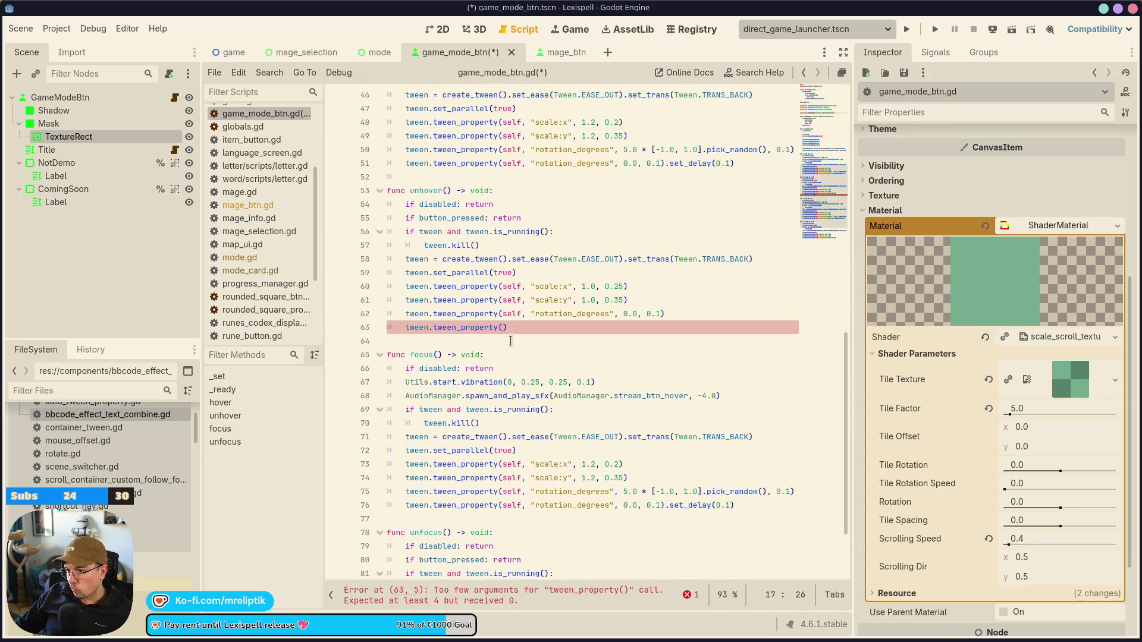
click(506, 327)
text(texture_rect.)
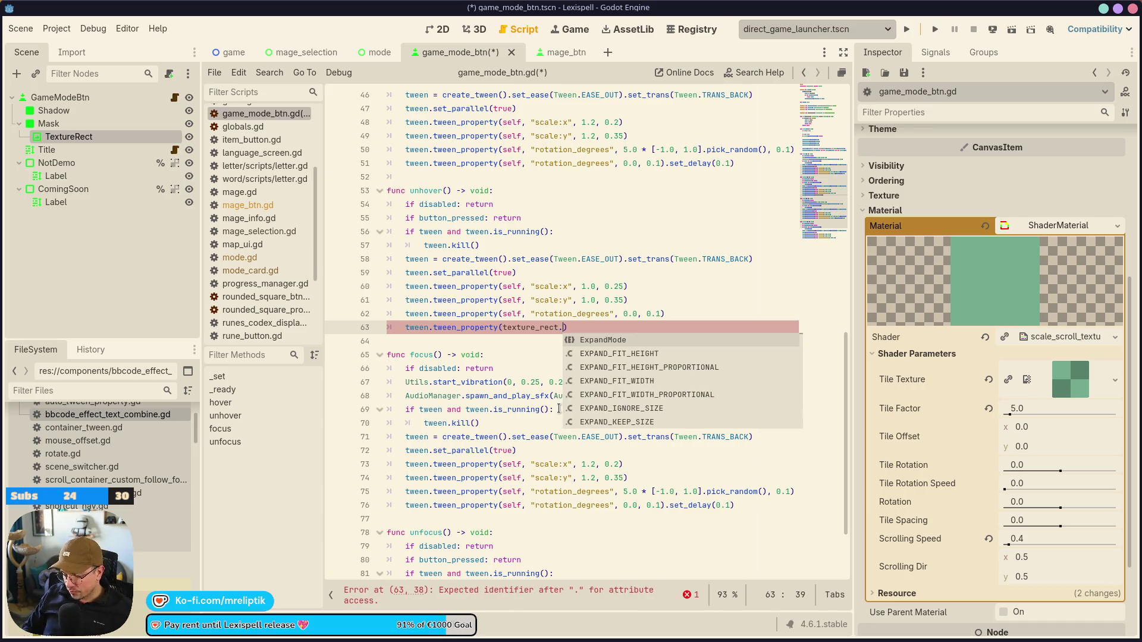
text(material)
key(ctrl+s)
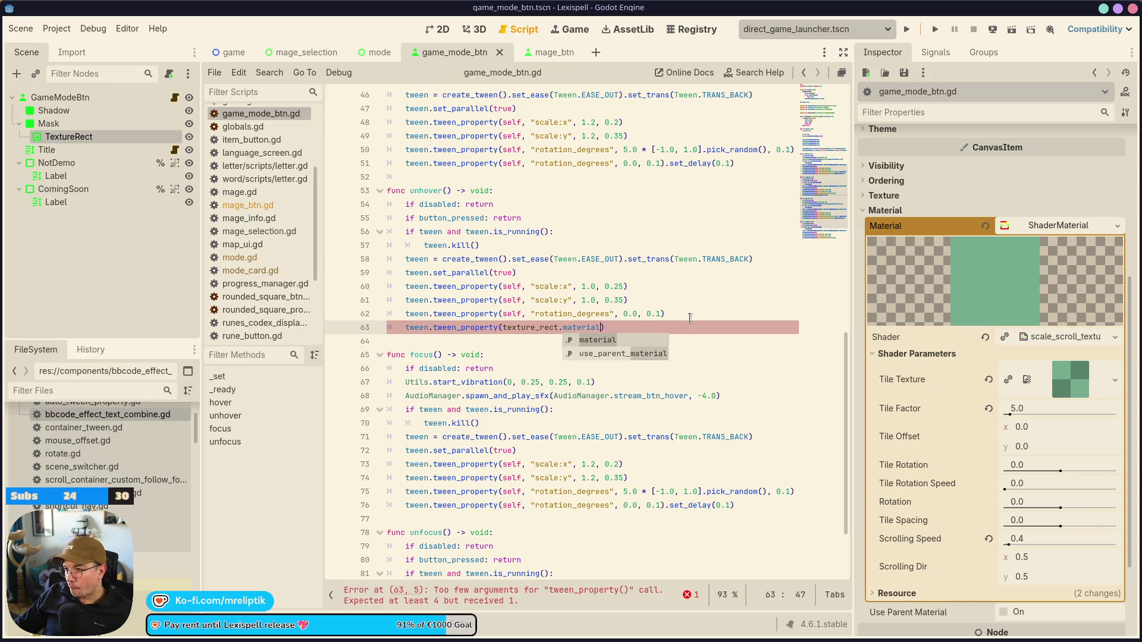
Wrap the tween line in an 'if texture_rect.material:' check and save.
click(690, 319)
key(Return)
text(texture_rect)
text(if)
key(End)
text(material:)
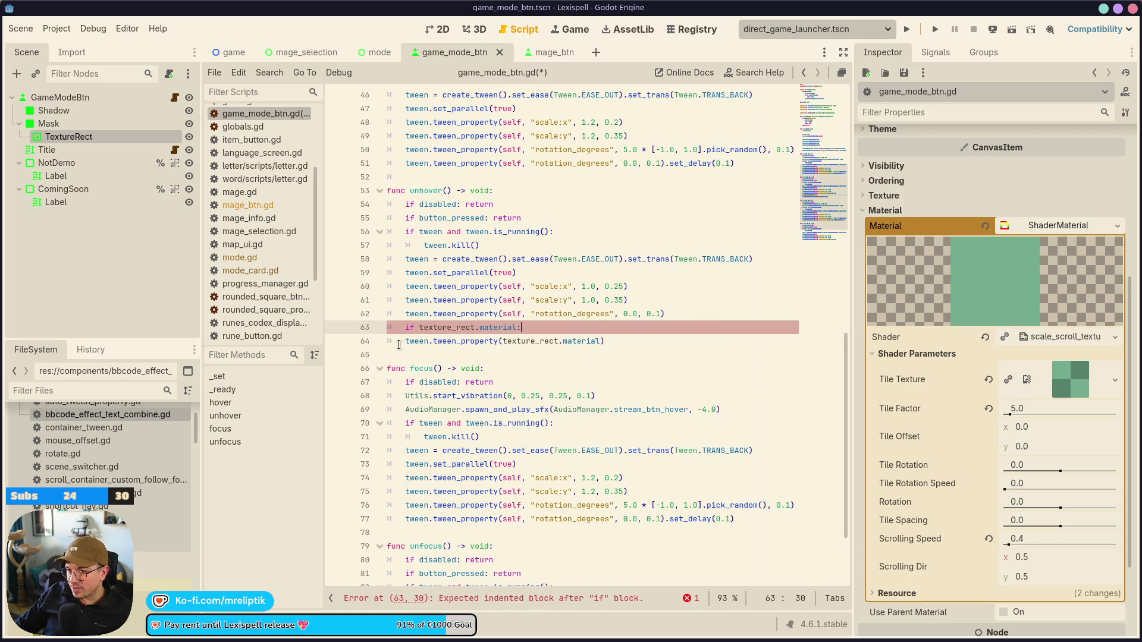
click(406, 342)
key(Tab)
key(ctrl+s)
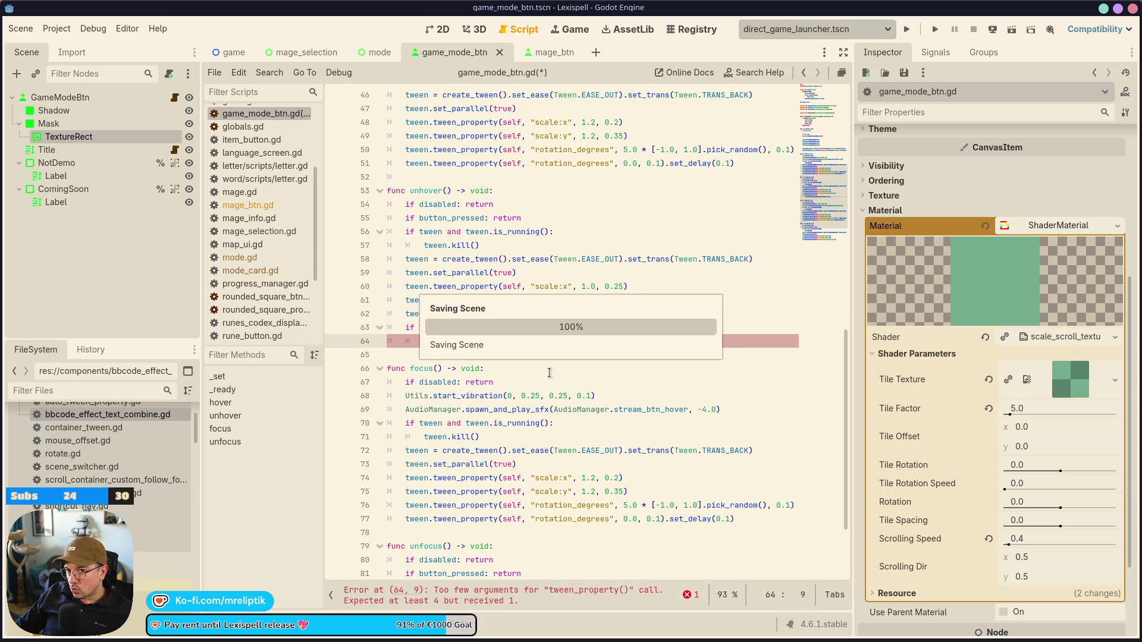
key(ctrl+s)
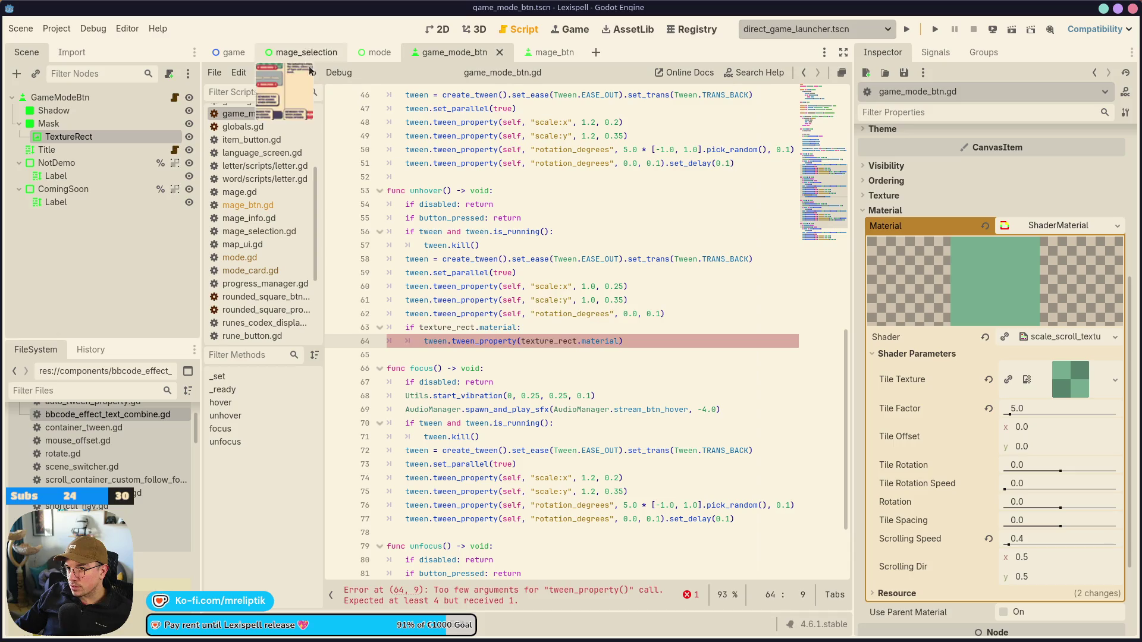
Drop the material check and finish the tween with "shader_parameter/scrolling_speed", 0.0, 0.2, then save.
key(ctrl+shift+k)
key(shift+Tab)
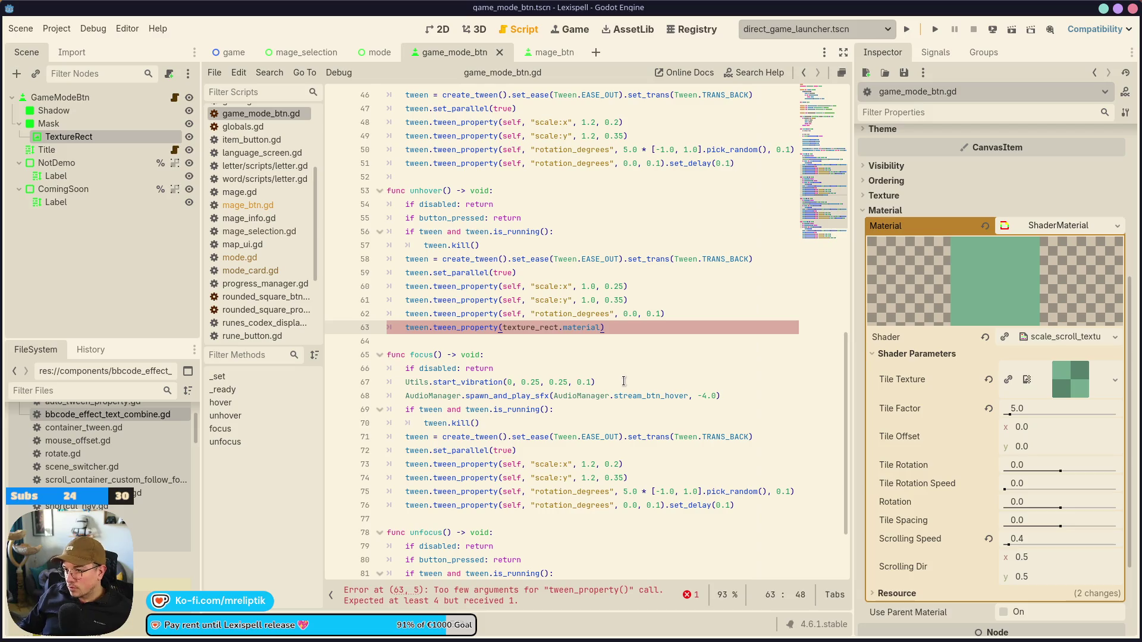
text(, "s)
text(hader_param)
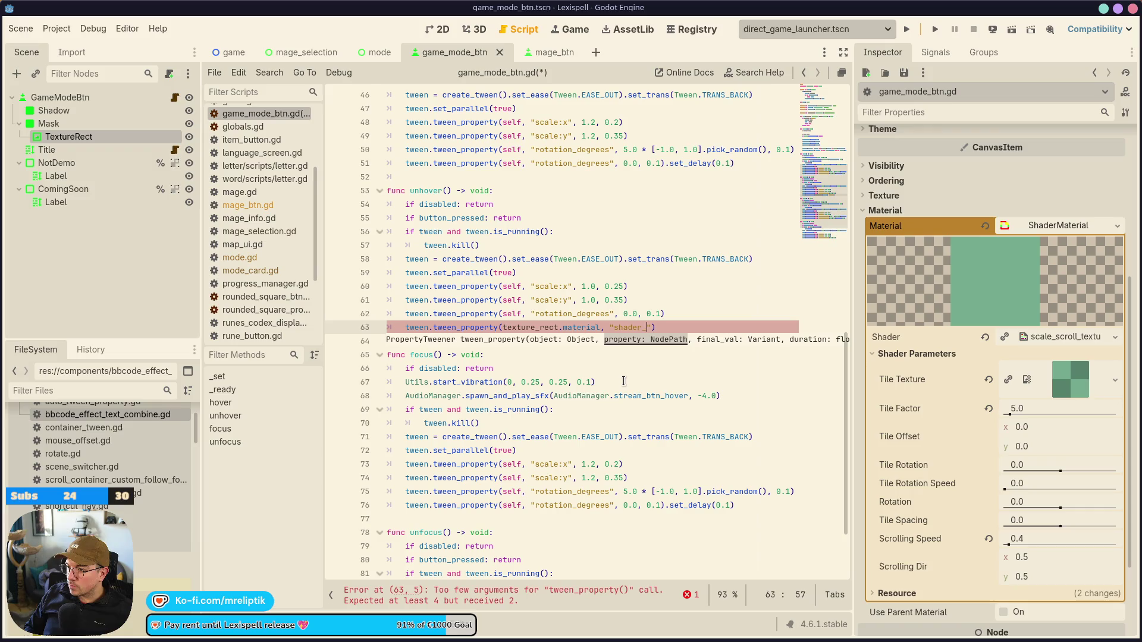
text(eter/s)
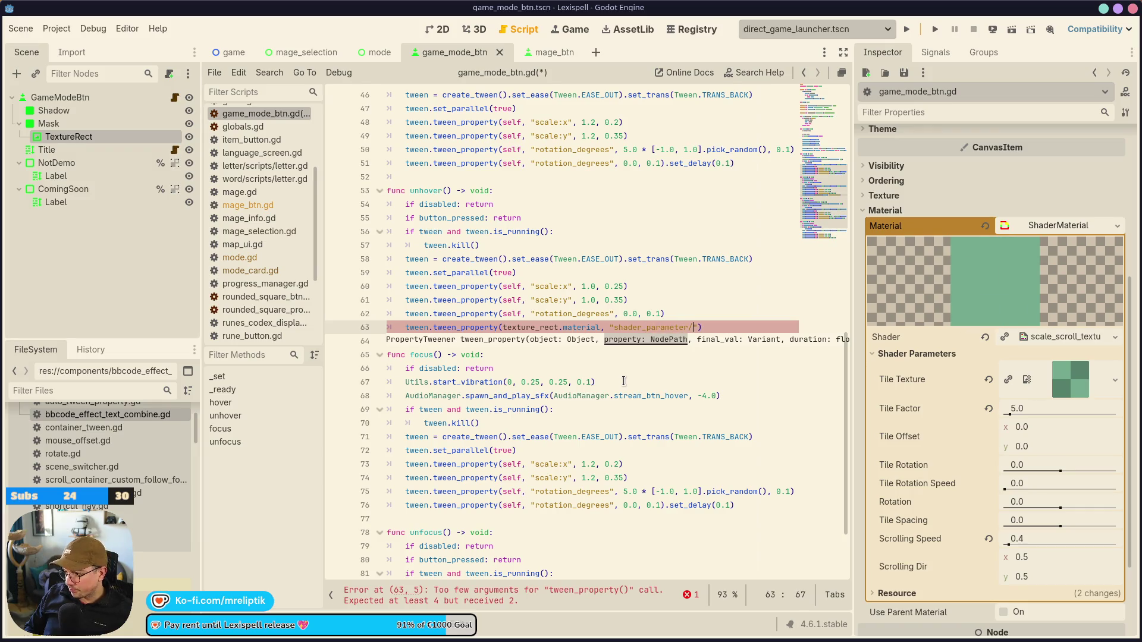
text(crolling_speed)
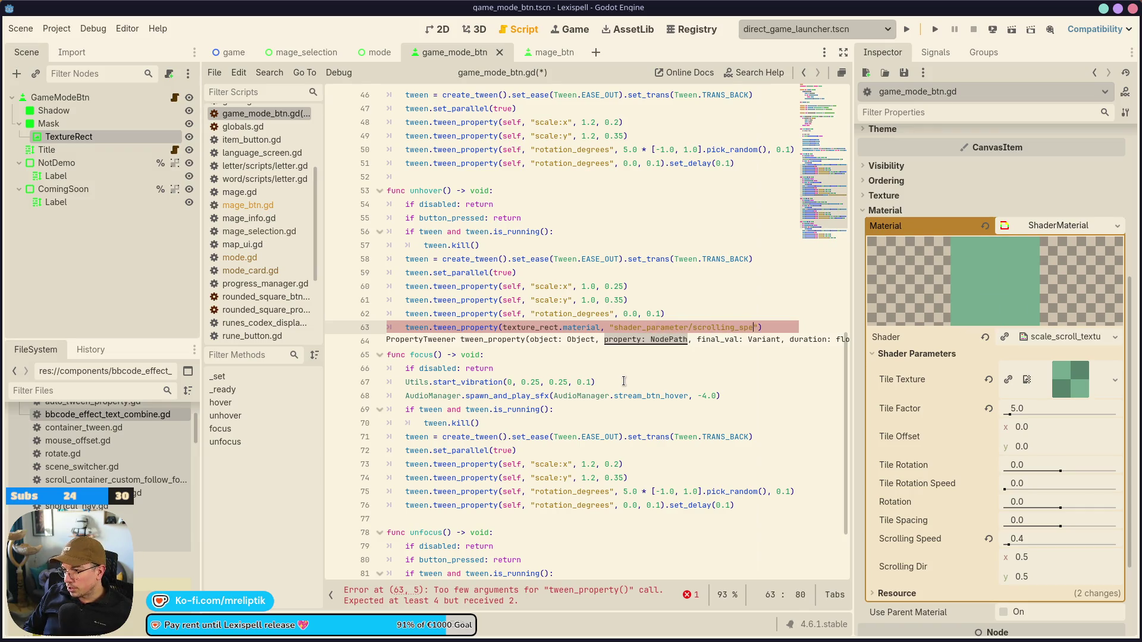
text(", 0.0, )
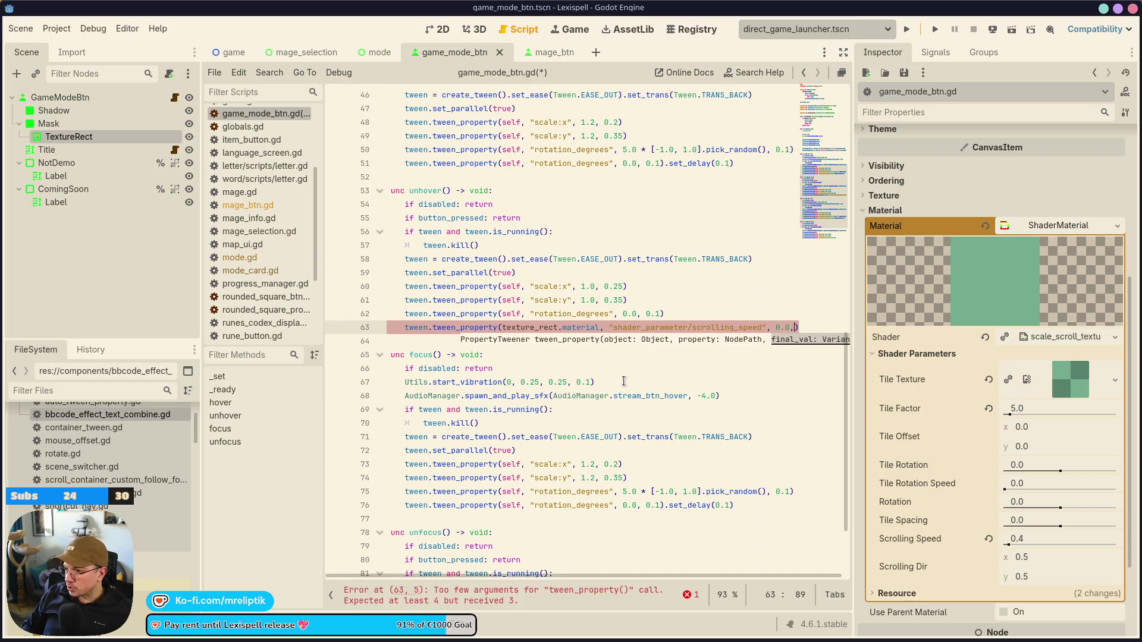
text(0.2)
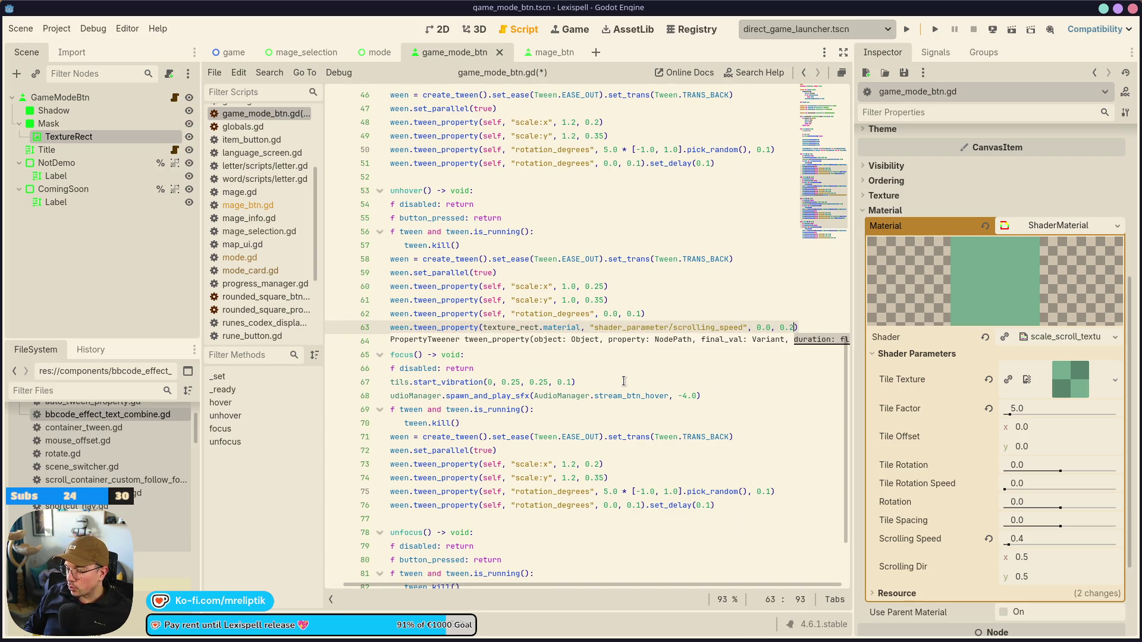
key(ctrl+s)
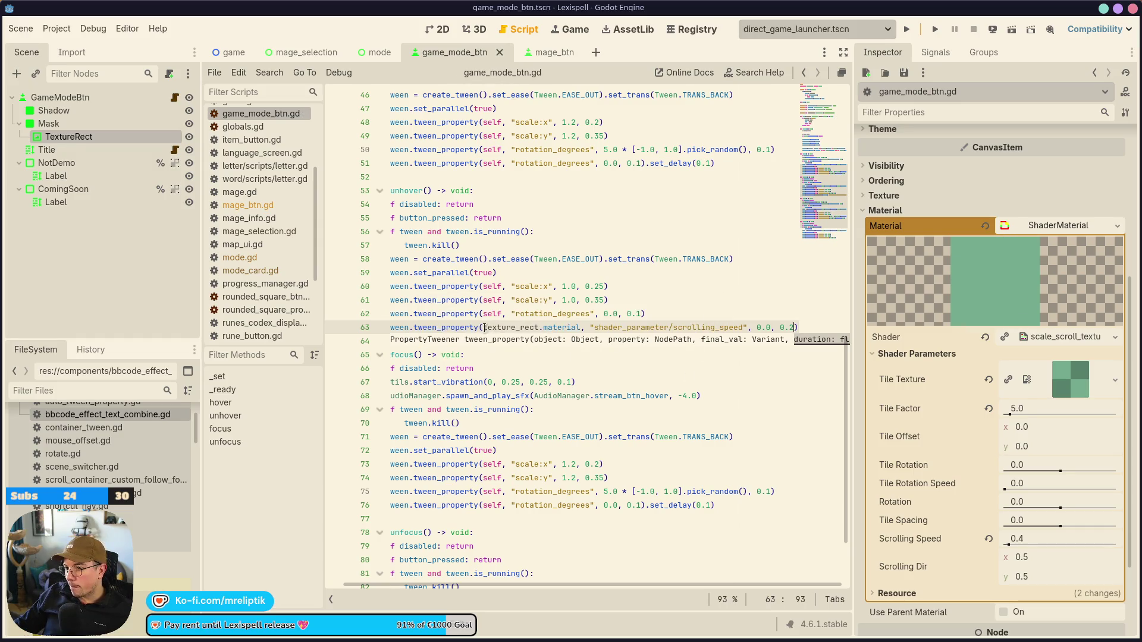
Widen the code editor and select the finished scrolling_speed tween line.
scroll(481, 332, left, 1)
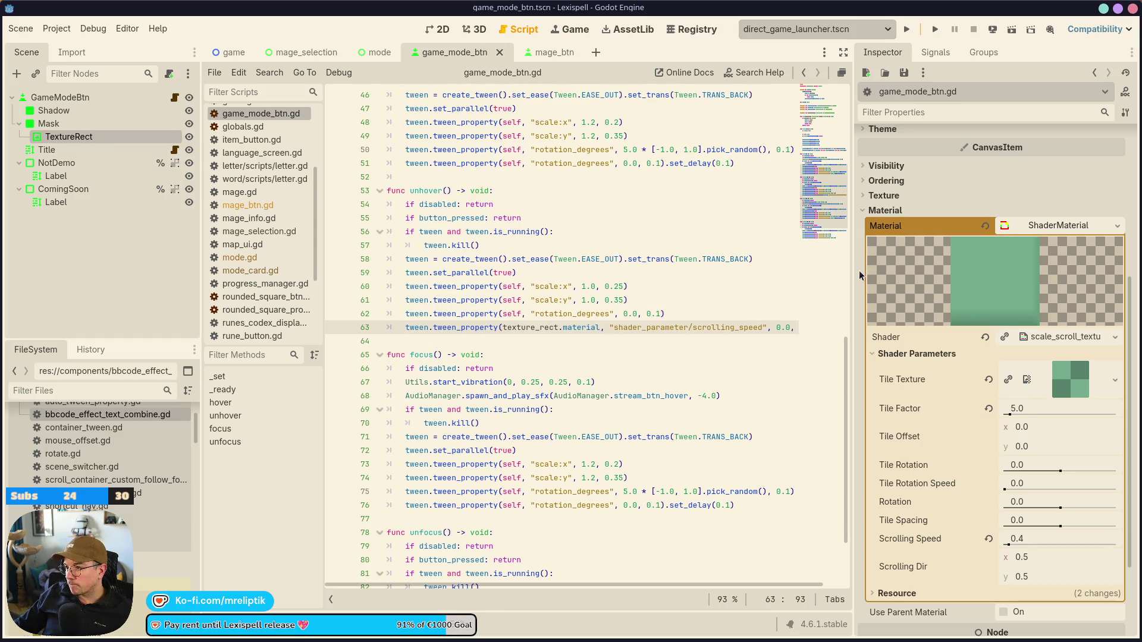
drag(854, 333, 963, 333)
click(808, 327)
drag(818, 327, 397, 329)
key(ctrl+c)
click(747, 165)
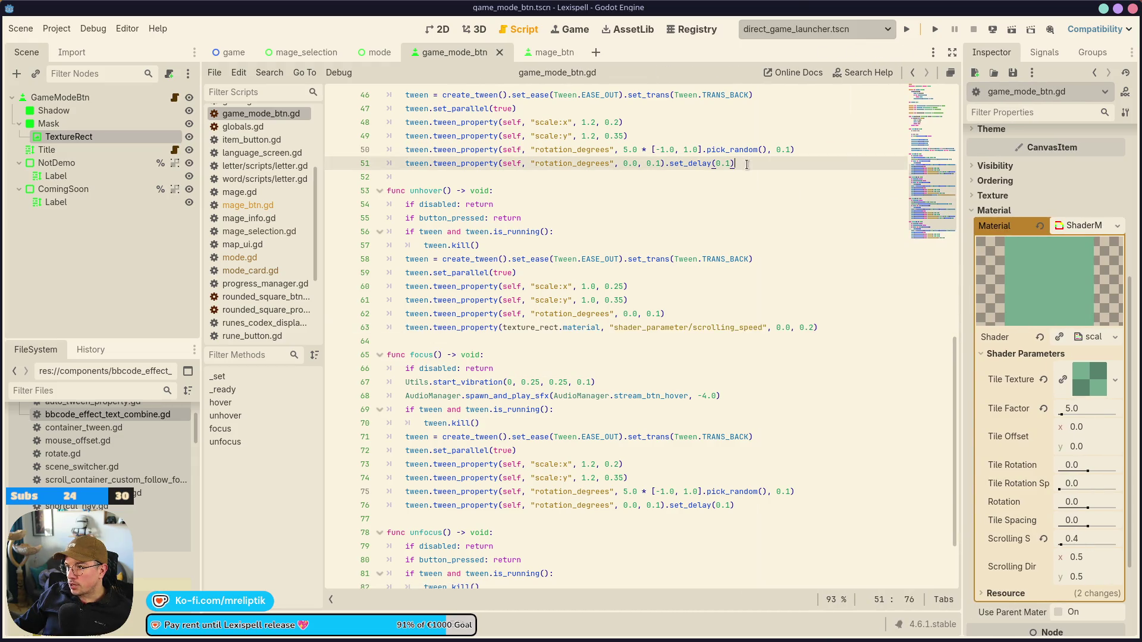
Paste the scrolling_speed tween into hover and focus with a target speed of 0.4.
key(Return)
key(ctrl+v)
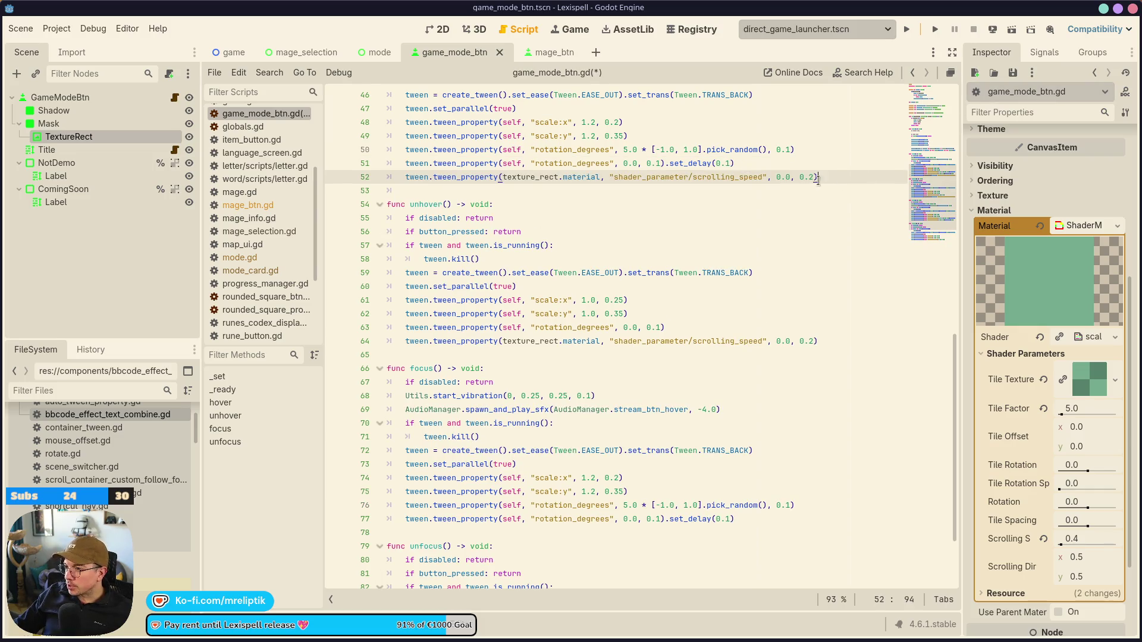
click(791, 178)
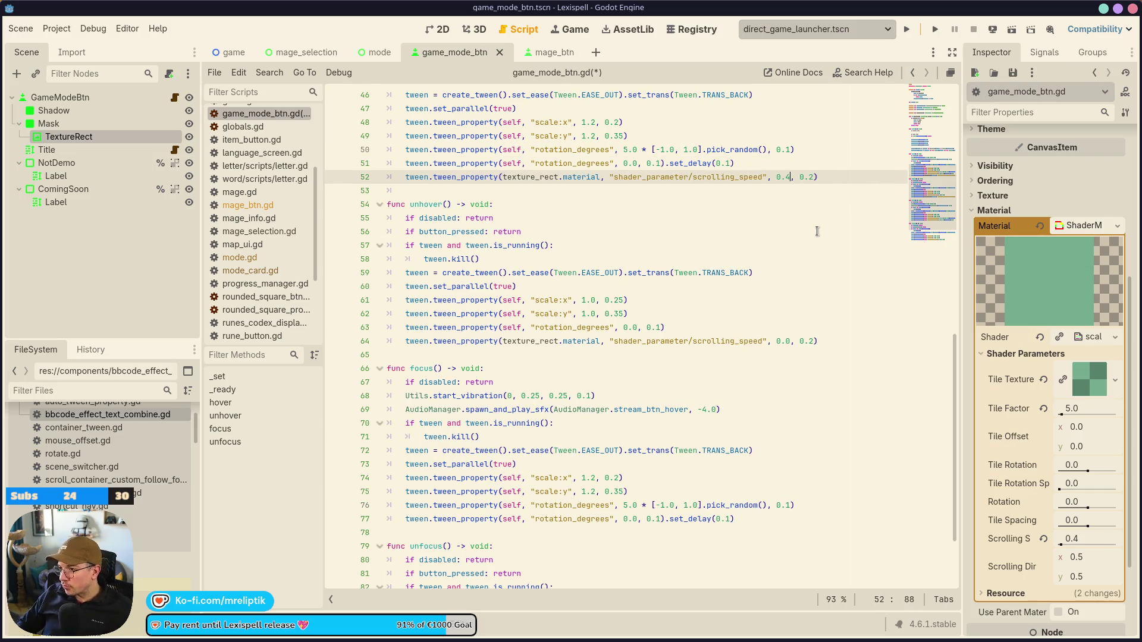
key(ctrl+s)
scroll(689, 327, down, 2)
click(763, 417)
key(Return)
key(ctrl+v)
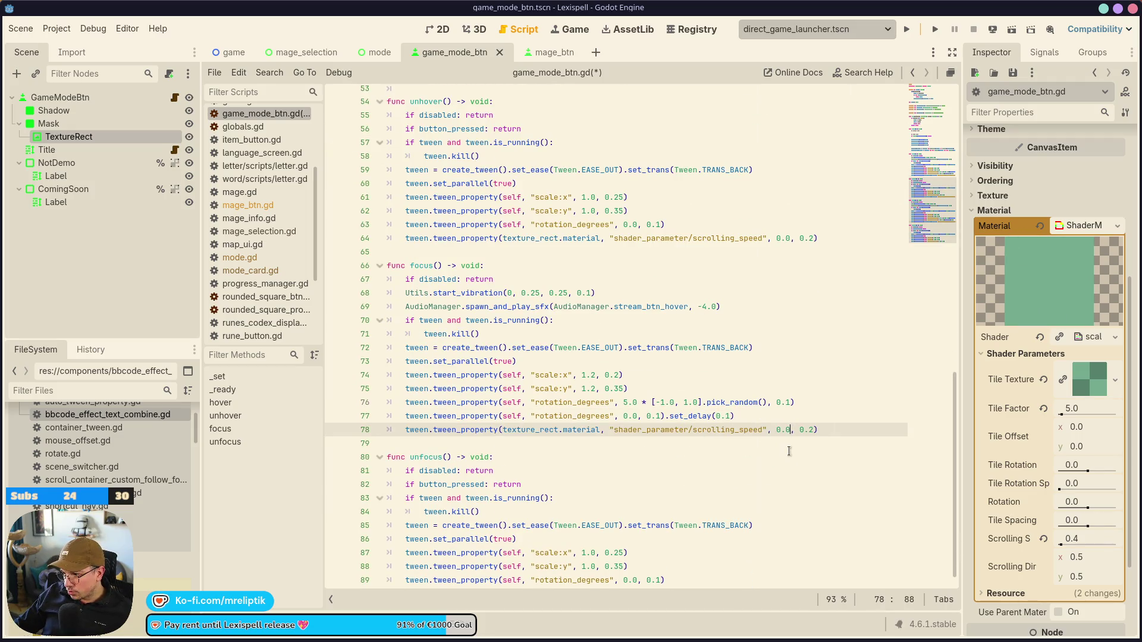
key(BackSpace)
text(4)
key(ctrl+s)
Paste the scrolling_speed tween into unfocus with target 0.0 and save.
click(694, 578)
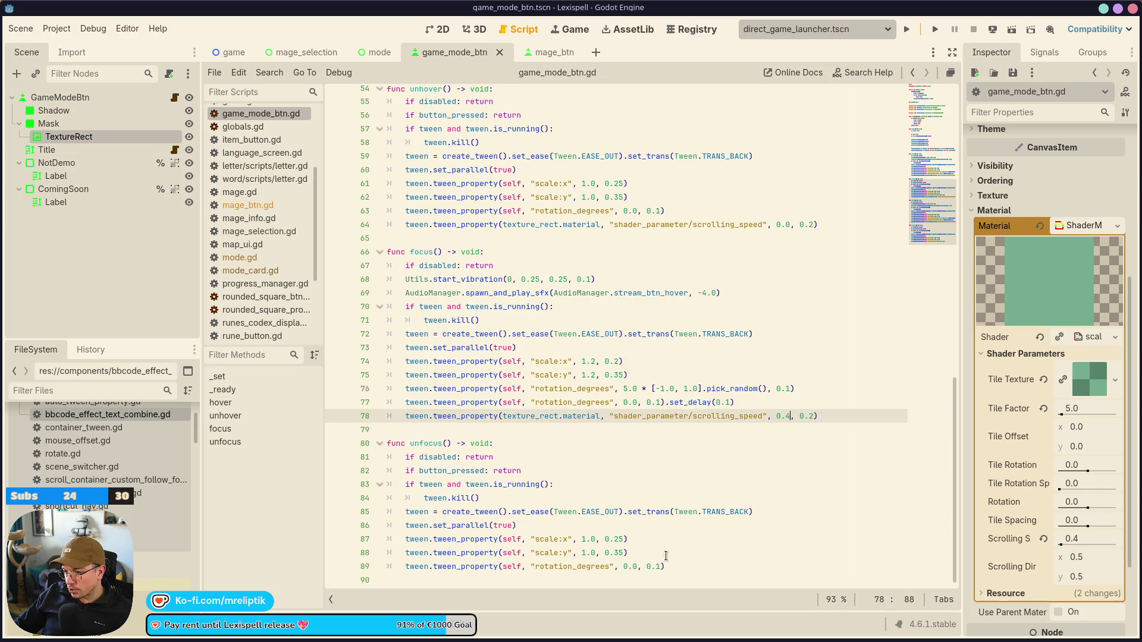
key(Return)
key(ctrl+v)
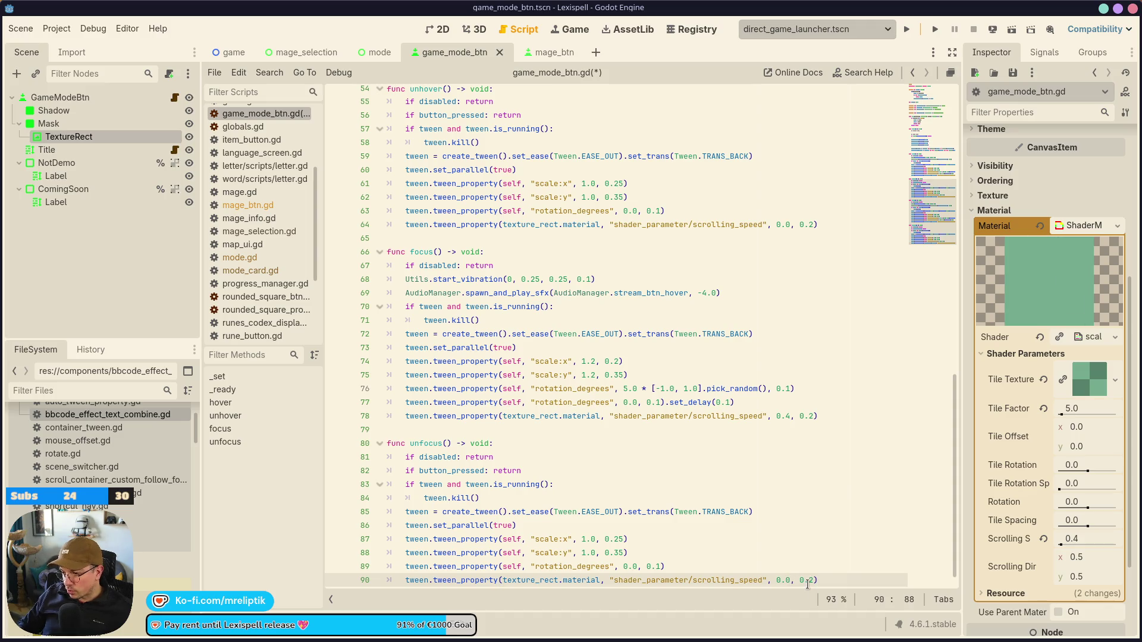
text(0)
key(ctrl+s)
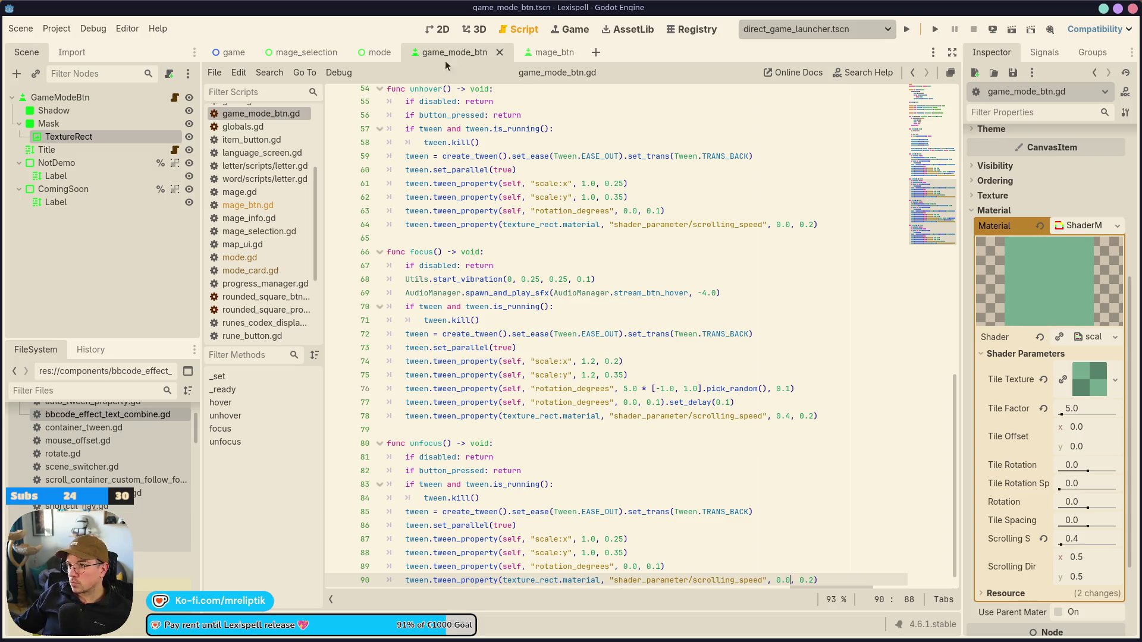
click(432, 31)
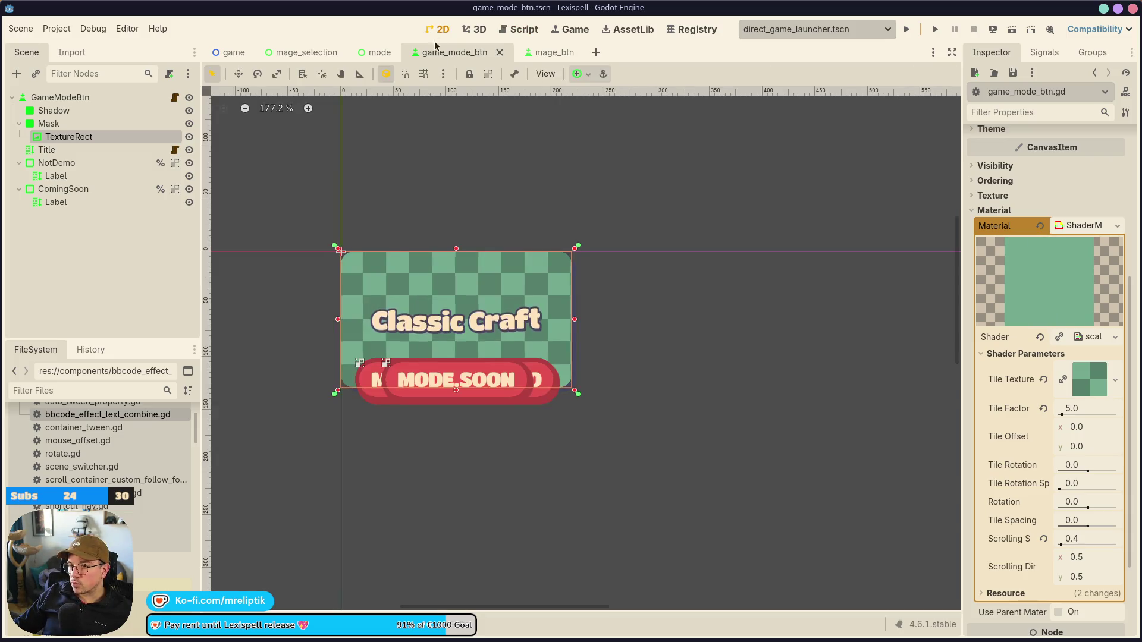
Copy the Title label's [wave]%s[/wave] BBCode template from the Inspector and return to the script.
click(483, 340)
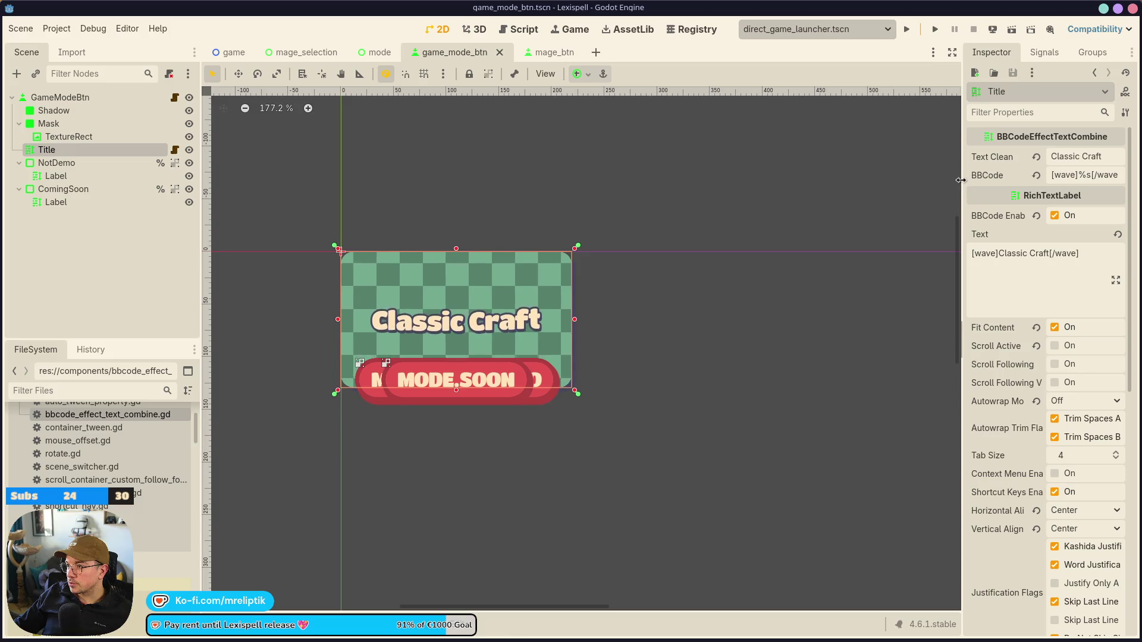
drag(958, 186, 796, 179)
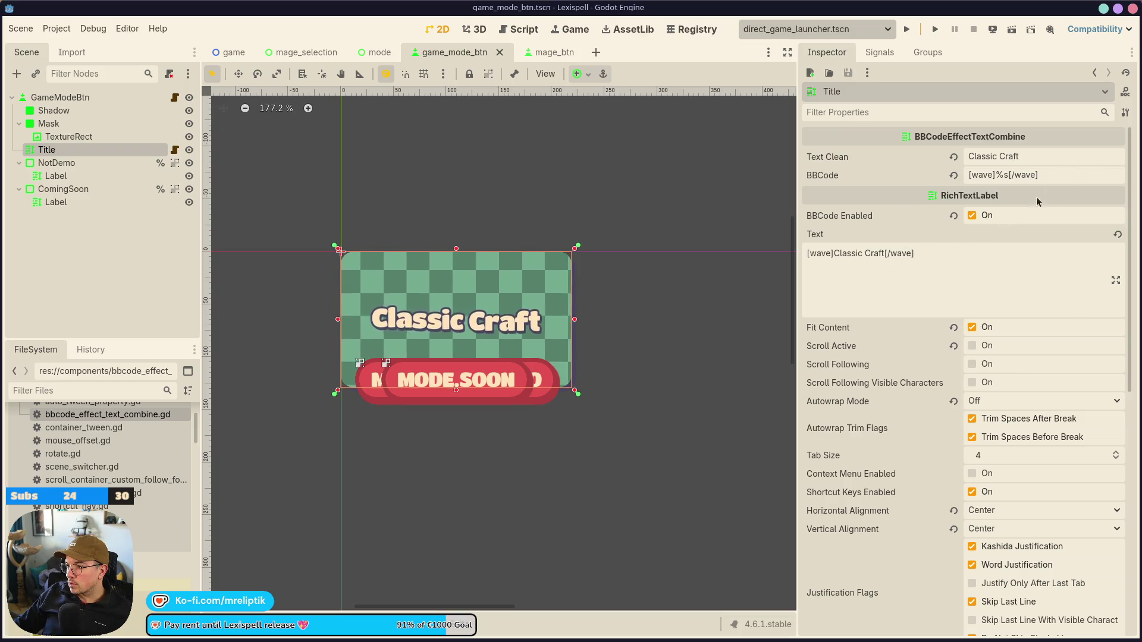
click(1050, 176)
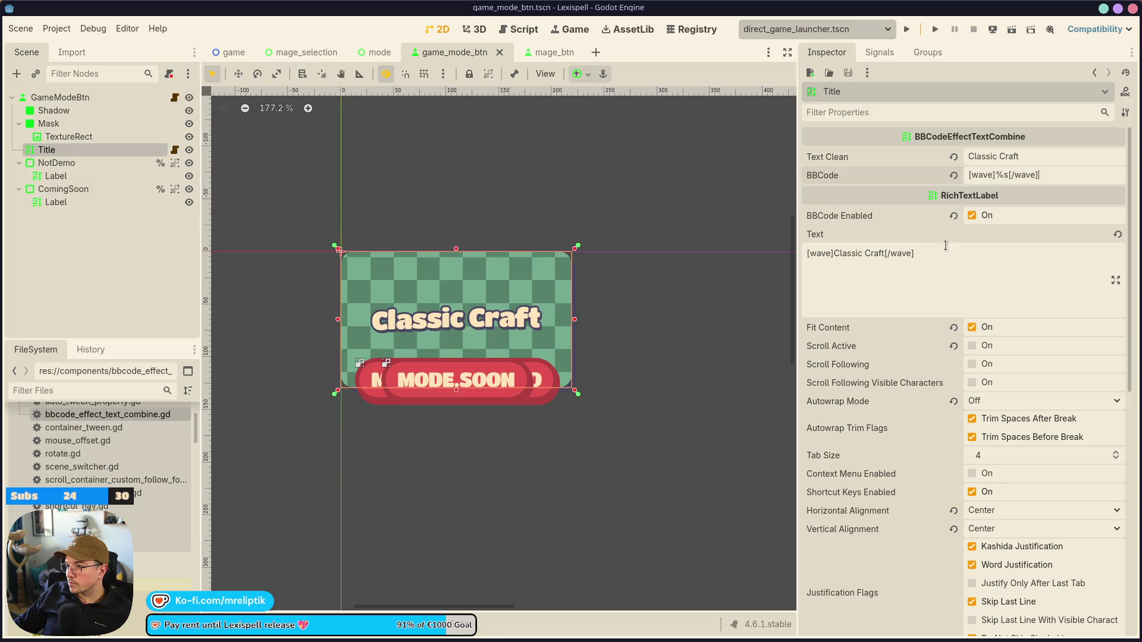
drag(1043, 176, 964, 176)
key(ctrl+c)
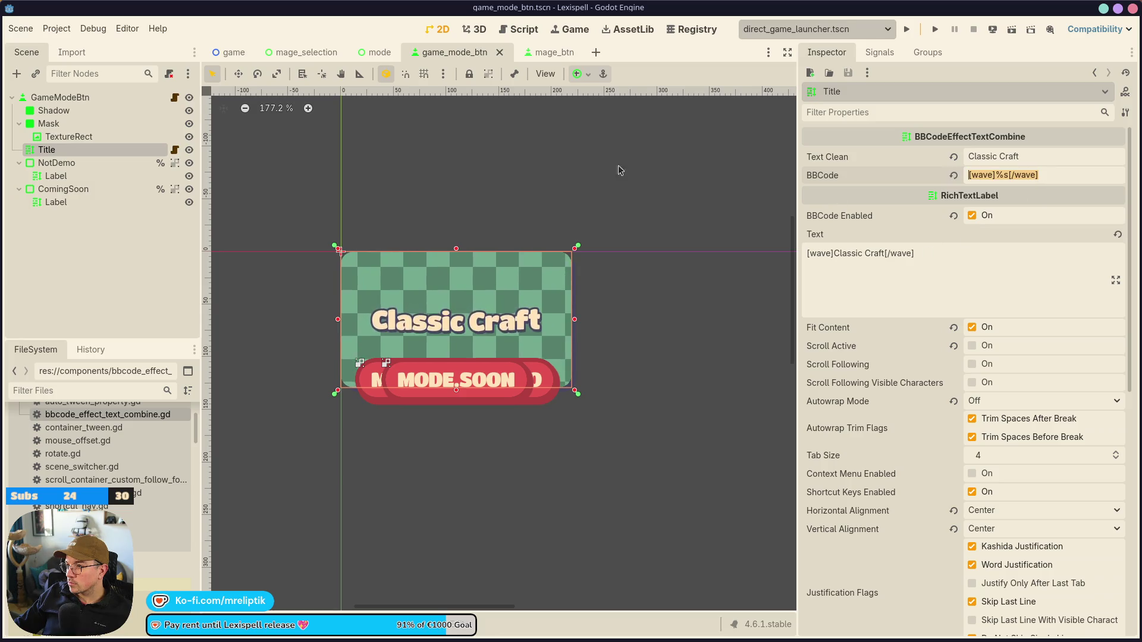
click(176, 100)
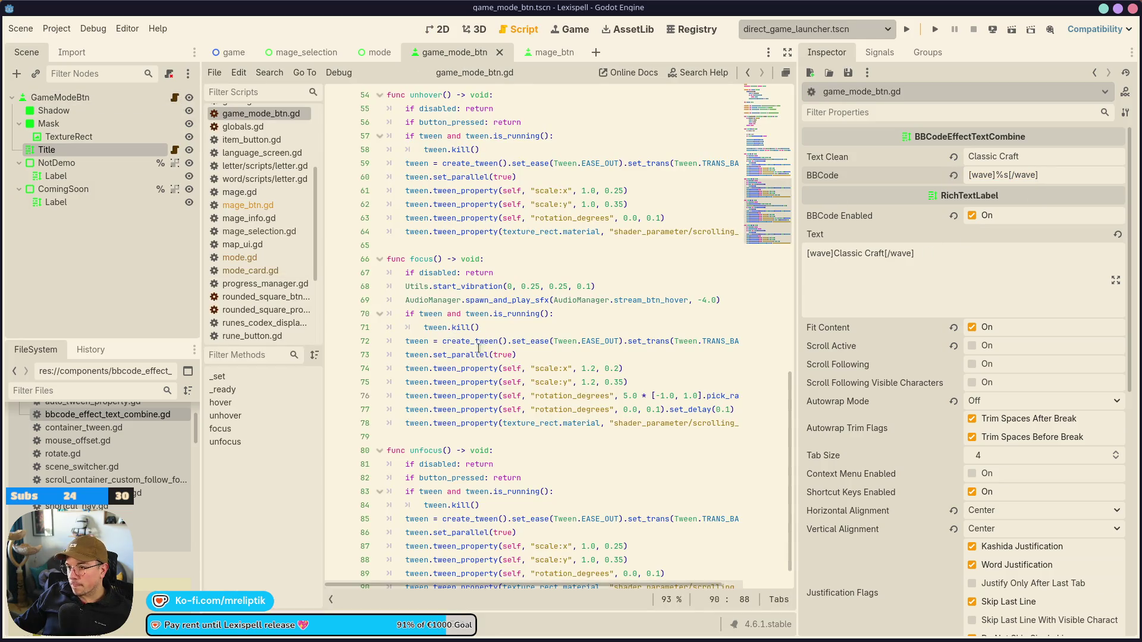
Paste the [wave]%s[/wave] template into unhover after the button_pressed check.
drag(797, 238, 910, 237)
scroll(580, 247, up, 3)
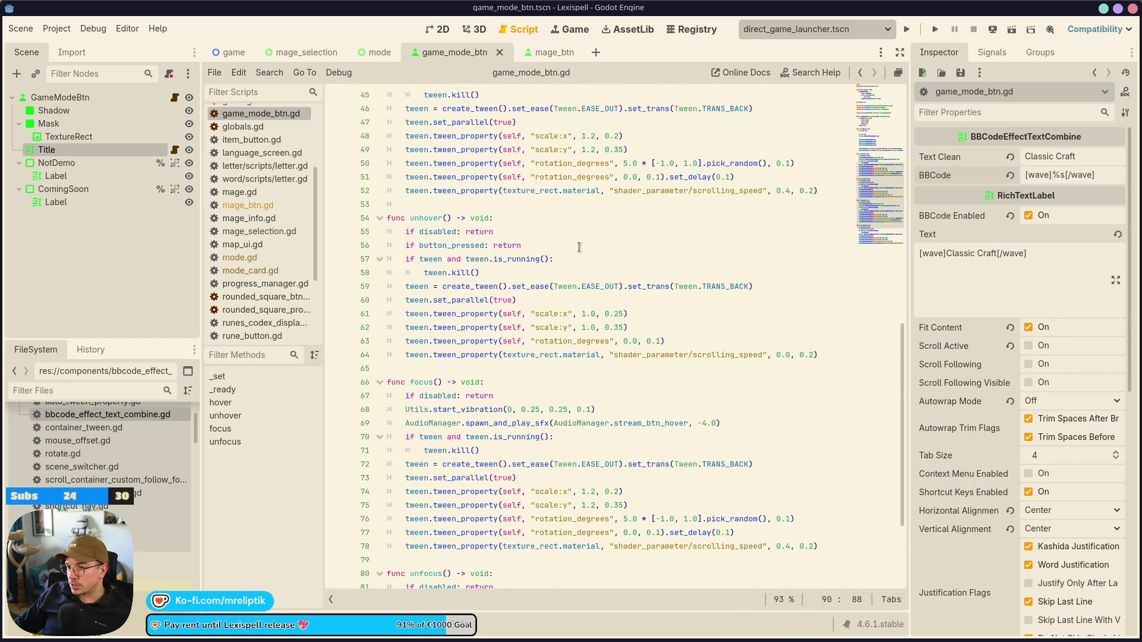
click(570, 231)
click(562, 256)
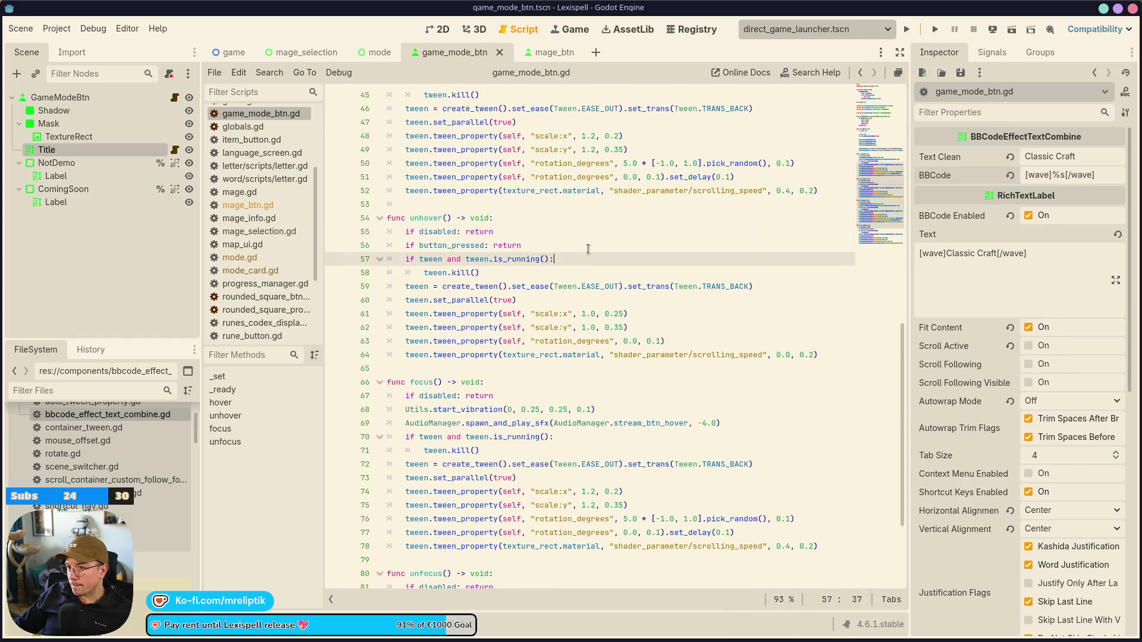
click(588, 246)
key(Return)
key(ctrl+v)
key(Left)
key(Left)
key(Left)
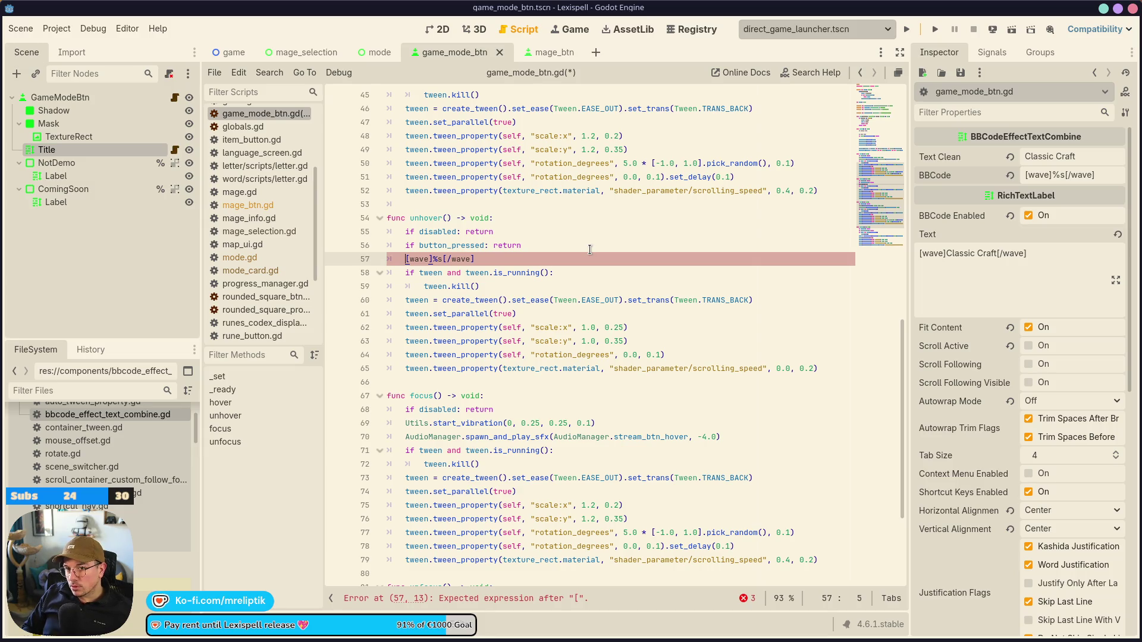
text(itle.text)
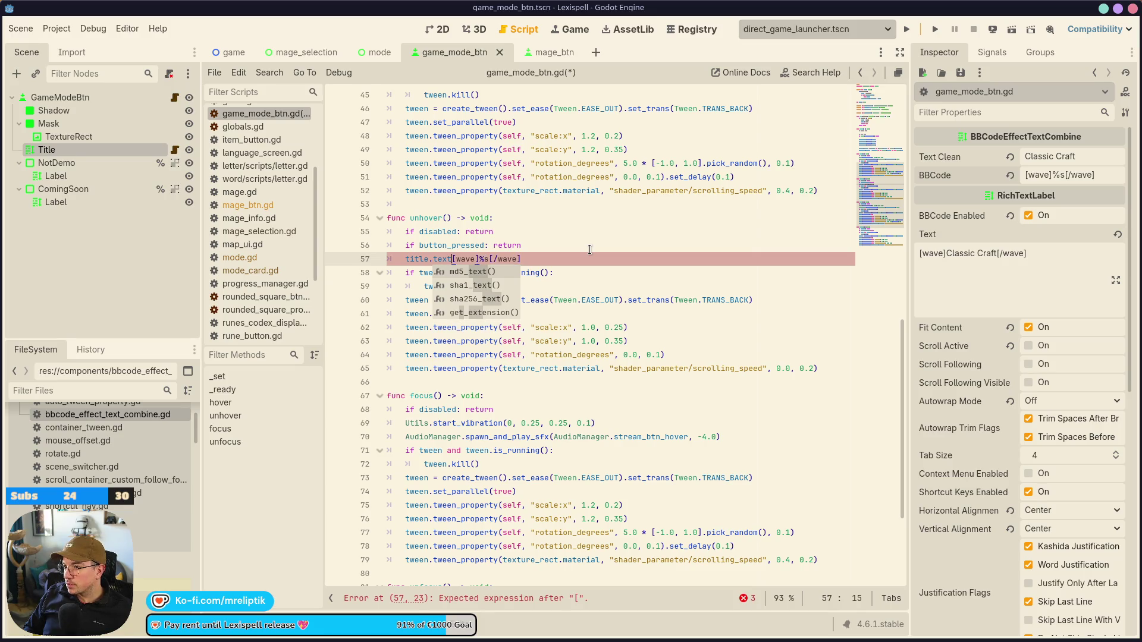
Try title property names and check the richtext_title variable declaration.
key(BackSpace)
key(BackSpace)
key(BackSpace)
text(b)
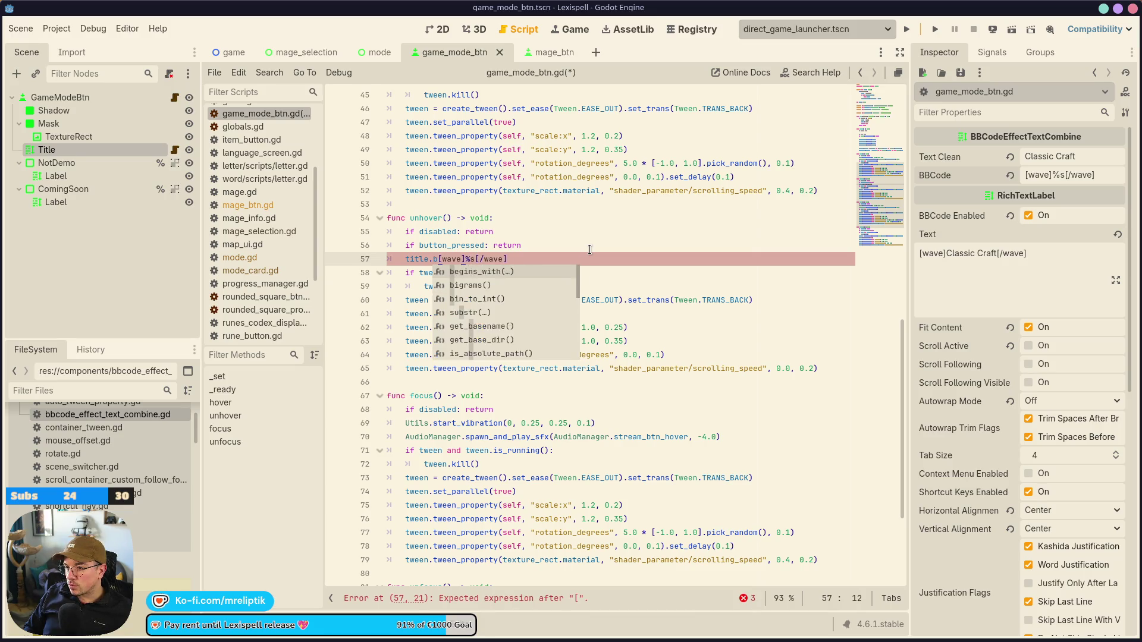
key(BackSpace)
text(text)
key(BackSpace)
key(BackSpace)
key(BackSpace)
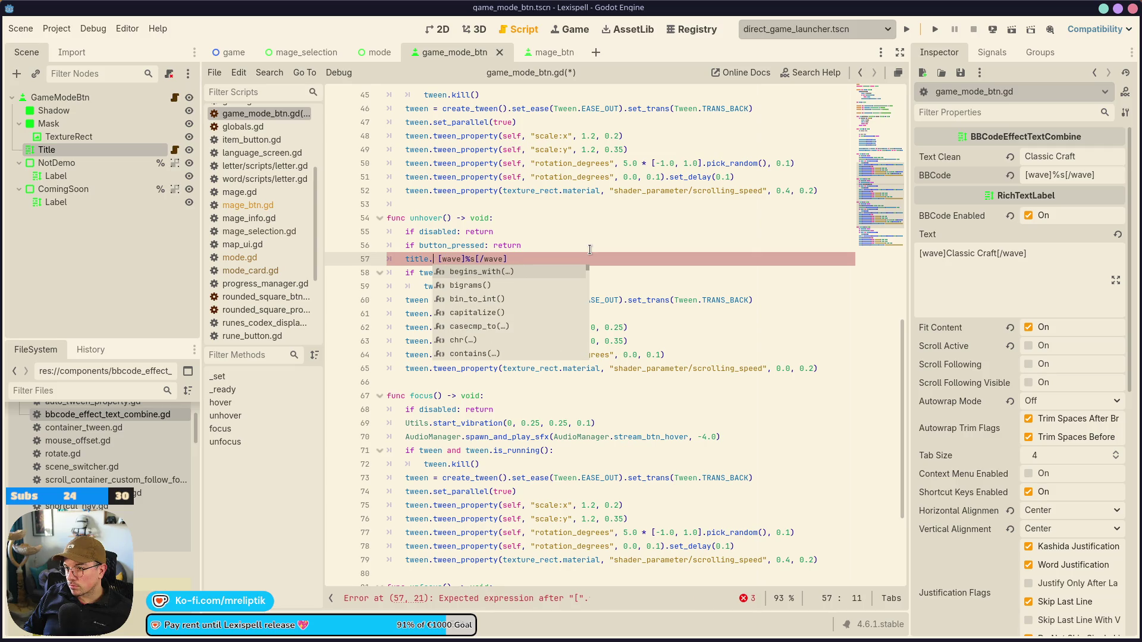
scroll(595, 286, up, 10)
scroll(600, 319, up, 4)
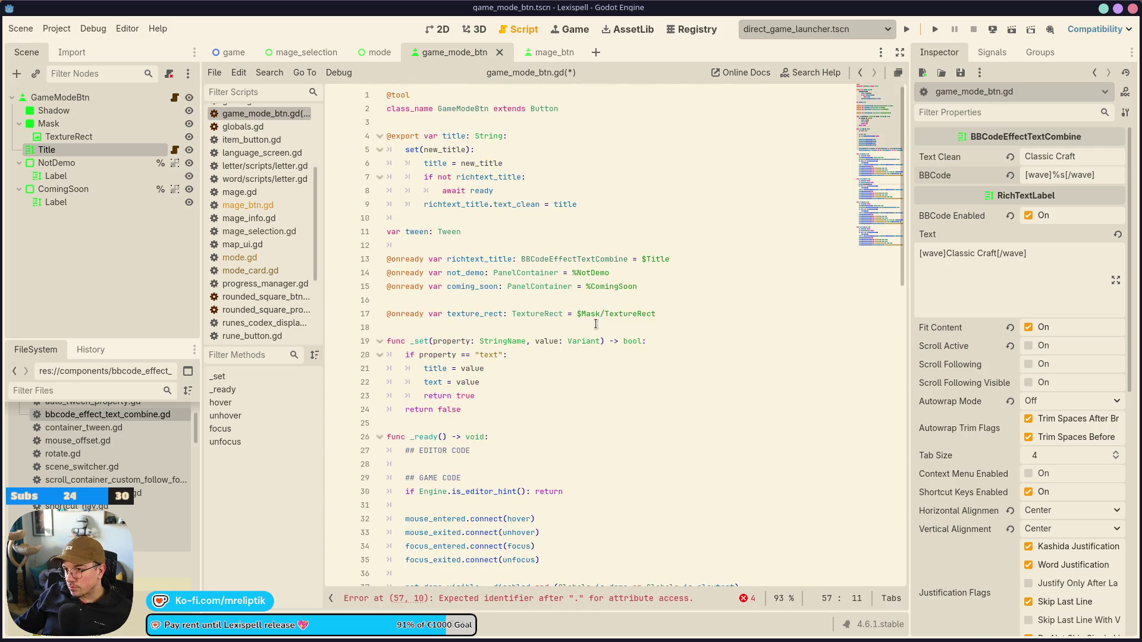
mouse_move(591, 336)
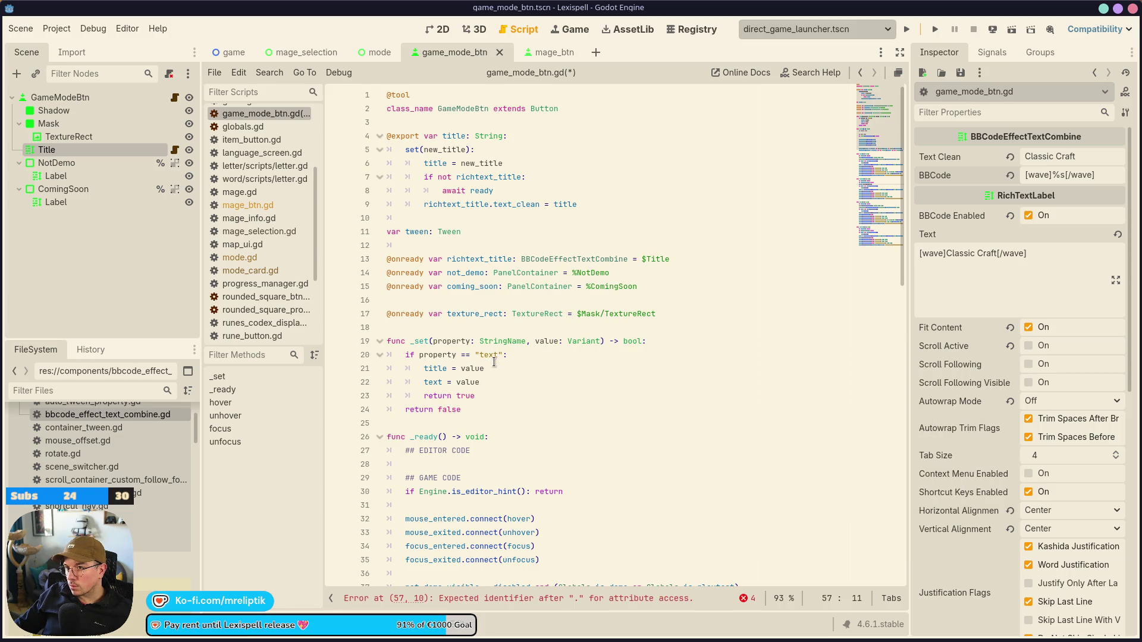
click(468, 258)
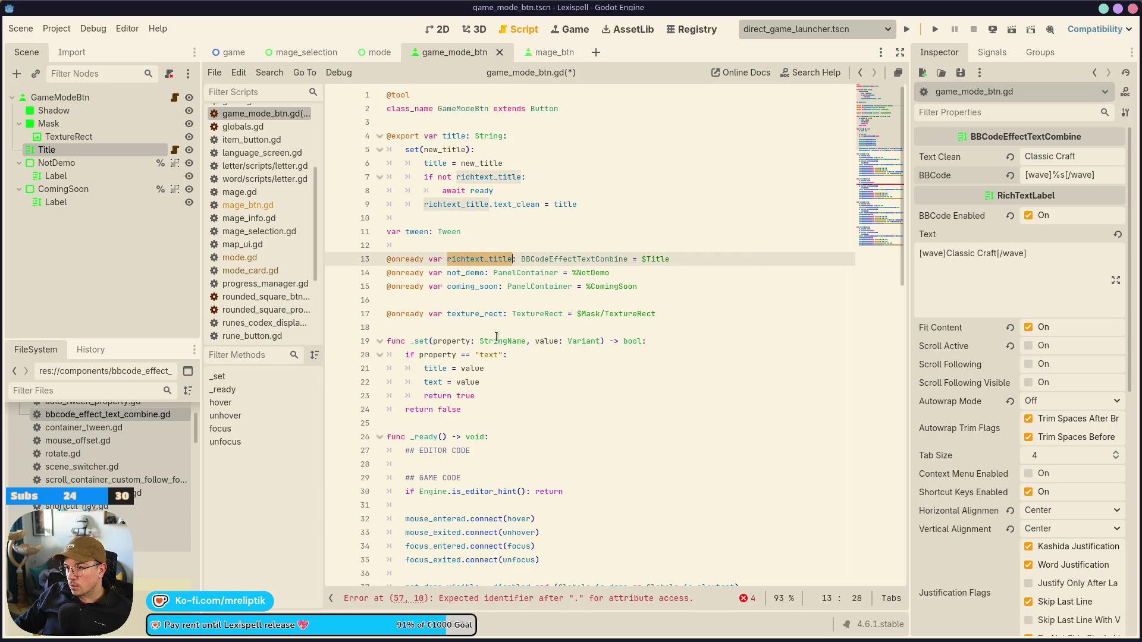
scroll(452, 297, down, 13)
Change line 57 to assign to richtext_title.bbcode.
click(424, 327)
key(Left)
text(richtext_)
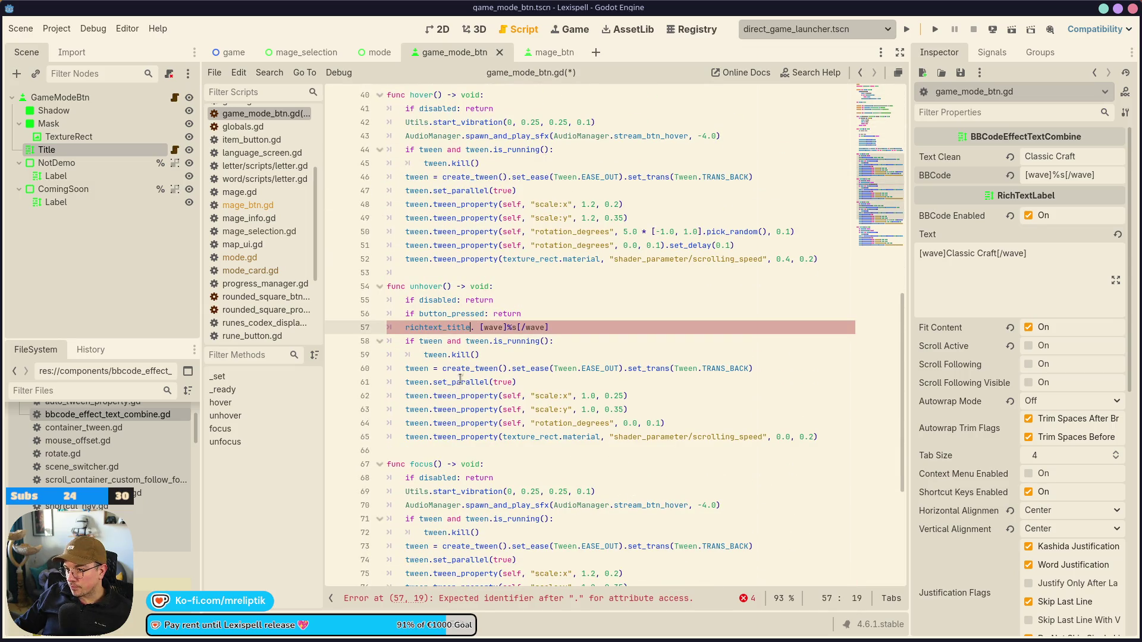
key(ctrl+Right)
key(Right)
key(BackSpace)
text(.bb)
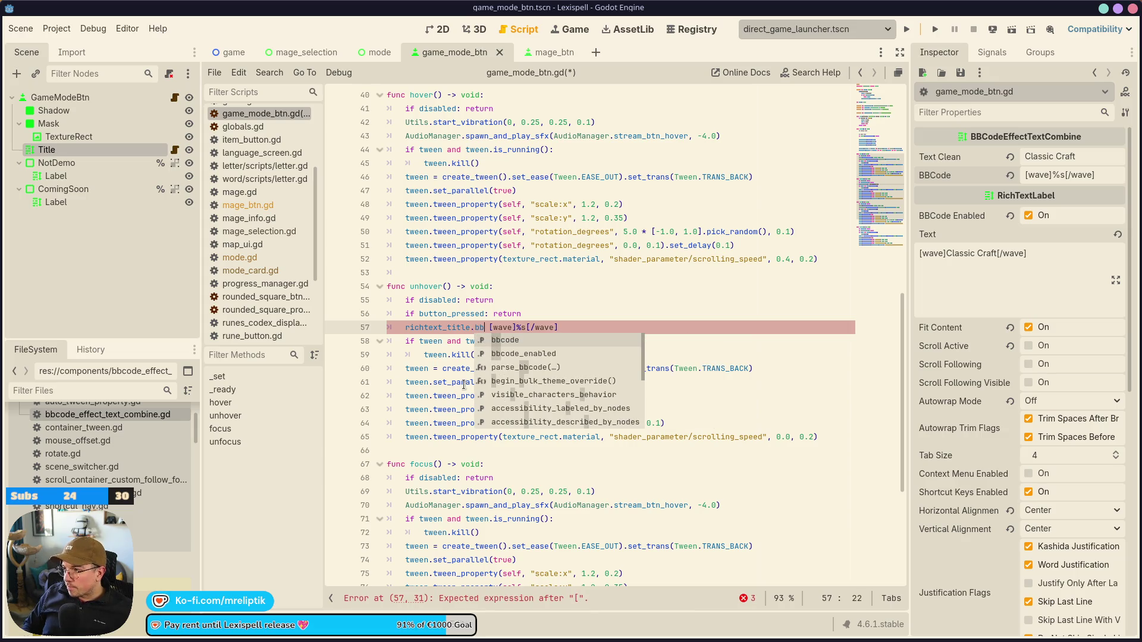
key(Return)
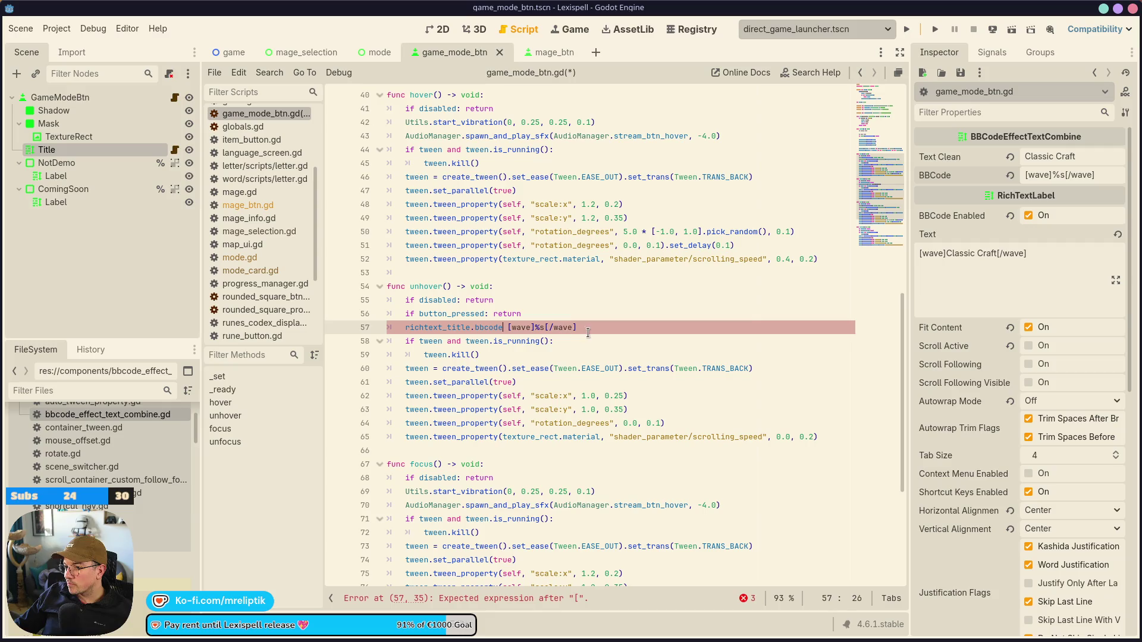
Replace the hard-coded wave markup with bbcode_hover and save.
shift+click(504, 328)
key(BackSpace)
key(BackSpace)
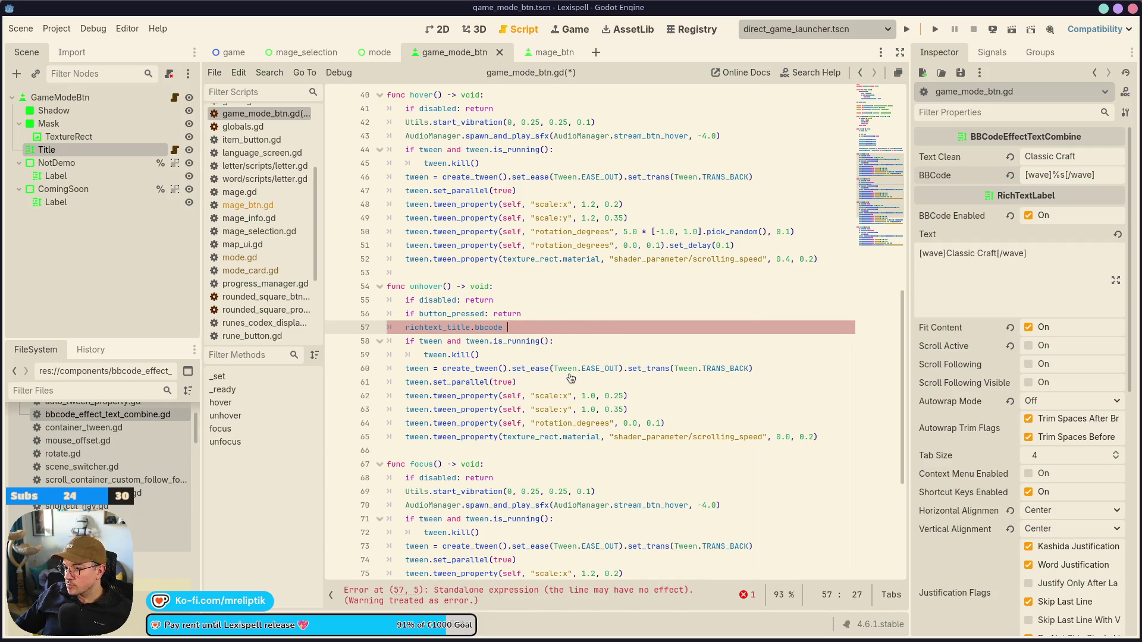
text(")
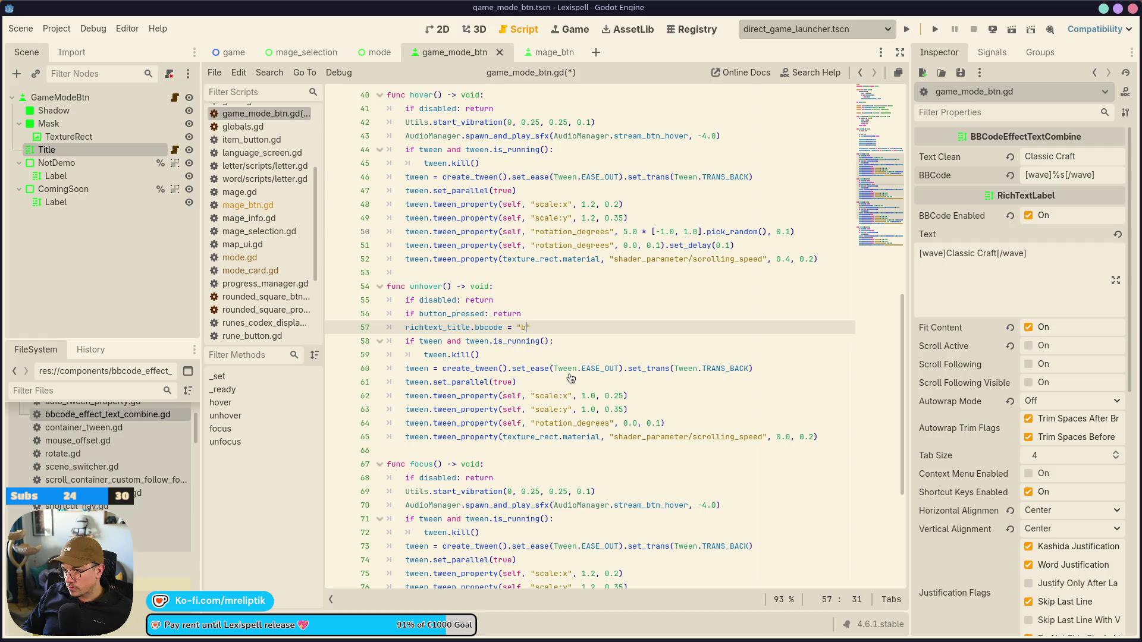
text(b_code_hover)
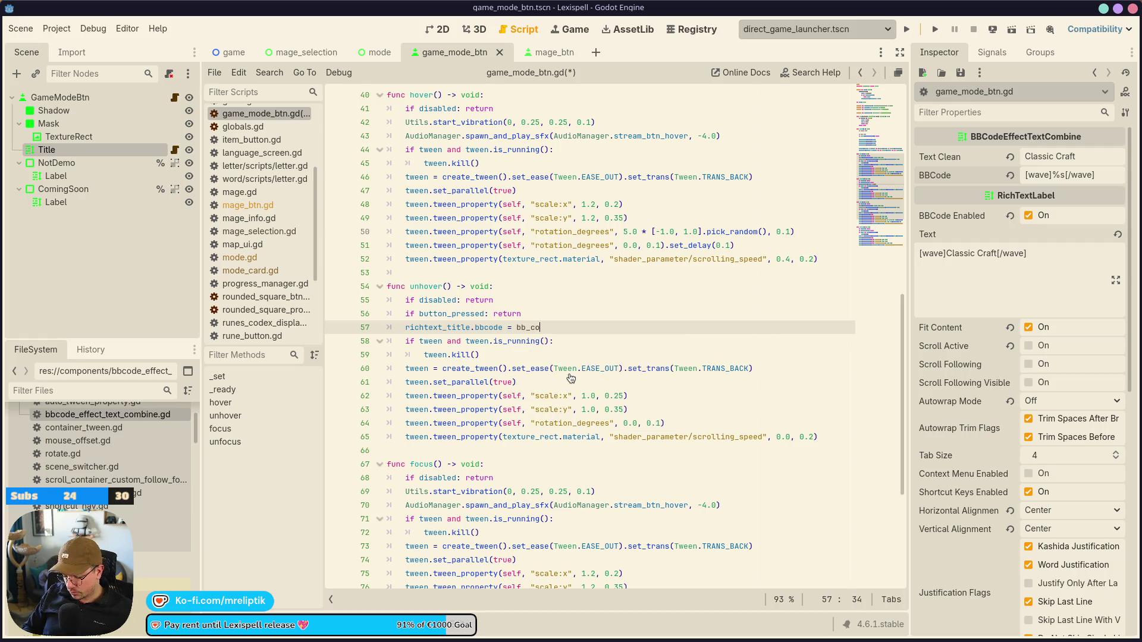
click(530, 327)
key(BackSpace)
key(ctrl+s)
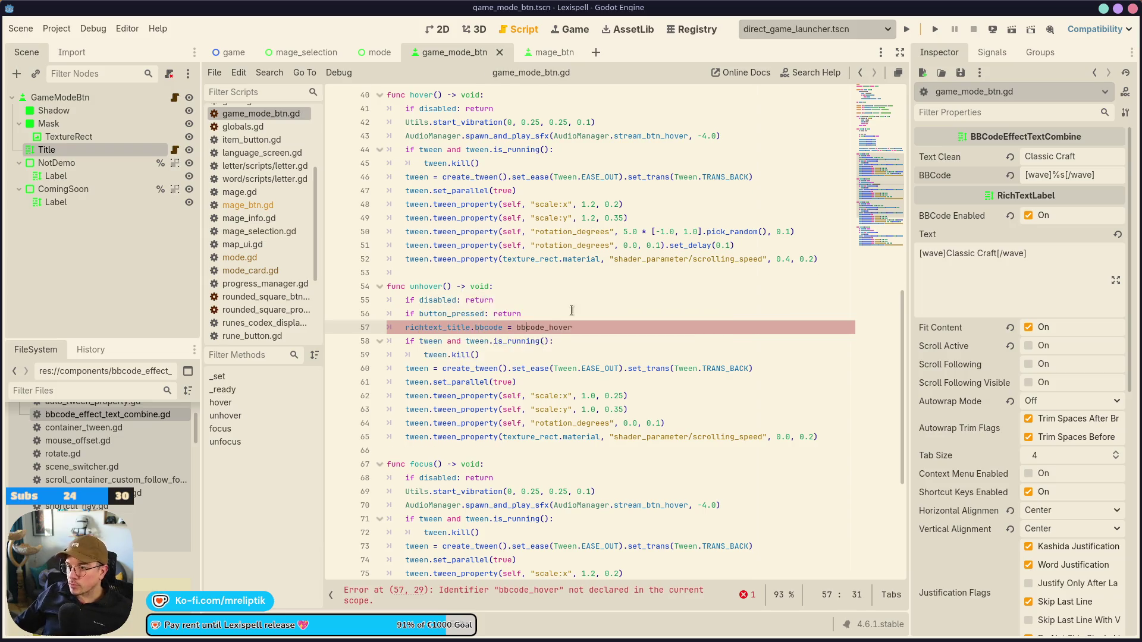
scroll(428, 230, up, 12)
scroll(428, 231, up, 1)
click(446, 246)
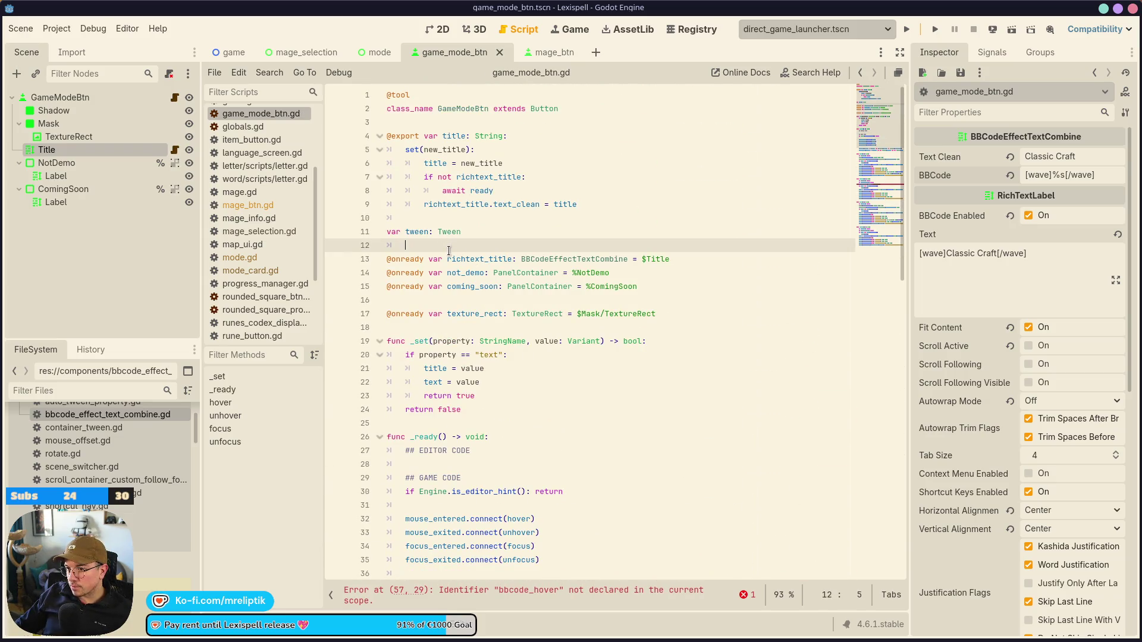
key(Return)
key(Return)
key(Up)
text(@export var bb_co)
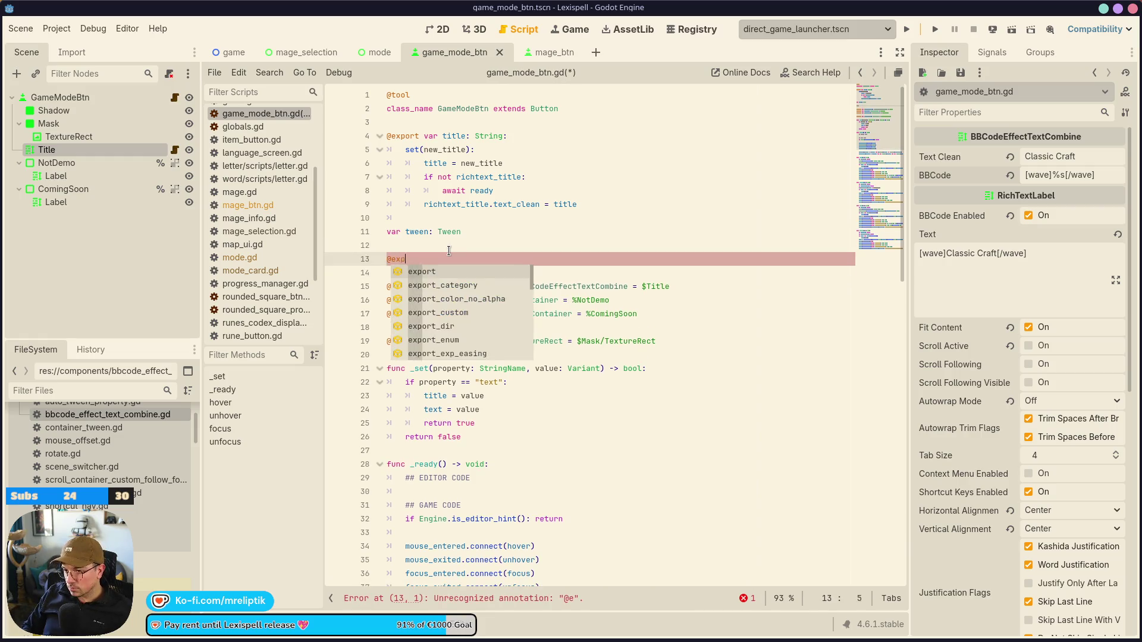
text(de_hover)
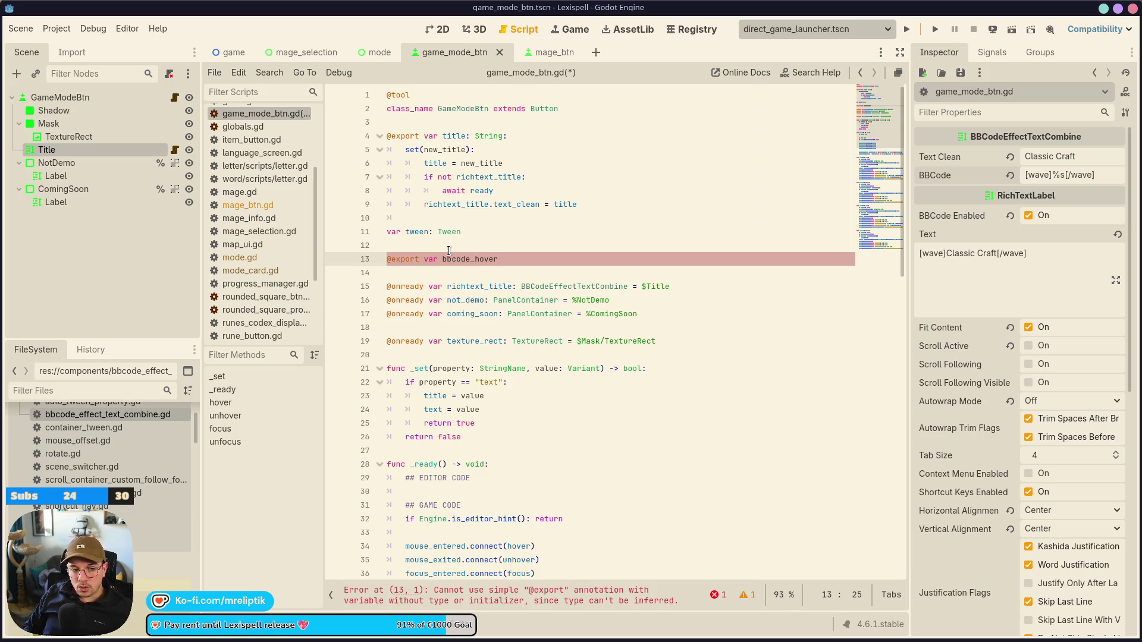
text(: String = "[wave]%s[/wave])
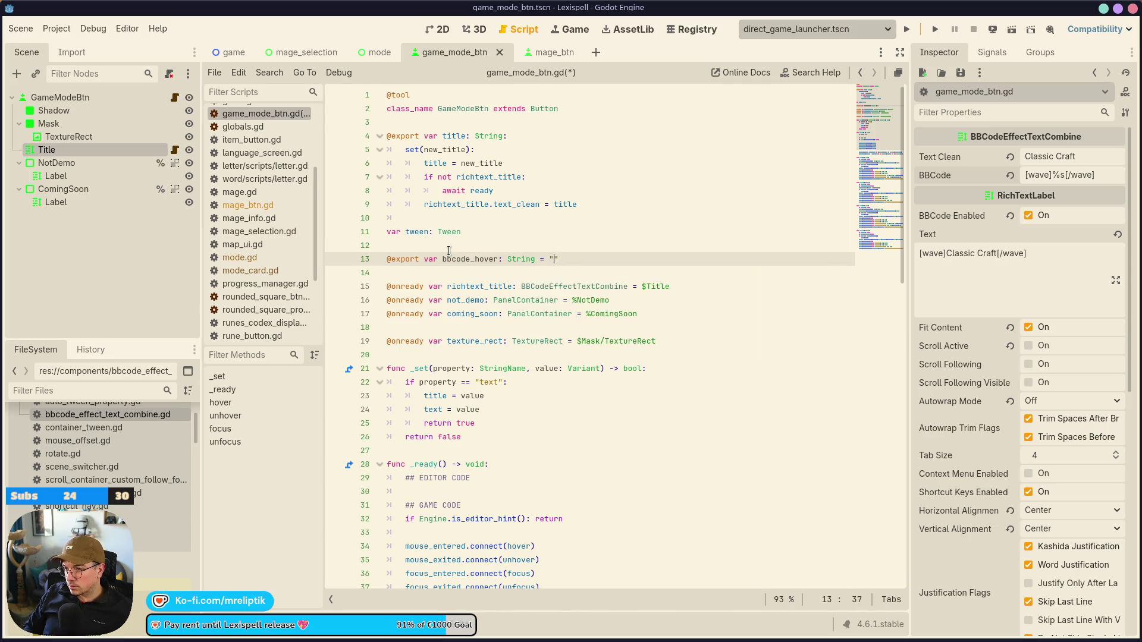
Duplicate it as bbcode_unhover with the value "%s" and save.
key(ctrl+shift+d)
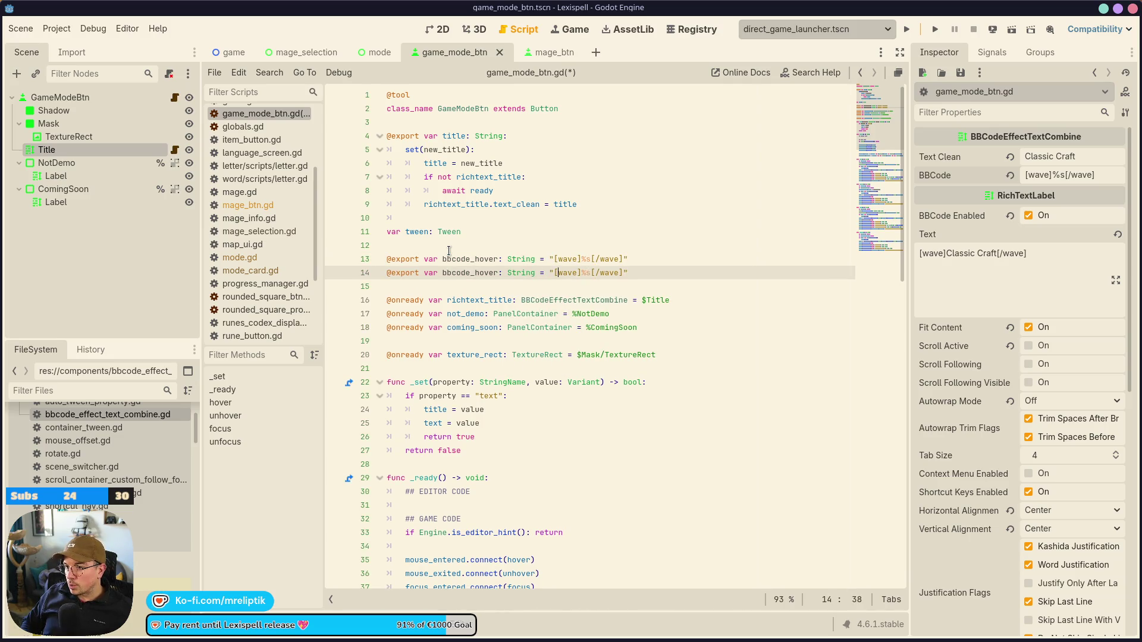
key(ctrl+Left)
key(ctrl+Left)
key(ctrl+Left)
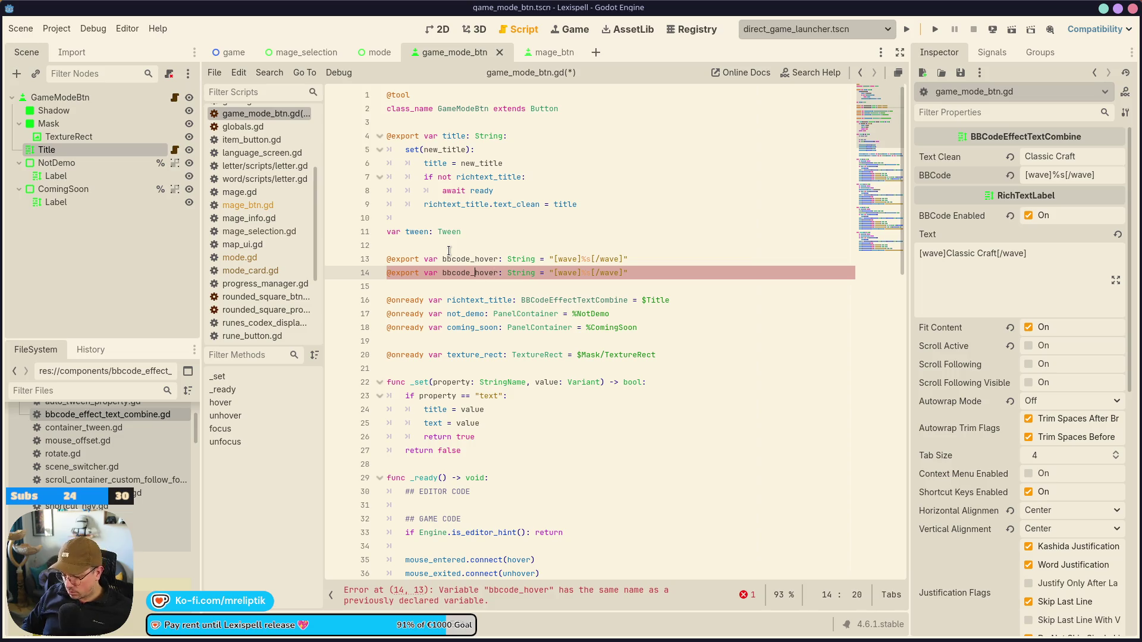
text(un)
key(ctrl+s)
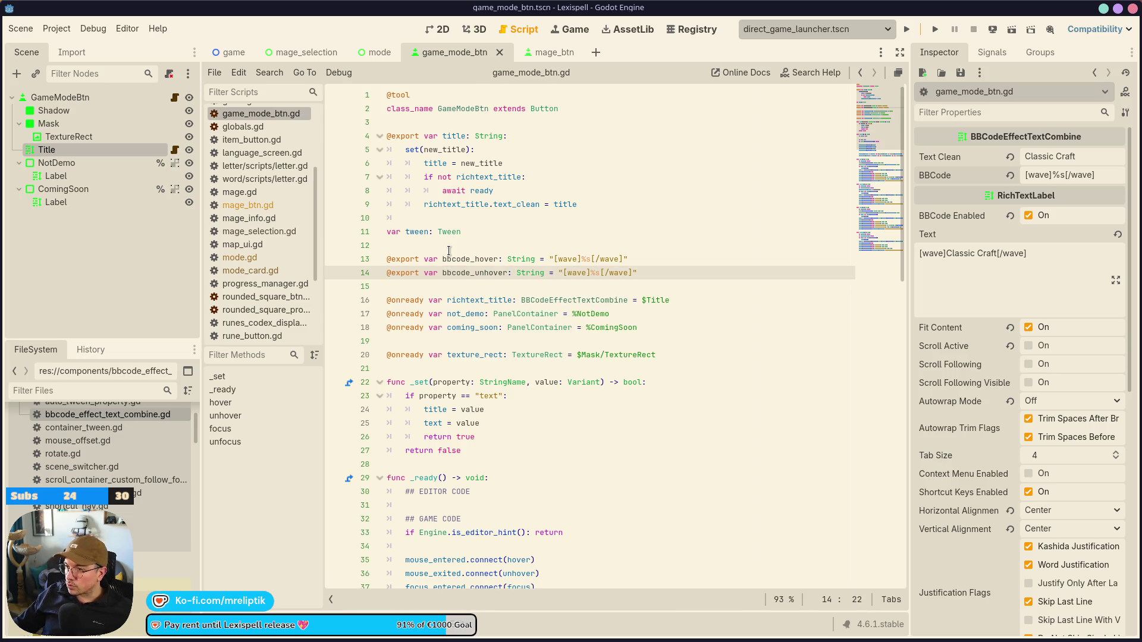
key(BackSpace)
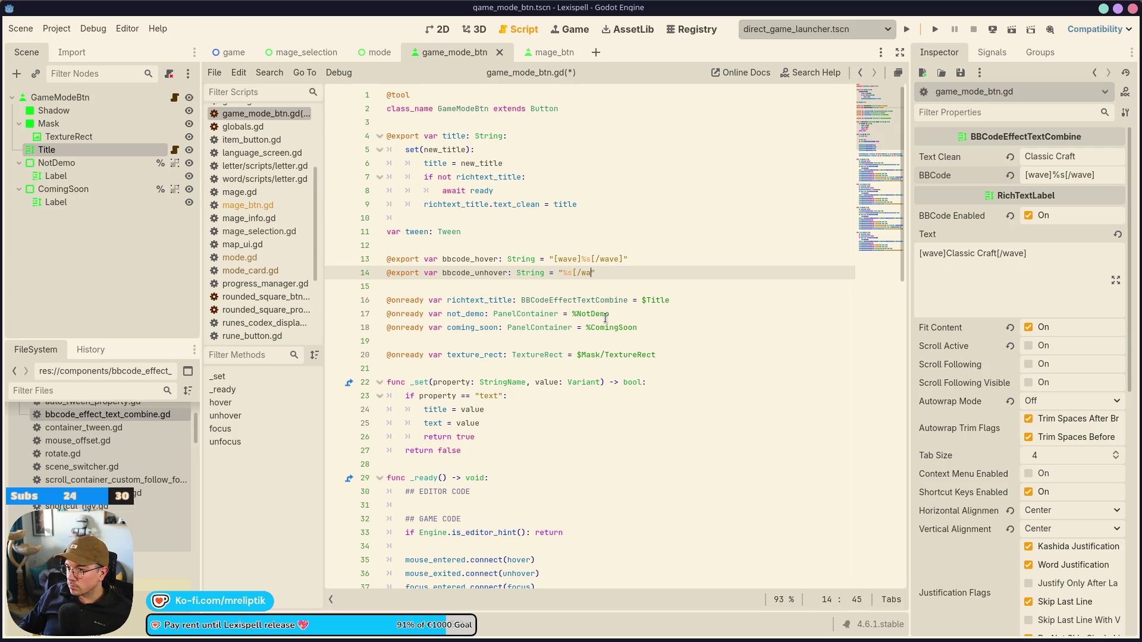
key(ctrl+s)
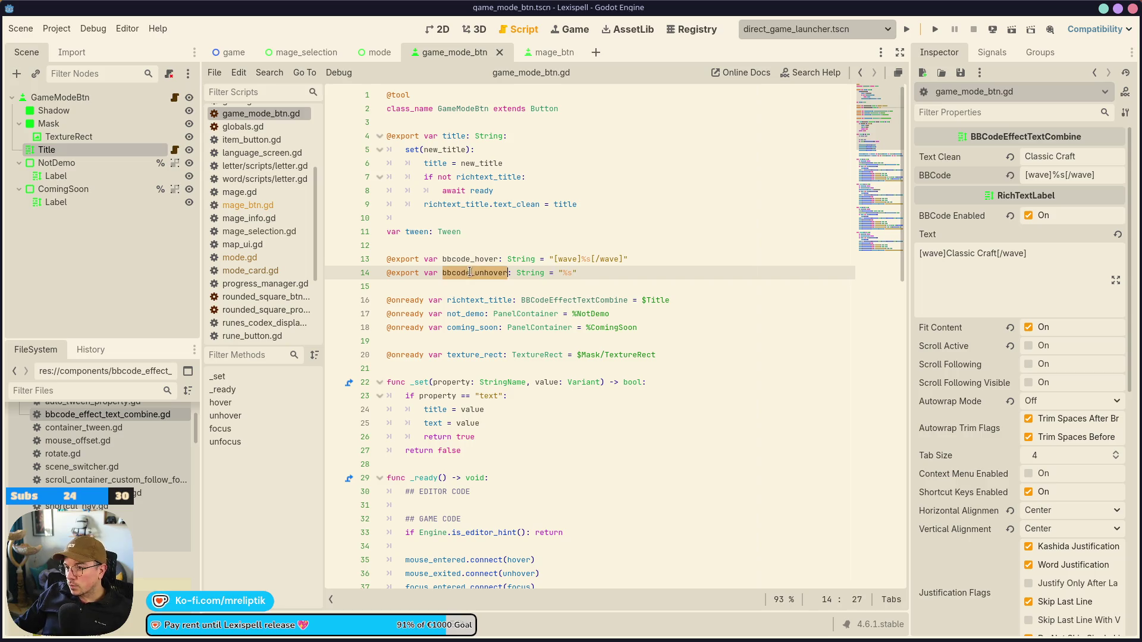
scroll(470, 271, down, 15)
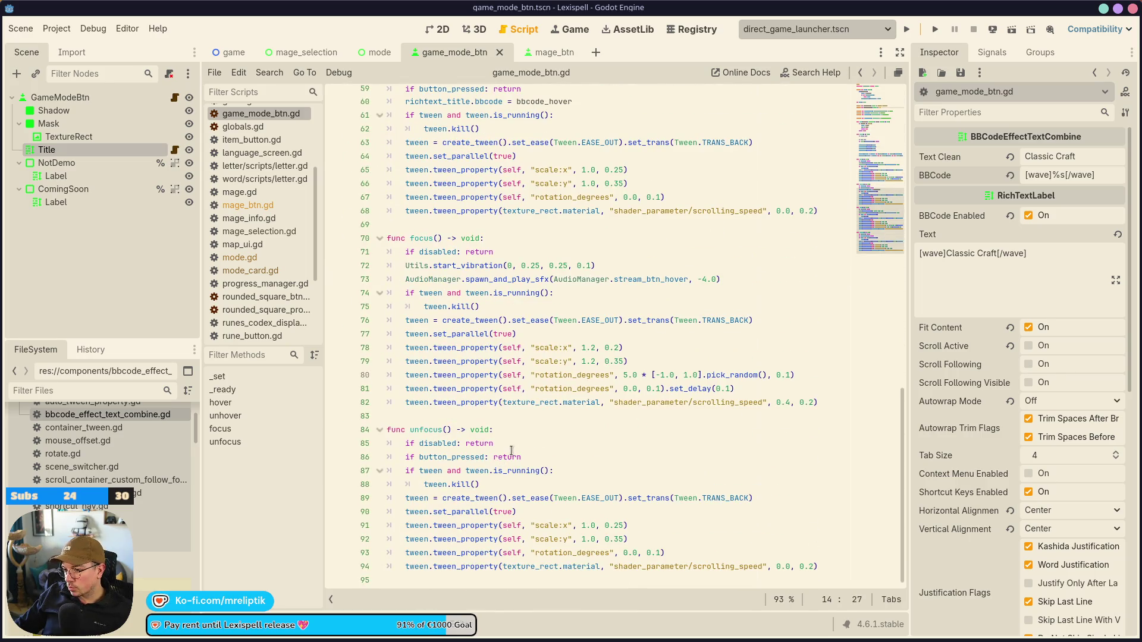
Make unhover use bbcode_unhover and move the bbcode_hover assignment into hover.
scroll(552, 379, up, 10)
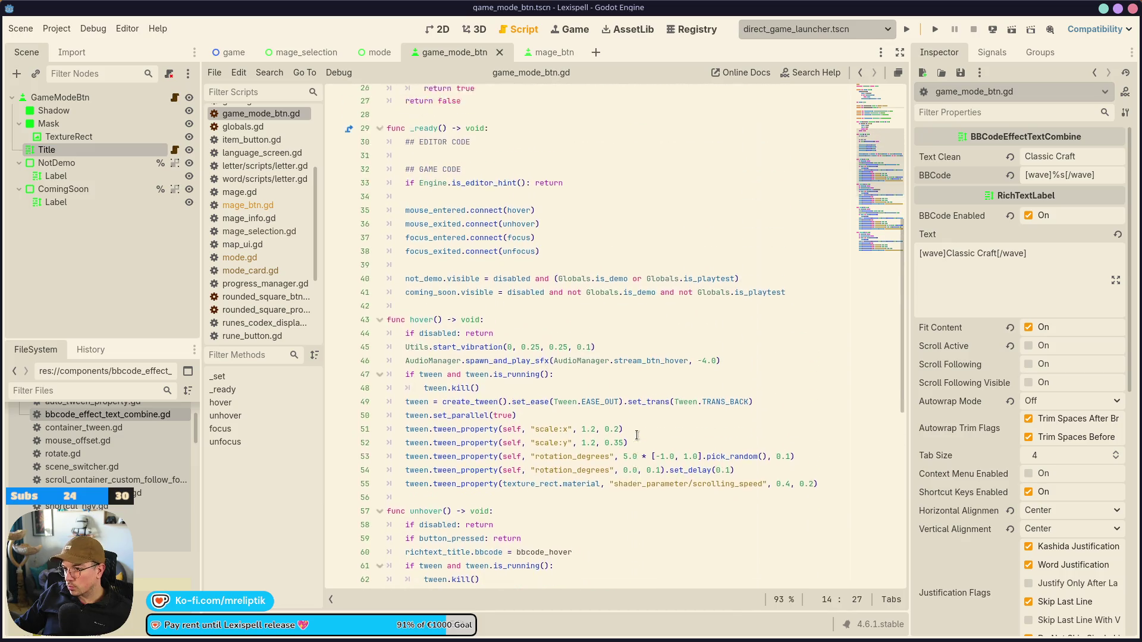
scroll(552, 397, down, 6)
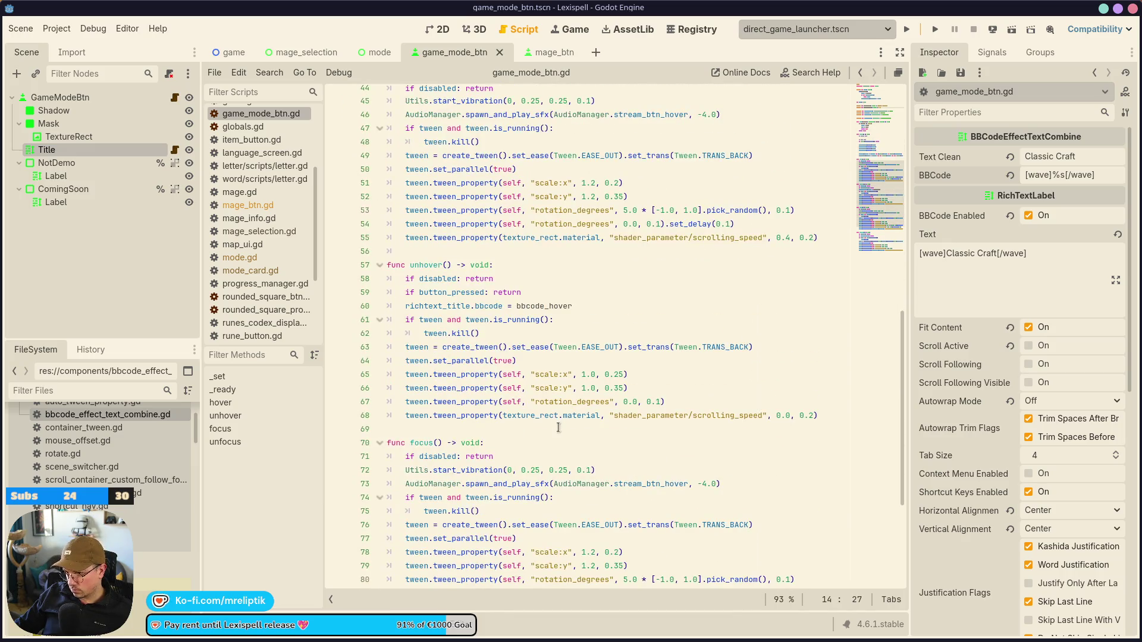
click(581, 306)
key(ctrl+shift+d)
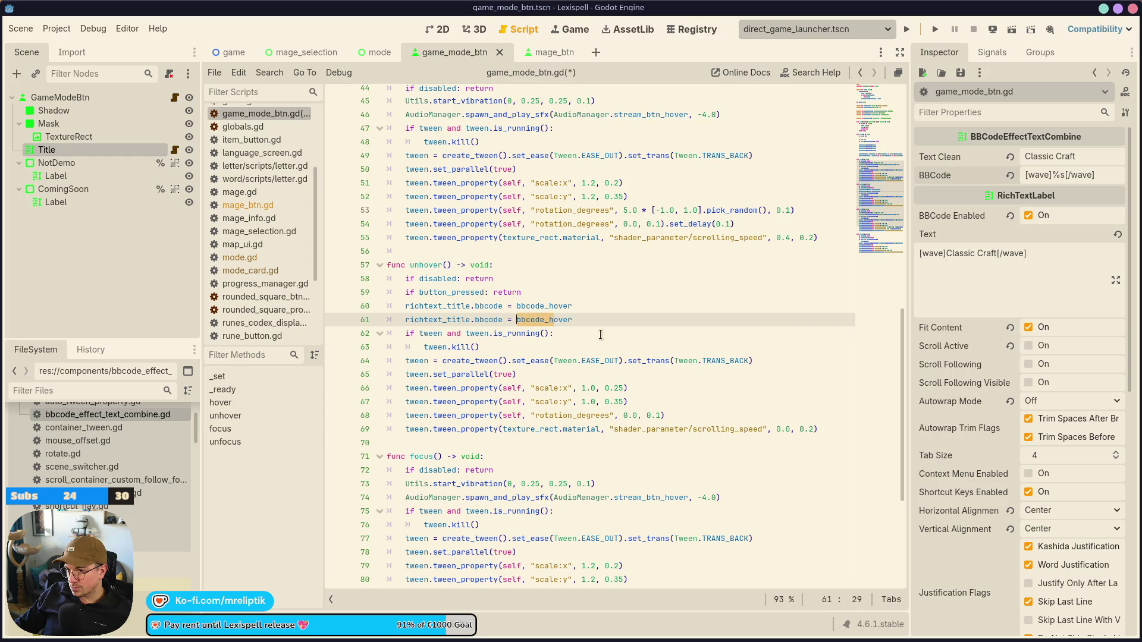
key(Delete)
key(Delete)
key(Delete)
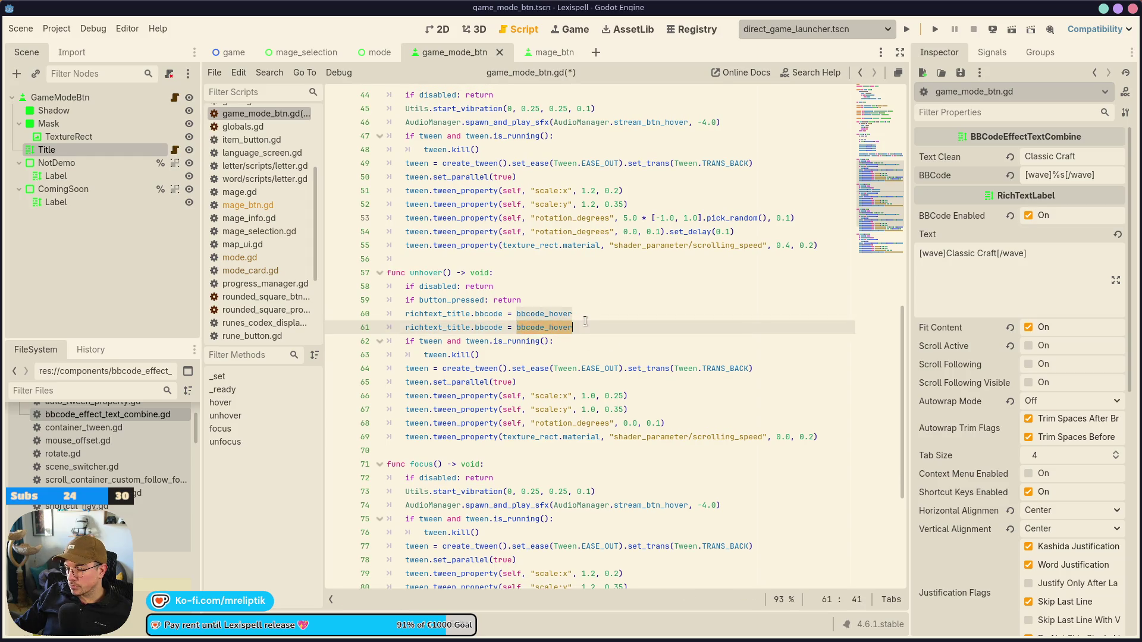
click(580, 314)
key(alt+Up)
key(alt+Up)
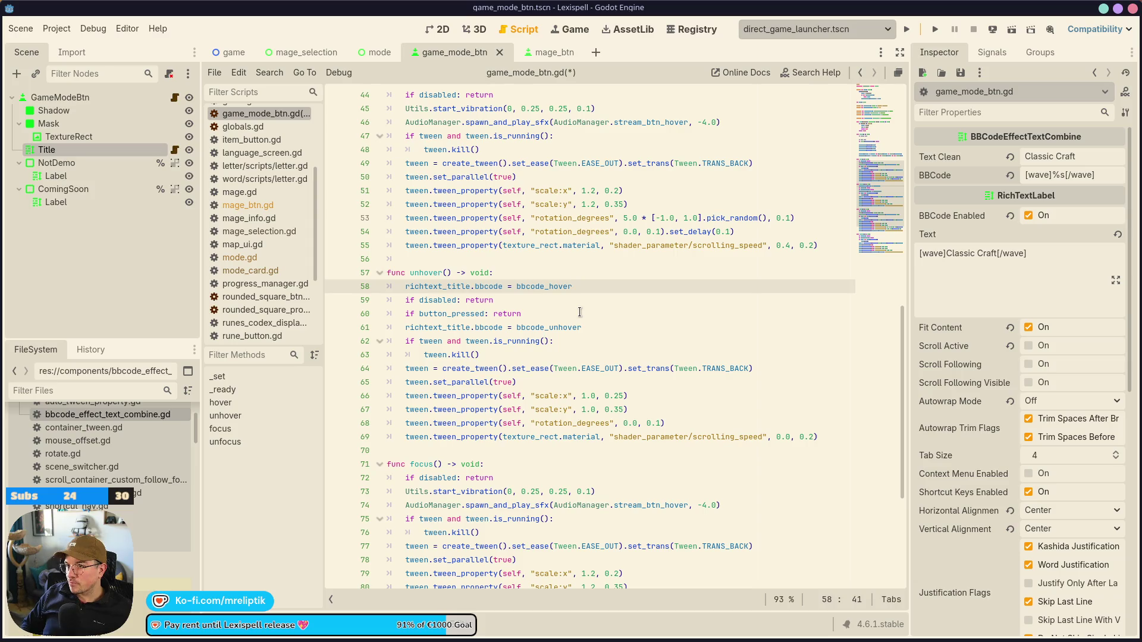
key(alt+Up)
key(alt+Up)
key(alt+Up)
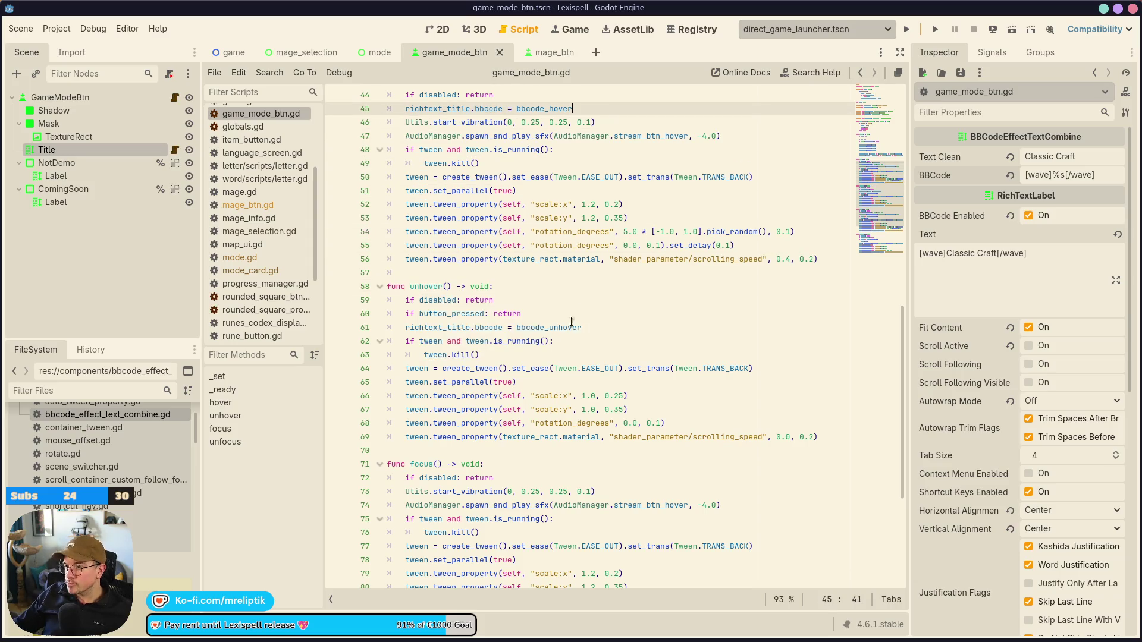
Add the title assignment to focus (bbcode_hover) and unfocus (bbcode_unhover), then save.
click(586, 327)
scroll(594, 327, down, 2)
key(ctrl+shift+d)
key(alt+Down)
key(alt+Down)
key(alt+Down)
key(alt+Down)
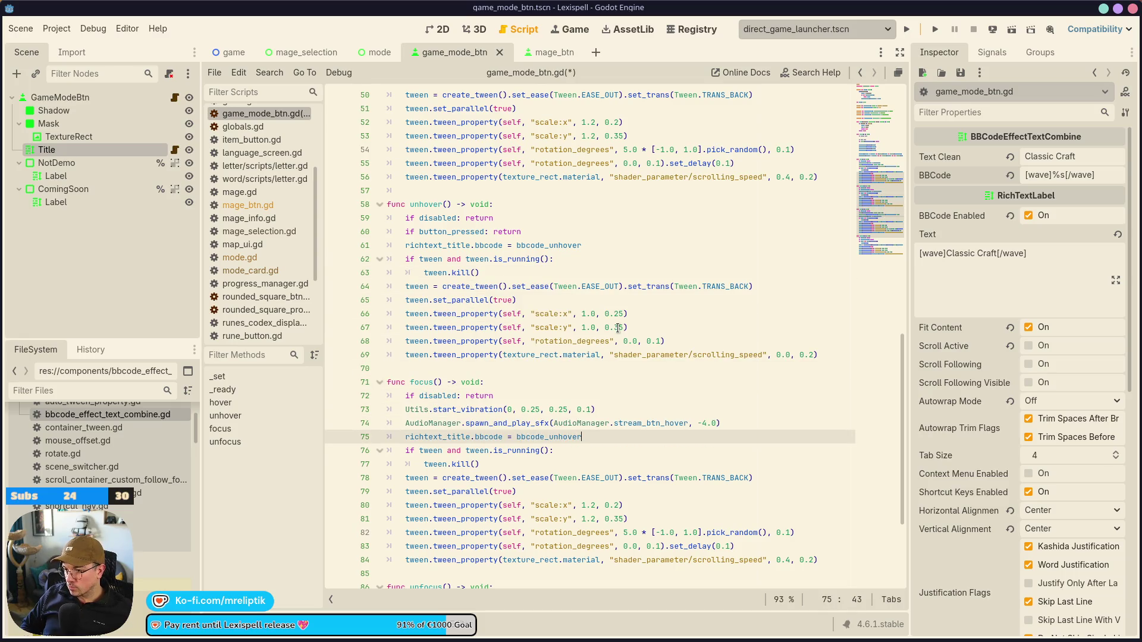
key(ctrl+shift+d)
key(alt+Down)
key(alt+Down)
key(alt+Down)
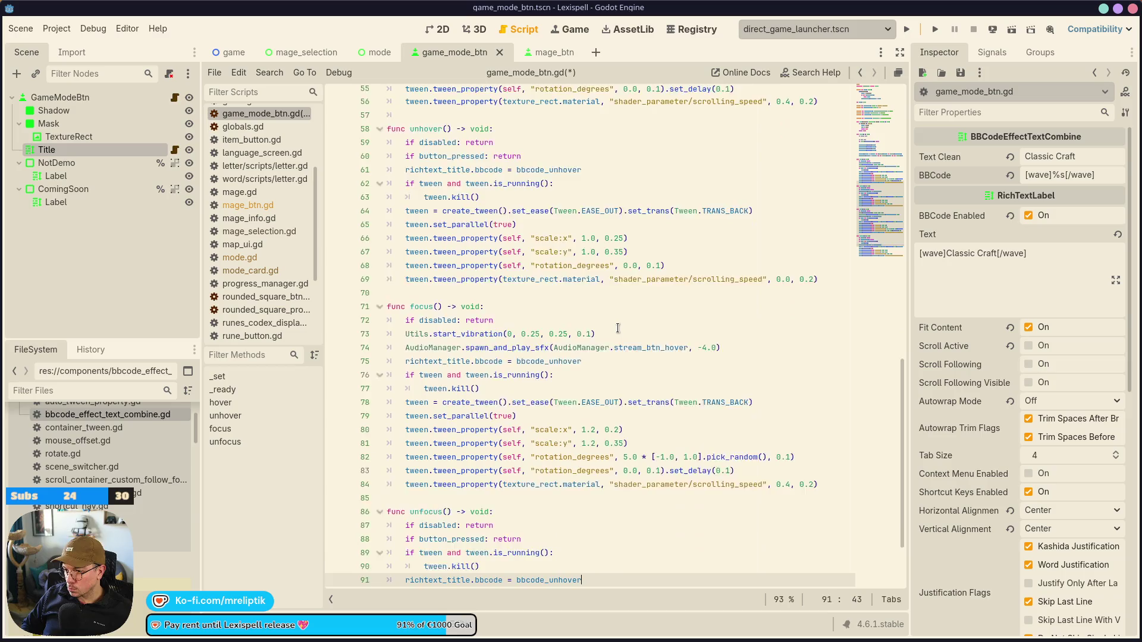
key(alt+Up)
key(alt+Up)
key(Up)
key(Up)
key(Up)
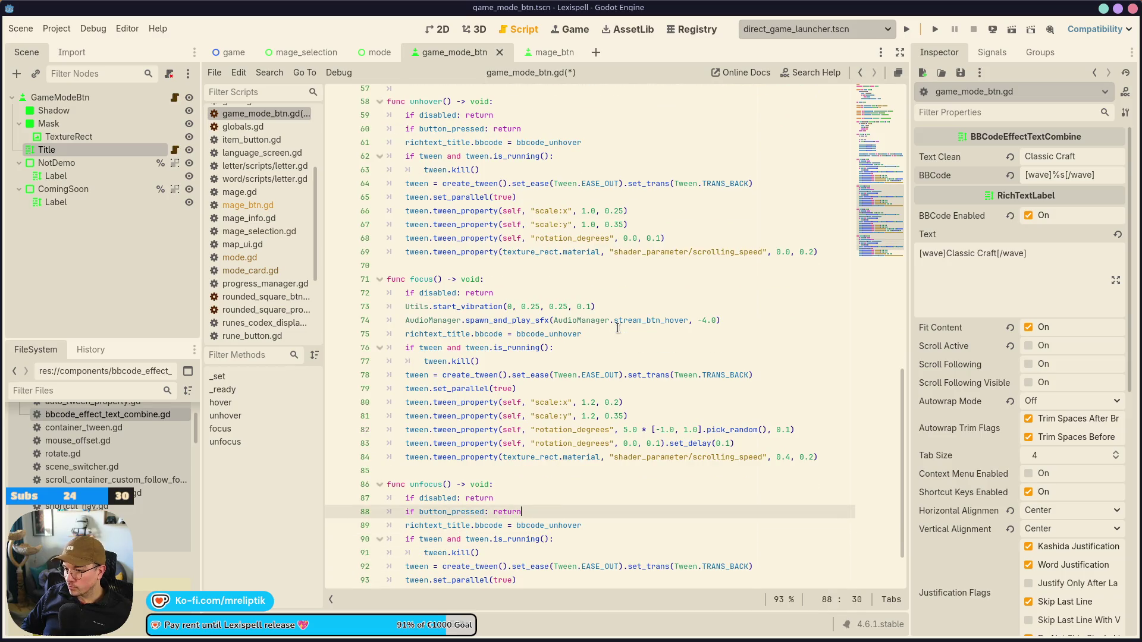
key(Up)
key(Up)
key(Up)
key(Down)
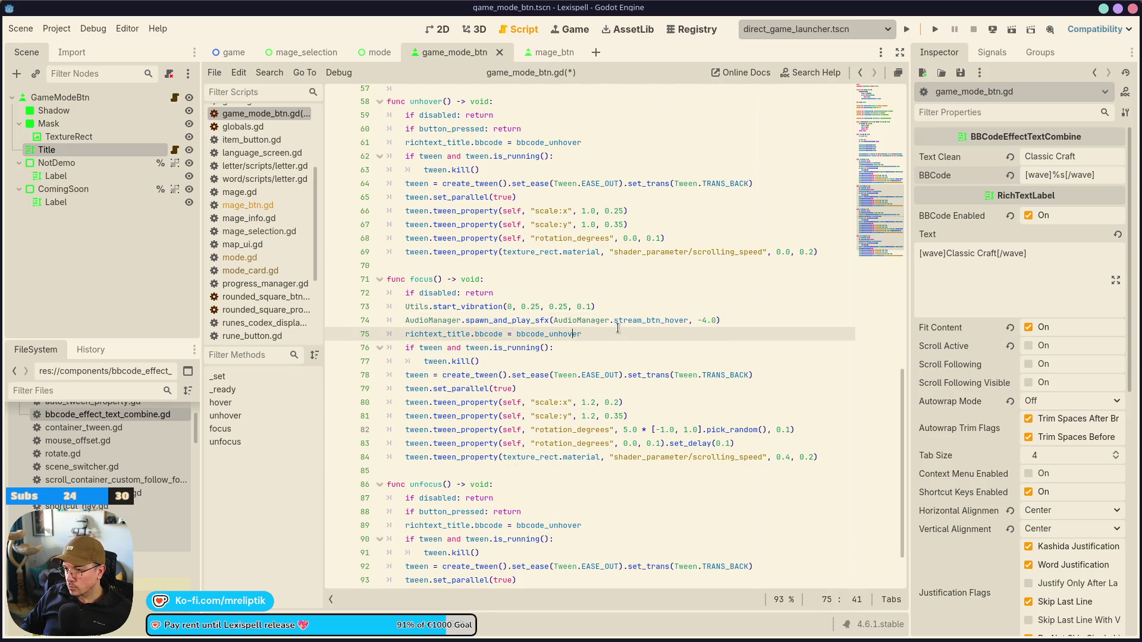
key(BackSpace)
key(ctrl+s)
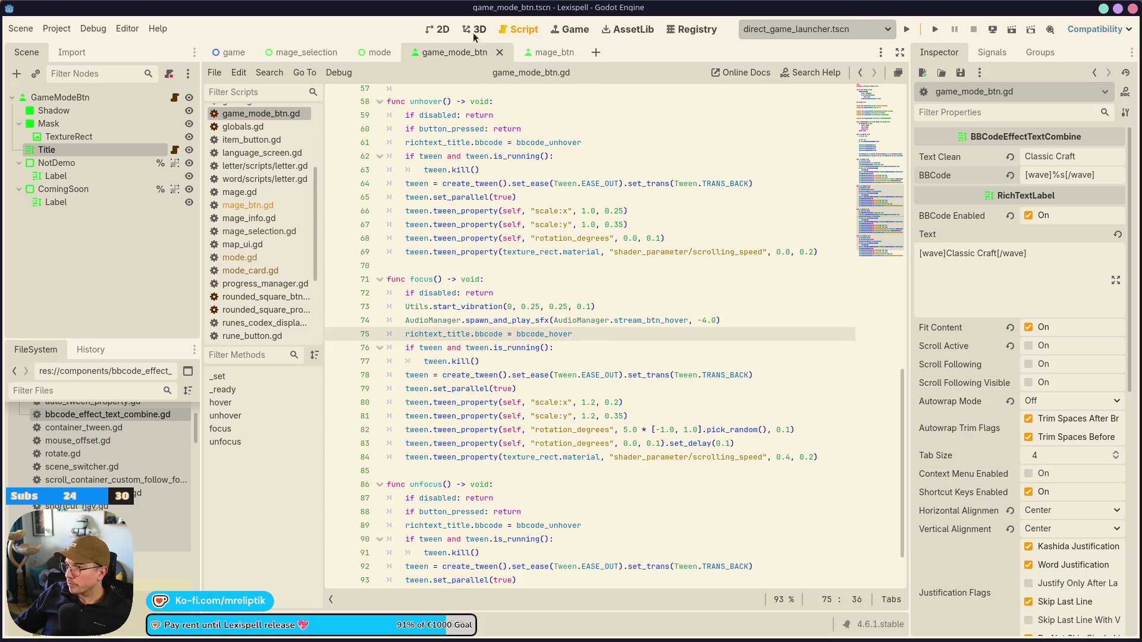
click(432, 28)
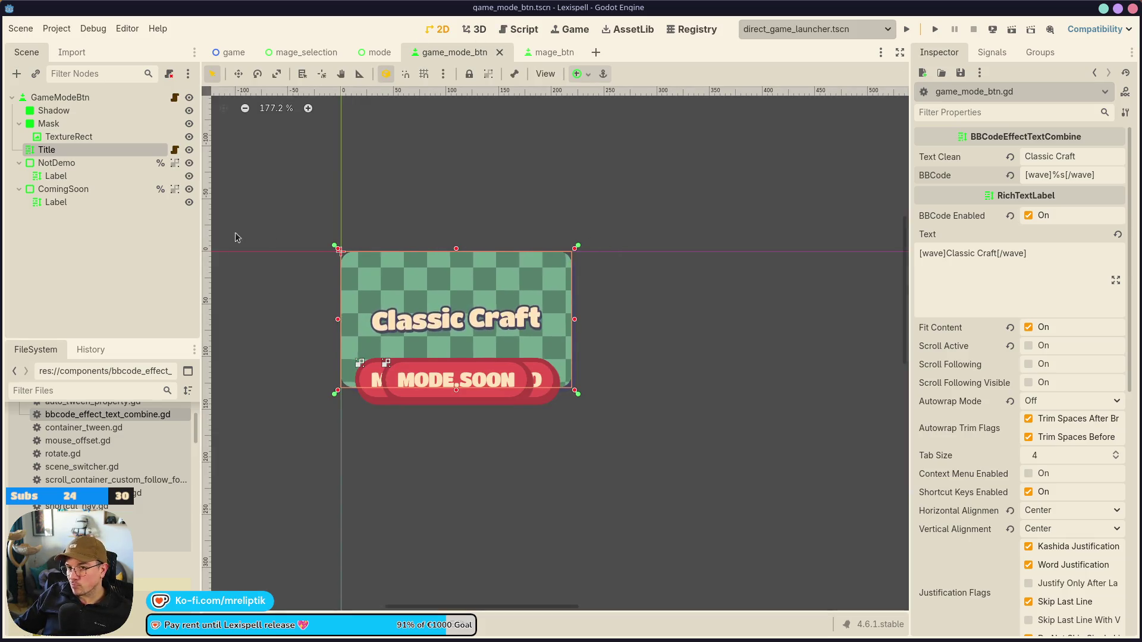
Play the project, open the Modes screen, try Classic Craft and Letter Rush, then stop.
click(142, 295)
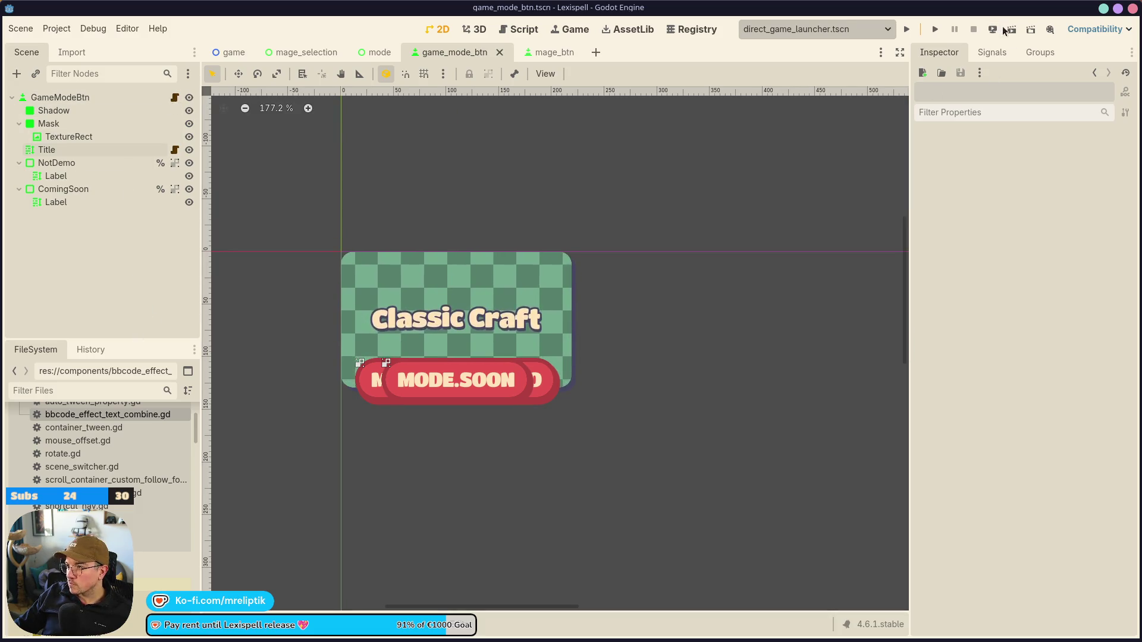
click(935, 29)
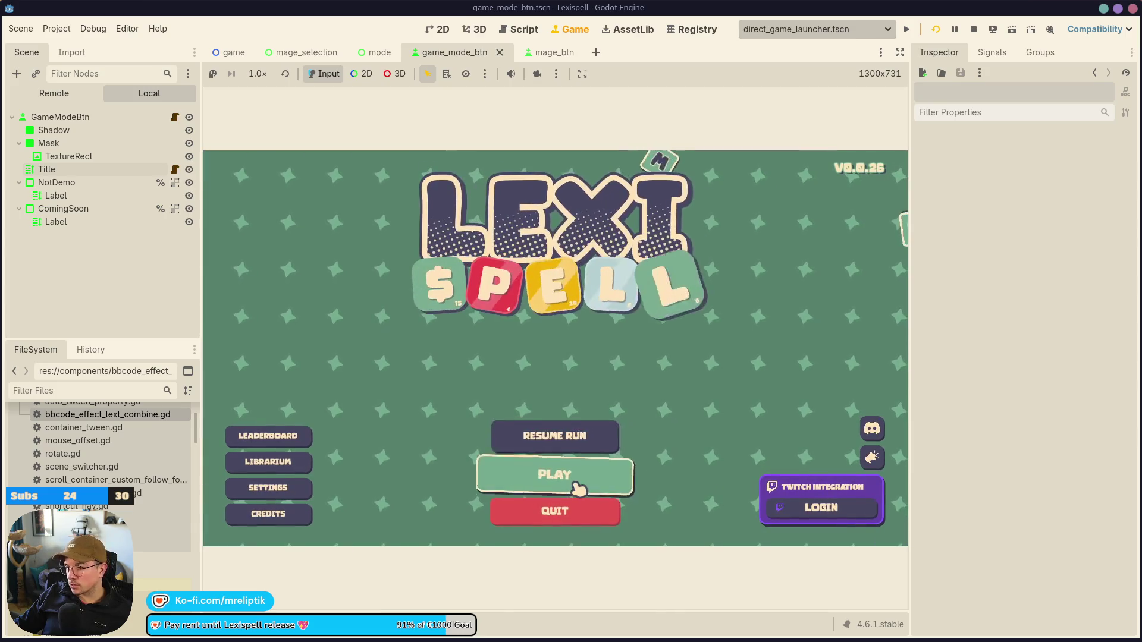
click(574, 473)
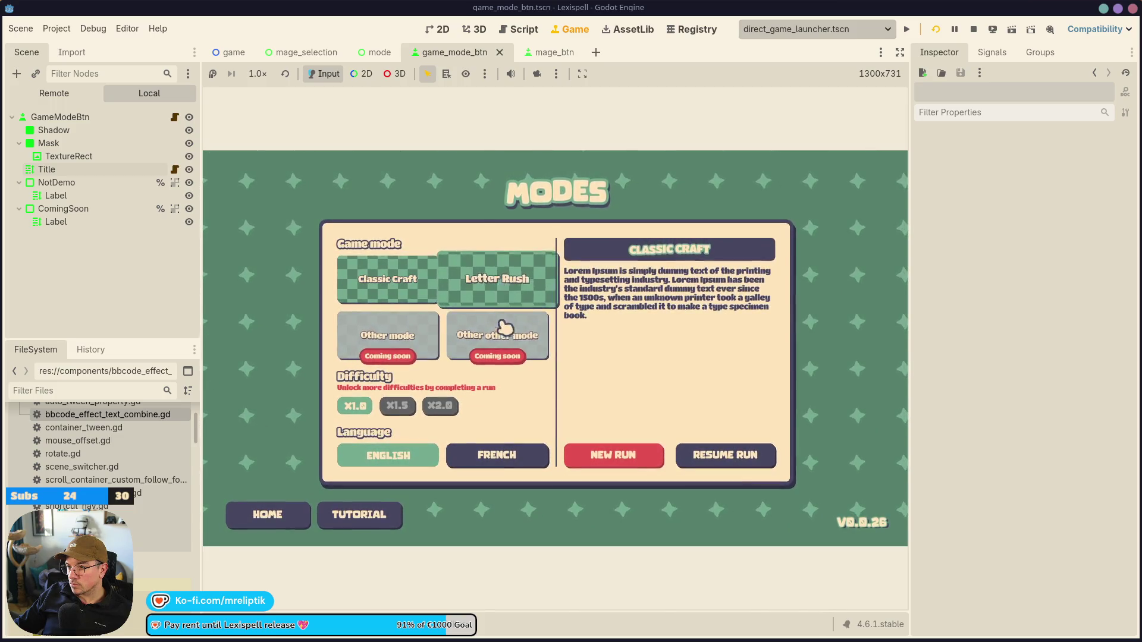
click(402, 282)
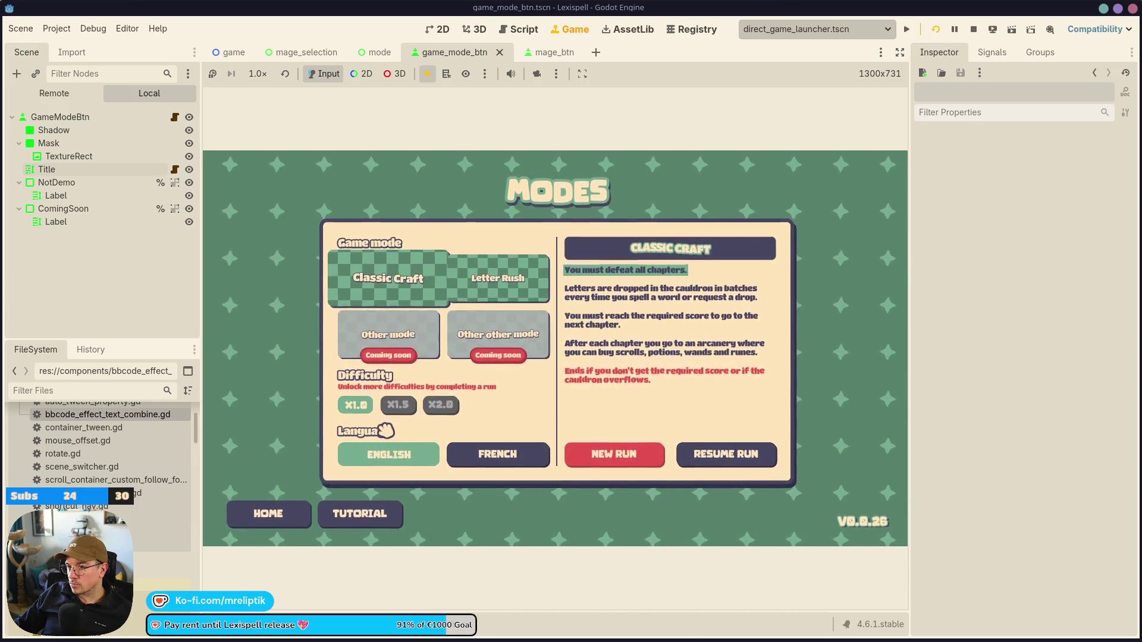
click(513, 285)
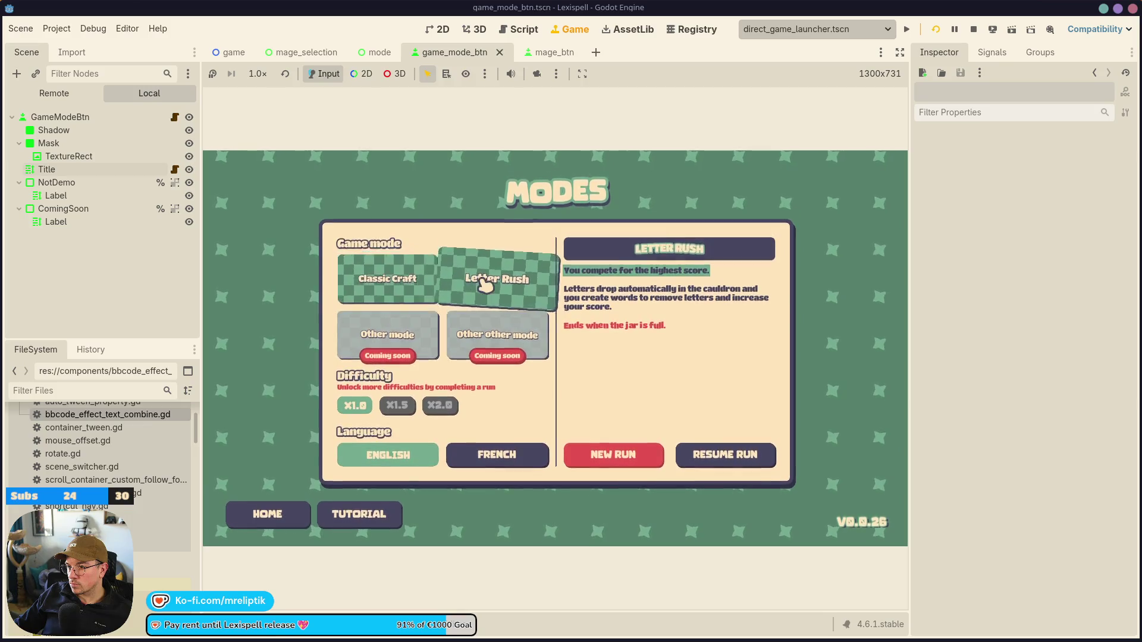
click(366, 295)
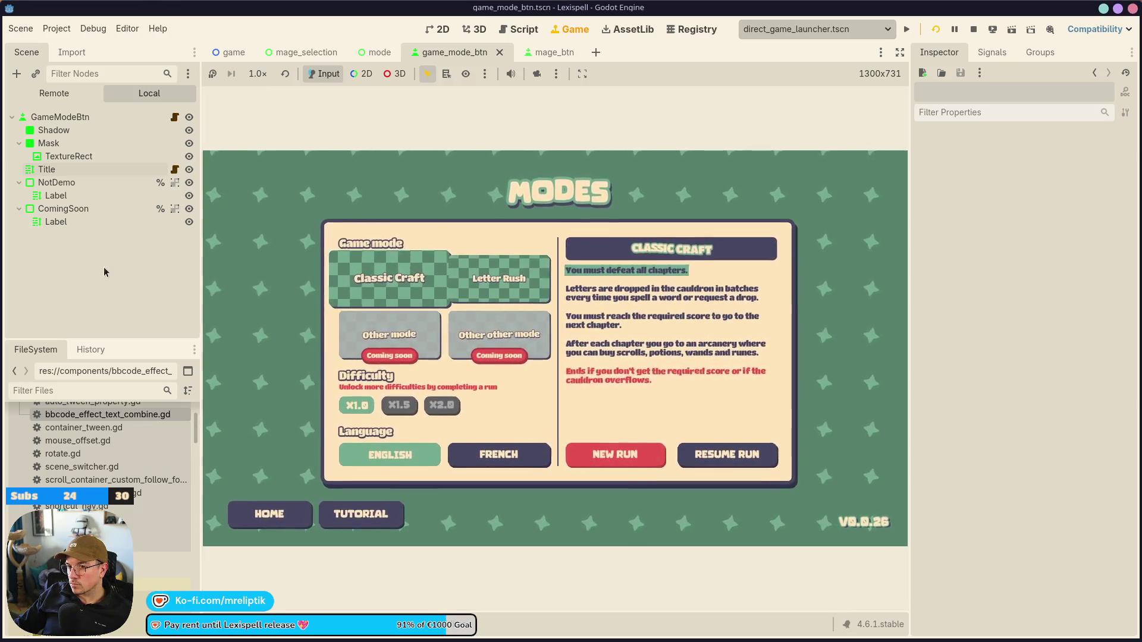
click(973, 29)
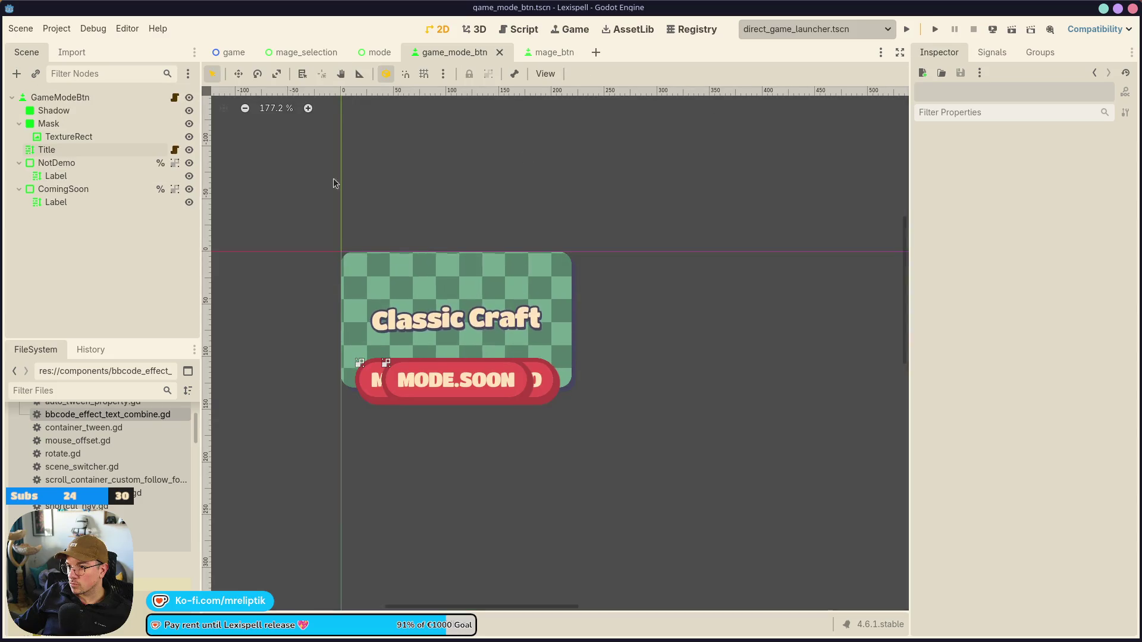
Select the GameModeBtn root node and save the game_mode_btn scene.
click(98, 97)
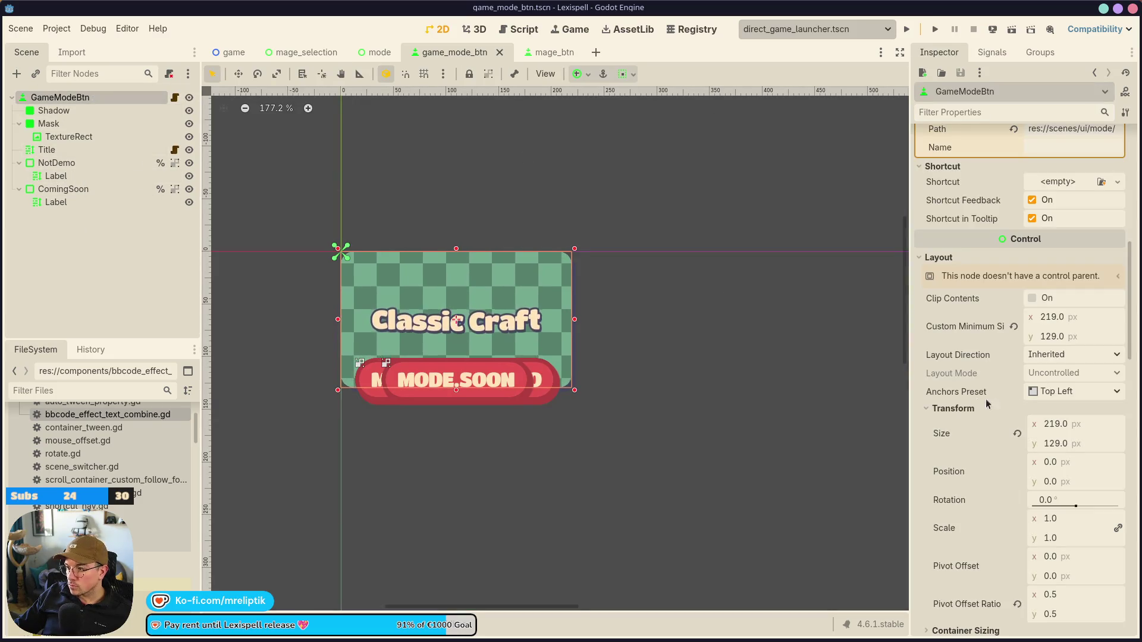
scroll(954, 376, down, 5)
scroll(954, 376, up, 10)
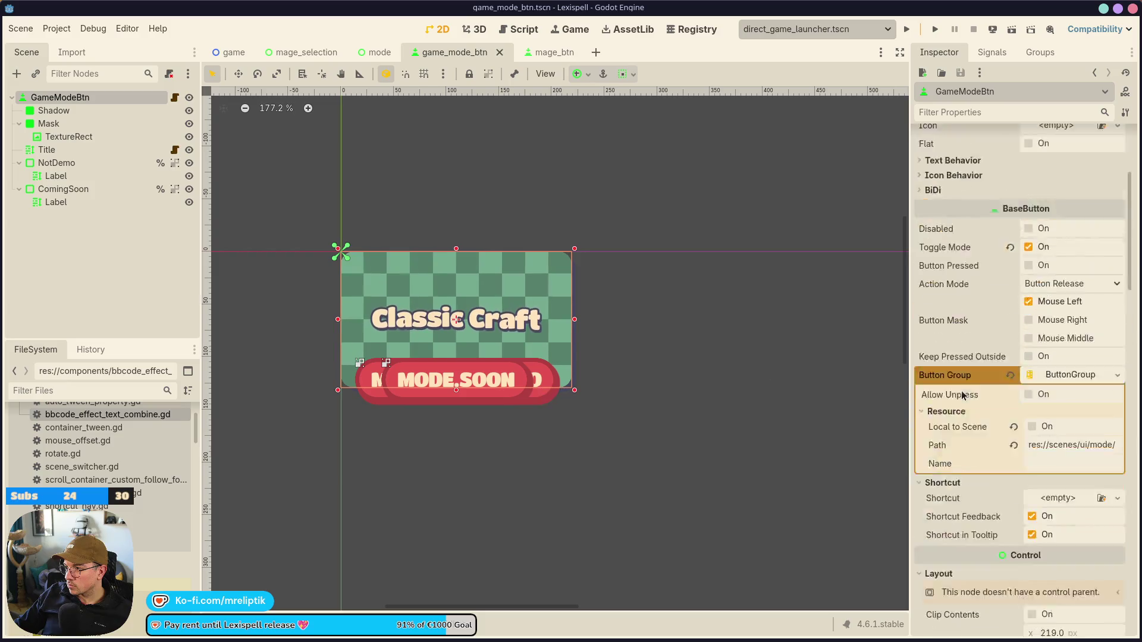
scroll(974, 400, down, 6)
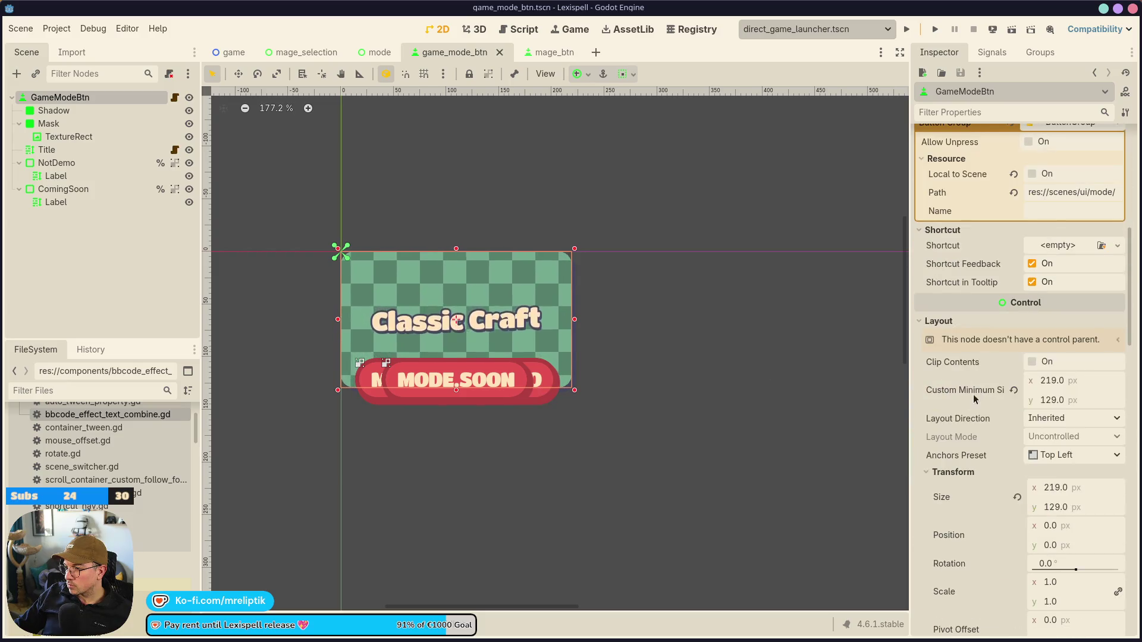
scroll(1005, 271, up, 2)
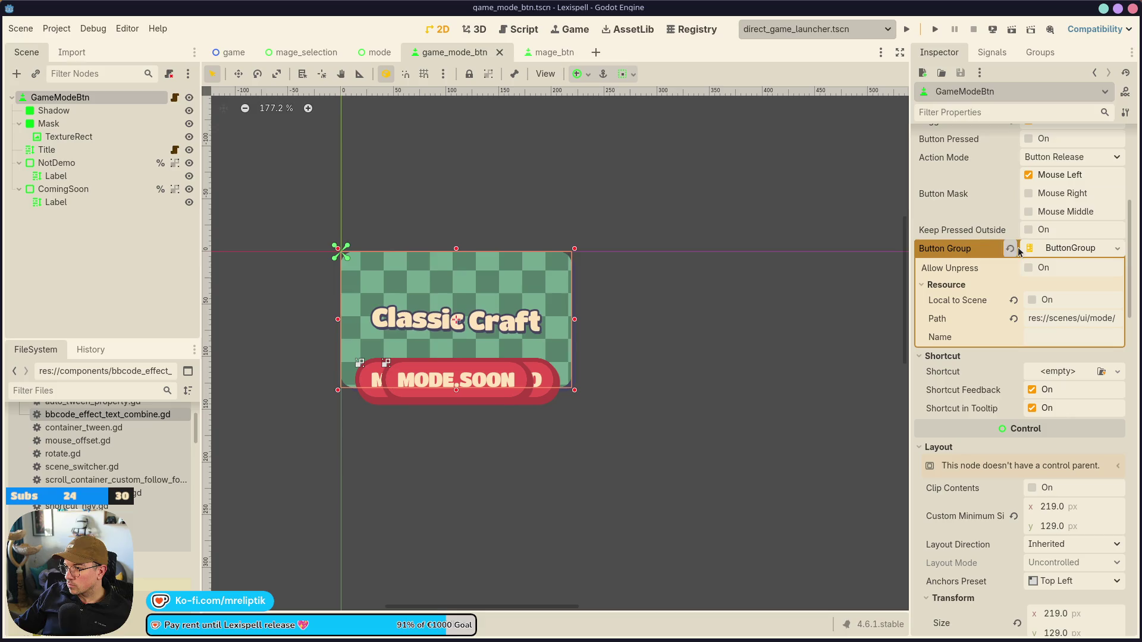
key(ctrl+s)
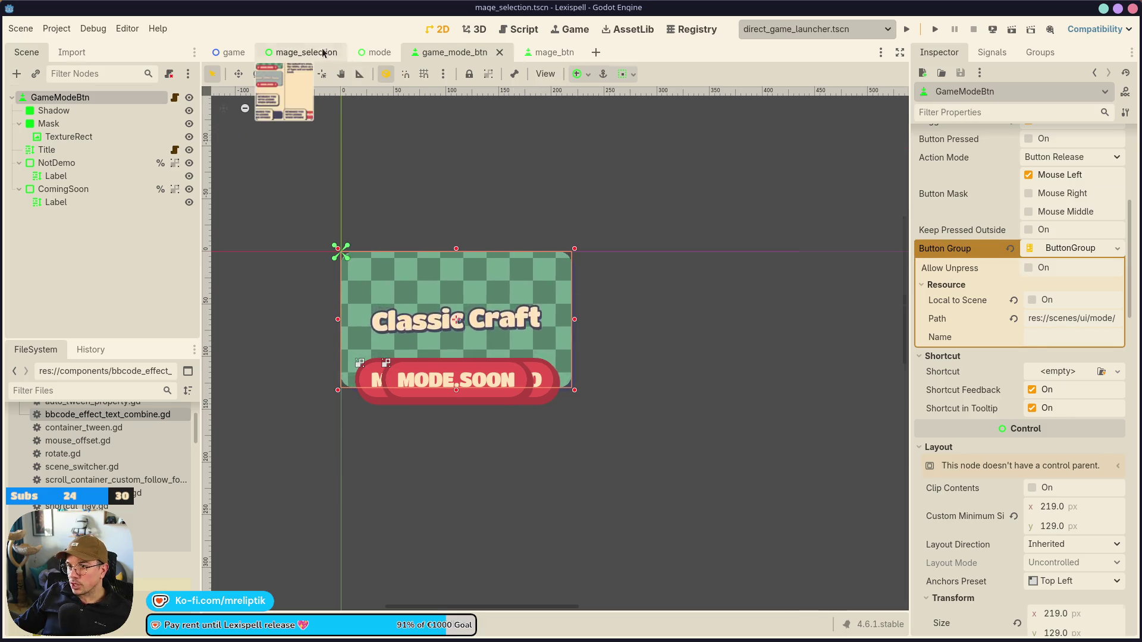
In the mode scene, check the ButtonGroup on the Letter Rush and Other mode buttons, then return to game_mode_btn.
click(306, 52)
click(378, 53)
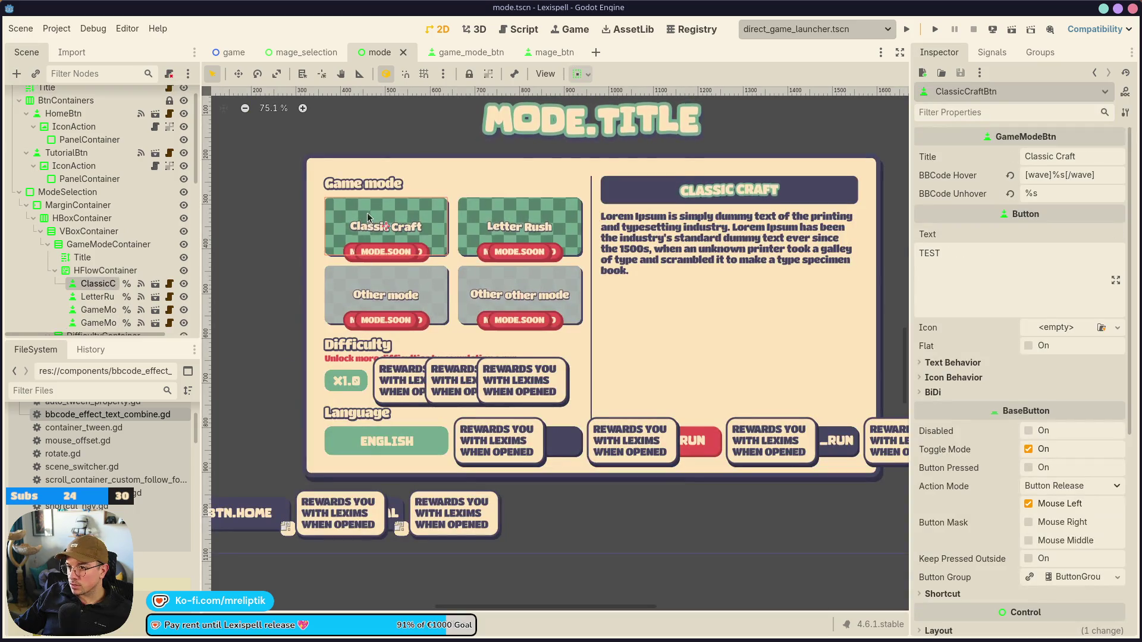
scroll(1020, 430, down, 3)
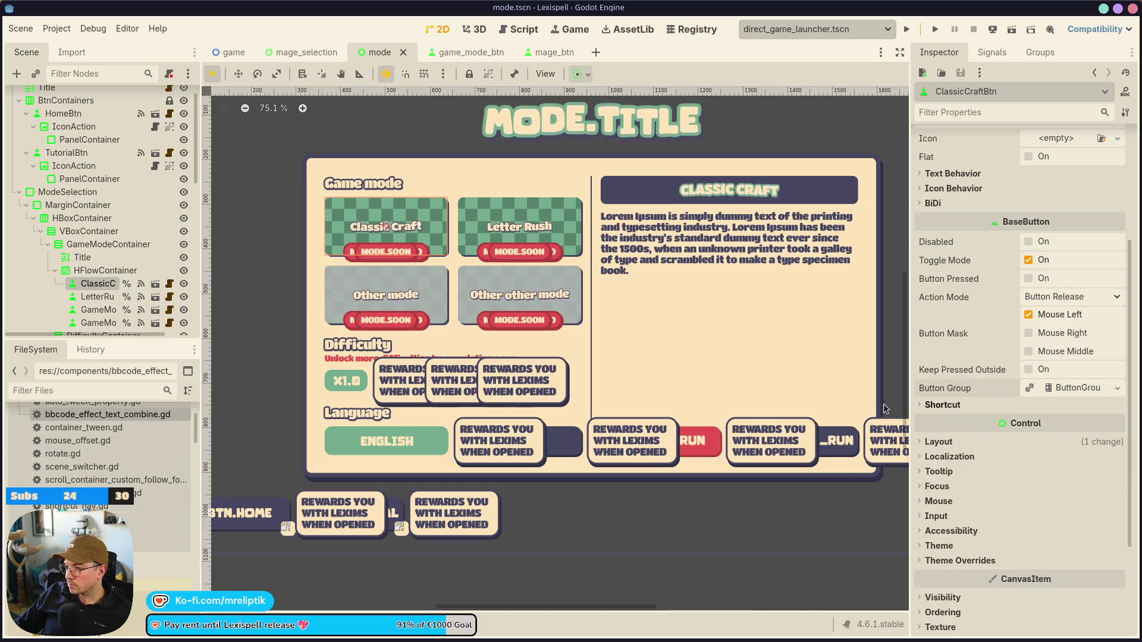
click(87, 297)
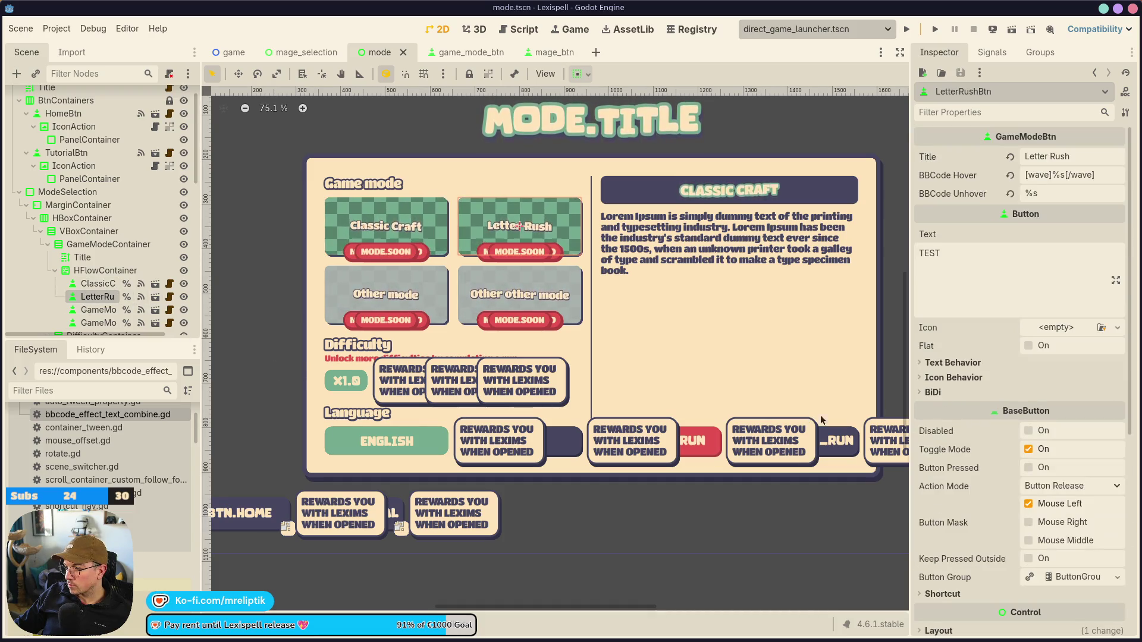
scroll(976, 426, down, 3)
click(1075, 388)
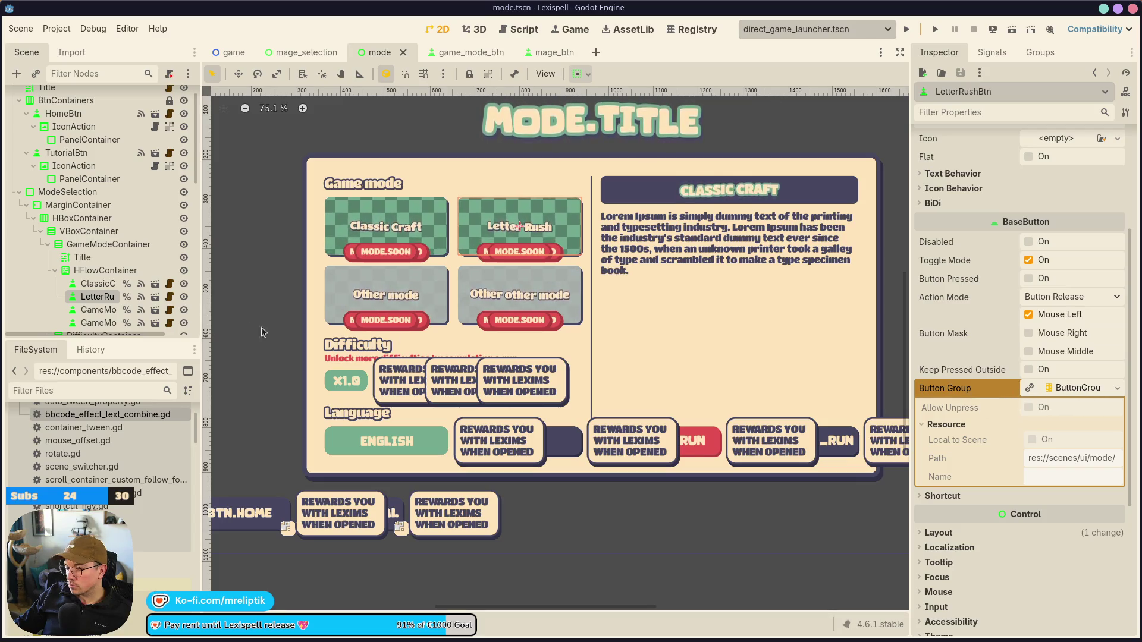
click(86, 310)
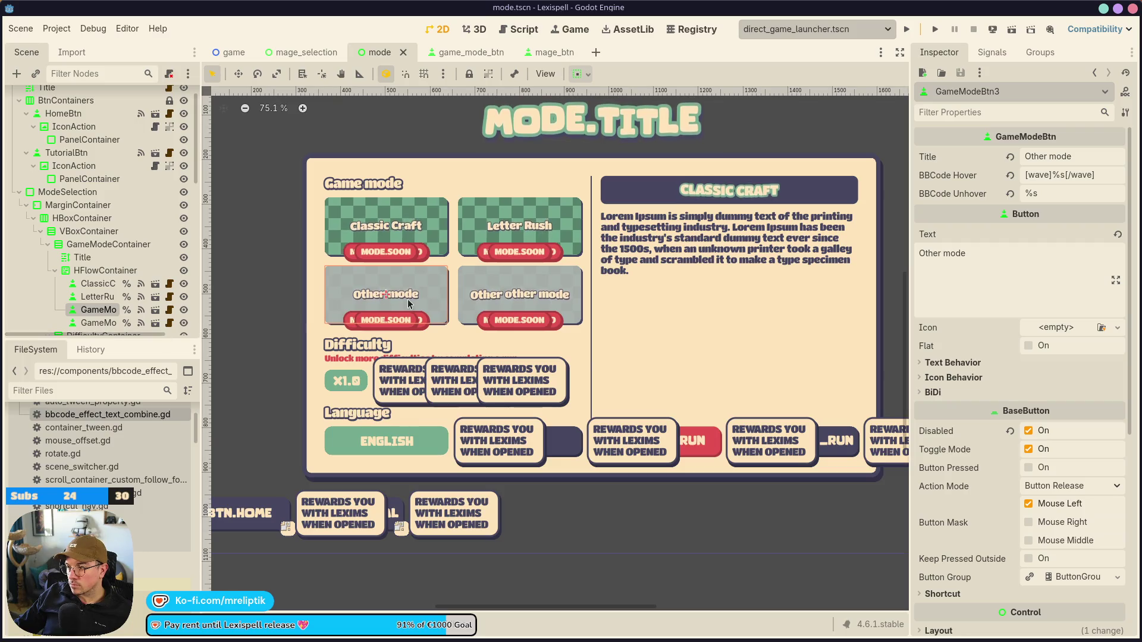
click(466, 53)
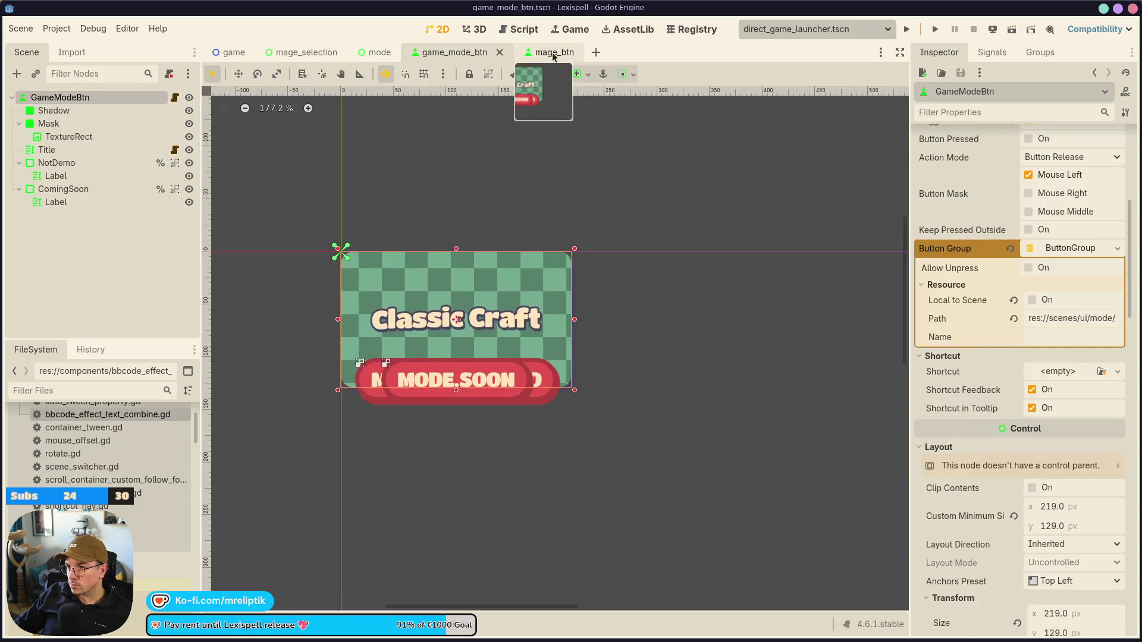
Open the GameModeBtn script and rearrange blank lines around the tween and onready variables.
click(539, 52)
click(459, 56)
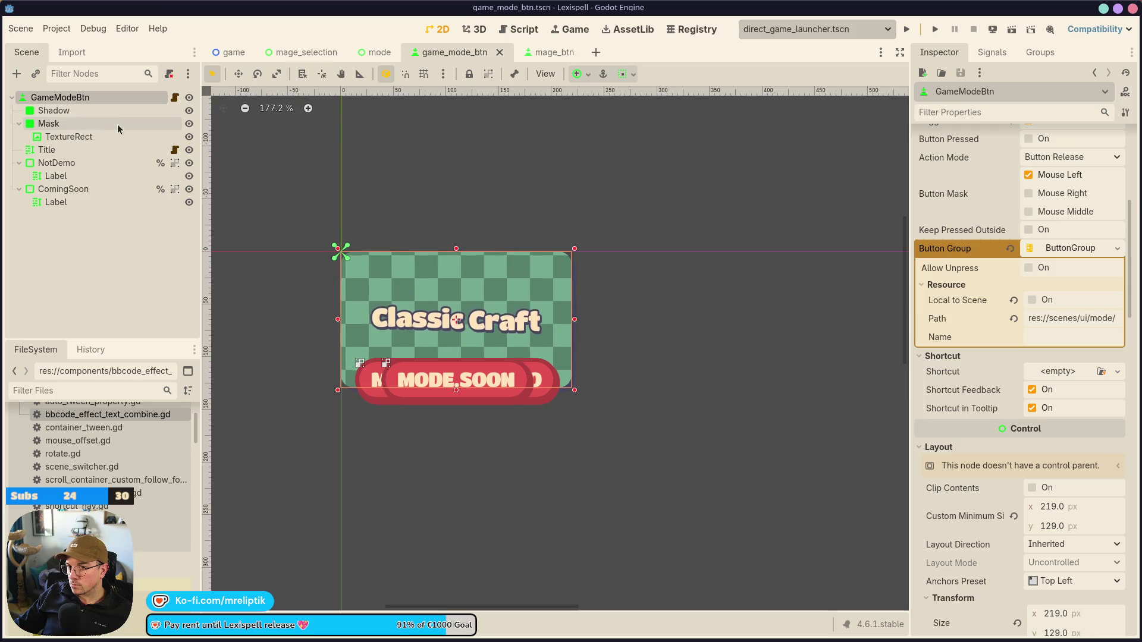
click(175, 98)
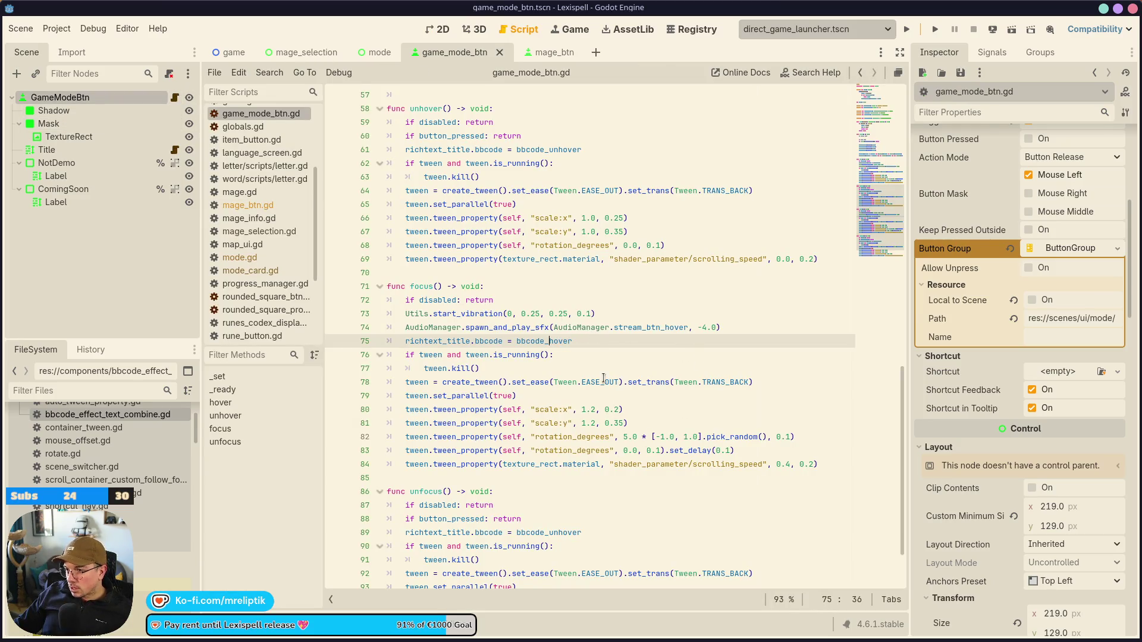
scroll(569, 420, up, 20)
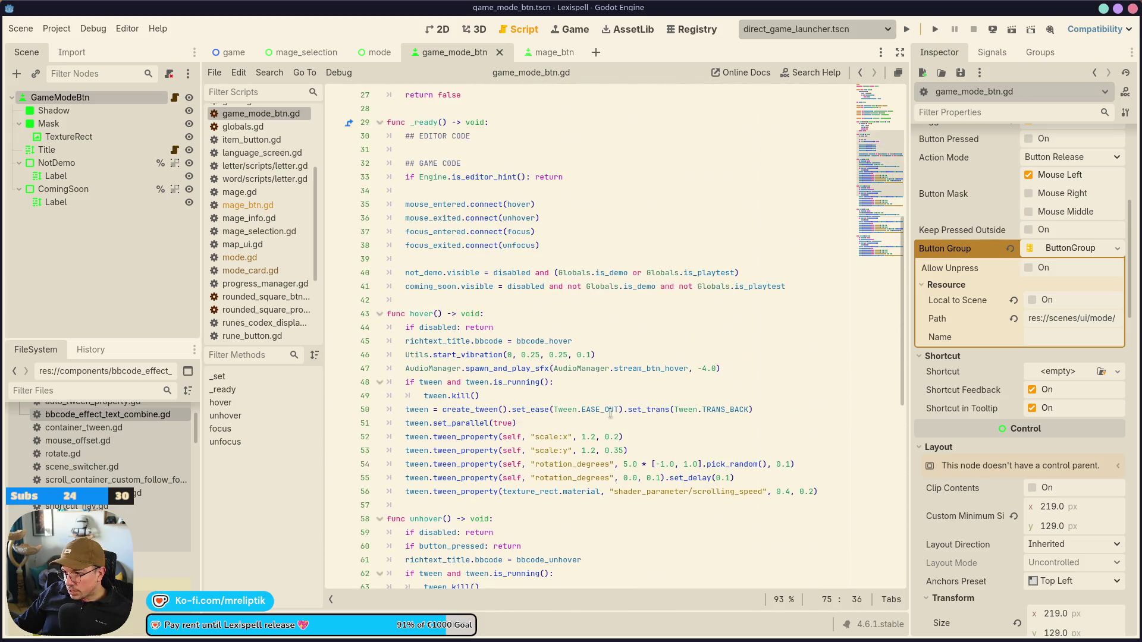
click(453, 247)
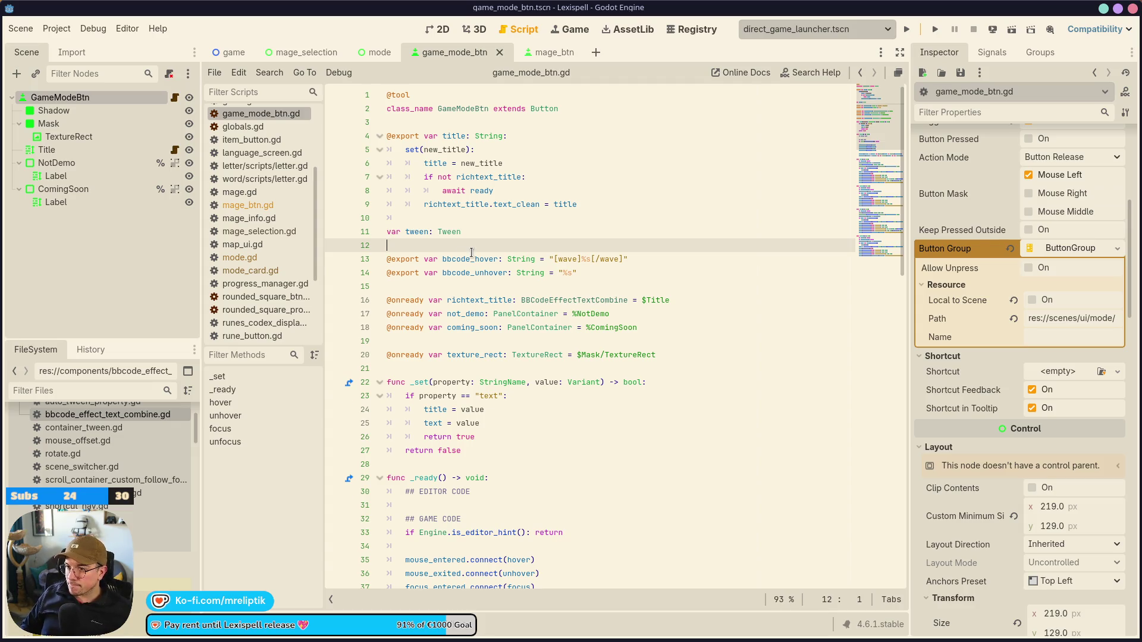
key(Return)
key(Up)
key(Down)
key(Down)
key(Down)
key(End)
key(Return)
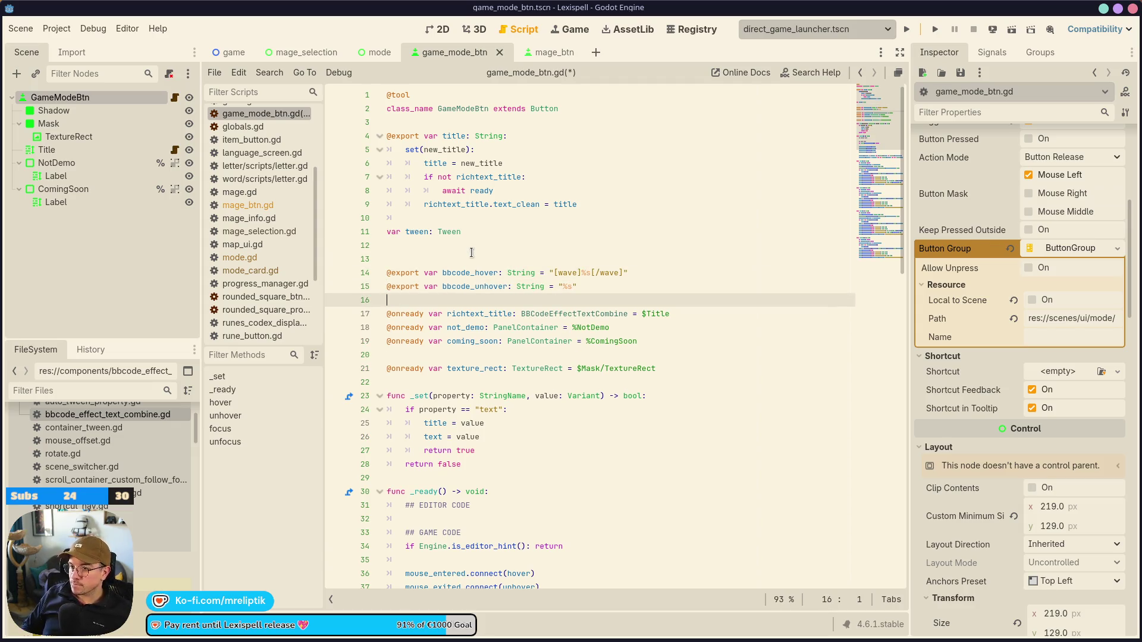
key(Up)
key(Up)
key(BackSpace)
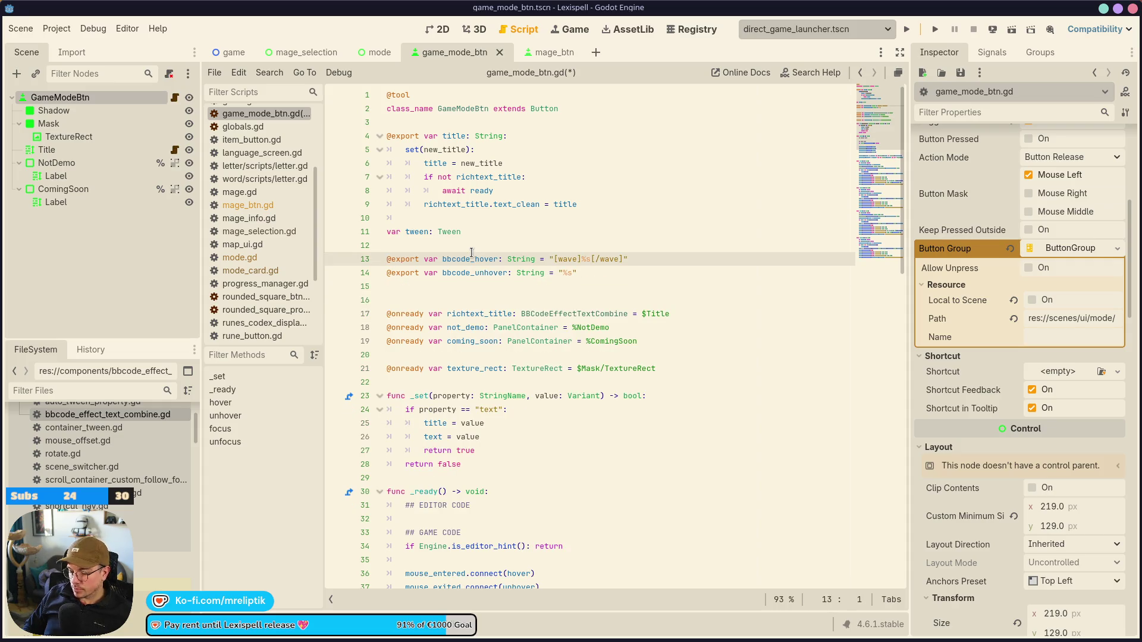
key(Up)
text(a)
key(BackSpace)
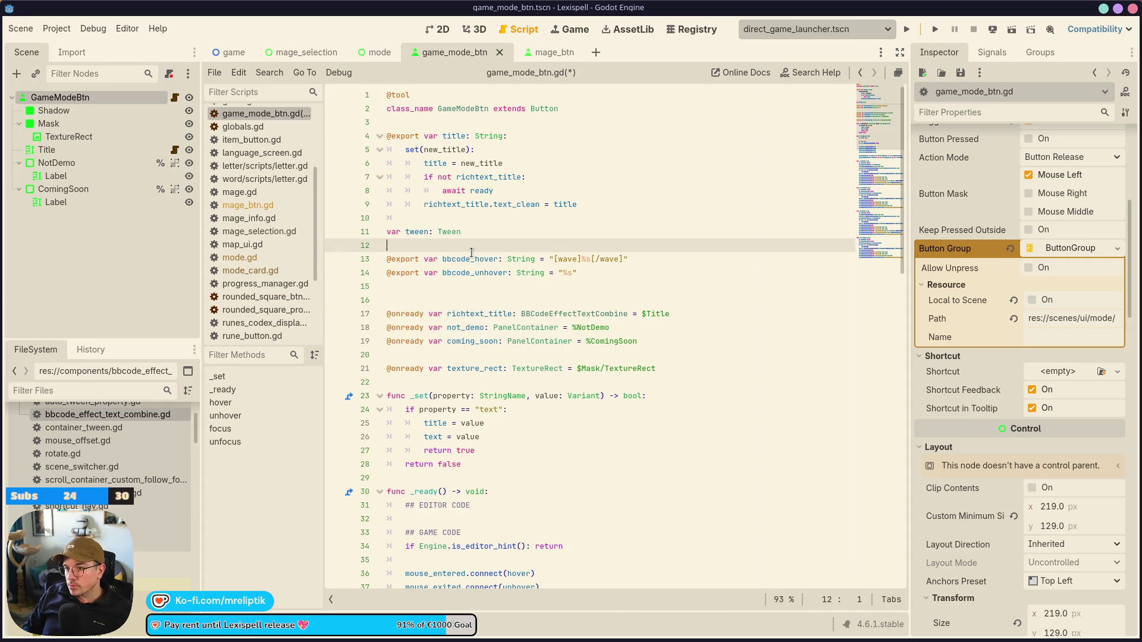
key(Return)
text(@export var s)
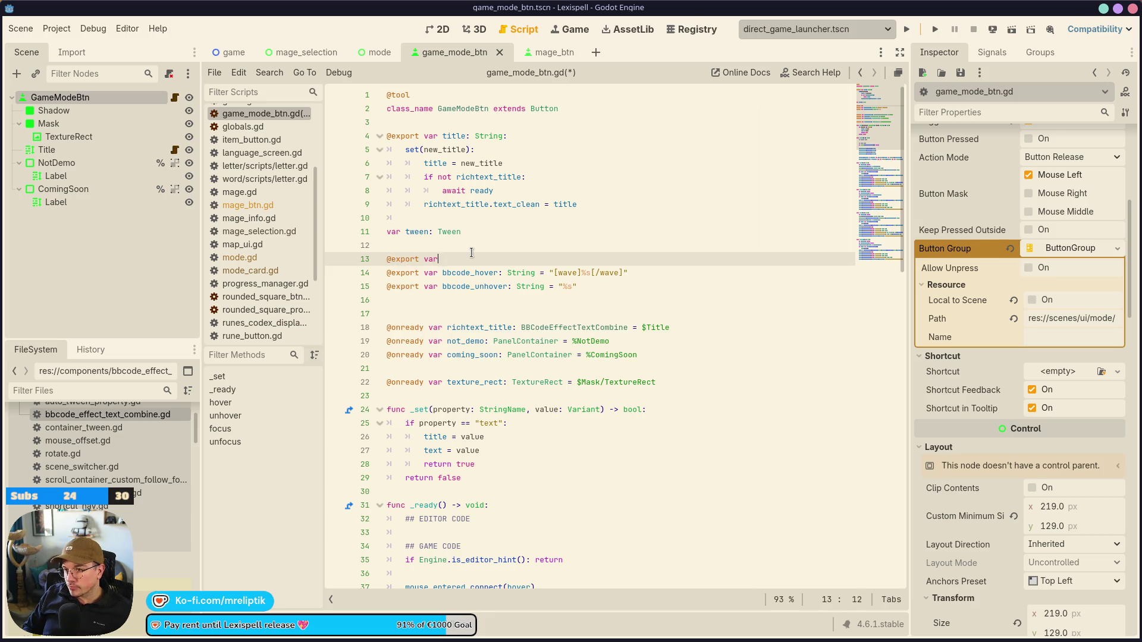
text(cale)
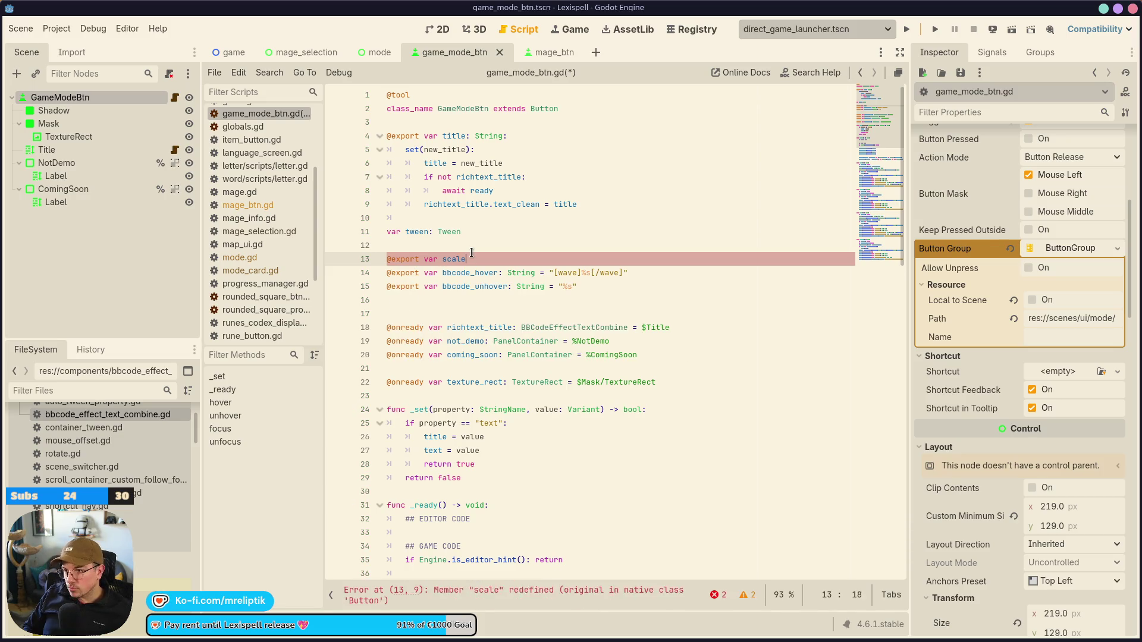
key(BackSpace)
key(BackSpace)
key(BackSpace)
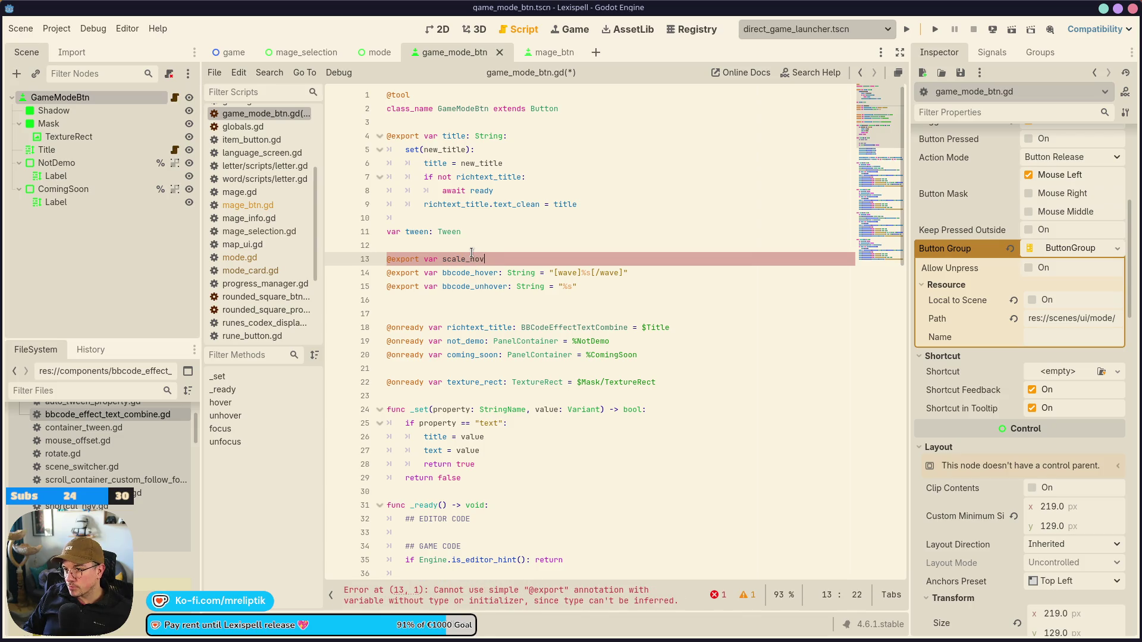
text(Vector2)
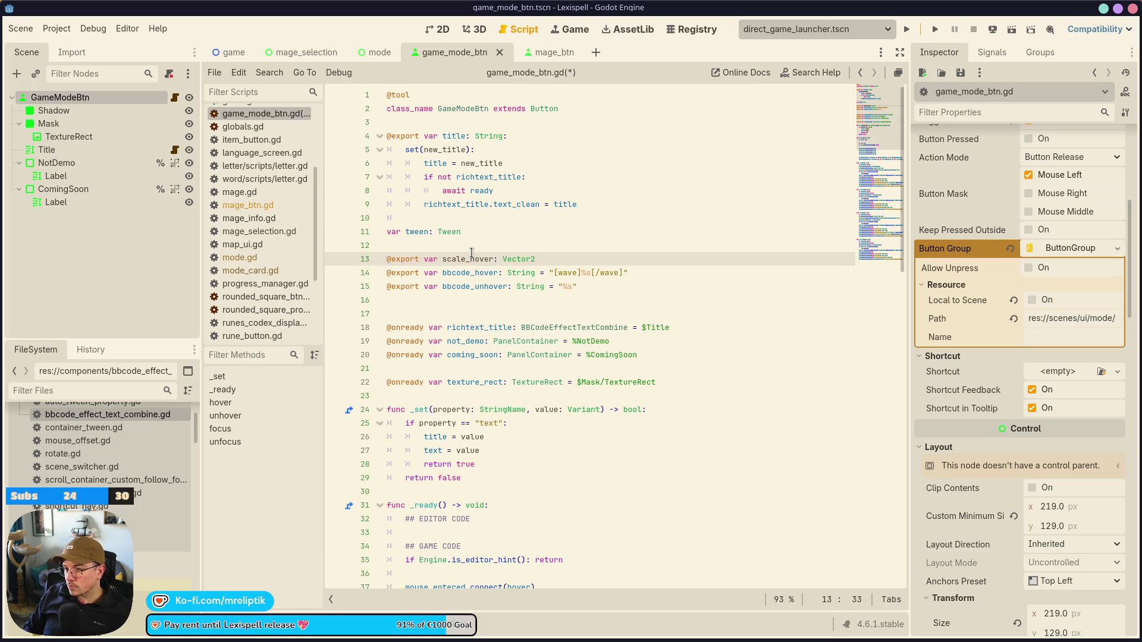
text( = Vector2(1.15)
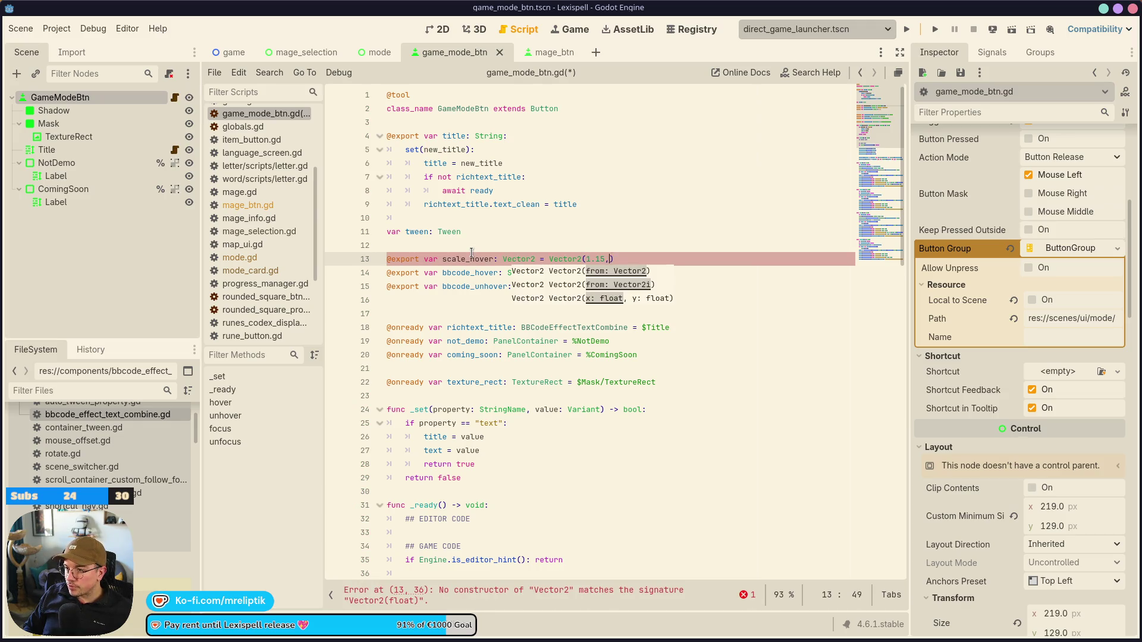
text(, 1.15)
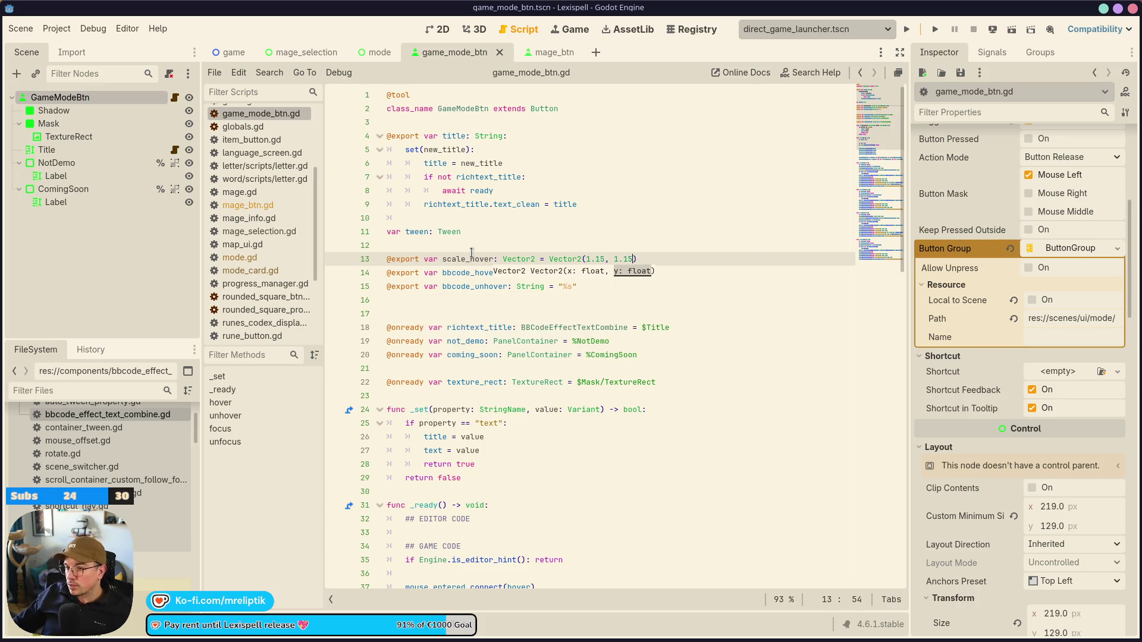
click(474, 312)
key(BackSpace)
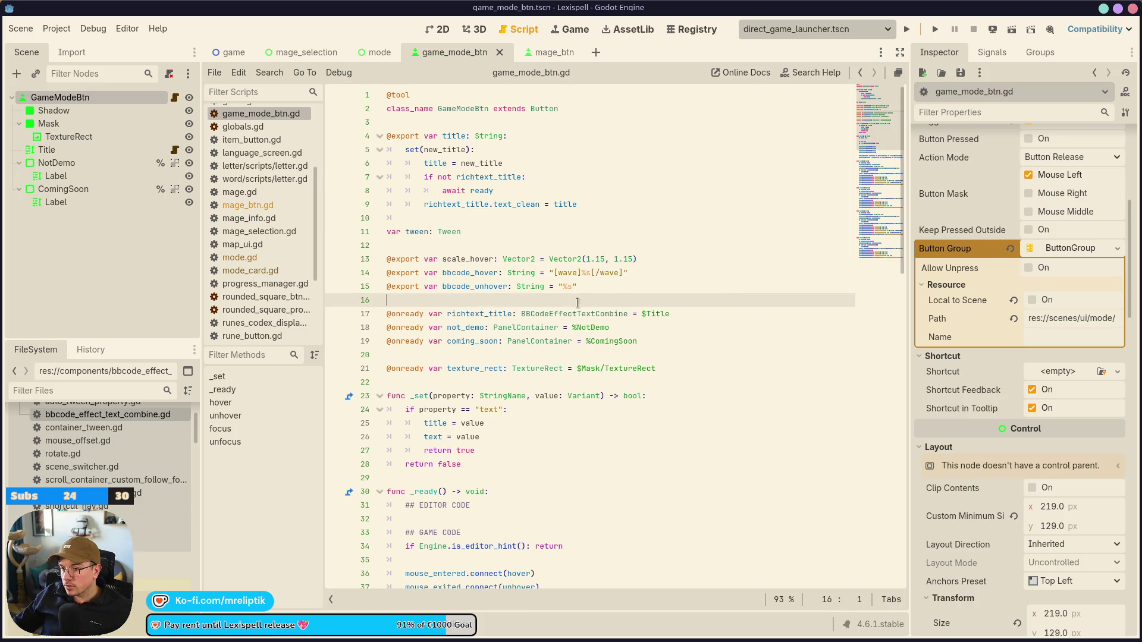
Make hover() tween scale to scale_hover.x and scale_hover.y instead of 1.2, and save.
click(468, 259)
double_click(468, 258)
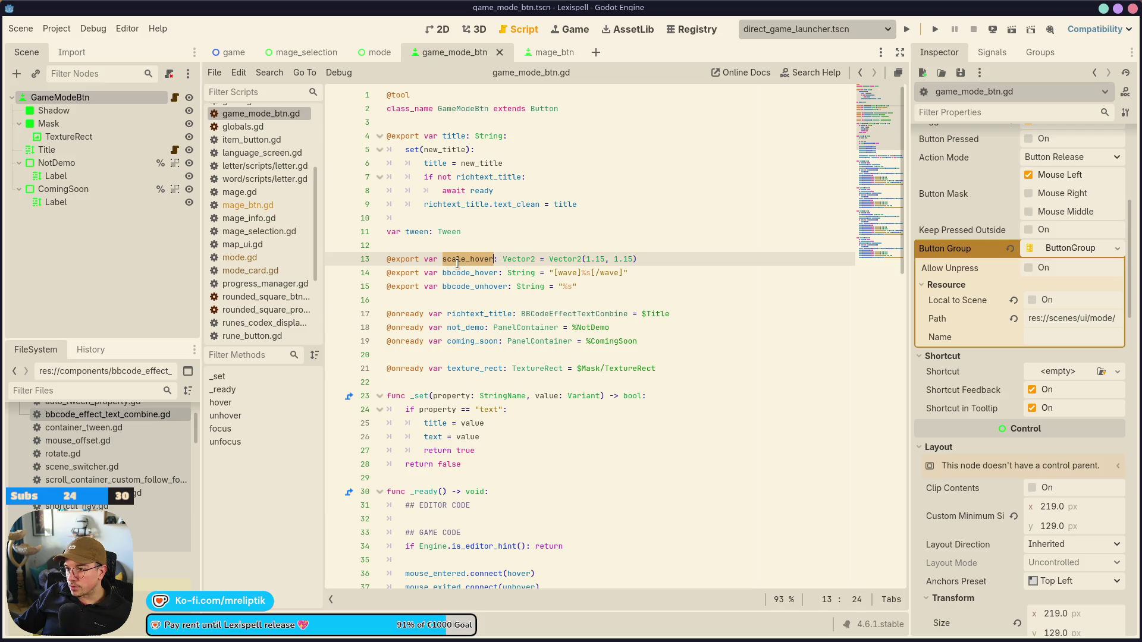
scroll(547, 404, down, 4)
scroll(546, 404, down, 7)
click(595, 353)
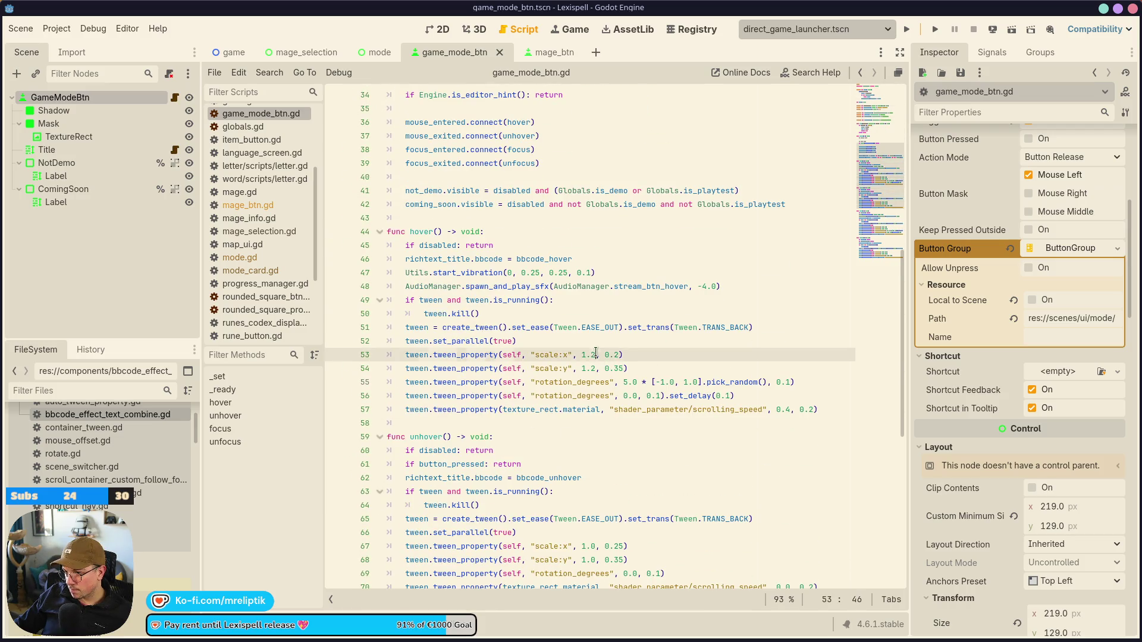
text(scale_hover)
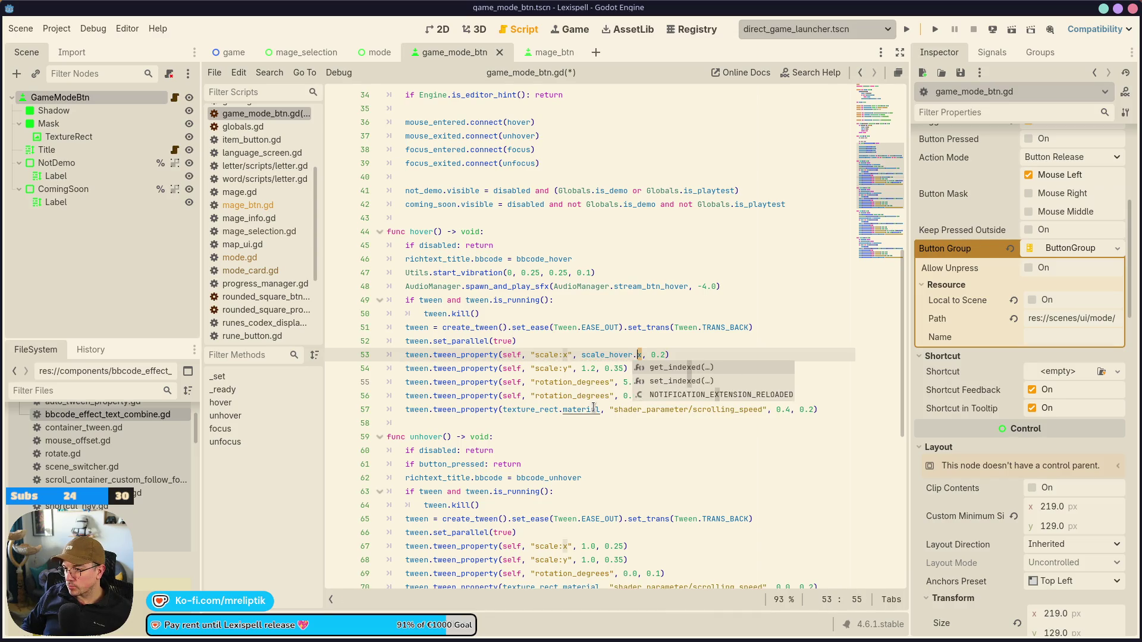
key(Escape)
key(Down)
key(ctrl+Left)
key(ctrl+Left)
key(ctrl+Left)
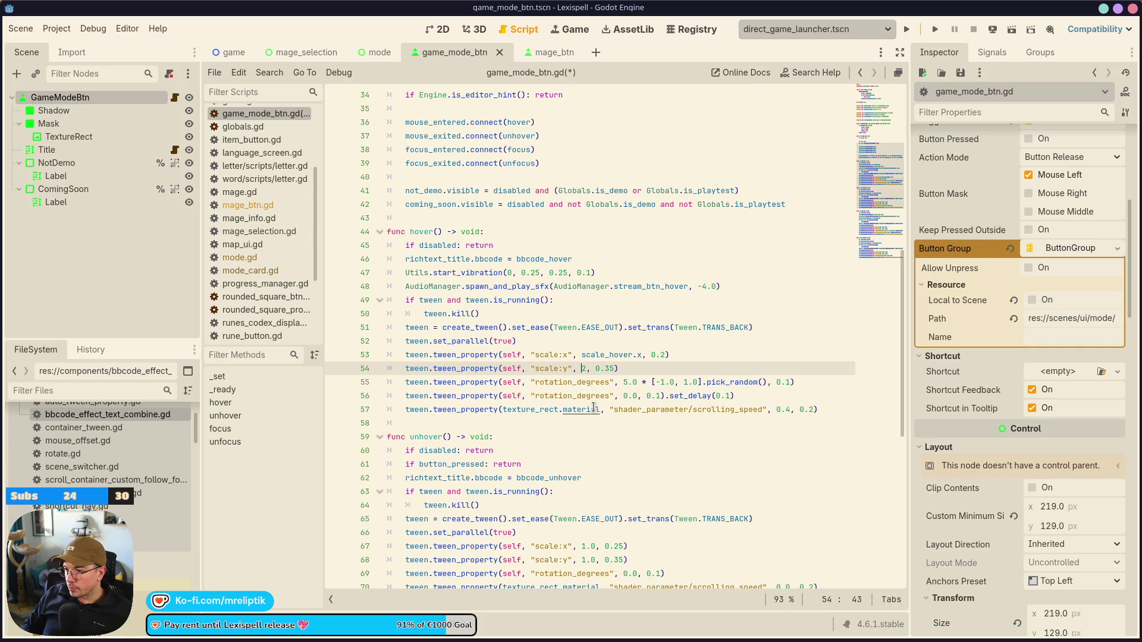
text(y)
key(ctrl+s)
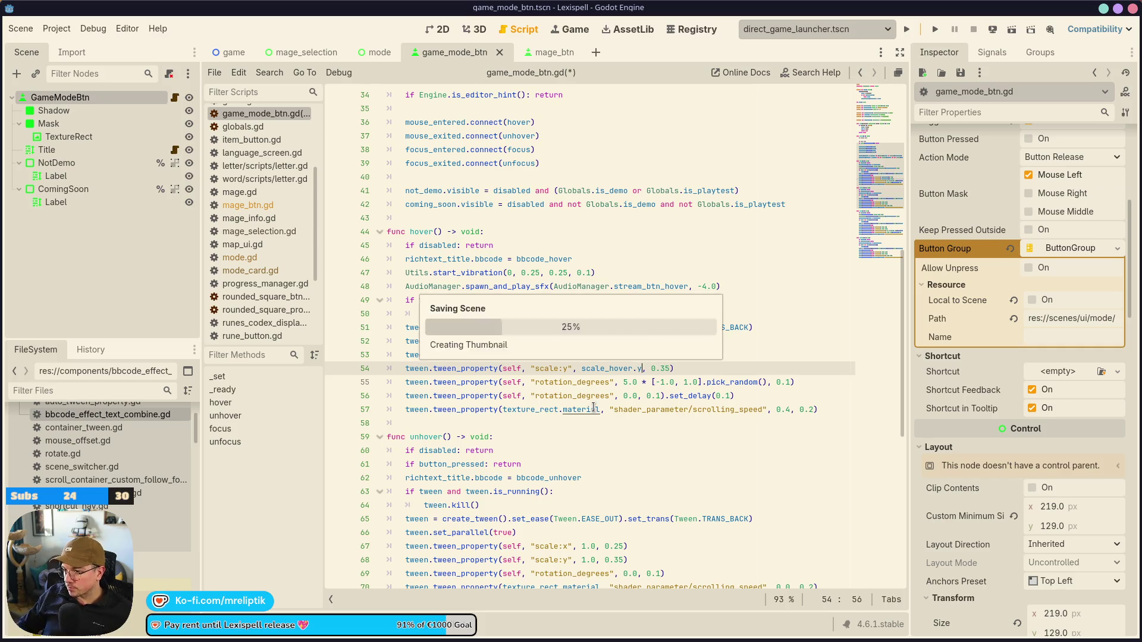
Replace both 1.2 values in focus() with scale_hover.x and scale_hover.y, and save.
scroll(571, 422, down, 6)
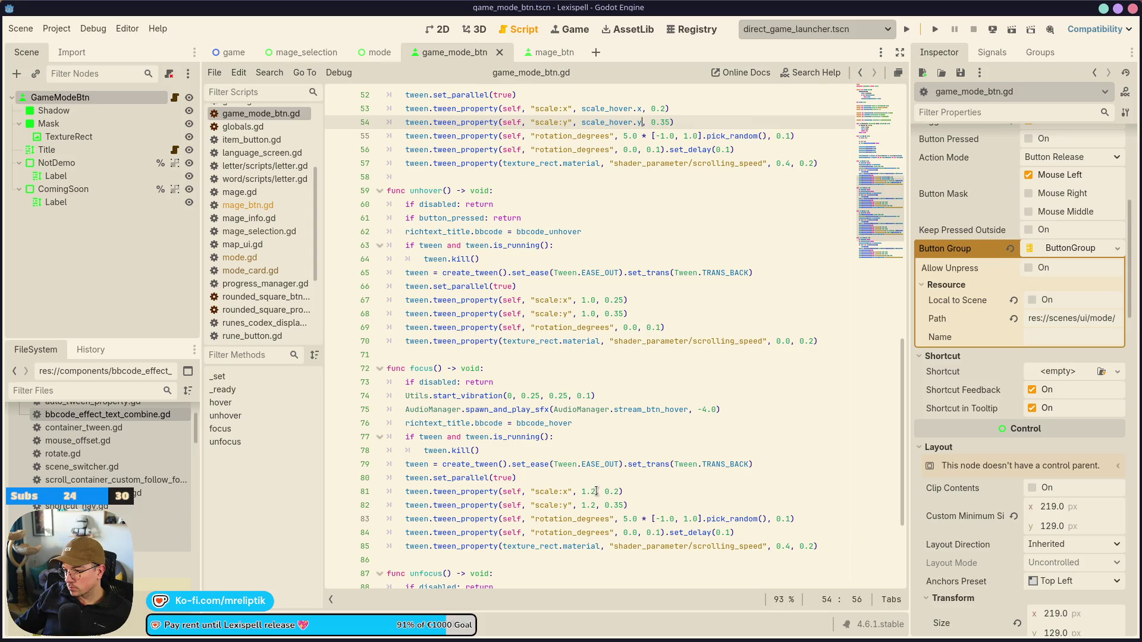
click(595, 491)
key(shift+alt+Down)
key(BackSpace)
key(BackSpace)
key(Delete)
text(scale_hover.x)
key(Down)
key(Escape)
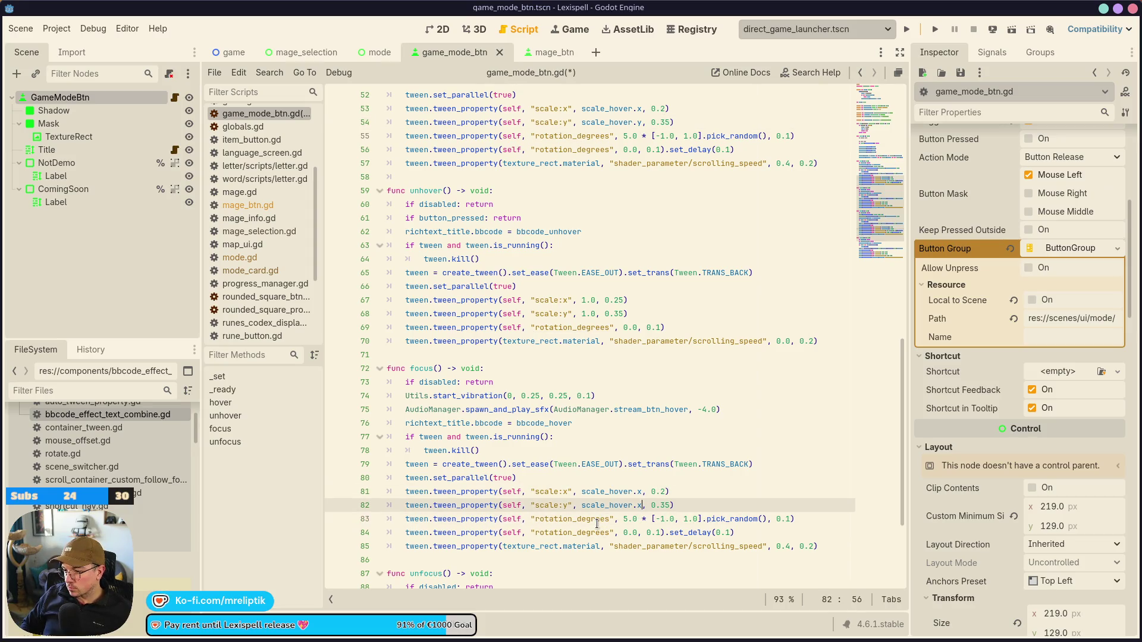
key(ctrl+s)
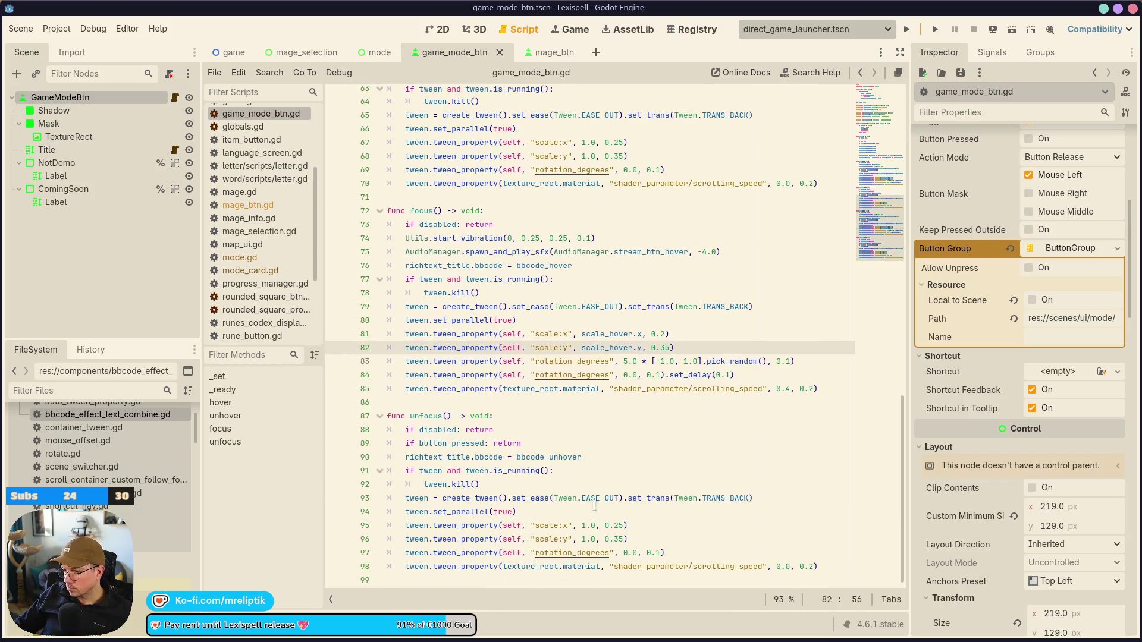
scroll(430, 422, up, 4)
scroll(437, 368, up, 7)
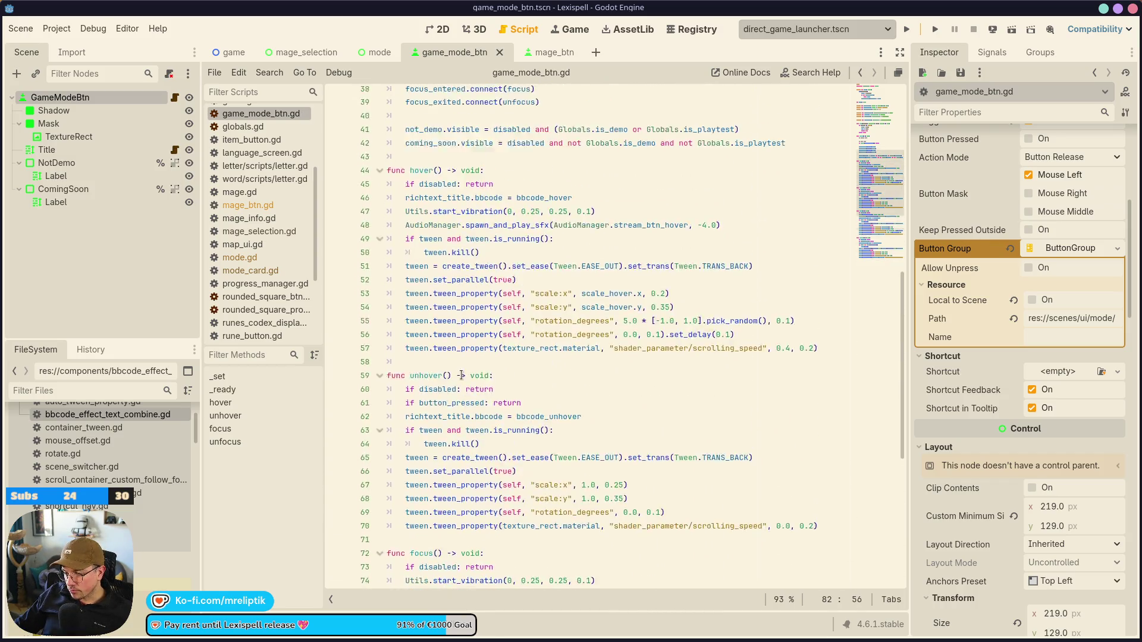
scroll(442, 377, down, 1)
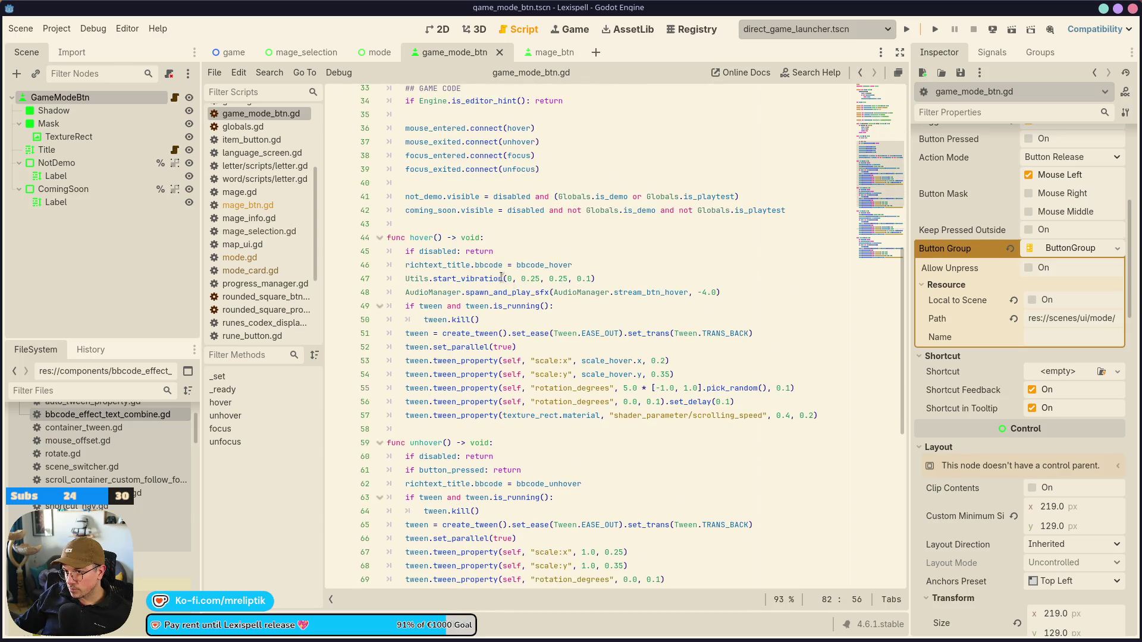
click(601, 260)
Add z_index = 1 in hover() and z_index = 0 in unhover(), and save.
key(Return)
text(z_index = 1)
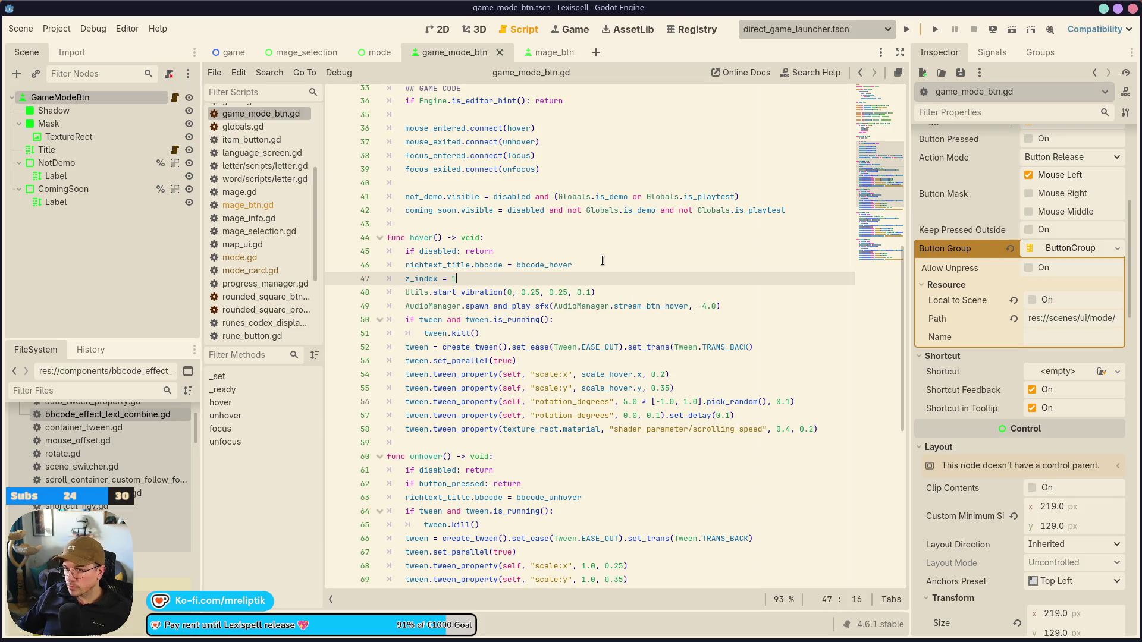
key(ctrl+c)
key(Down)
key(Down)
key(Down)
key(ctrl+v)
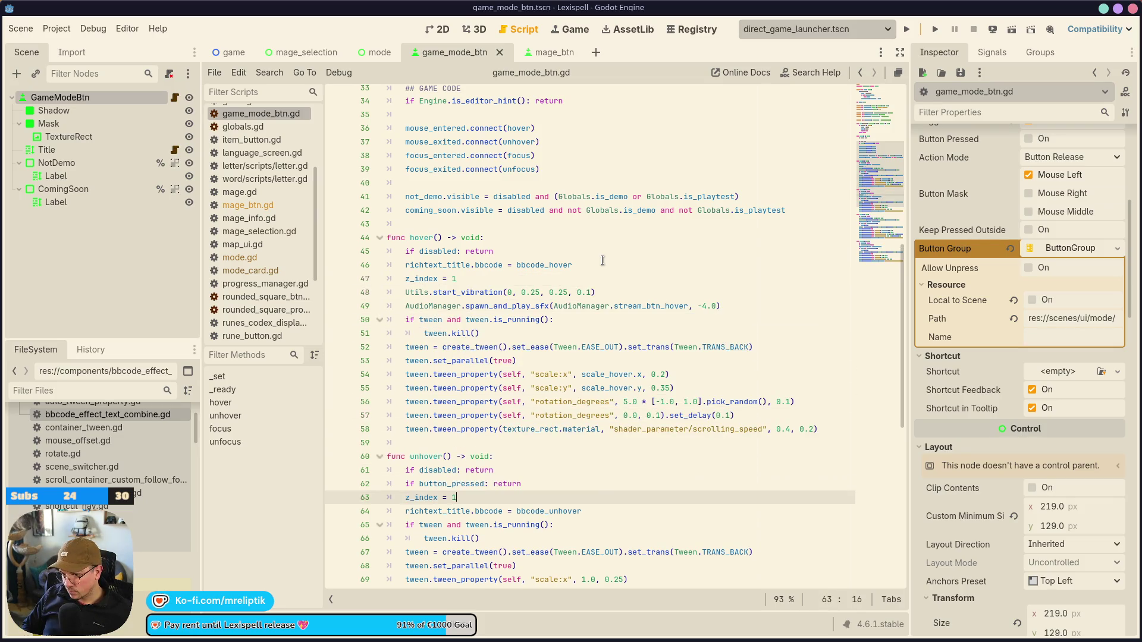
key(ctrl+shift+d)
key(ctrl+s)
Add z_index = 1 to focus() and z_index = 0 to unfocus(), saving the script.
key(ctrl+f)
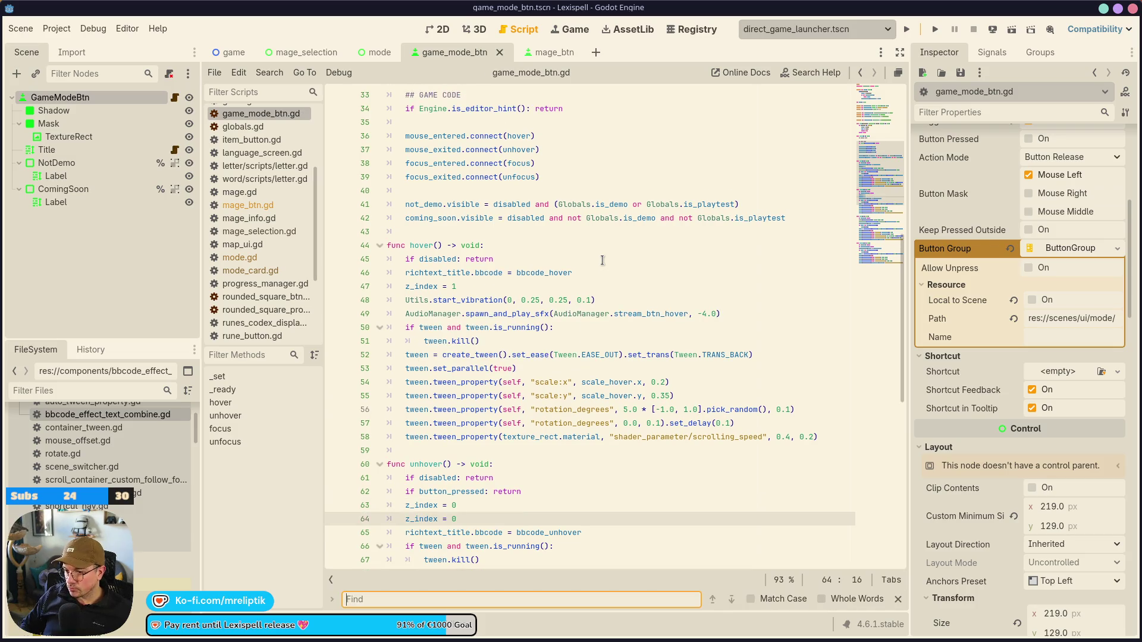
scroll(550, 310, down, 4)
click(546, 355)
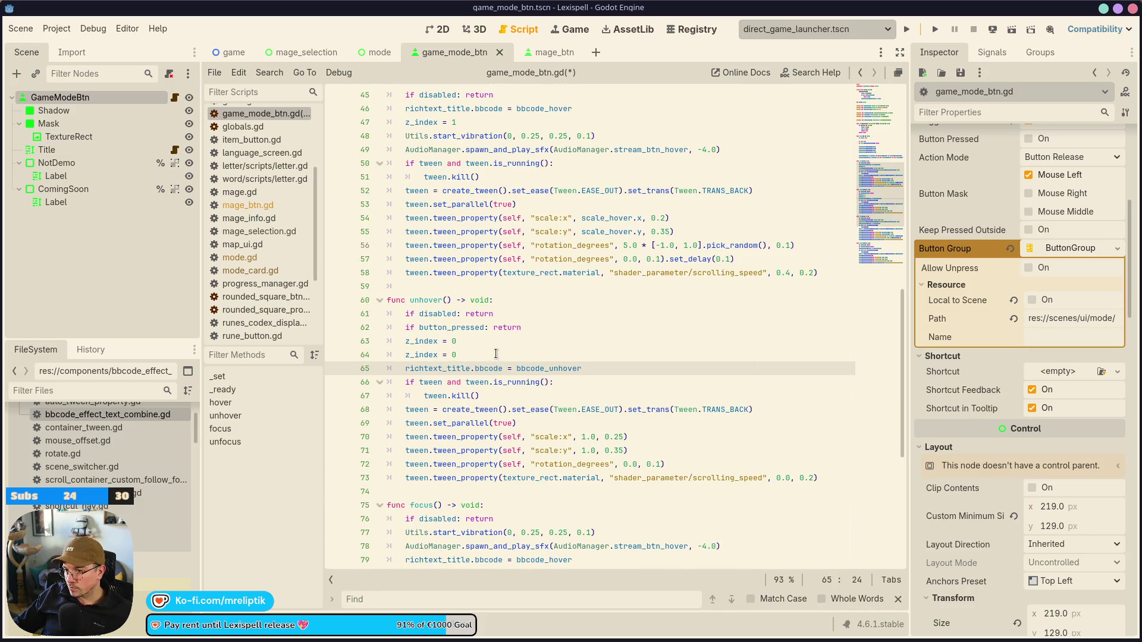
scroll(546, 354, down, 5)
key(alt+Down)
key(alt+Down)
key(alt+Down)
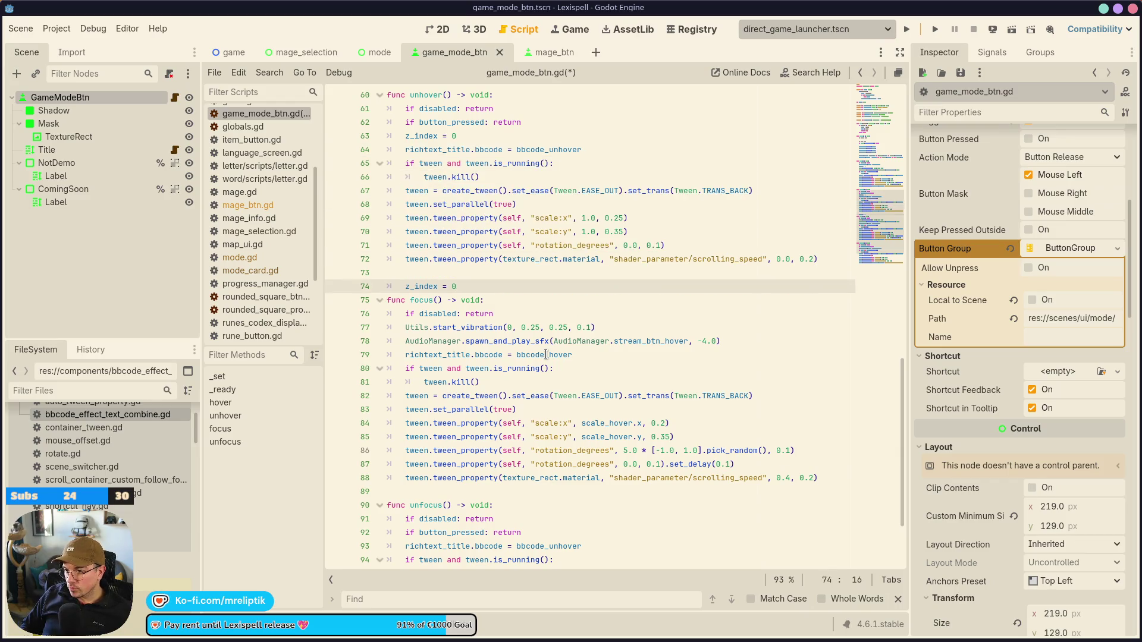
text(1)
key(ctrl+s)
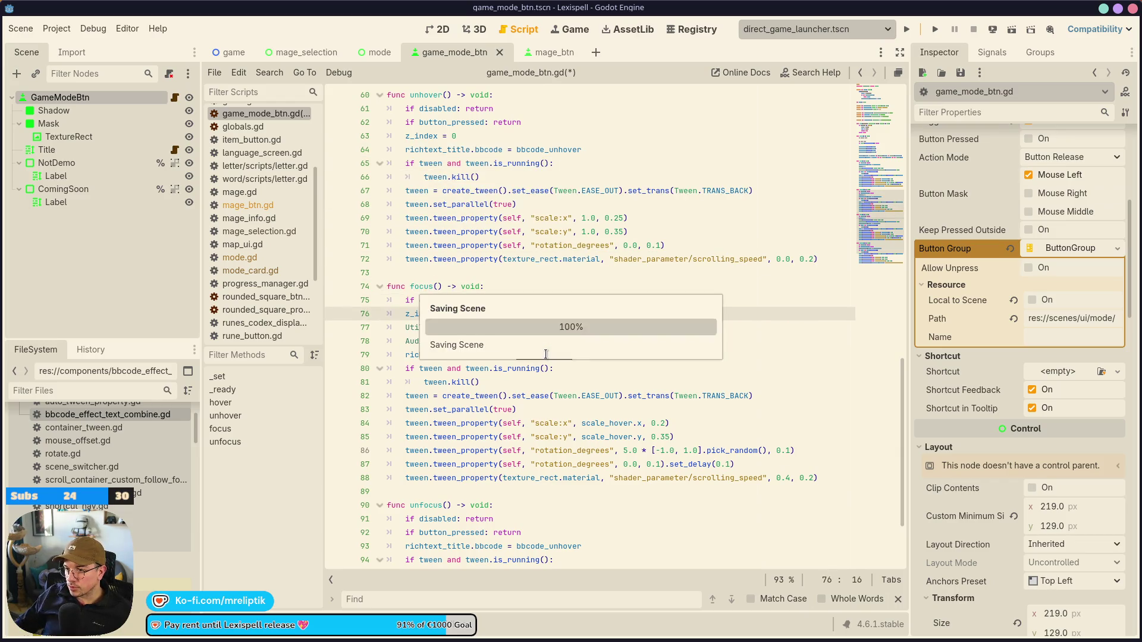
key(ctrl+shift+d)
key(alt+Down)
key(alt+Down)
key(alt+Down)
key(alt+Down)
key(alt+Down)
key(alt+Down)
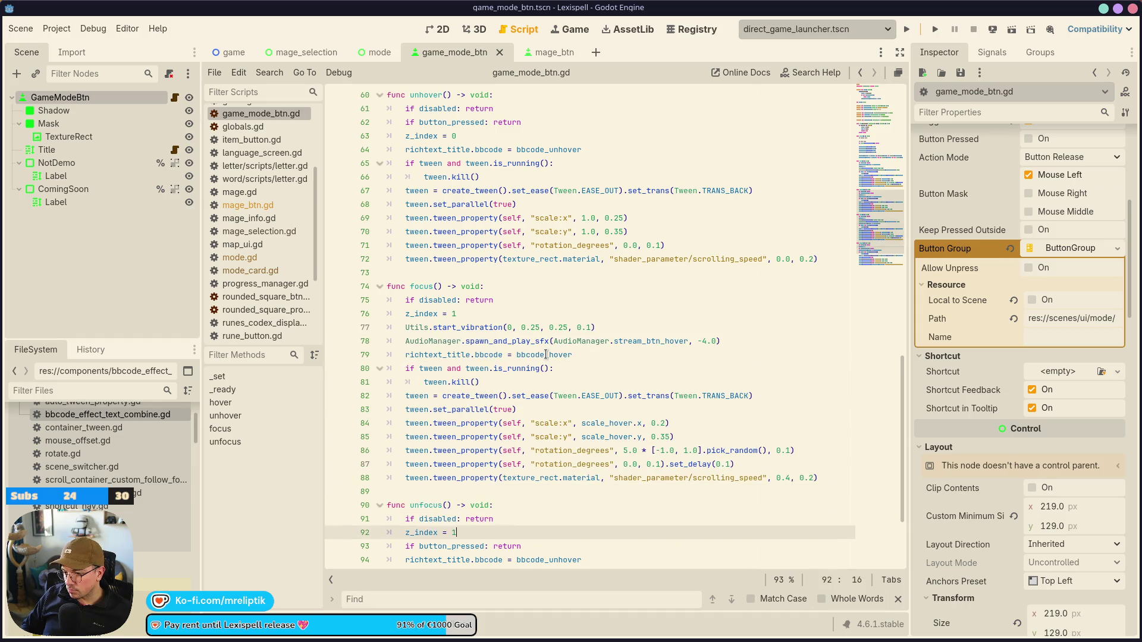
text(0)
key(ctrl+s)
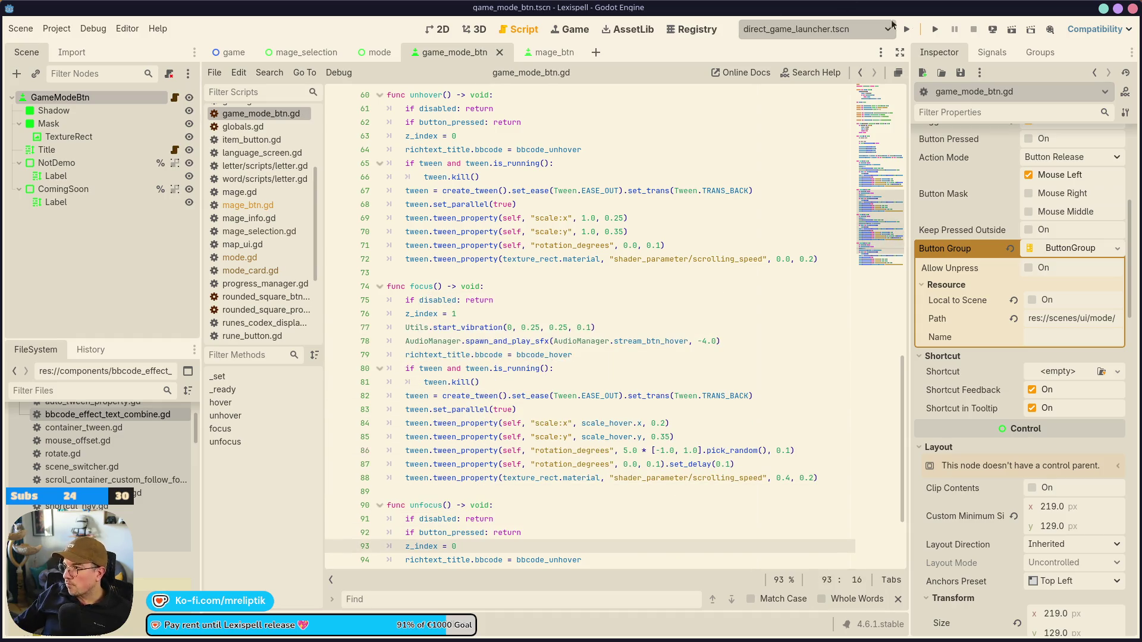
scroll(617, 281, down, 3)
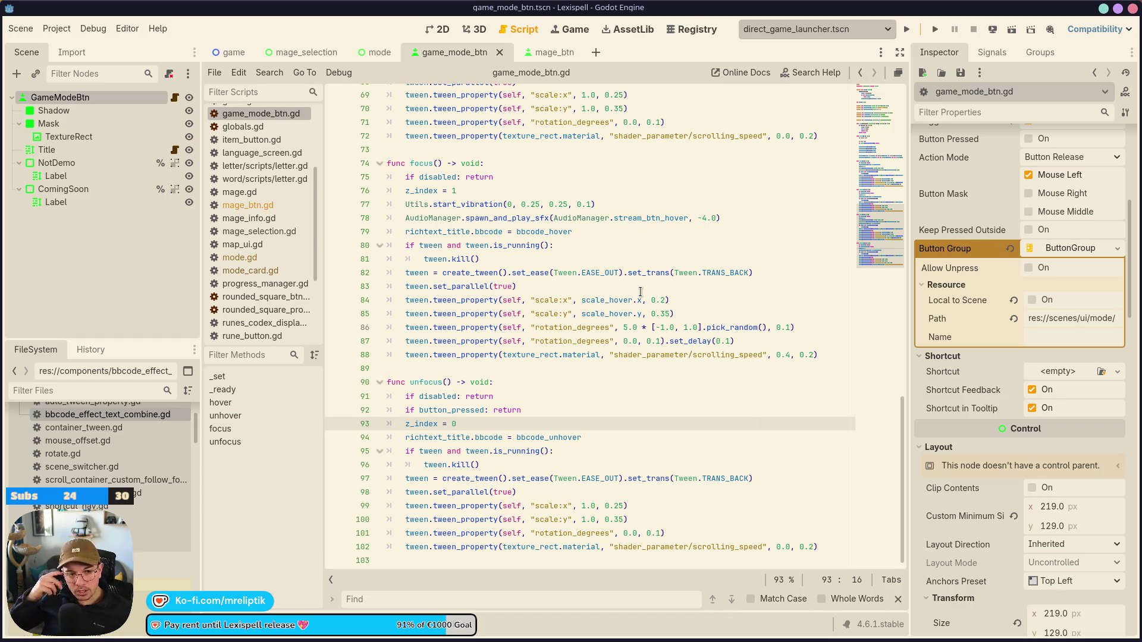
click(992, 53)
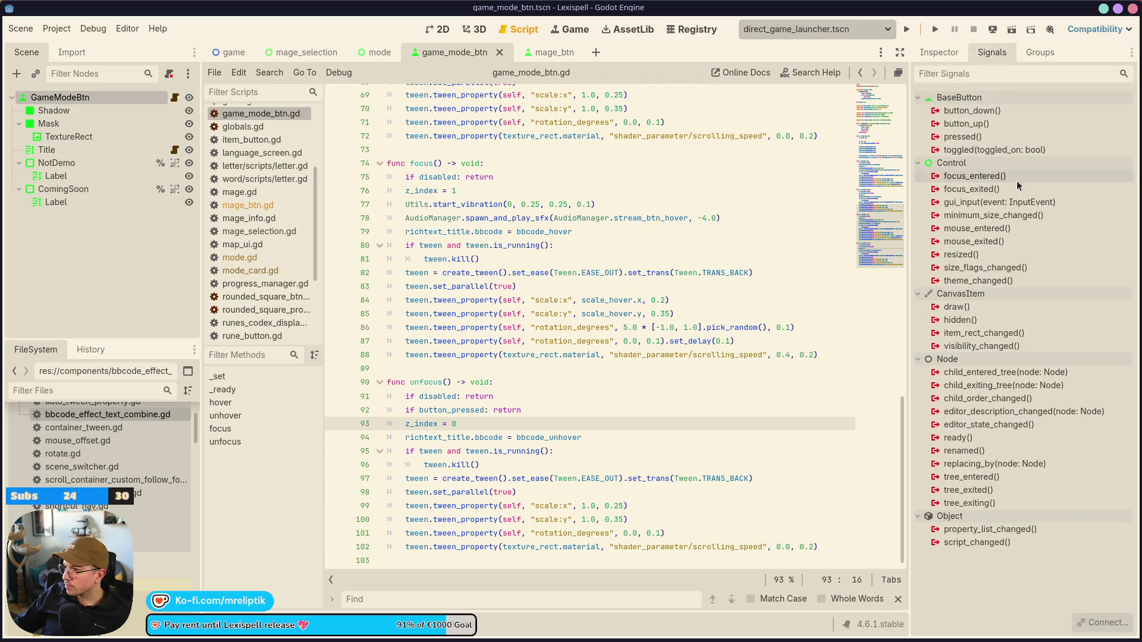
Connect the toggled signal in game_mode_btn and paste mage_btn's _on_toggled body into the handler, then save.
click(541, 52)
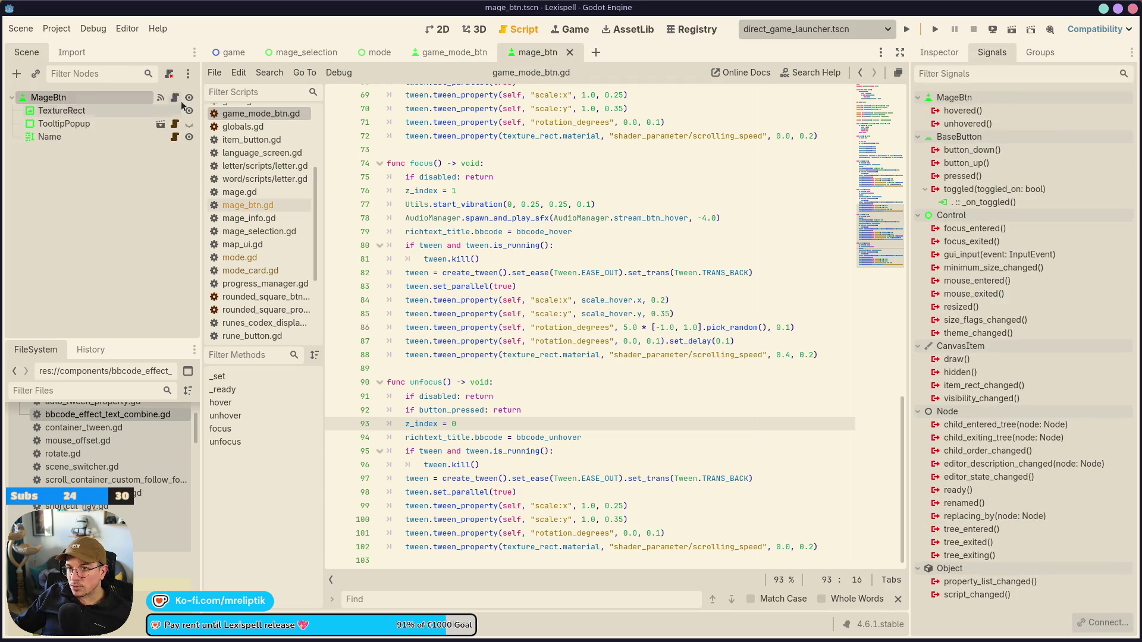
scroll(535, 297, down, 15)
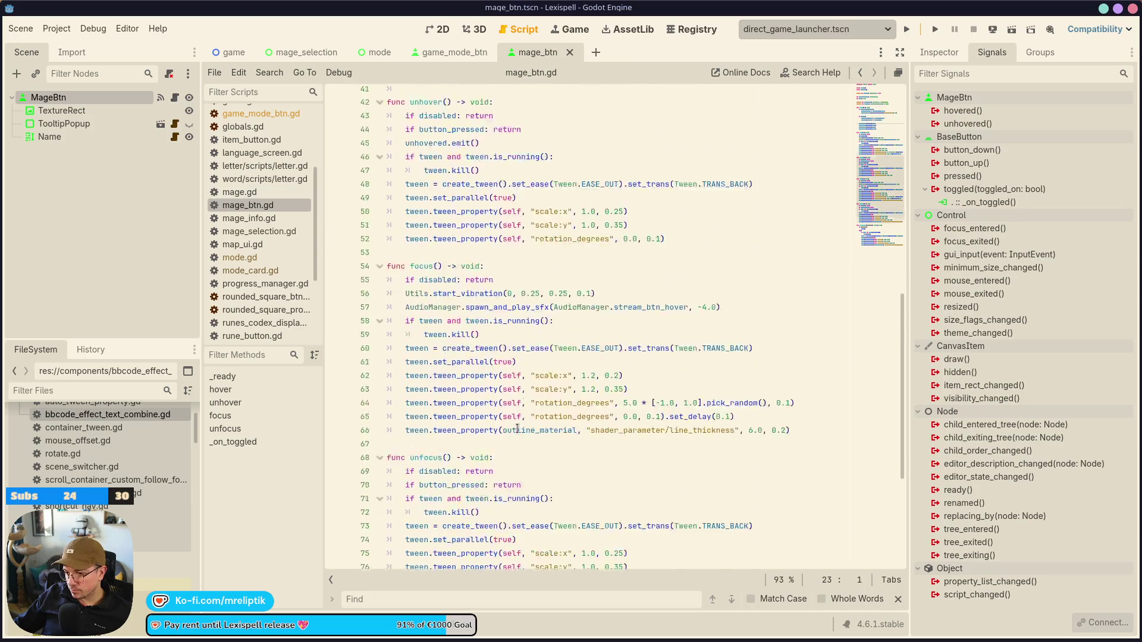
click(635, 519)
mouse_move(828, 550)
mouse_down()
mouse_move(440, 465)
mouse_move(397, 409)
mouse_up()
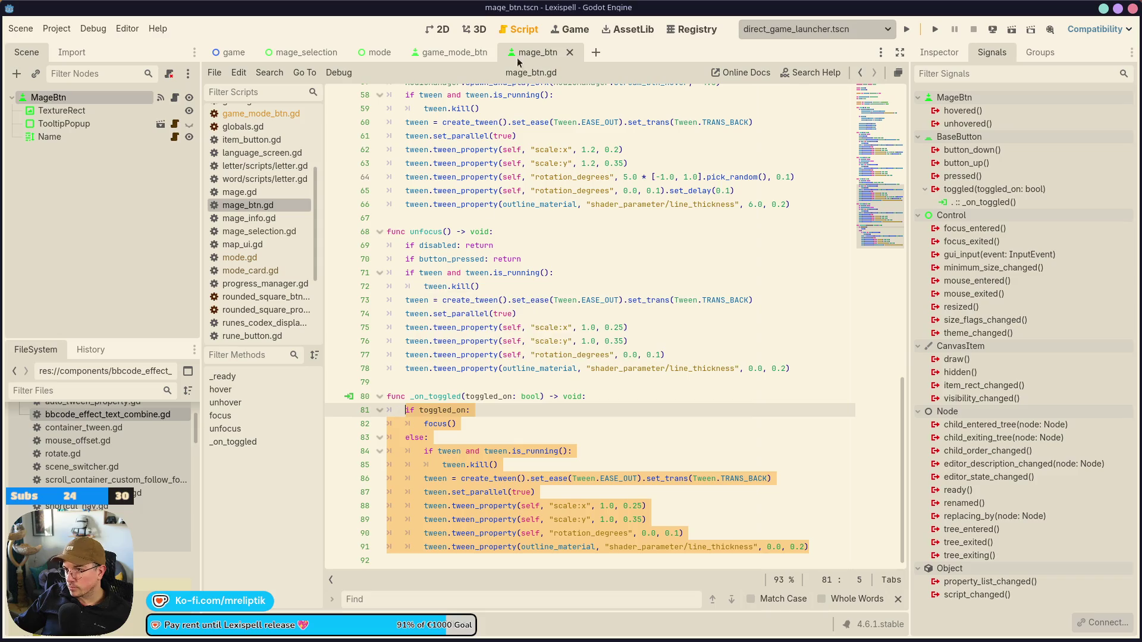
click(439, 56)
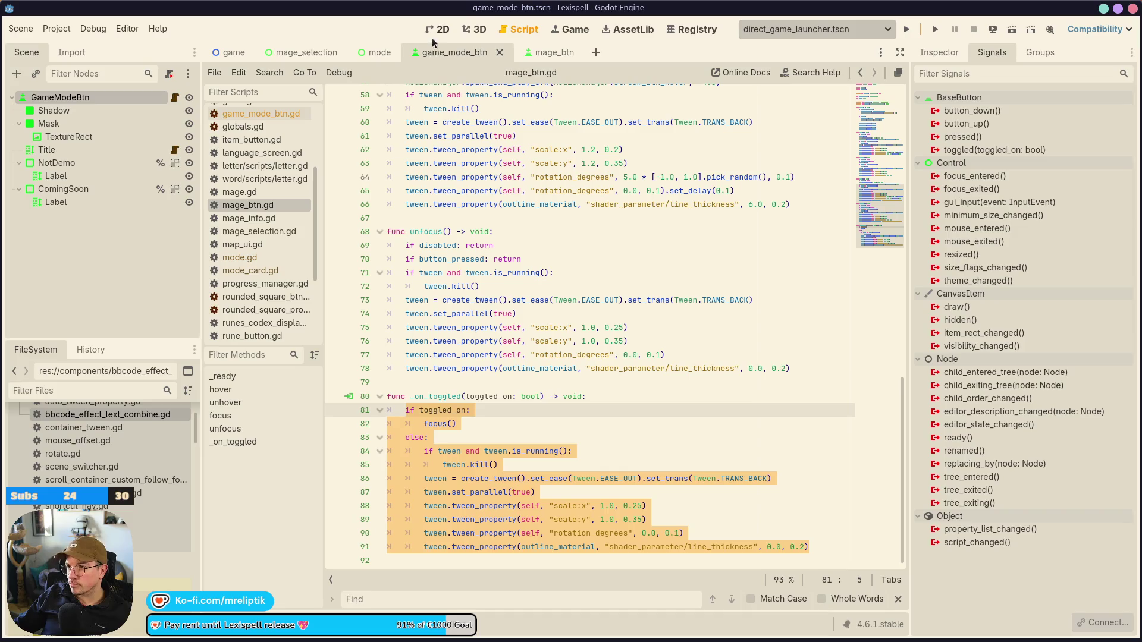
click(549, 58)
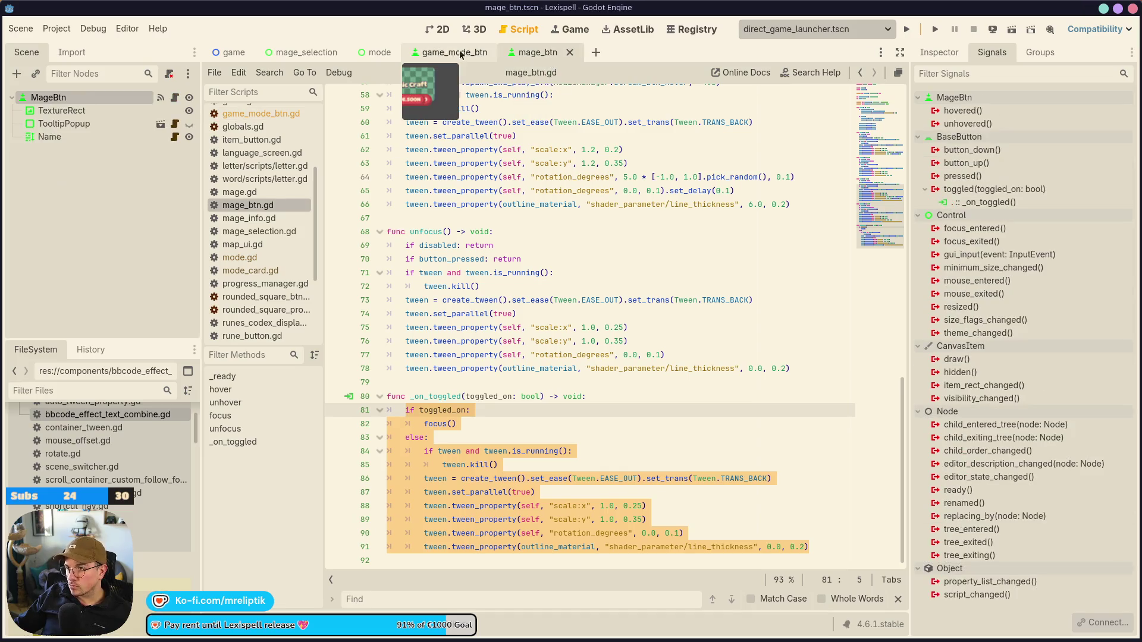
click(435, 54)
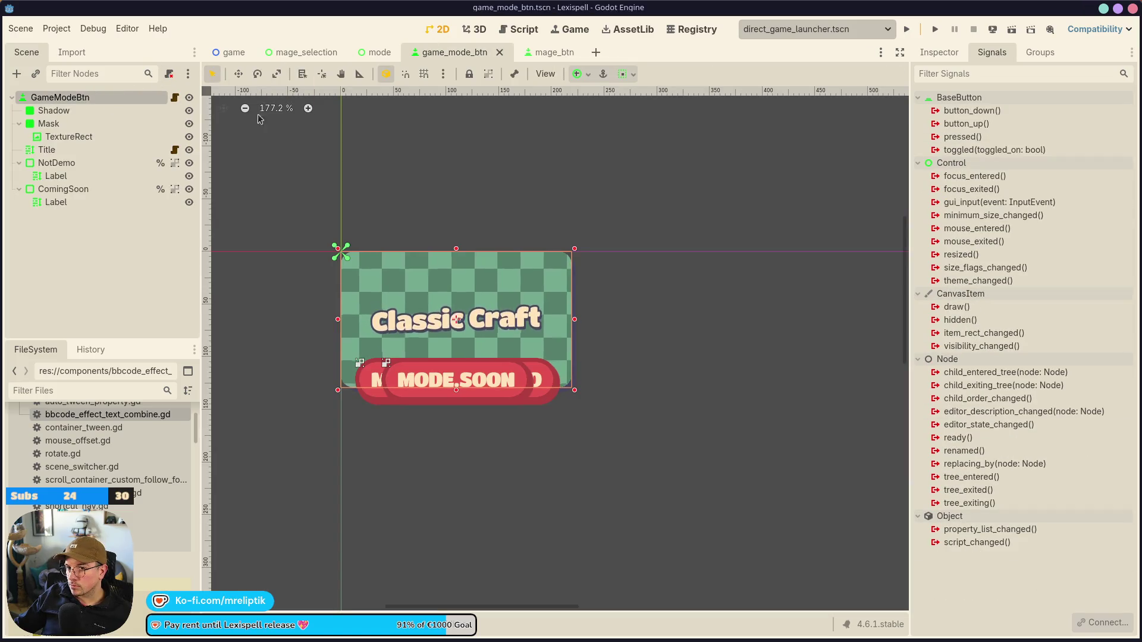
click(329, 454)
key(shift+End)
key(ctrl+v)
key(BackSpace)
key(ctrl+s)
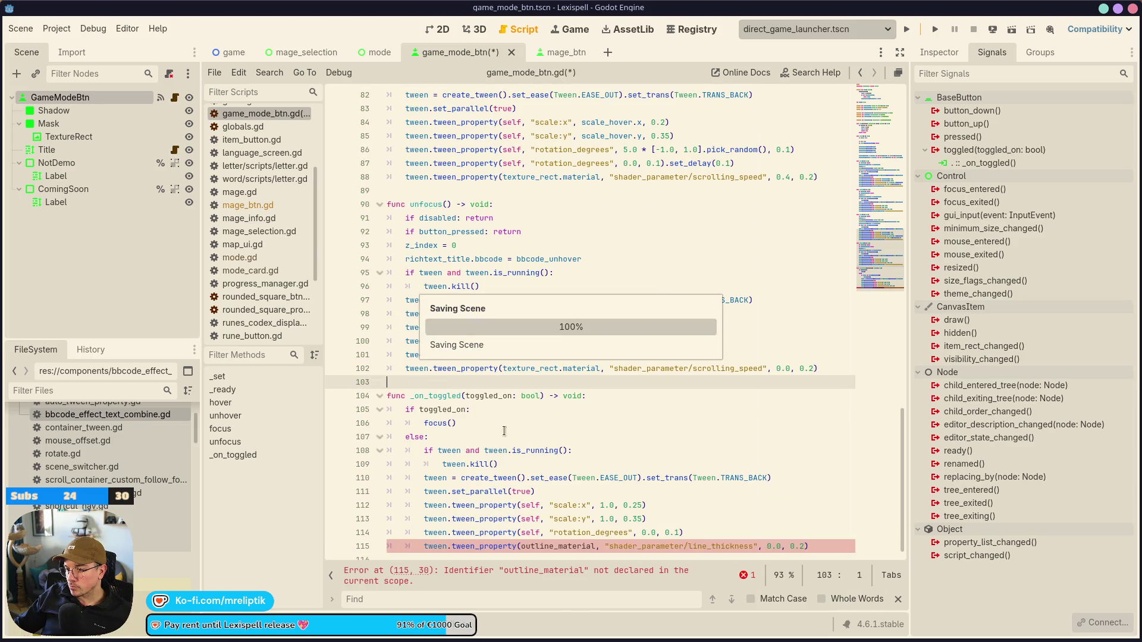
On line 115, replace outline_material with texture_rect.material and line_thickness with scrolling_speed, then save.
double_click(538, 360)
key(ctrl+c)
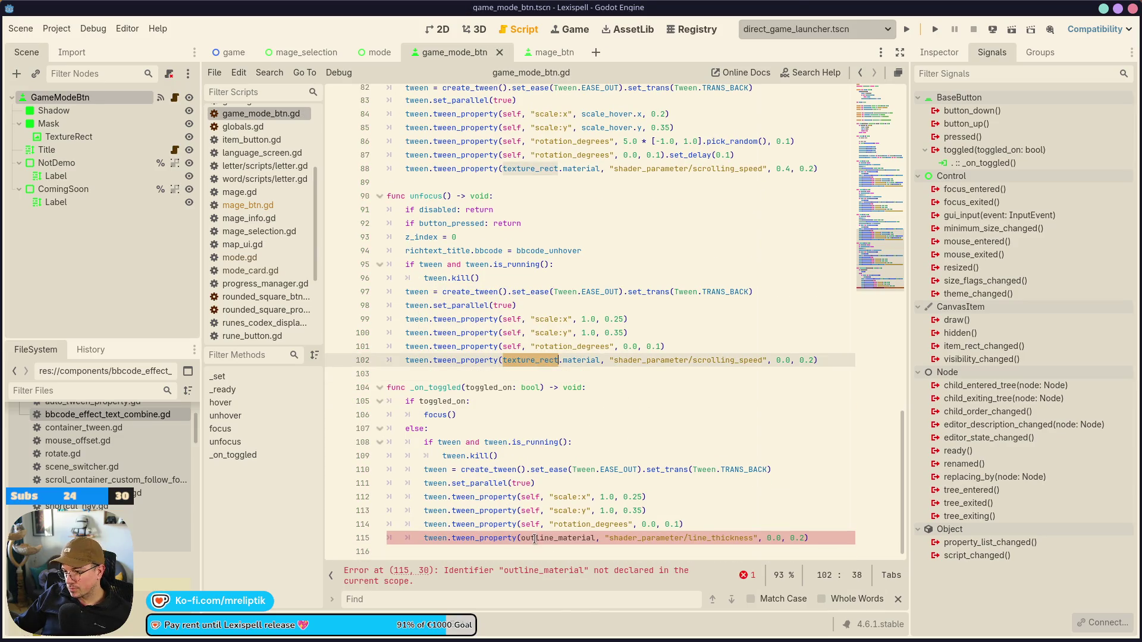
double_click(559, 537)
key(ctrl+v)
text(.material)
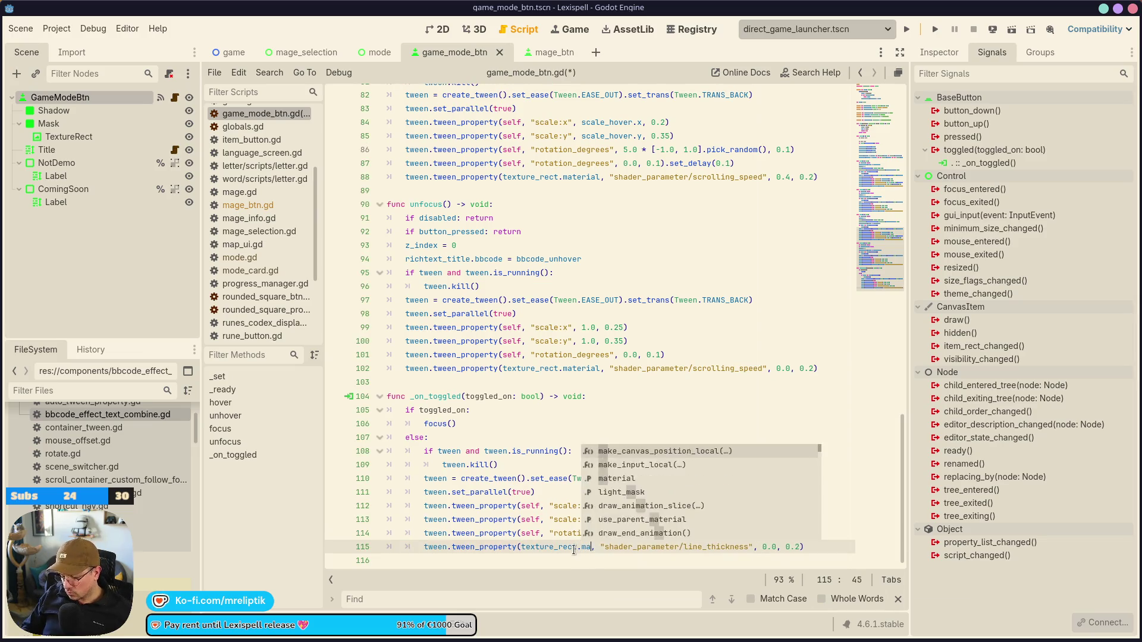
key(ctrl+s)
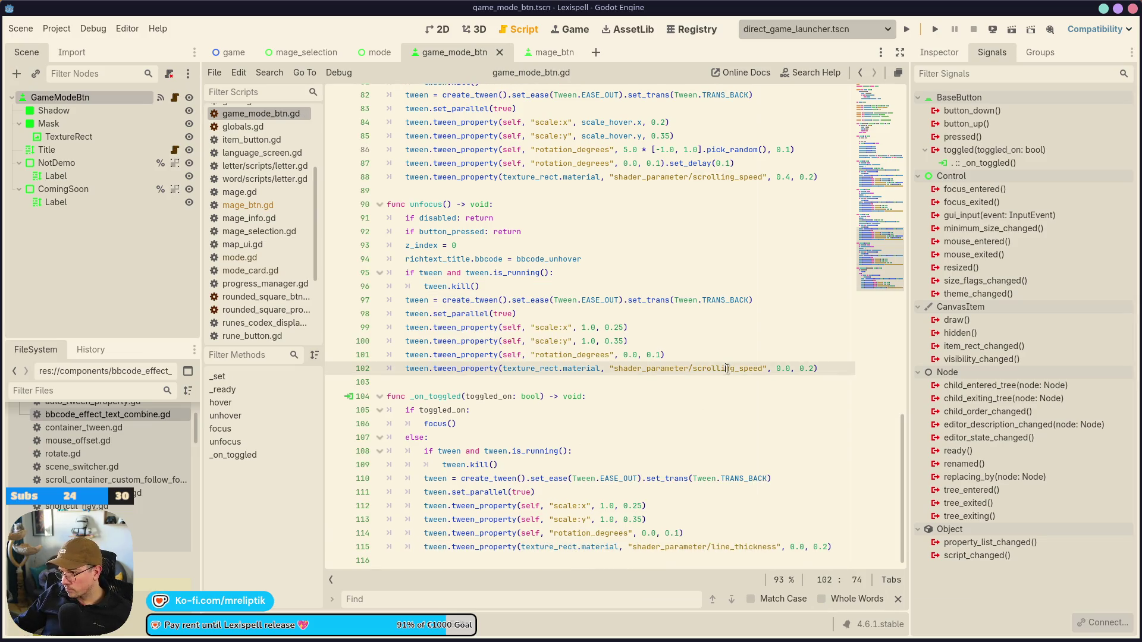
click(742, 537)
double_click(743, 546)
text(scrolling_speed)
key(ctrl+s)
key(Up)
key(Up)
key(Up)
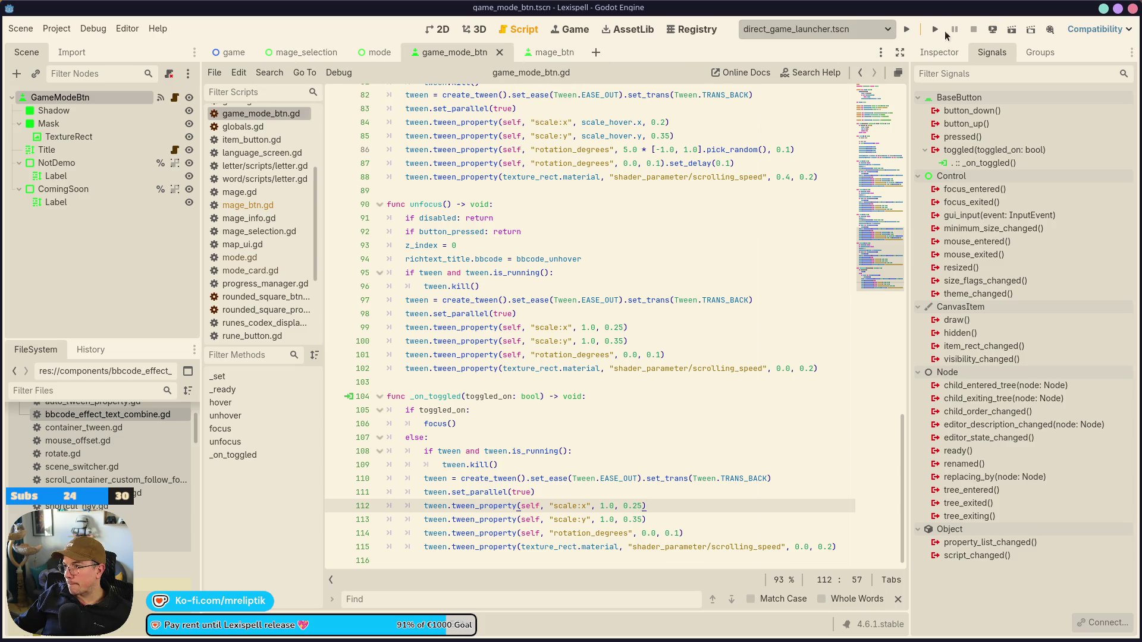
Run the current scene and press Play to reach the Modes screen with Letter Rush.
click(934, 30)
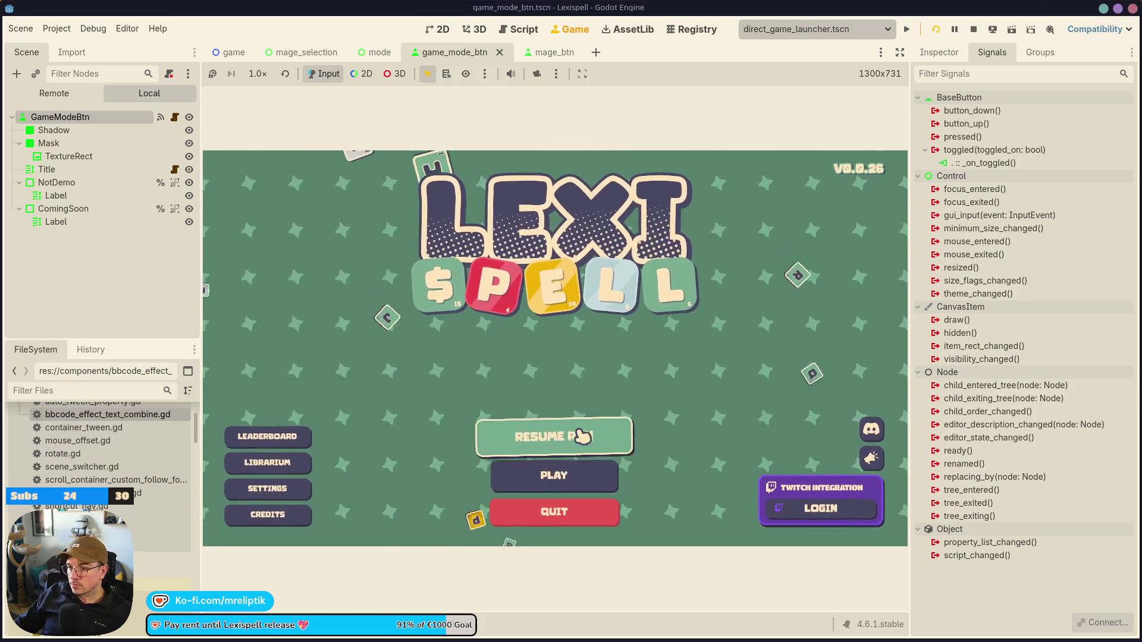
click(554, 465)
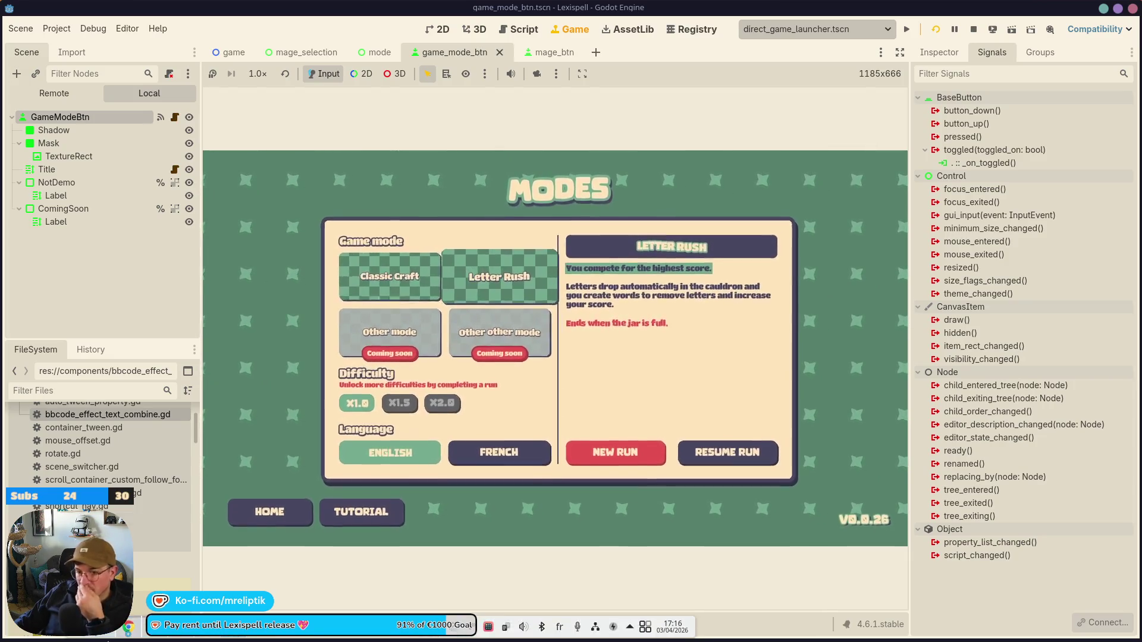
mouse_move(218, 638)
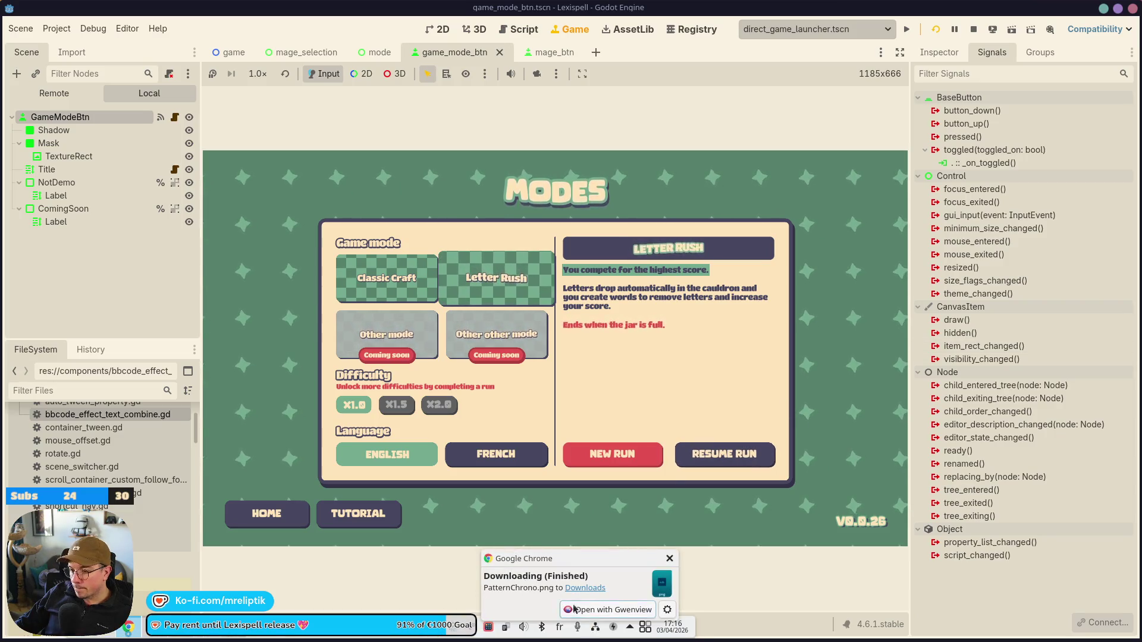
Copy PatternChrono.png from Downloads into word_game/shared/visuals/patterns, then minimize Dolphin.
click(130, 628)
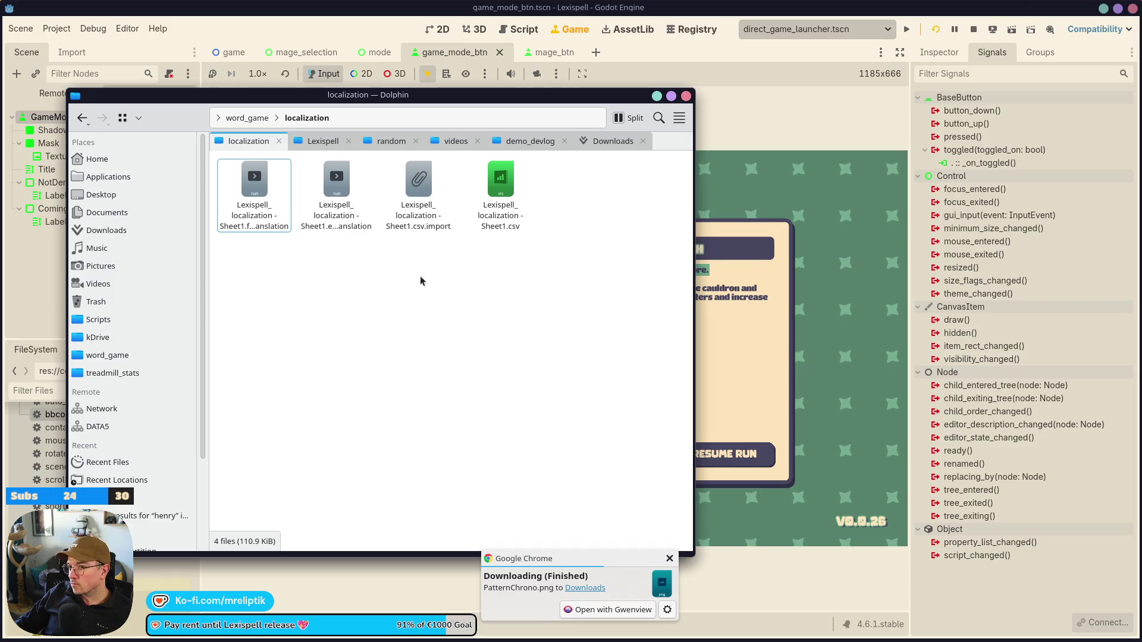
click(612, 141)
click(254, 181)
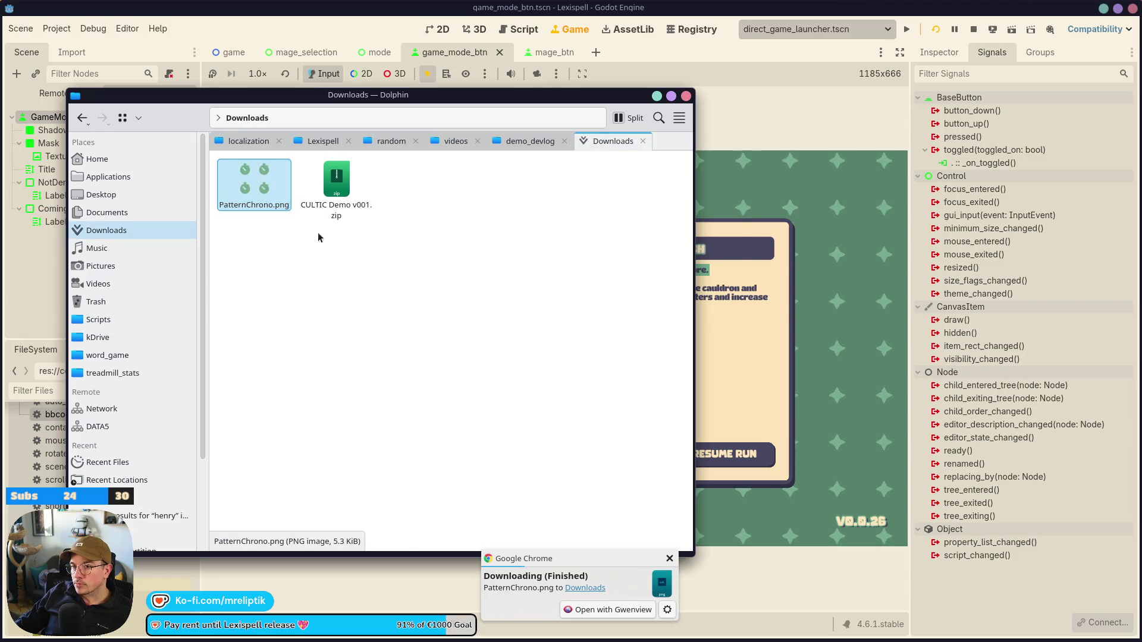
click(253, 145)
click(241, 118)
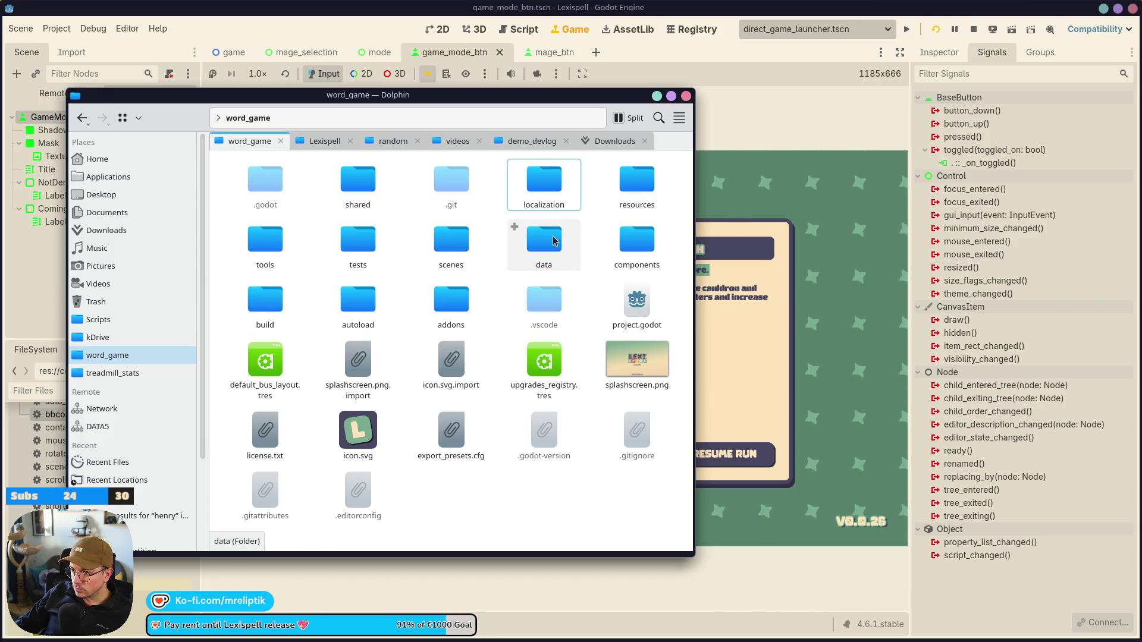
click(469, 253)
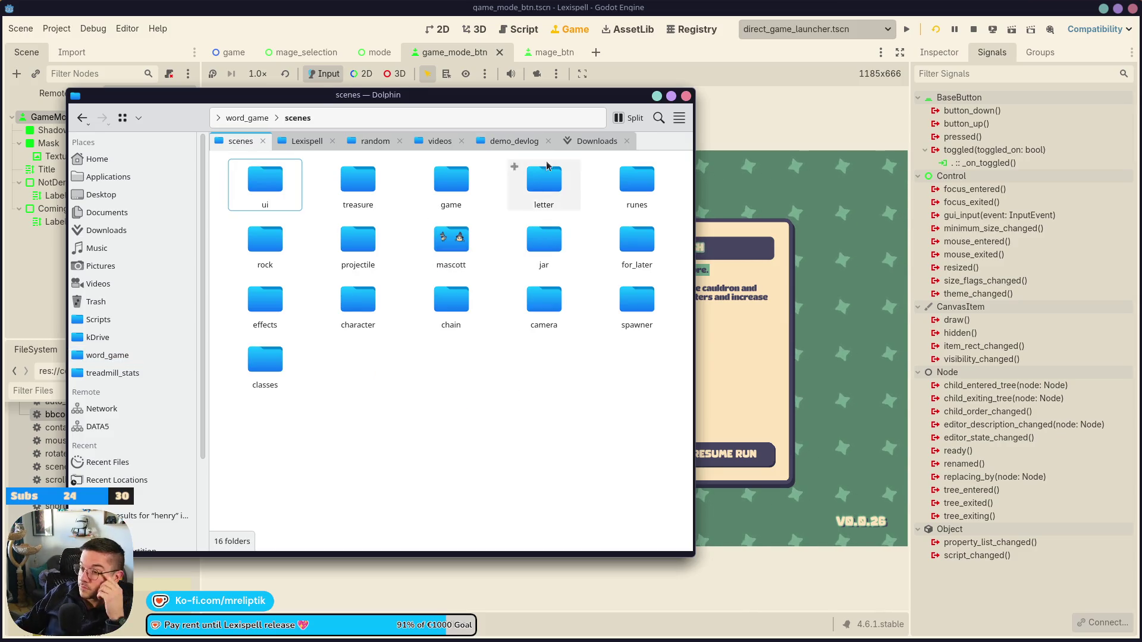
key(BackSpace)
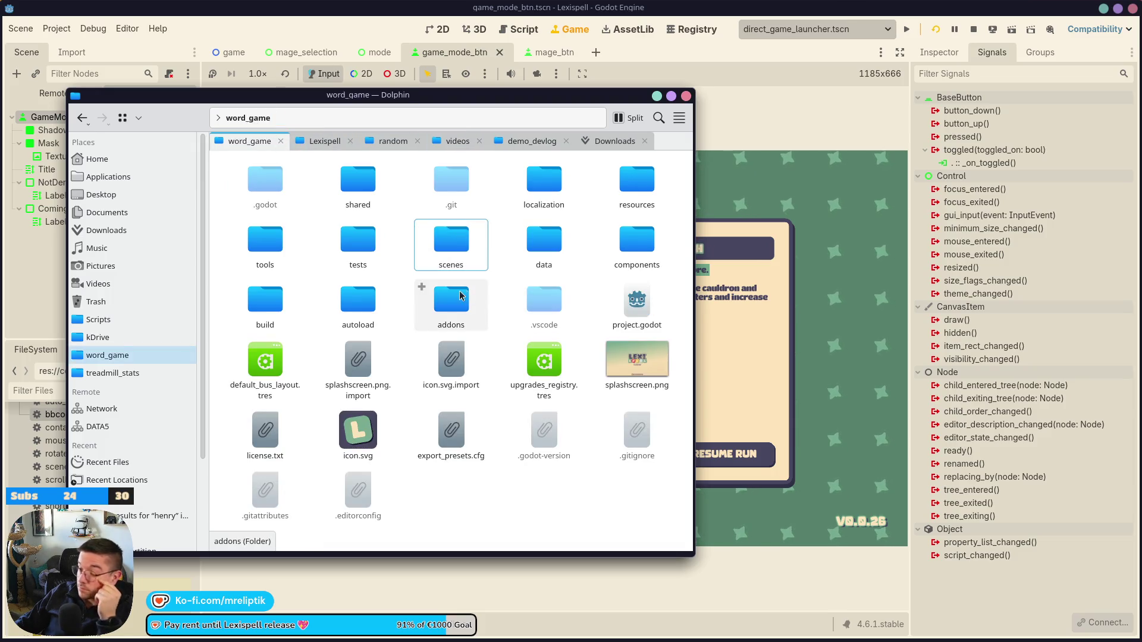
click(359, 181)
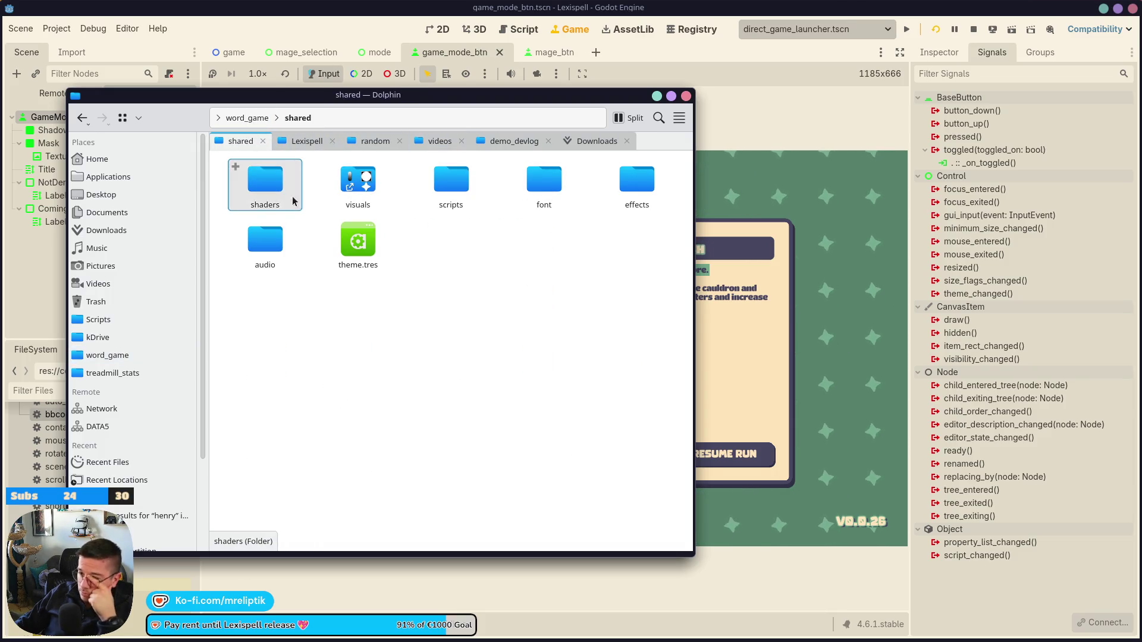
click(358, 179)
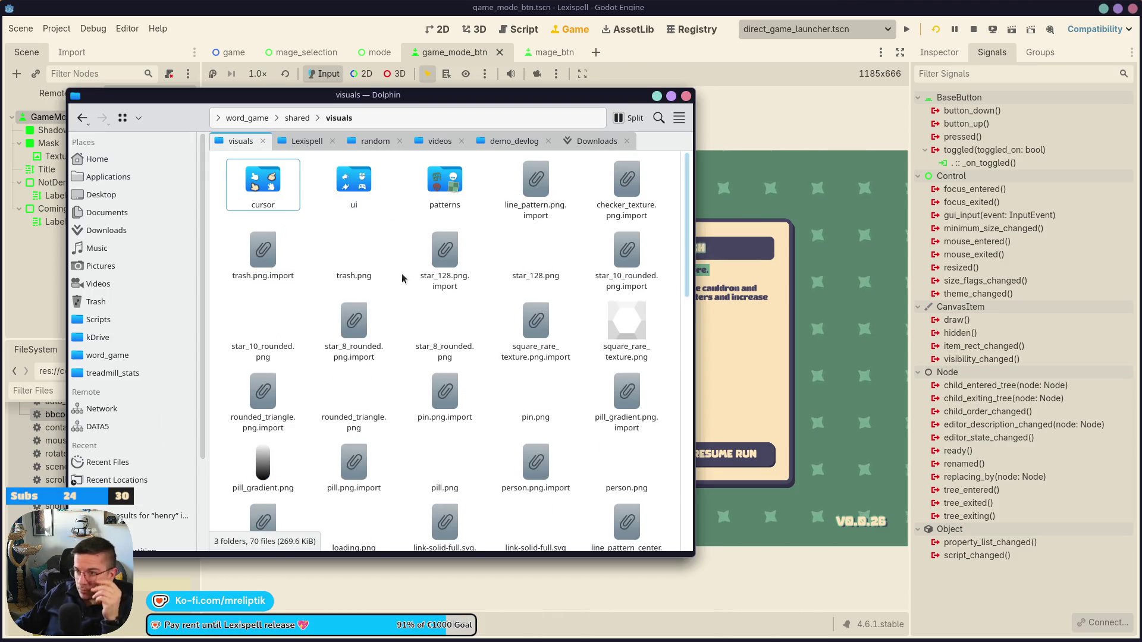
click(464, 198)
key(ctrl+v)
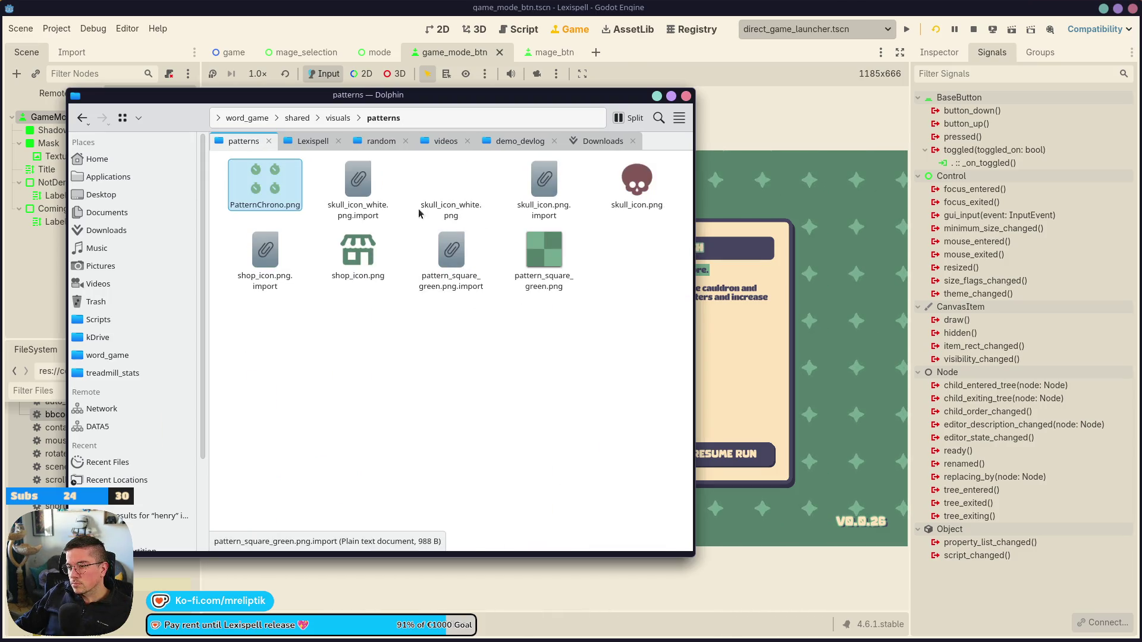
key(super+Page_Down)
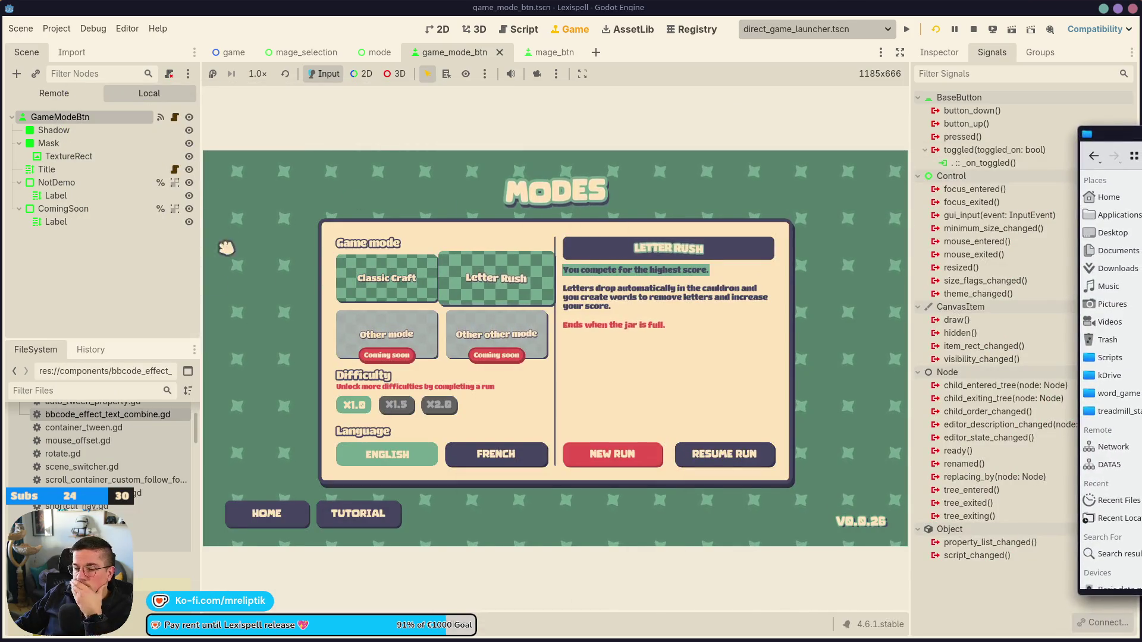
Show the mode scene in 2D and toggle Editable Children on, then off for a game-mode button, confirming the revert.
click(371, 52)
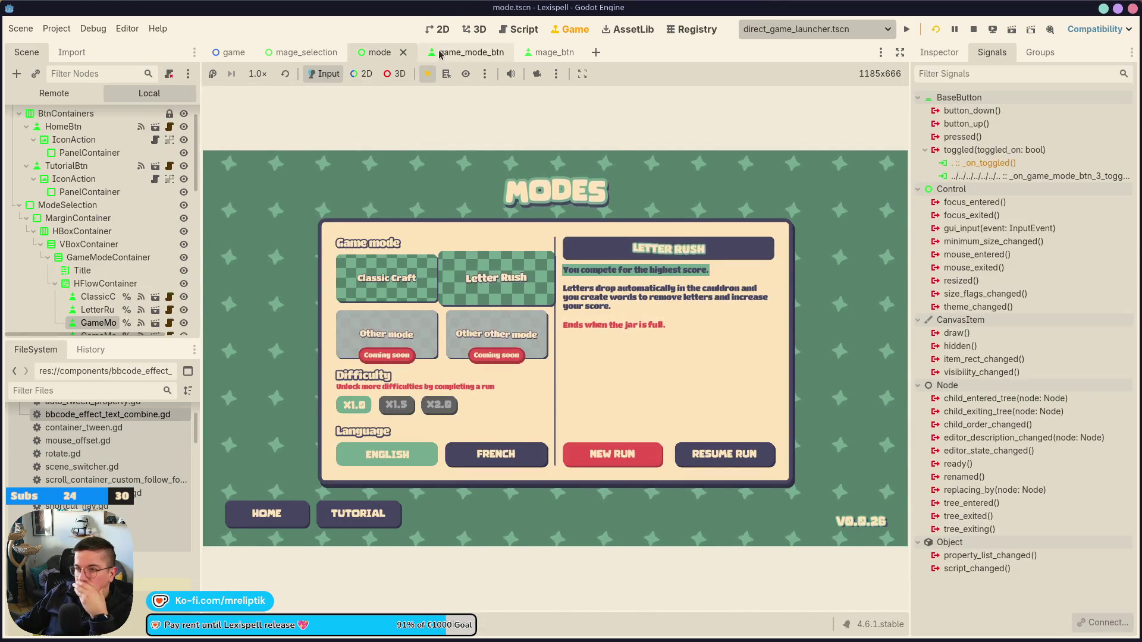
click(440, 35)
scroll(91, 275, down, 2)
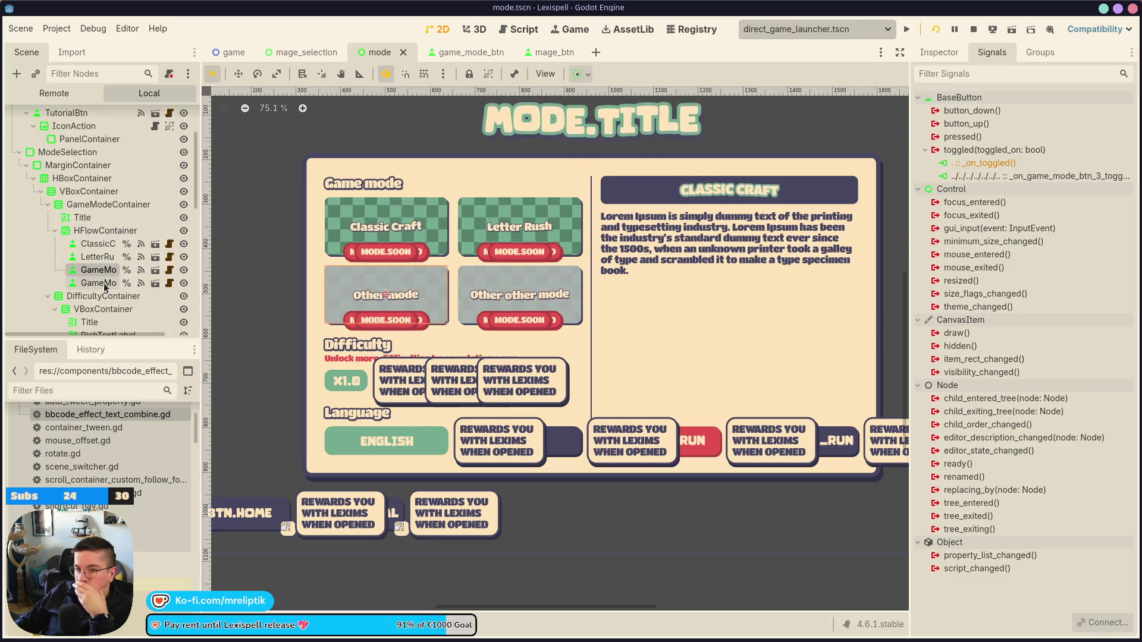
right_click(89, 275)
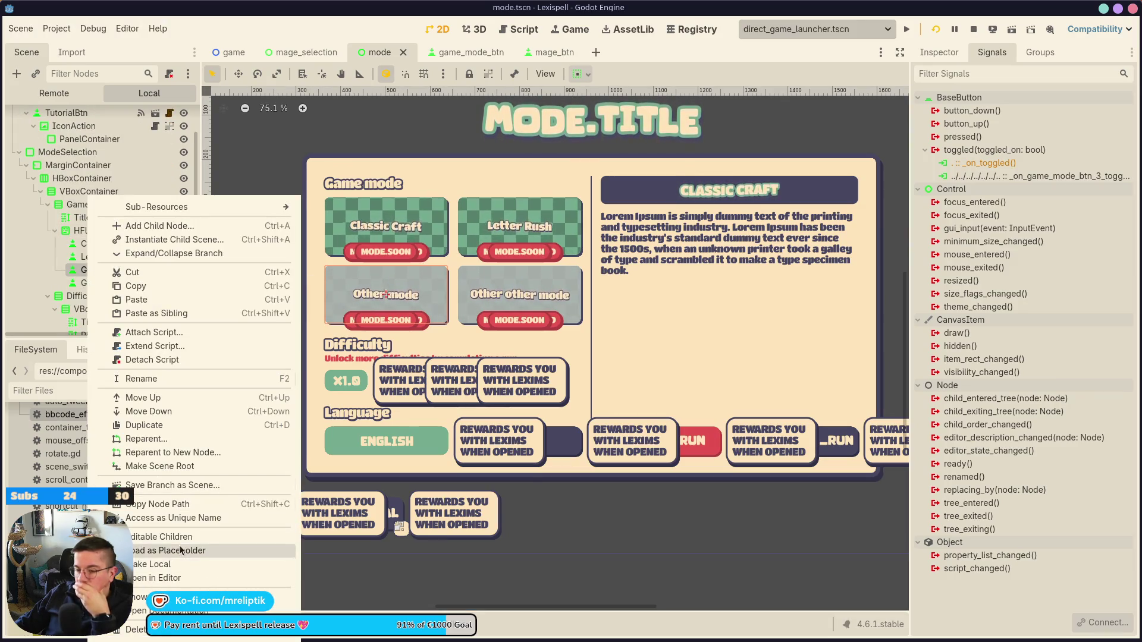
click(181, 545)
scroll(113, 238, down, 3)
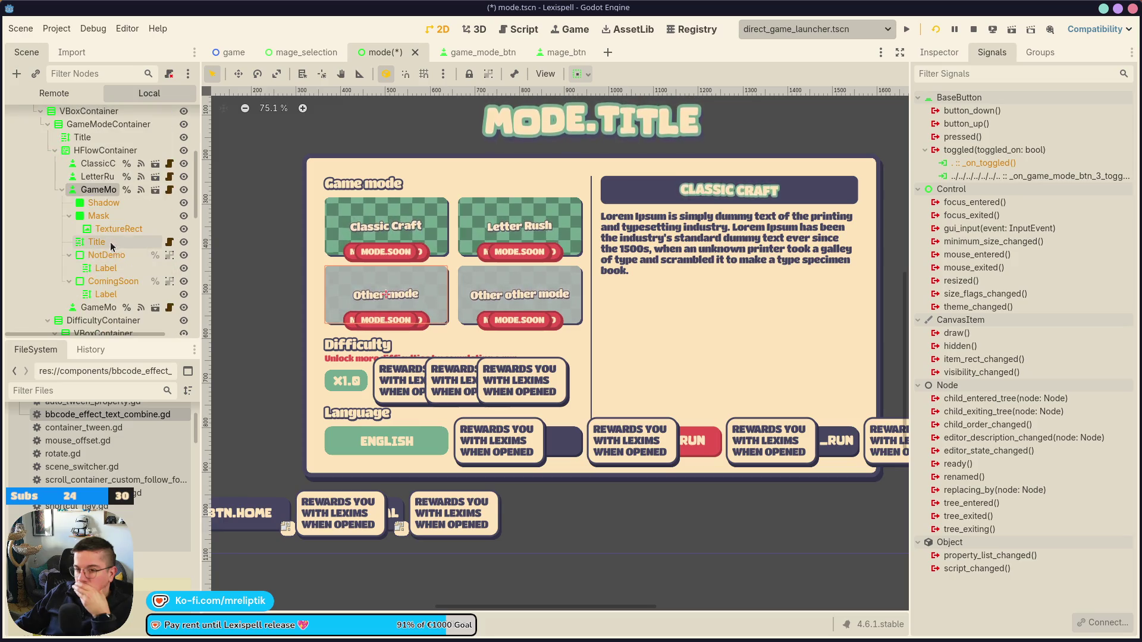
click(114, 230)
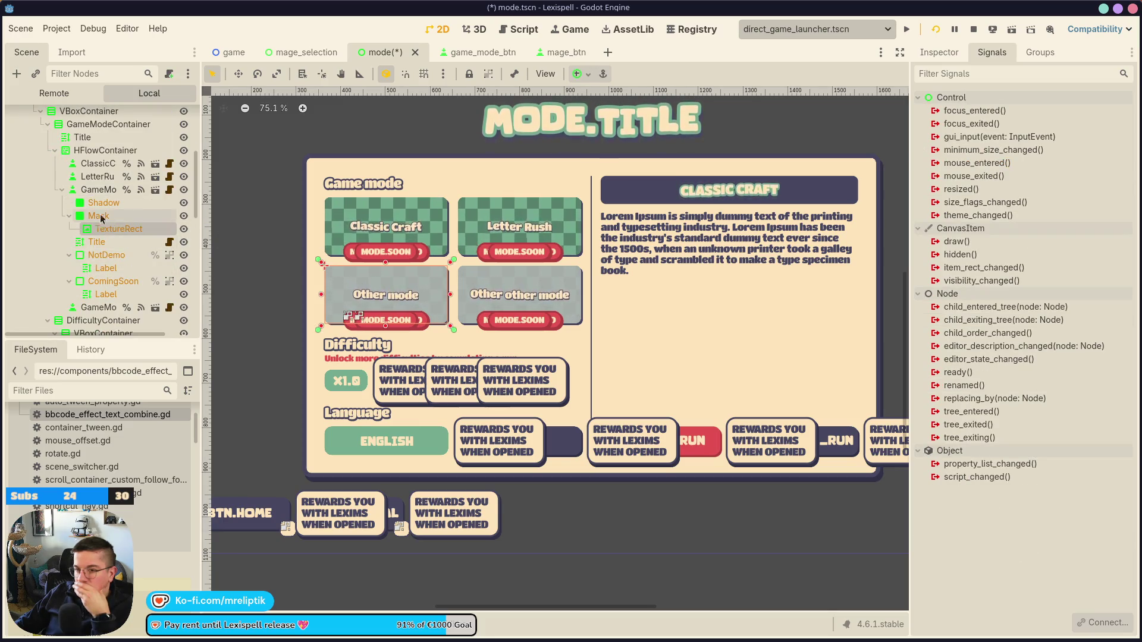
right_click(94, 192)
click(155, 536)
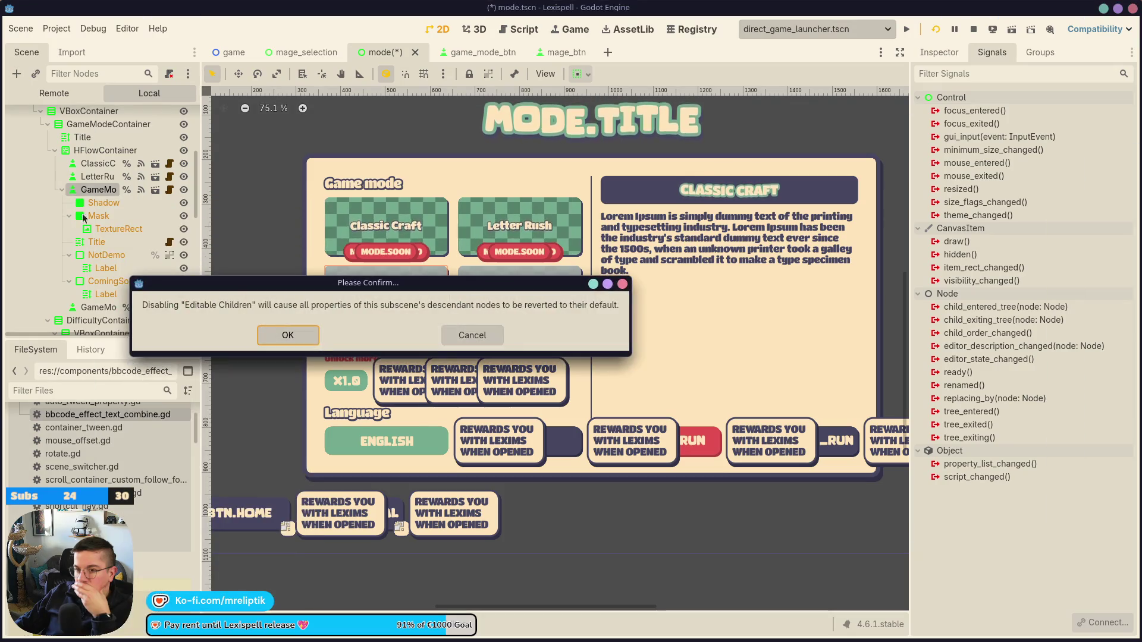
click(285, 336)
right_click(100, 176)
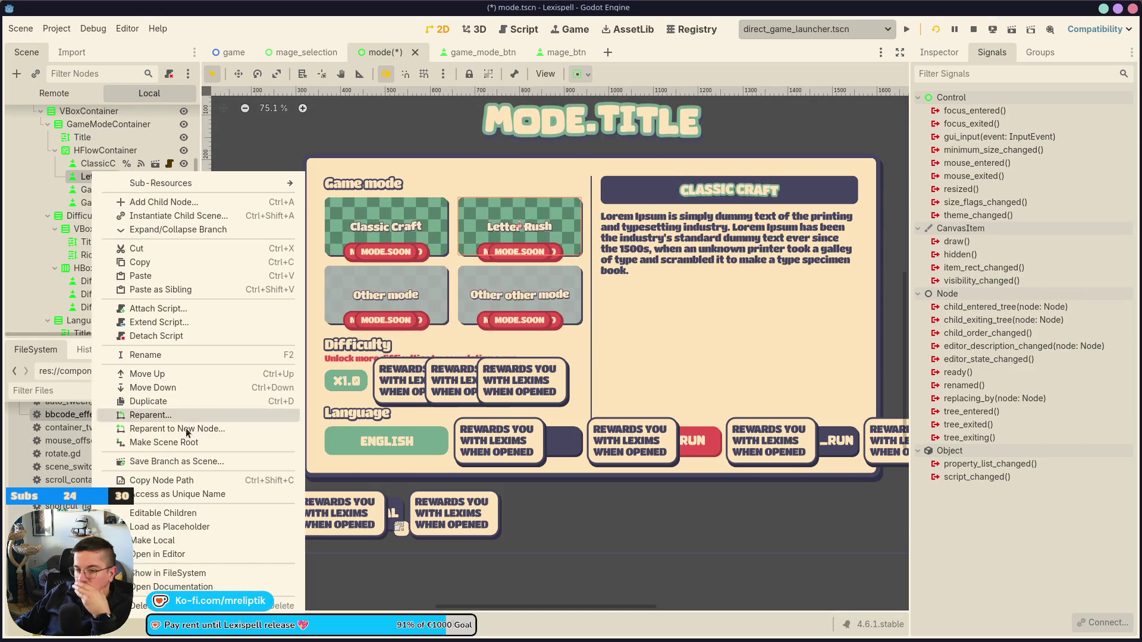
Make Letter Rush's children editable and expand the material of the TextureRect inside its Mask.
click(178, 515)
click(498, 214)
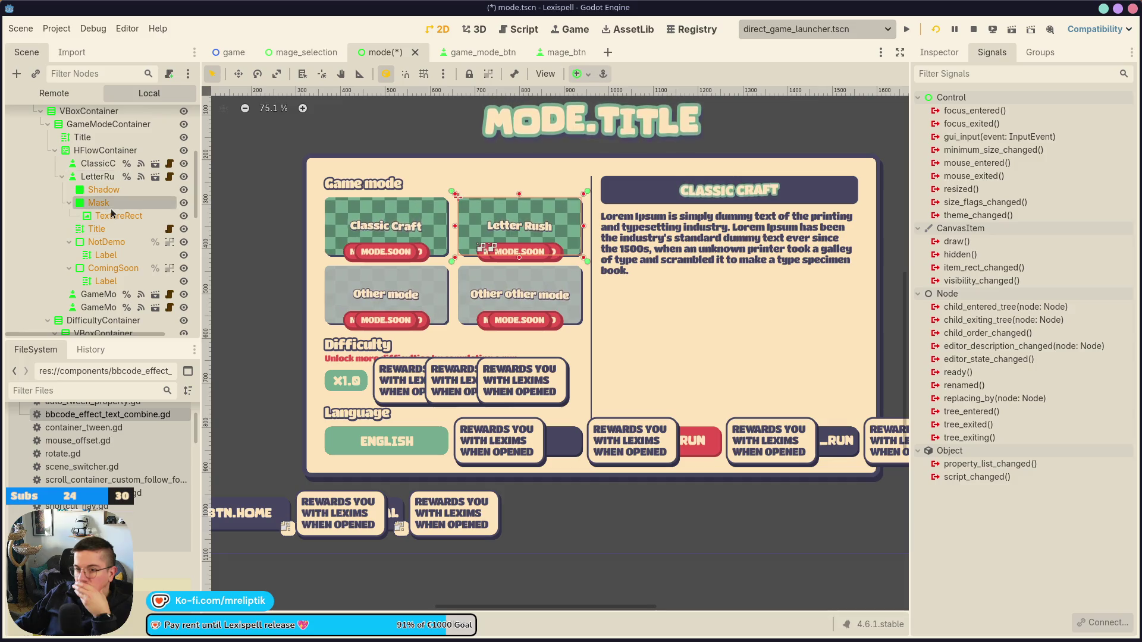
click(939, 52)
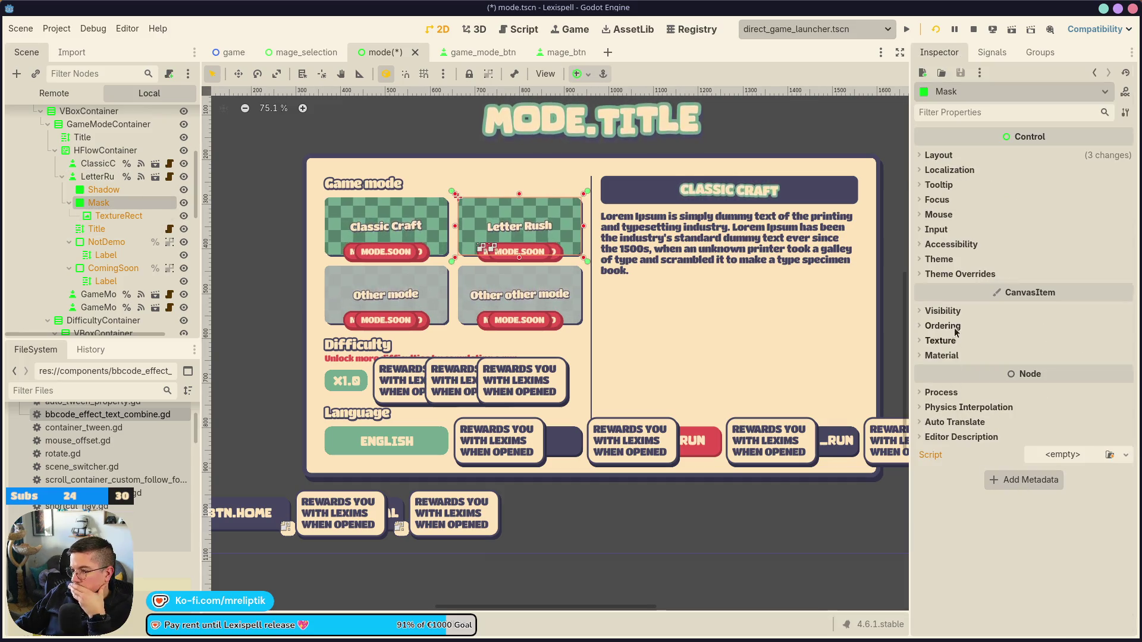
click(944, 355)
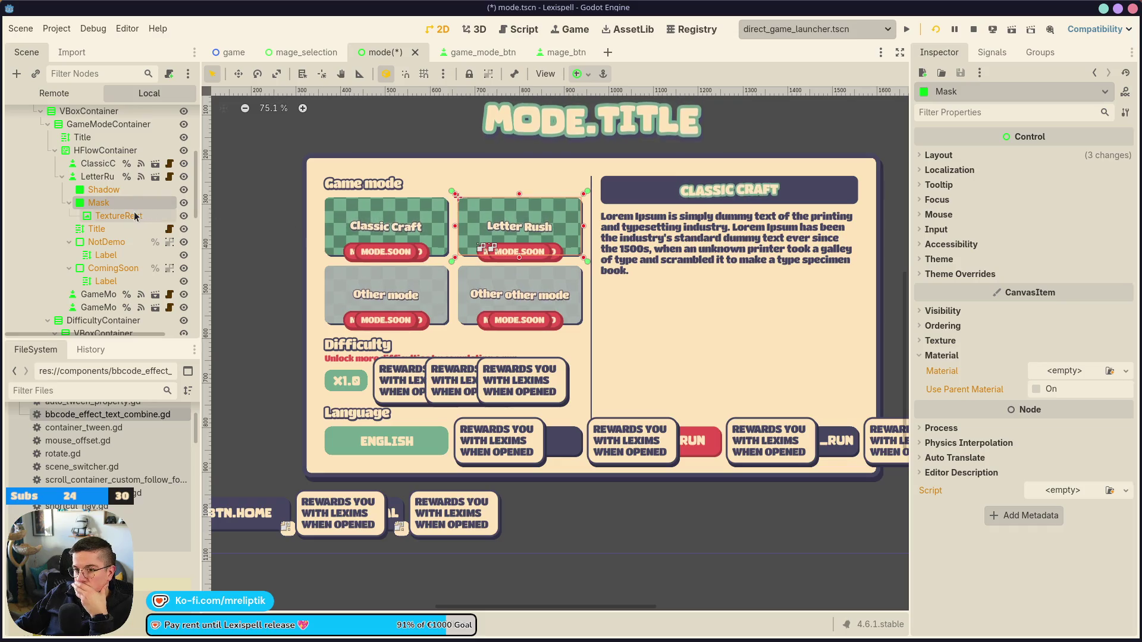
click(458, 263)
click(1032, 475)
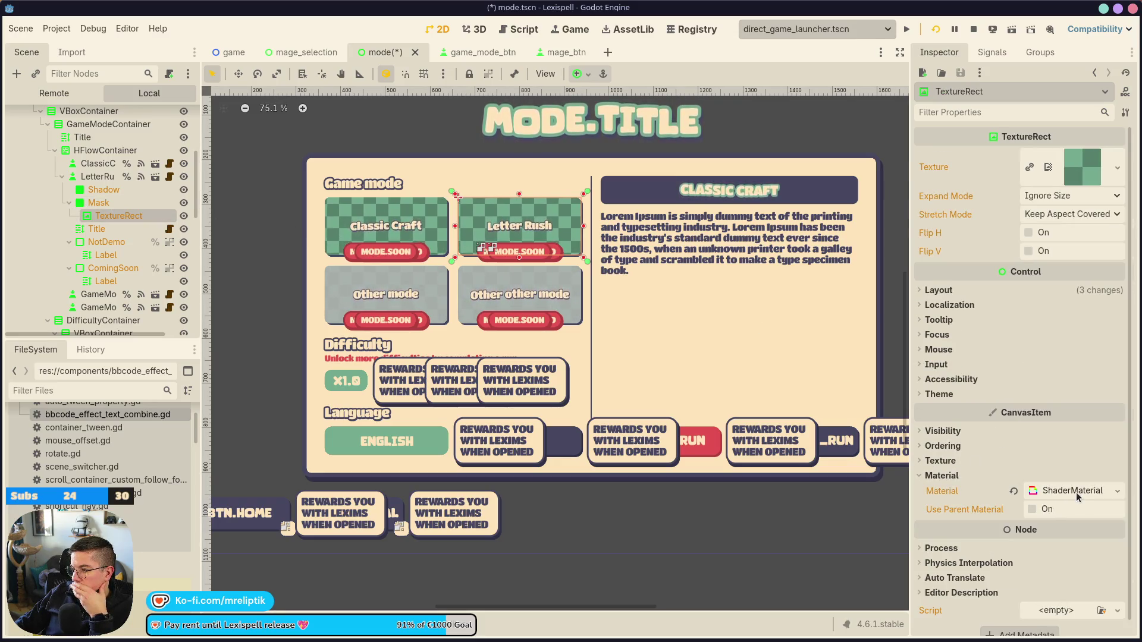
Load PatternChronometer as the TextureRect shader's Tile Texture.
scroll(1082, 505, down, 3)
click(1097, 471)
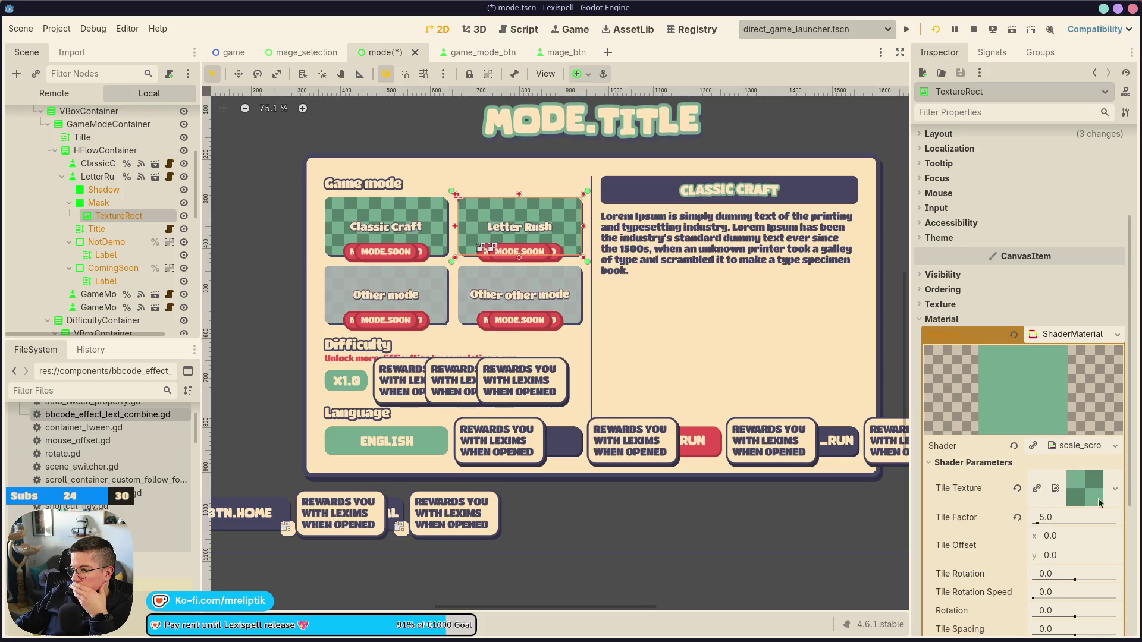
click(1123, 497)
click(1026, 508)
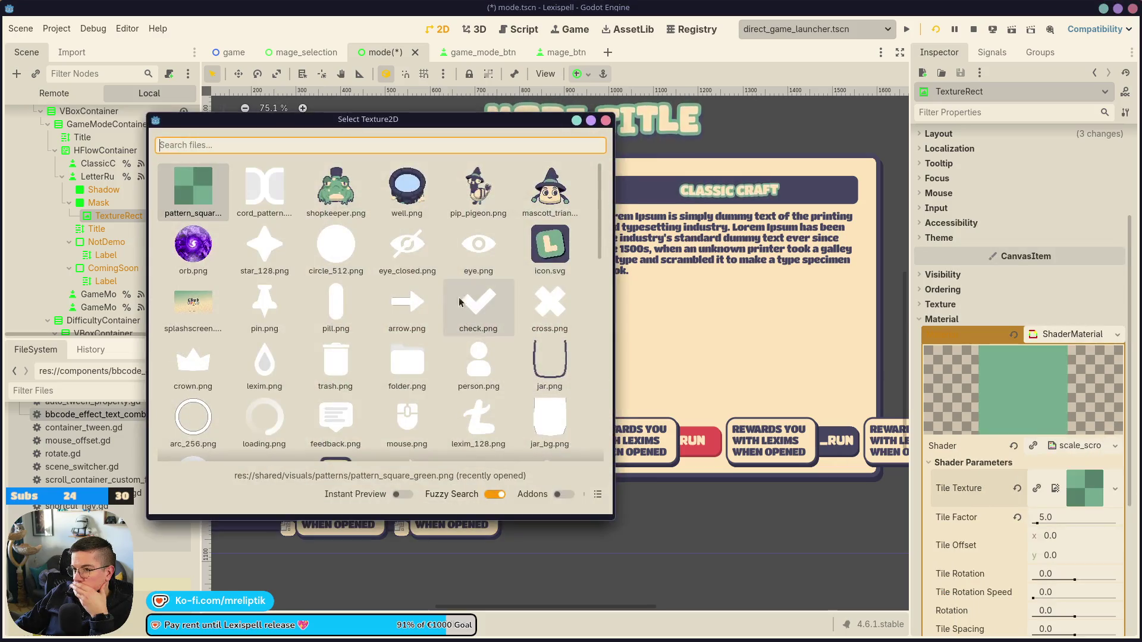
text(patter)
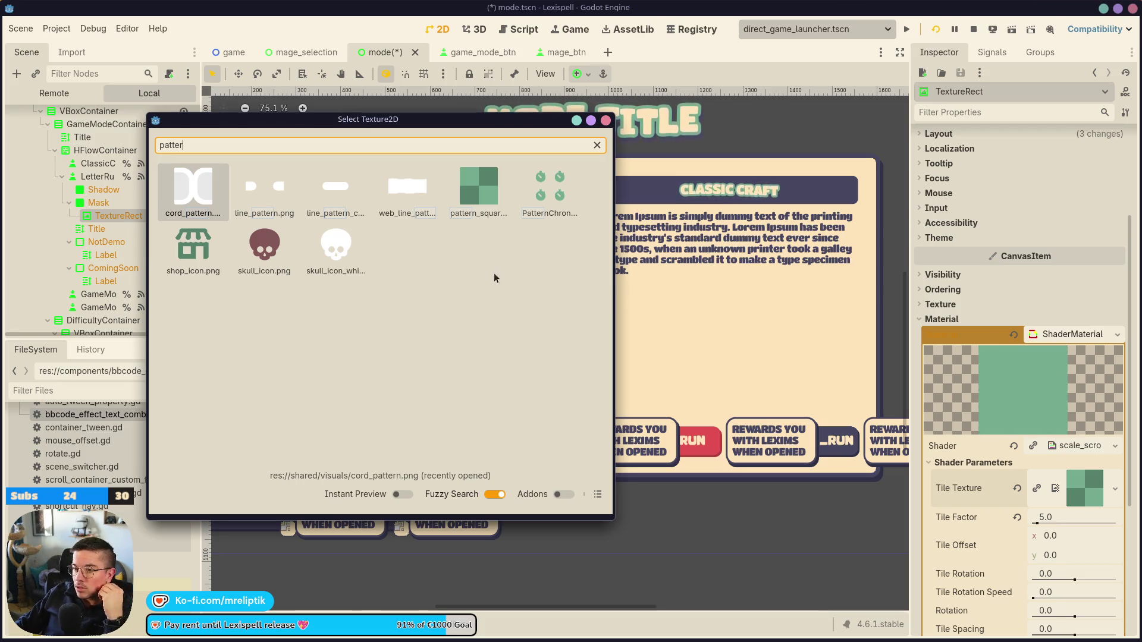
double_click(550, 189)
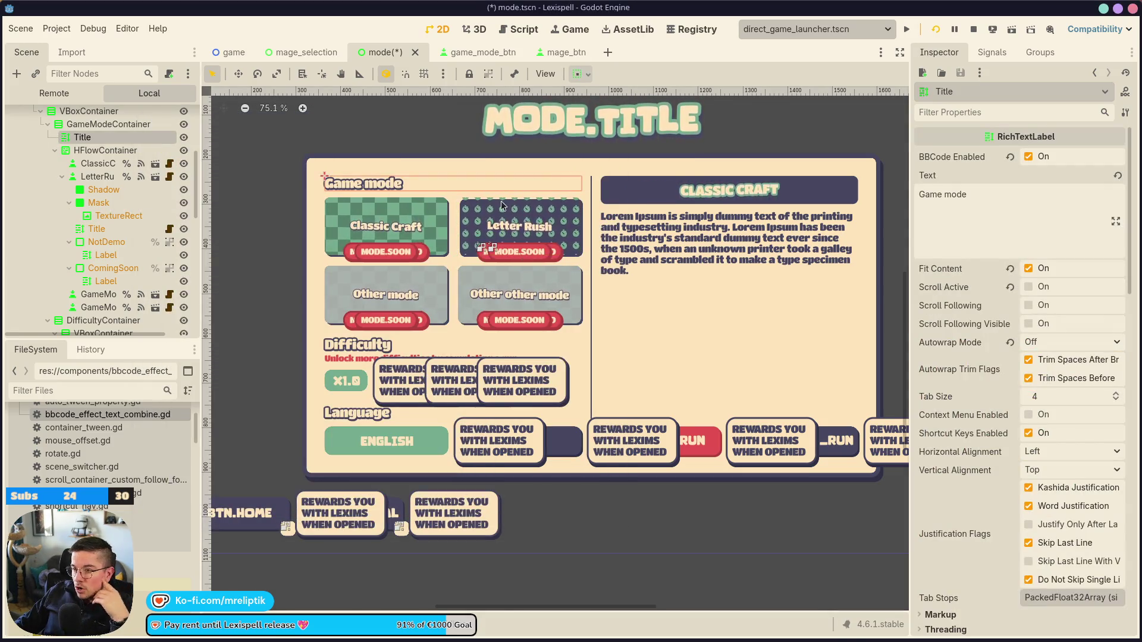
scroll(502, 206, up, 4)
click(500, 232)
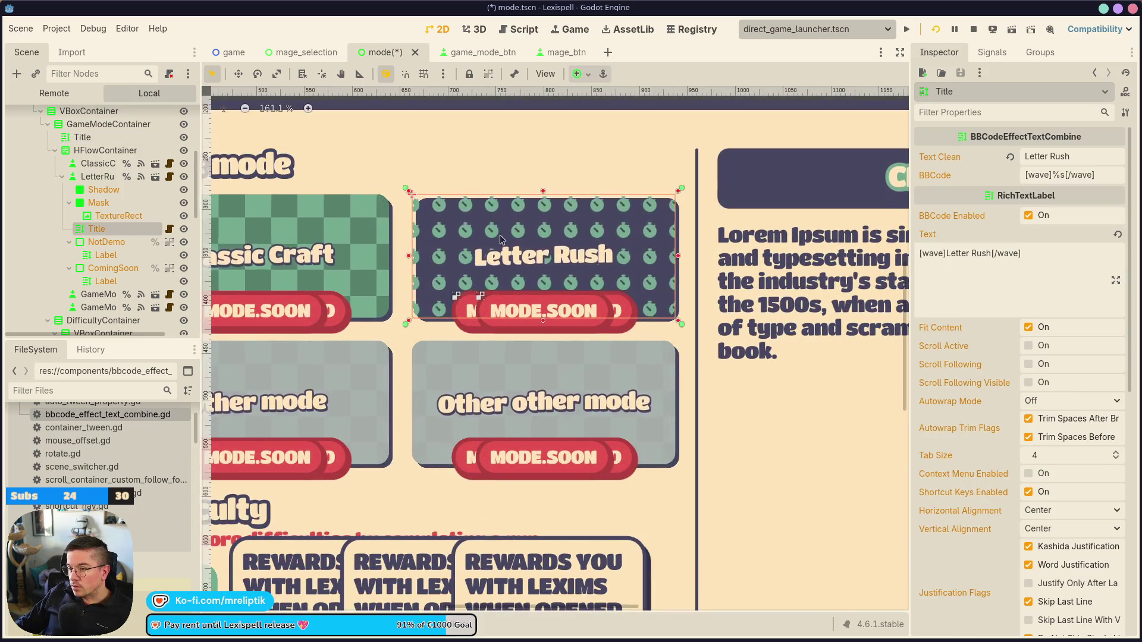
click(99, 202)
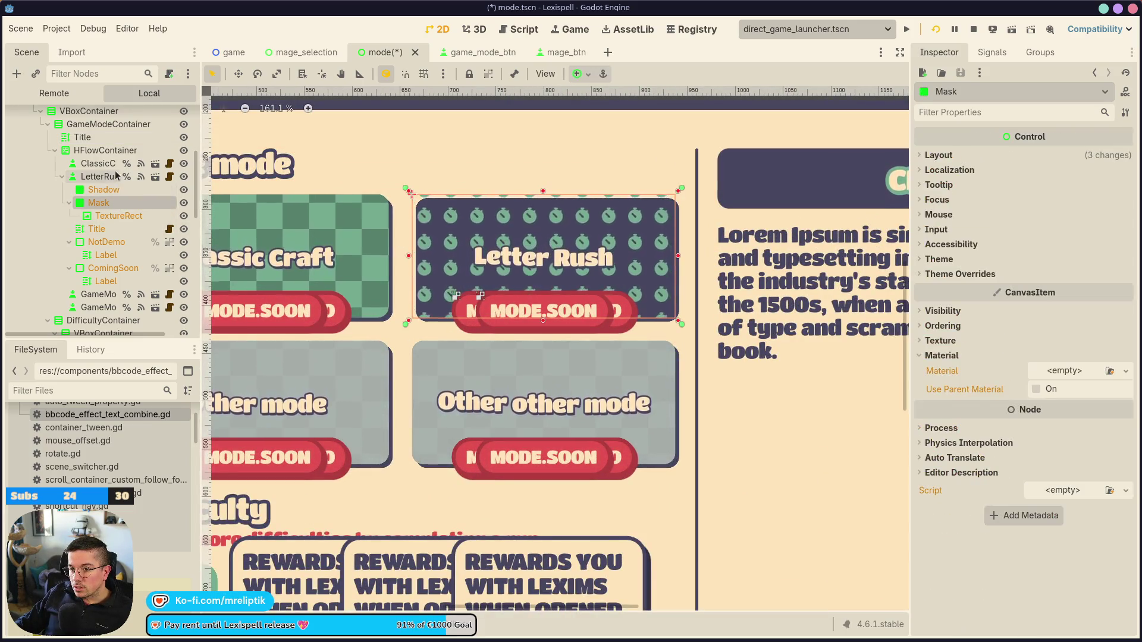
click(98, 176)
click(103, 189)
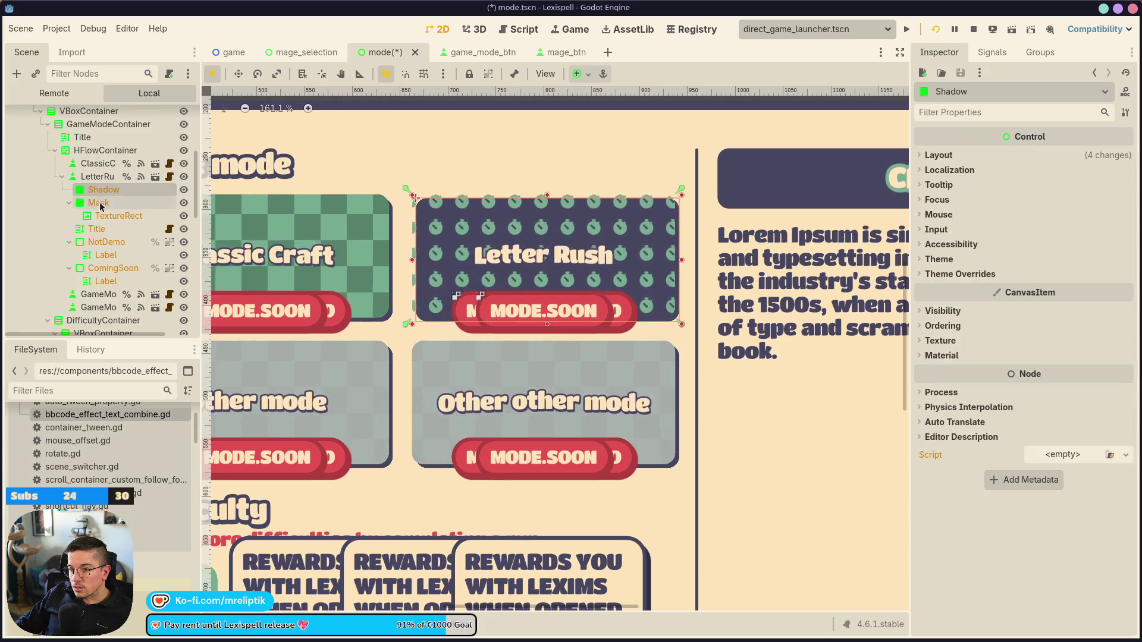
click(115, 218)
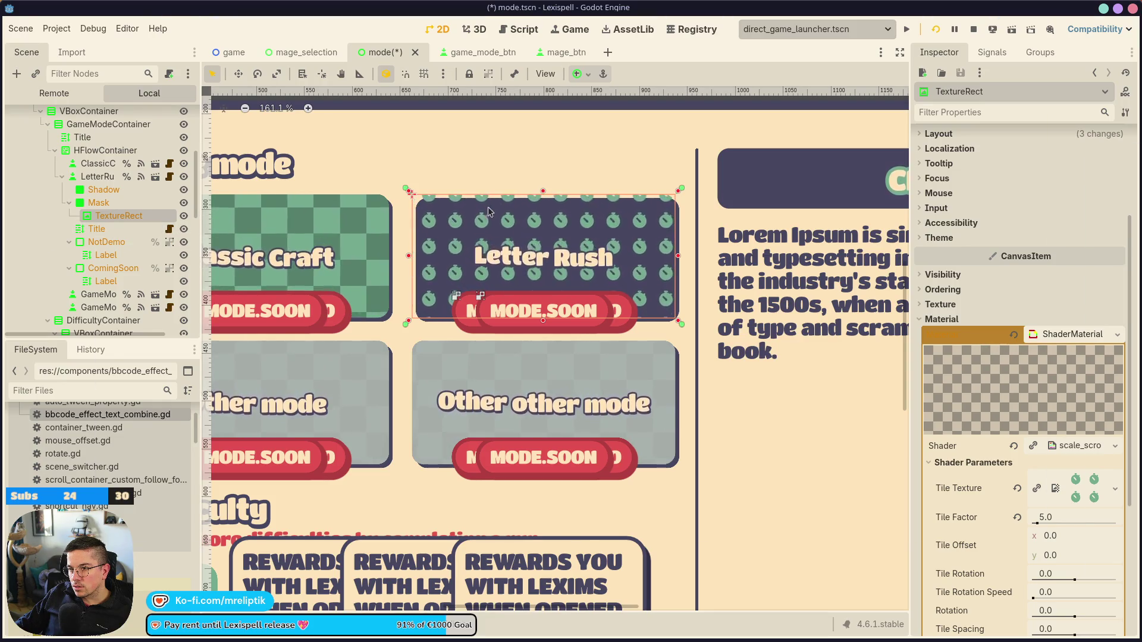
click(98, 203)
click(101, 178)
click(99, 203)
click(89, 216)
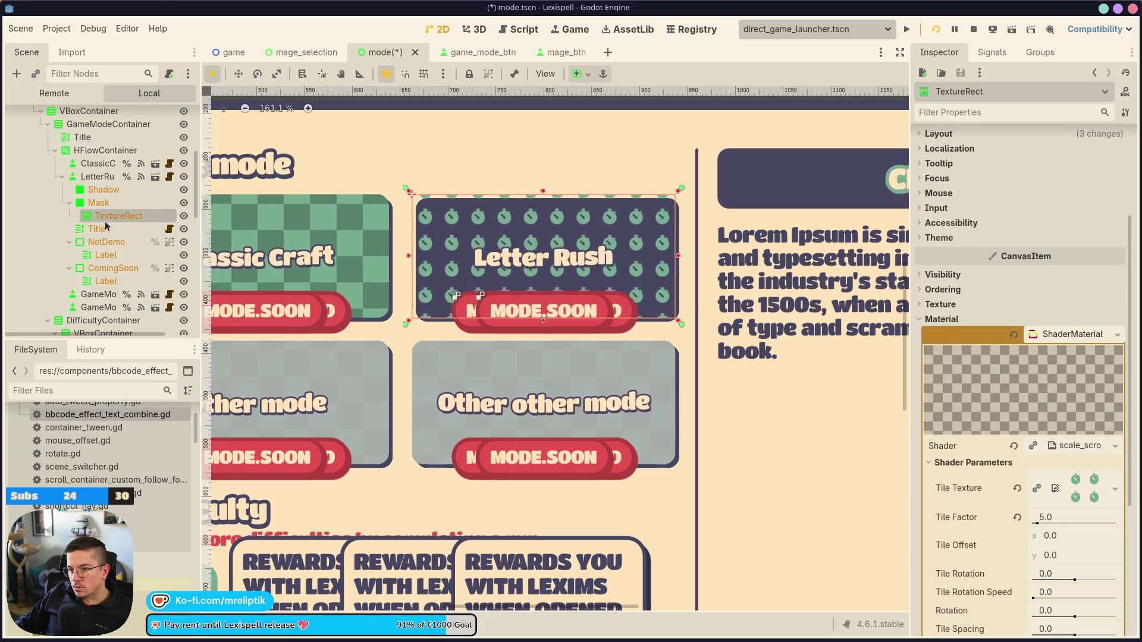
scroll(607, 222, down, 2)
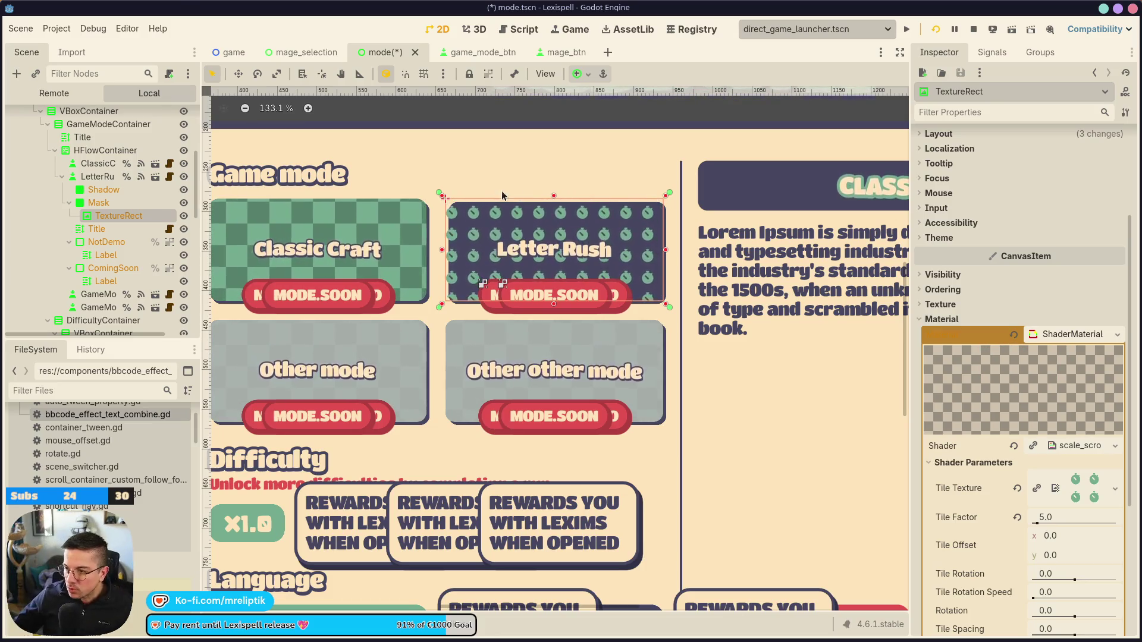
Check the Mask's Theme Overrides > Styles > Panel StyleBoxFlat settings.
click(99, 203)
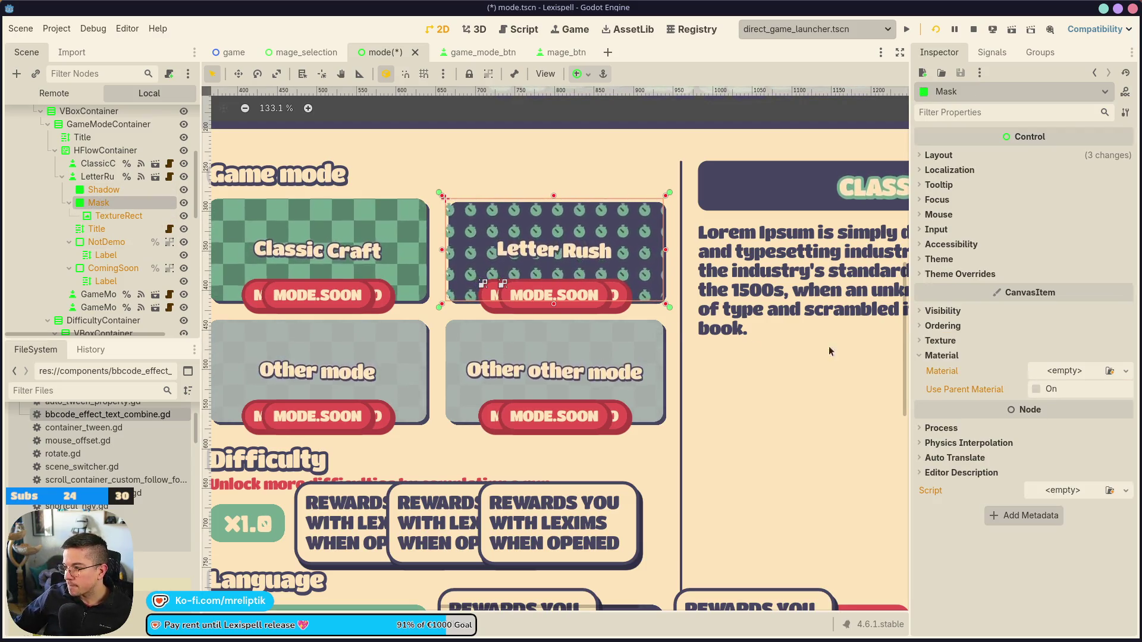
click(958, 274)
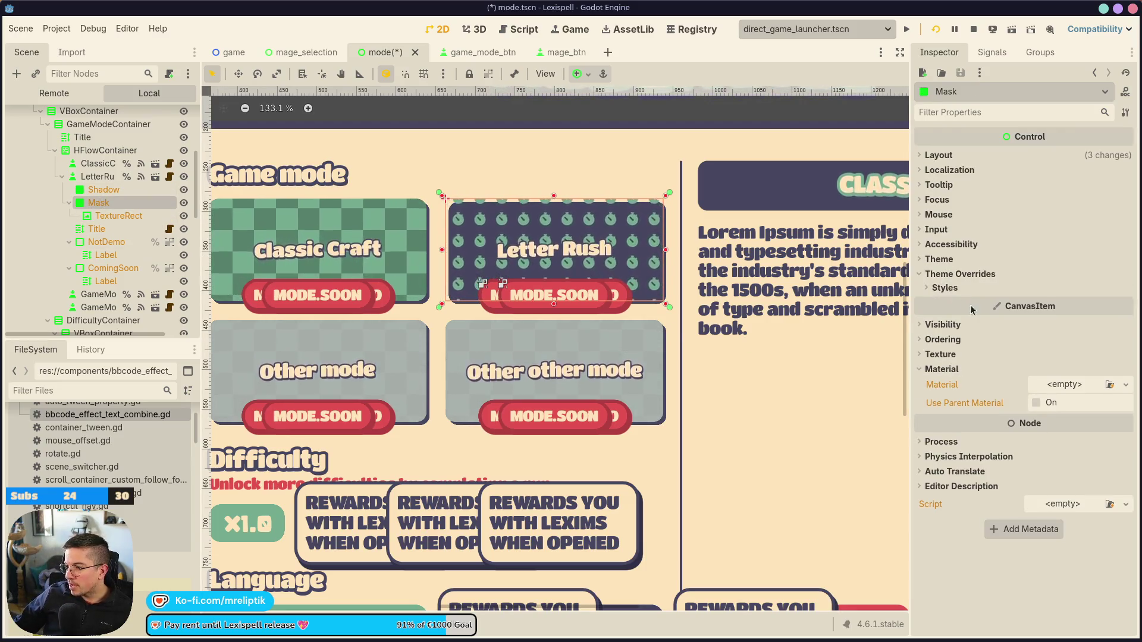
click(952, 288)
click(1126, 303)
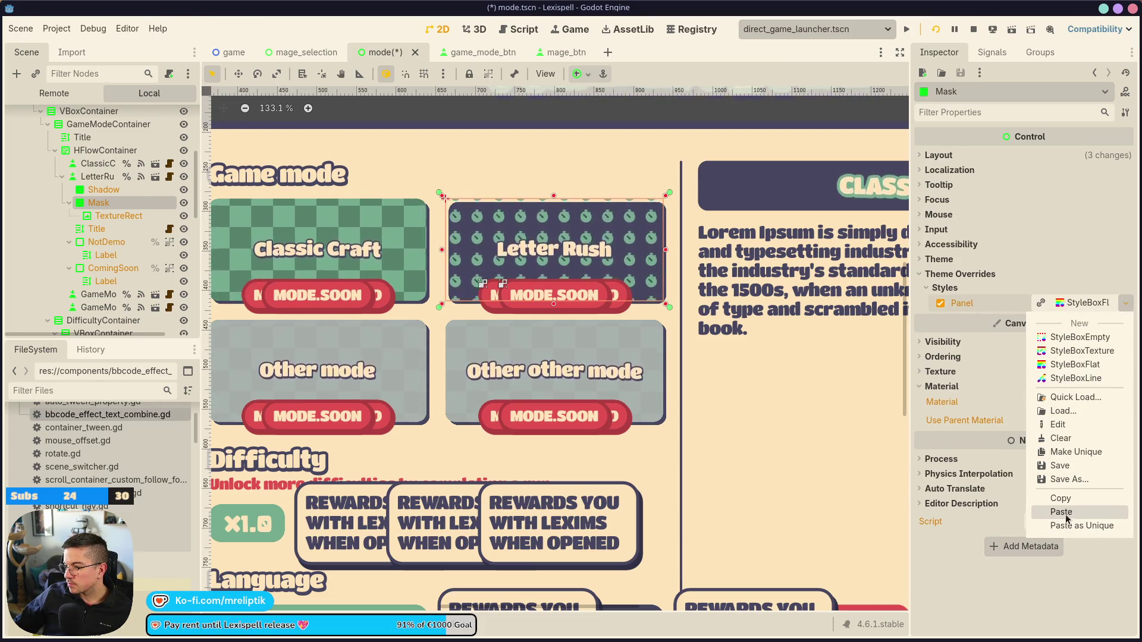
click(1082, 303)
click(1082, 302)
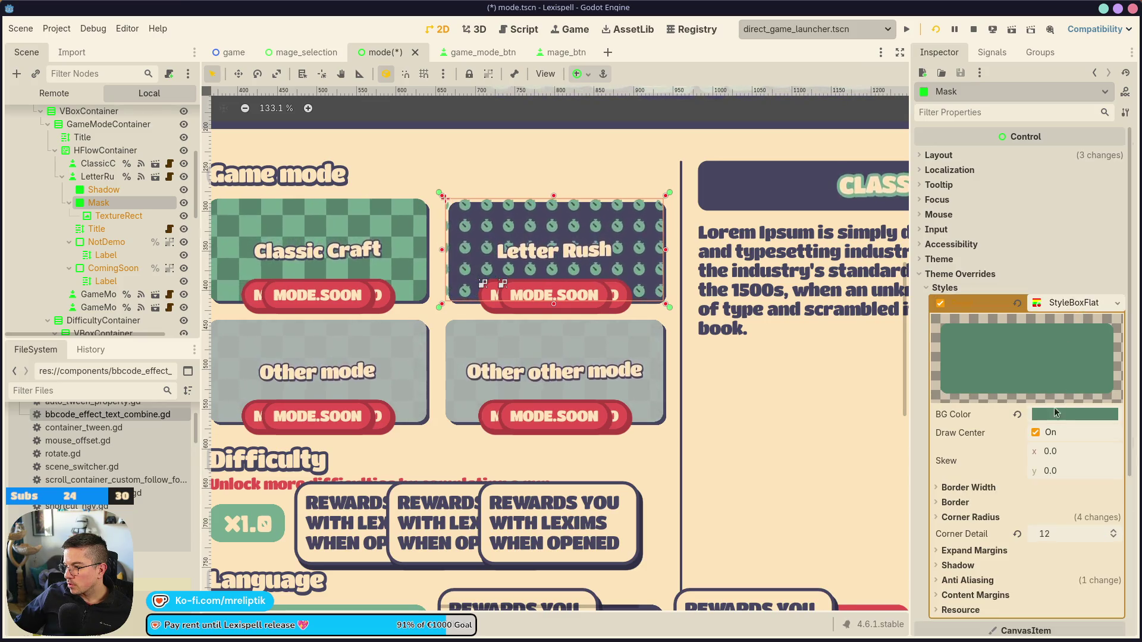
scroll(1025, 530, down, 5)
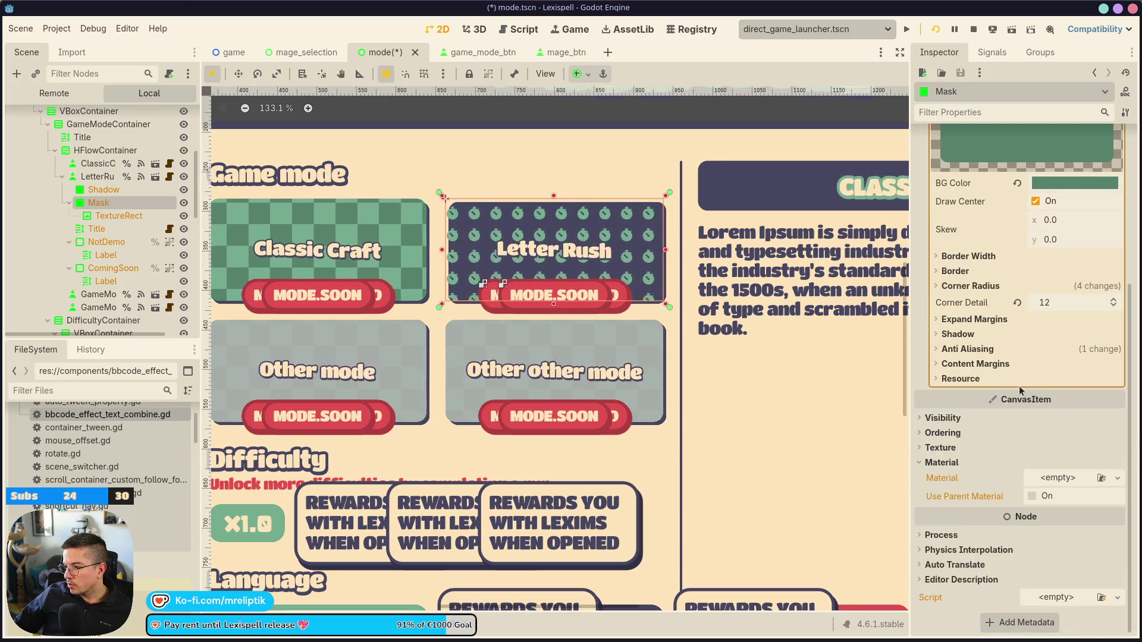
scroll(1011, 375, up, 3)
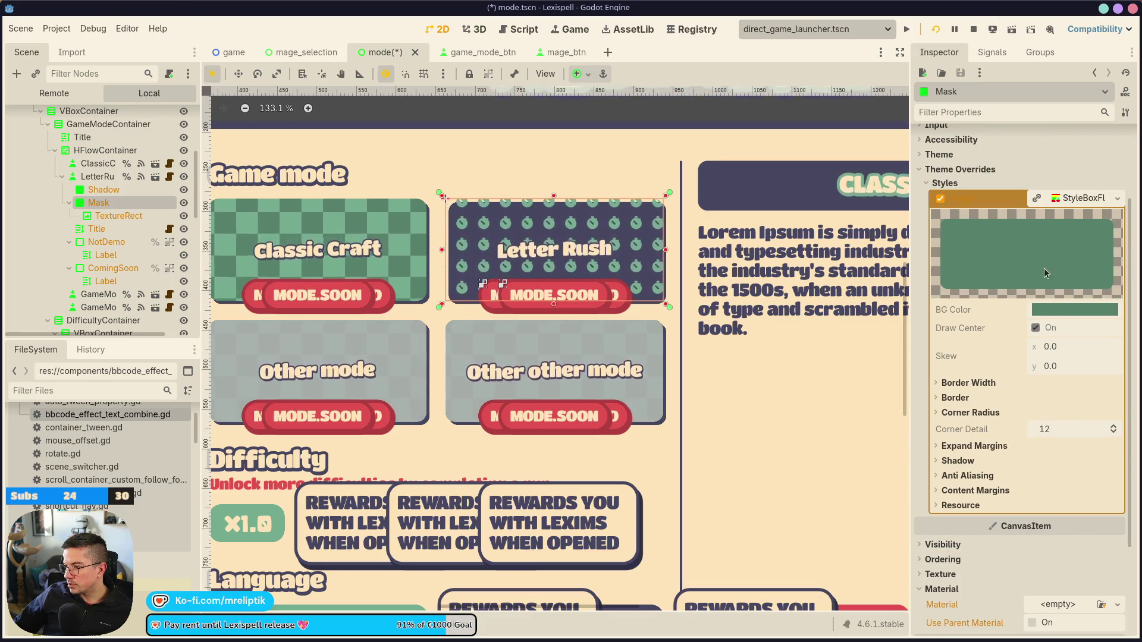
click(1065, 199)
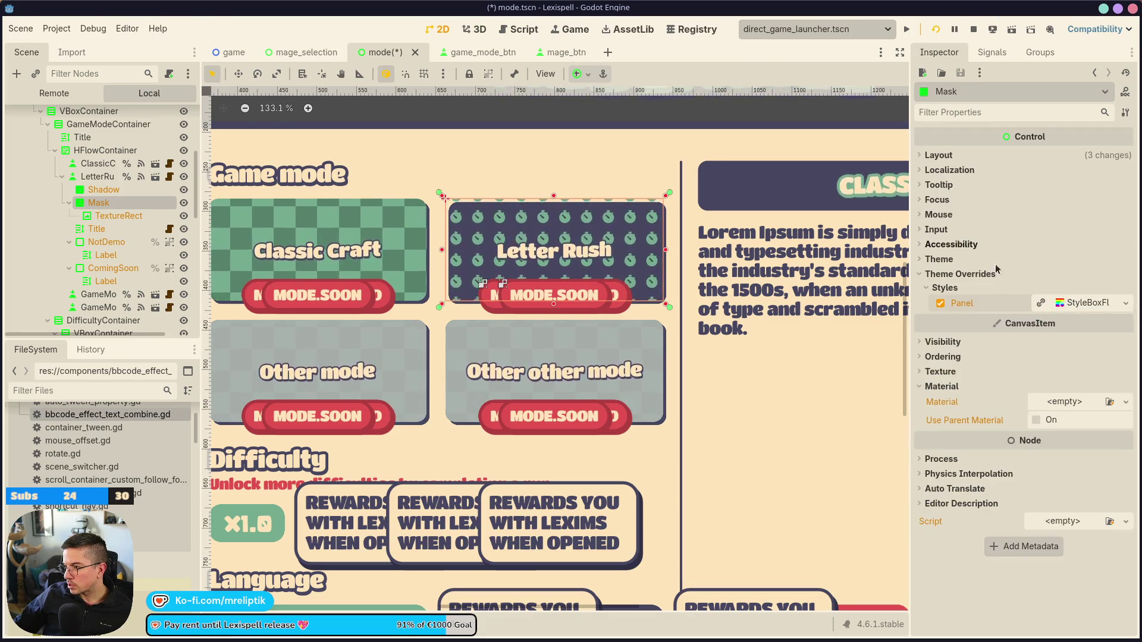
Set the Mask's Visibility > Clip Children to Clip + Draw and save mode.tscn.
click(945, 373)
click(946, 372)
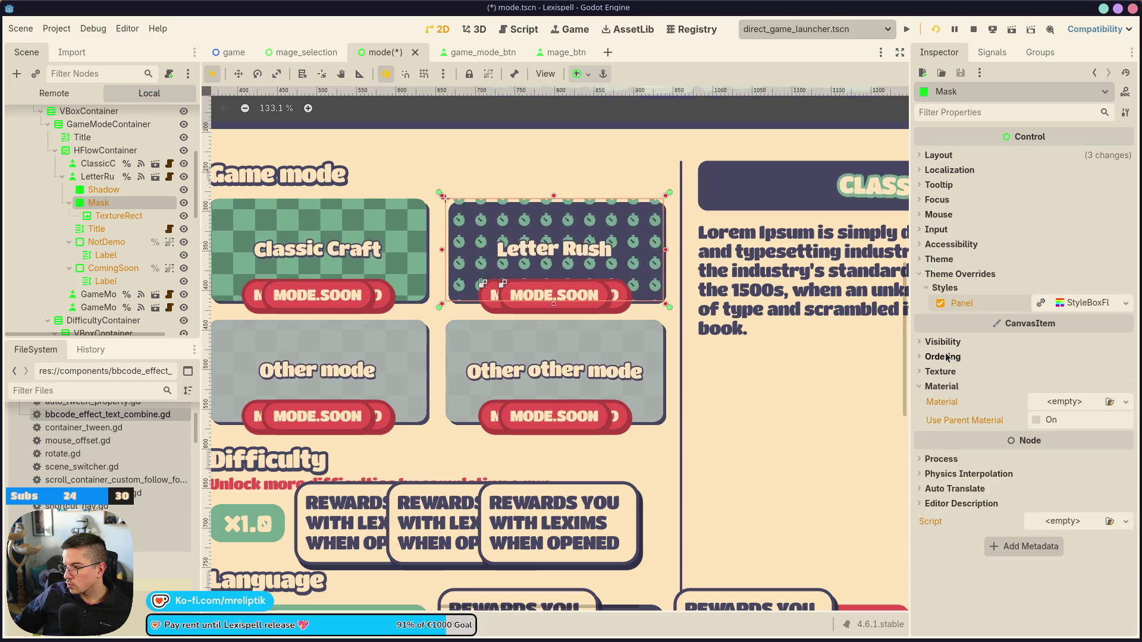
click(943, 357)
click(942, 357)
click(942, 342)
click(1074, 449)
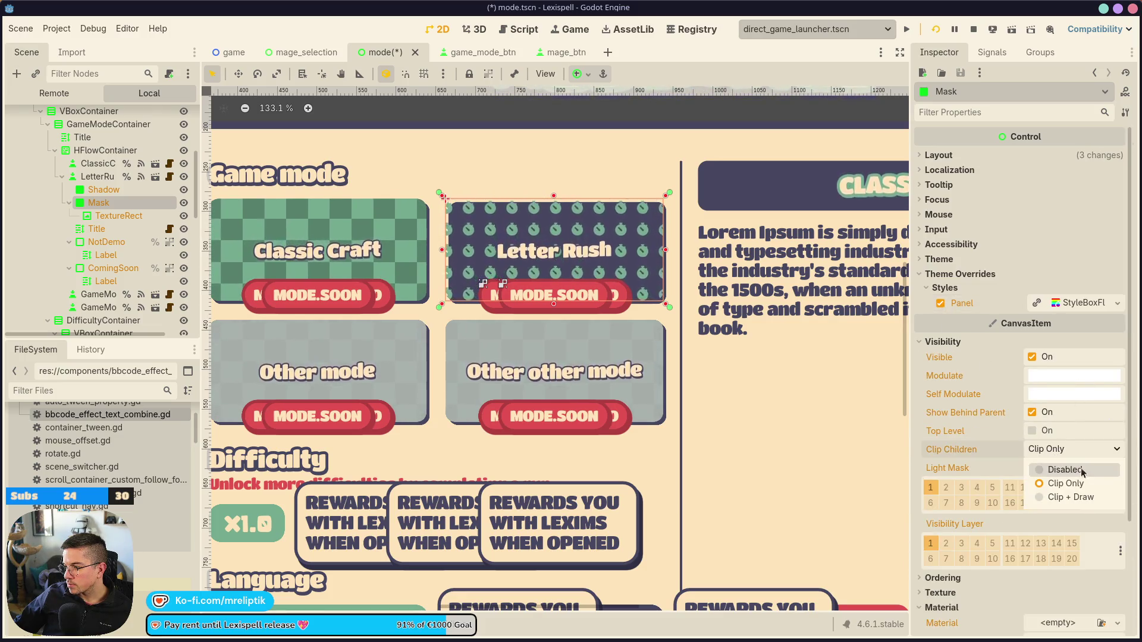
click(1072, 501)
key(ctrl+s)
scroll(537, 198, down, 3)
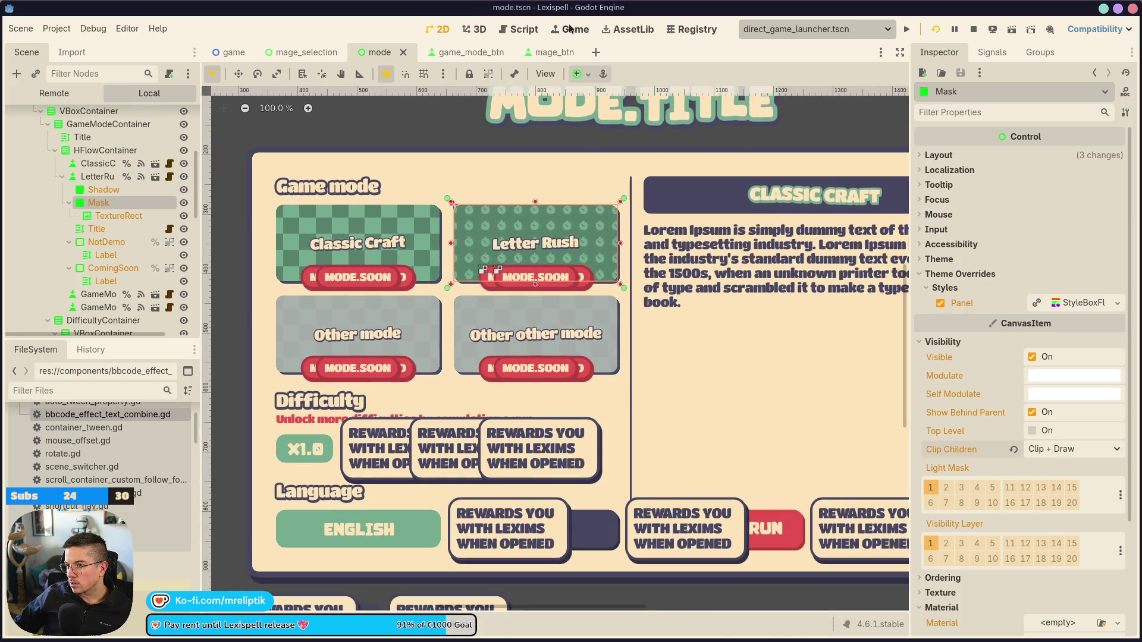
Run the Lexispell project to see the Letter Rush card on the modes screen.
click(568, 30)
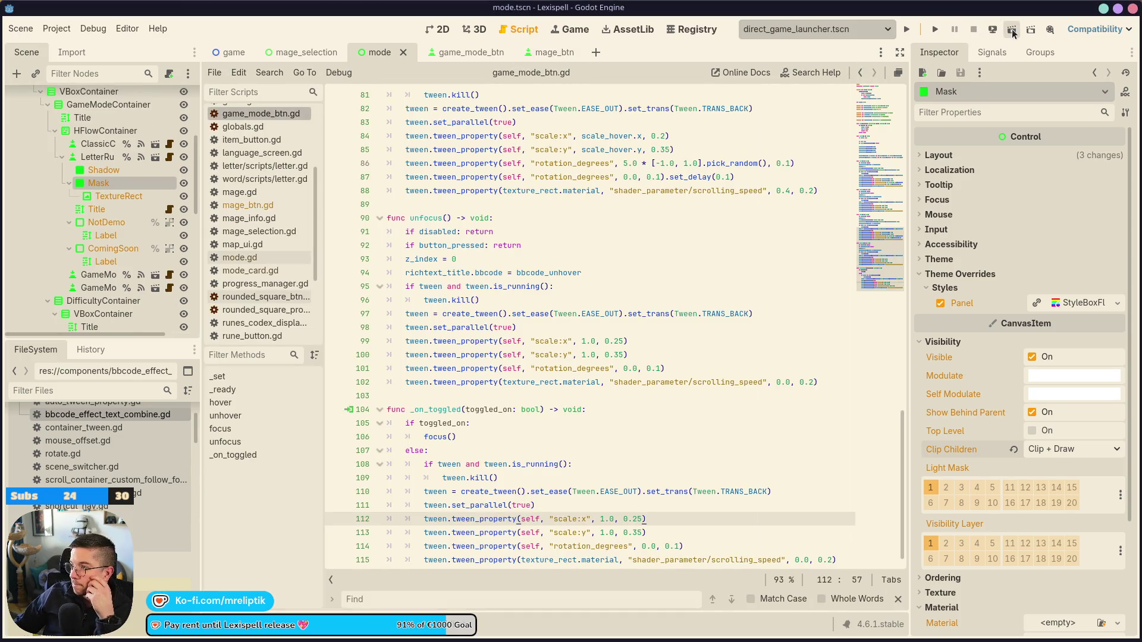
click(1012, 31)
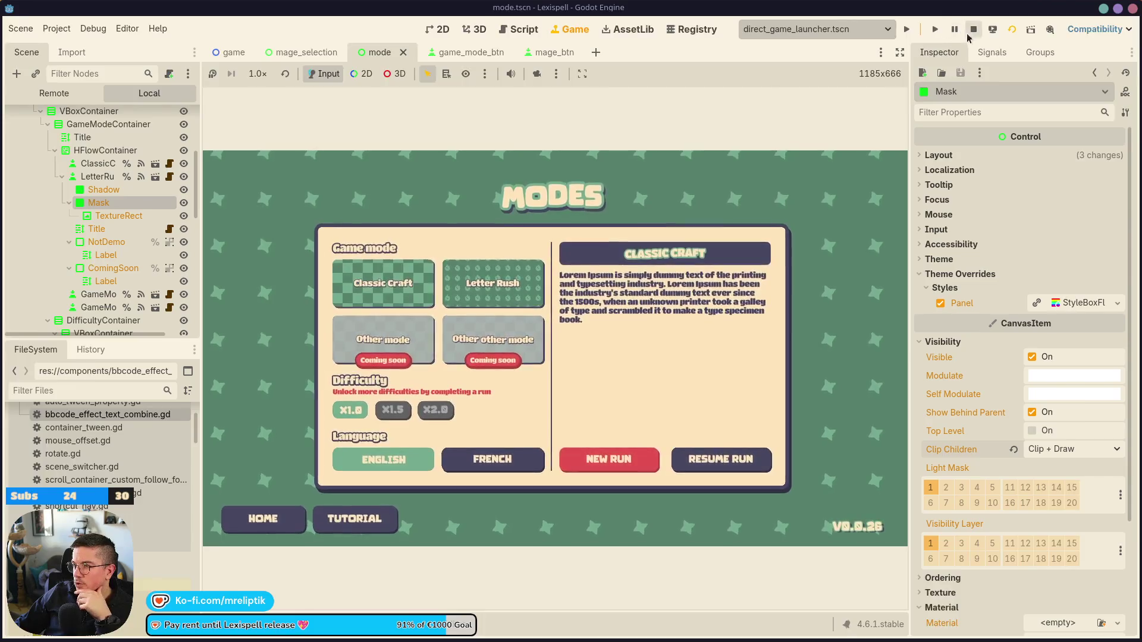
Restart the game, go through NEXT and PLAY to the Modes screen, and enlarge the Game view.
click(973, 29)
click(941, 29)
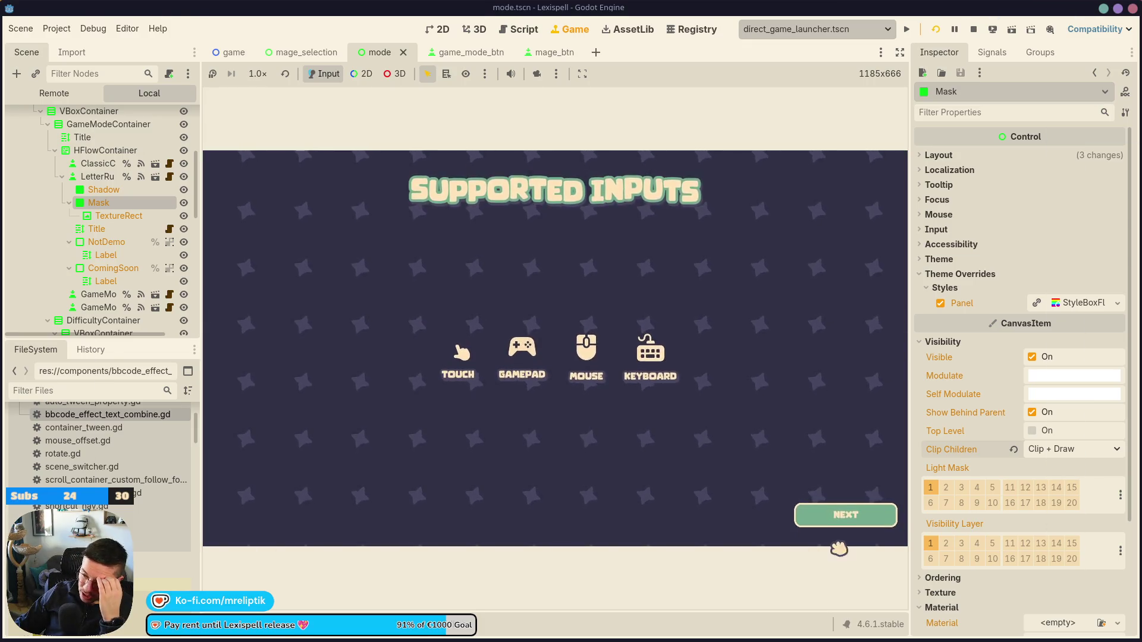
click(862, 517)
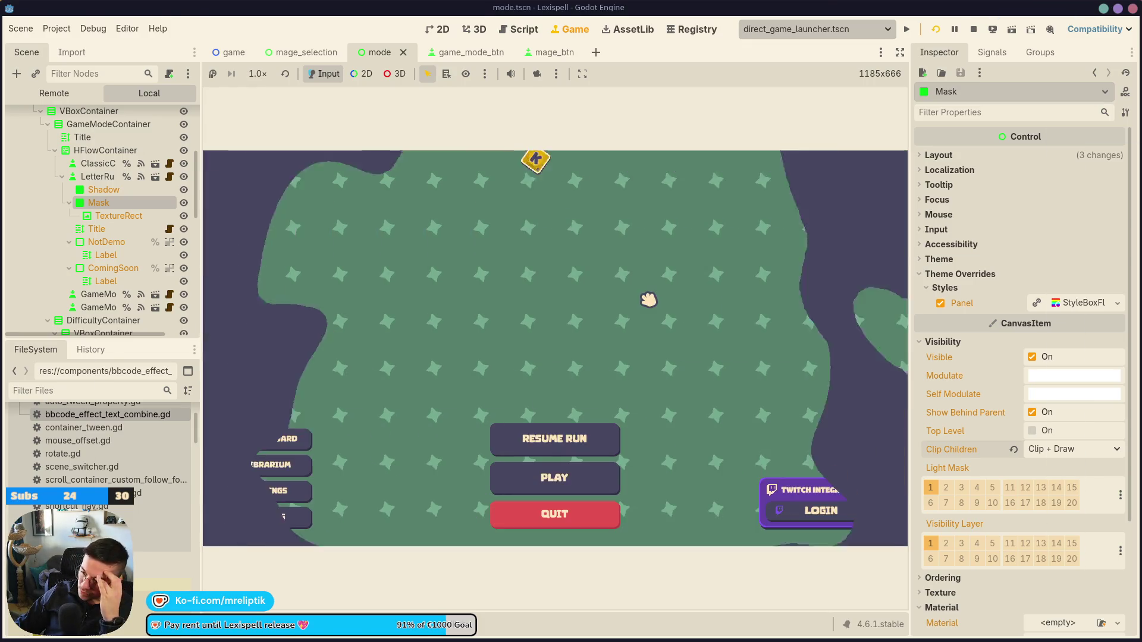
key(alt+Tab)
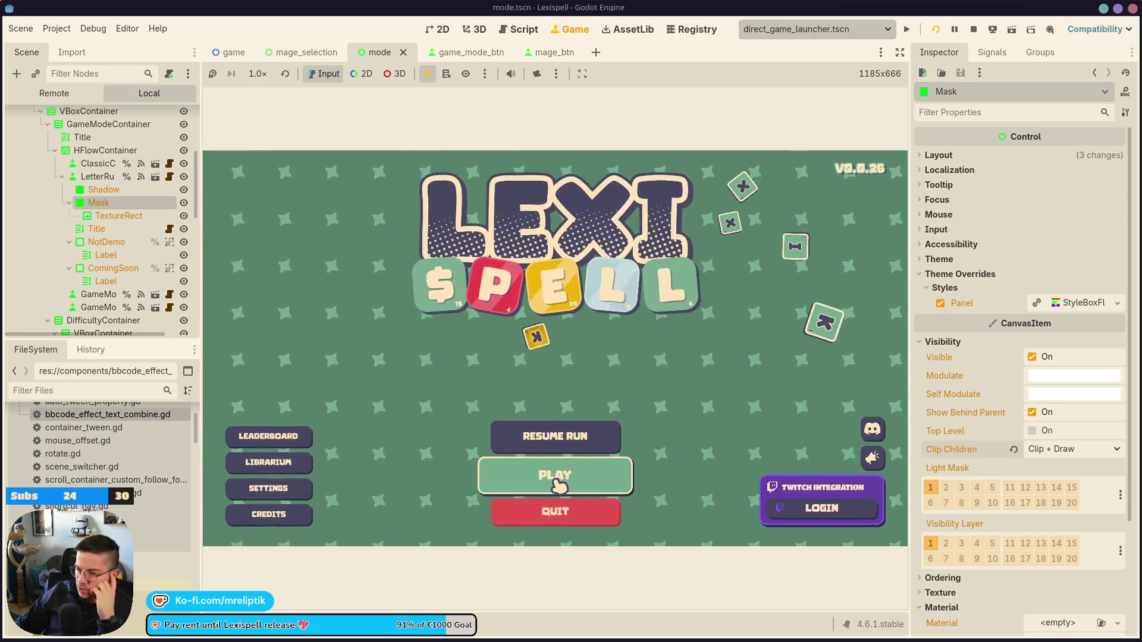
click(559, 479)
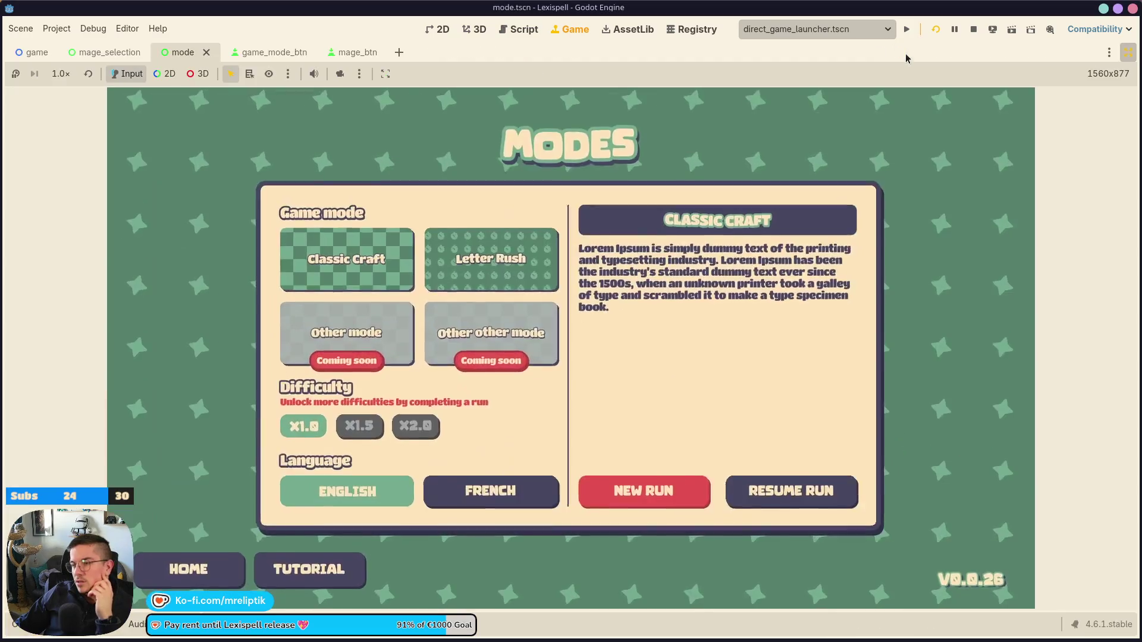
click(899, 52)
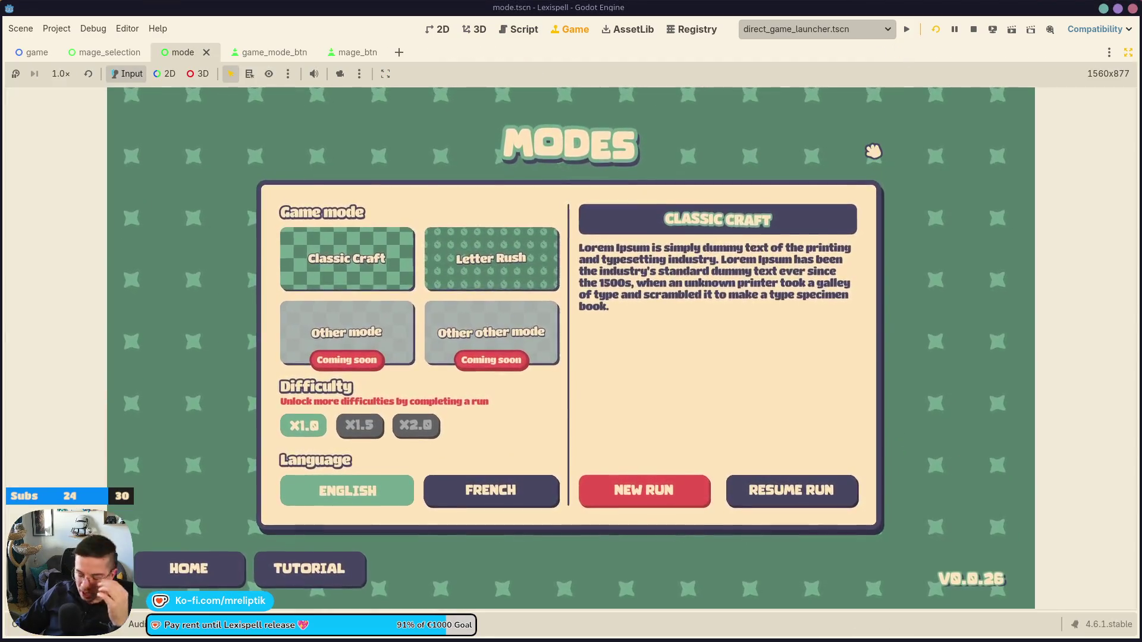
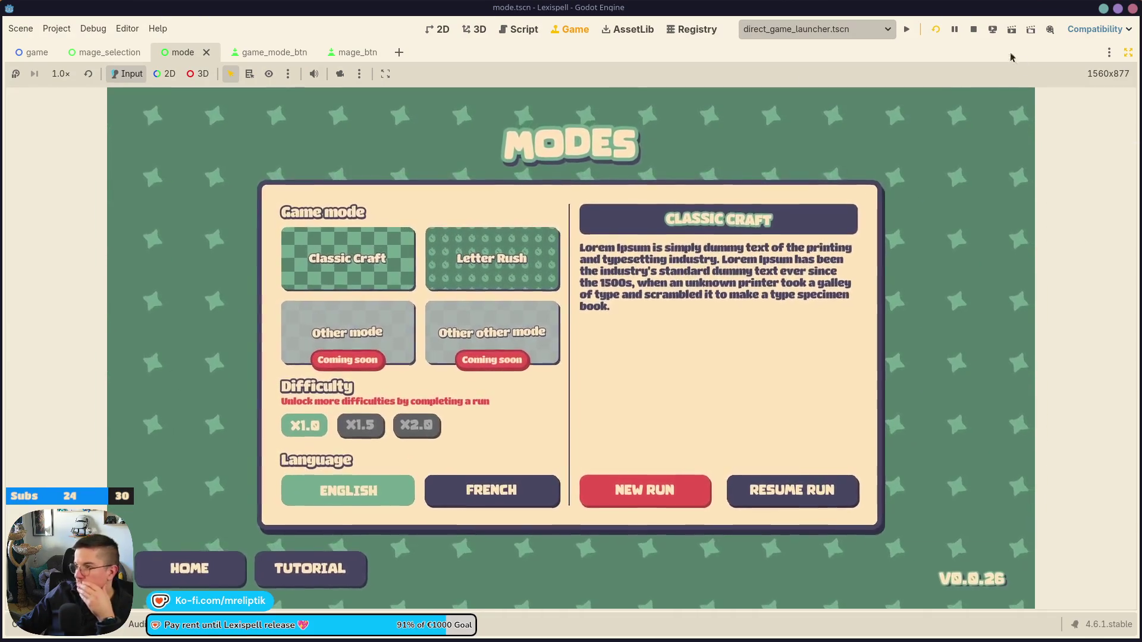
Stop the running game, restore the editor panels, and open mode.gd from the Mode node.
key(F8)
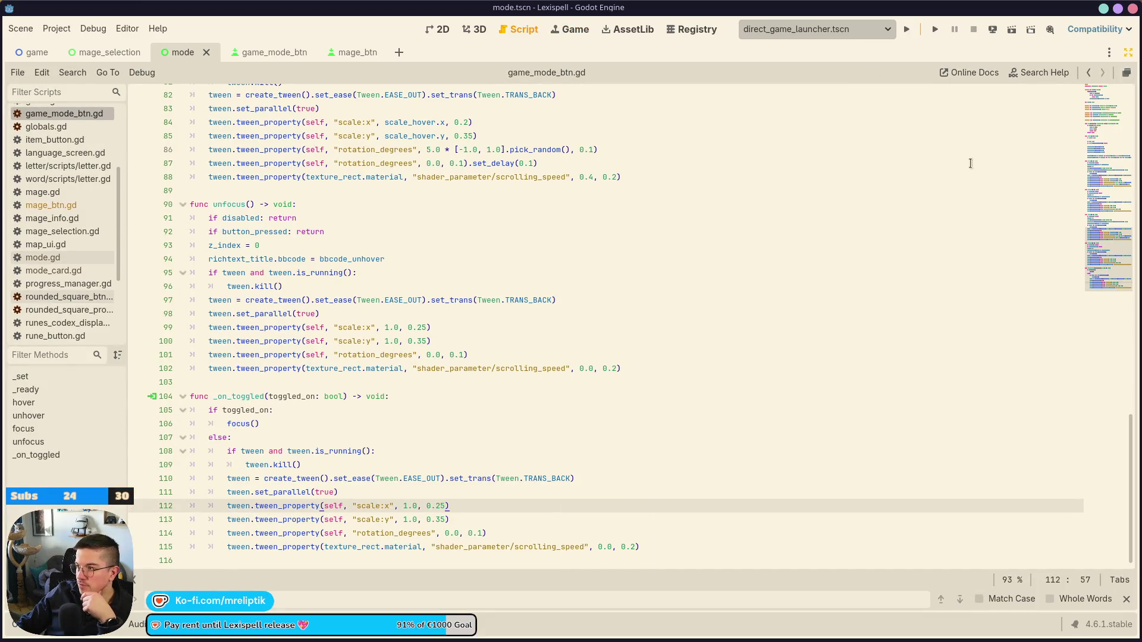
click(1127, 52)
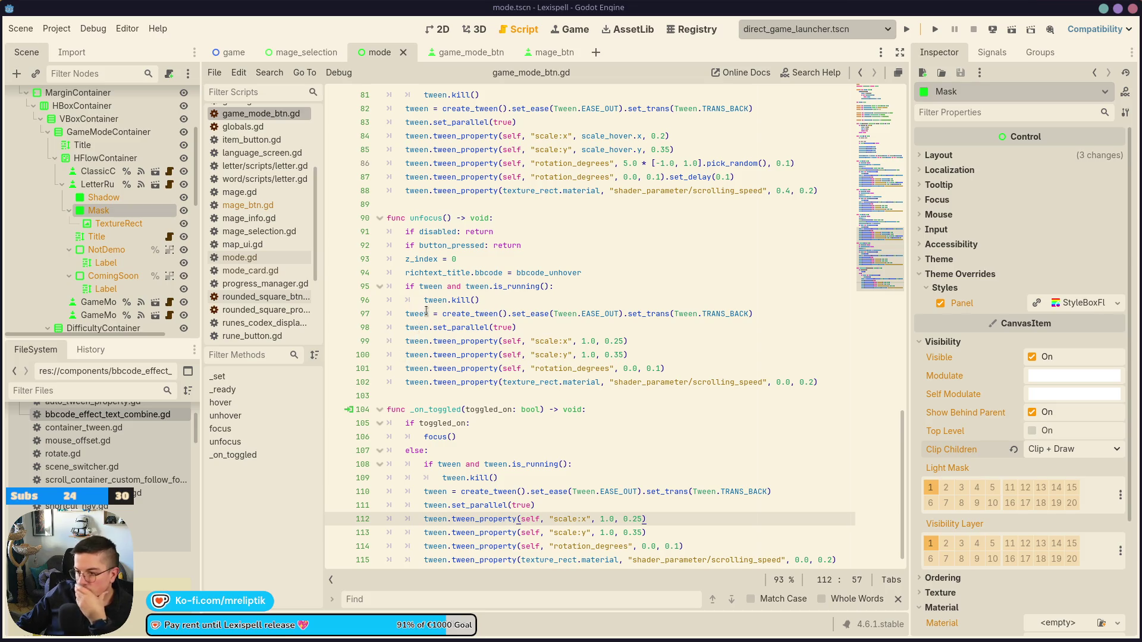
click(438, 29)
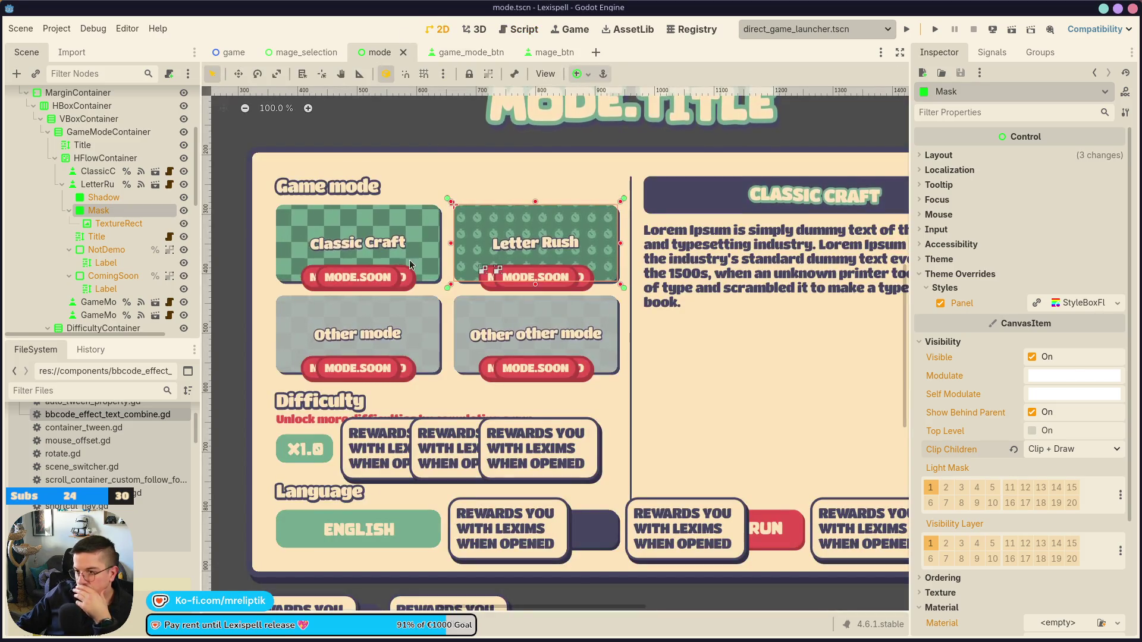
scroll(378, 274, down, 1)
scroll(169, 104, up, 5)
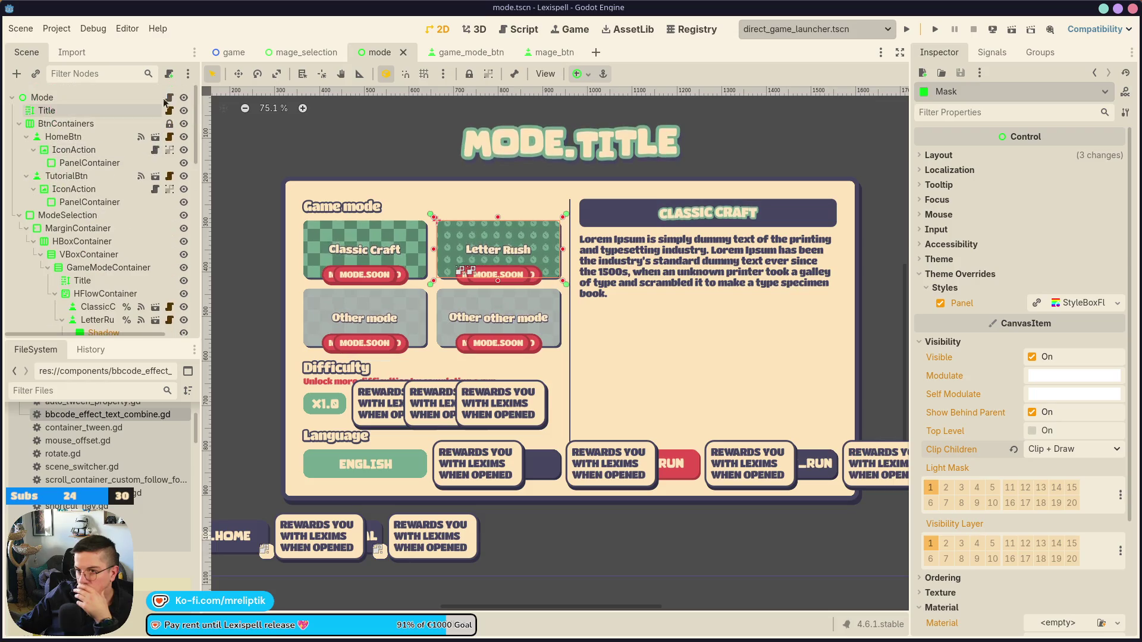
click(169, 98)
scroll(552, 424, down, 5)
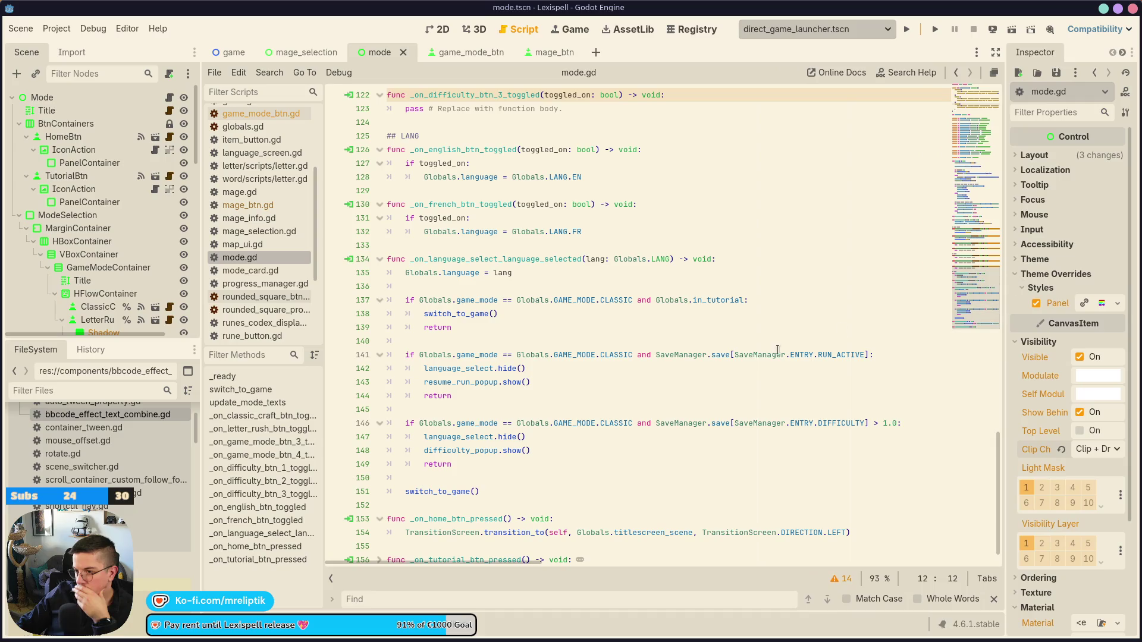
After line 66, add '# Unlock difficulty' and a 'SaveManager.save[SaveManager.ENTRY.DIFFICULTY] > 1.0' line.
scroll(529, 392, down, 1)
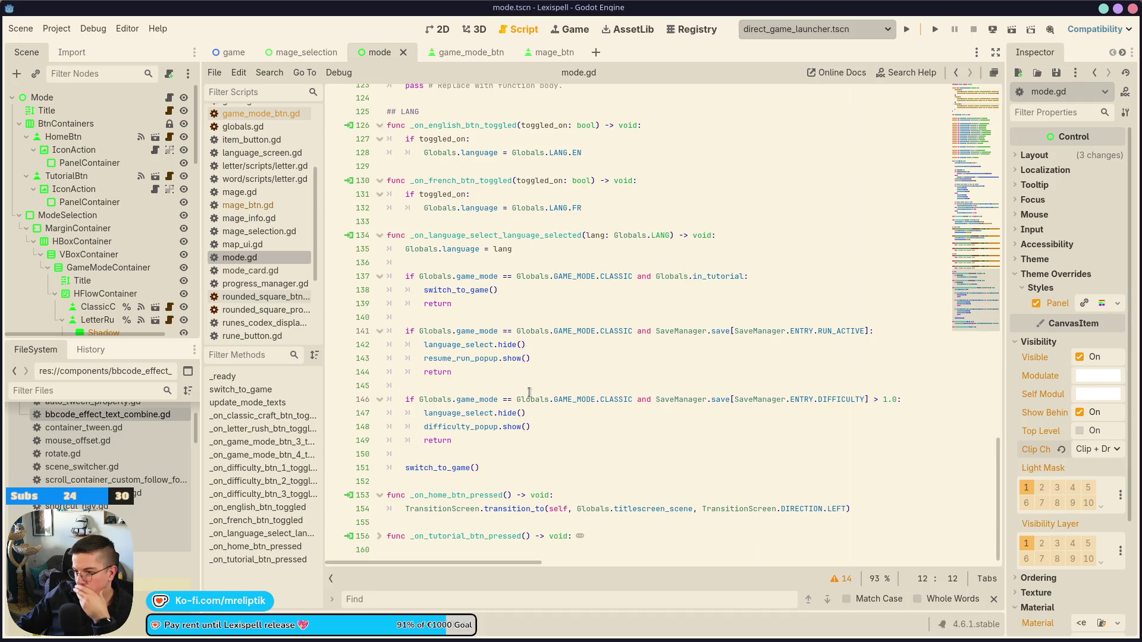
click(478, 426)
click(763, 404)
scroll(519, 386, up, 15)
click(519, 386)
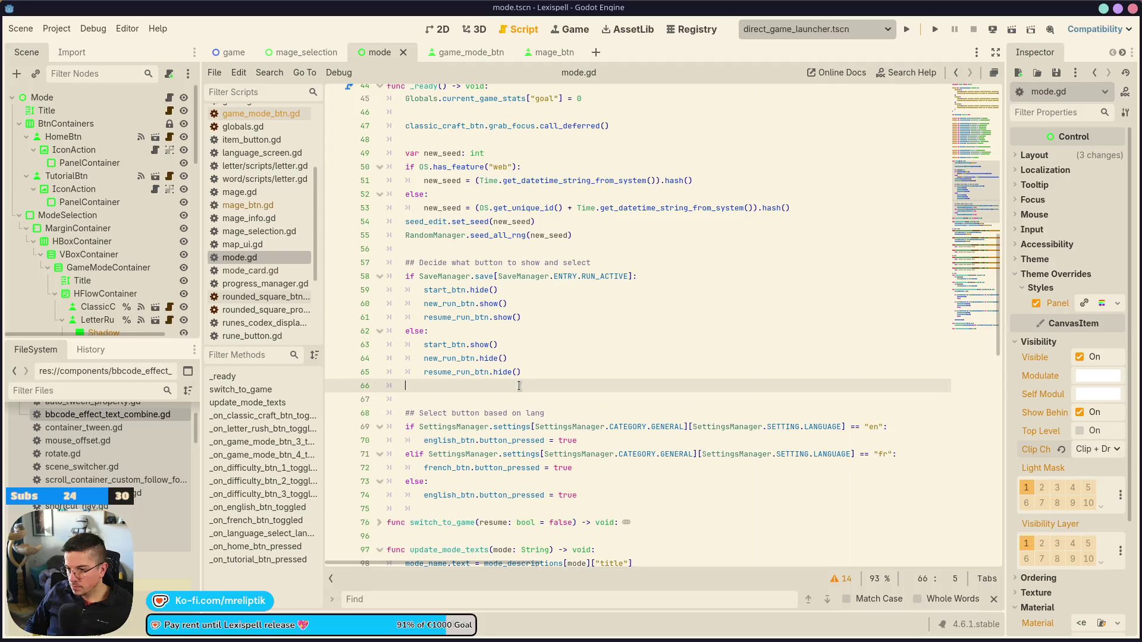
key(Return)
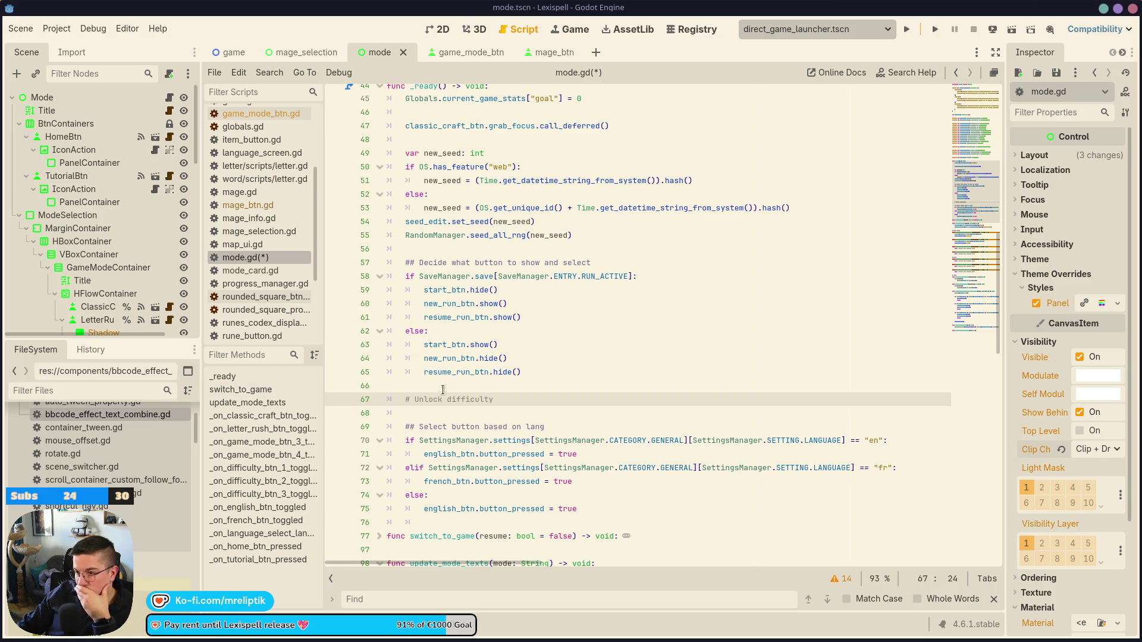
key(Return)
text(SaveManager.save[SaveManager.ENTRY.DIFFICULTY] > 1.0)
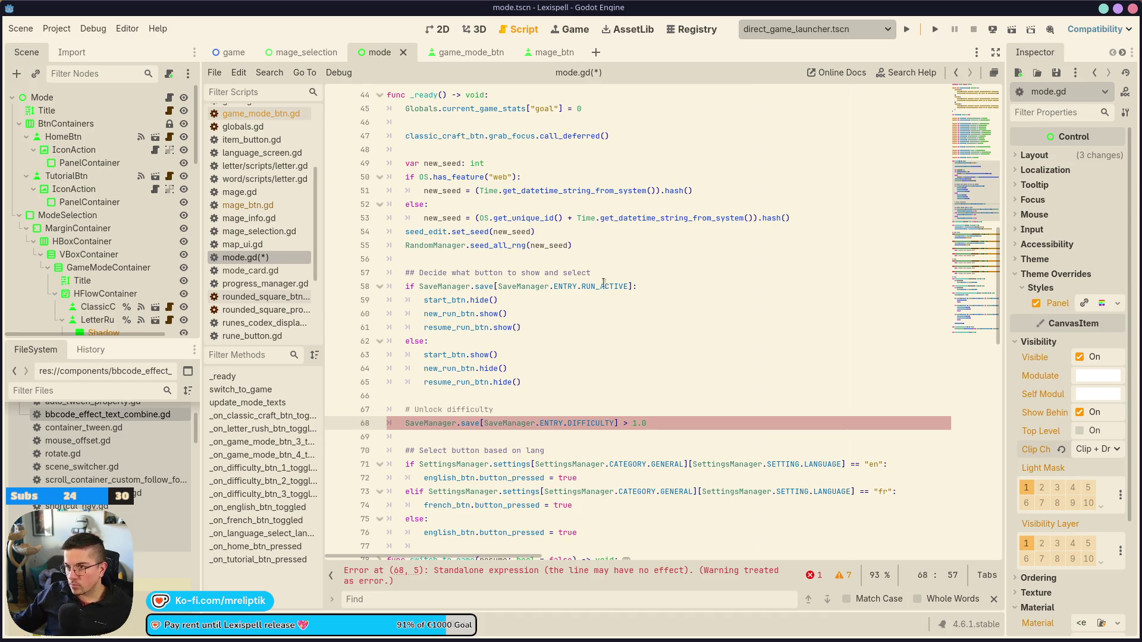
click(439, 28)
scroll(125, 196, down, 10)
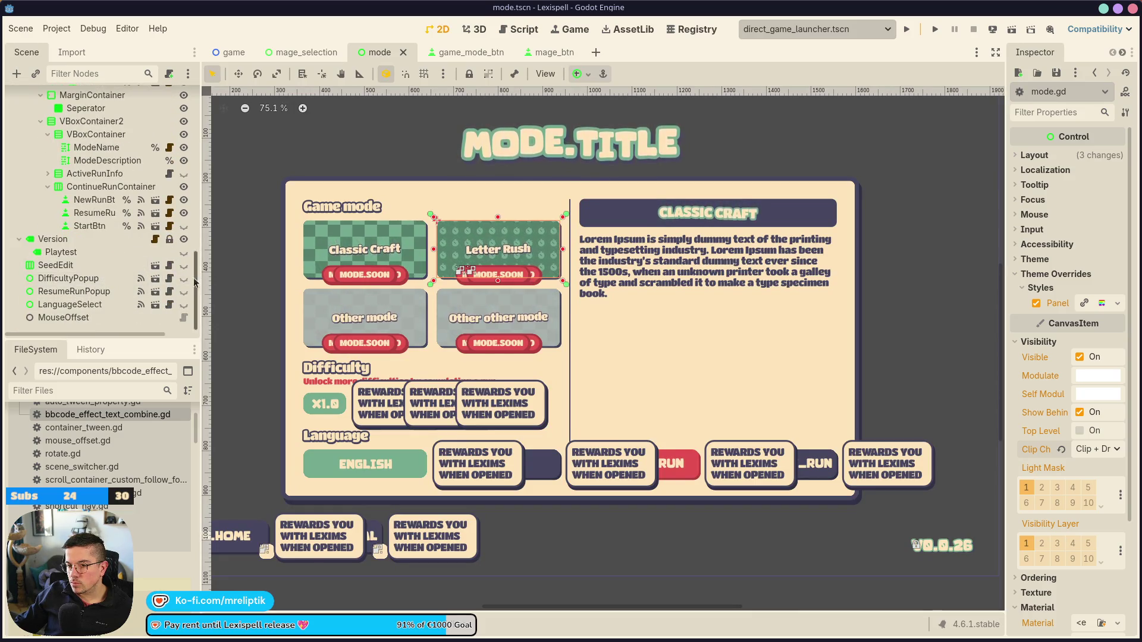
Toggle DifficultyPopup's visibility on and off, select it, save the mode scene, and reopen mode.gd.
click(184, 278)
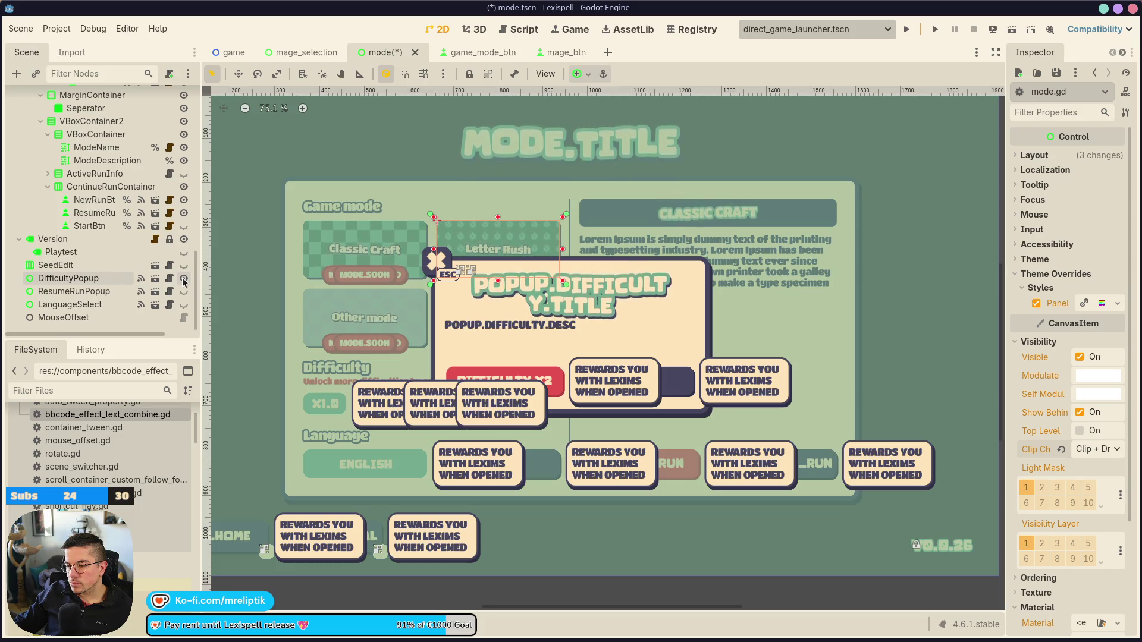
click(184, 279)
click(71, 278)
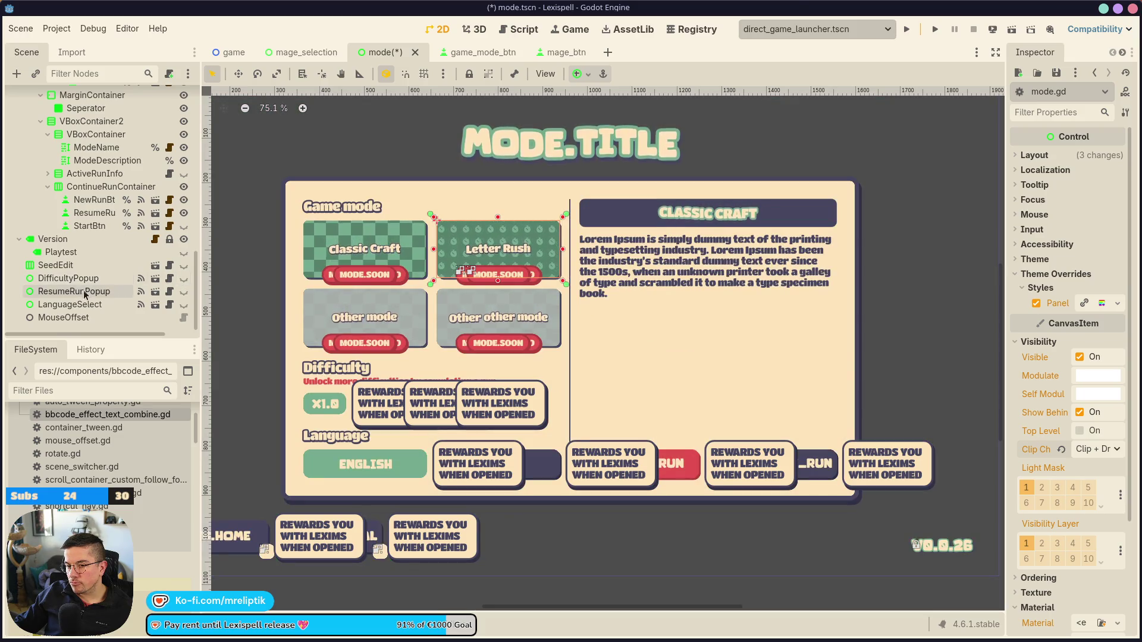
key(ctrl+s)
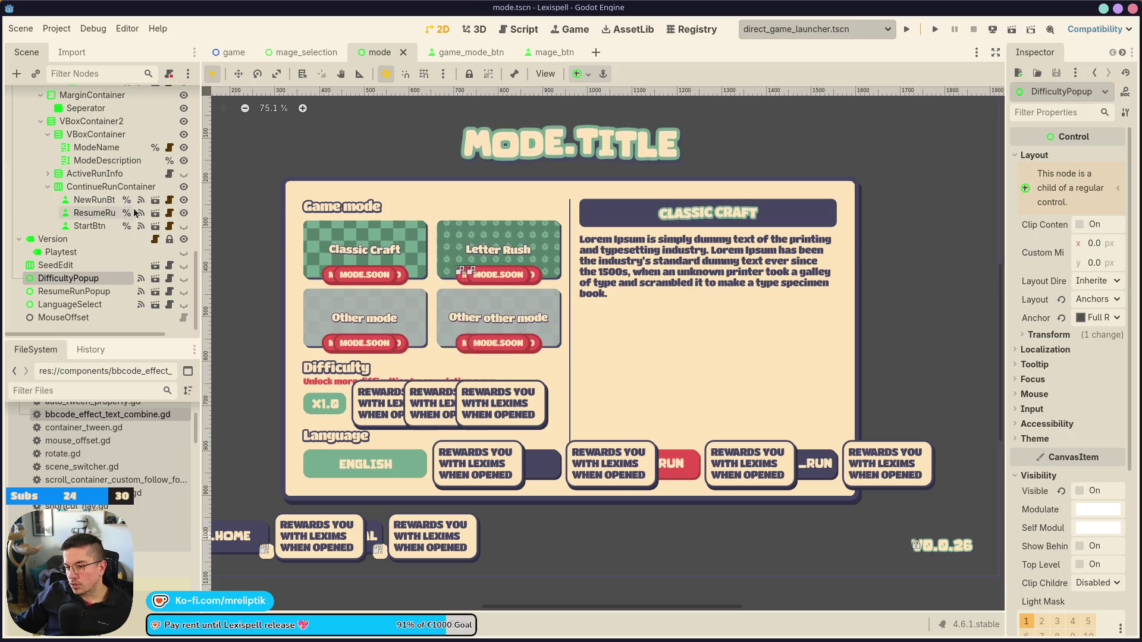
scroll(156, 178, up, 10)
click(169, 98)
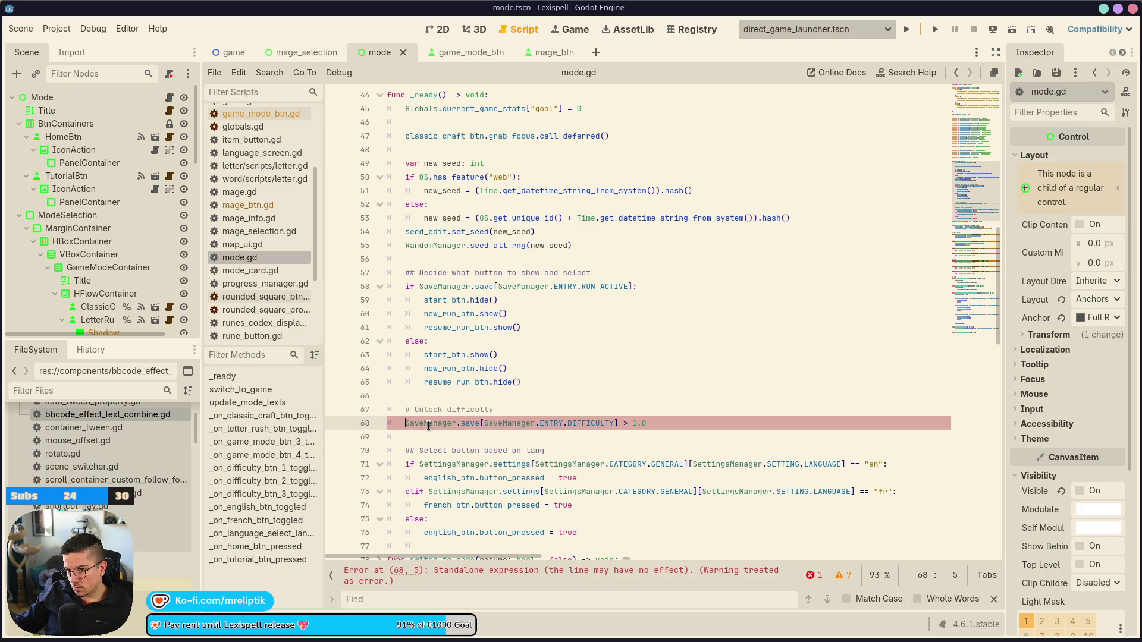
Turn line 68 into a 'difficulty_btn_2.disabled =' assignment from the saved-difficulty check.
text(difficulty_btn_2.)
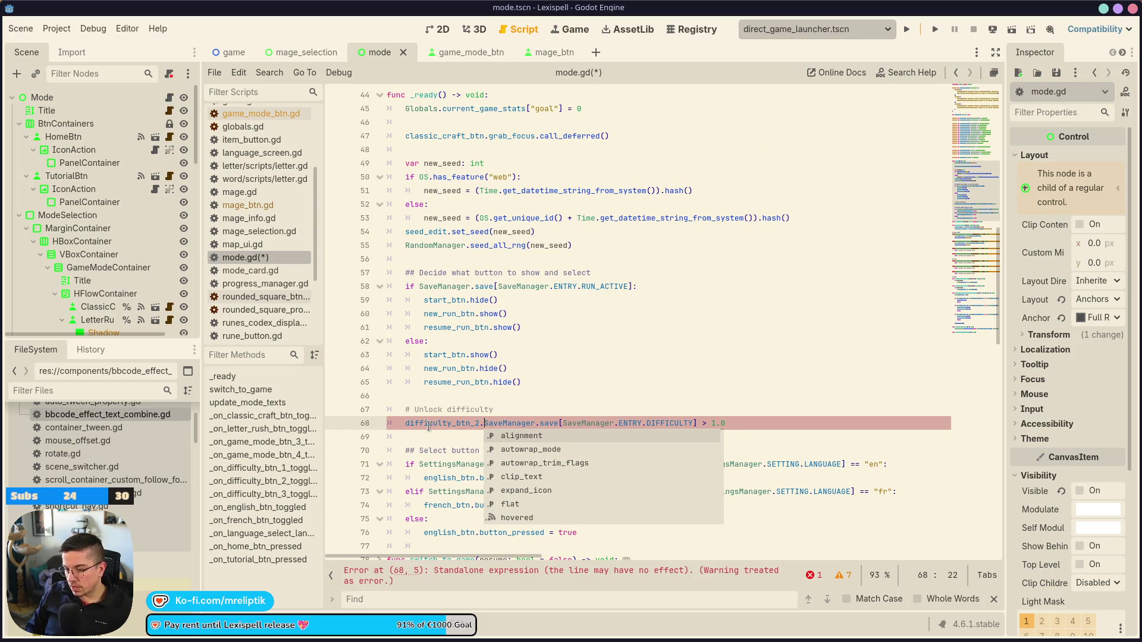
text(disabled )
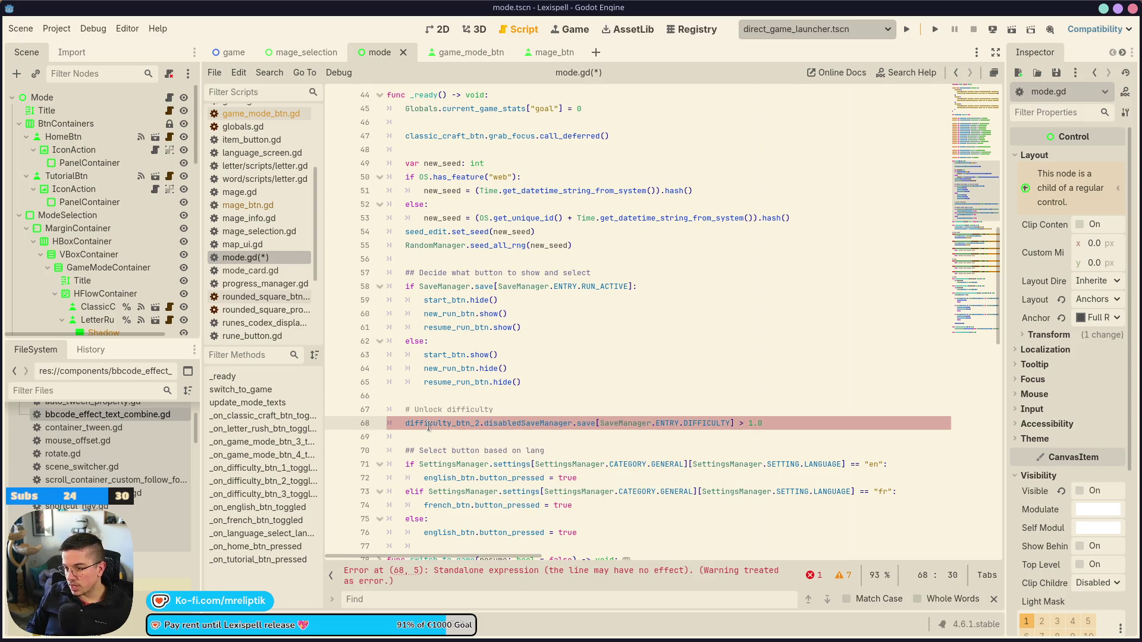
text(= )
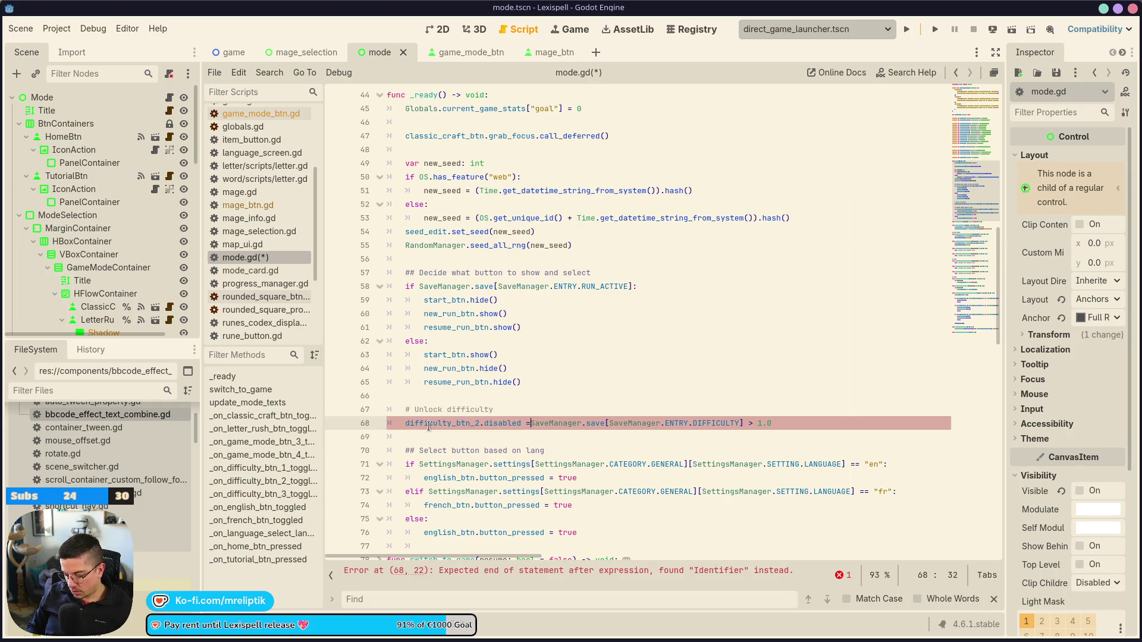
text(not)
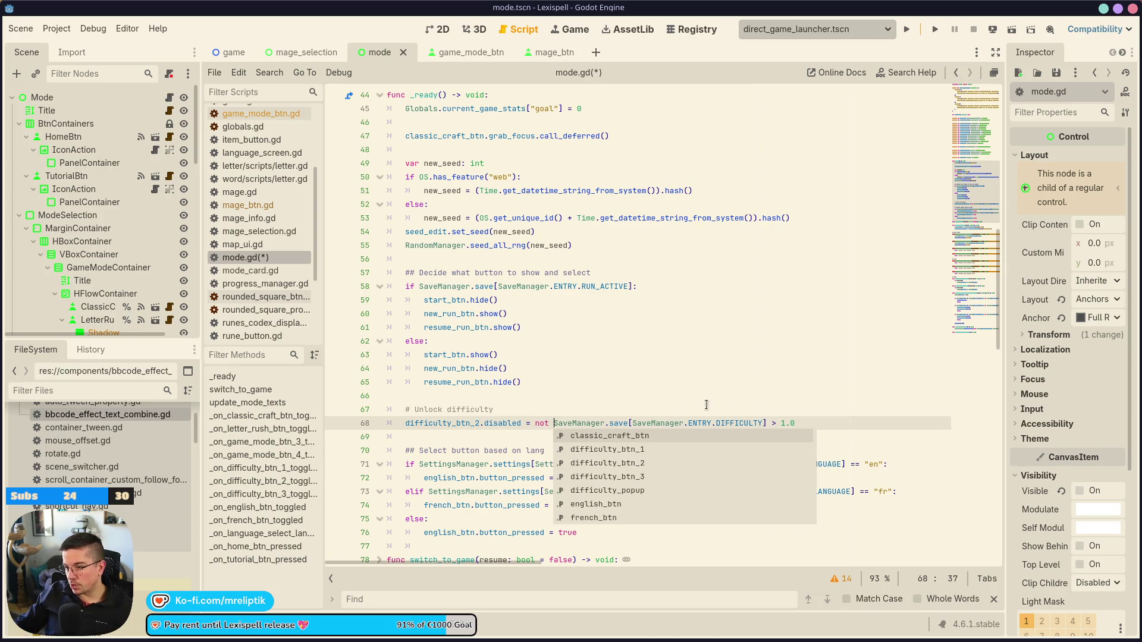
click(795, 424)
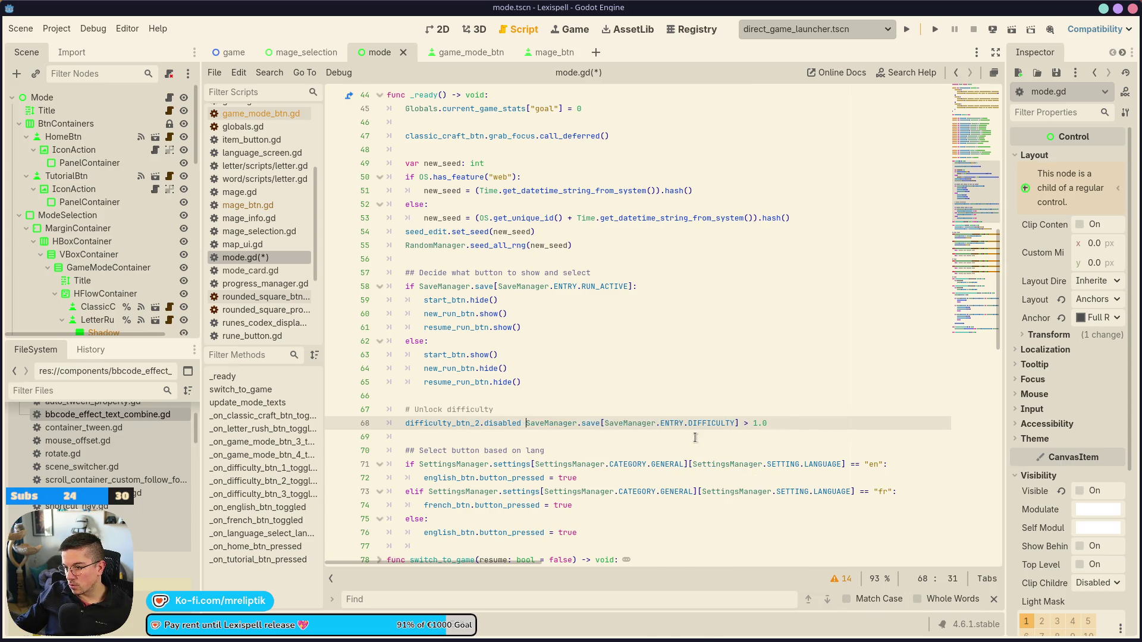
key(ctrl+z)
key(BackSpace)
key(BackSpace)
key(BackSpace)
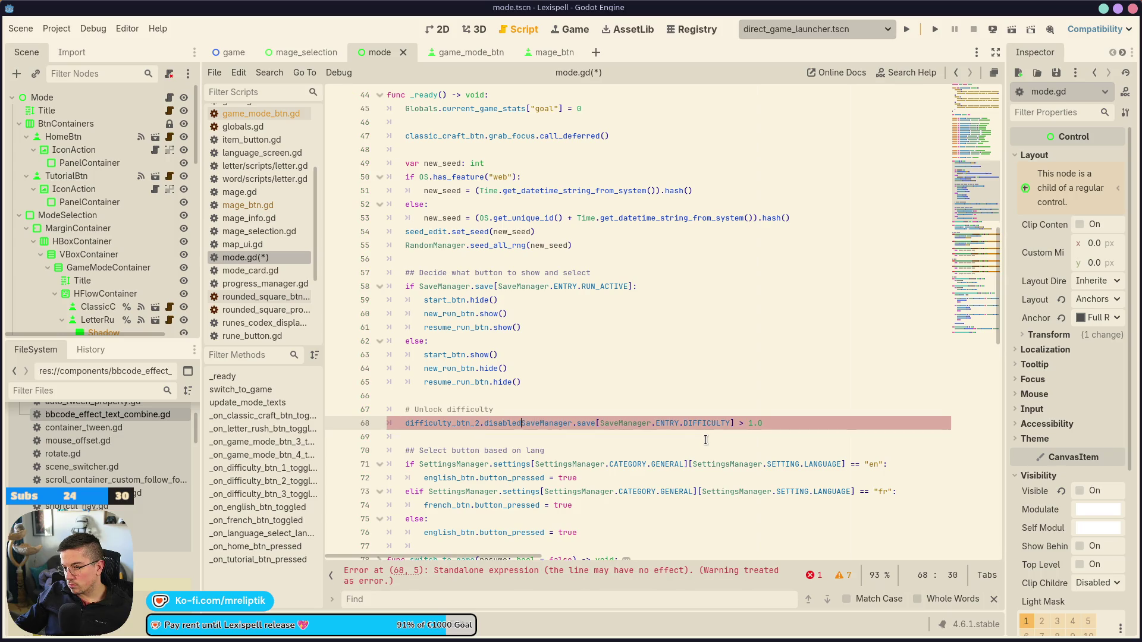
text(abled )
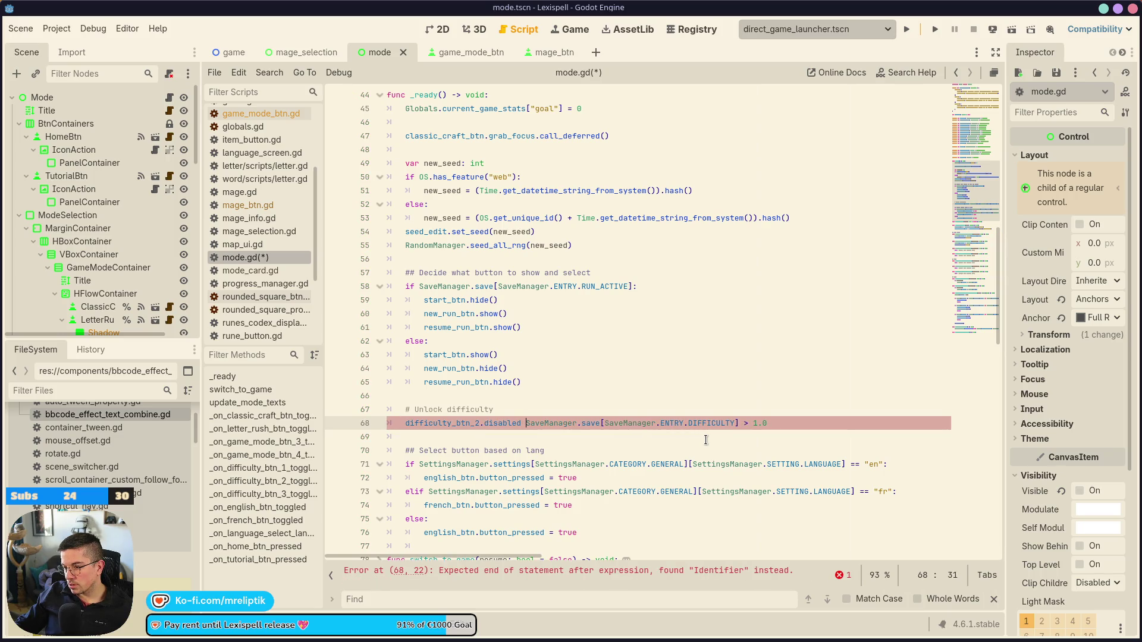
text(=  no)
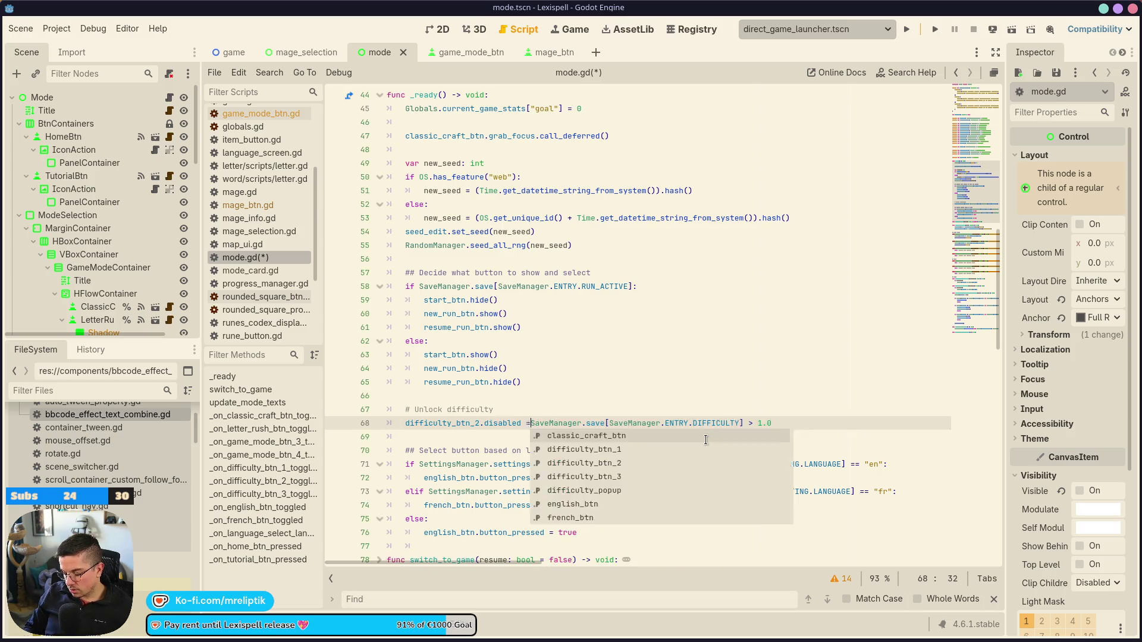
text(t)
key(Left)
key(Left)
key(Left)
key(BackSpace)
key(ctrl+s)
key(Escape)
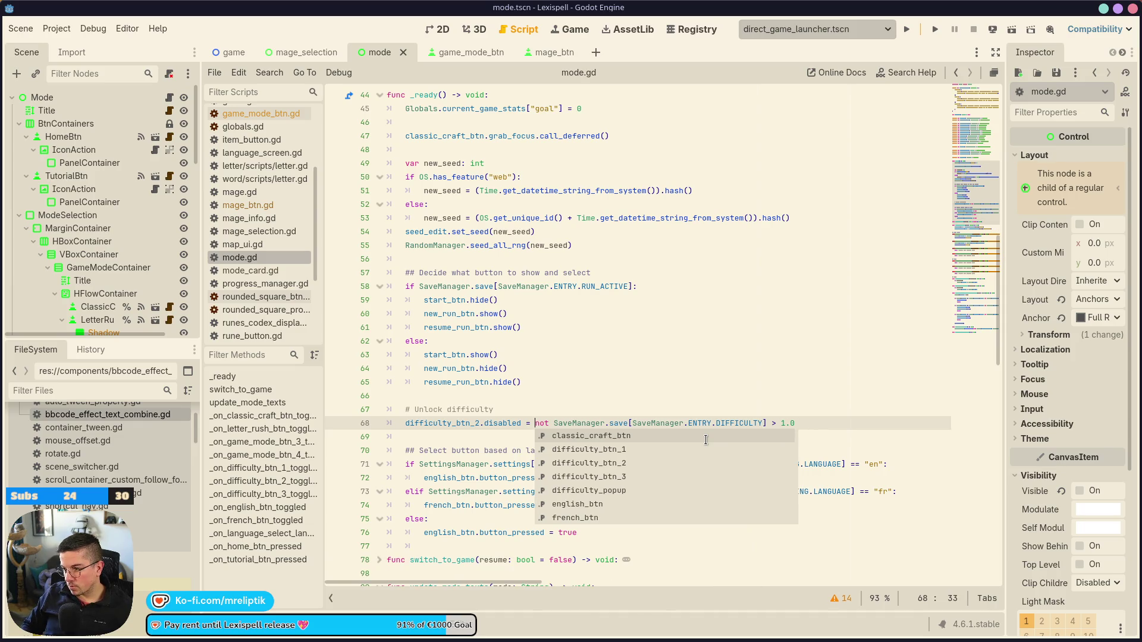
key(Escape)
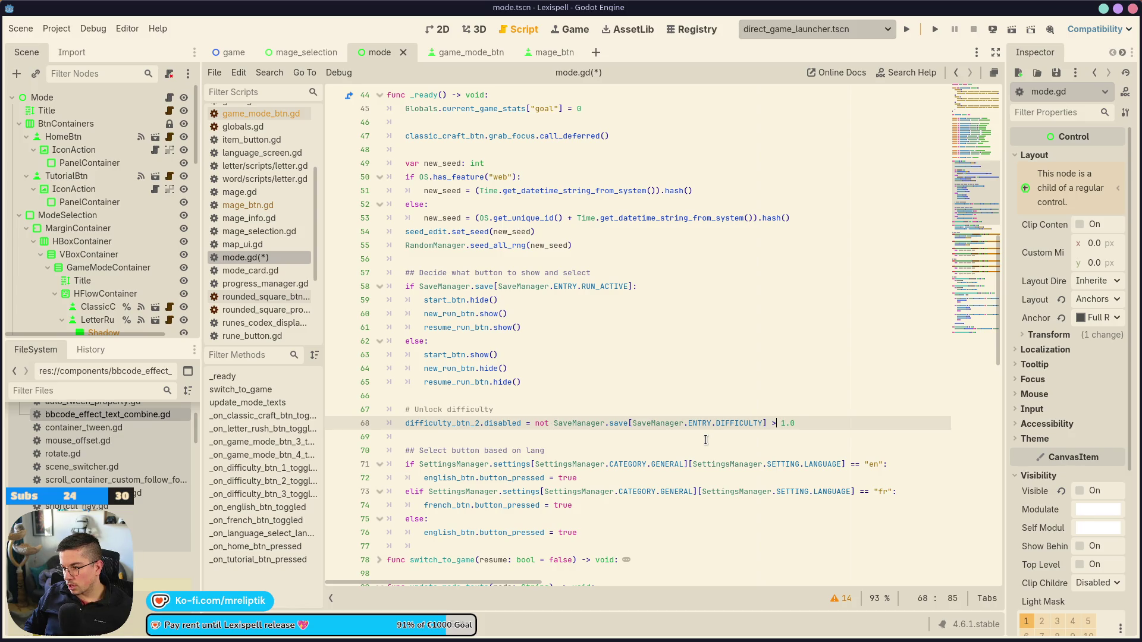
Make it '<= 1.0', duplicate it for difficulty_btn_3 with '<= 1.5', and save.
text(=)
key(ctrl+Left)
key(ctrl+Left)
key(ctrl+Left)
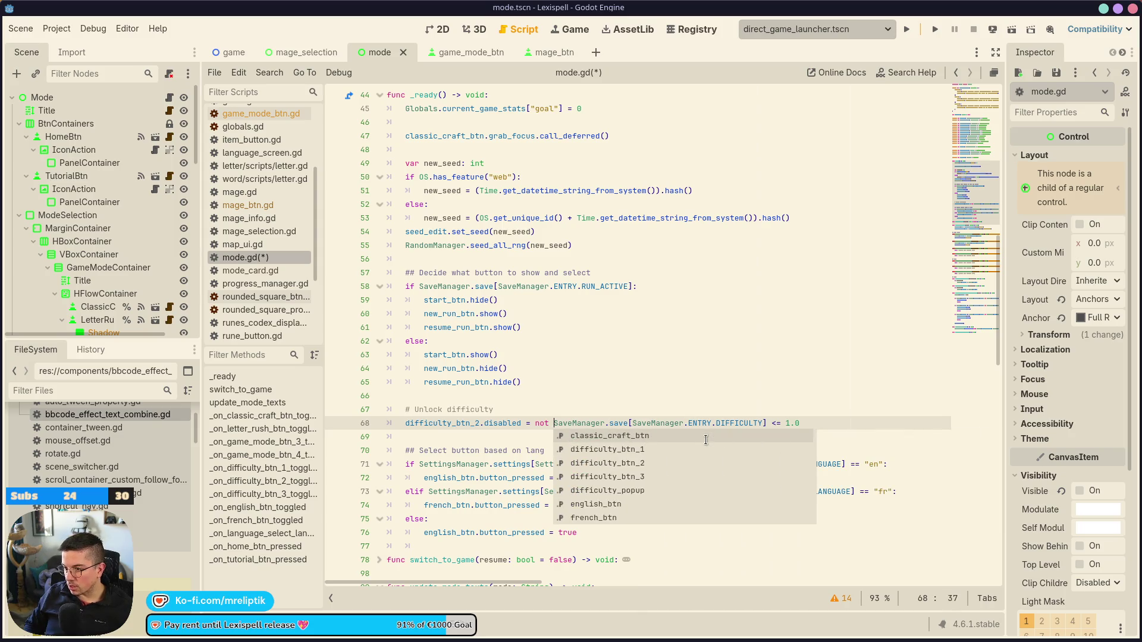
key(BackSpace)
key(BackSpace)
key(BackSpace)
key(ctrl+alt+Down)
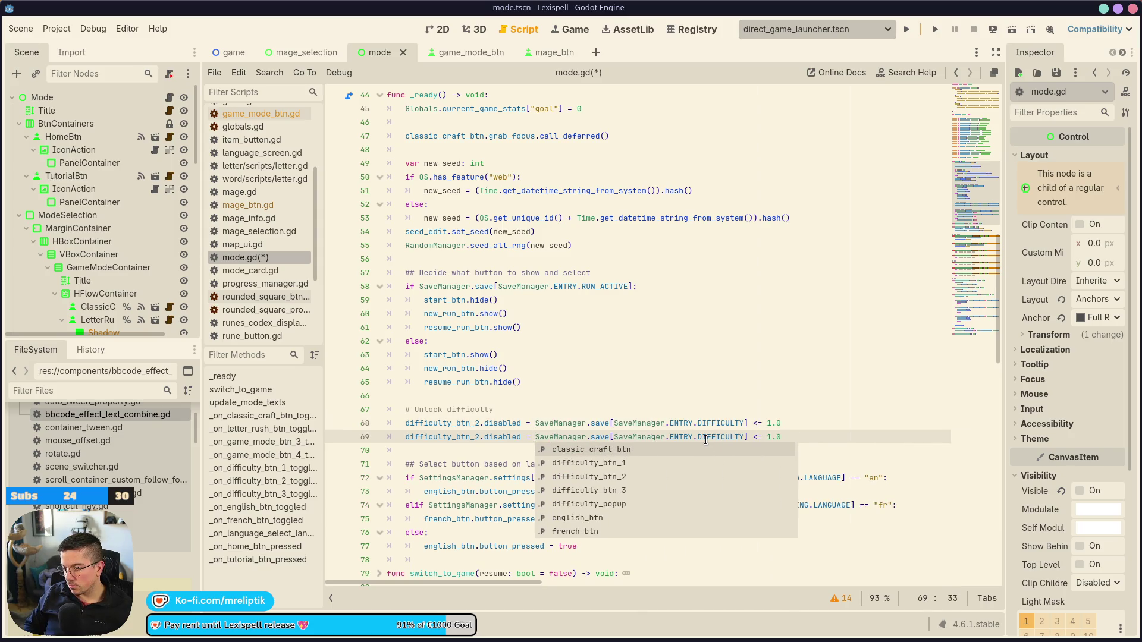
key(ctrl+Right)
key(ctrl+Right)
key(ctrl+Right)
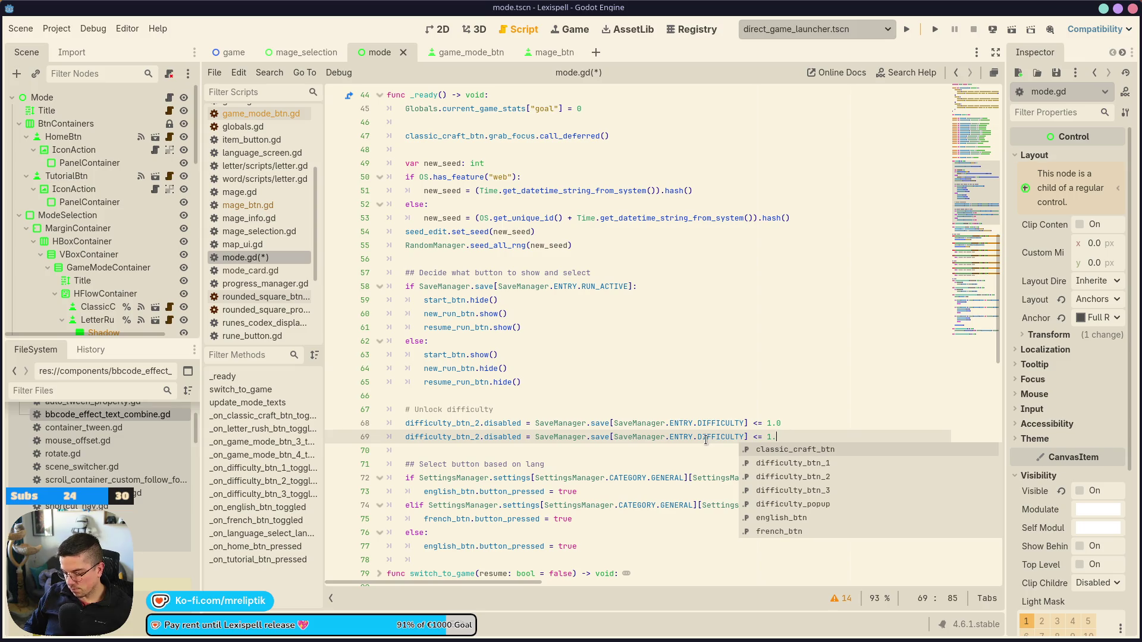
text(5)
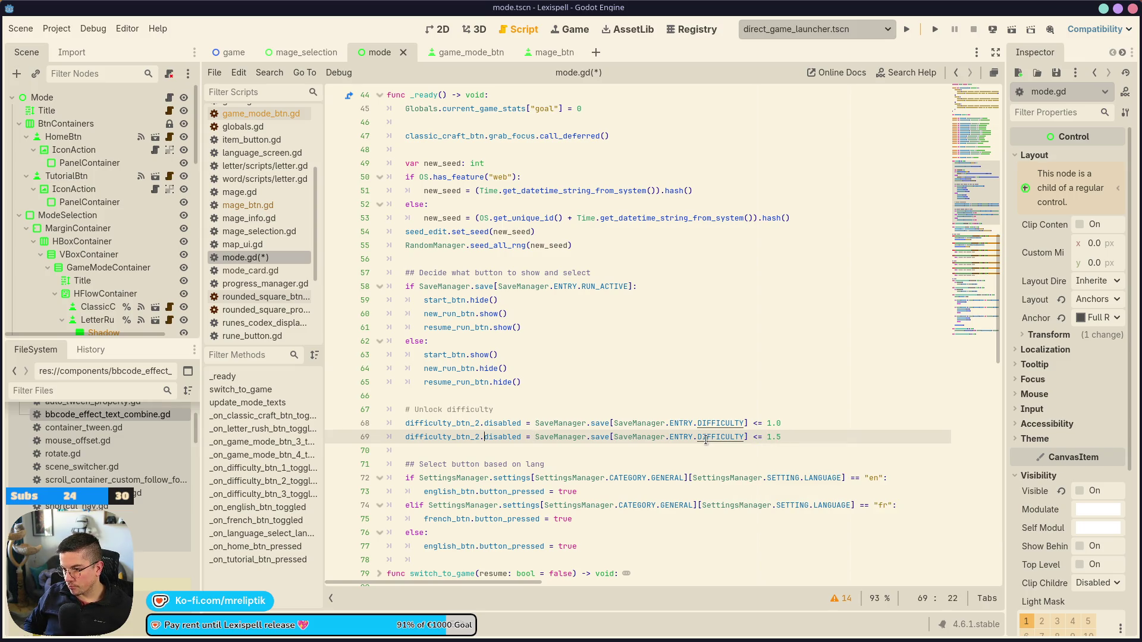
key(BackSpace)
text(3)
key(ctrl+s)
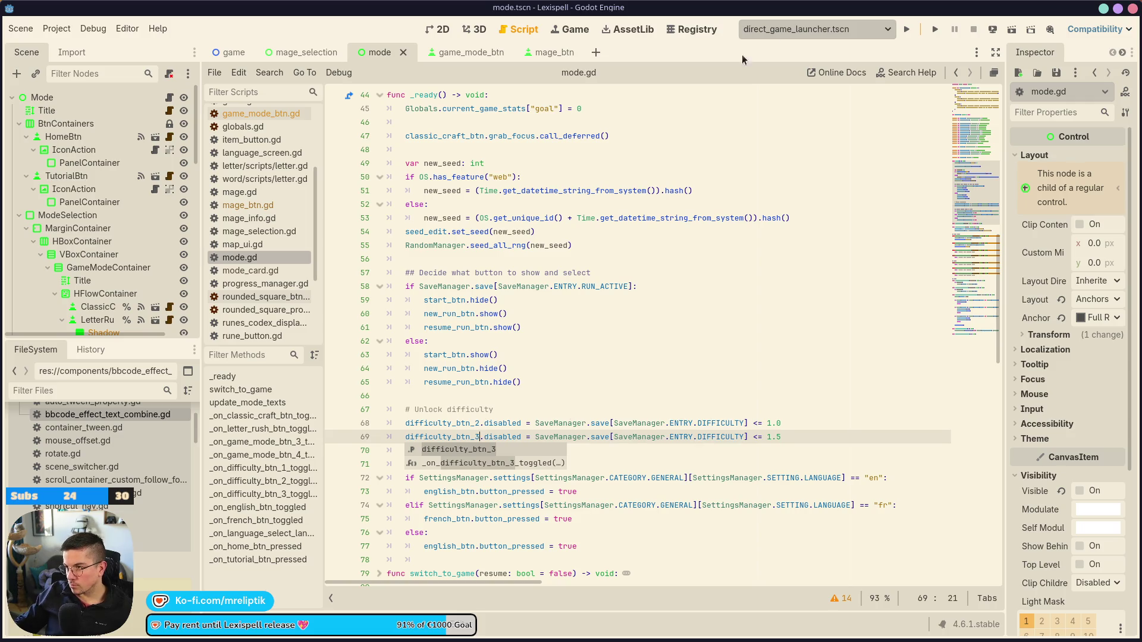
Run the game to the Modes screen, confirm x1.5 and x2.0 are locked, then reopen mode.gd.
click(936, 31)
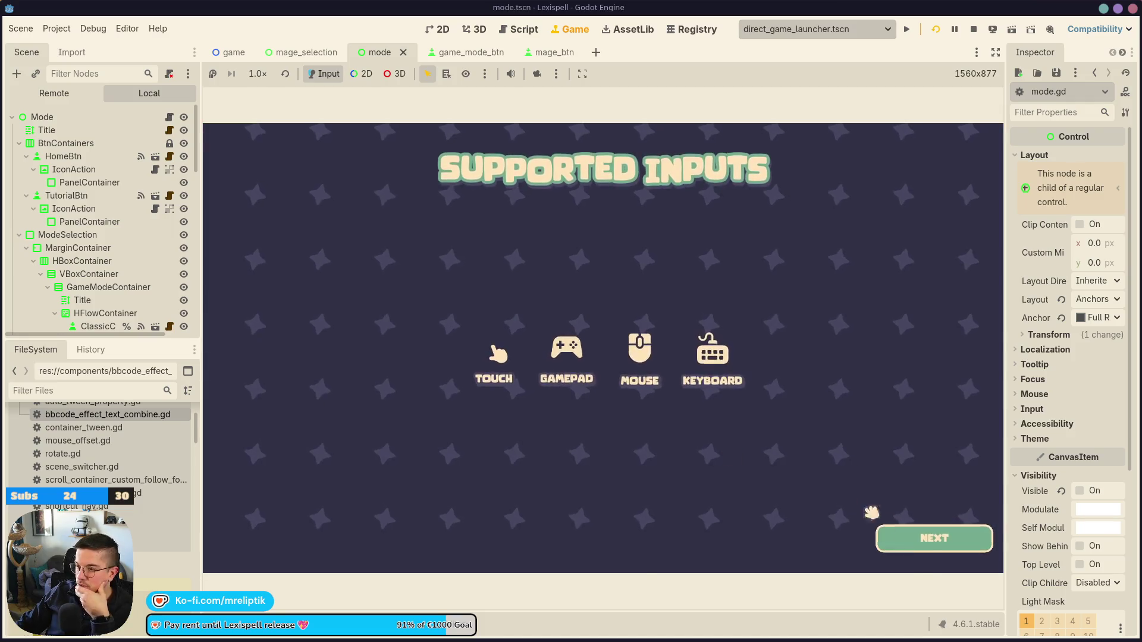
click(907, 535)
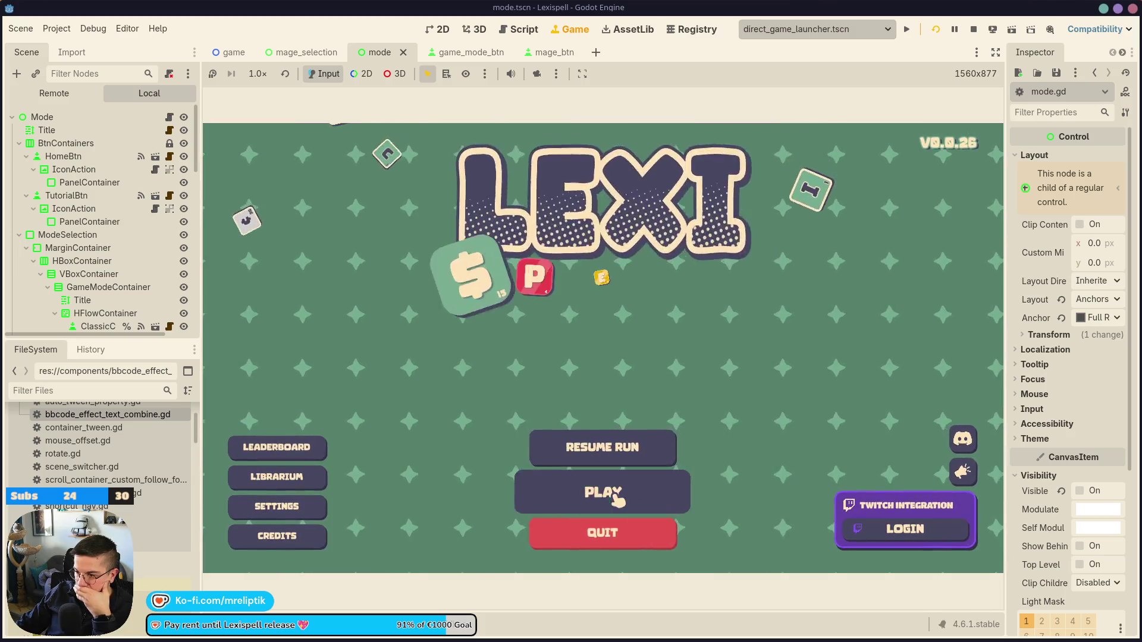
click(616, 498)
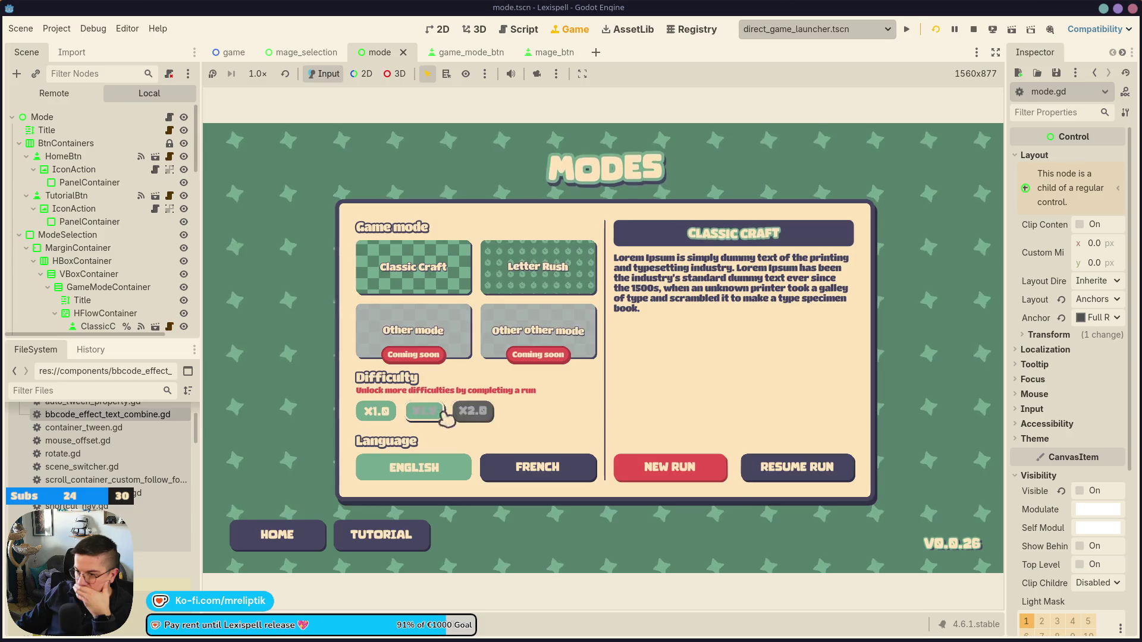
click(169, 117)
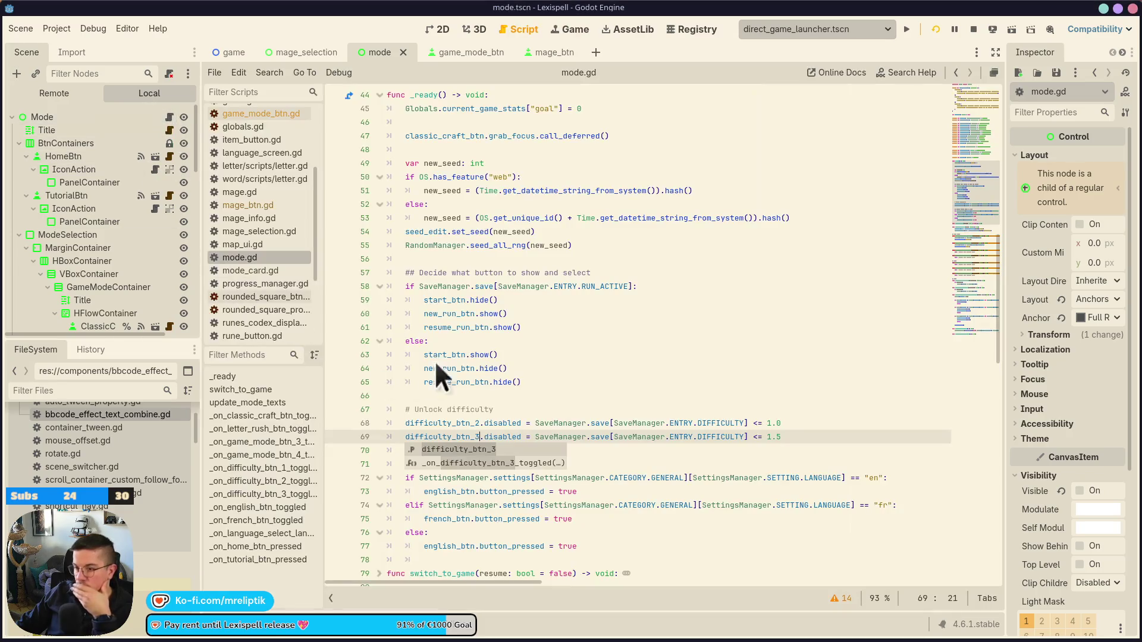
Rename the RichTextLabel under the difficulty title to DifficultyExplanations and save with Ctrl+S.
scroll(100, 273, down, 2)
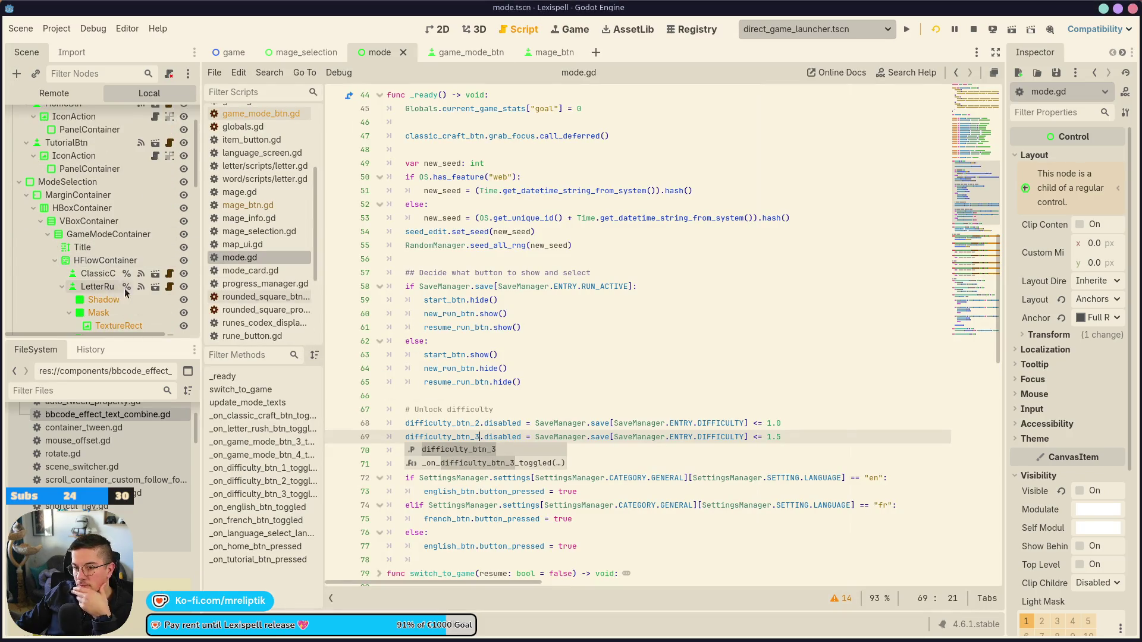
scroll(95, 279, down, 2)
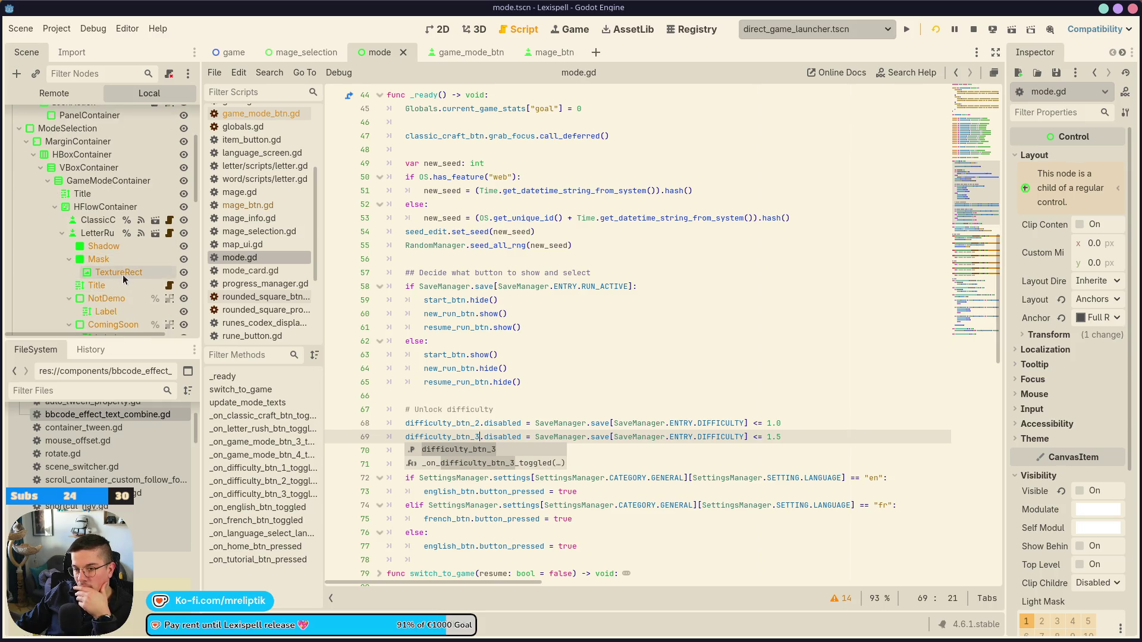
scroll(119, 272, down, 1)
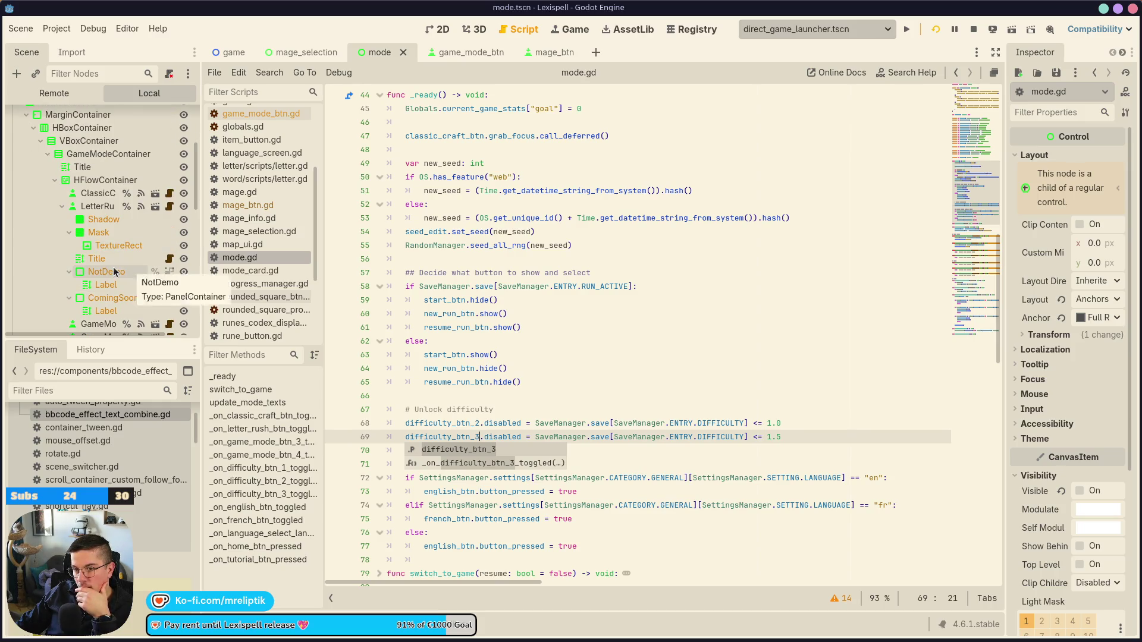
click(61, 207)
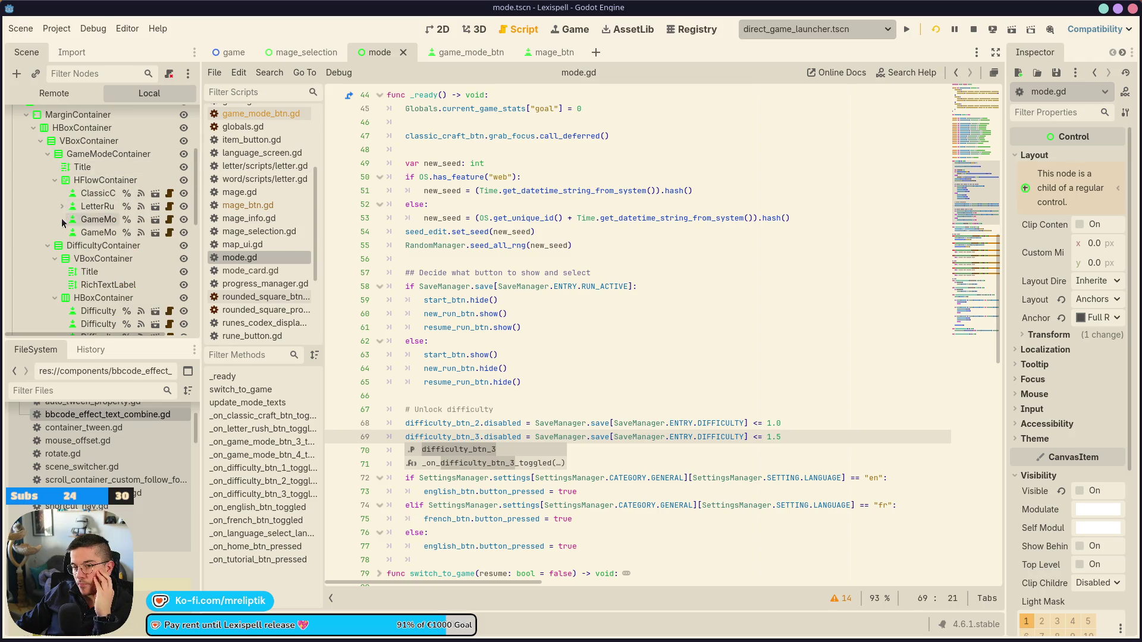
click(440, 29)
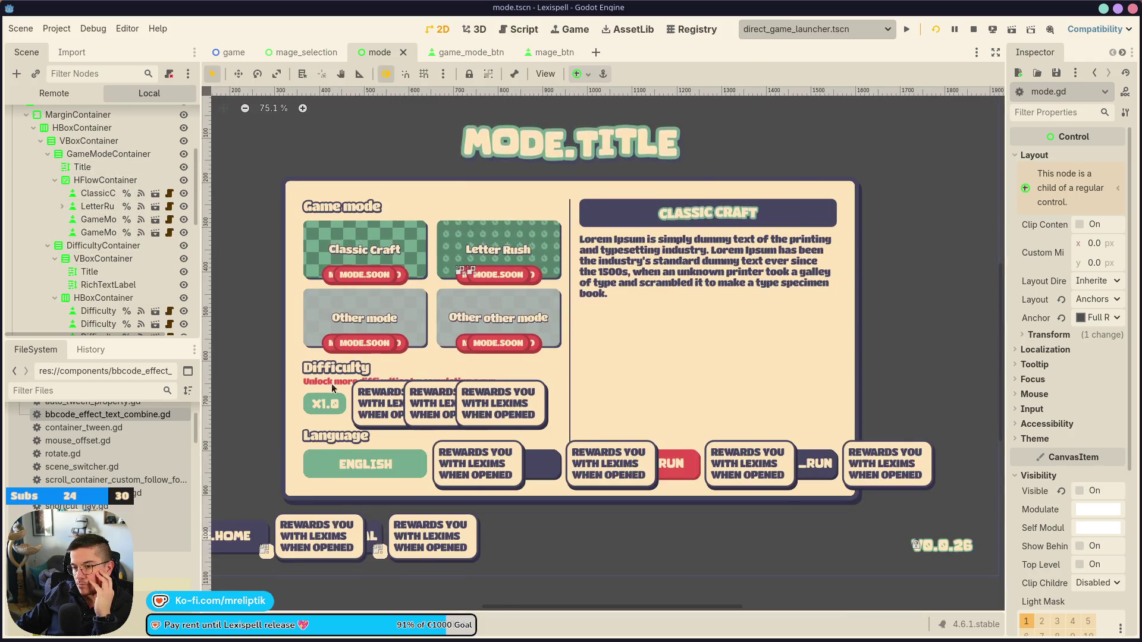
scroll(331, 383, up, 2)
click(331, 383)
double_click(136, 286)
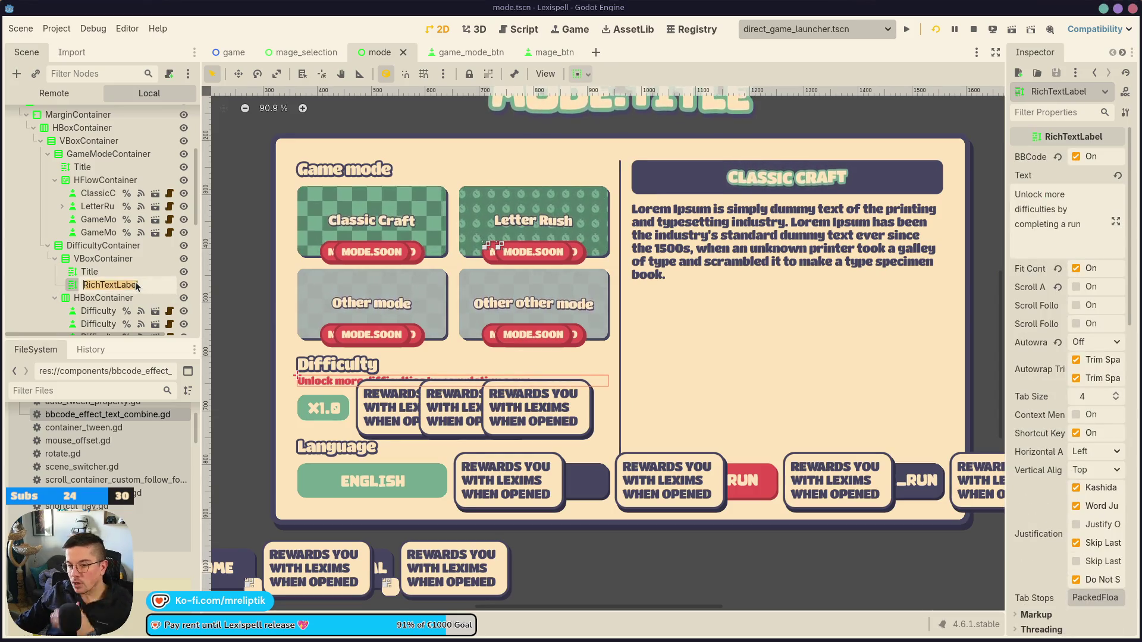
text(DifficultyE)
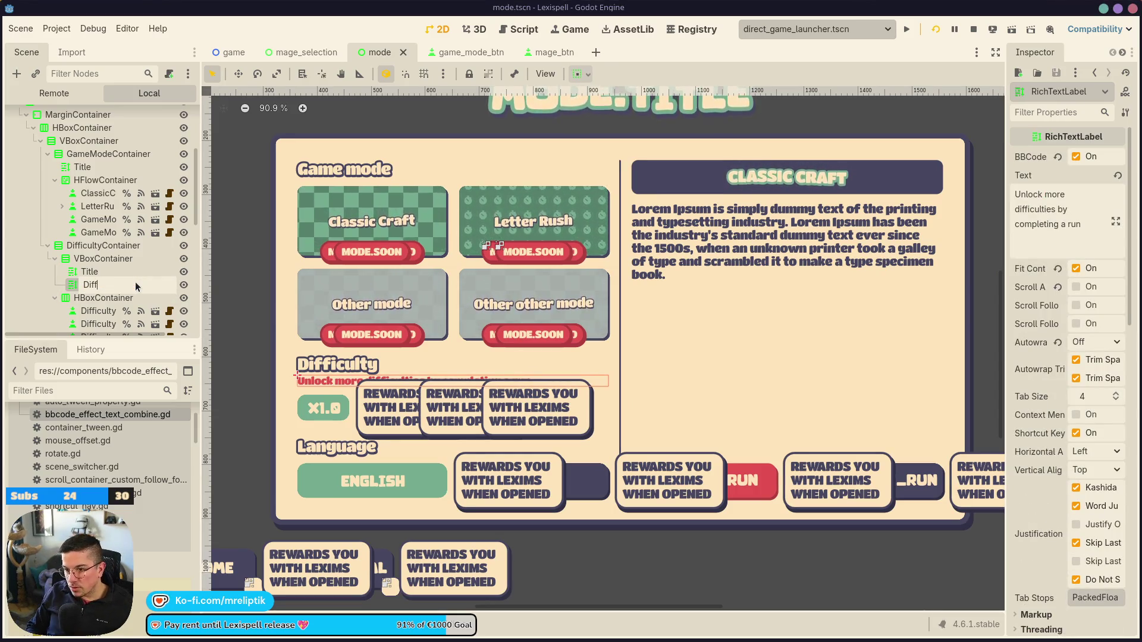
text(xplanations)
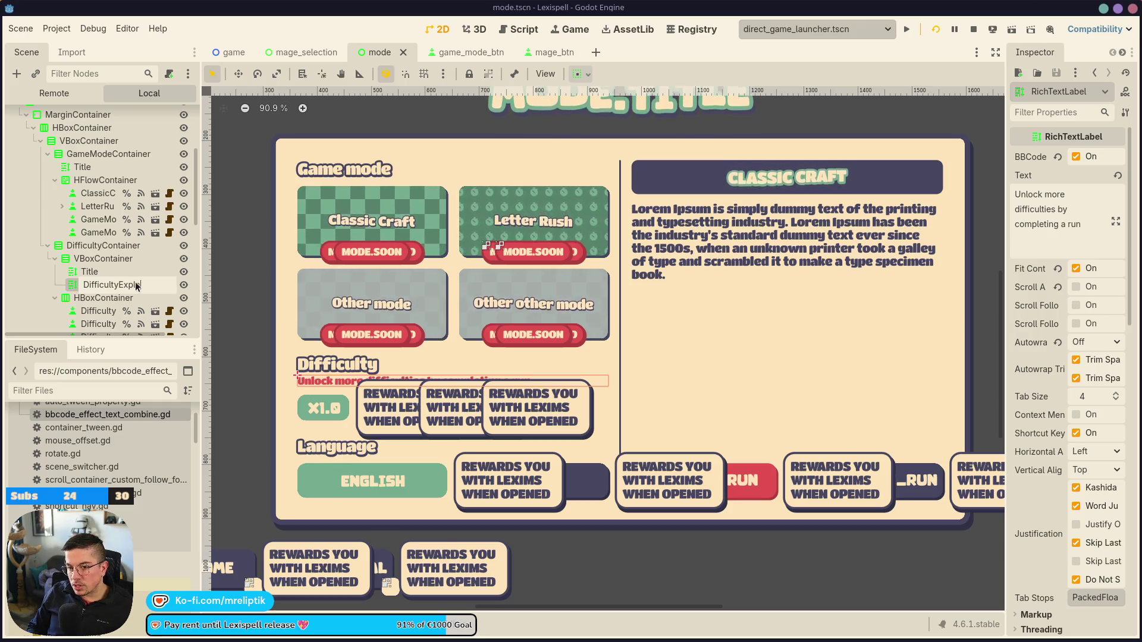
key(Return)
key(ctrl+s)
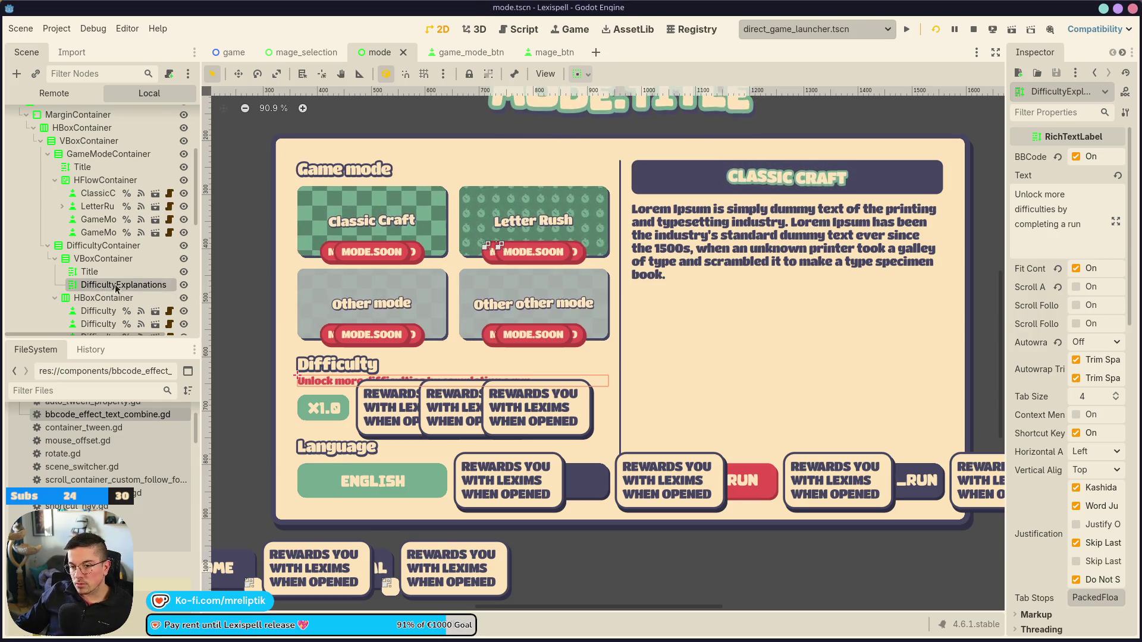
right_click(115, 285)
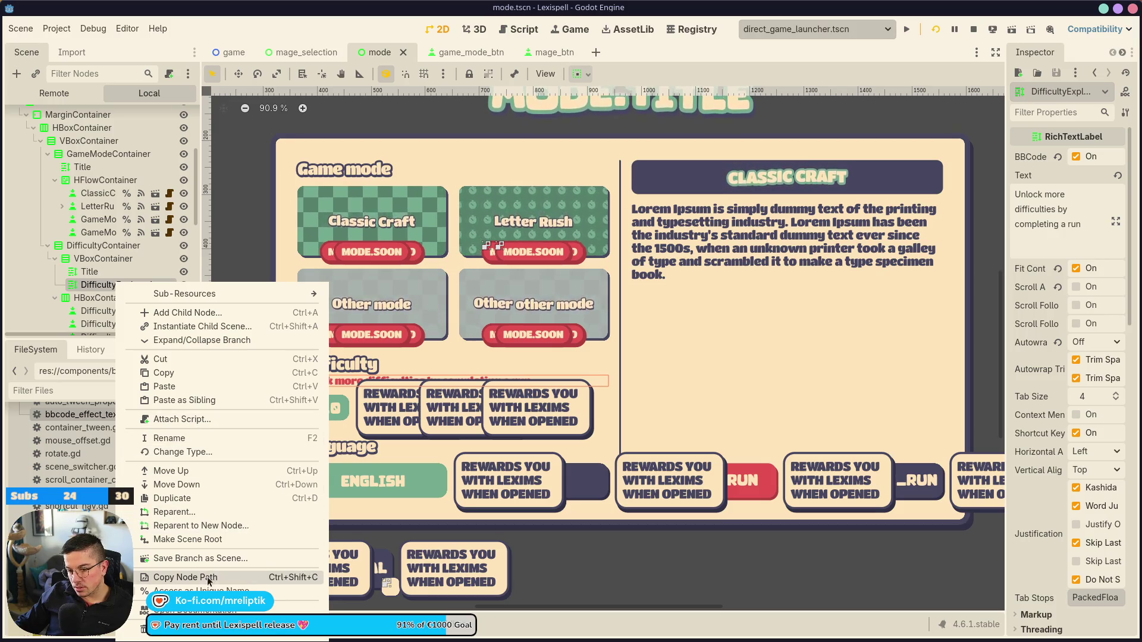
key(Escape)
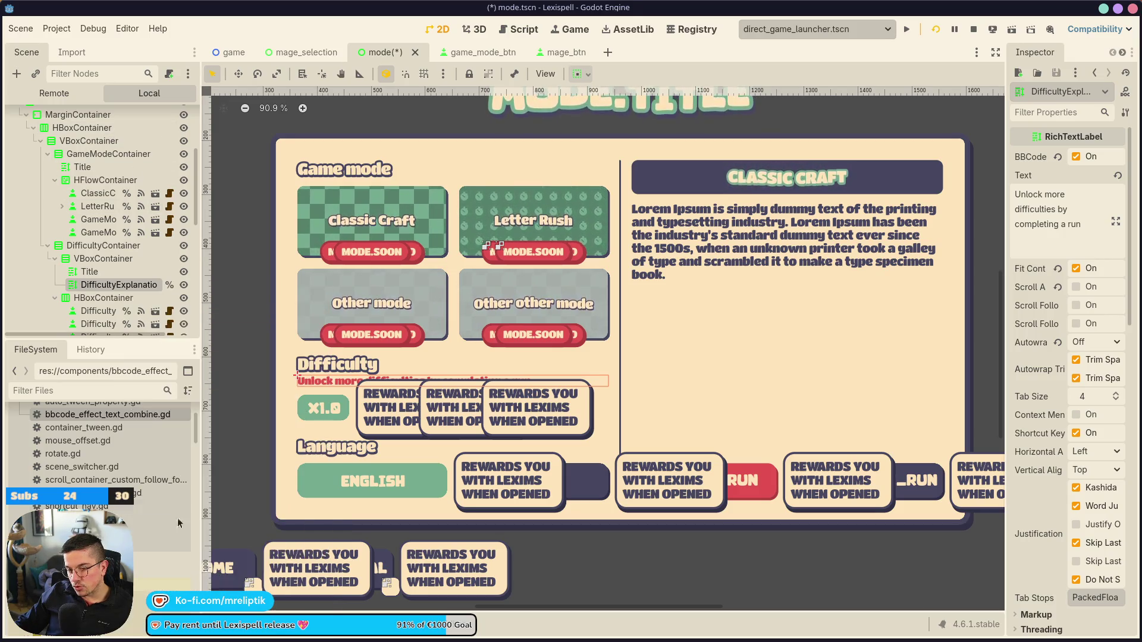
scroll(101, 208, up, 5)
click(169, 118)
scroll(170, 126, down, 5)
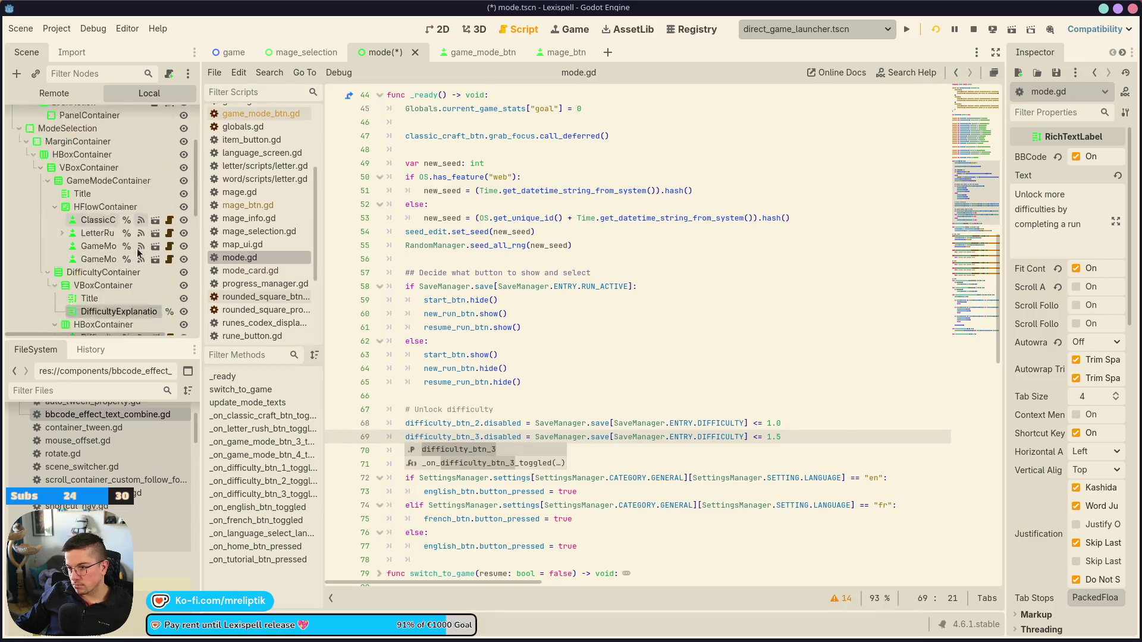
scroll(541, 386, up, 10)
click(475, 411)
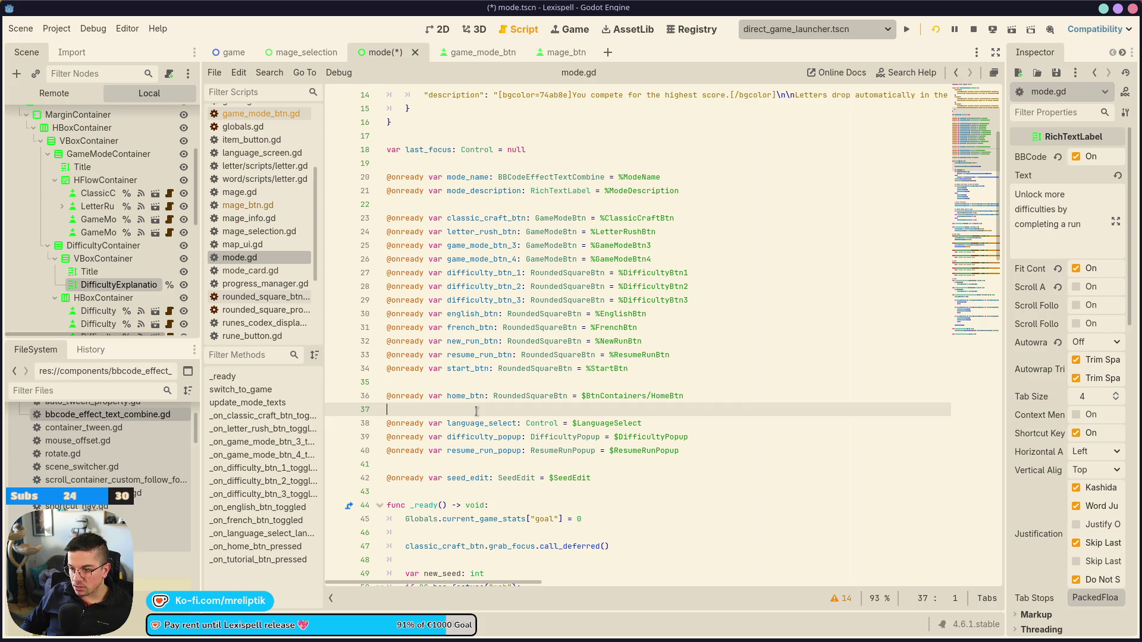
click(441, 192)
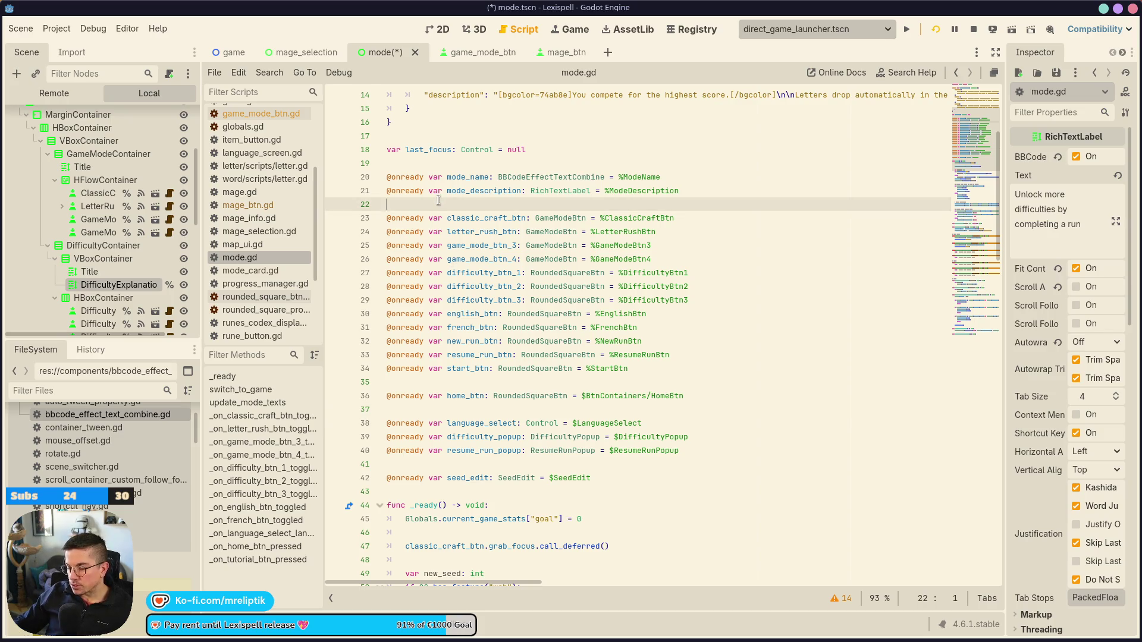
key(ctrl+Return)
mouse_move(104, 288)
mouse_down()
mouse_move(419, 214)
mouse_move(393, 205)
mouse_up()
key(ctrl+s)
Rename the difficulty section's Title node to Difficulty.
double_click(122, 272)
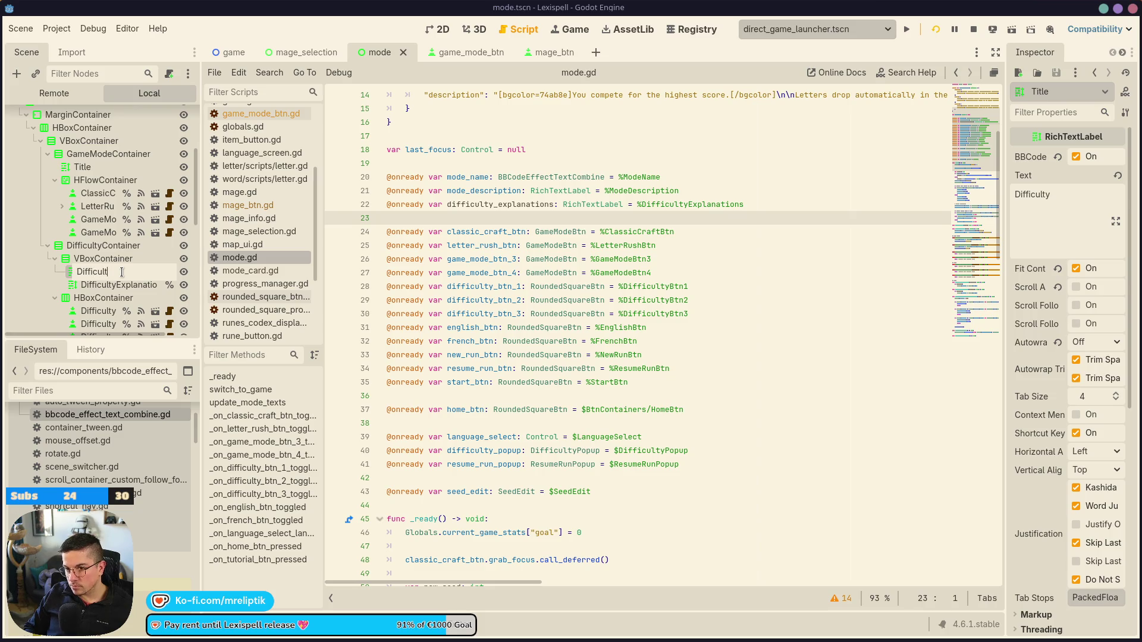
text(y)
key(Return)
double_click(502, 203)
key(ctrl+c)
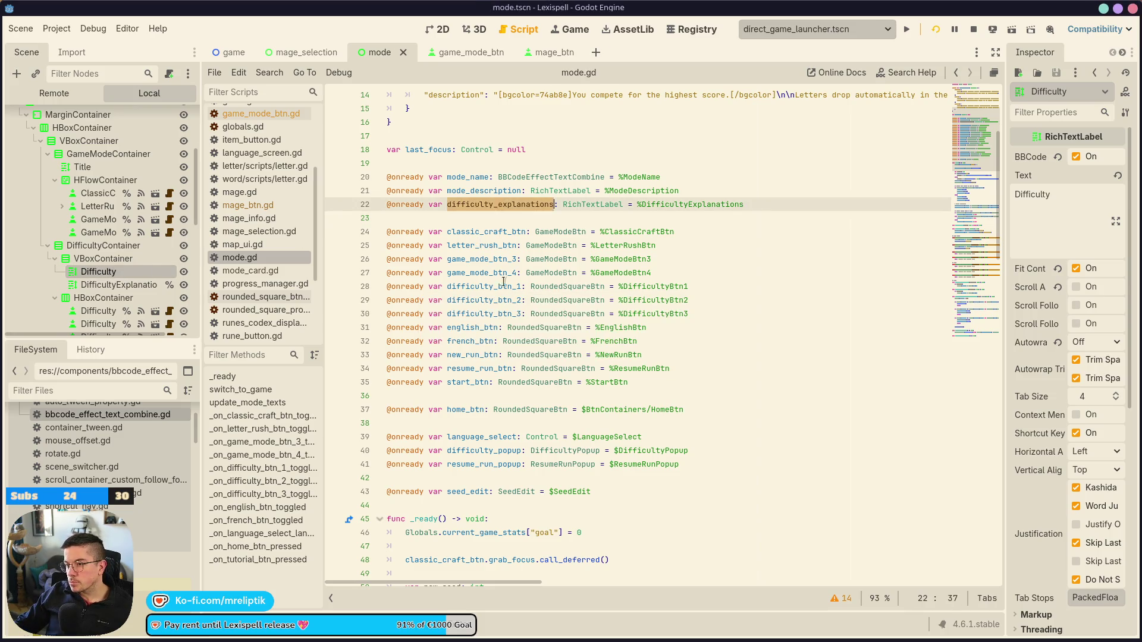
scroll(501, 265, down, 10)
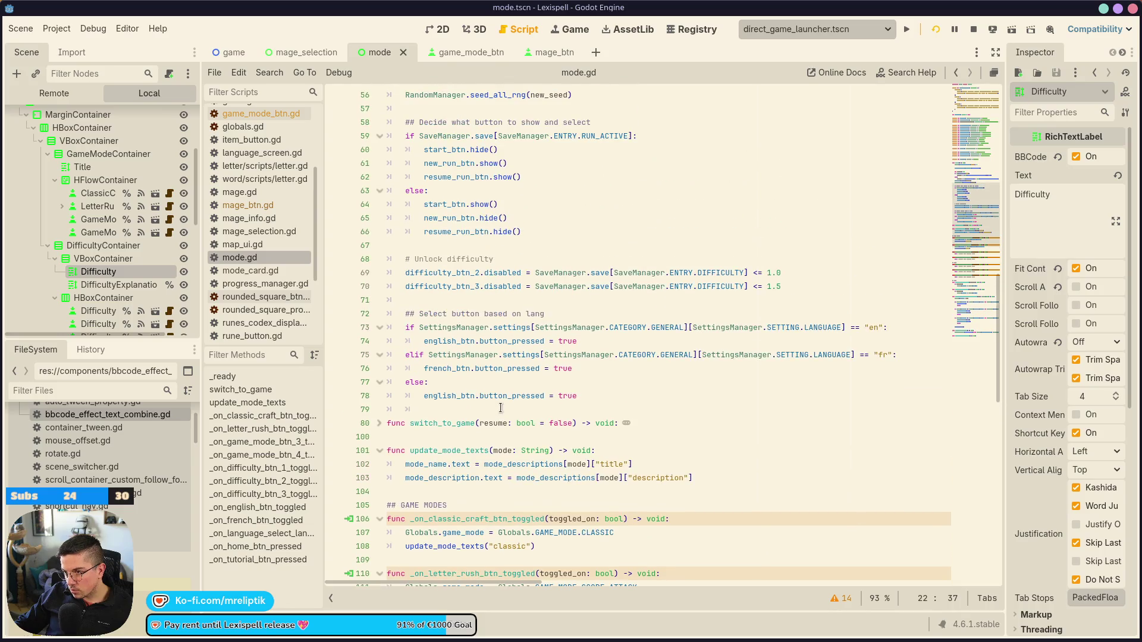
Under '# Unlock difficulty', set difficulty_explanations.visible = SaveManager.save[SaveManager.ENTRY.DIFFICULTY] <= 1.0 and save.
click(518, 260)
key(Return)
key(ctrl+v)
text(.visible)
drag(534, 286, 781, 286)
key(ctrl+c)
click(626, 272)
key(ctrl+v)
key(ctrl+s)
text(=)
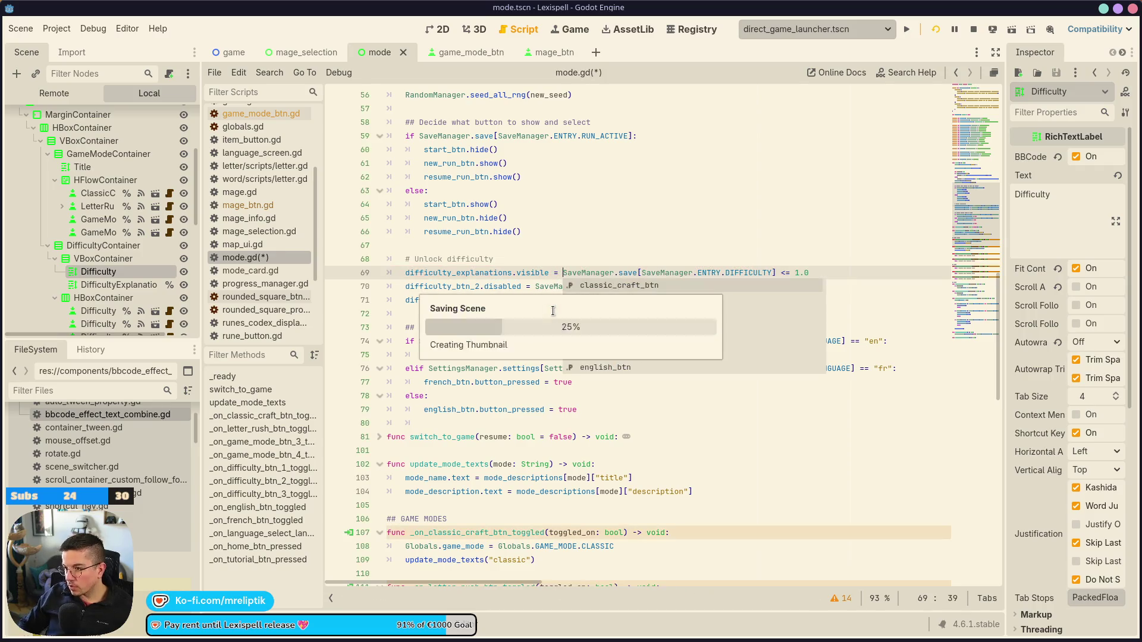
click(747, 273)
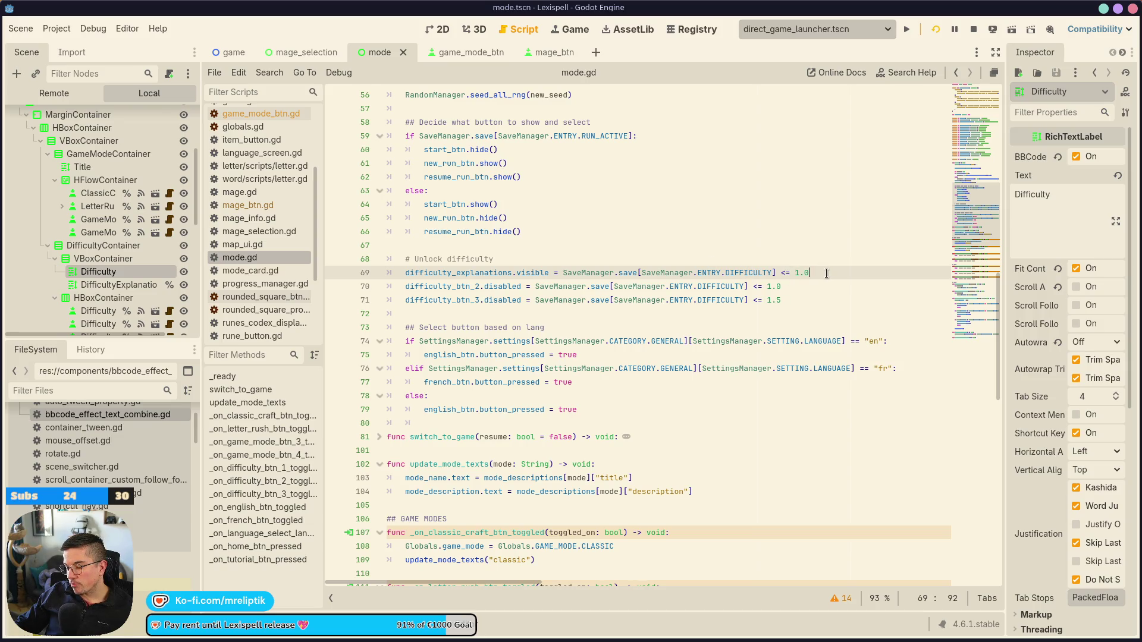
key(ctrl+s)
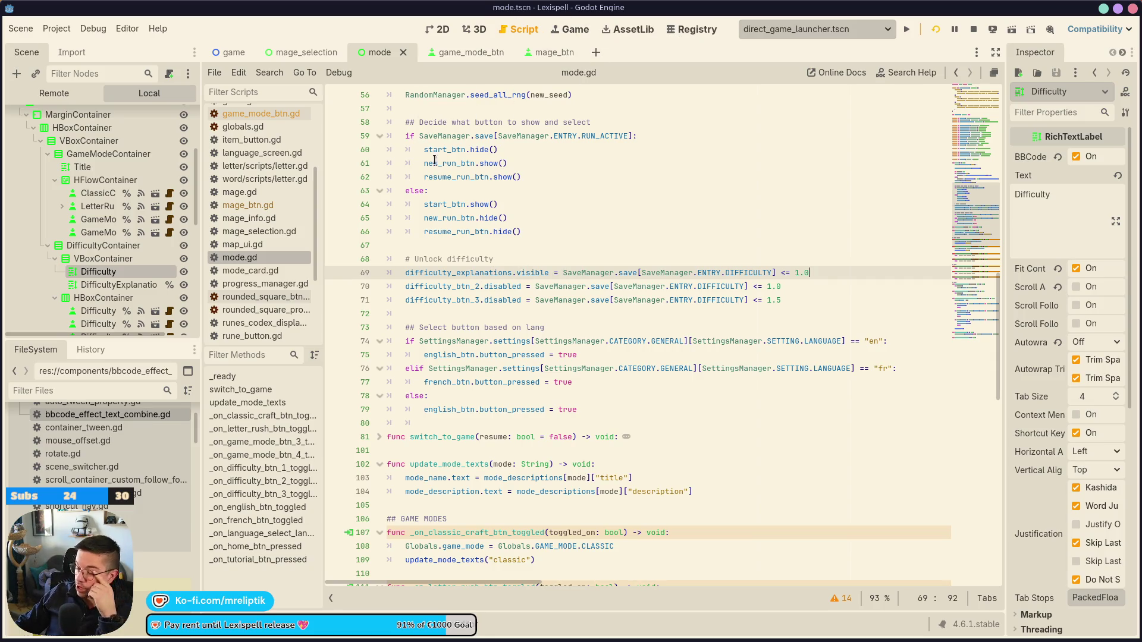
click(438, 31)
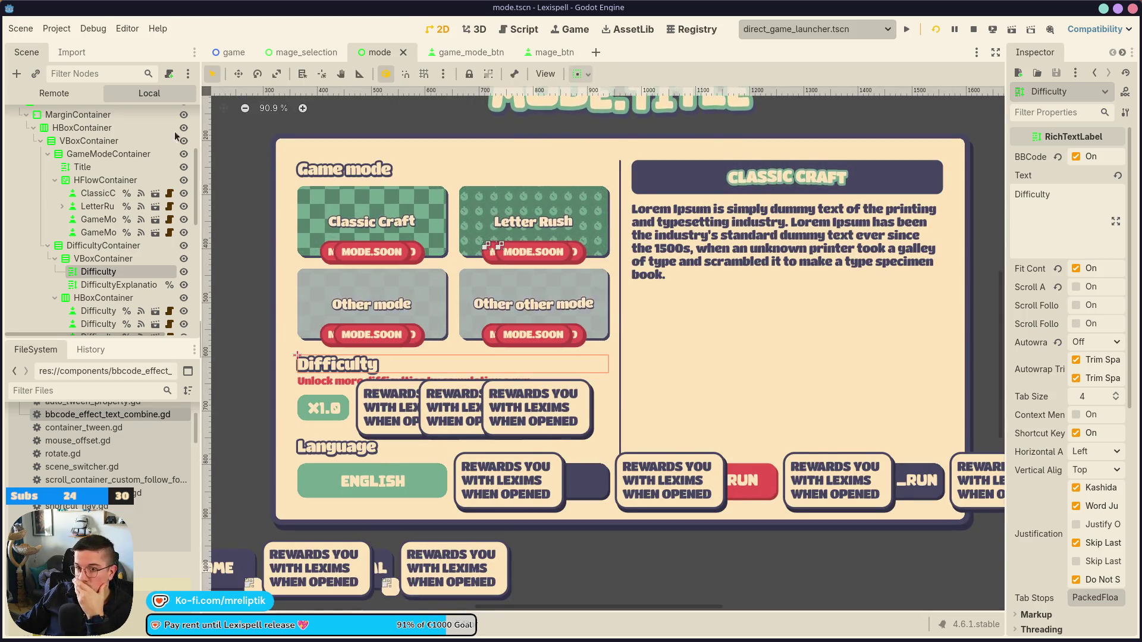
Collapse the Difficulty and Language branches and set DifficultyContainer to Access as Unique Name.
scroll(168, 127, up, 5)
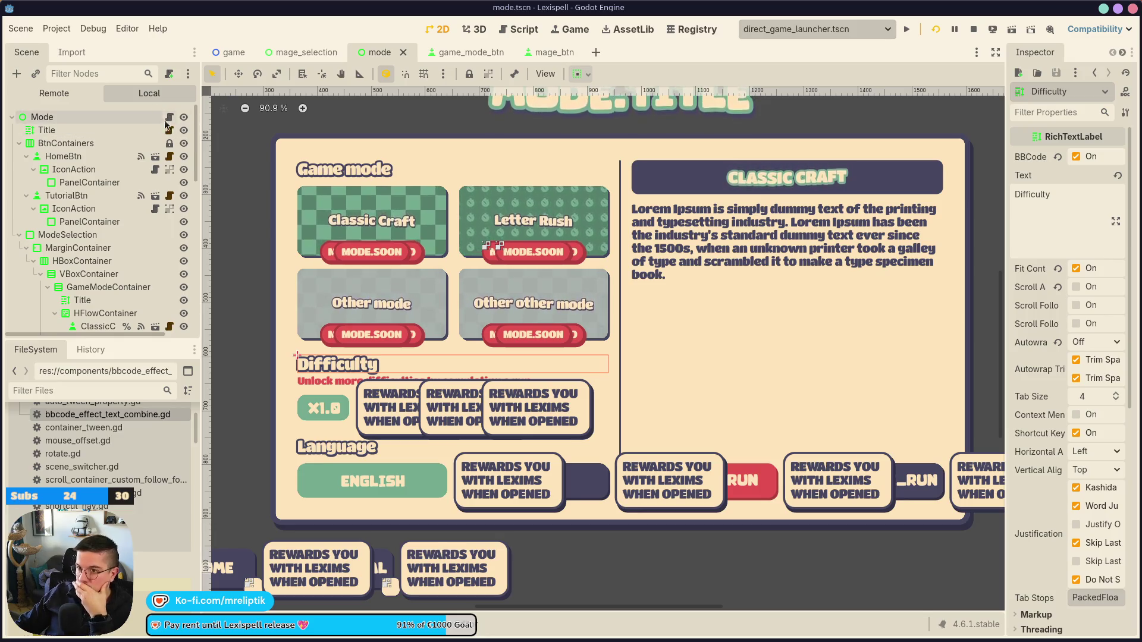
click(169, 118)
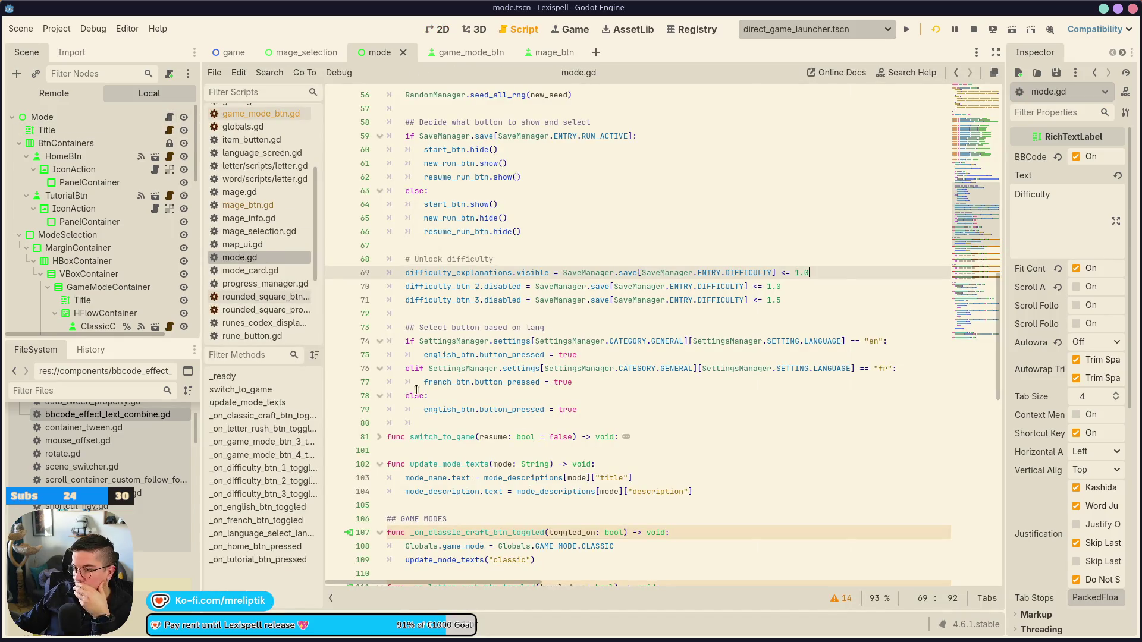
click(440, 30)
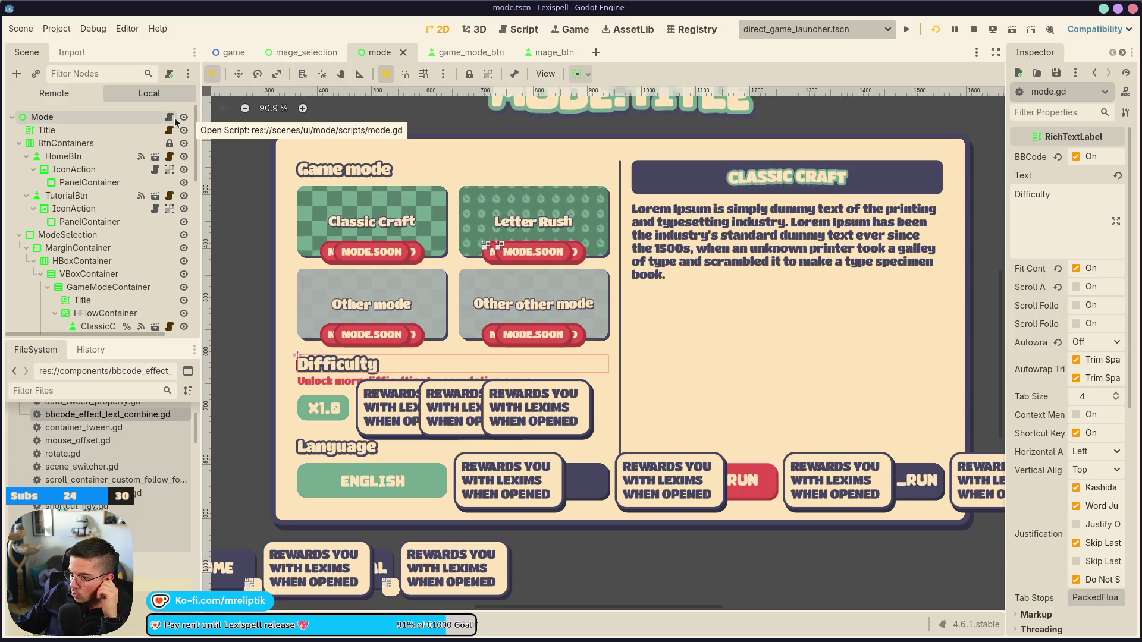
scroll(104, 238, down, 5)
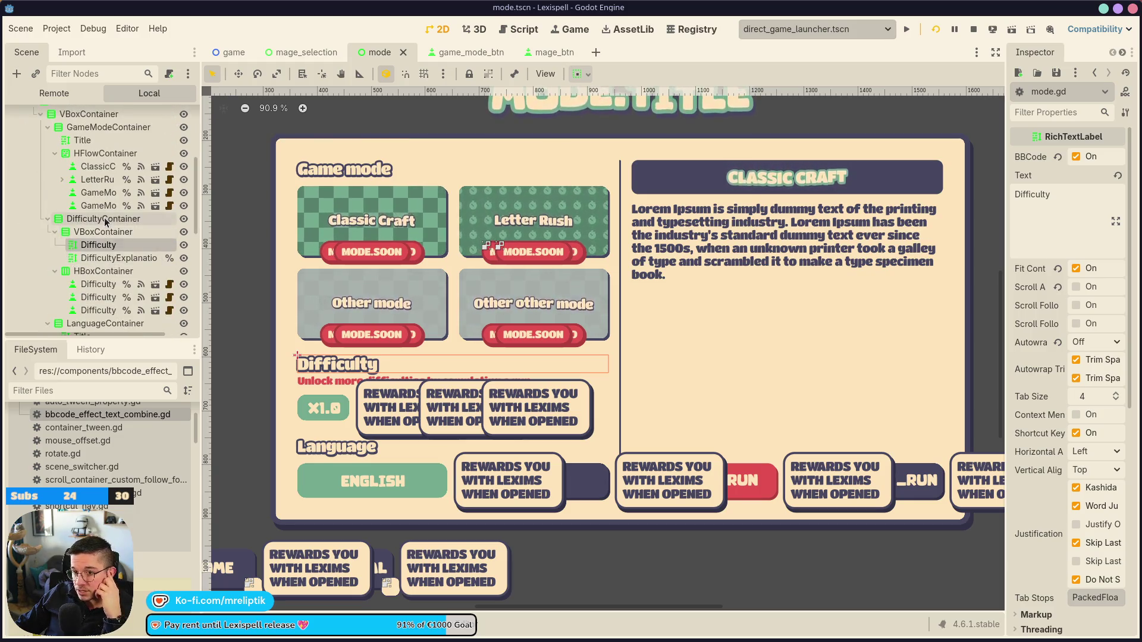
click(104, 218)
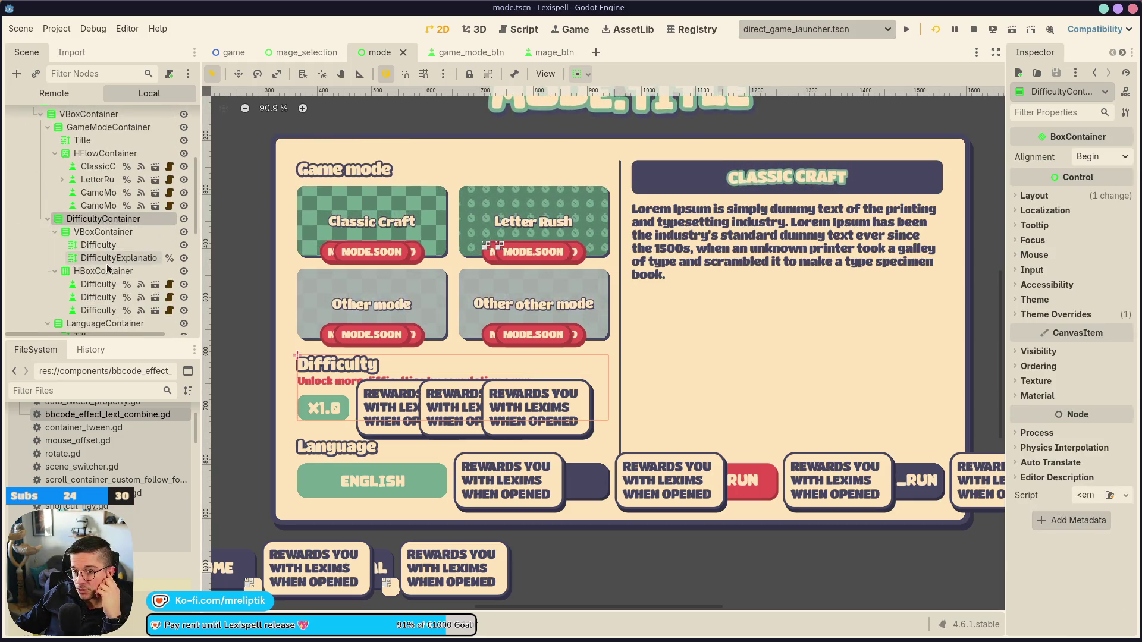
click(54, 232)
scroll(71, 212, up, 3)
scroll(54, 244, down, 2)
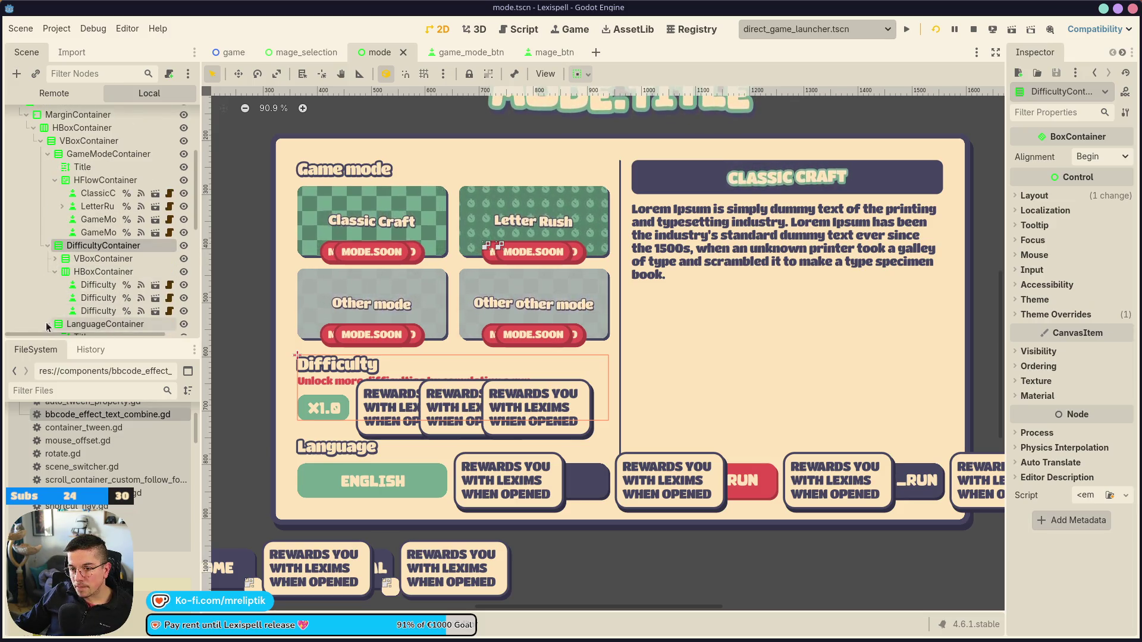
click(48, 245)
click(47, 258)
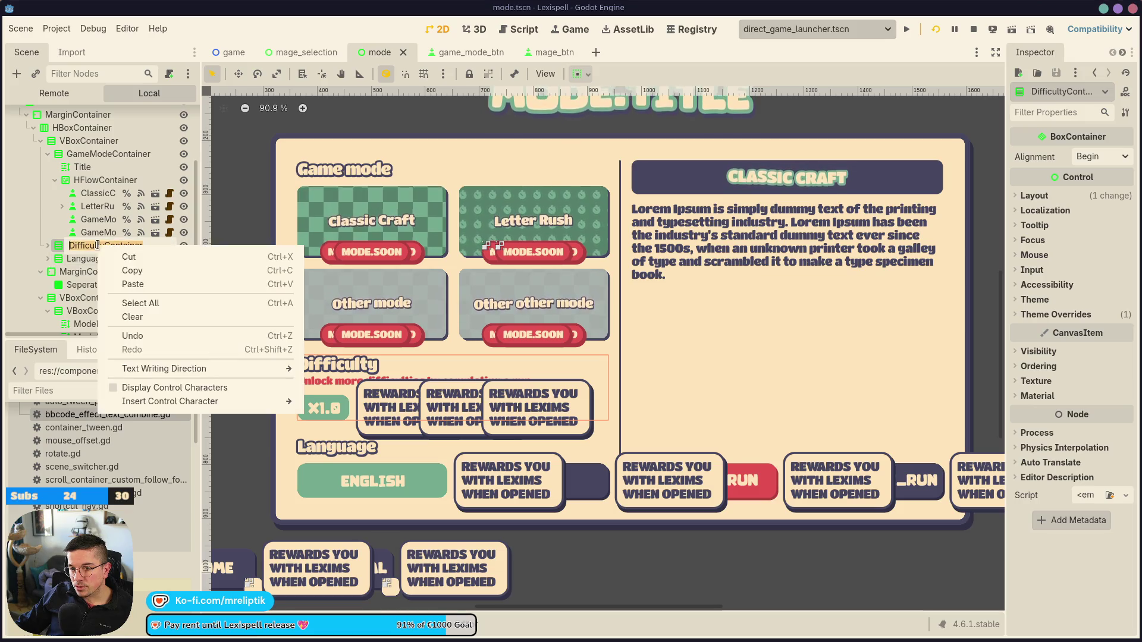
right_click(88, 269)
click(142, 537)
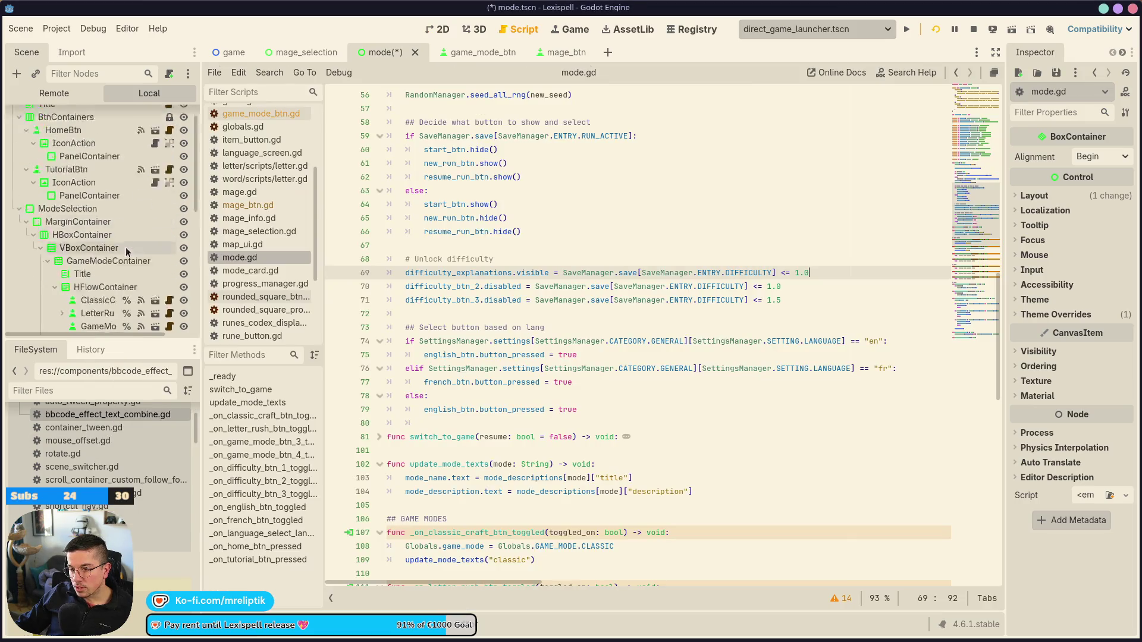
click(170, 116)
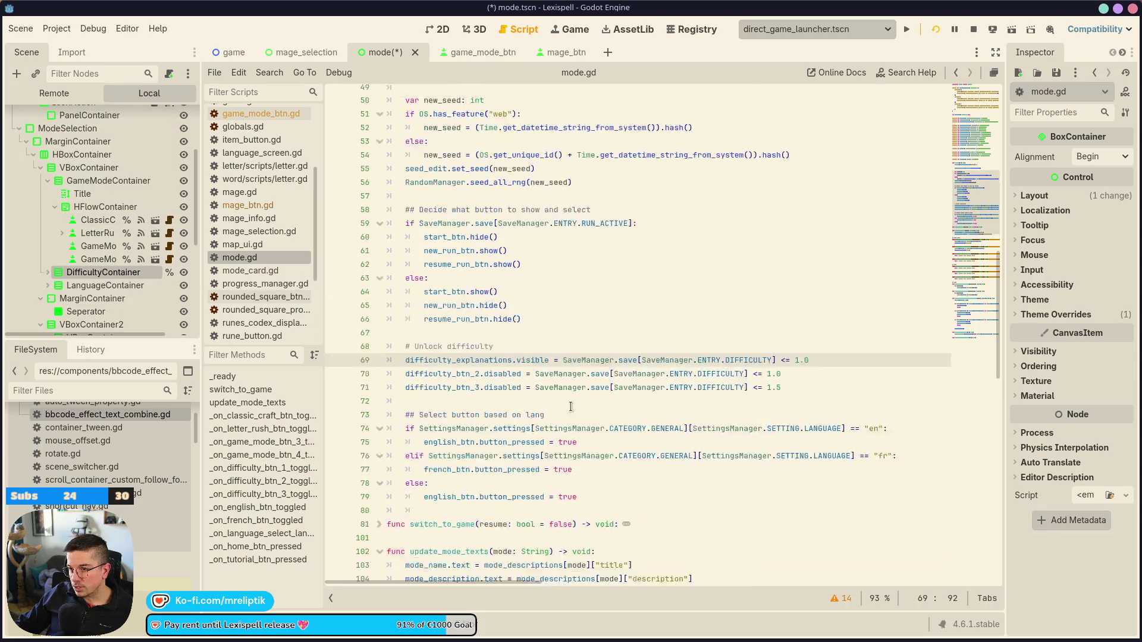
scroll(551, 421, down, 2)
click(443, 439)
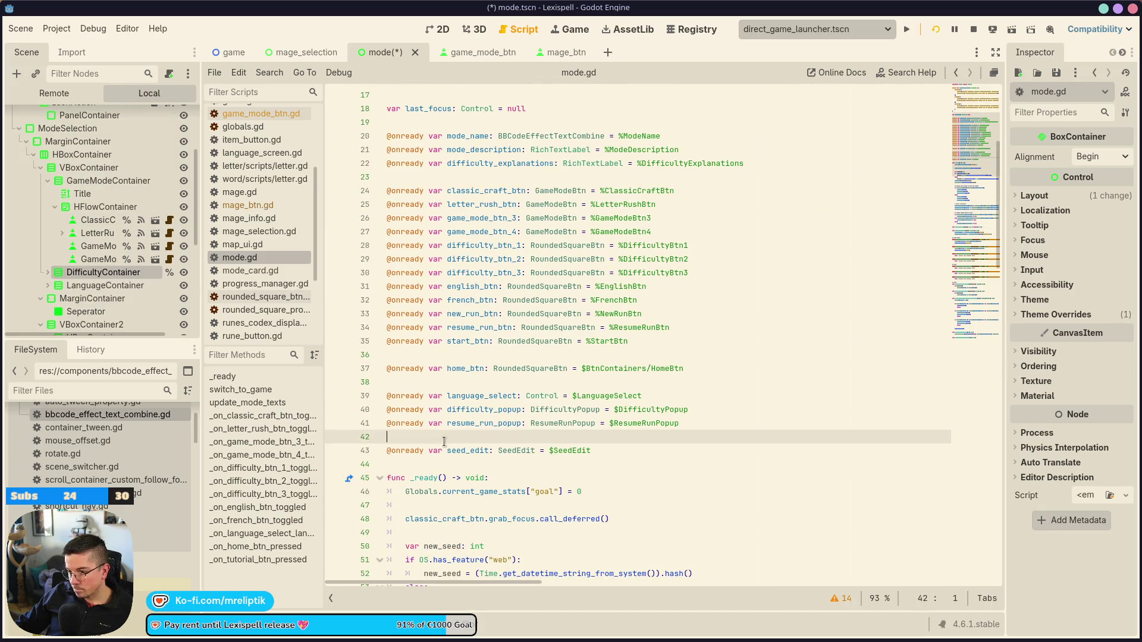
click(463, 382)
key(Up)
key(Up)
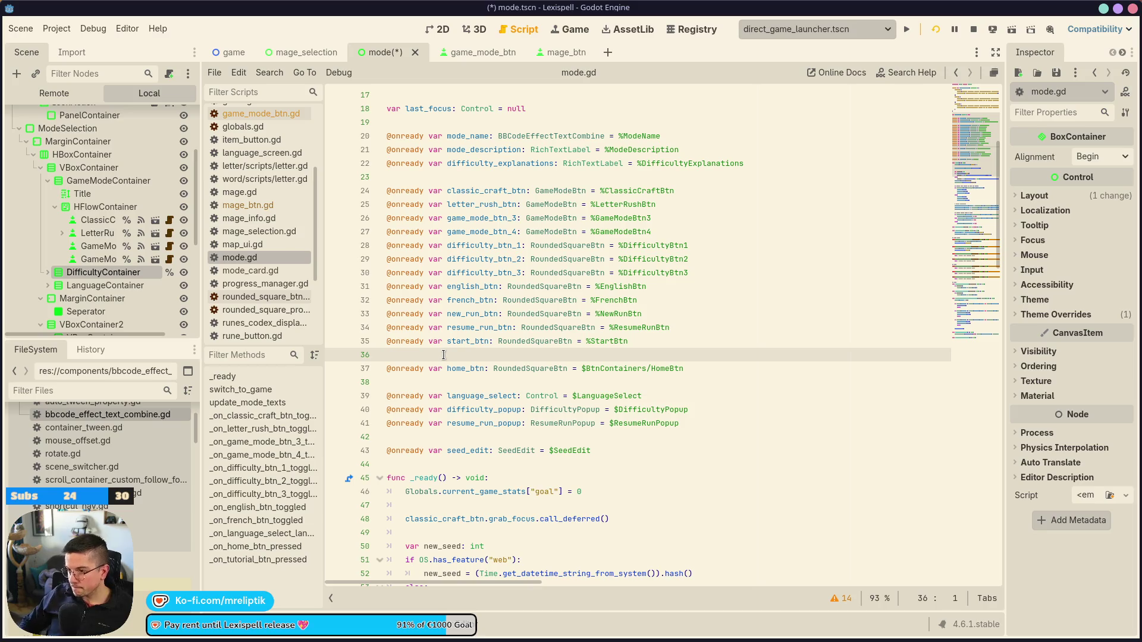
click(416, 176)
key(Return)
key(Return)
key(Up)
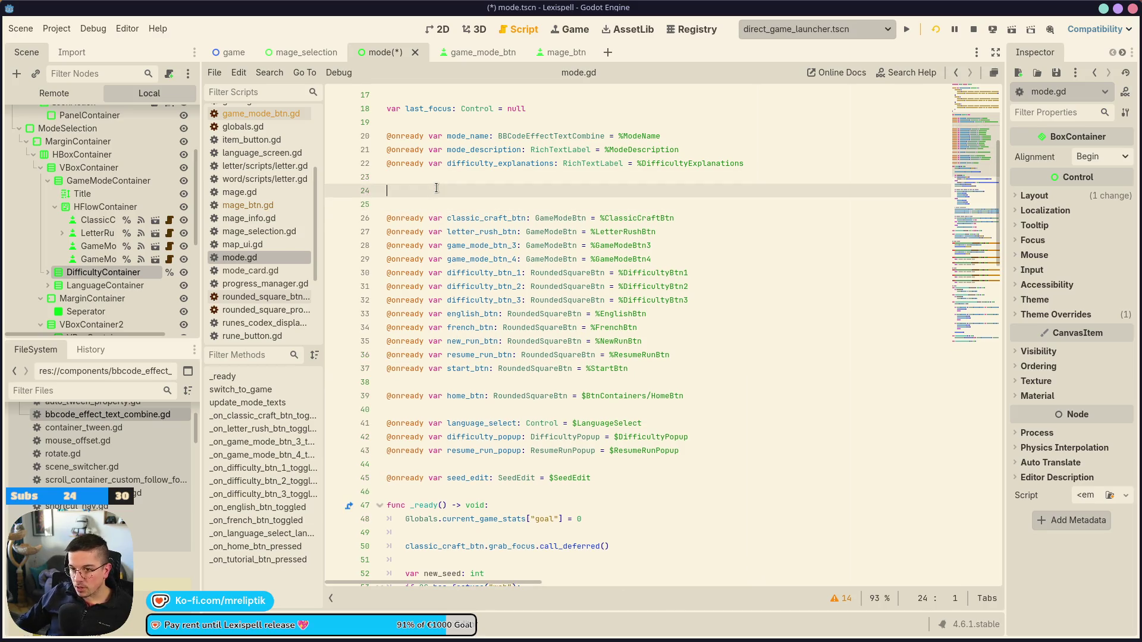
drag(149, 272, 422, 190)
key(ctrl+s)
double_click(493, 191)
Wrap the Classic Craft toggle handler's body in 'if toggled_on:'.
scroll(368, 366, down, 10)
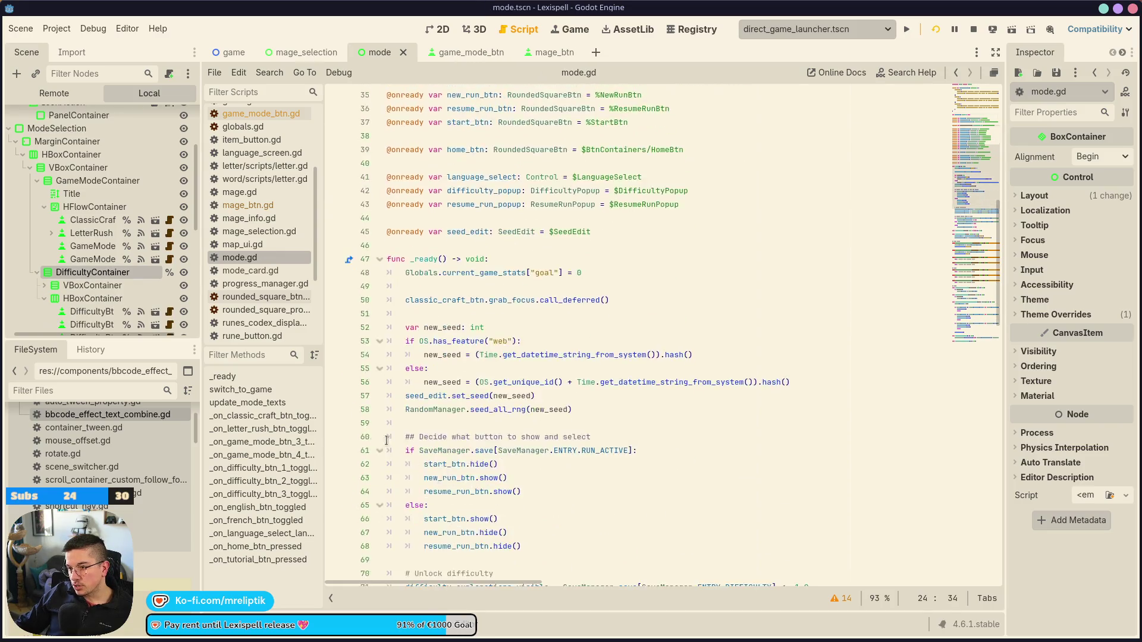
scroll(368, 365, down, 2)
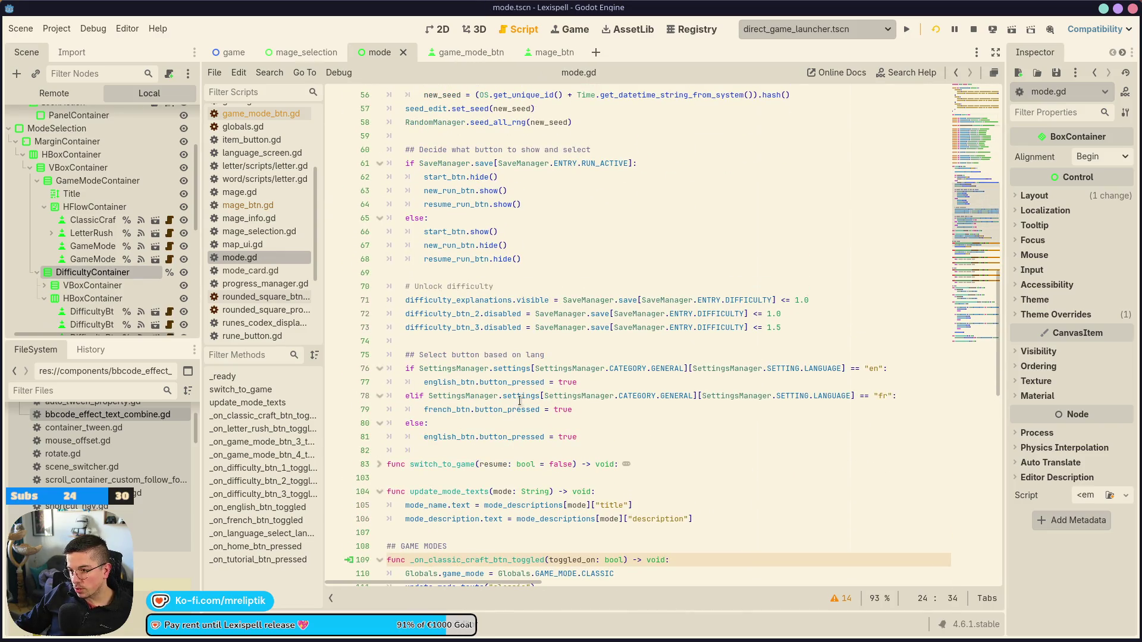
scroll(494, 353, down, 7)
right_click(488, 376)
click(476, 258)
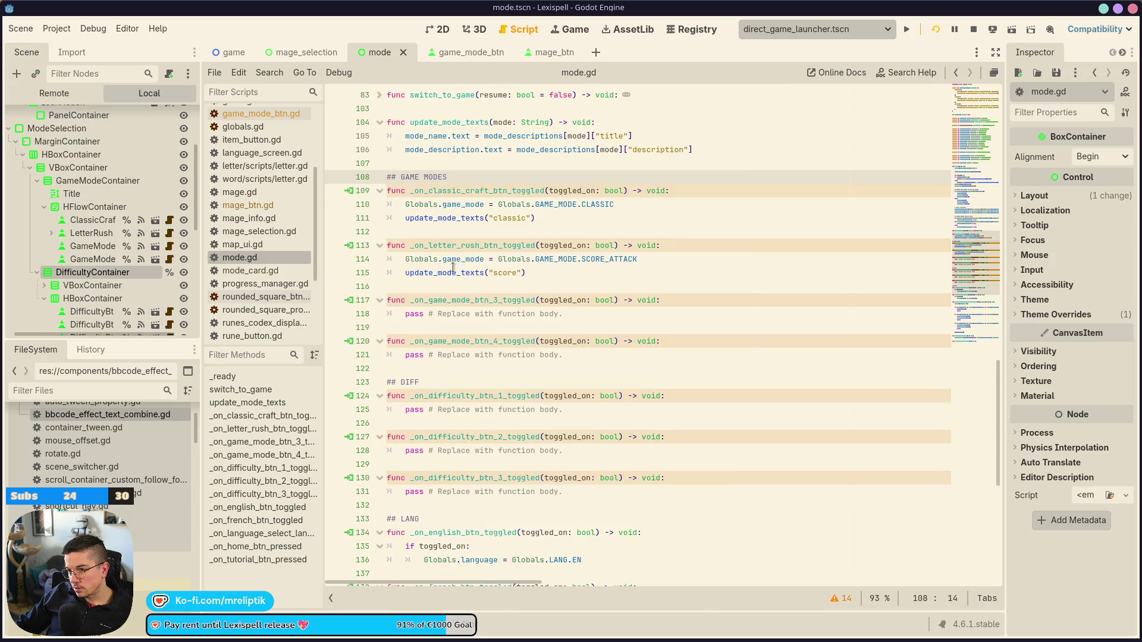
click(436, 359)
click(572, 344)
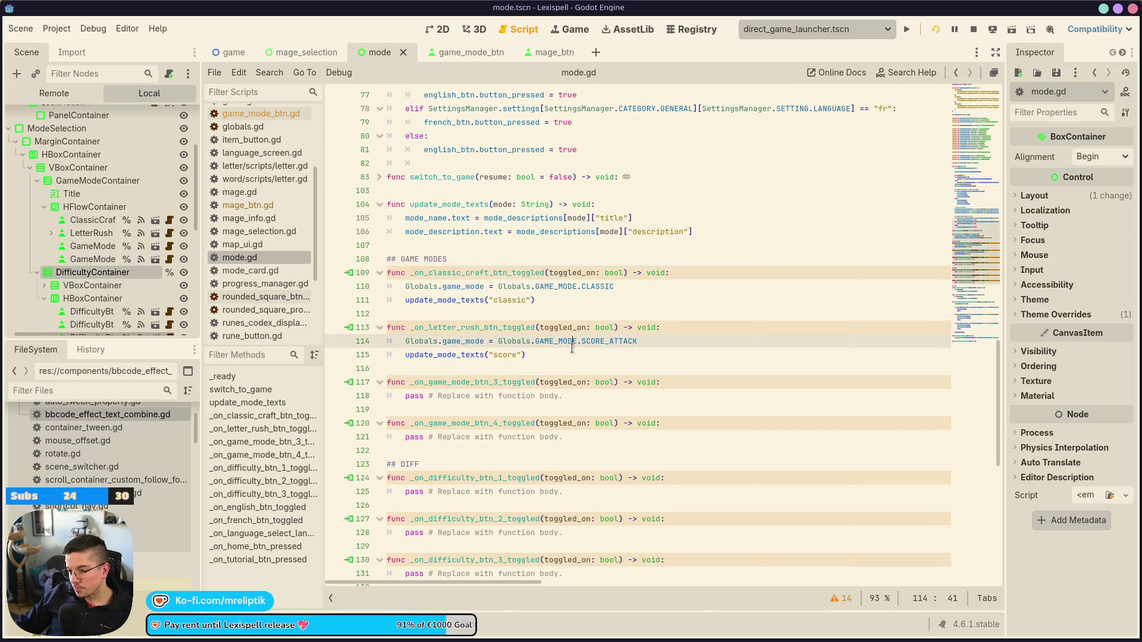
click(571, 305)
click(678, 273)
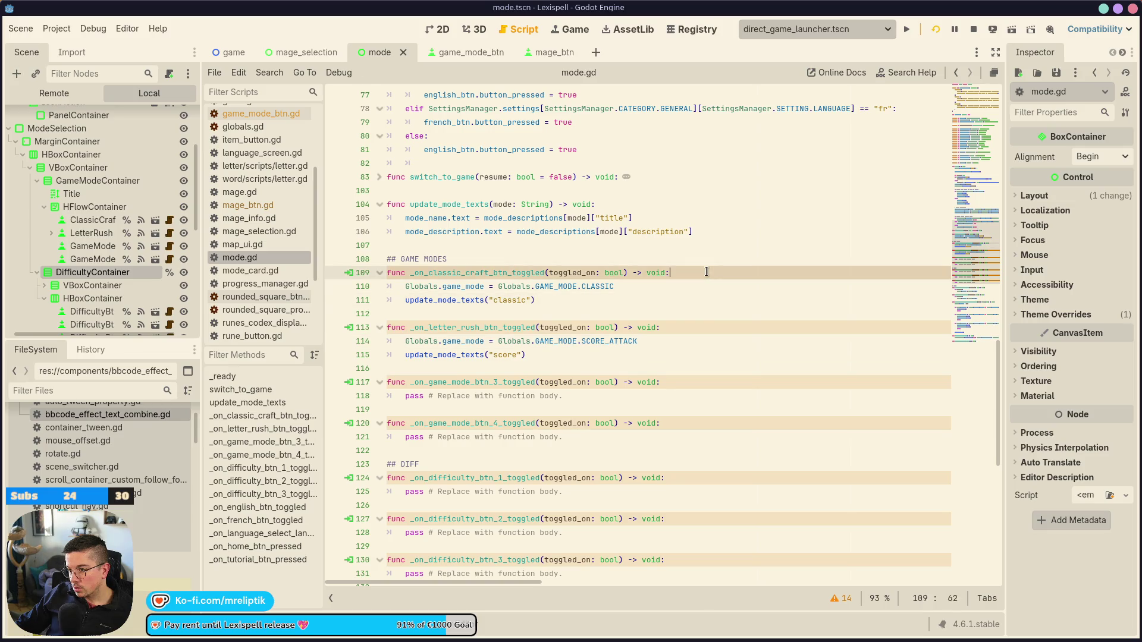
key(Return)
text(ggled_on:)
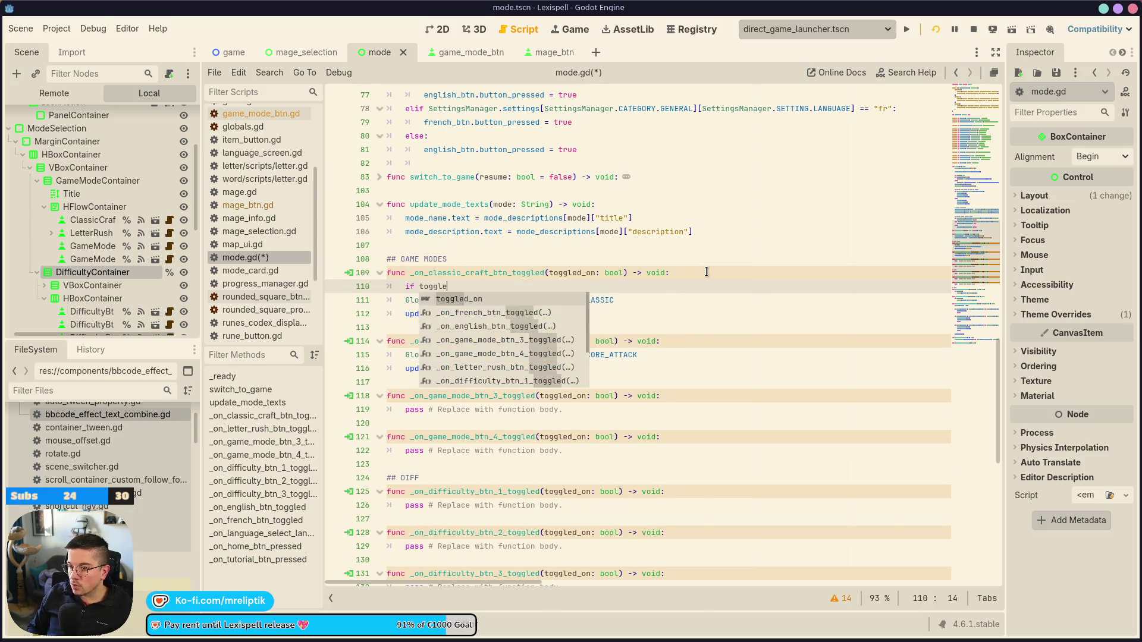
mouse_move(405, 300)
mouse_down()
mouse_move(535, 304)
mouse_move(439, 313)
mouse_up()
key(Tab)
Wrap the Letter Rush handler's body in 'if toggled_on:' and add difficulty_container.hide().
click(688, 344)
key(Return)
text(if toggled_on:)
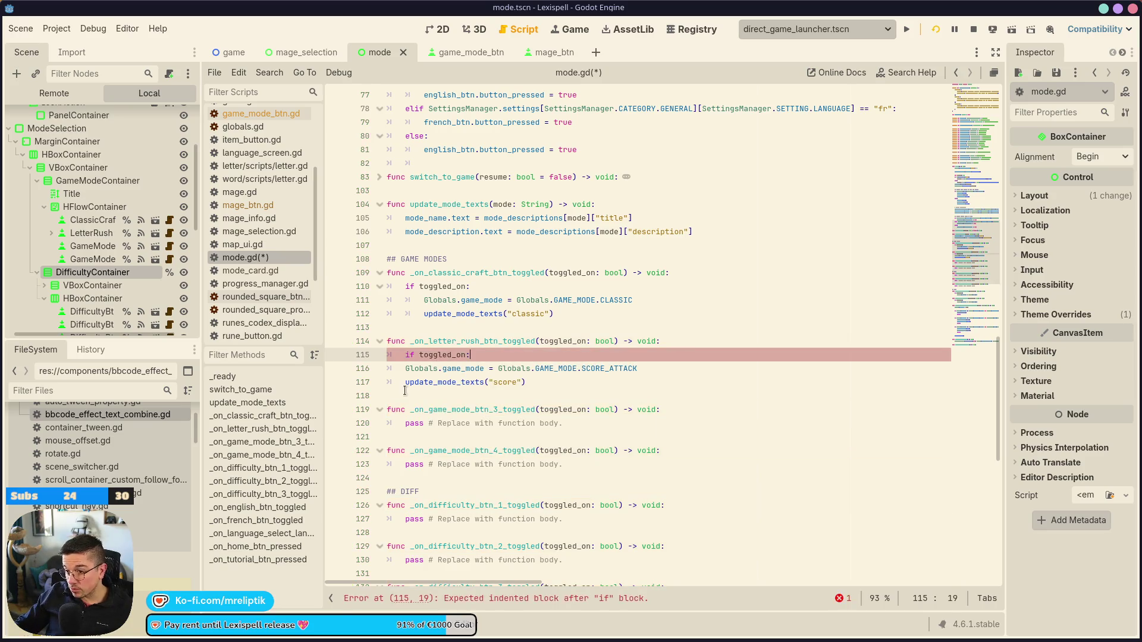
drag(403, 368, 593, 383)
key(Tab)
click(592, 383)
key(Return)
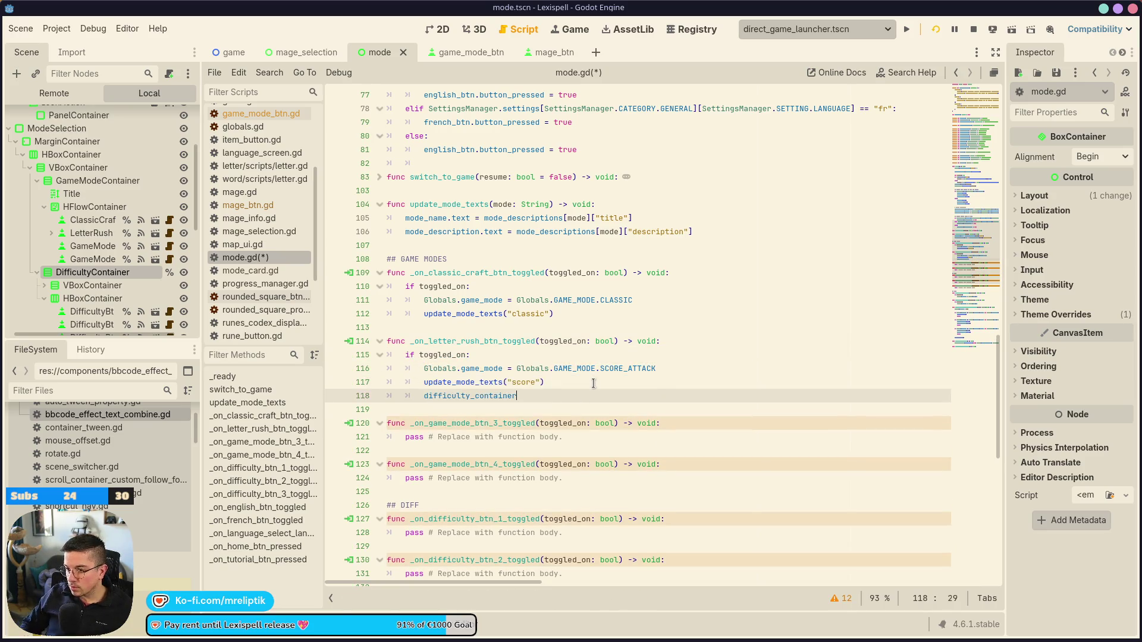
text(.hide)
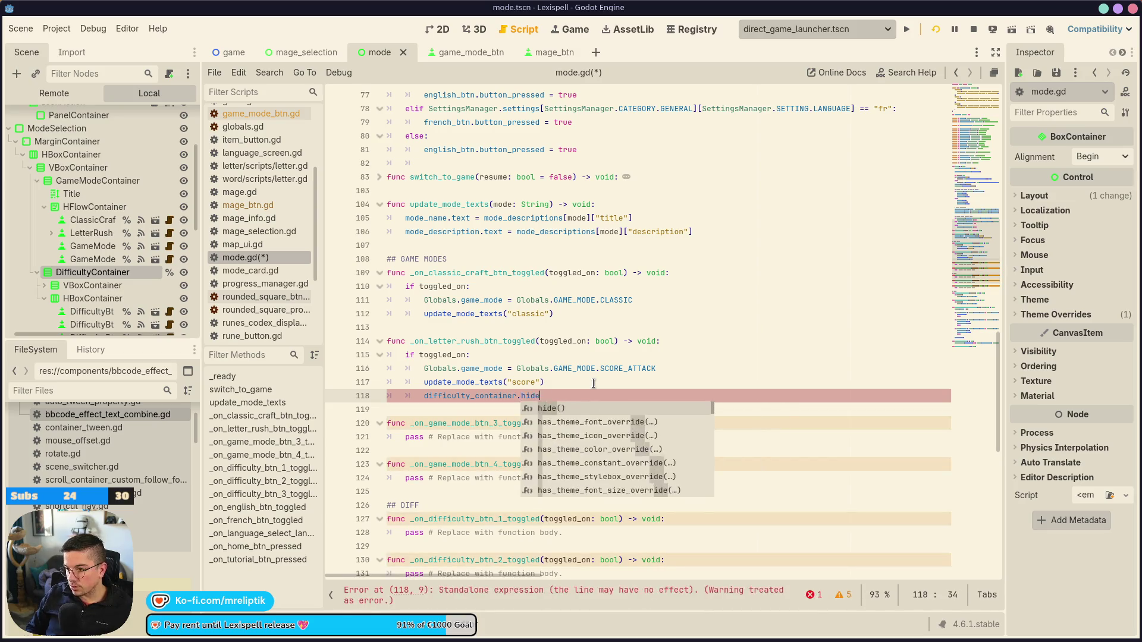
key(Return)
Copy the hide line into the Classic Craft branch as difficulty_container.show() and save.
key(ctrl+shift+d)
key(alt+Up)
key(alt+Up)
key(alt+Up)
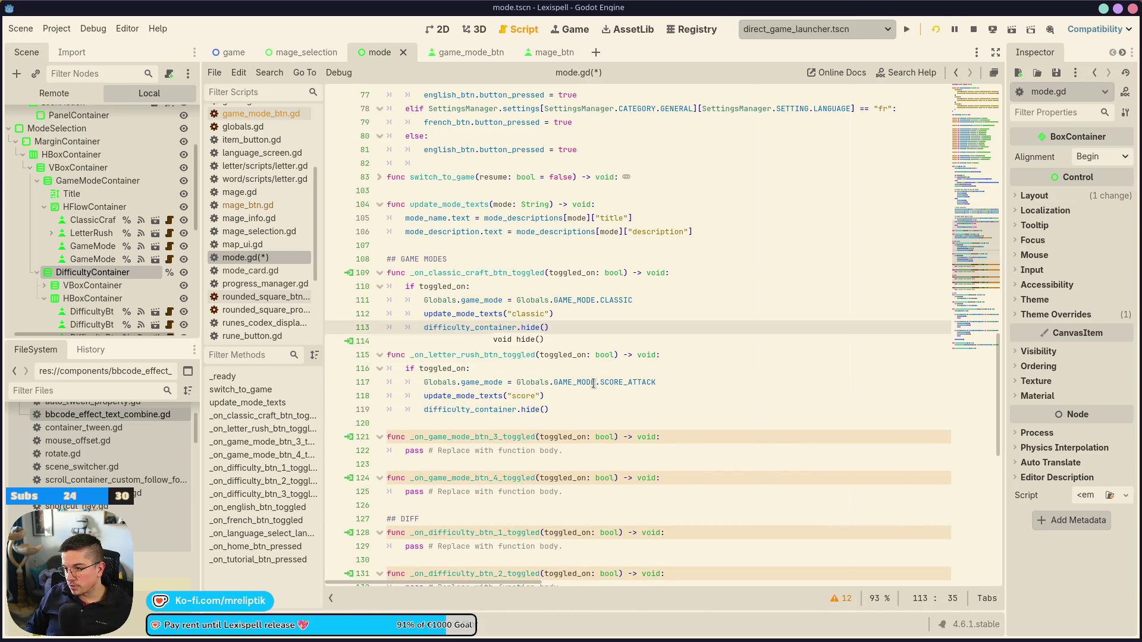
key(Home)
key(ctrl+Right)
key(ctrl+Right)
key(ctrl+shift+Right)
text(show)
key(ctrl+s)
click(550, 409)
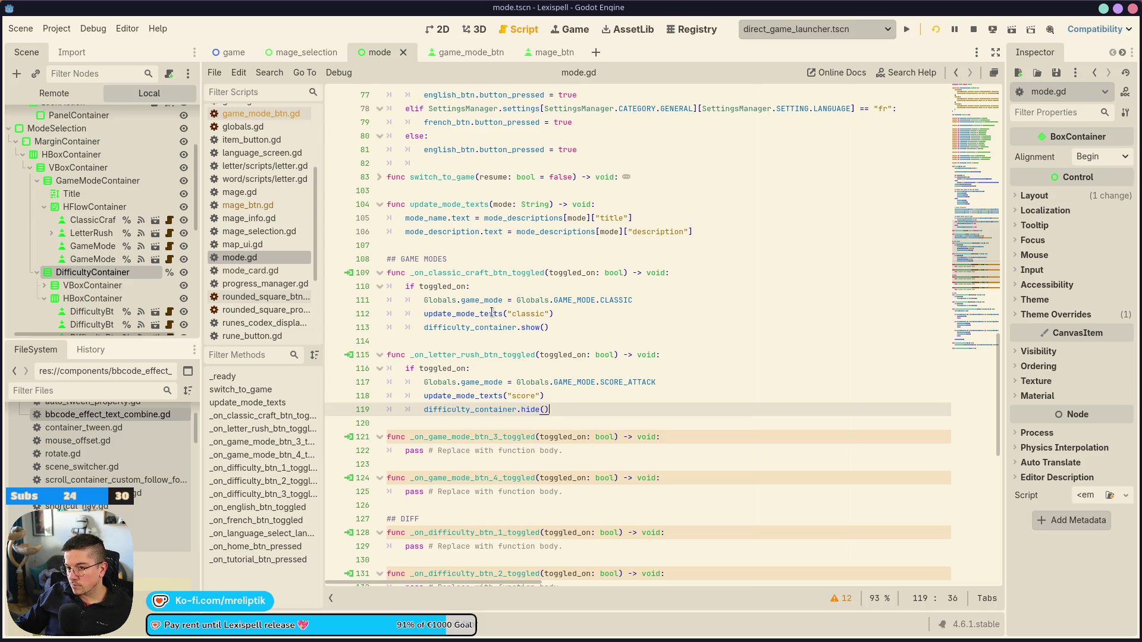
click(452, 29)
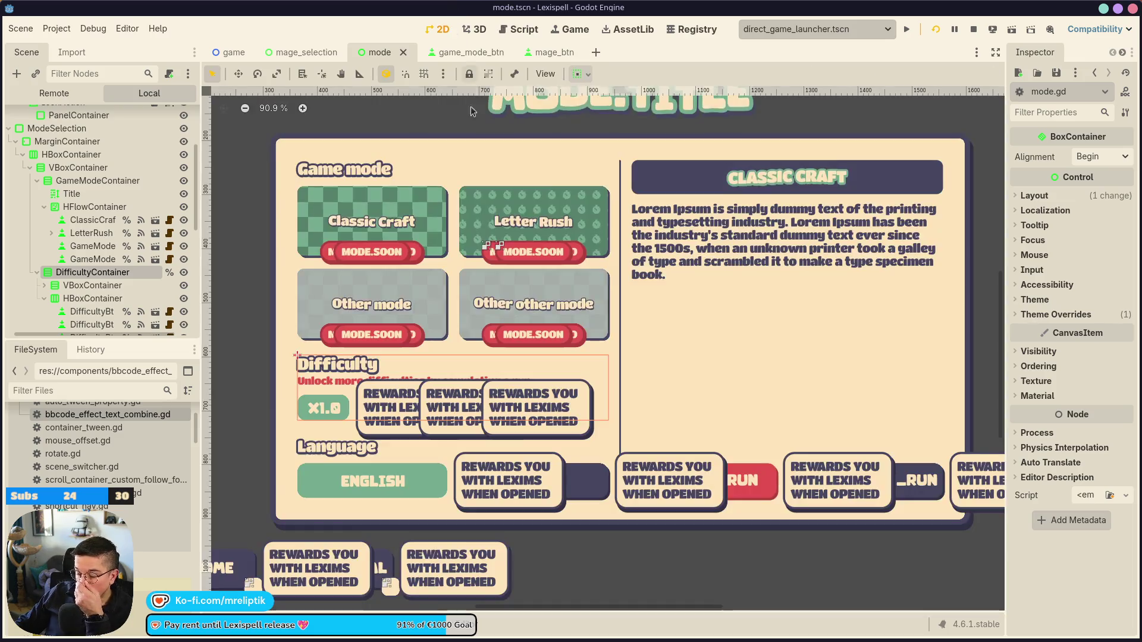
Duplicate ContinueRunContainer, stop the running game, and delete StartBtn from the original container.
scroll(185, 285, down, 10)
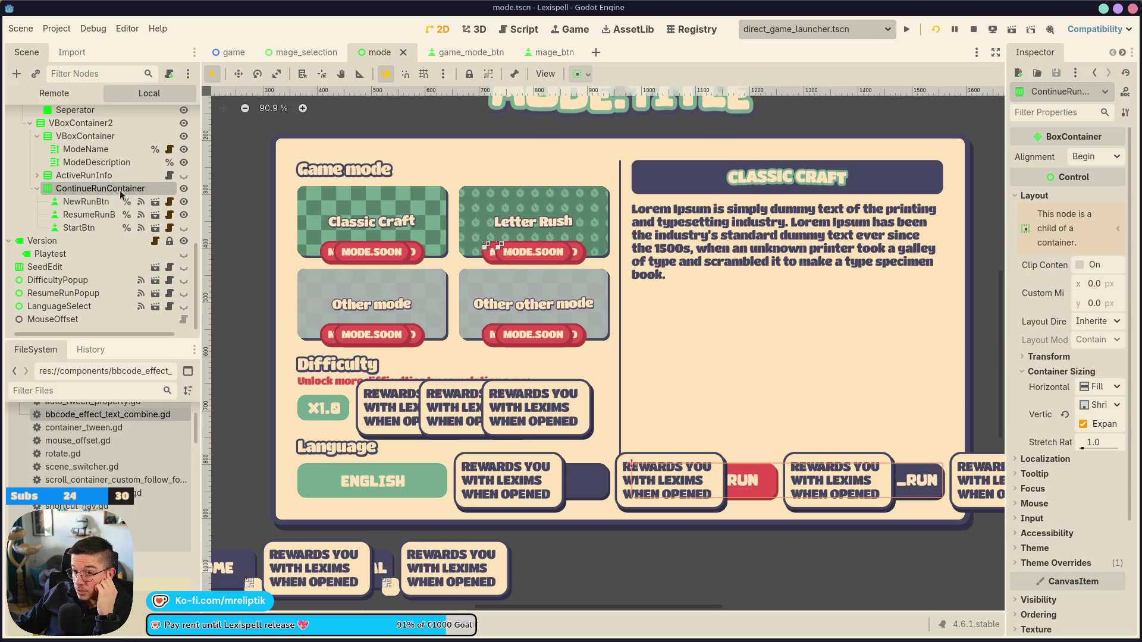
key(ctrl+d)
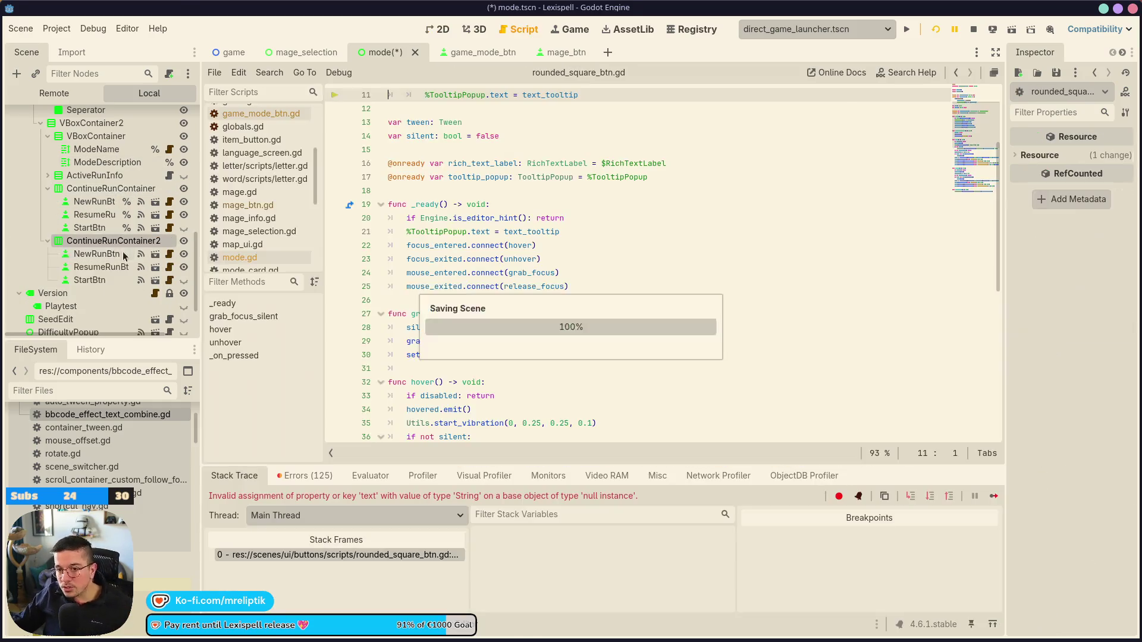
click(442, 31)
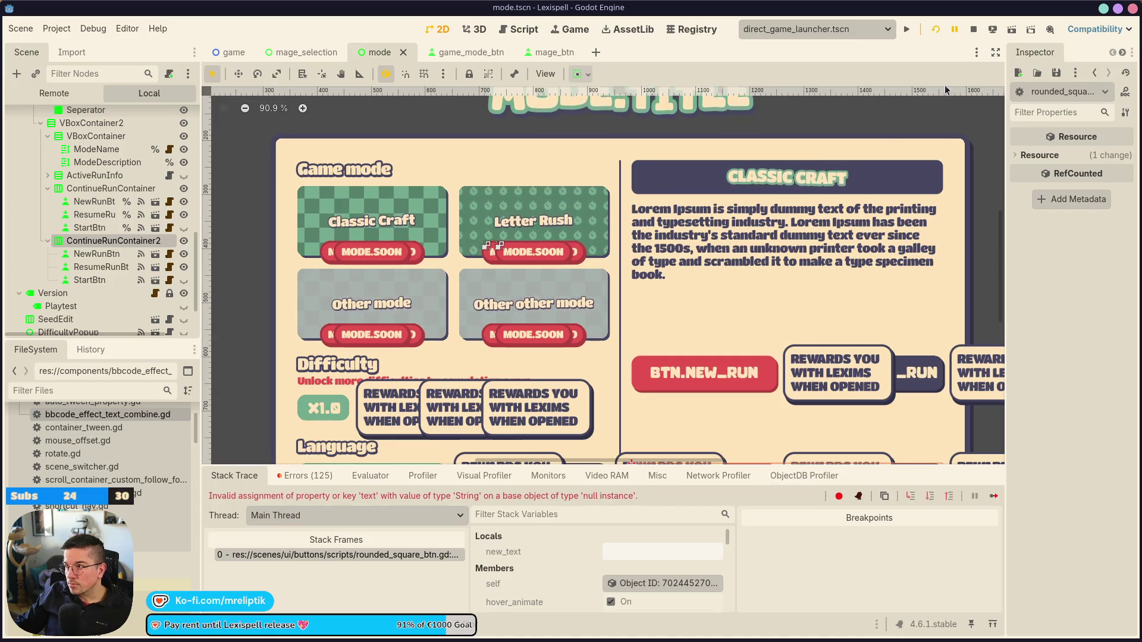
click(973, 29)
click(106, 209)
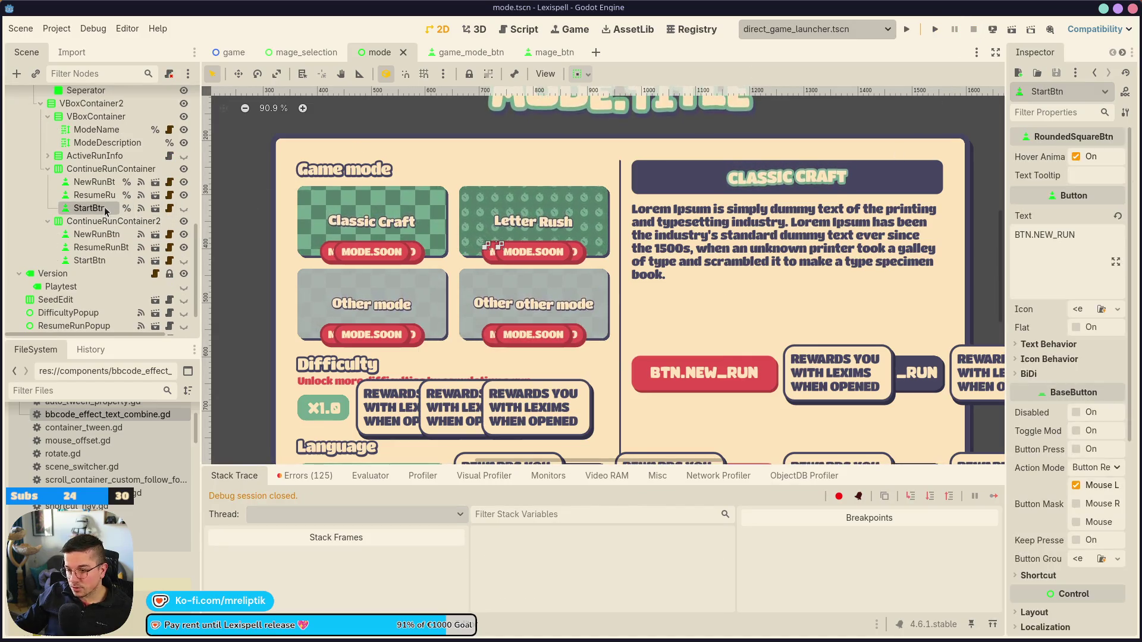
key(Delete)
key(ctrl+s)
Delete NewRunBtn and ResumeRunBtn from ContinueRunContainer2, keeping only its StartBtn.
click(108, 244)
click(109, 247)
click(97, 221)
shift+click(100, 235)
key(Delete)
key(Return)
Make StartBtn unique, hide ContinueRunContainer2, rename it StartRunContainer, and save.
right_click(102, 229)
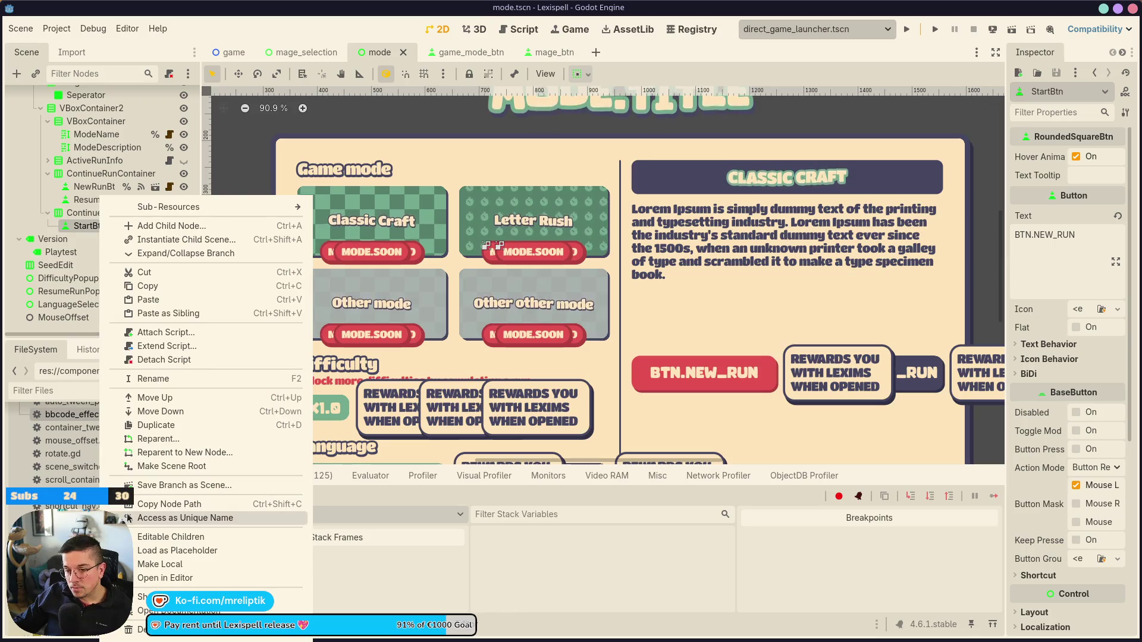
click(178, 518)
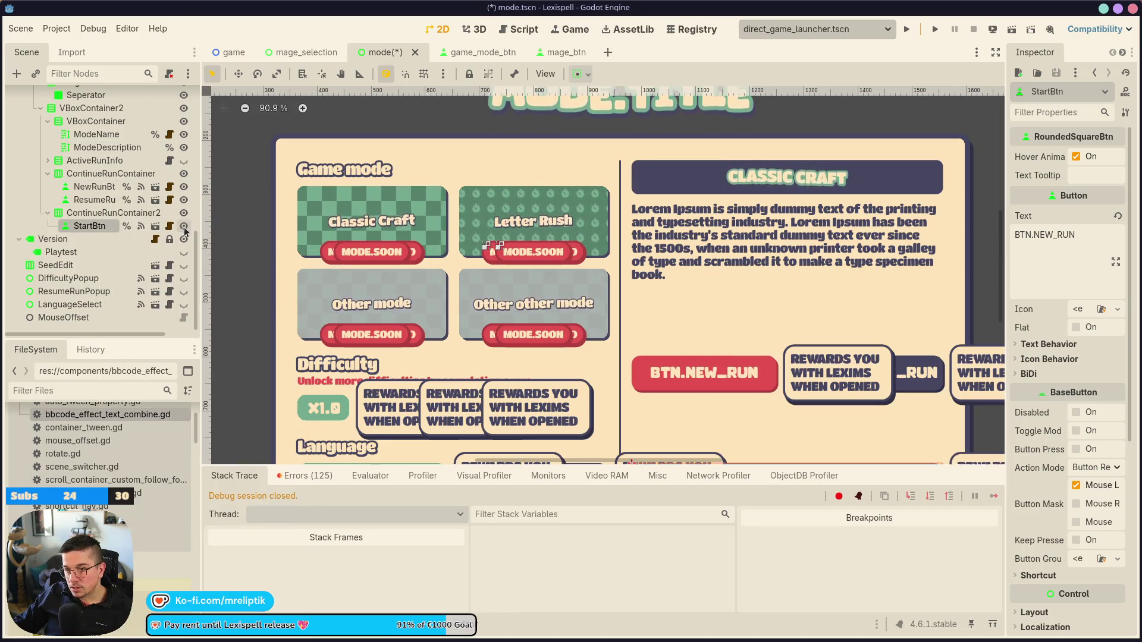
scroll(539, 220, down, 6)
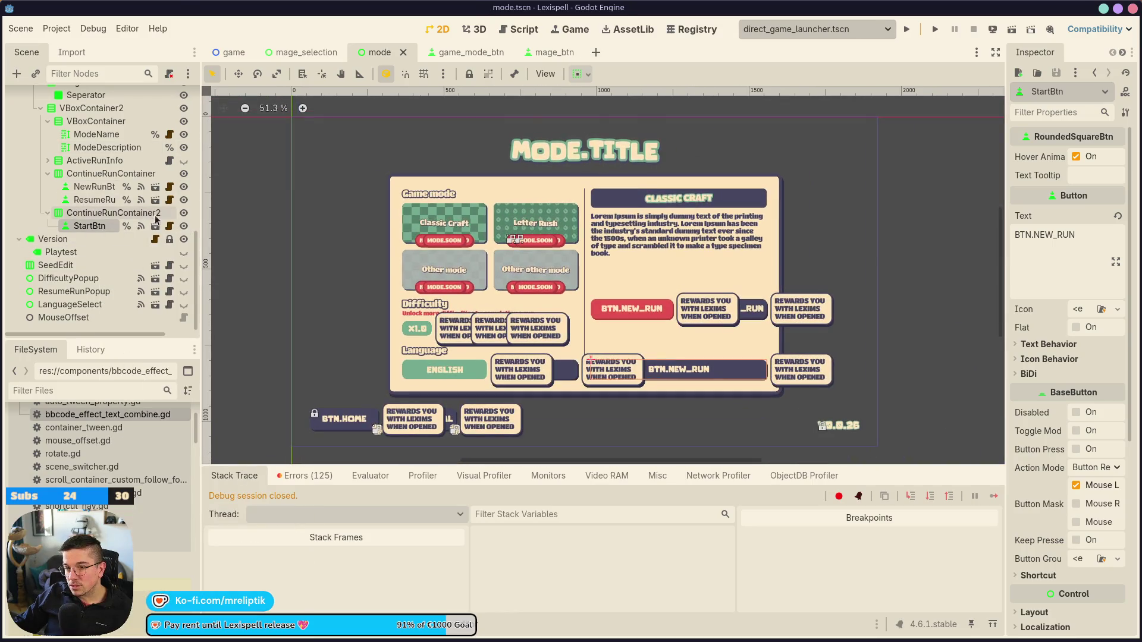
click(183, 214)
double_click(165, 213)
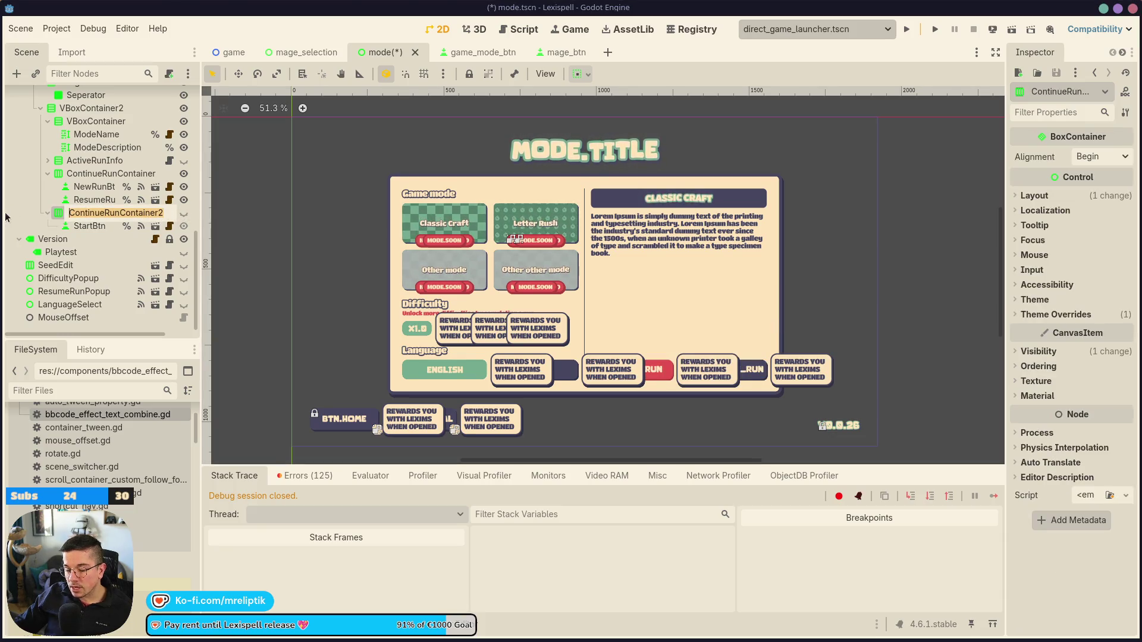
text(StartRunC)
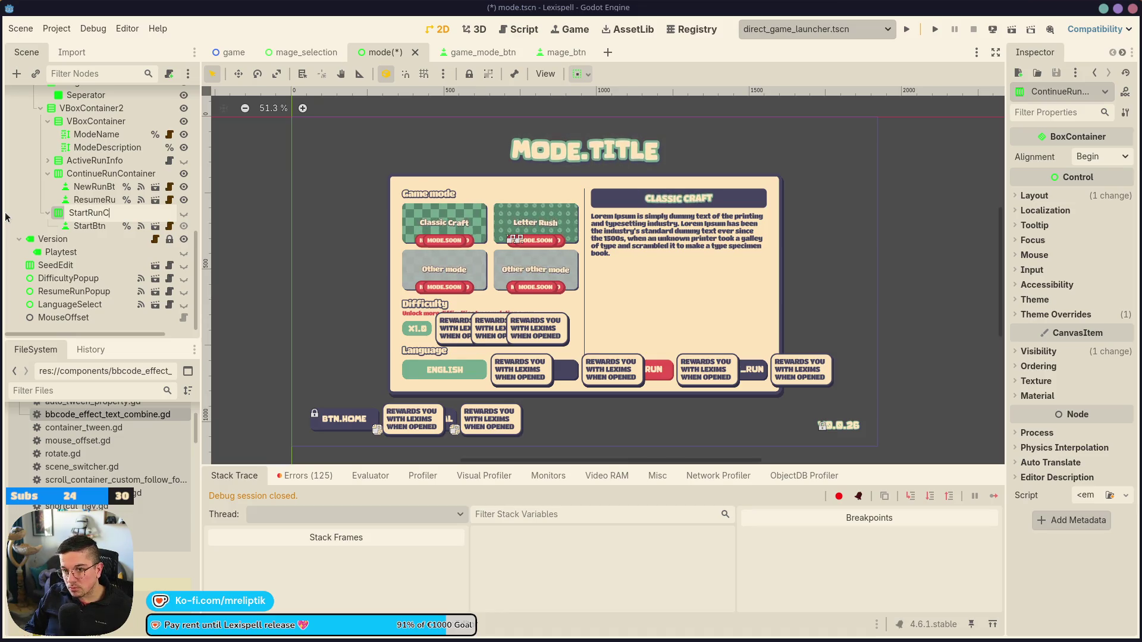
text(ner)
key(Return)
key(ctrl+s)
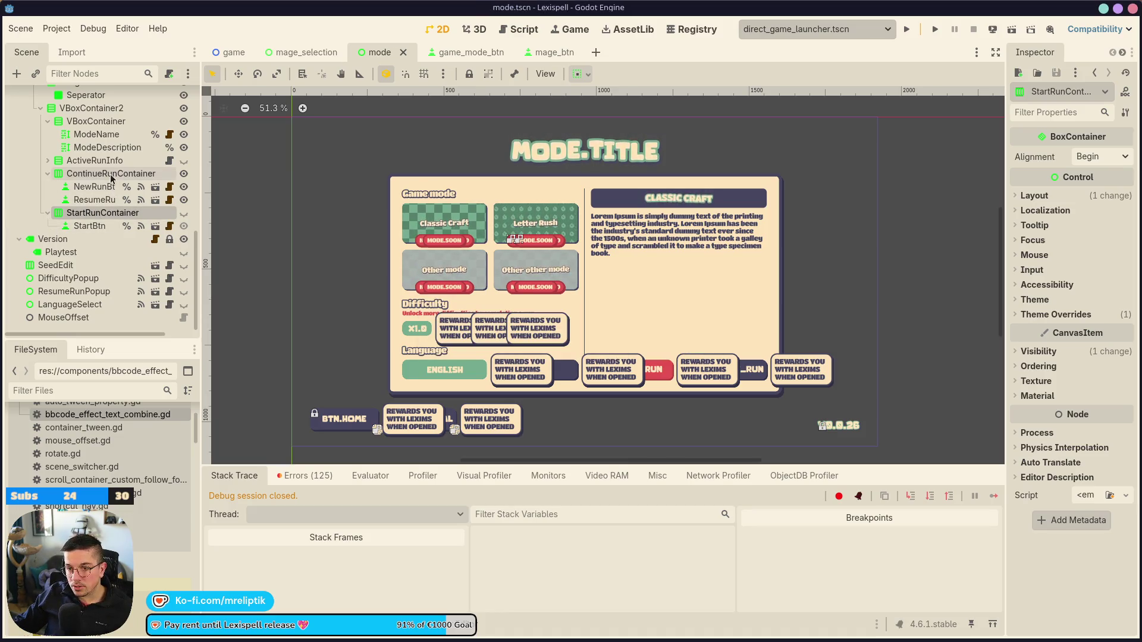
Give ContinueRunContainer a scene-unique name and save the scene.
right_click(111, 177)
click(162, 325)
key(ctrl+s)
Select the ModeName node and return to the mode.gd script.
scroll(377, 183, up, 4)
scroll(144, 221, up, 5)
scroll(144, 221, down, 2)
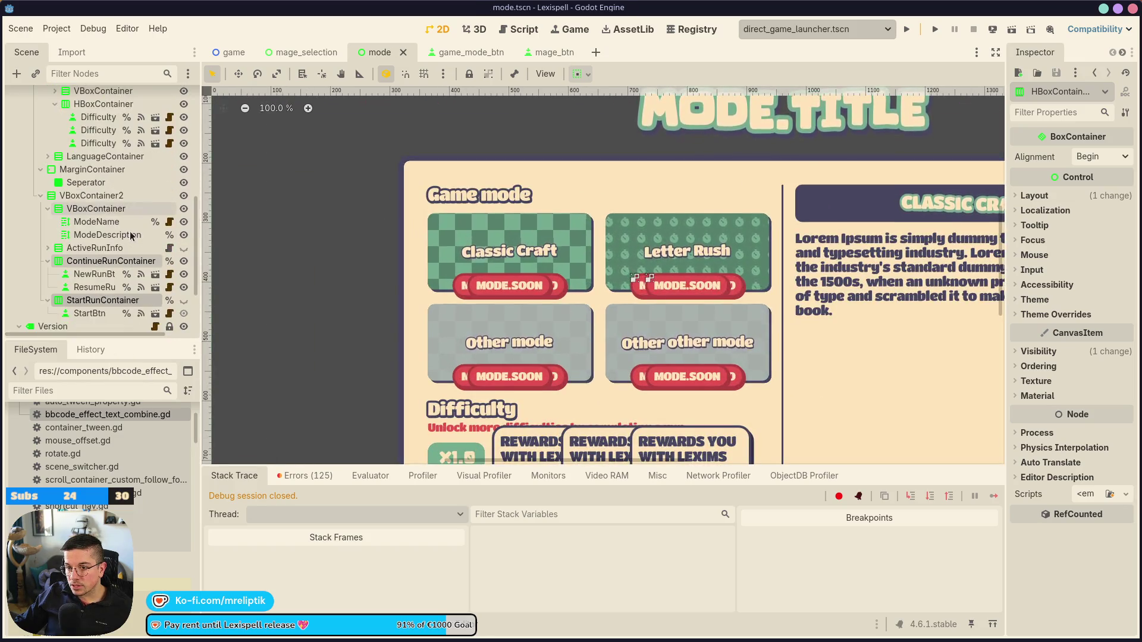
click(145, 220)
scroll(119, 214, up, 6)
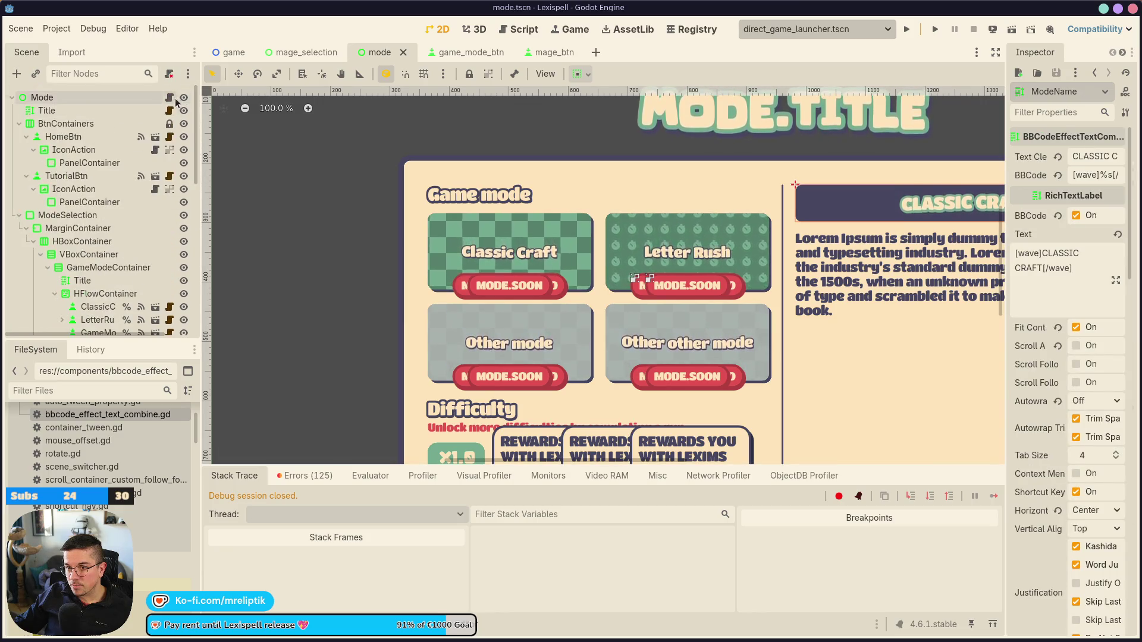
key(ctrl+F3)
scroll(93, 213, down, 3)
scroll(503, 277, up, 10)
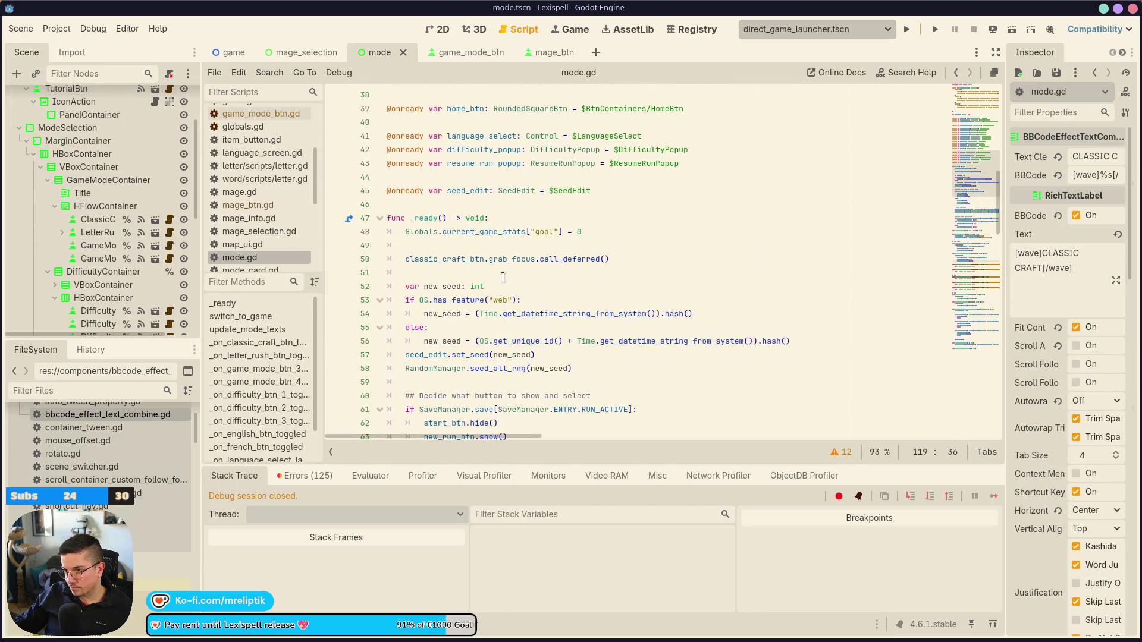
scroll(495, 270, up, 6)
click(462, 160)
key(Return)
key(Up)
scroll(115, 249, down, 6)
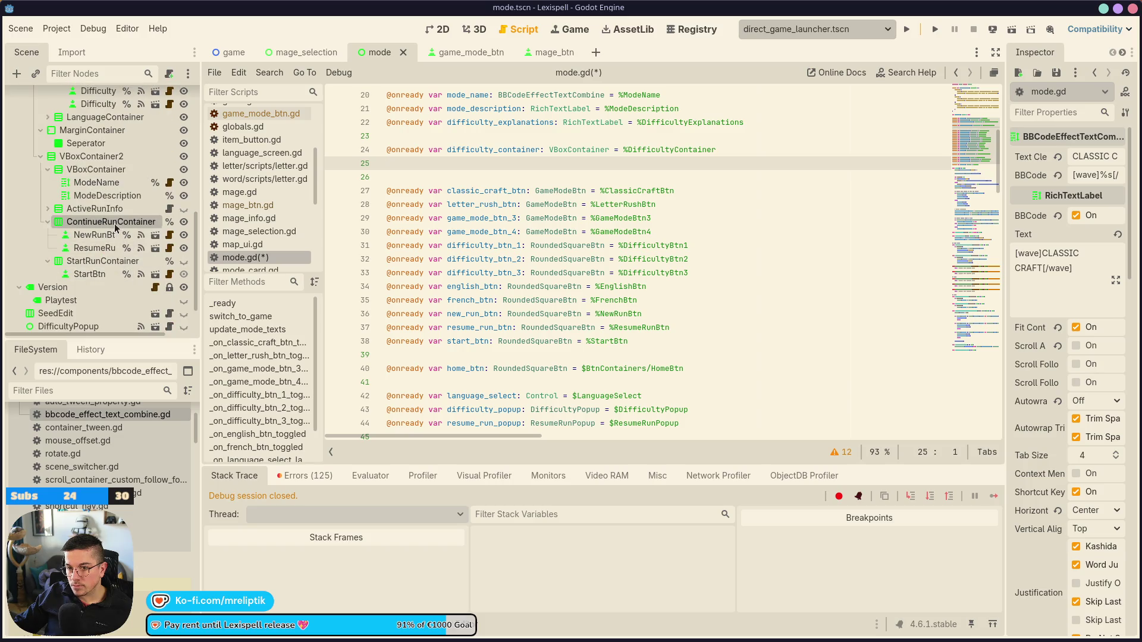
click(96, 262)
mouse_move(108, 225)
mouse_down()
mouse_move(476, 172)
mouse_move(475, 163)
mouse_up()
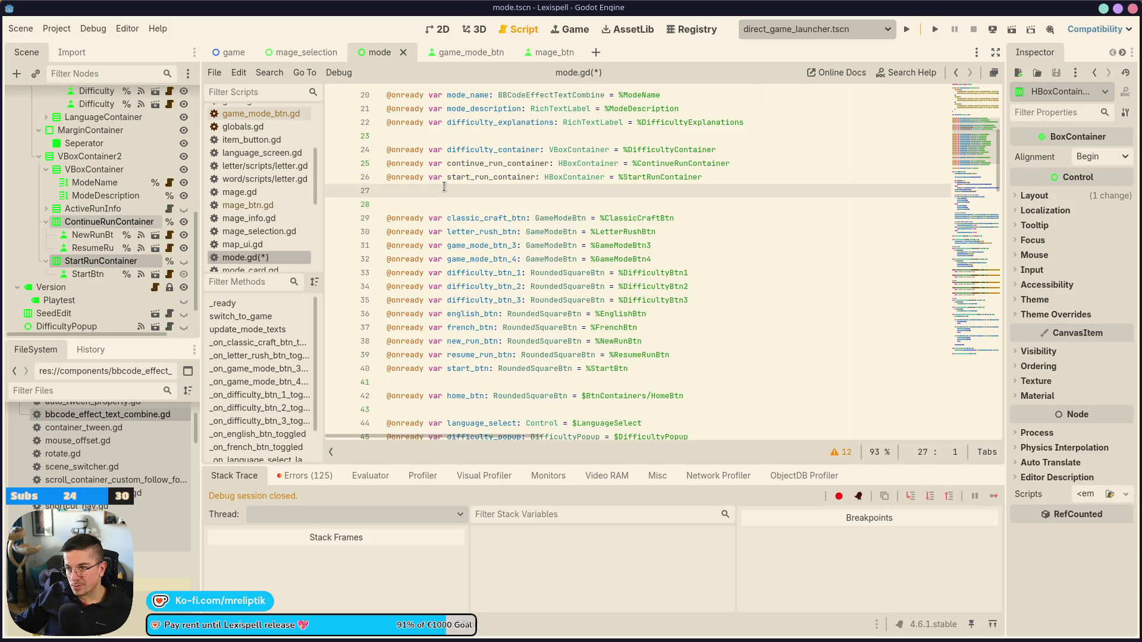
double_click(496, 162)
key(ctrl+c)
key(ctrl+s)
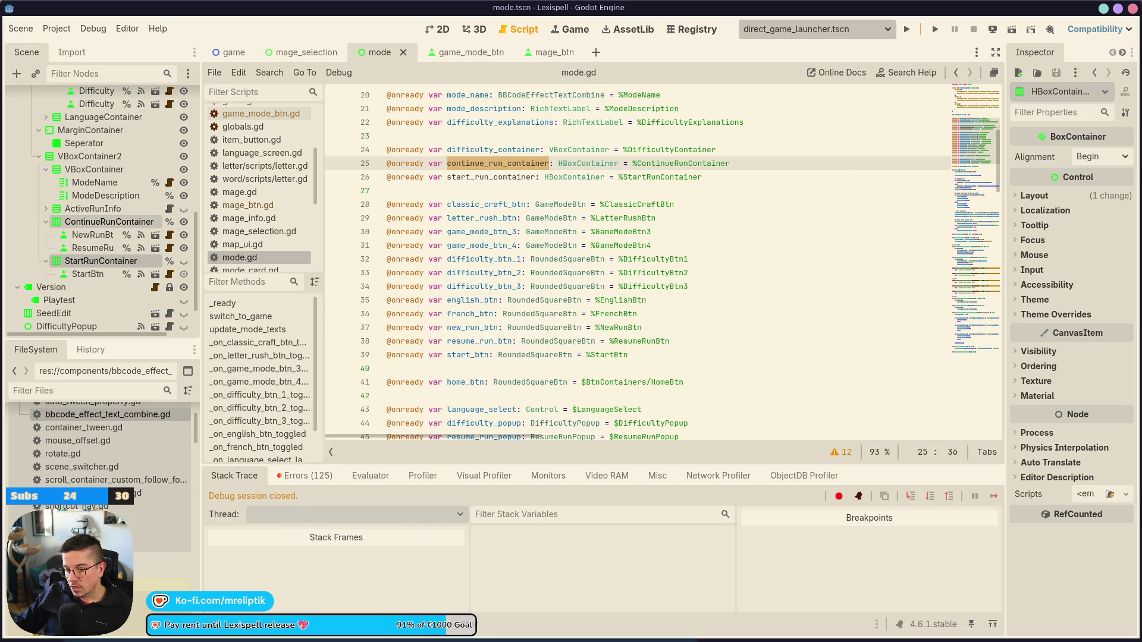
key(ctrl+j)
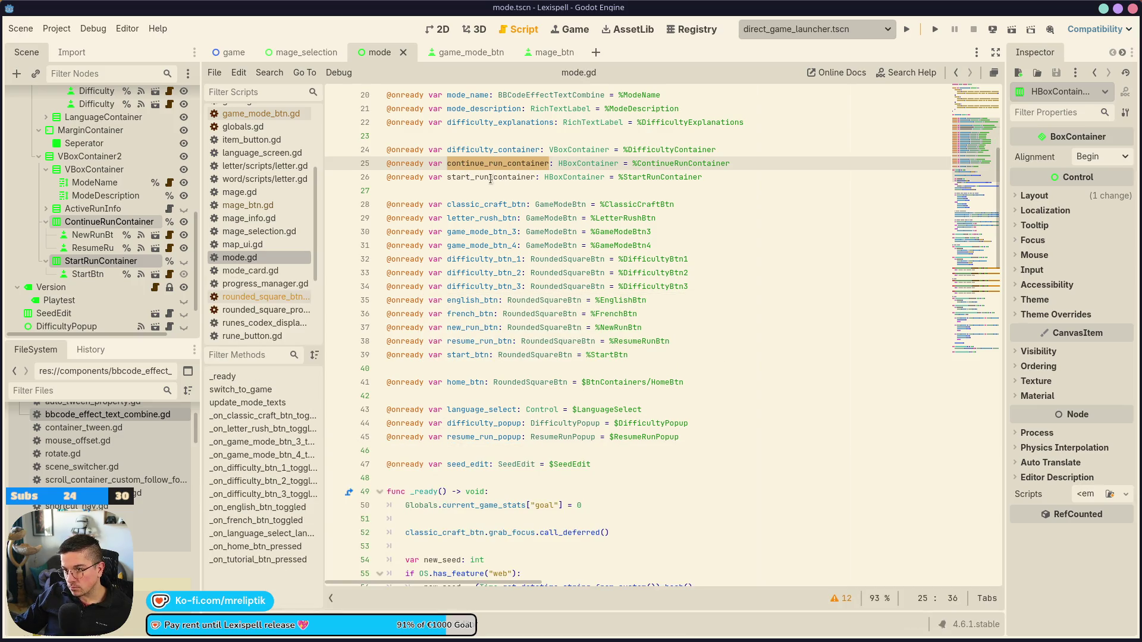
Start a continue_run_container line in the active-run branch after line 63.
scroll(491, 178, down, 12)
click(644, 191)
key(Return)
key(ctrl+v)
scroll(727, 394, up, 4)
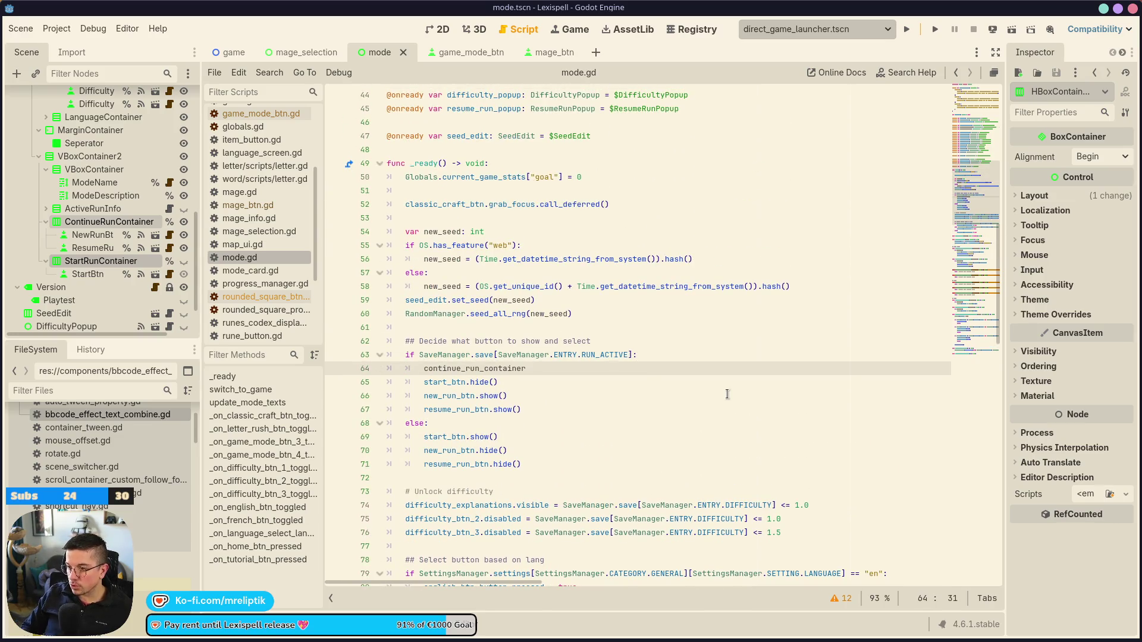
For an active run, show continue_run_container, hide start_run_container, and remove the old start_btn.hide line.
text(.show)
key(Return)
key(Return)
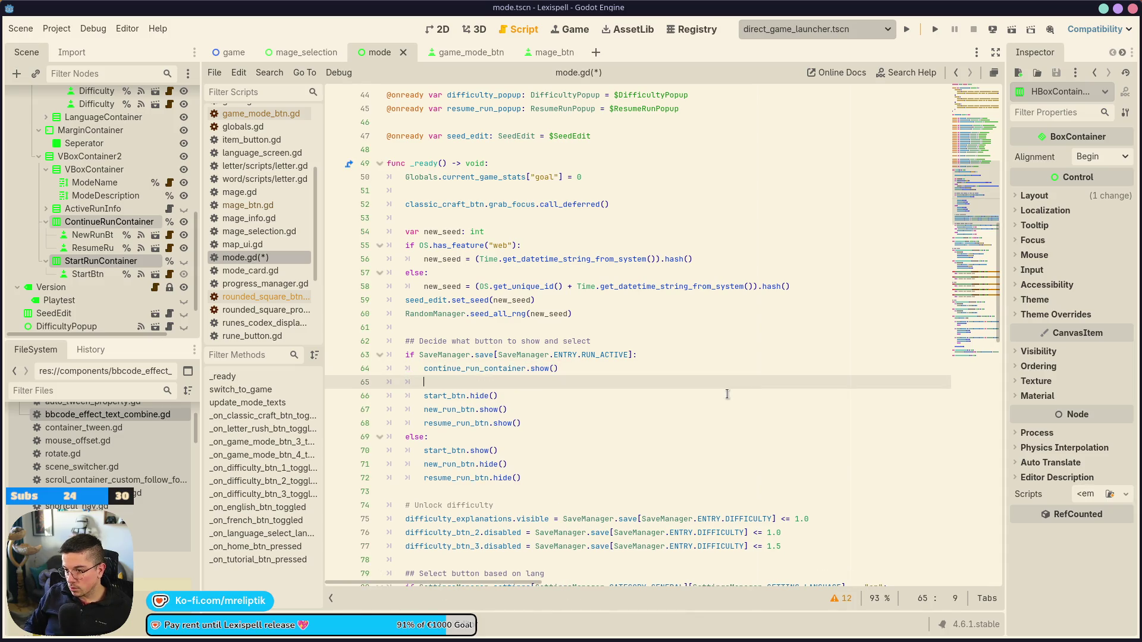
text(start_run_container.h)
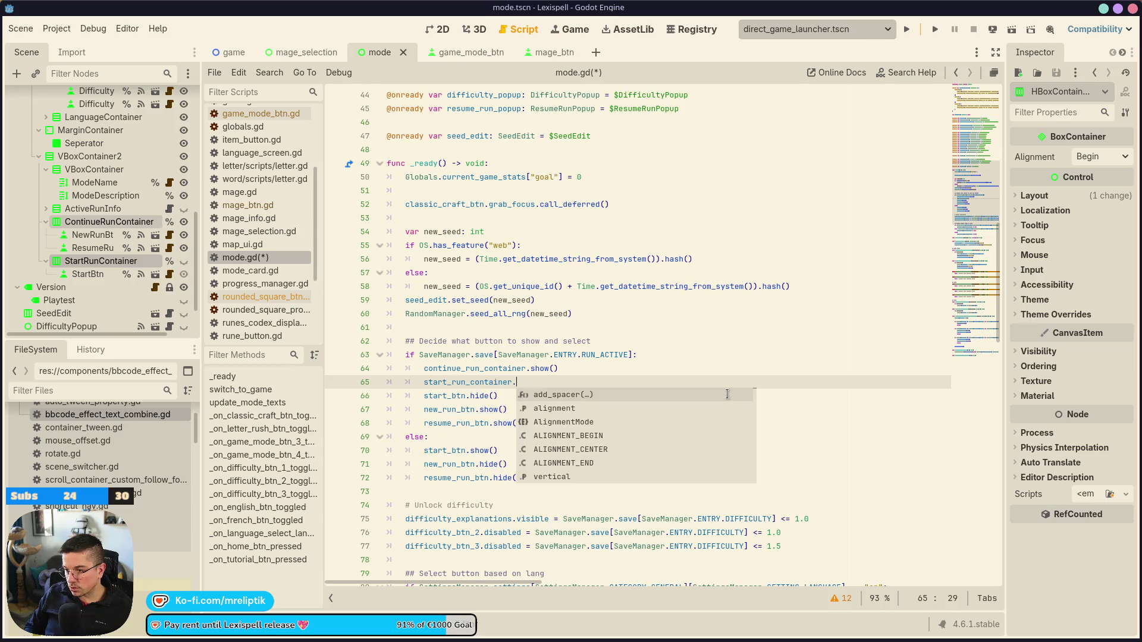
text(id)
key(Return)
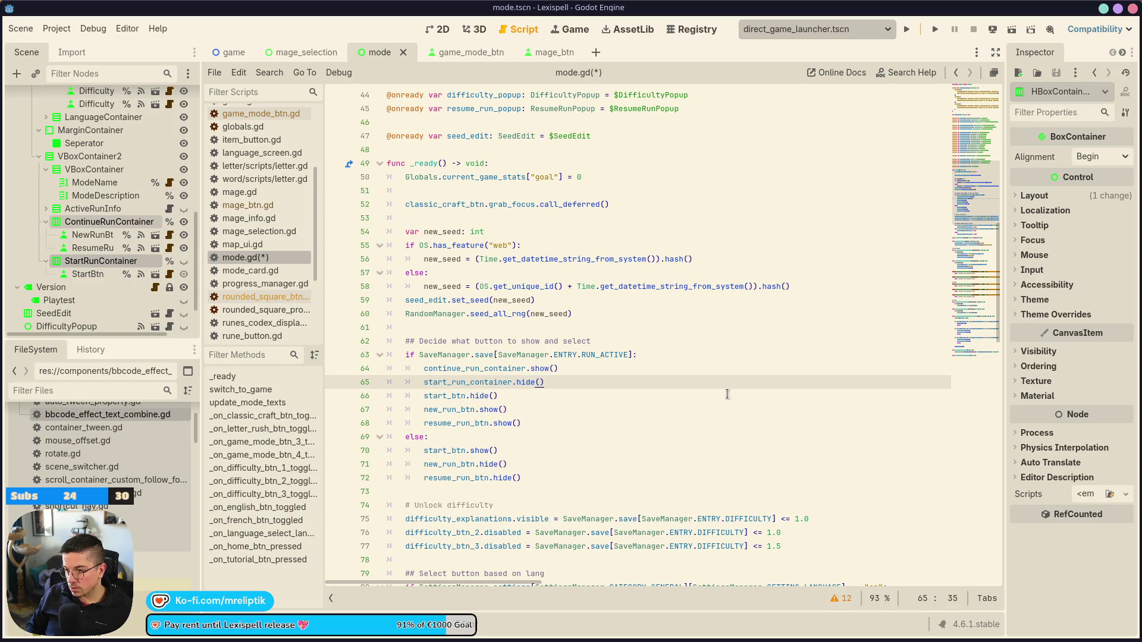
key(Down)
key(ctrl+shift+k)
key(ctrl+s)
key(Up)
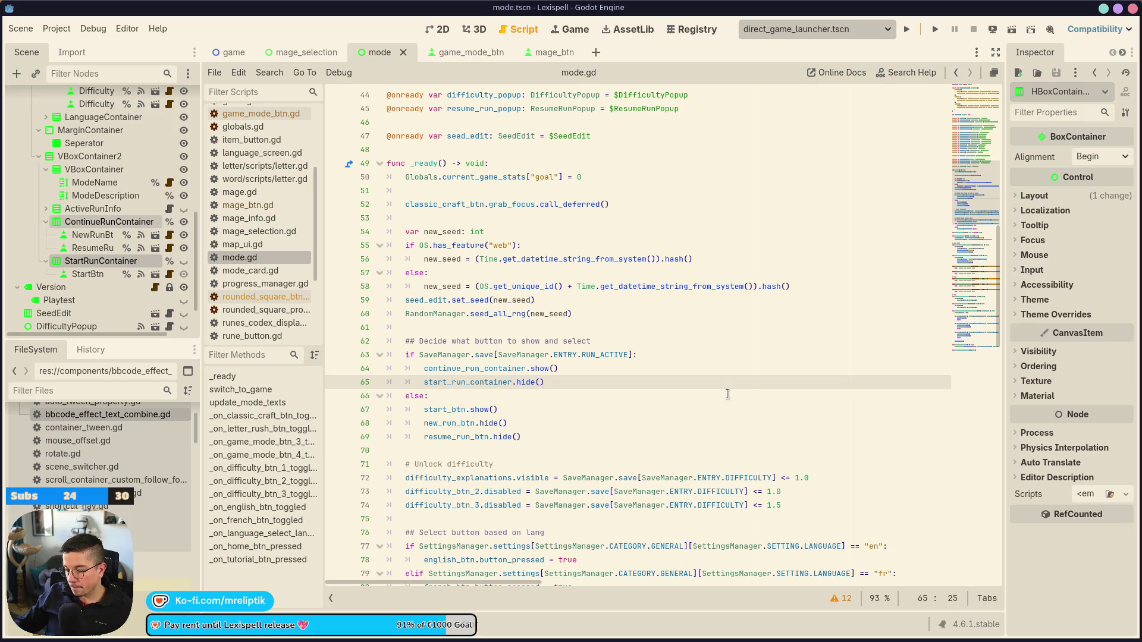
Replace the else-branch lines with the reverse: hide continue_run_container and show start_run_container; save.
drag(415, 372, 595, 384)
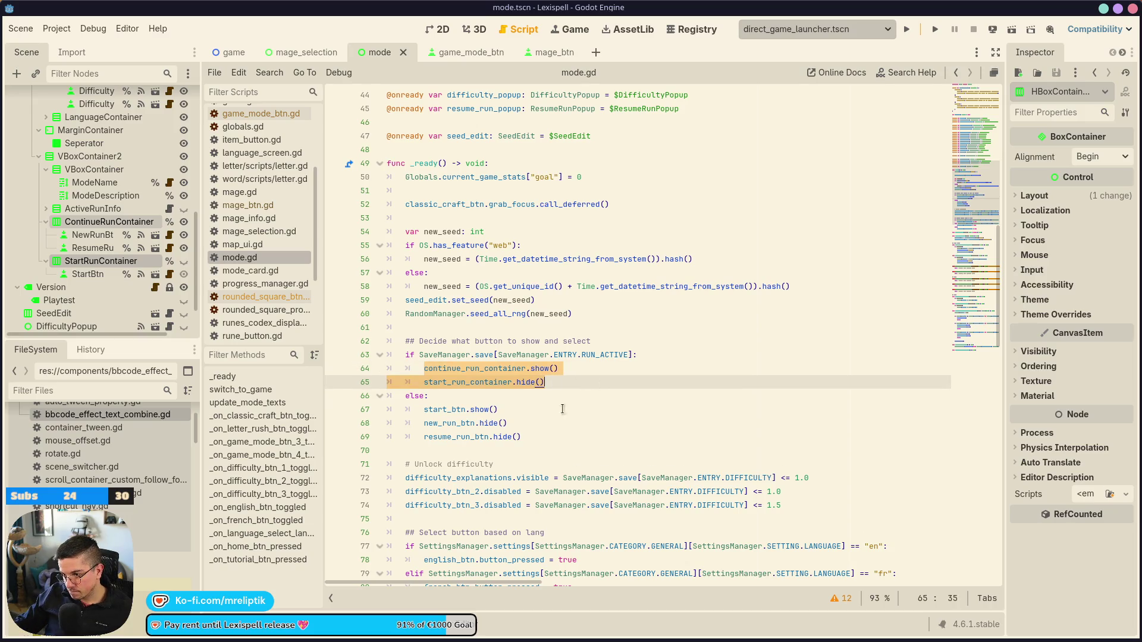
key(ctrl+c)
drag(533, 436, 405, 410)
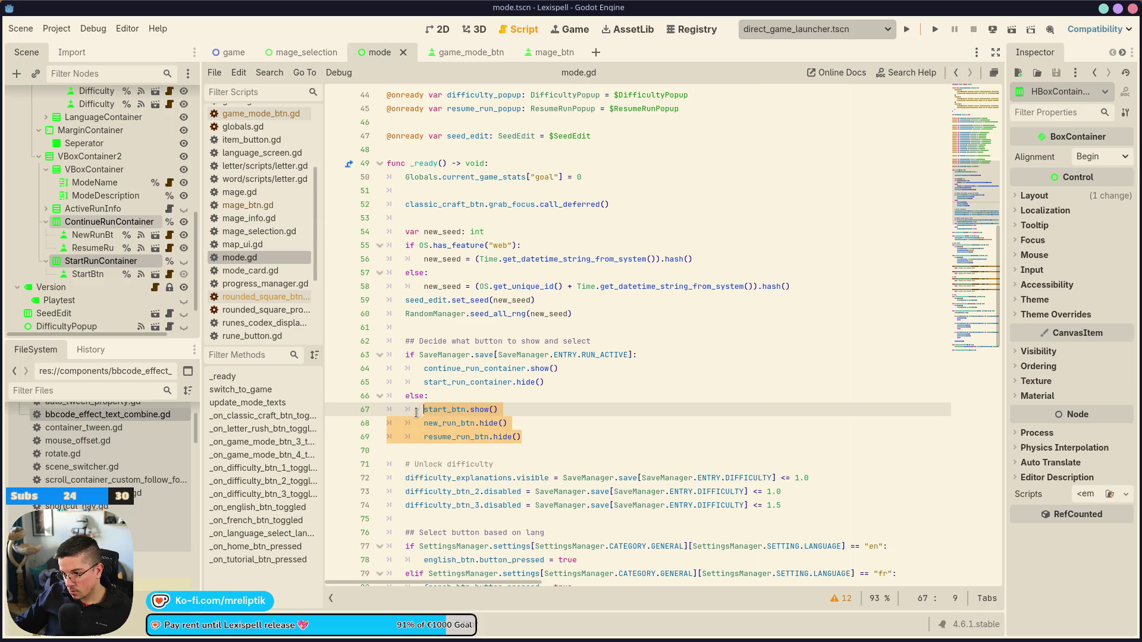
key(ctrl+v)
click(534, 409)
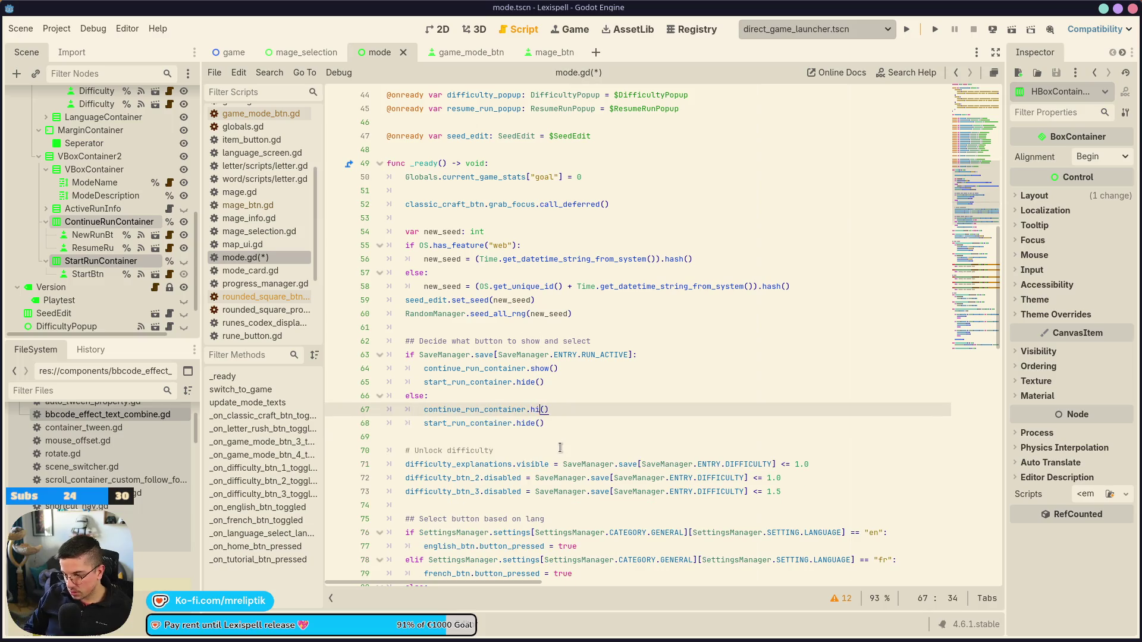
key(Return)
key(Down)
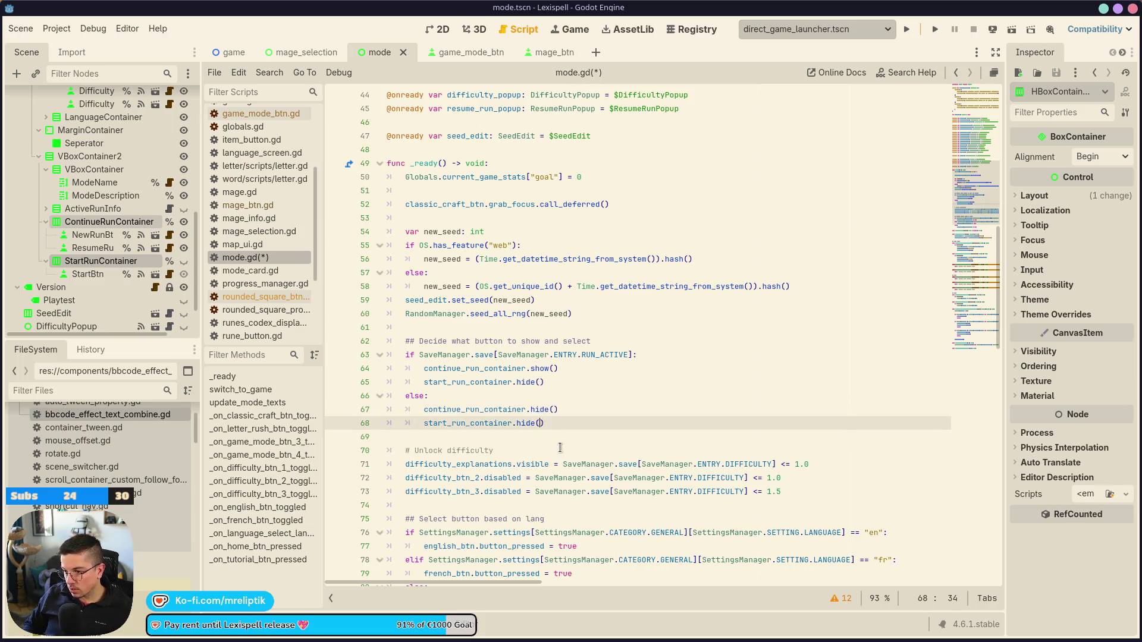
text(show)
key(ctrl+s)
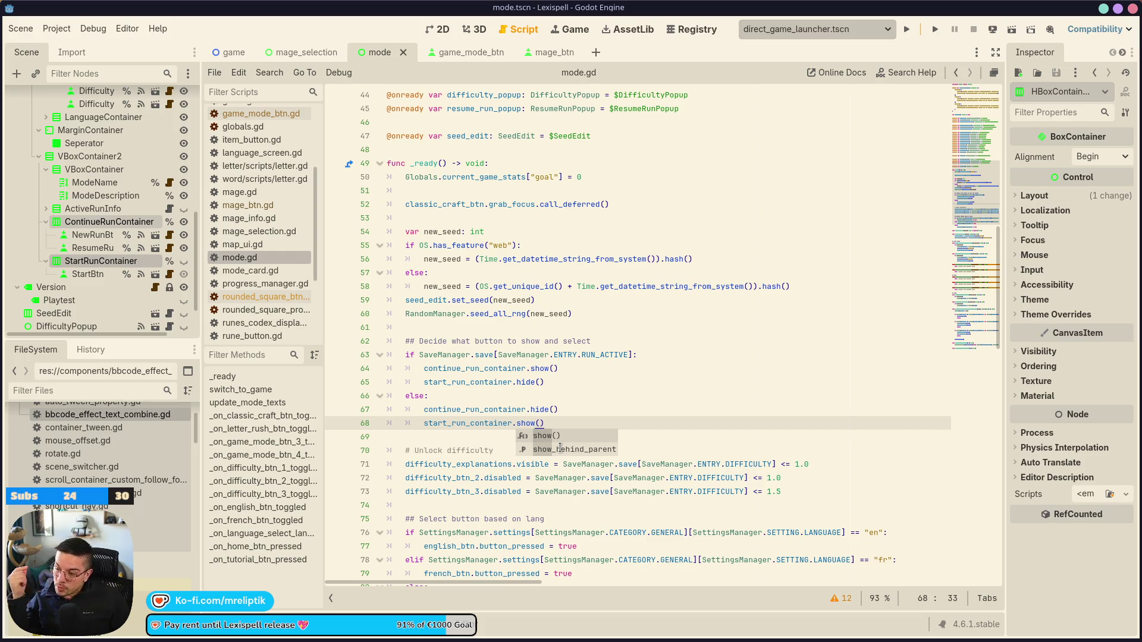
scroll(425, 361, down, 8)
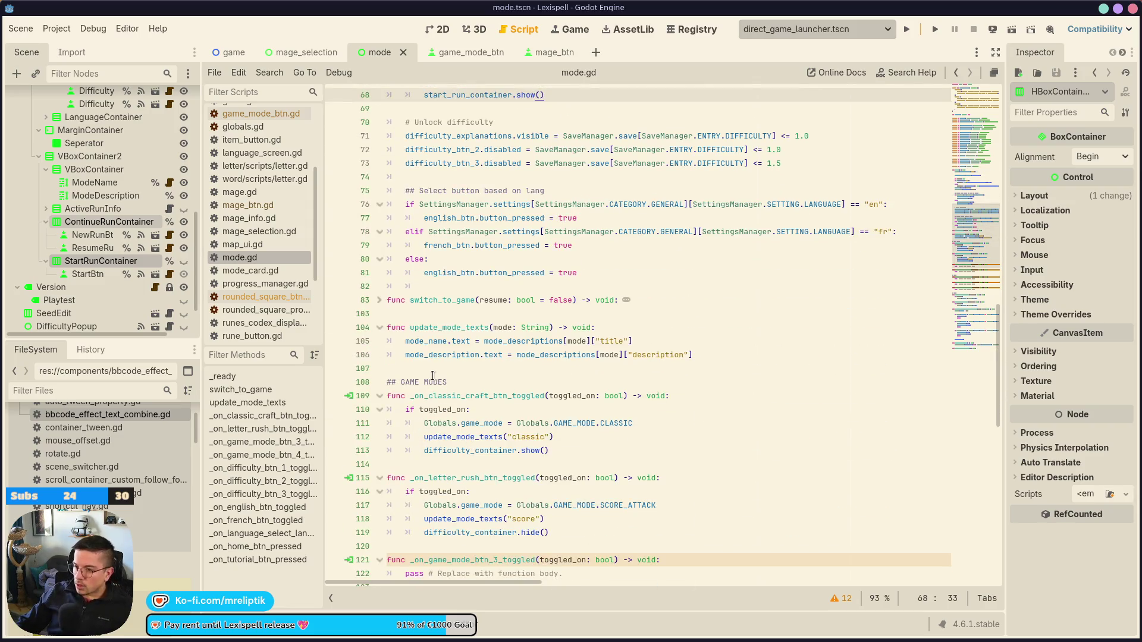
Declare func update_run_btns_visibility() -> void: below update_mode_texts.
click(437, 367)
key(Return)
key(Return)
key(Up)
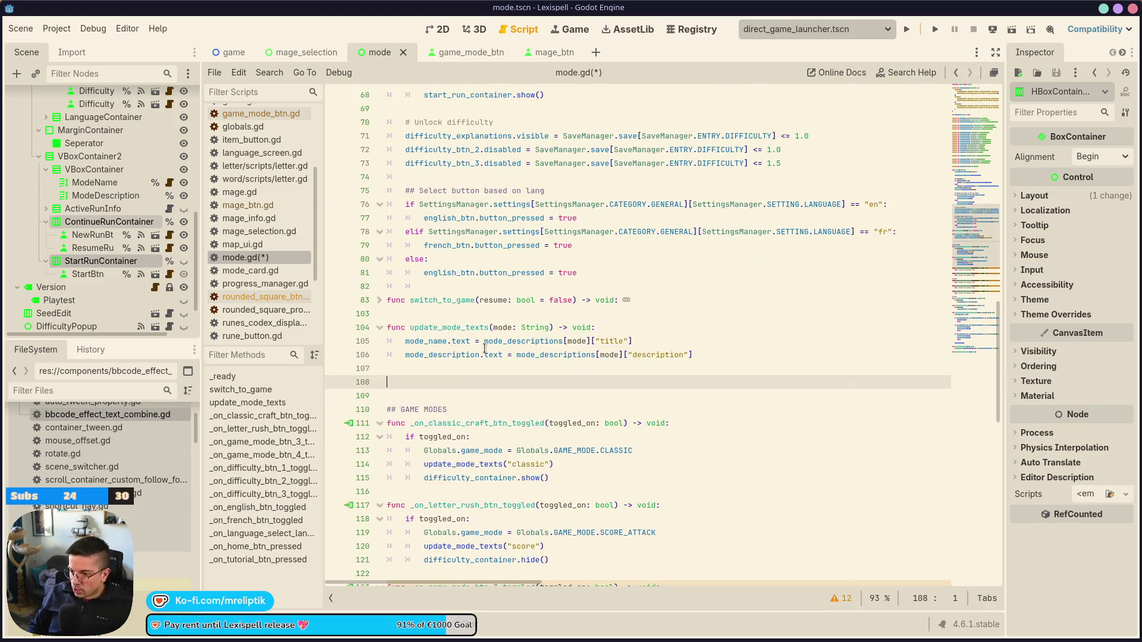
text(func update_run_btns_visibili)
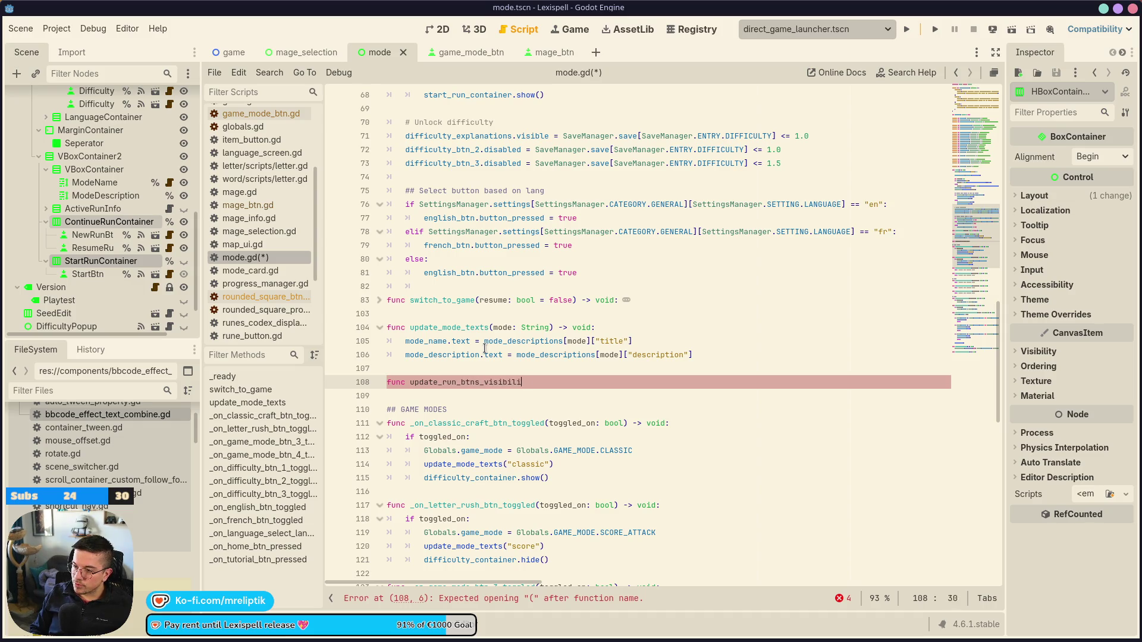
text(ty() -> void:)
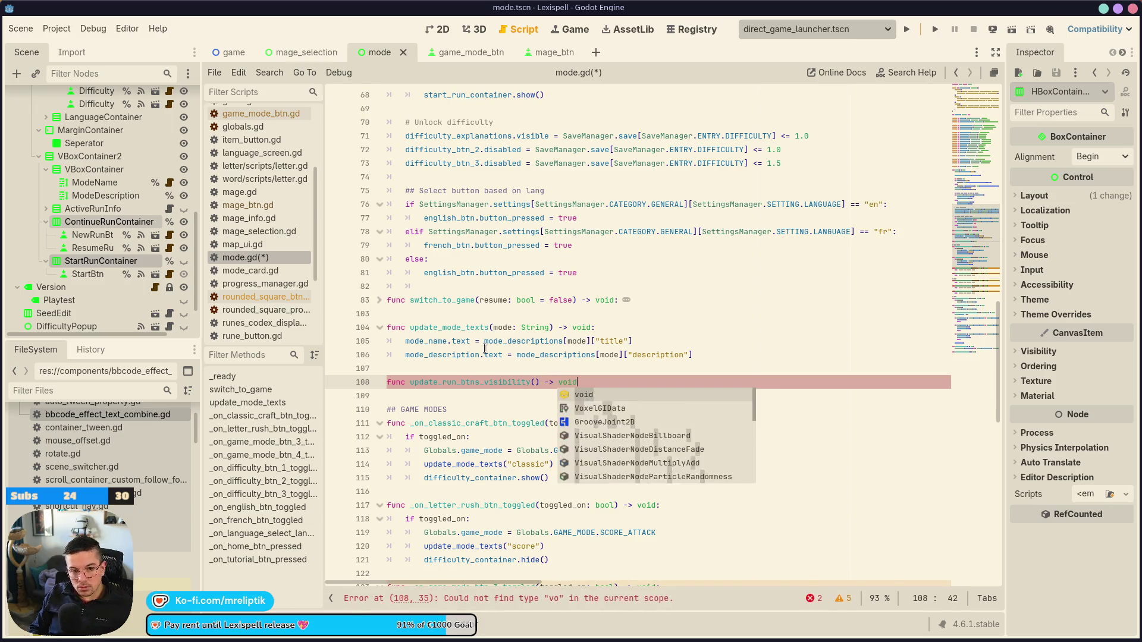
key(Return)
Cut the run-container if/else out of _ready, call update_run_btns_visibility() in its place, and save.
scroll(493, 333, up, 6)
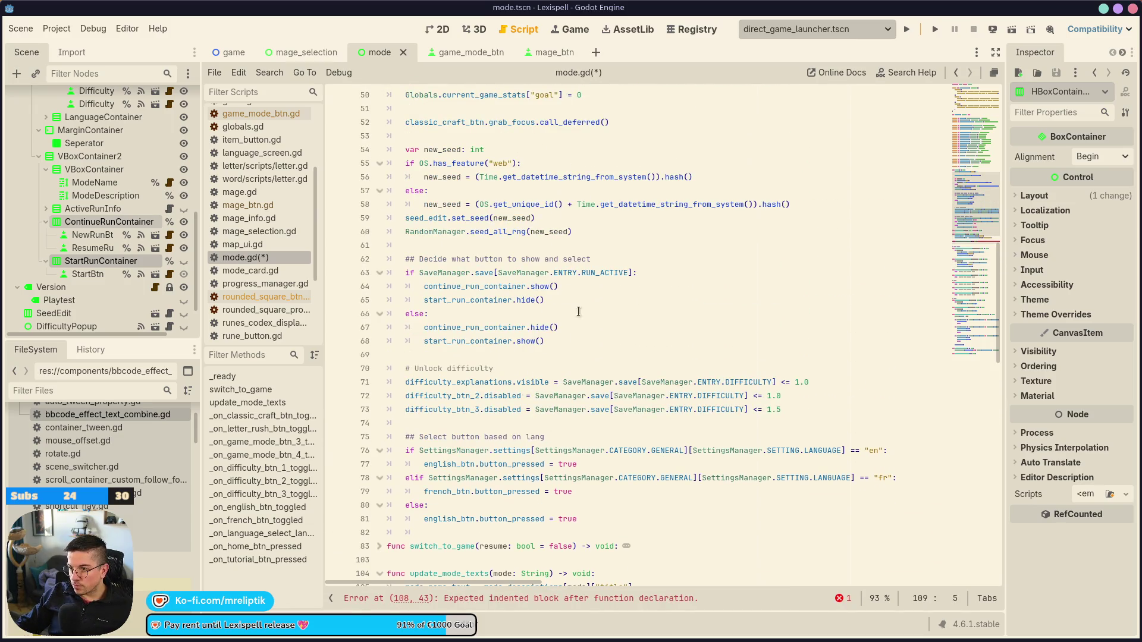
scroll(505, 356, up, 1)
drag(565, 373, 404, 313)
click(398, 313)
drag(559, 384, 402, 312)
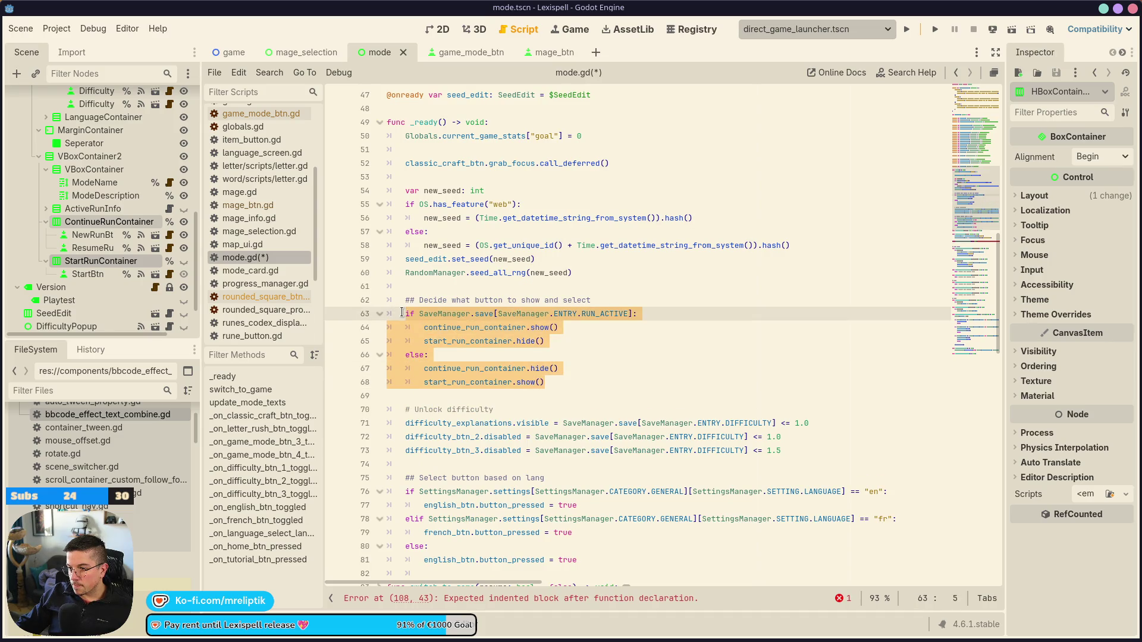
key(ctrl+x)
text(update)
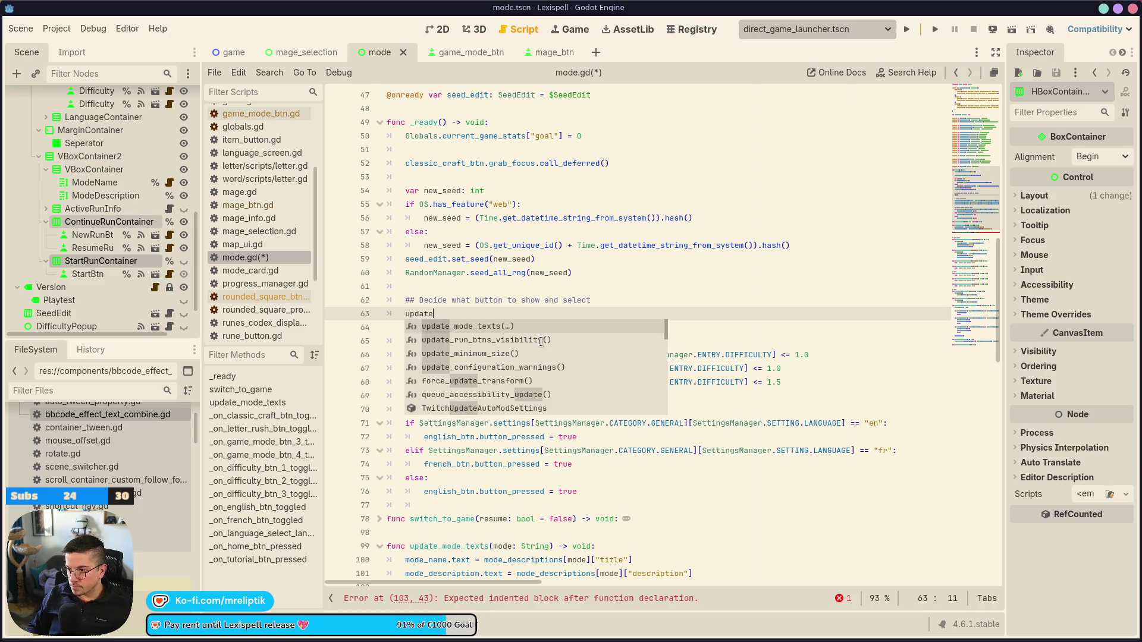
double_click(541, 340)
key(ctrl+s)
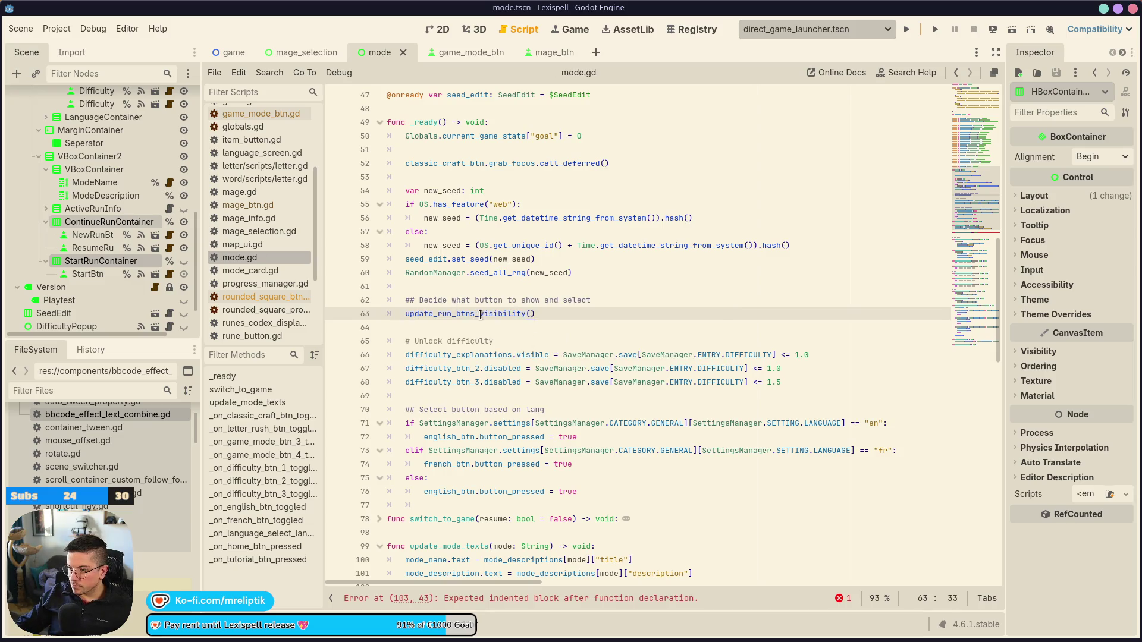
scroll(511, 327, down, 8)
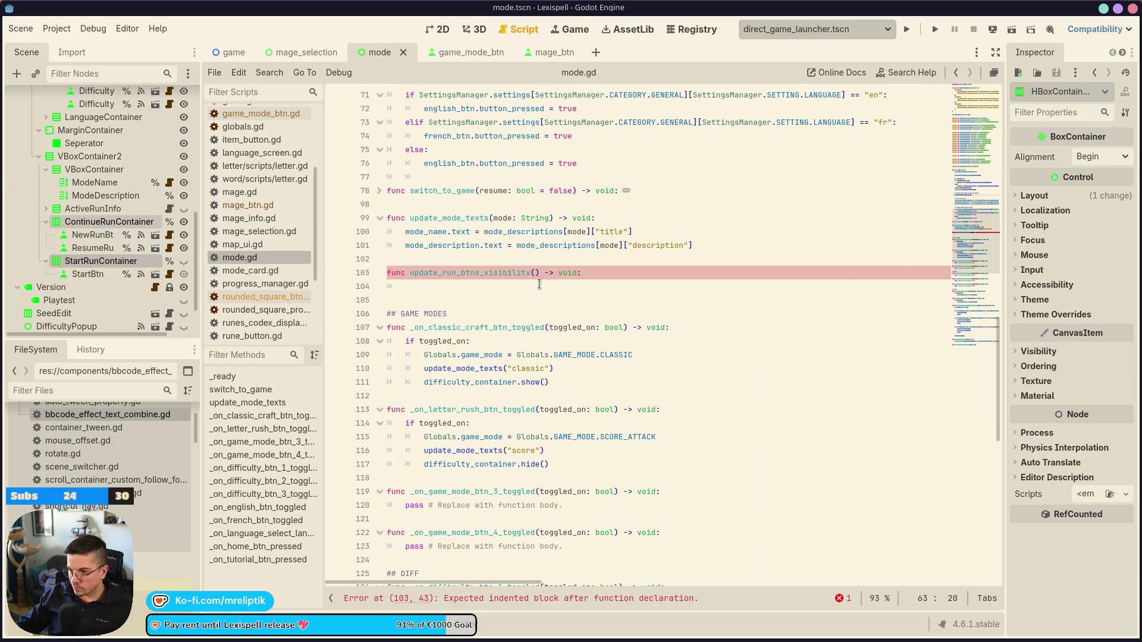
Paste the run-container if/else into update_run_btns_visibility and save.
click(540, 284)
key(ctrl+v)
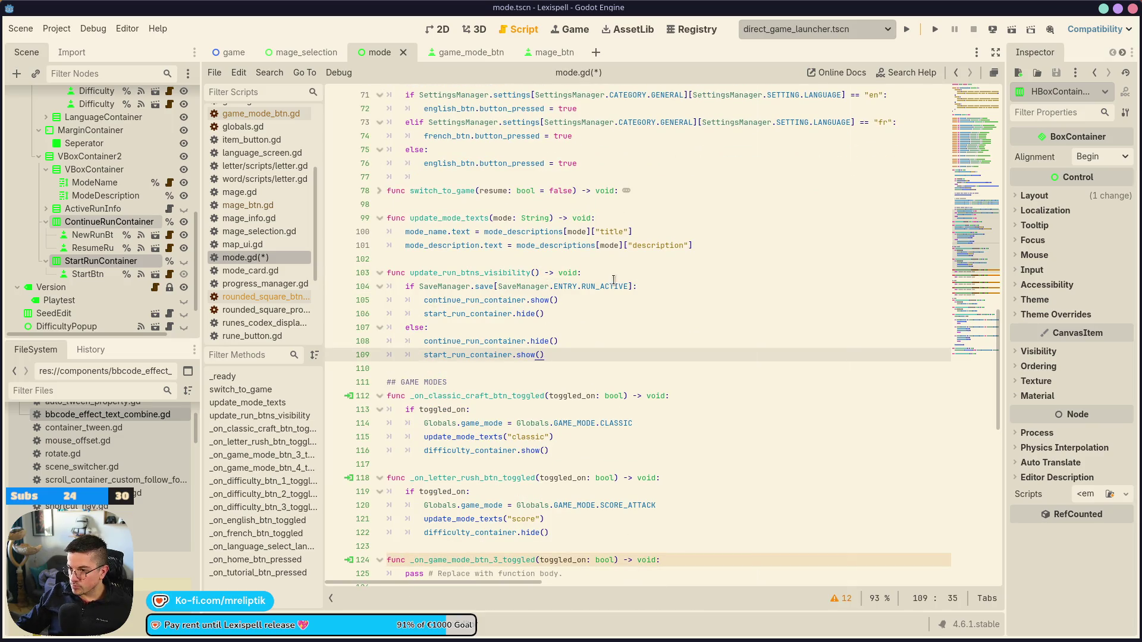
click(613, 278)
key(ctrl+s)
key(Return)
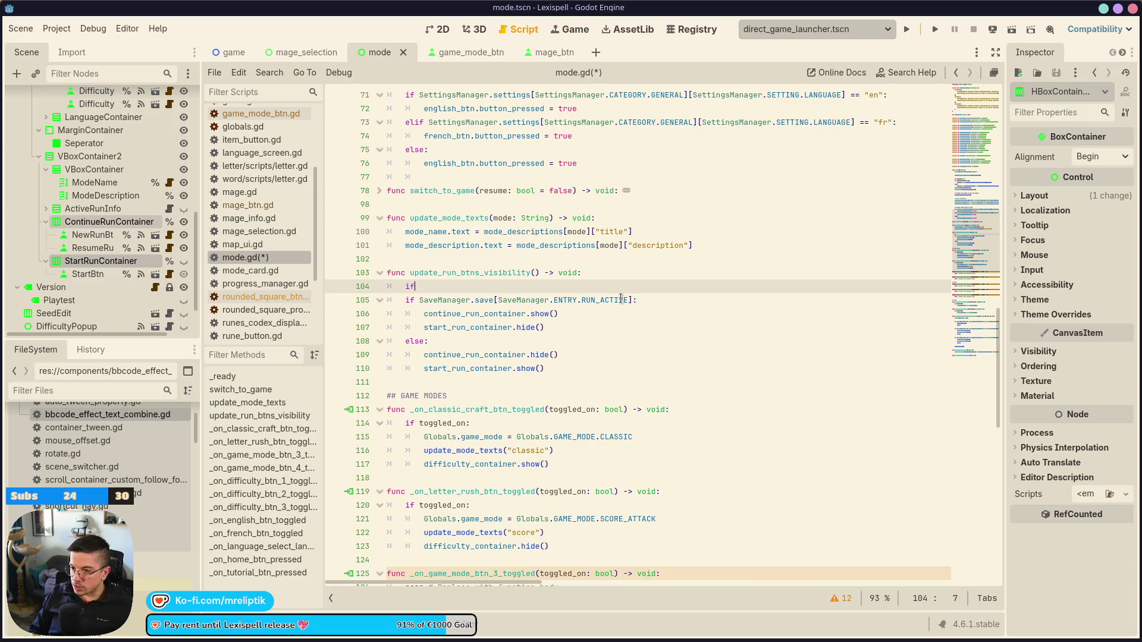
Add an early branch at the top: if Globals.game_mode != CLASSIC.
text(f Globals.)
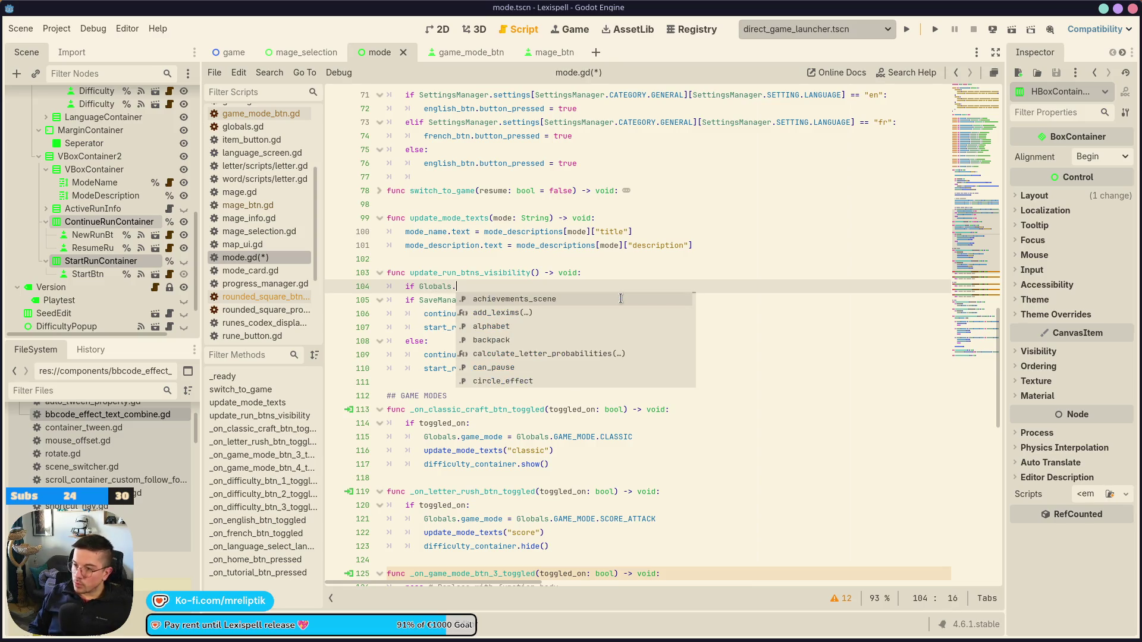
click(603, 439)
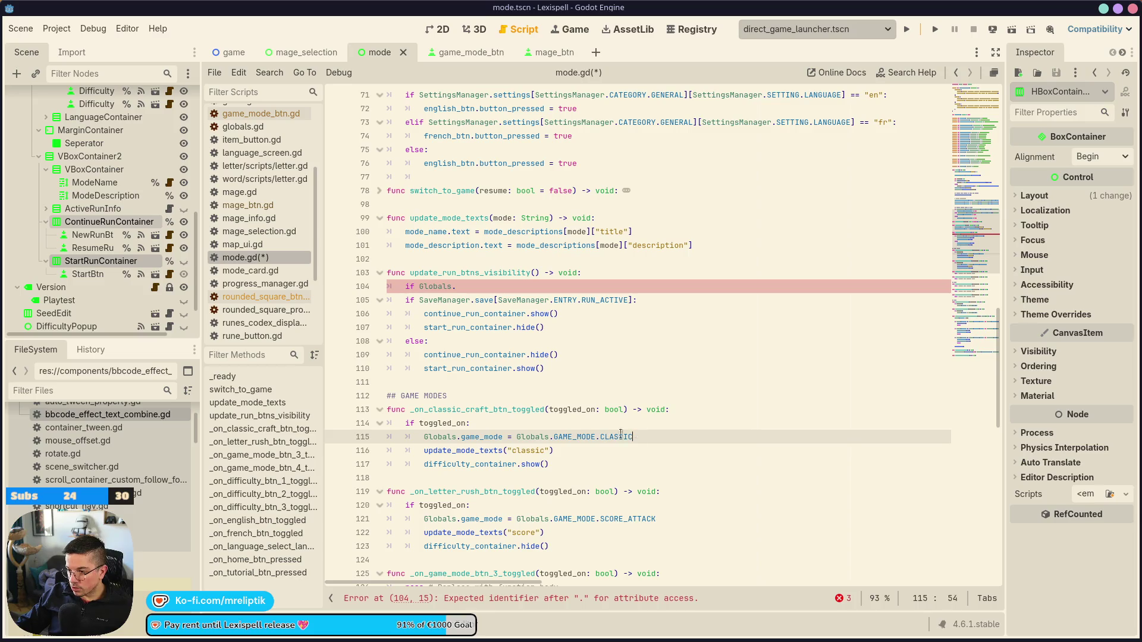
drag(636, 433, 424, 436)
click(470, 287)
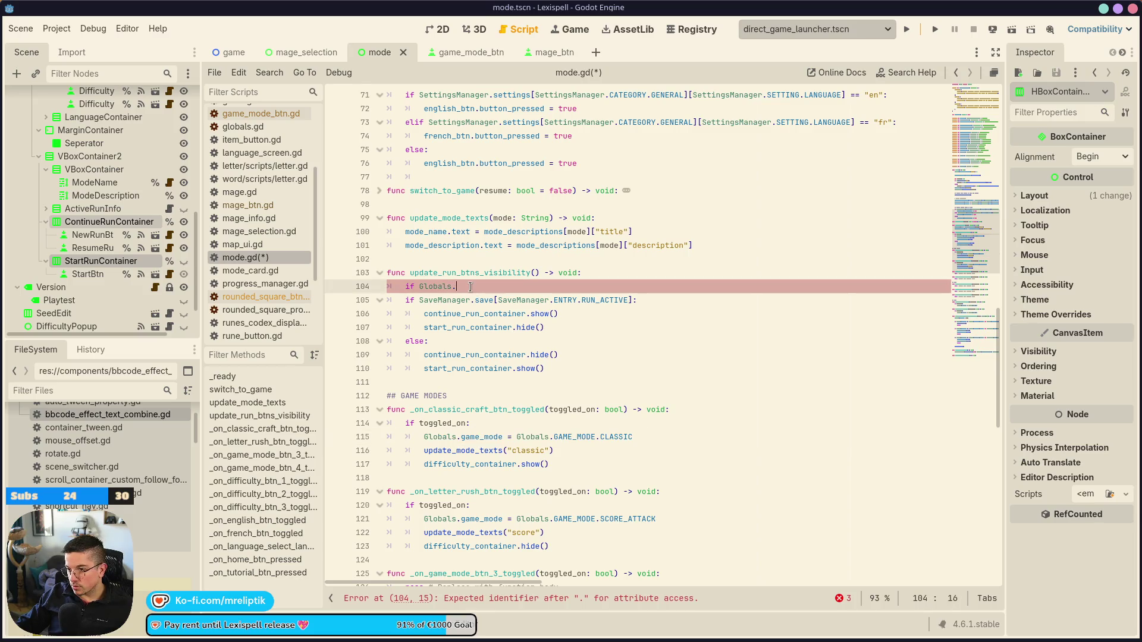
key(ctrl+v)
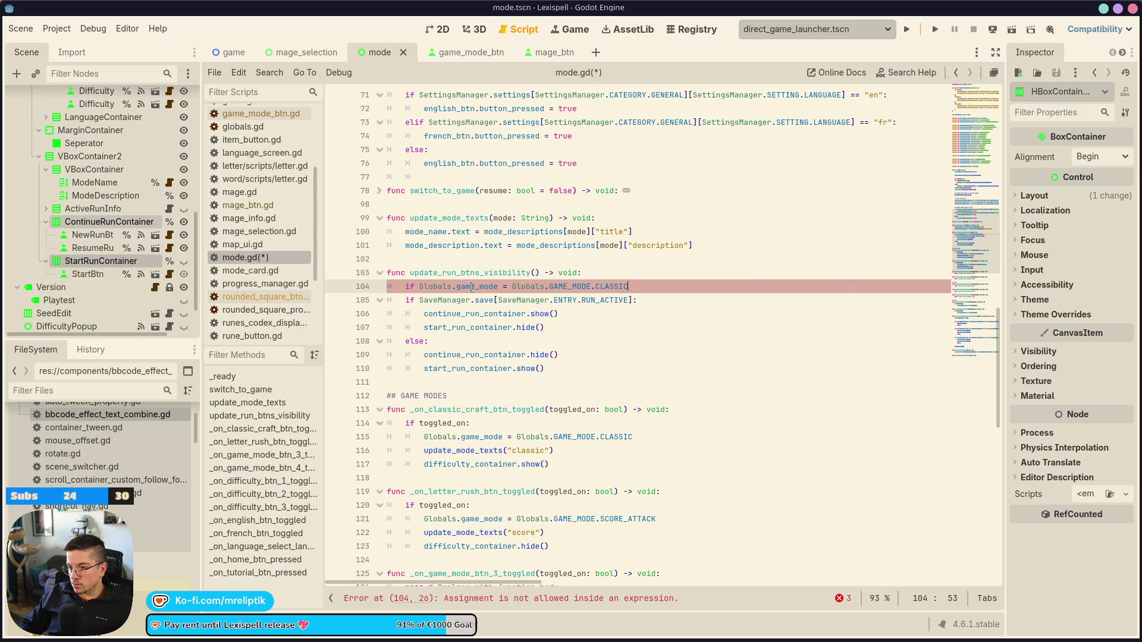
text(=)
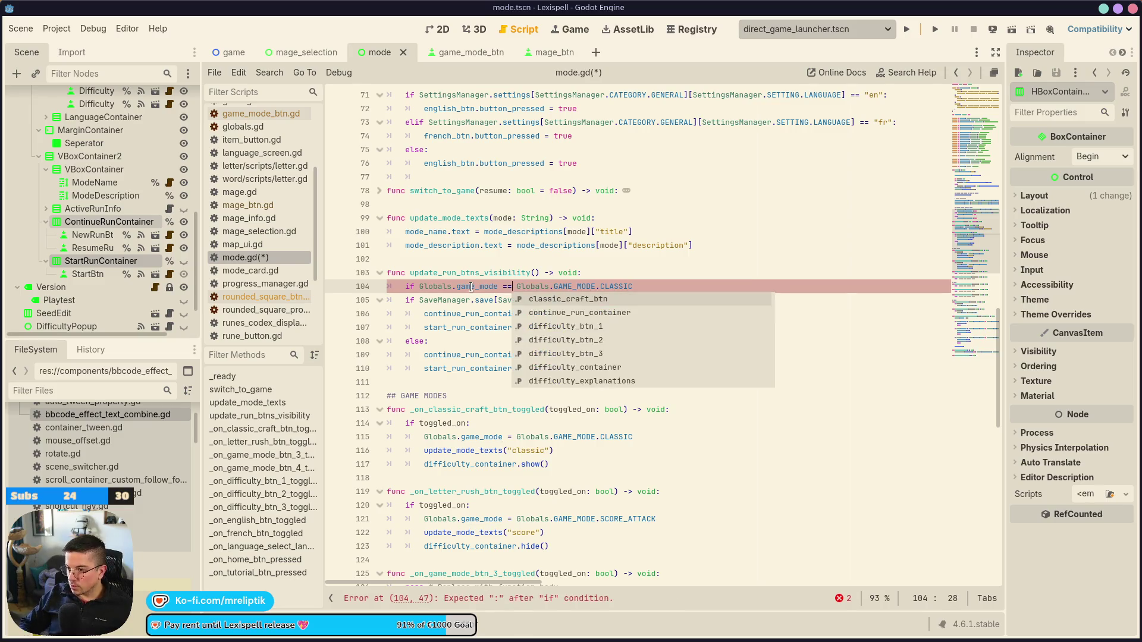
key(BackSpace)
key(BackSpace)
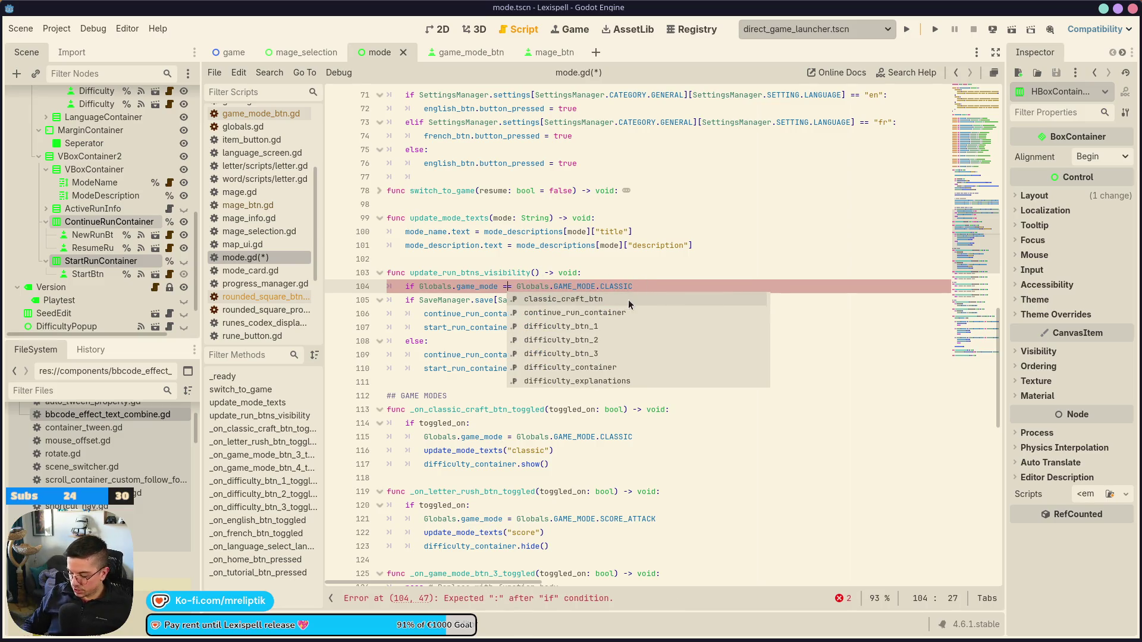
text(!=)
click(662, 299)
click(662, 288)
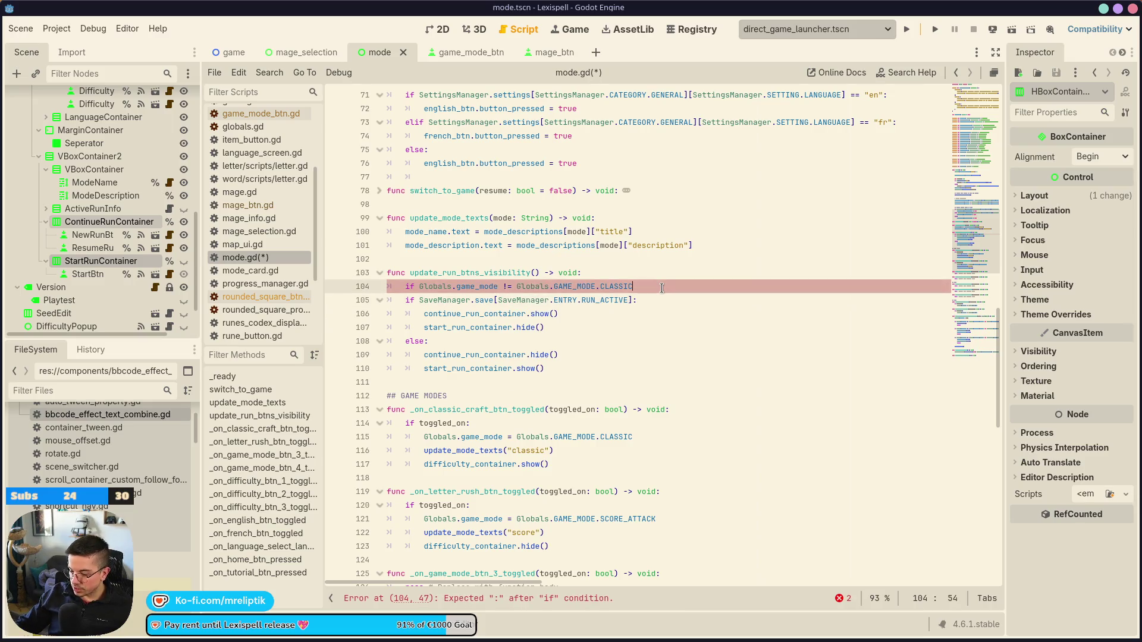
key(Return)
In that branch, hide continue_run_container and show start_run_container, then save.
drag(557, 337, 422, 329)
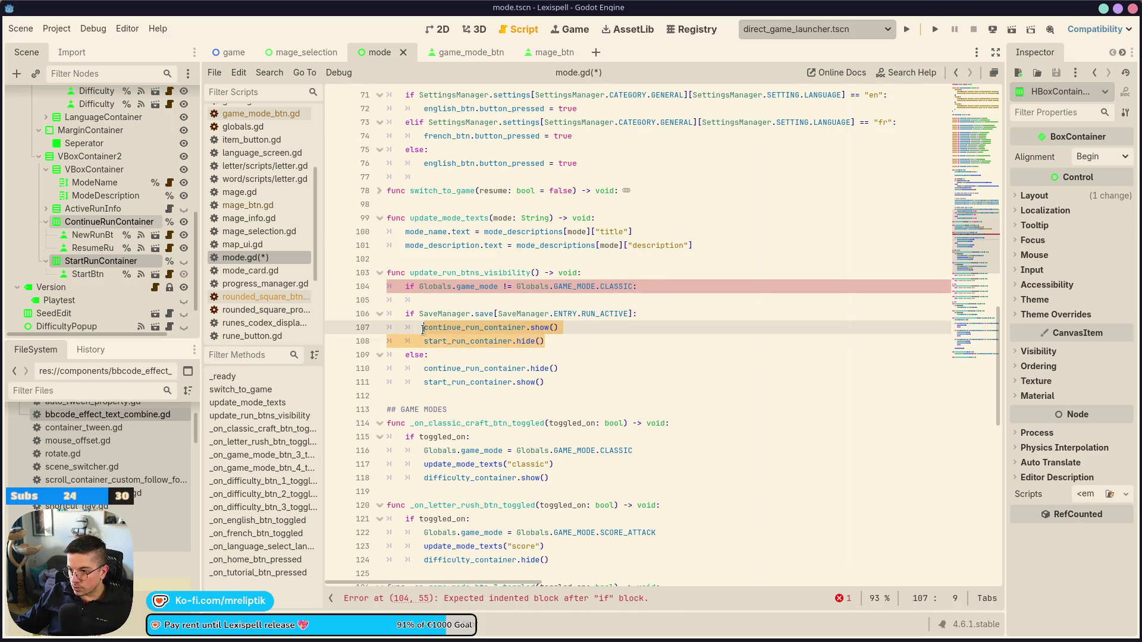
click(424, 300)
key(ctrl+v)
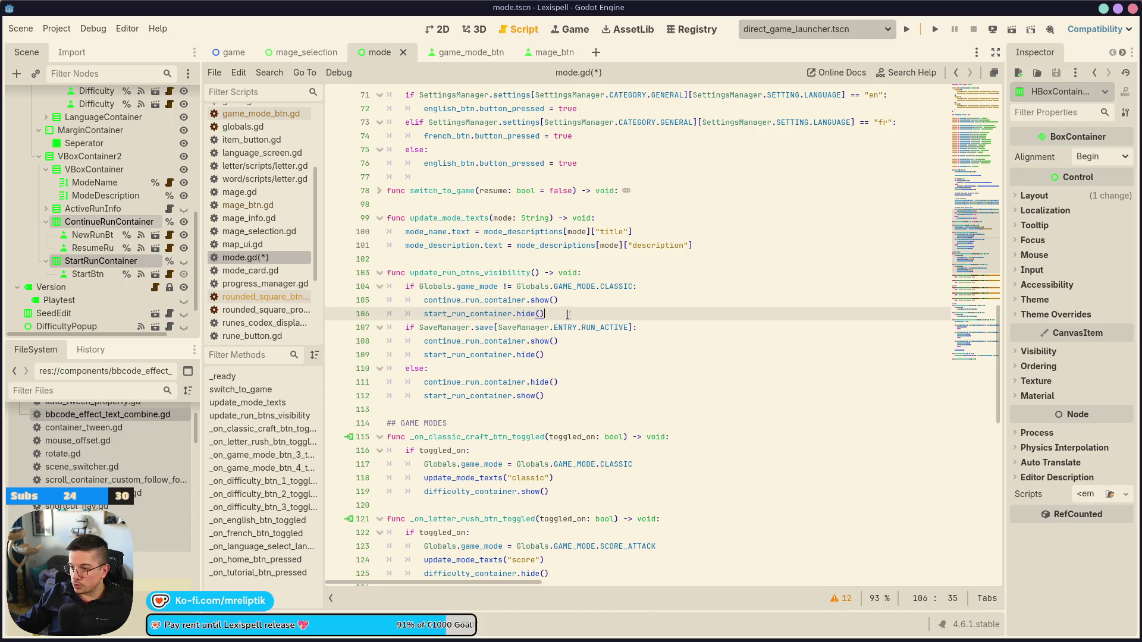
key(Return)
double_click(538, 300)
text(hide)
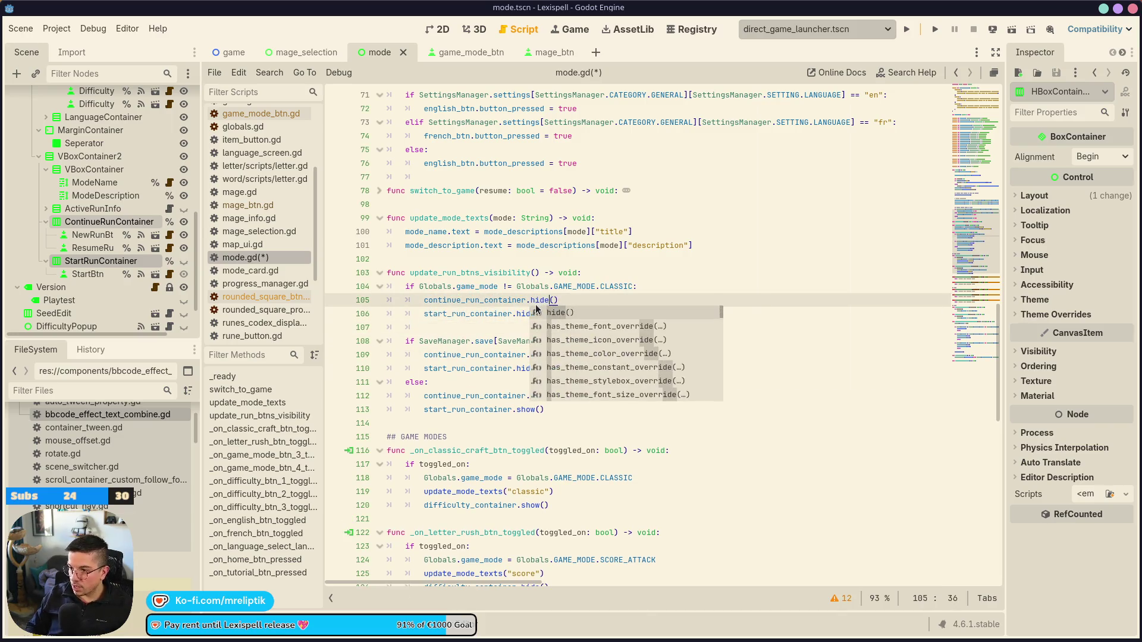
click(535, 308)
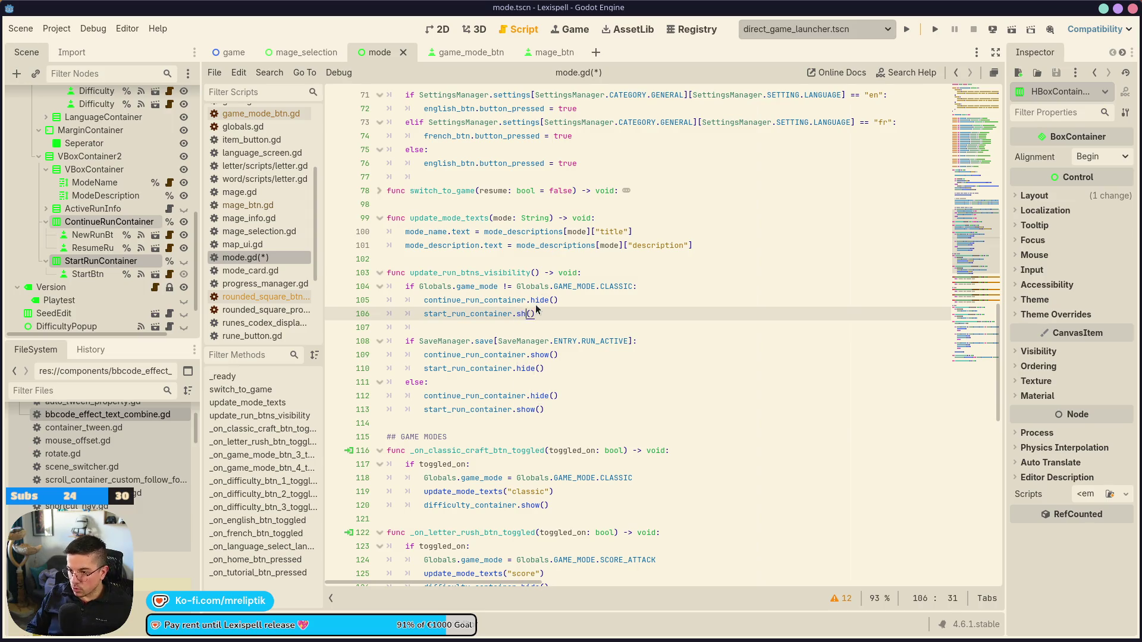
text(ow)
key(ctrl+s)
Add a print() line after the two container calls and save.
click(581, 305)
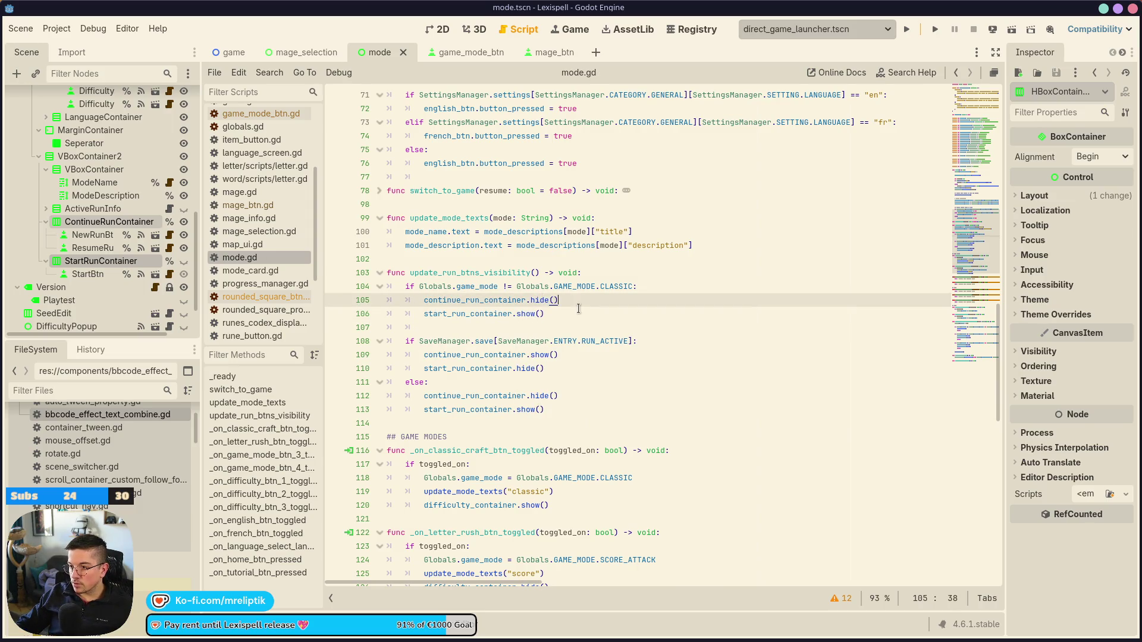
key(Down)
key(Return)
text(print()
key(ctrl+s)
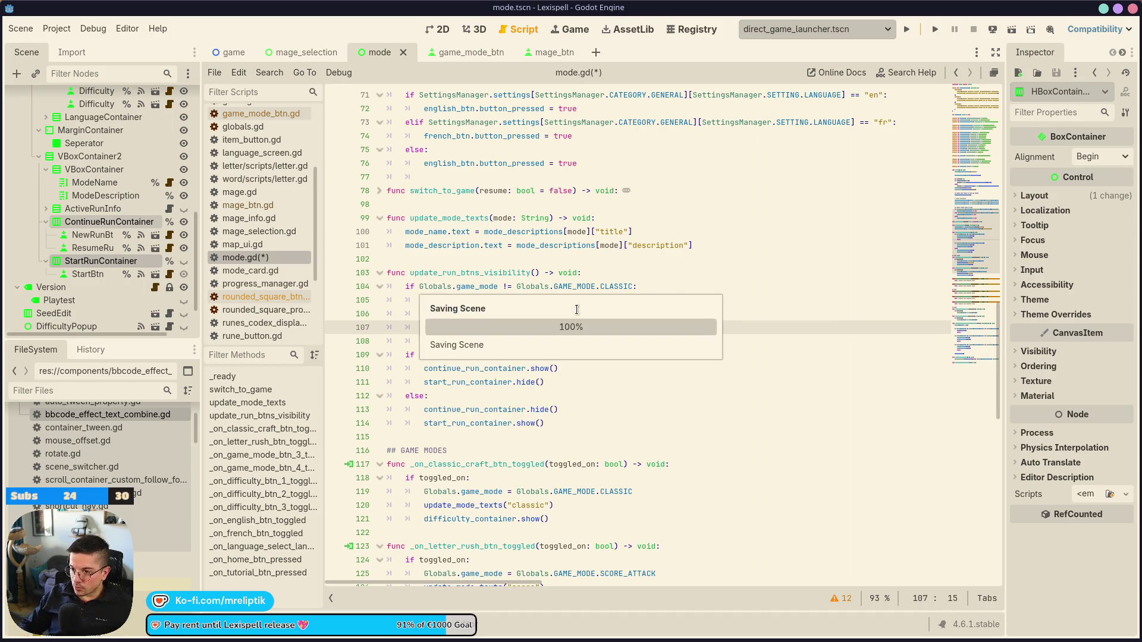
click(533, 370)
key(Down)
key(Down)
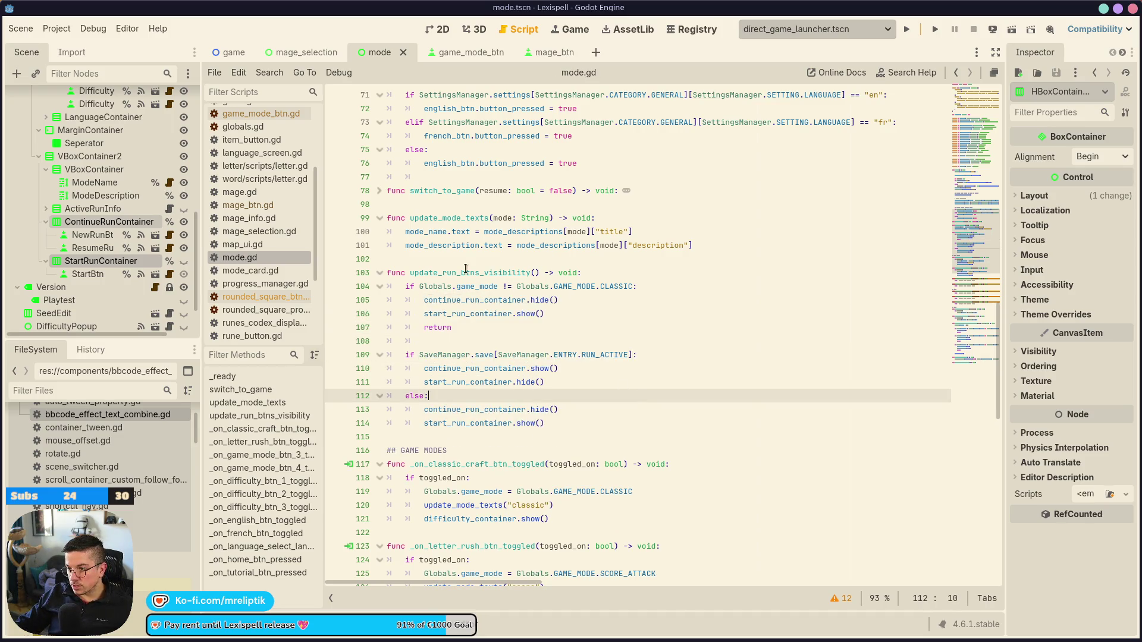
Call update_run_btns_visibility() in the Classic Craft and Letter Rush handlers, then run the scene.
double_click(466, 271)
key(ctrl+c)
scroll(482, 333, down, 7)
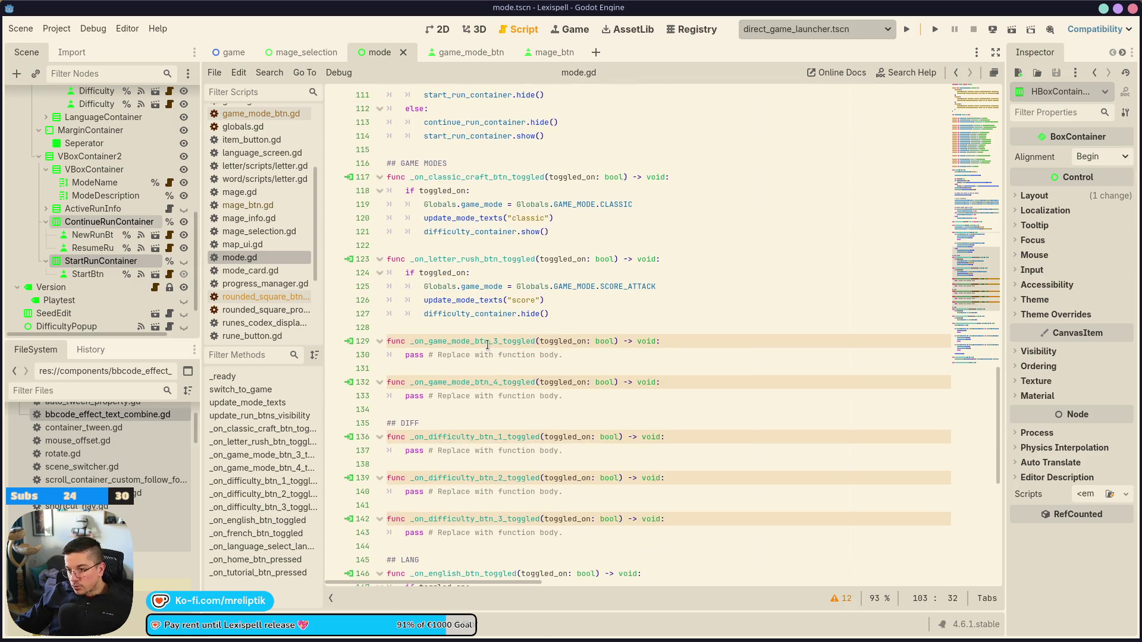
click(589, 232)
key(Return)
key(ctrl+v)
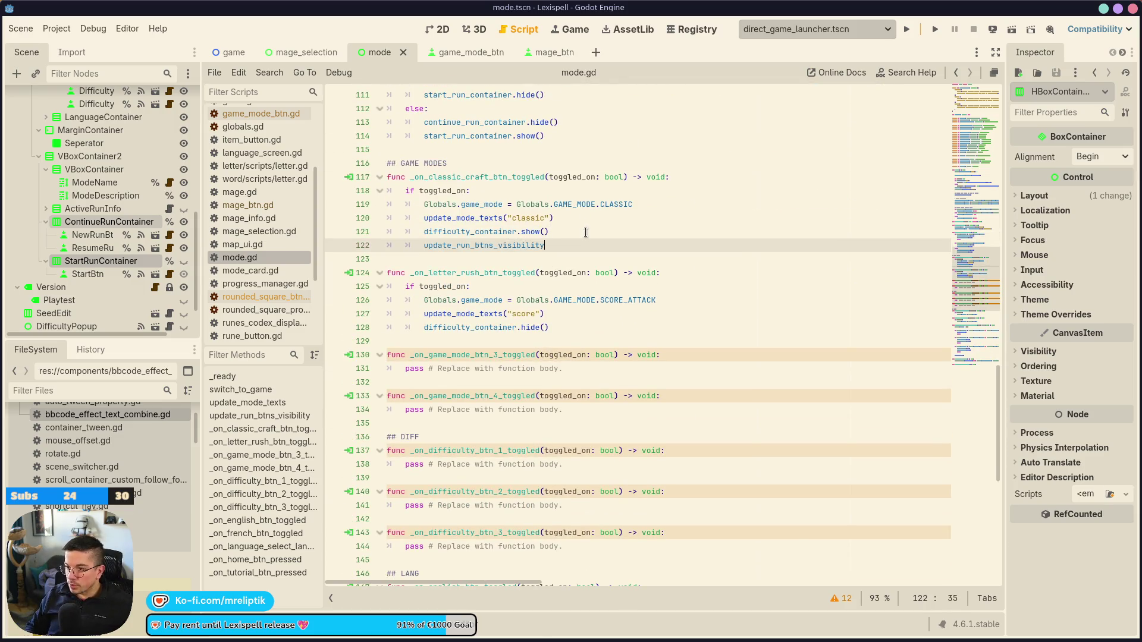
key(Down)
key(Down)
key(Down)
key(End)
key(Return)
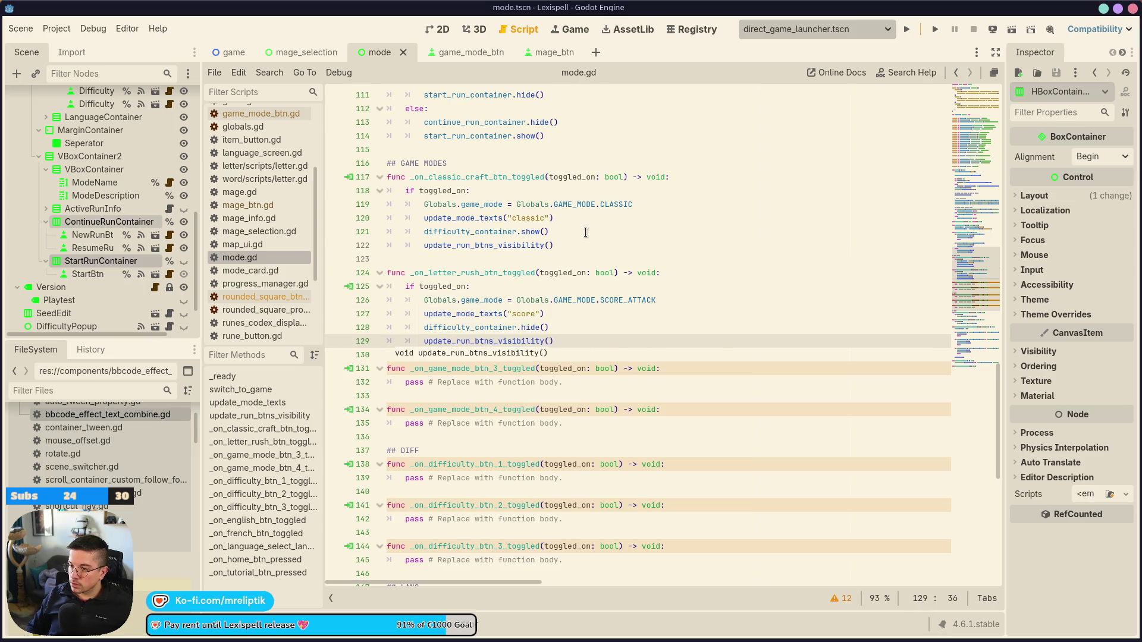
key(ctrl+v)
text(())
click(586, 232)
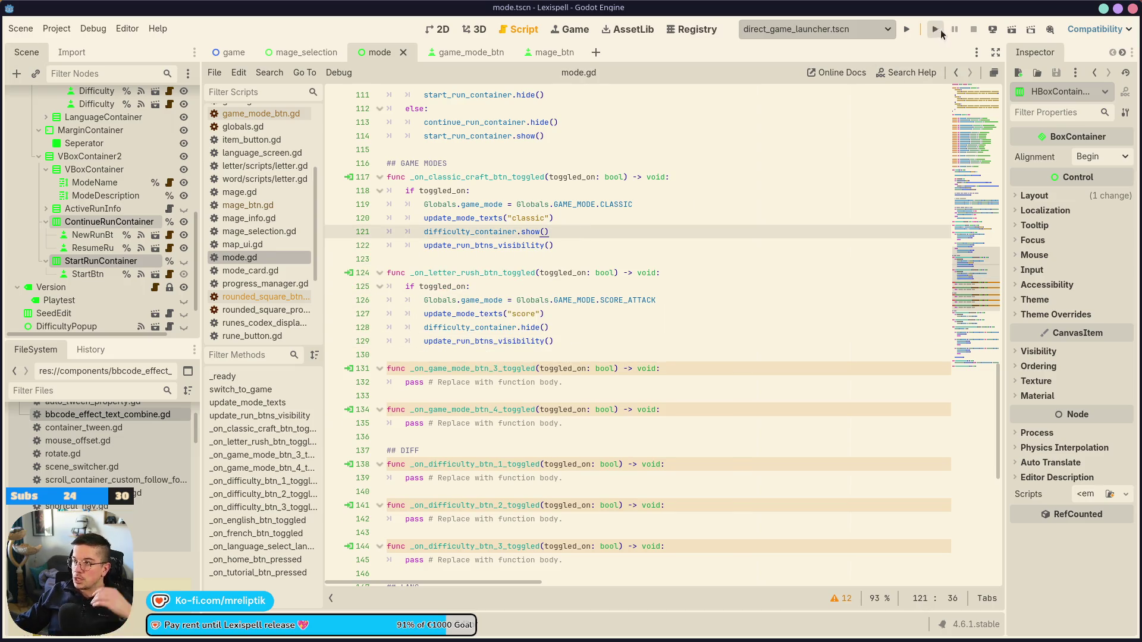
click(940, 31)
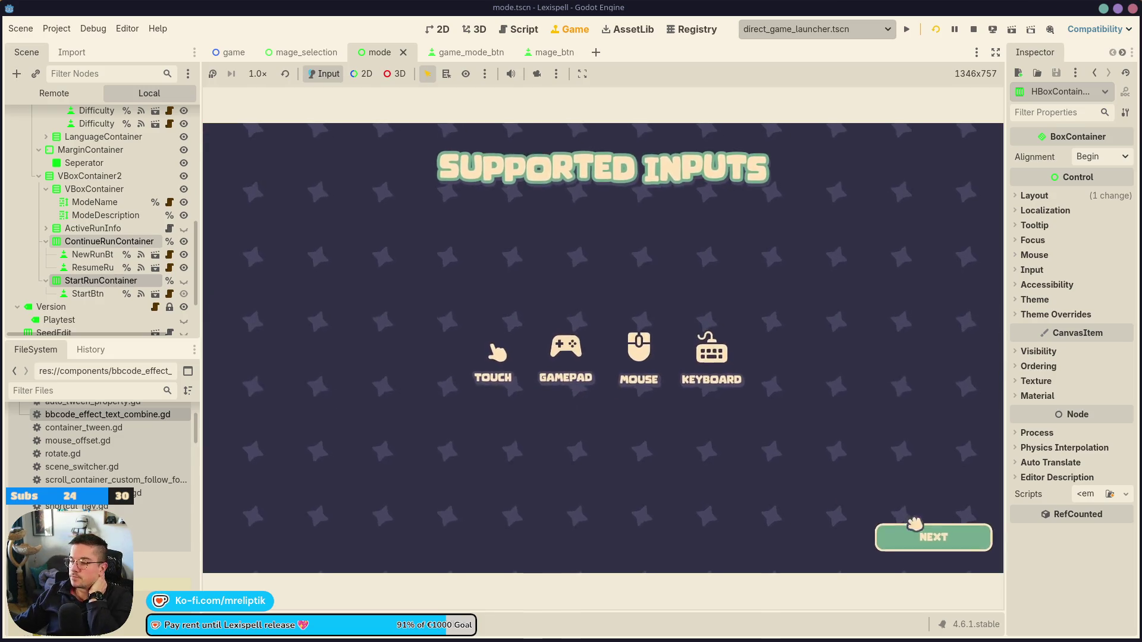
In the running game, switch between Letter Rush and Classic Craft to check the run buttons, then stop.
click(898, 533)
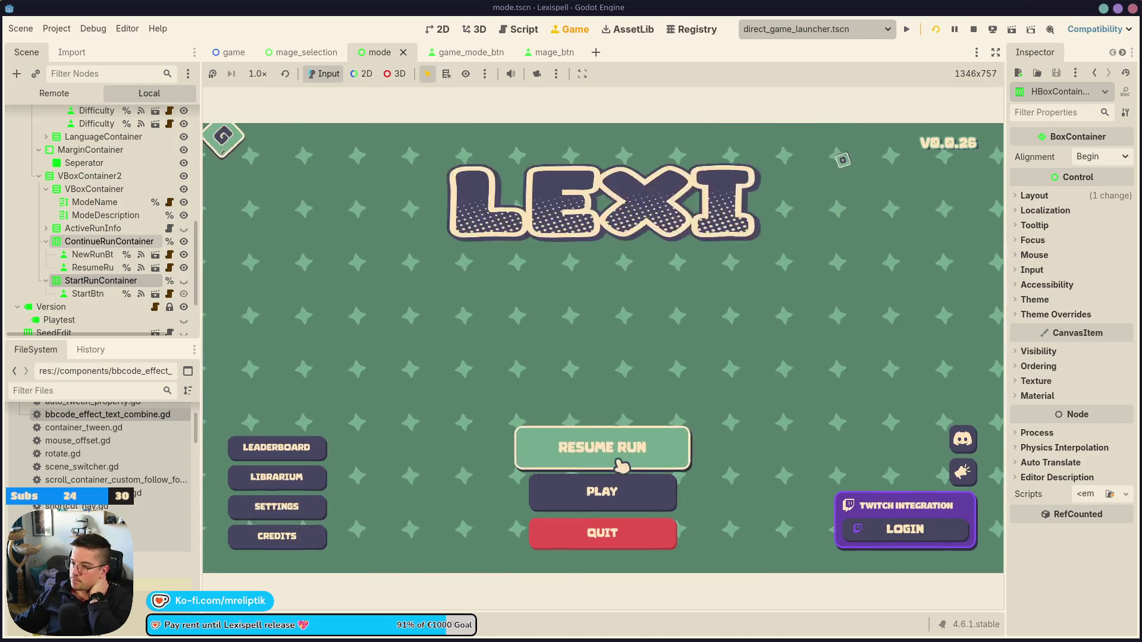
click(602, 490)
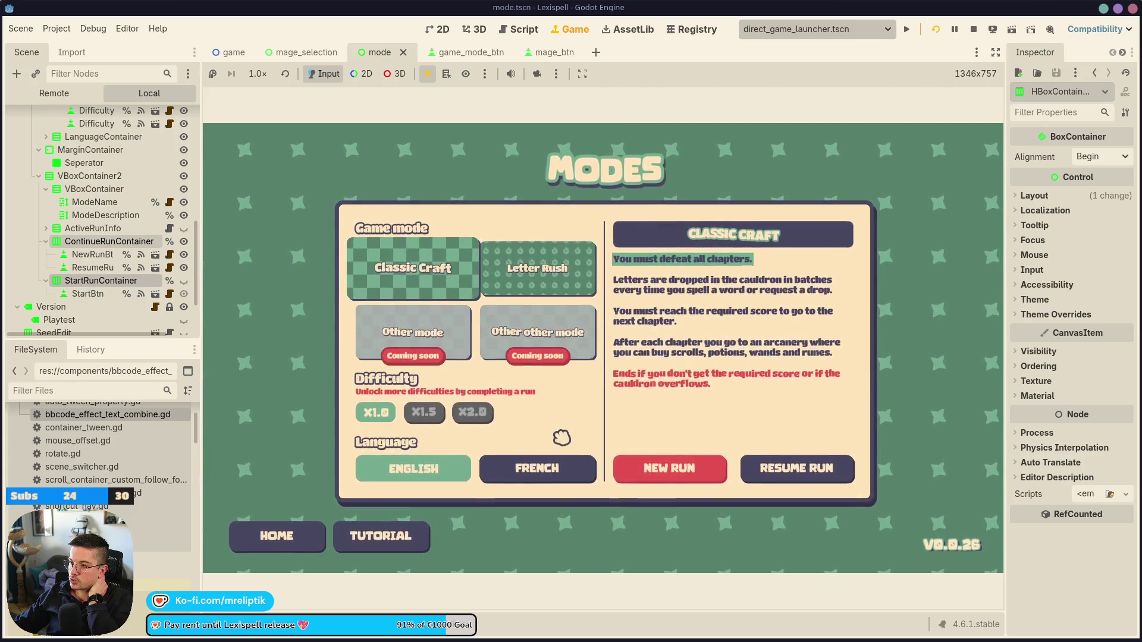
click(537, 286)
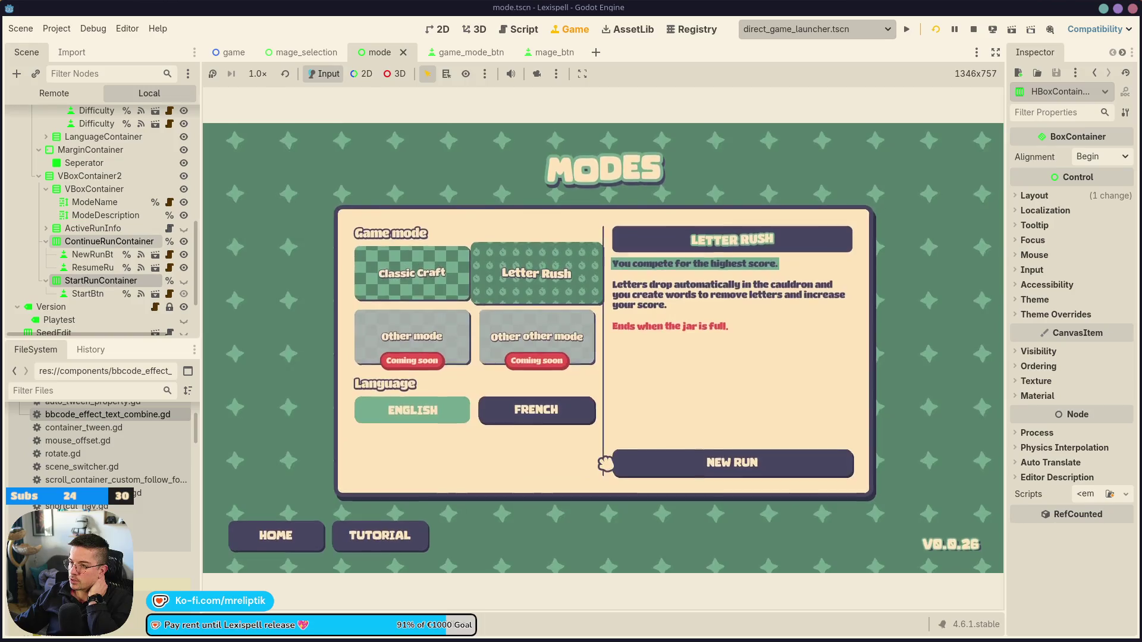
click(433, 282)
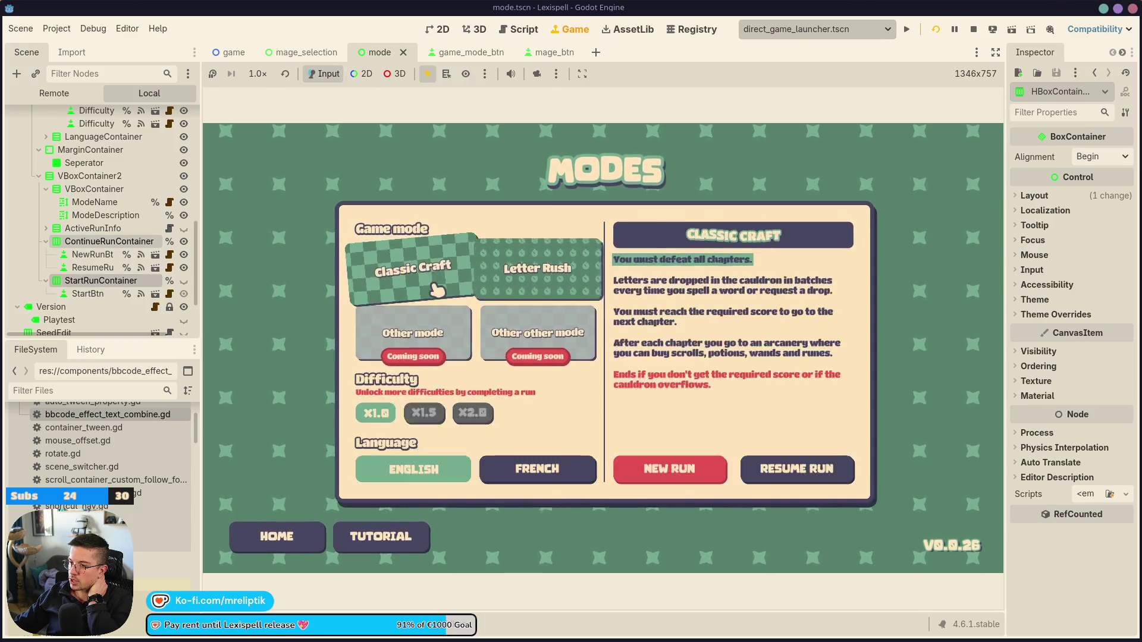
click(518, 266)
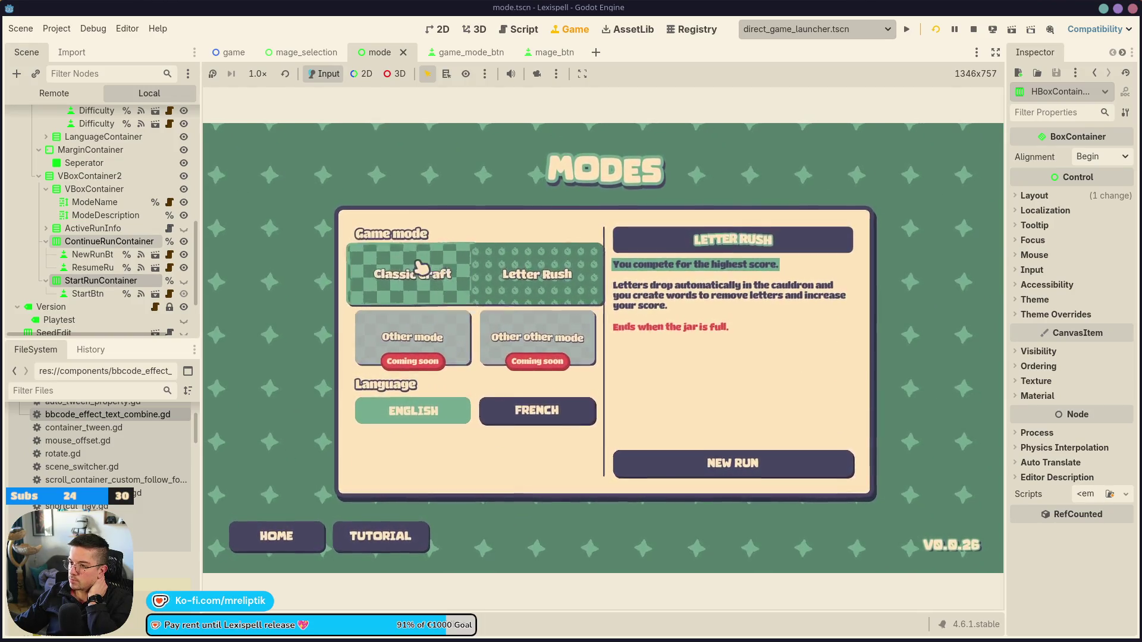
click(408, 273)
click(523, 265)
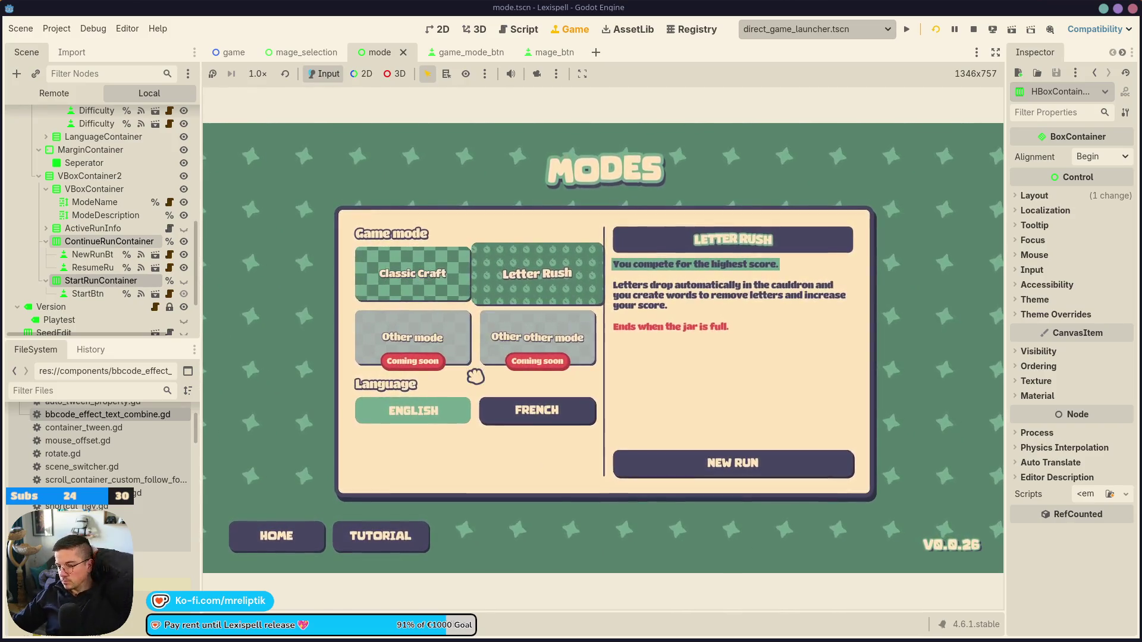
click(417, 273)
click(516, 274)
click(410, 273)
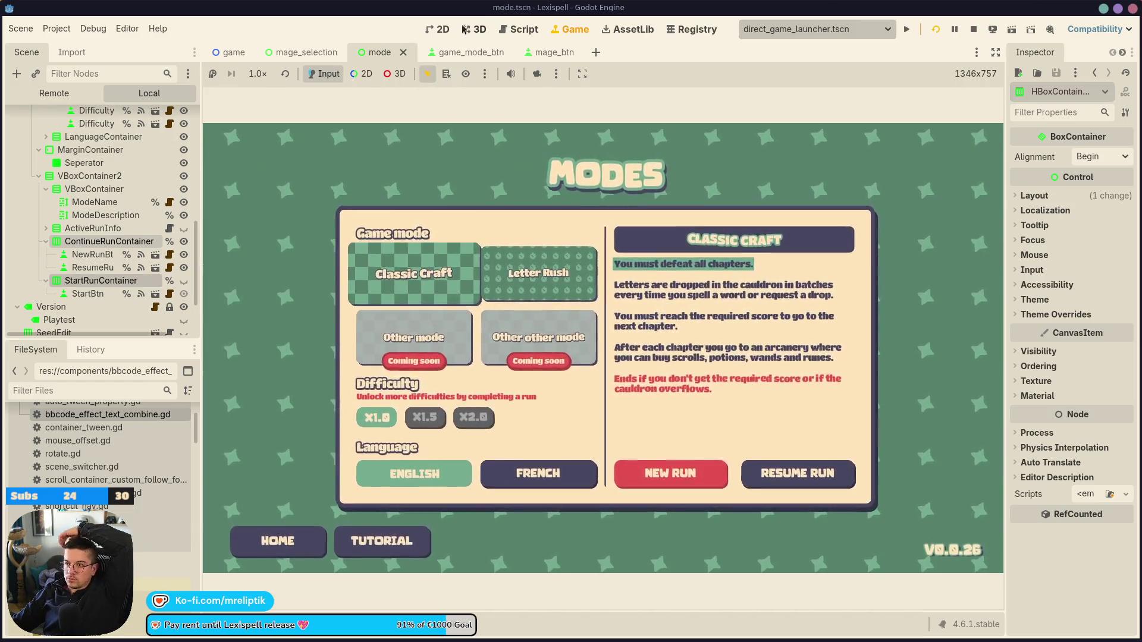
key(ctrl+F1)
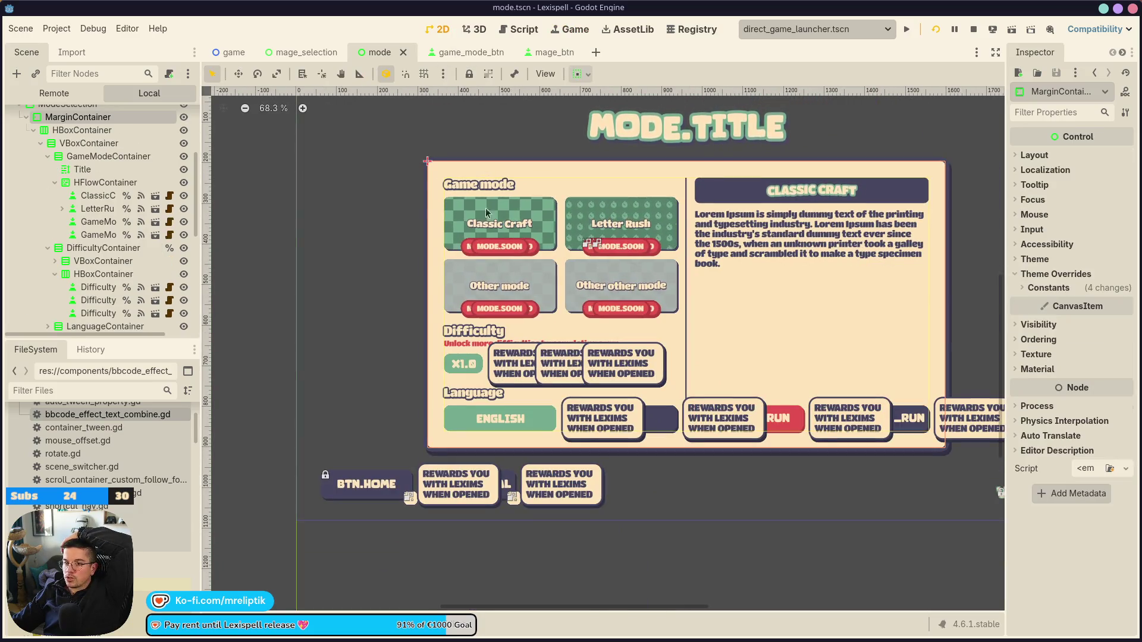
Expand the margin container's size and transform properties and copy the minimum size property path.
click(1034, 155)
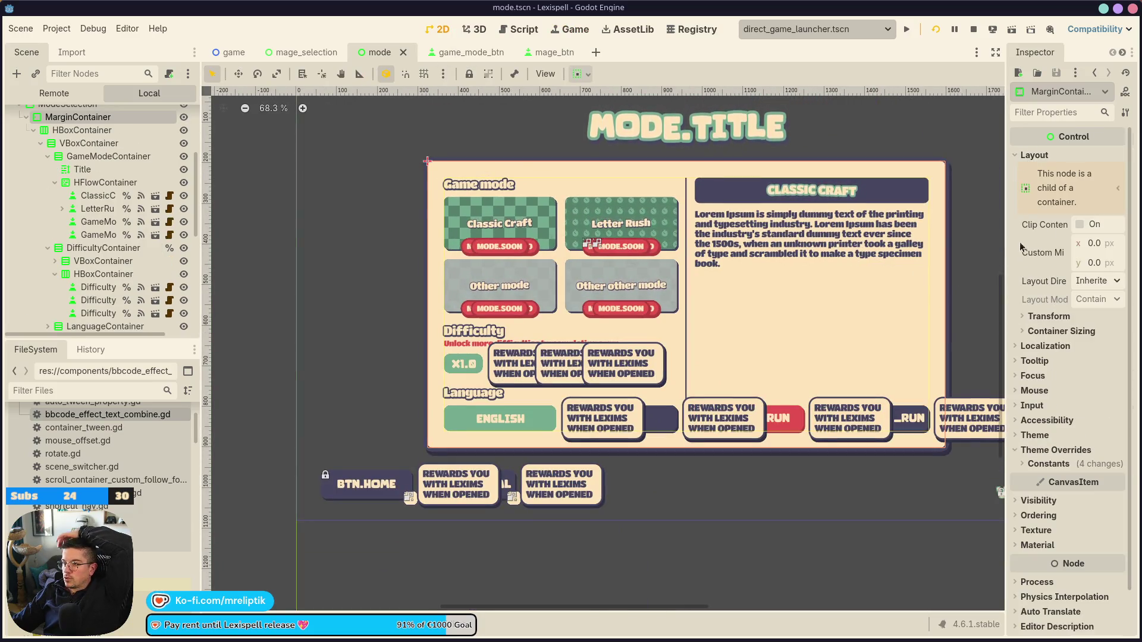
click(1046, 330)
click(1041, 316)
right_click(1037, 346)
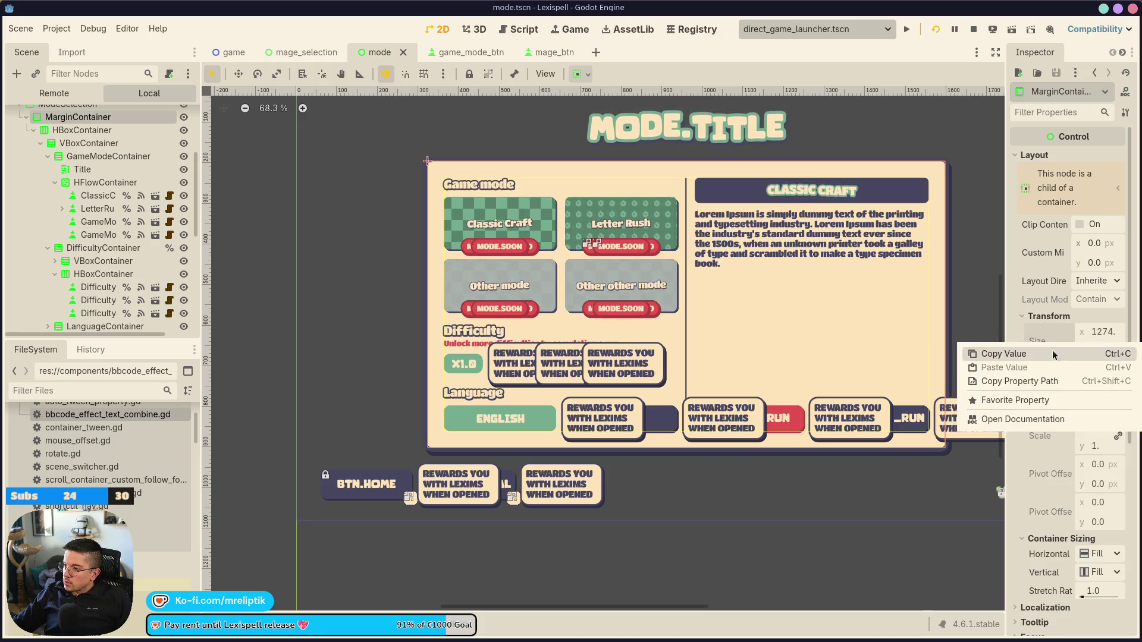
right_click(1046, 253)
click(1055, 287)
Save the mode scene and switch between Letter Rush and Classic Craft in the running game.
key(ctrl+s)
click(569, 28)
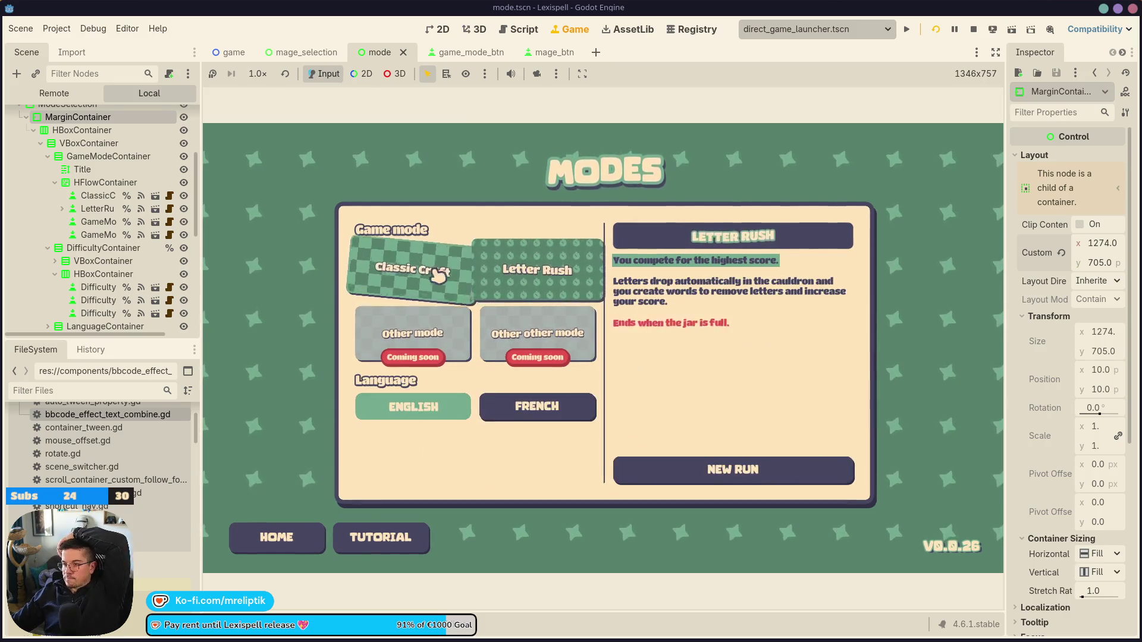
click(516, 276)
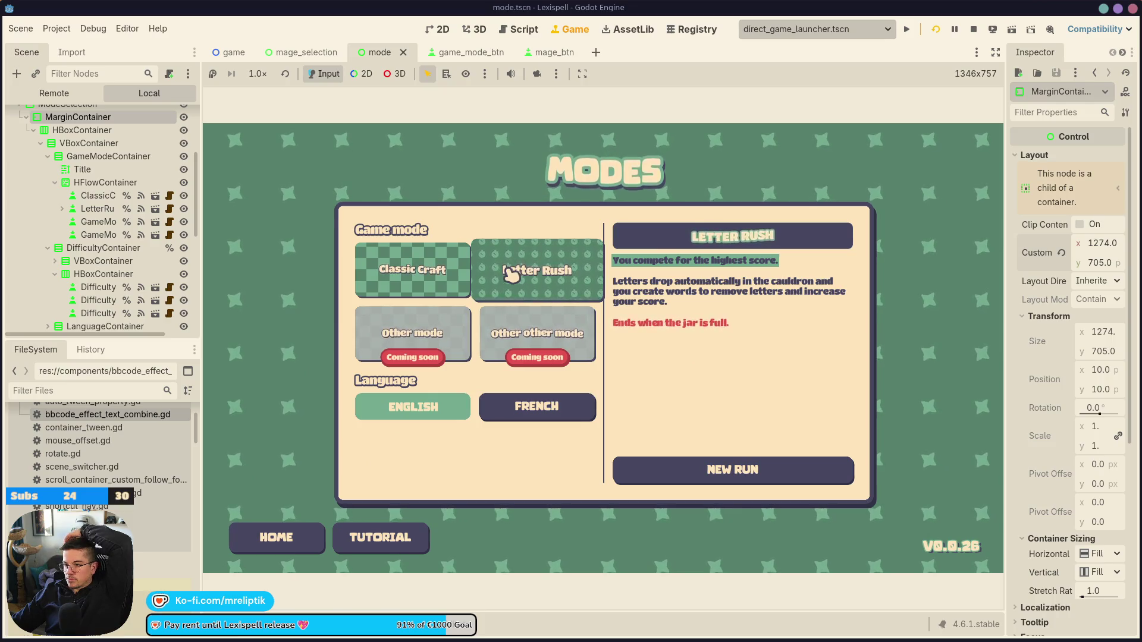
click(398, 277)
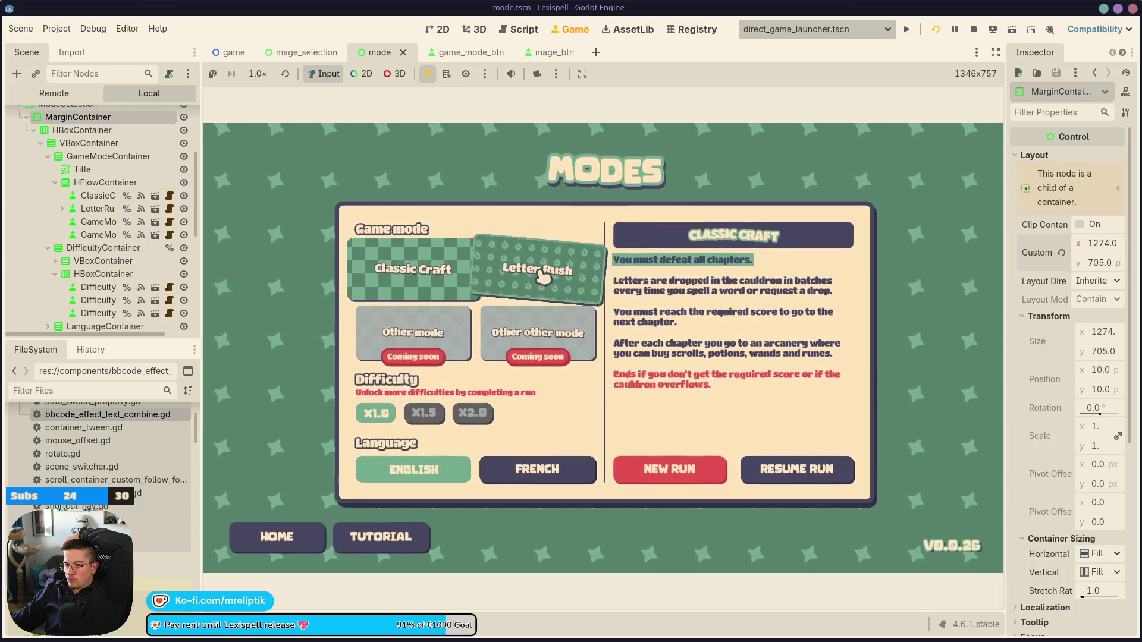
scroll(160, 153, up, 5)
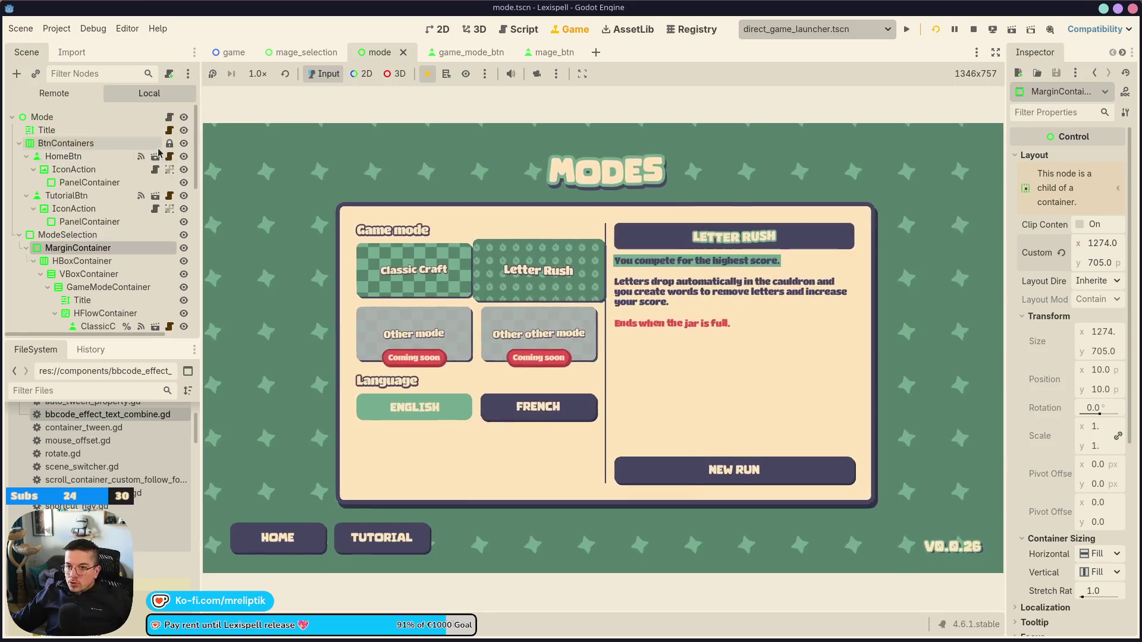
Open game_mode_btn.gd to review its scale_hover setting, then go back to the running game.
click(455, 52)
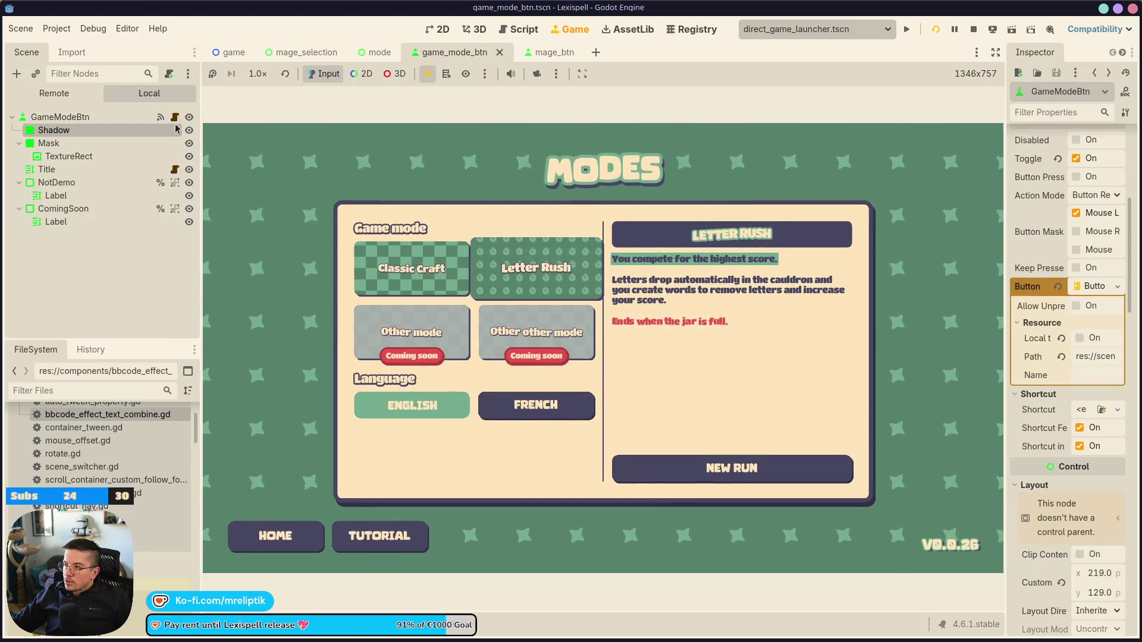
click(175, 116)
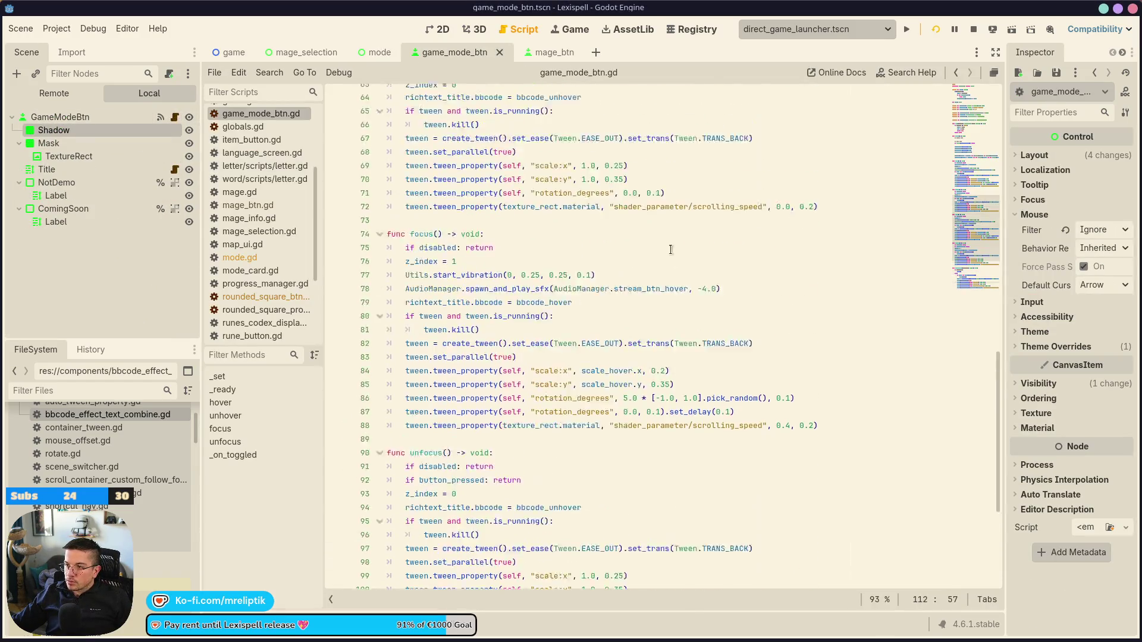
scroll(649, 262, up, 10)
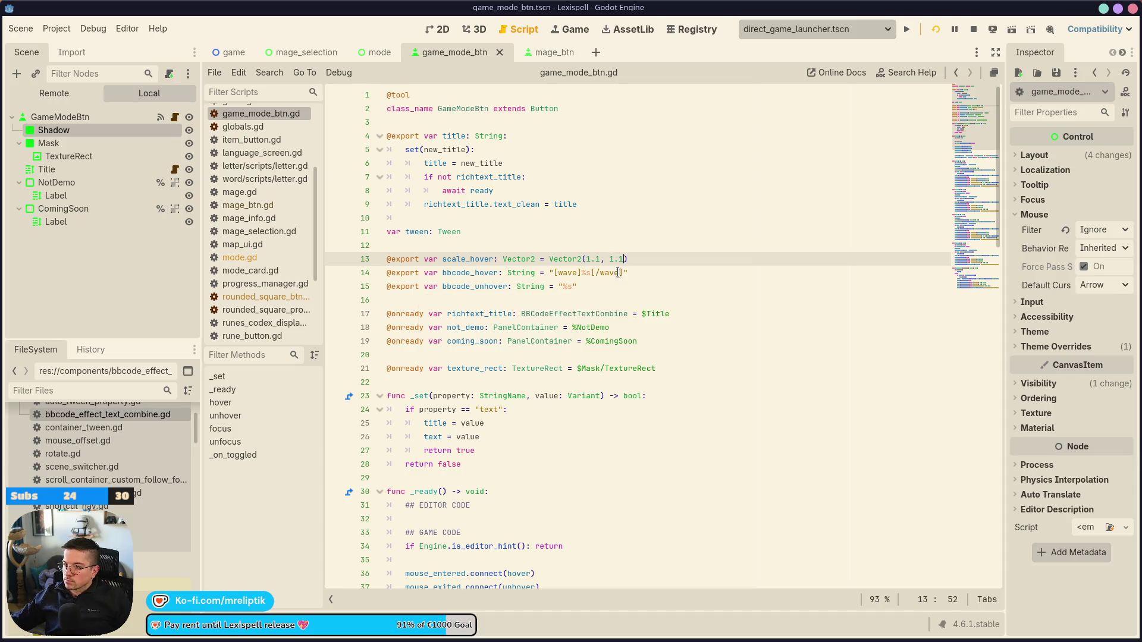
click(437, 30)
click(569, 30)
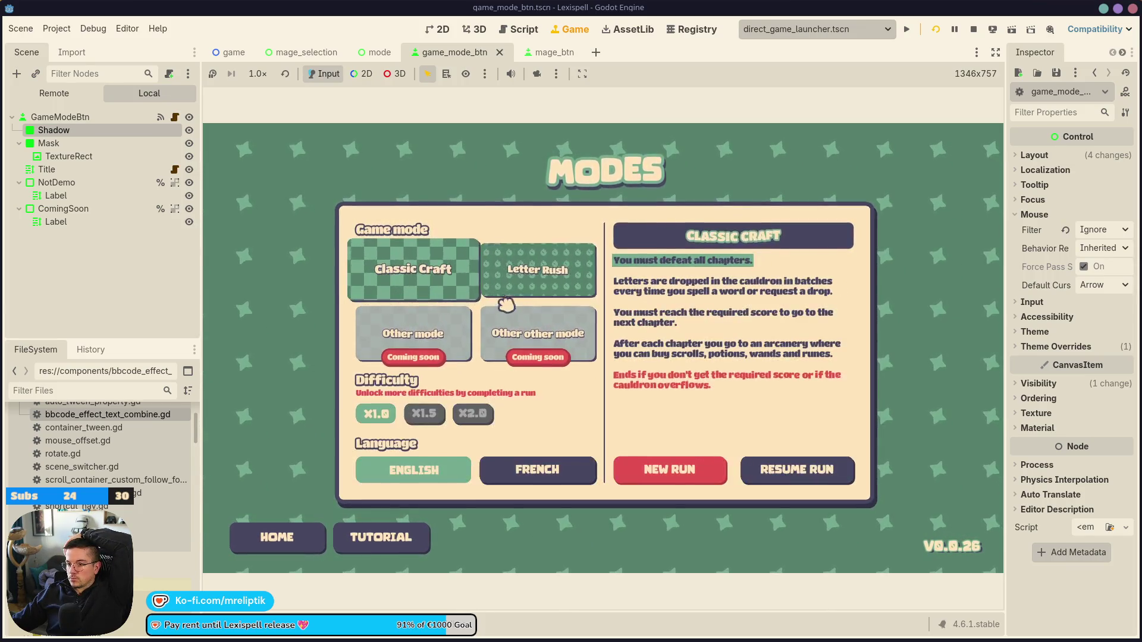
click(527, 273)
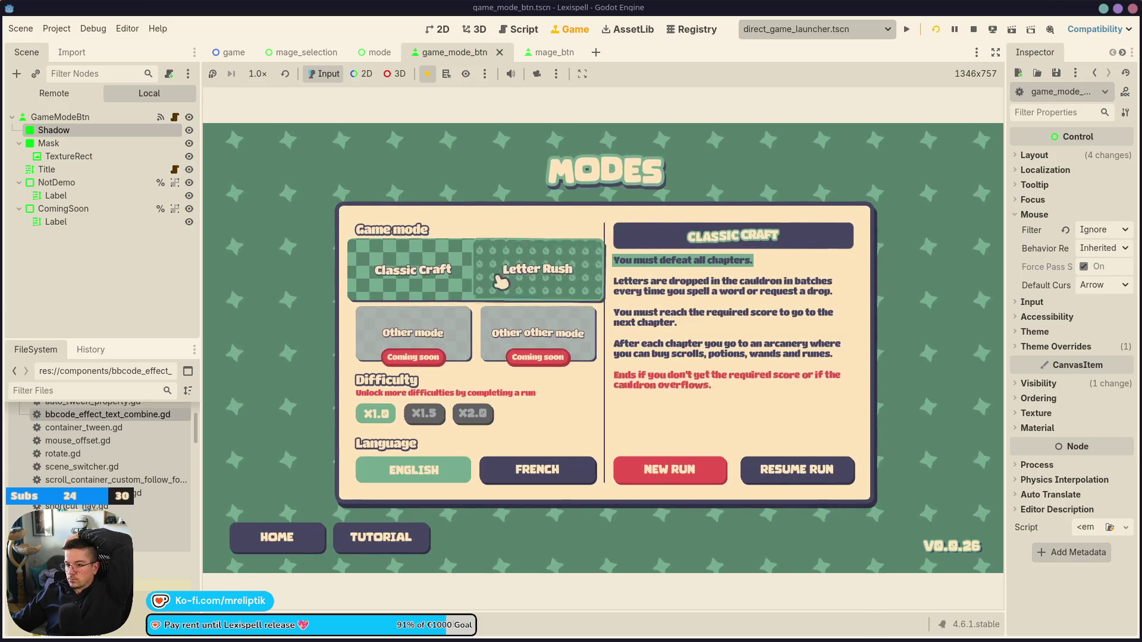
click(421, 291)
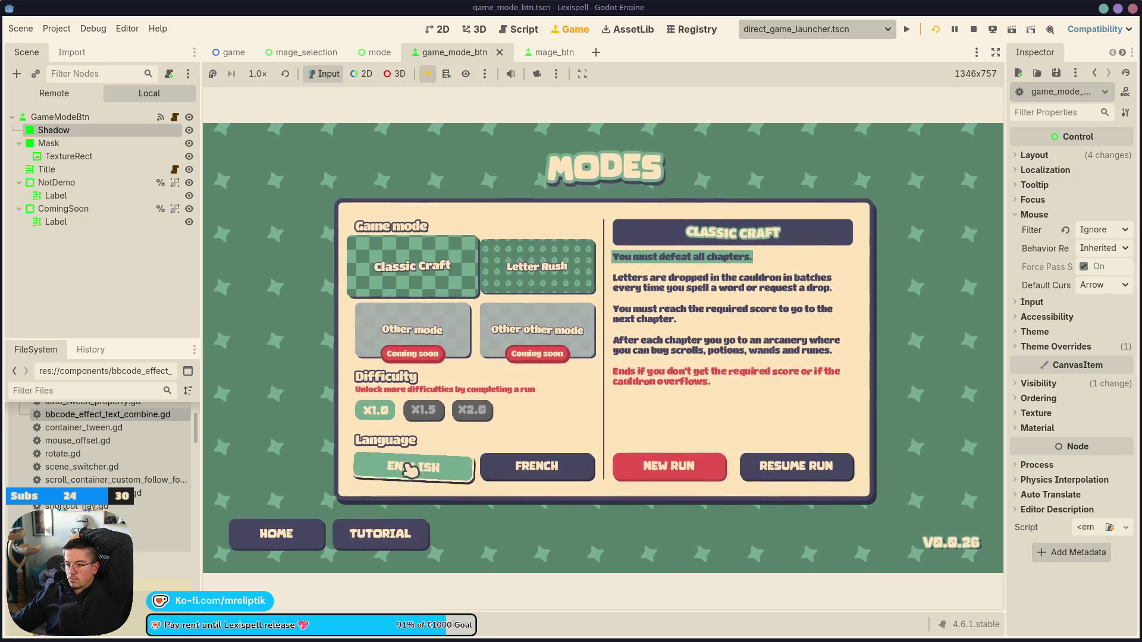
click(427, 472)
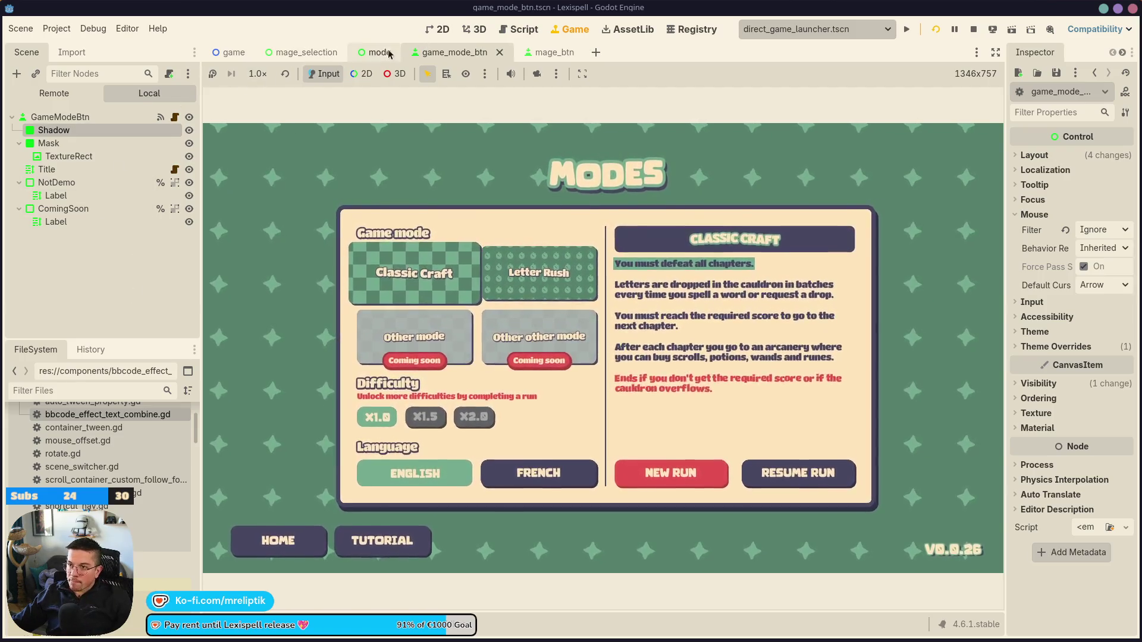
click(442, 30)
In the mode scene, give the language buttons row a separation of 30 and save.
click(304, 52)
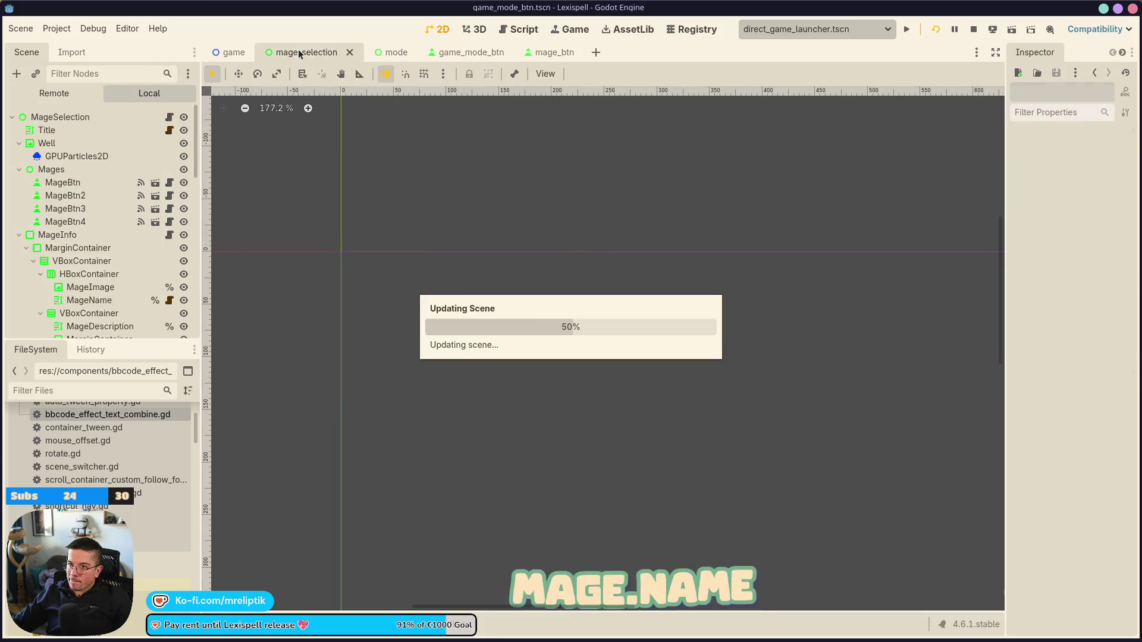
click(378, 52)
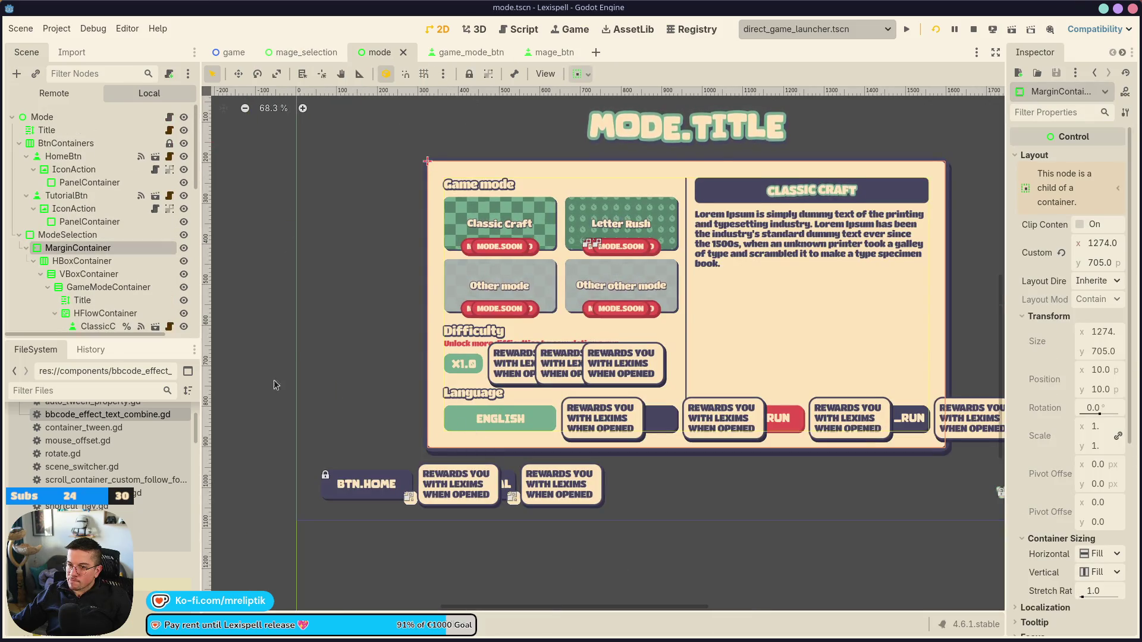
click(494, 419)
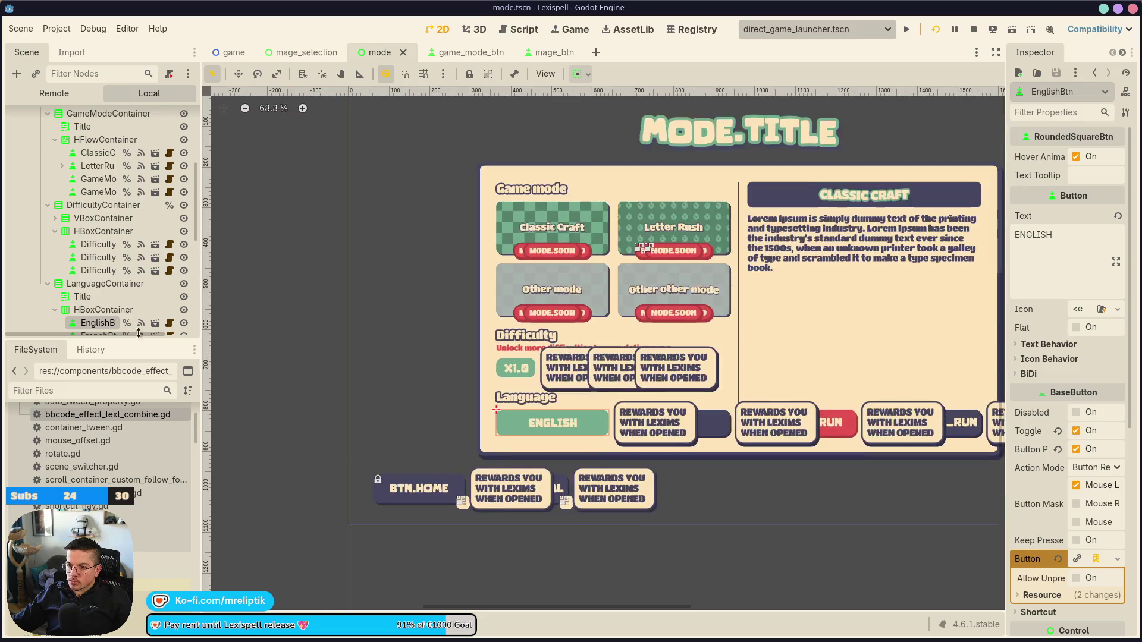
click(100, 310)
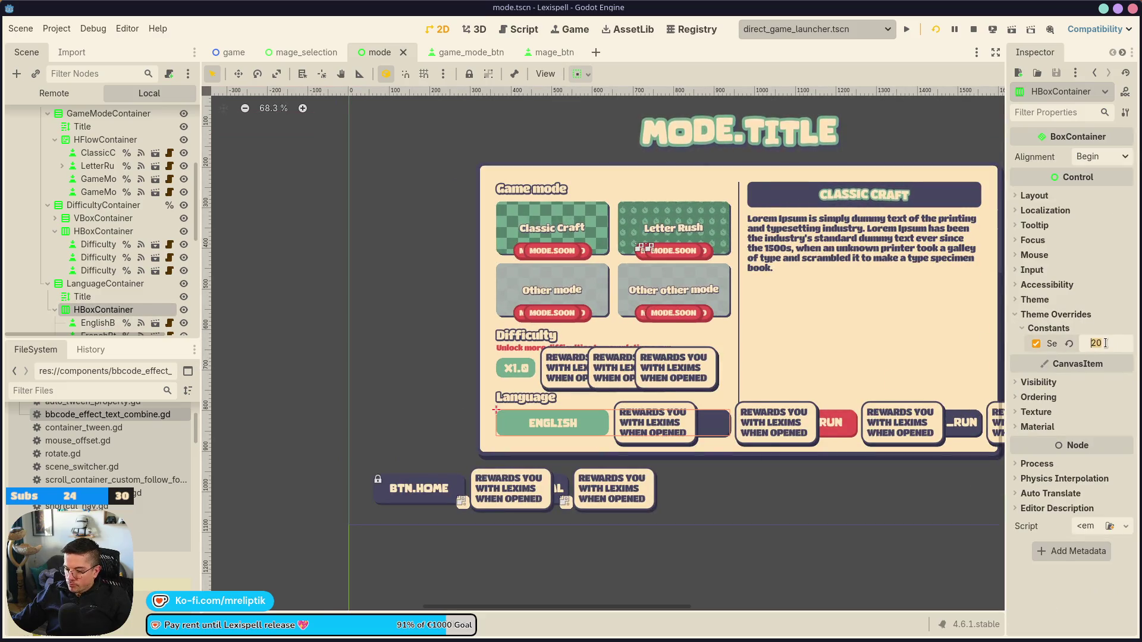
key(Return)
key(ctrl+s)
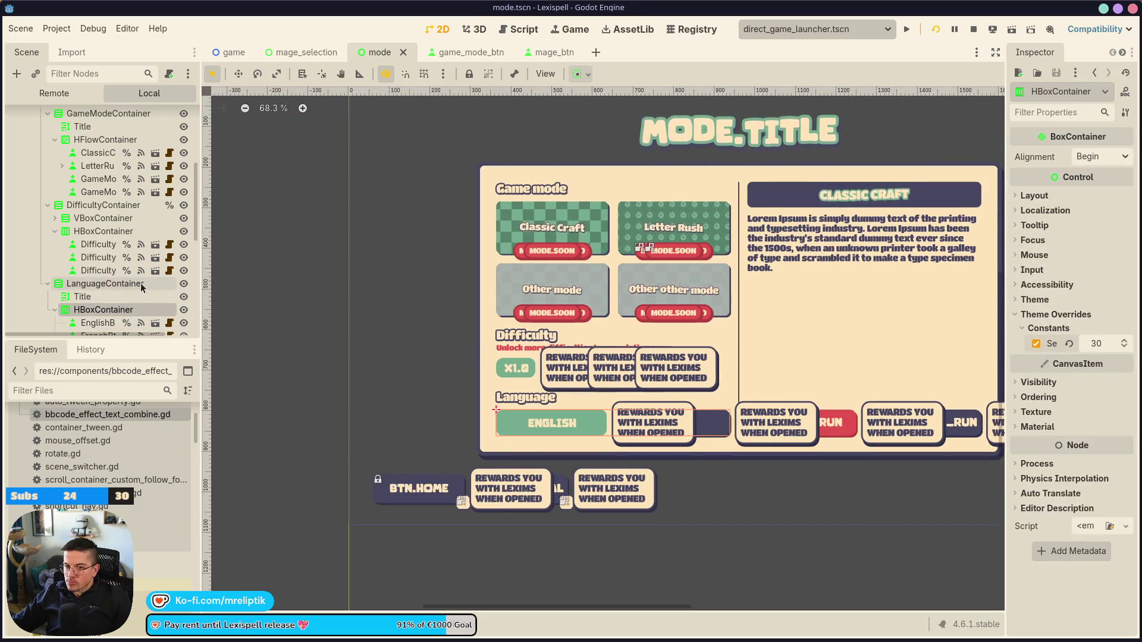
Check the run buttons' separation of 35 and set the language row's separation to 35.
scroll(141, 283, down, 7)
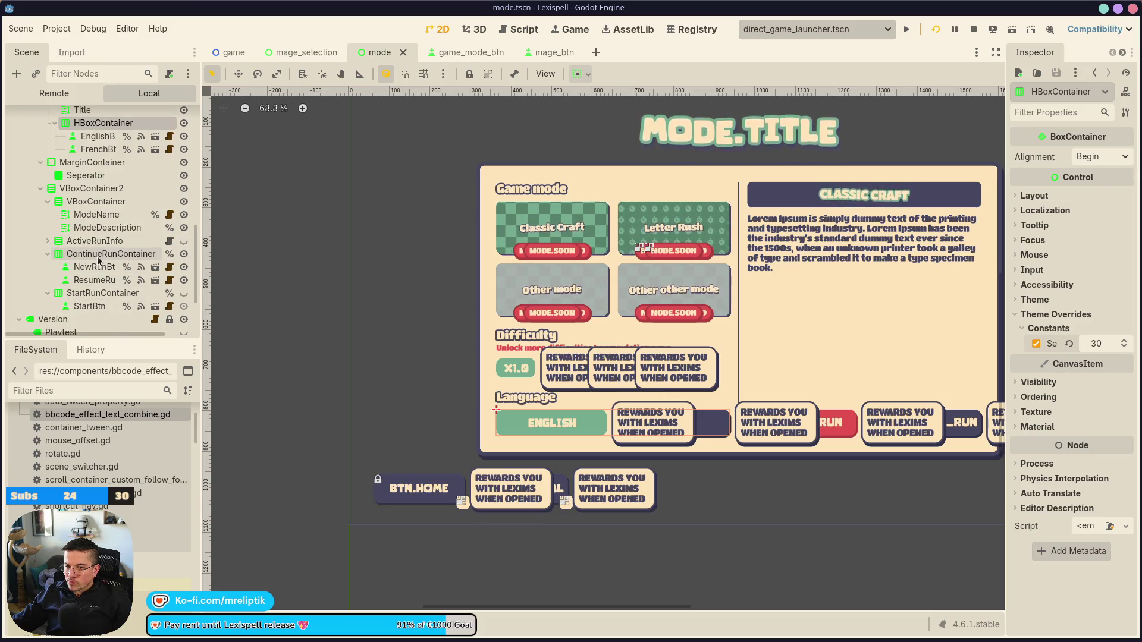
click(98, 260)
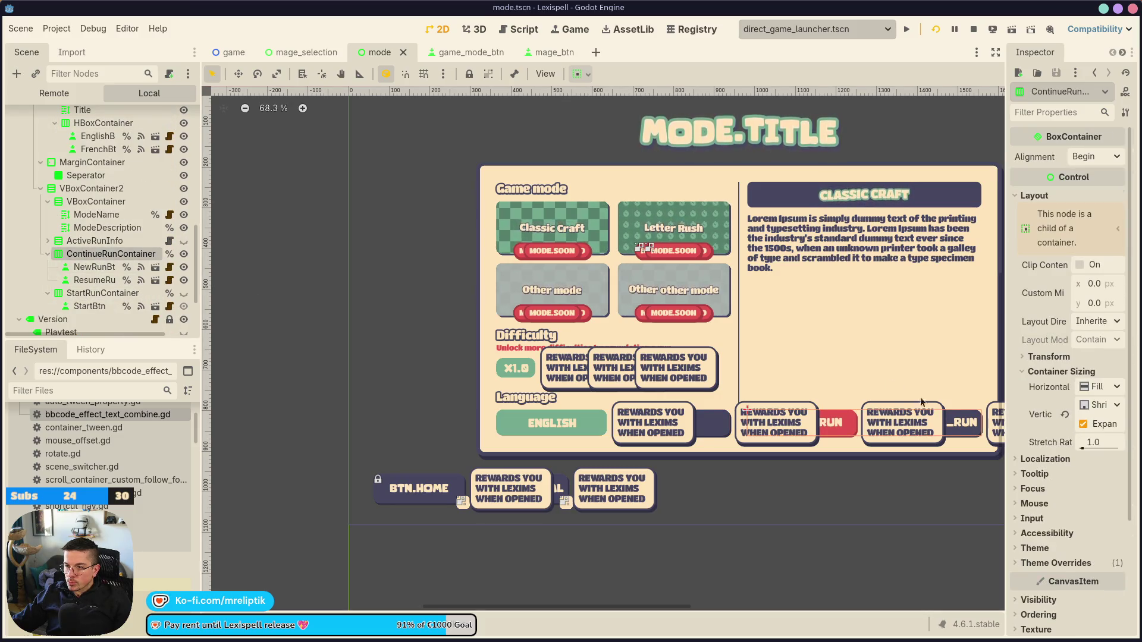
click(1060, 564)
click(1048, 577)
scroll(1082, 552, down, 3)
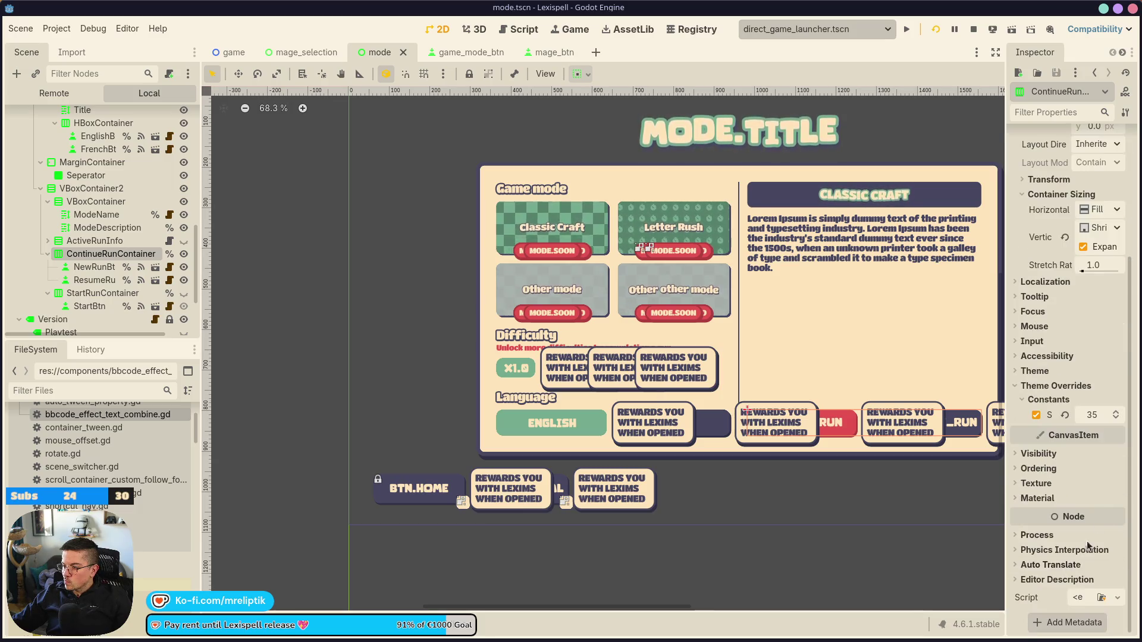
click(536, 427)
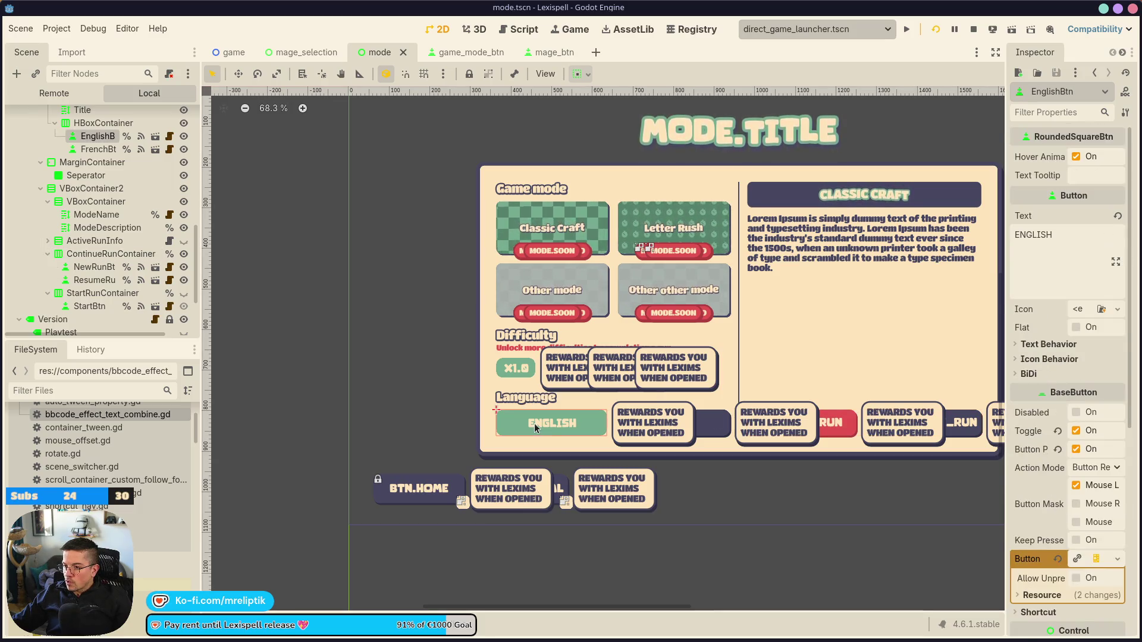
click(113, 123)
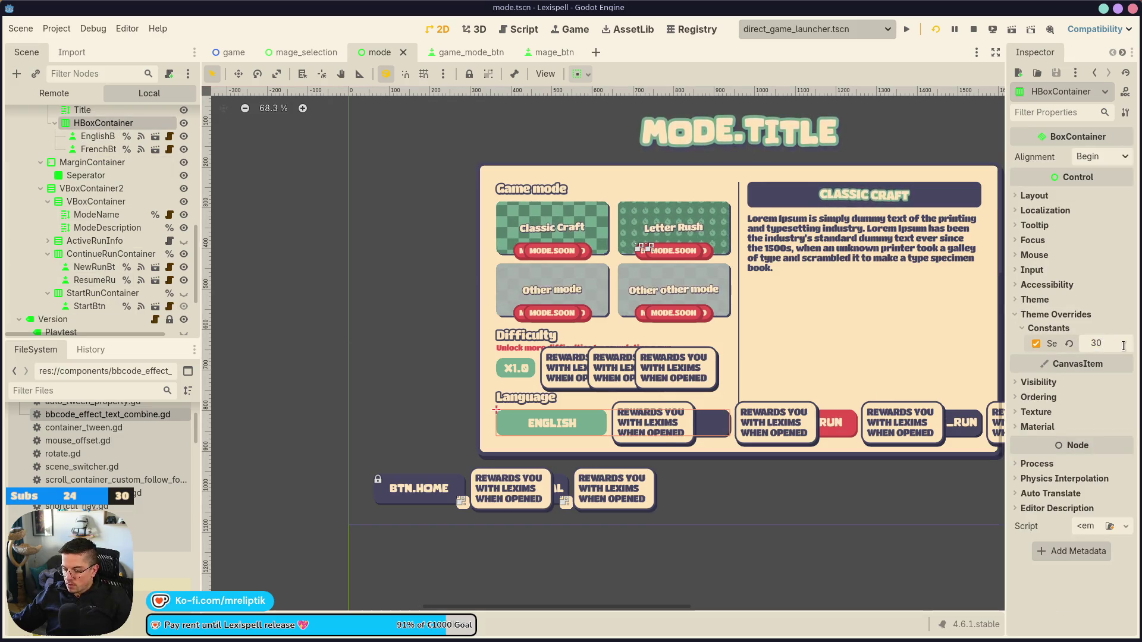
key(Return)
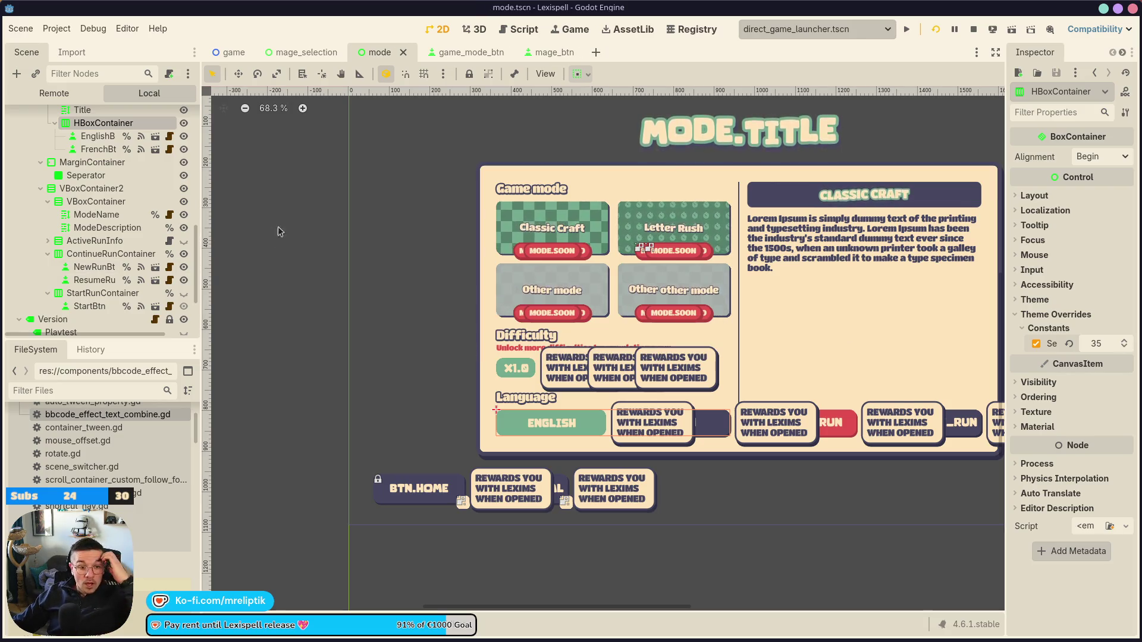
Run the game with F5, then switch to the Lexispell_localization spreadsheet.
key(F5)
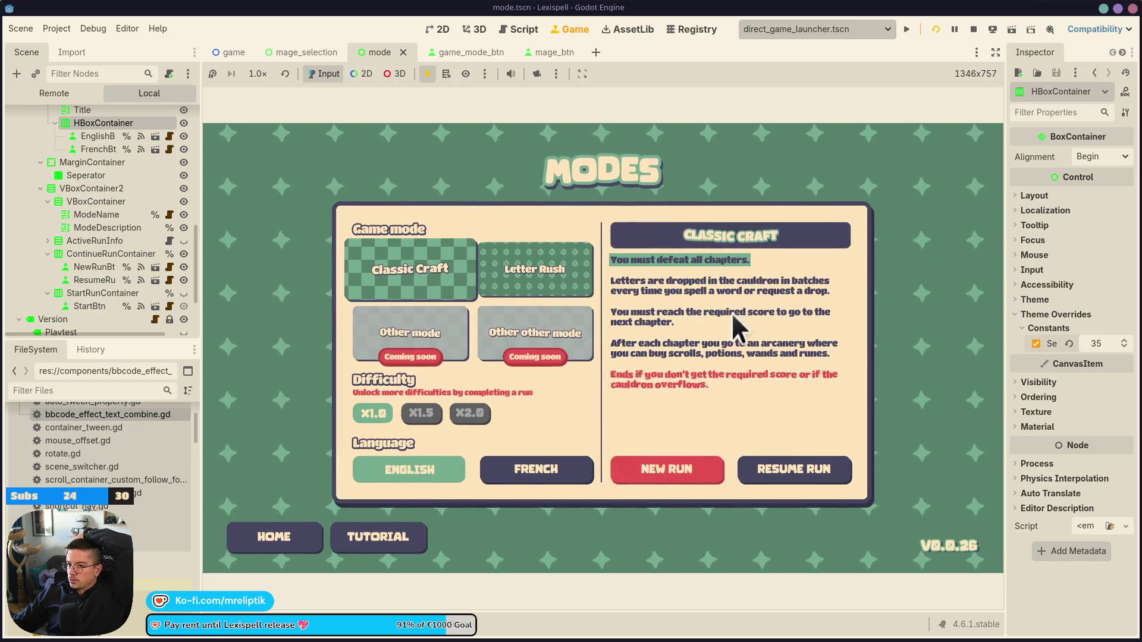
key(alt+Tab)
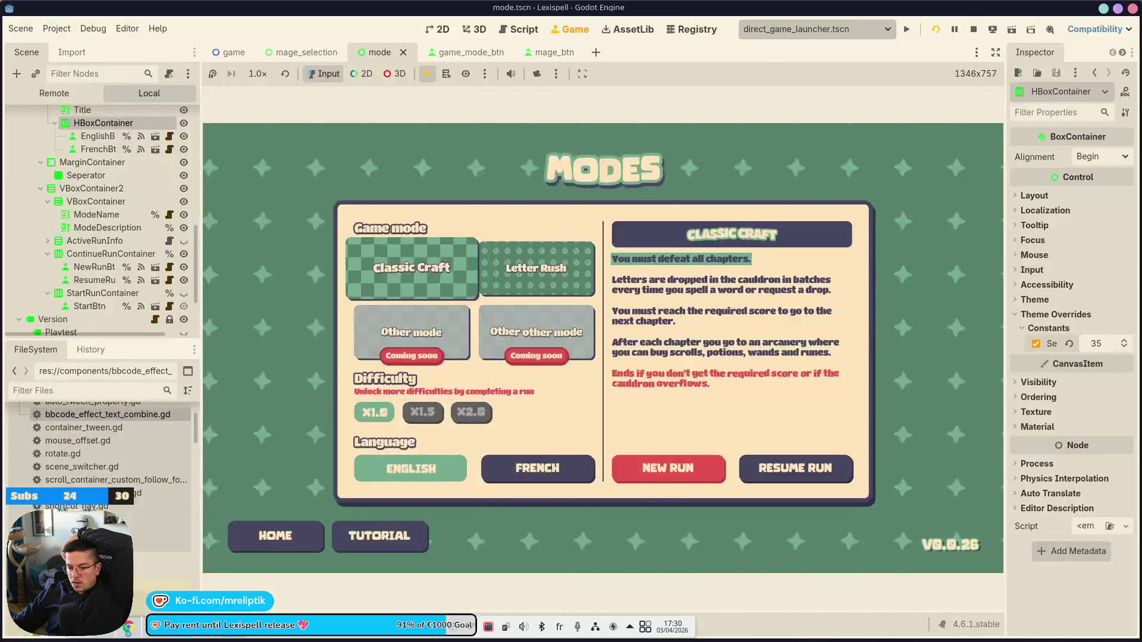
click(128, 626)
scroll(267, 367, down, 10)
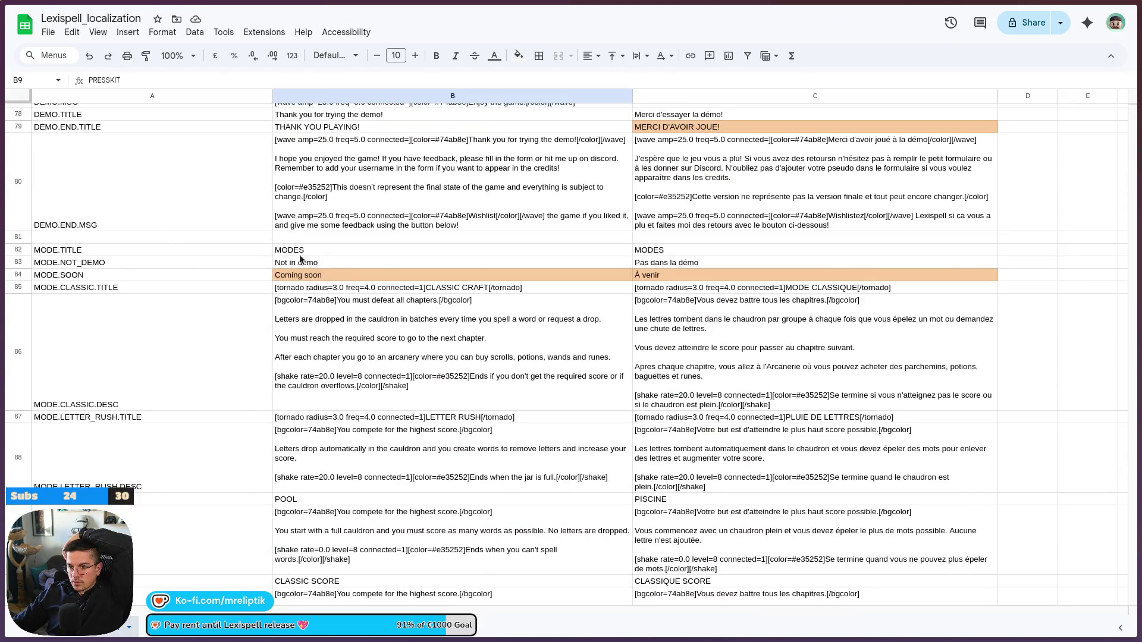
Select the MODE.CLASSIC.TITLE key in cell A85, then return to Godot.
click(131, 288)
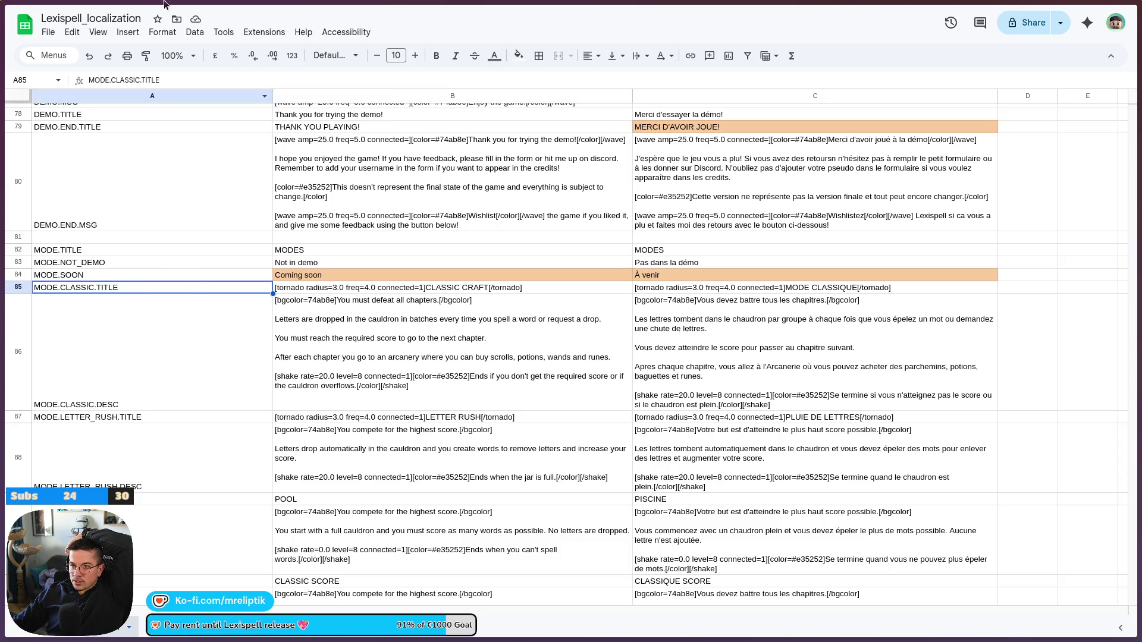
key(alt+Tab)
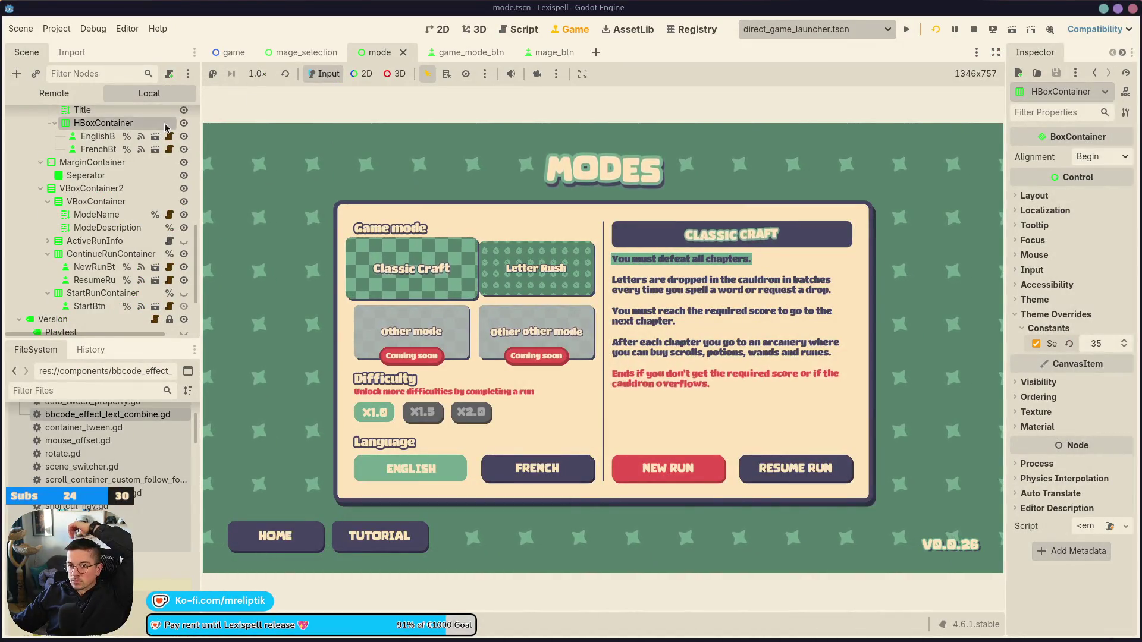
On the root Mode node, expand Mode Descriptions and inspect the scorer entry's title and description keys.
scroll(173, 111, up, 5)
scroll(172, 111, up, 2)
click(170, 116)
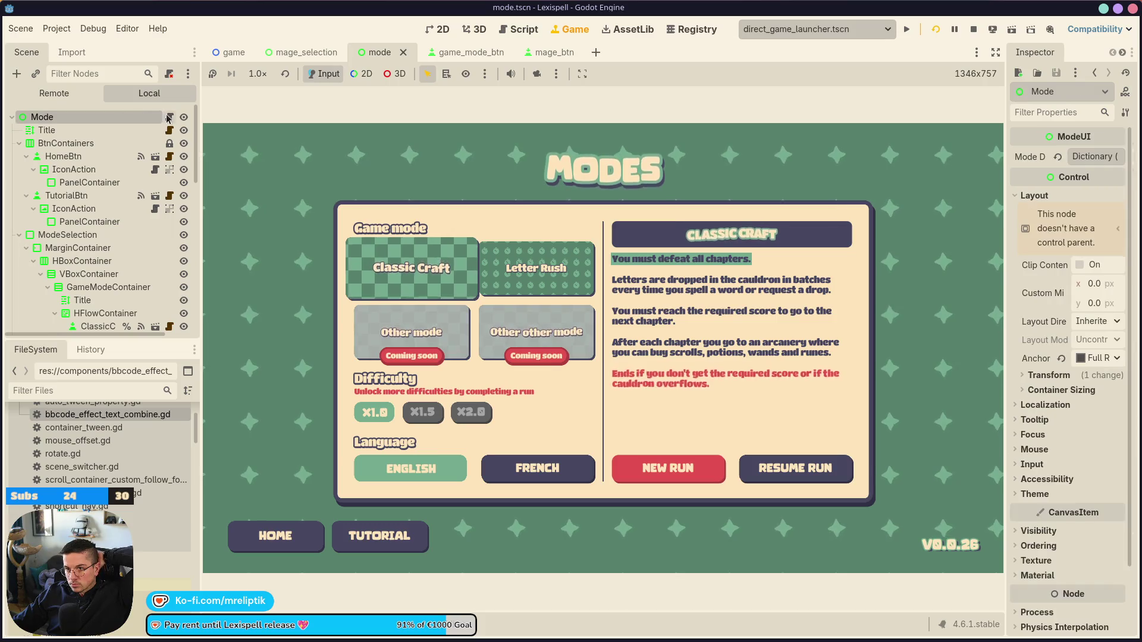
scroll(349, 174, up, 20)
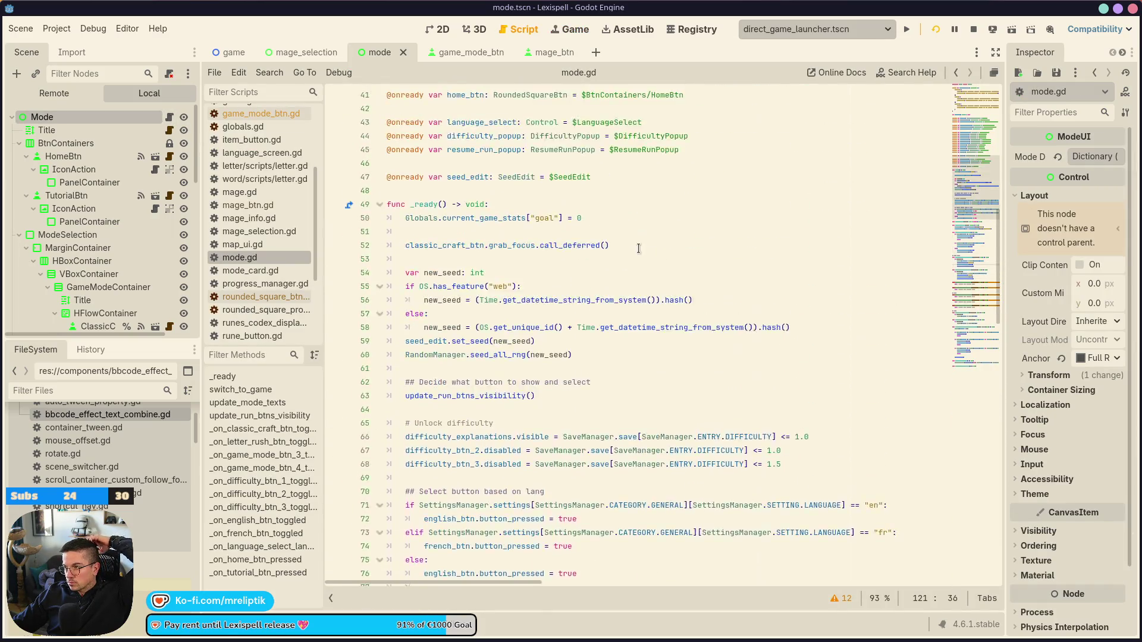
click(1103, 156)
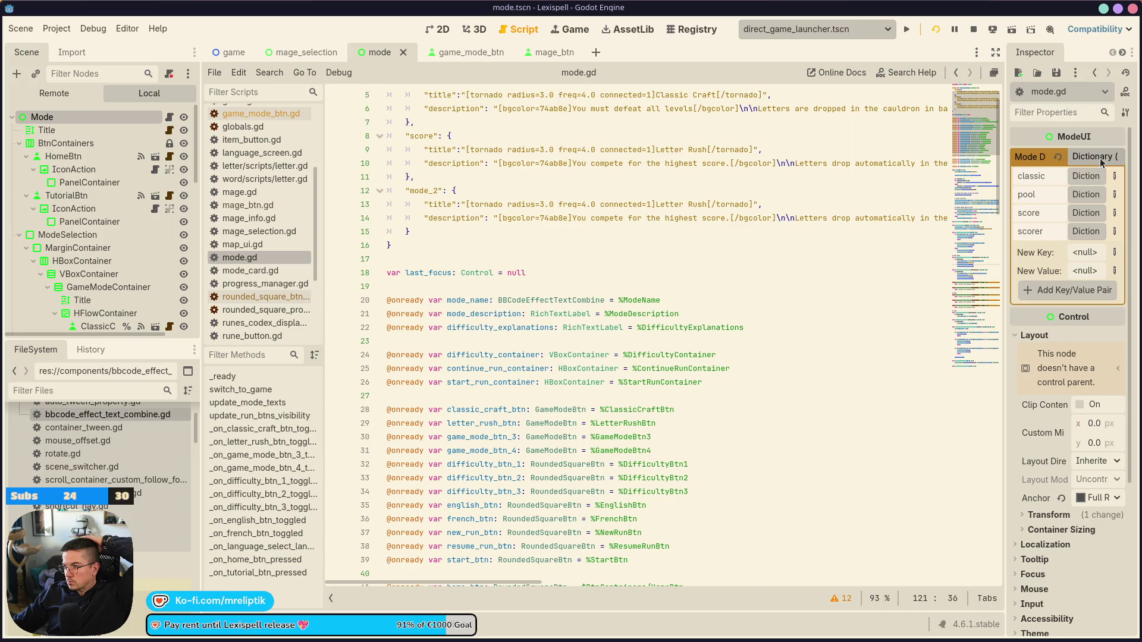
drag(1005, 230, 837, 229)
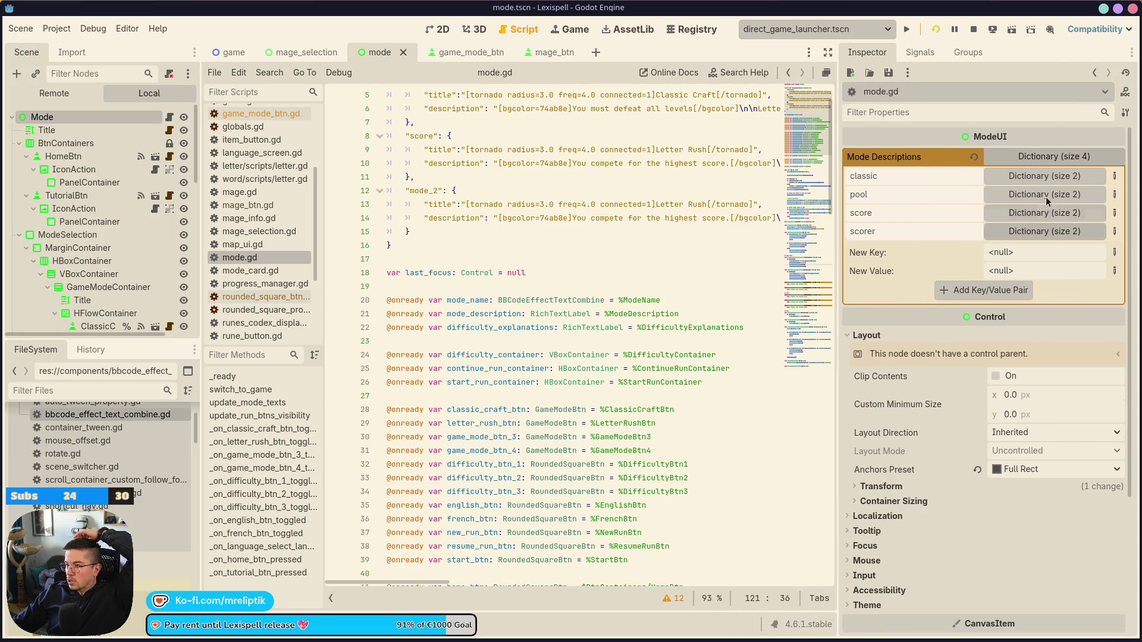
click(1033, 233)
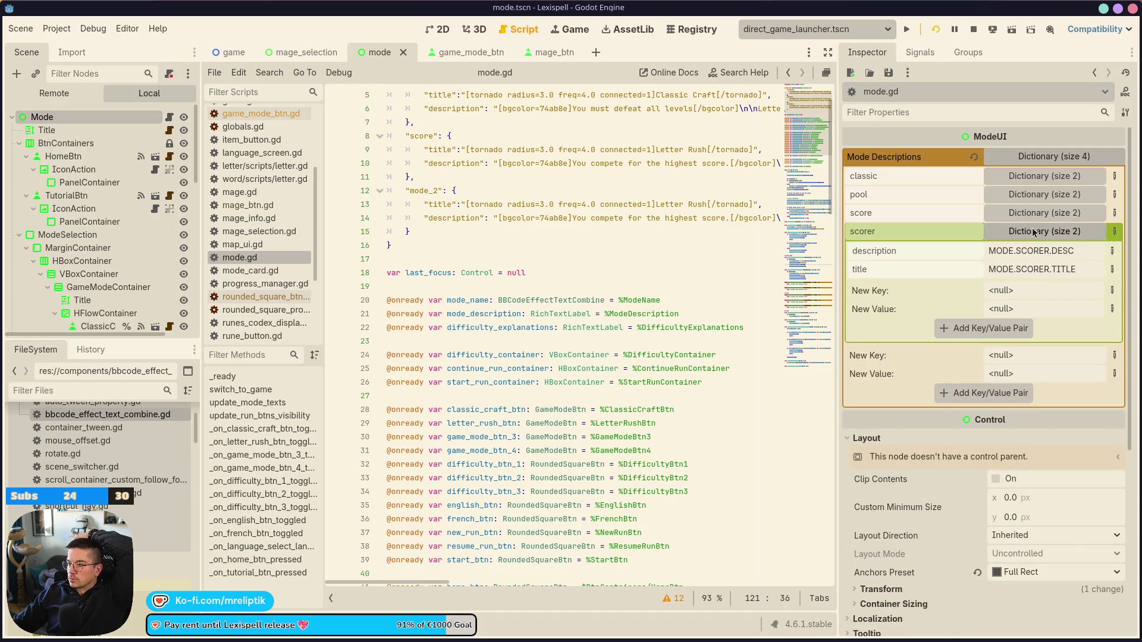
click(1033, 234)
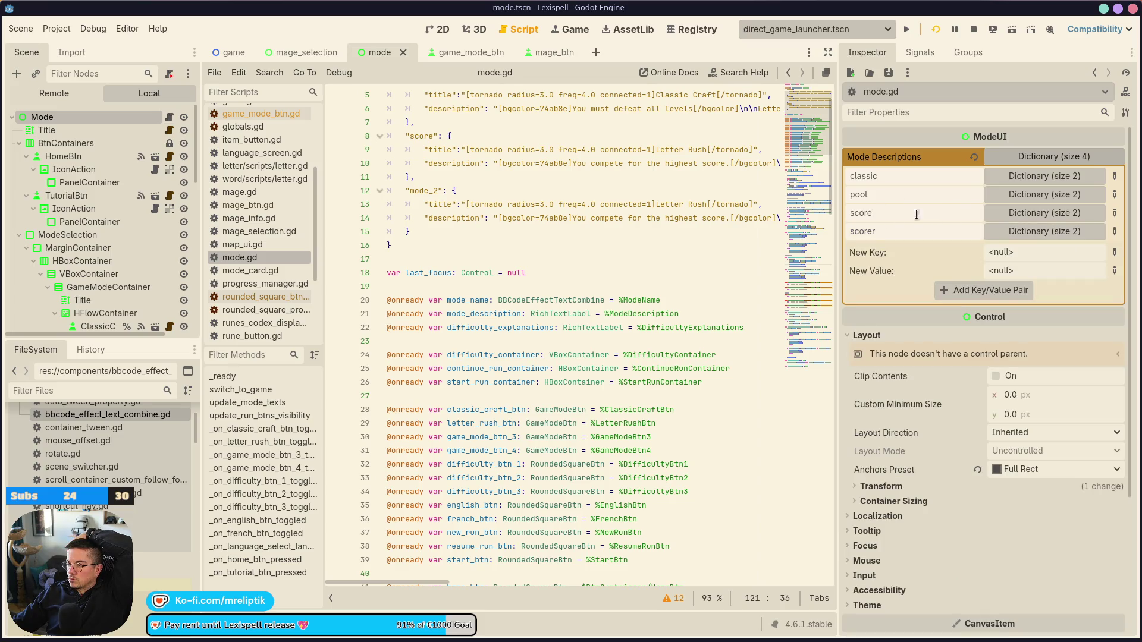
scroll(546, 248, up, 2)
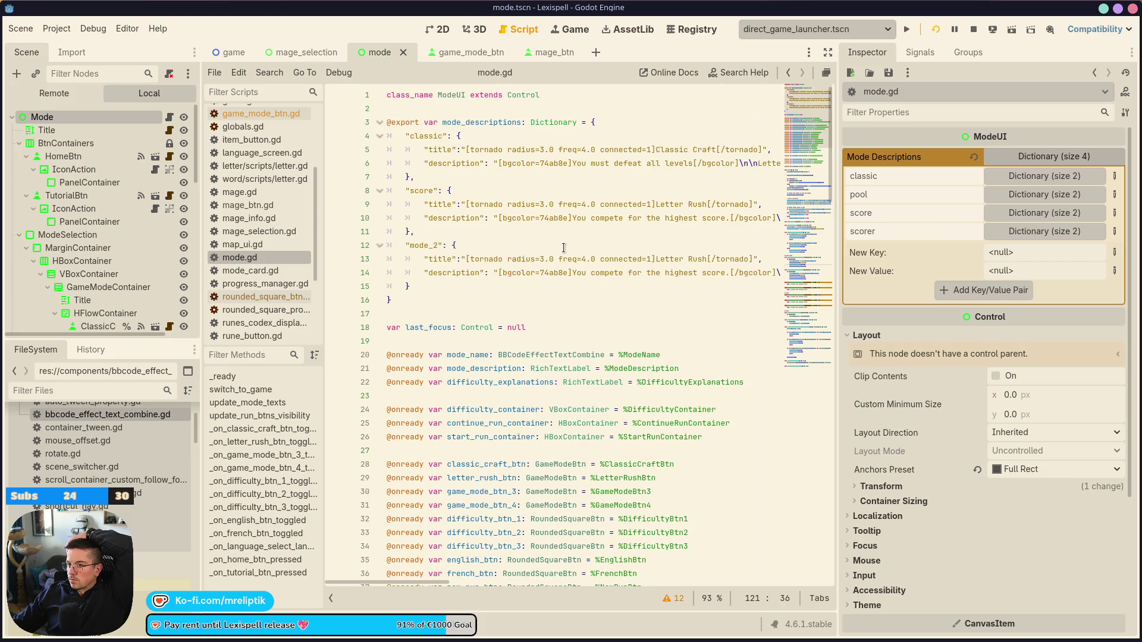
click(569, 30)
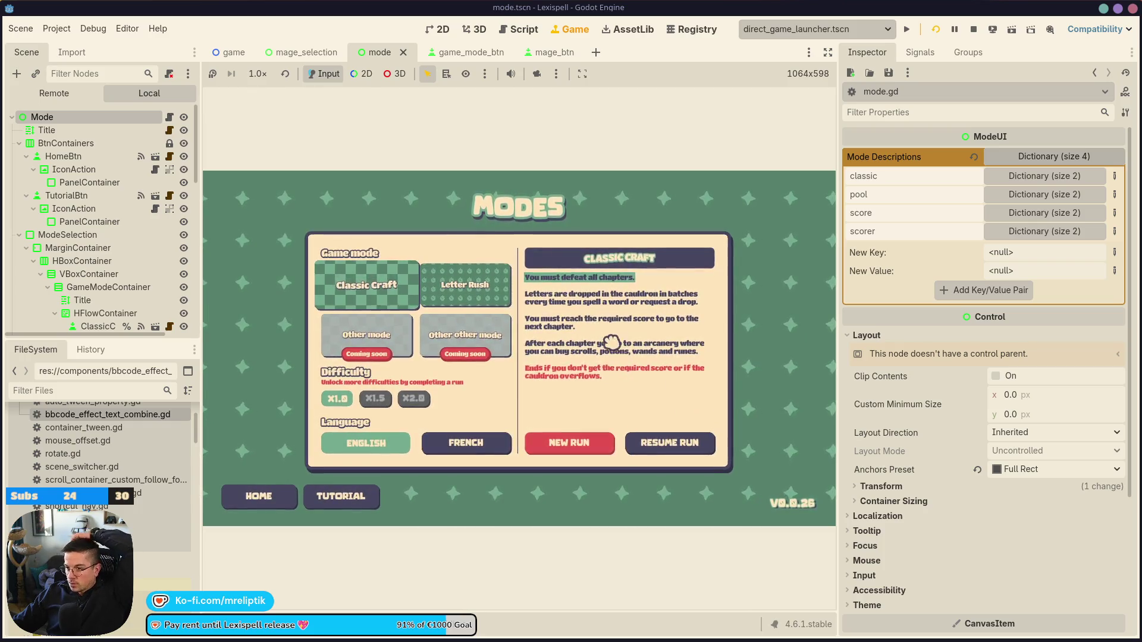
Toggle repeatedly between Classic Craft and Letter Rush in the expanded game view, checking description and difficulty changes.
click(451, 290)
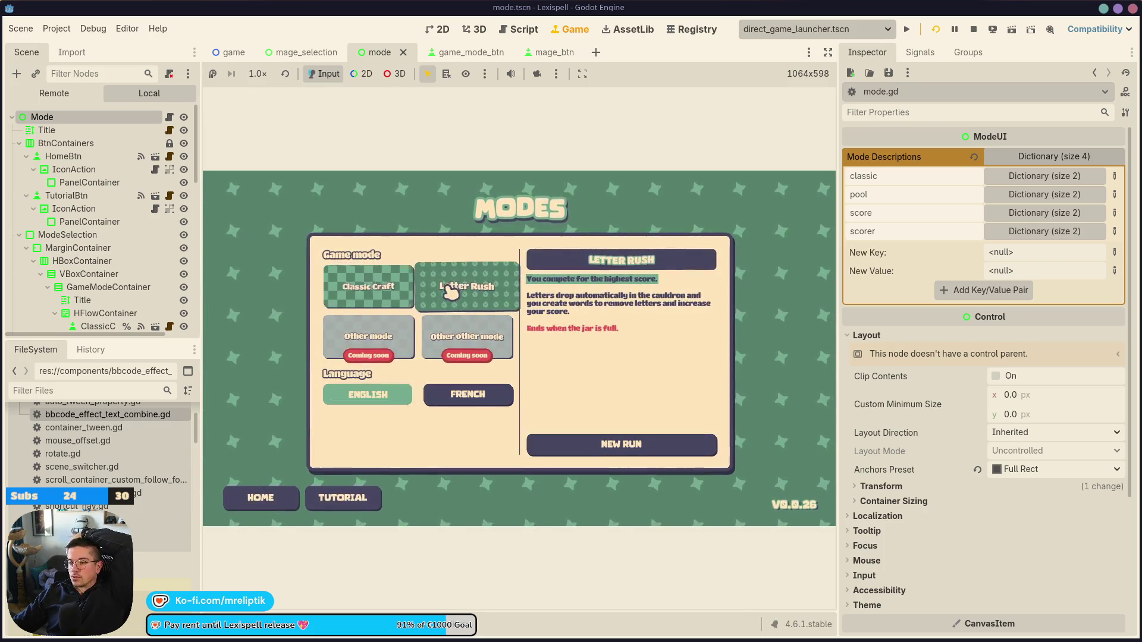
click(351, 290)
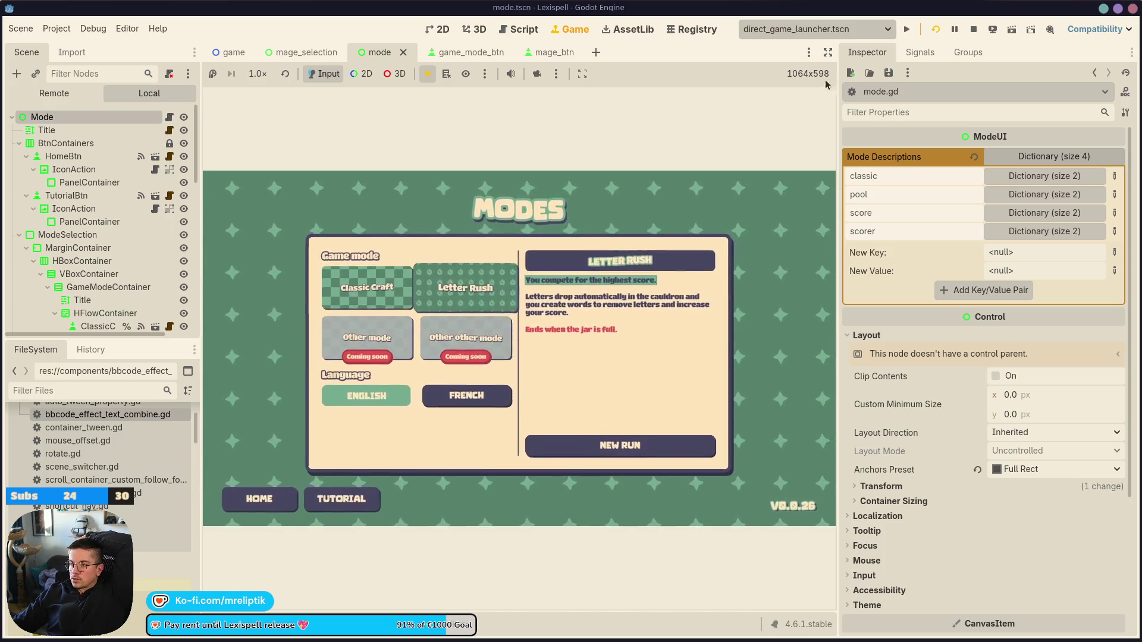
click(827, 52)
click(380, 256)
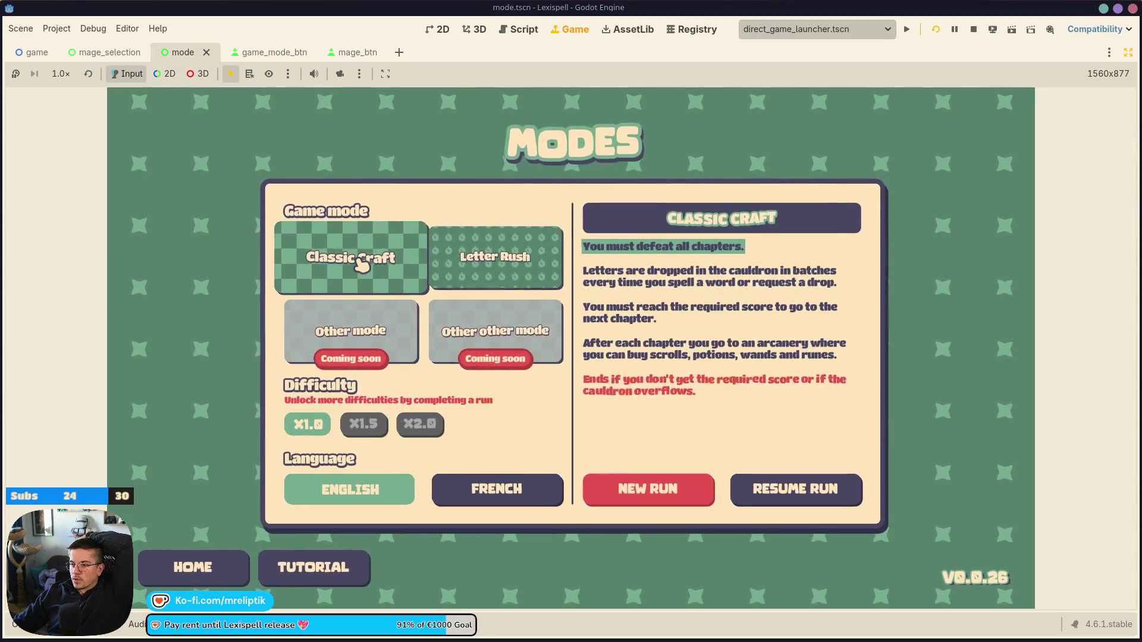
click(494, 260)
click(326, 275)
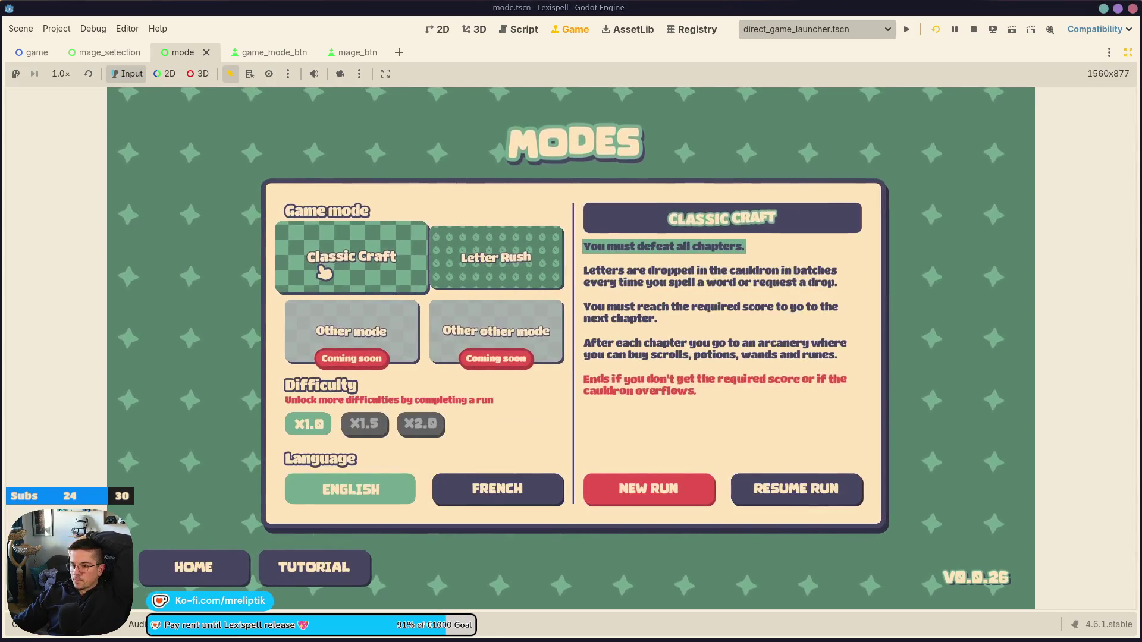
click(481, 269)
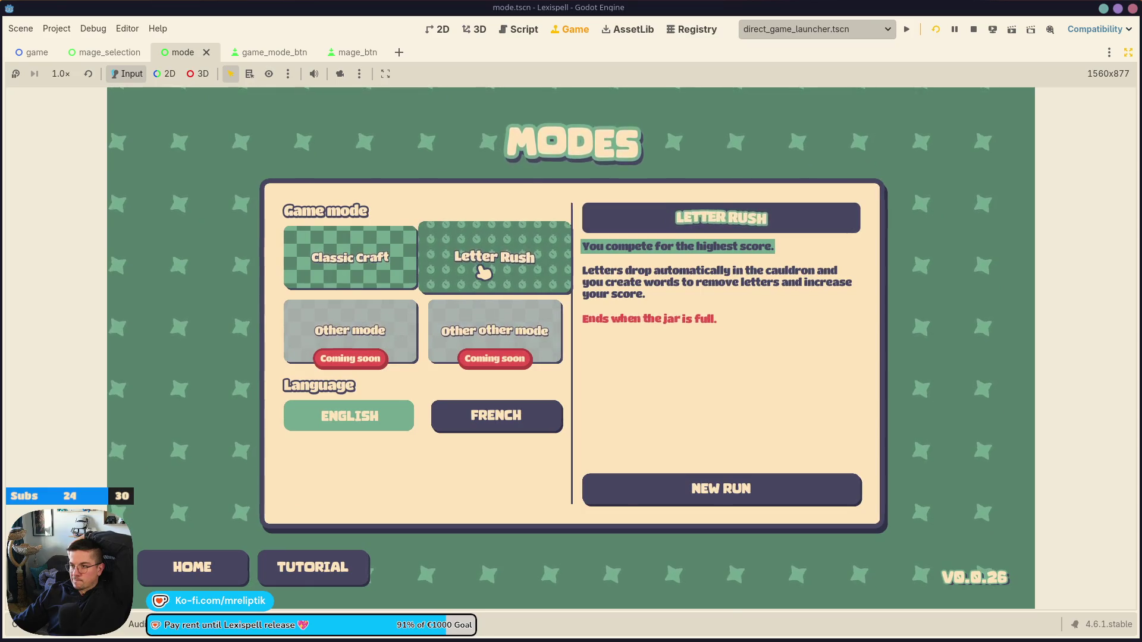
click(320, 278)
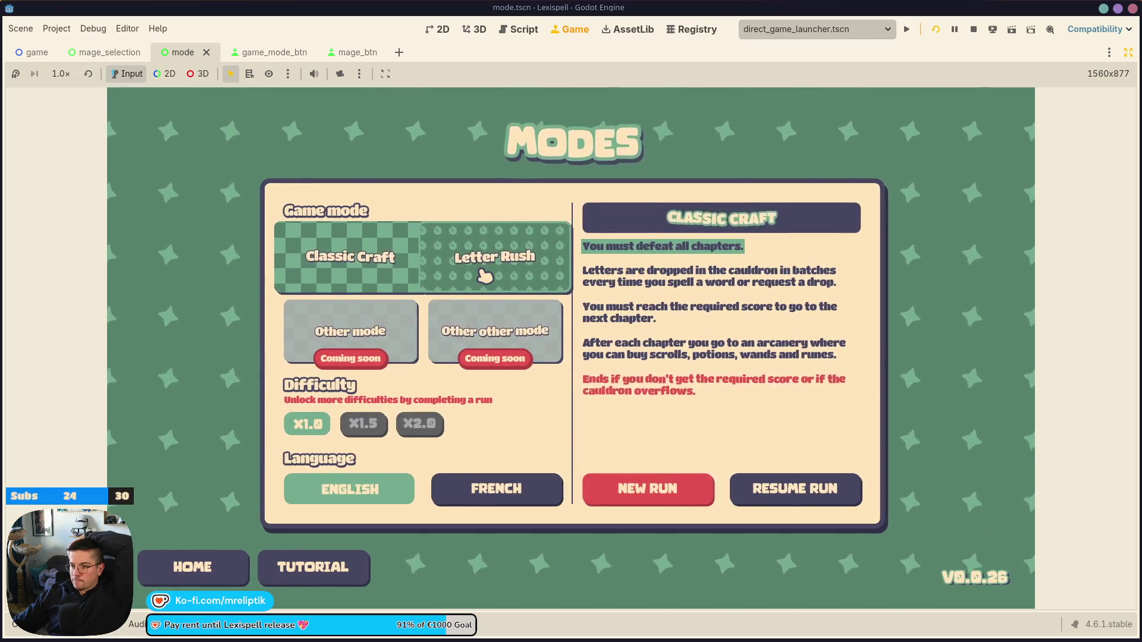
click(485, 275)
click(378, 278)
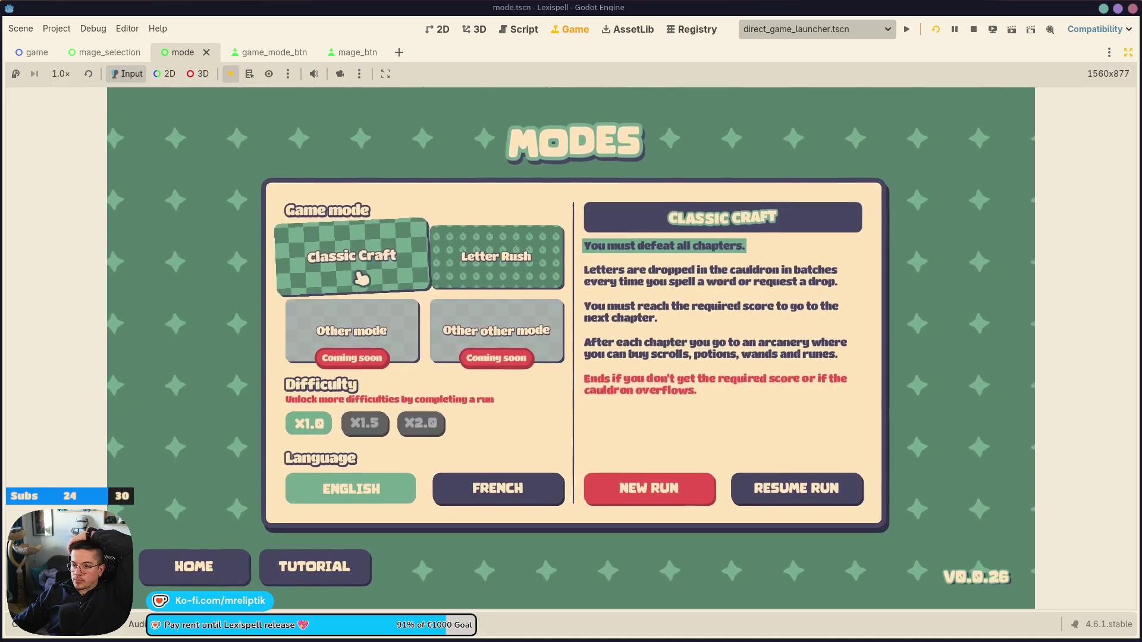
click(472, 272)
click(345, 258)
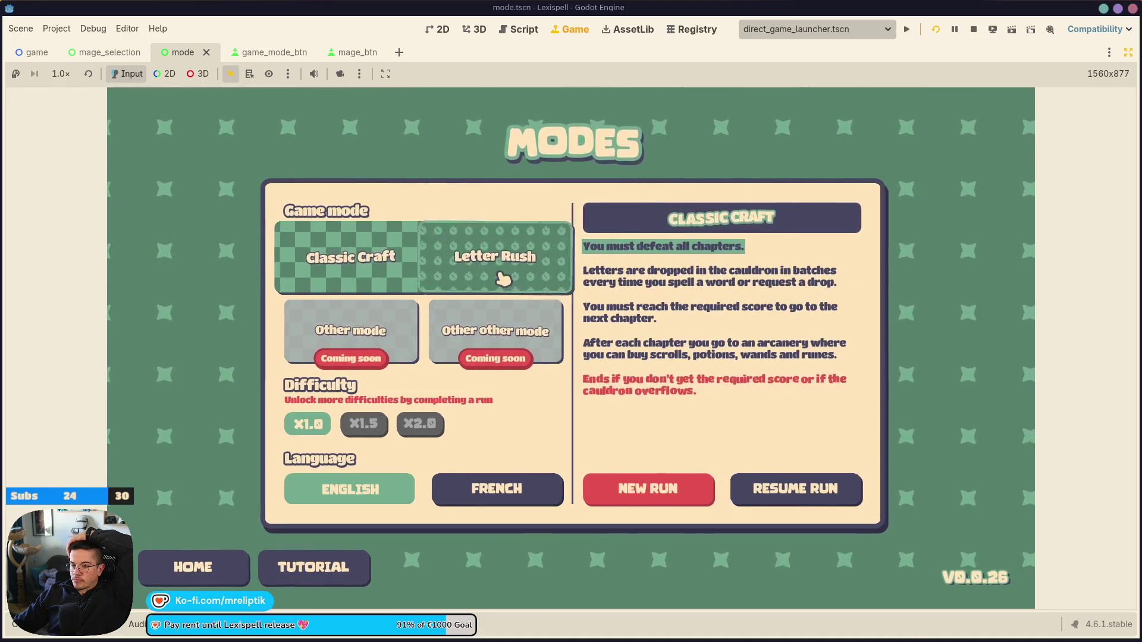
click(464, 262)
click(362, 256)
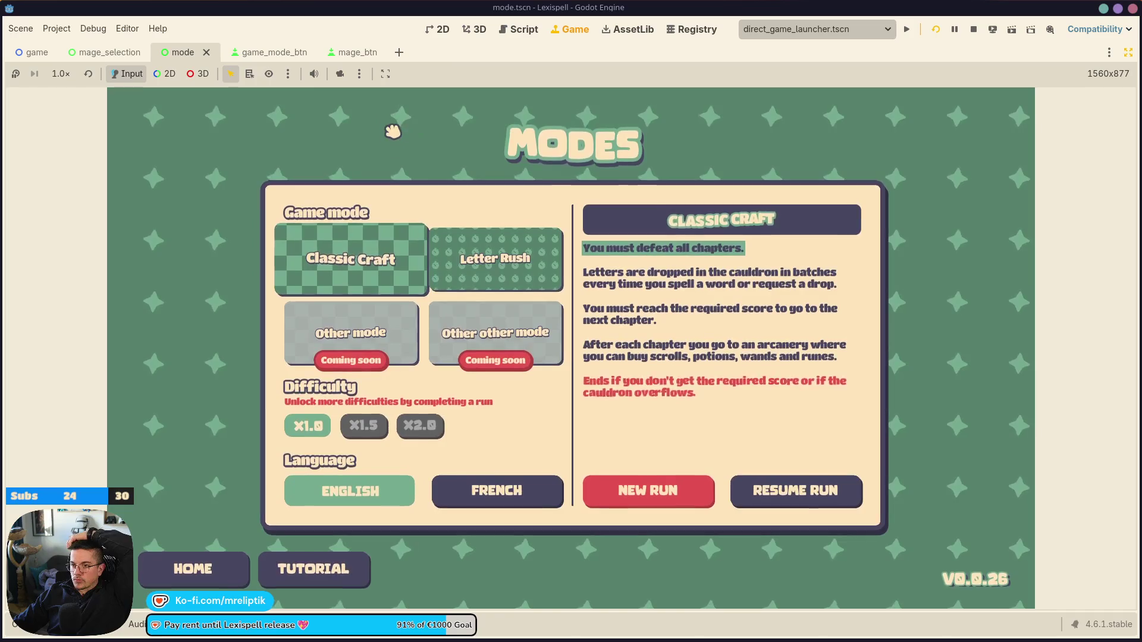
click(437, 31)
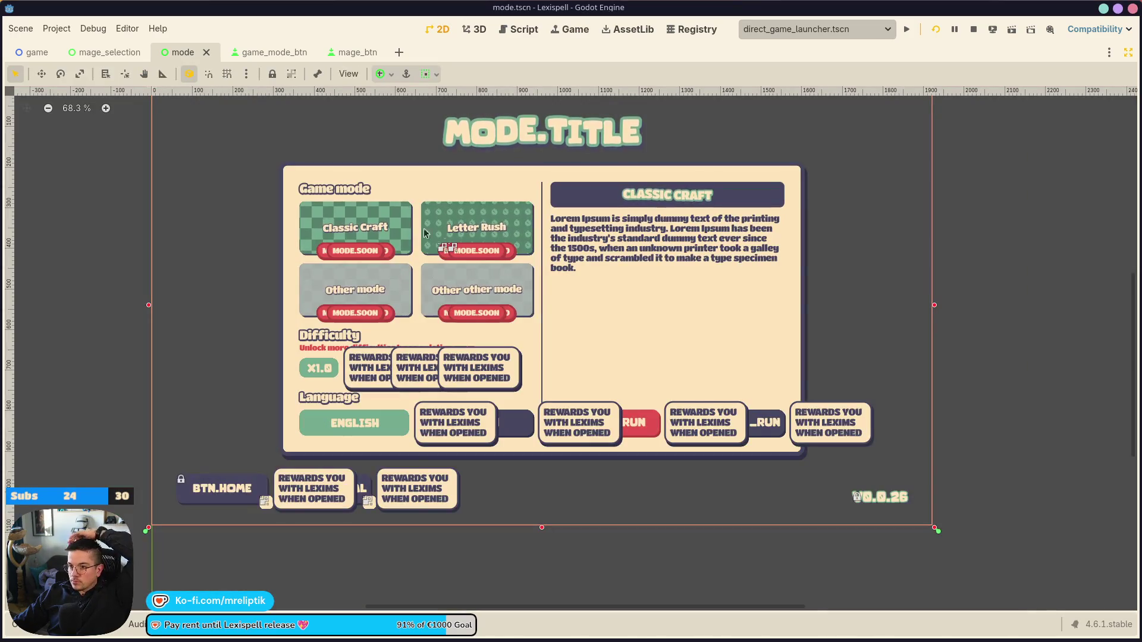
Restore the side docks and inspect the classic and score Mode Descriptions entries.
scroll(392, 250, down, 3)
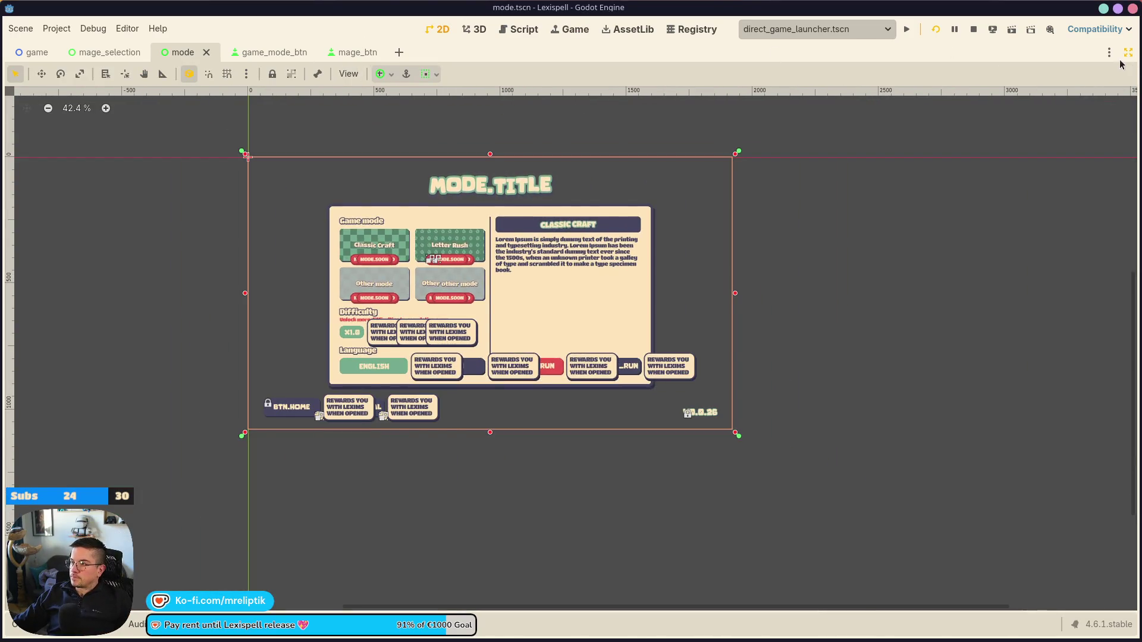
click(1127, 54)
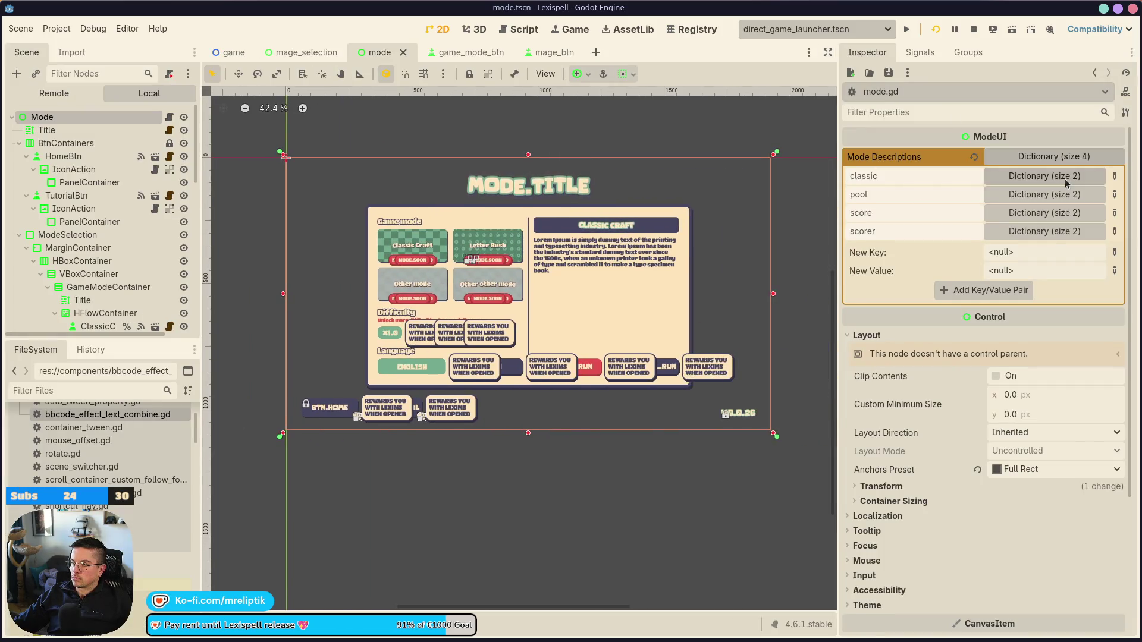
click(1053, 181)
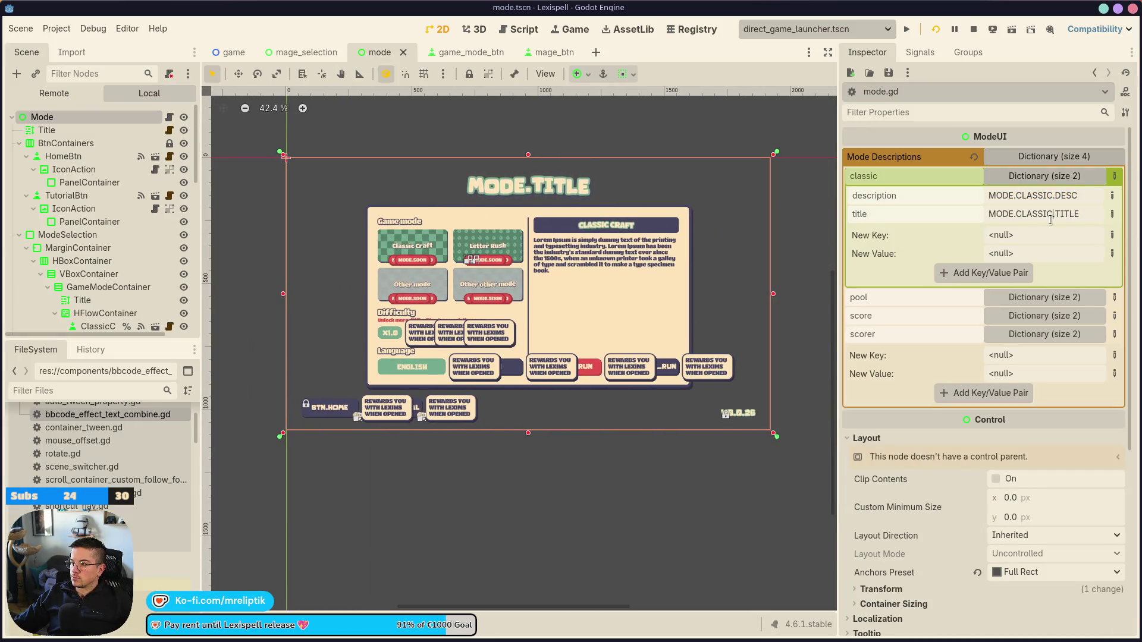
click(1042, 177)
click(1030, 214)
click(1029, 214)
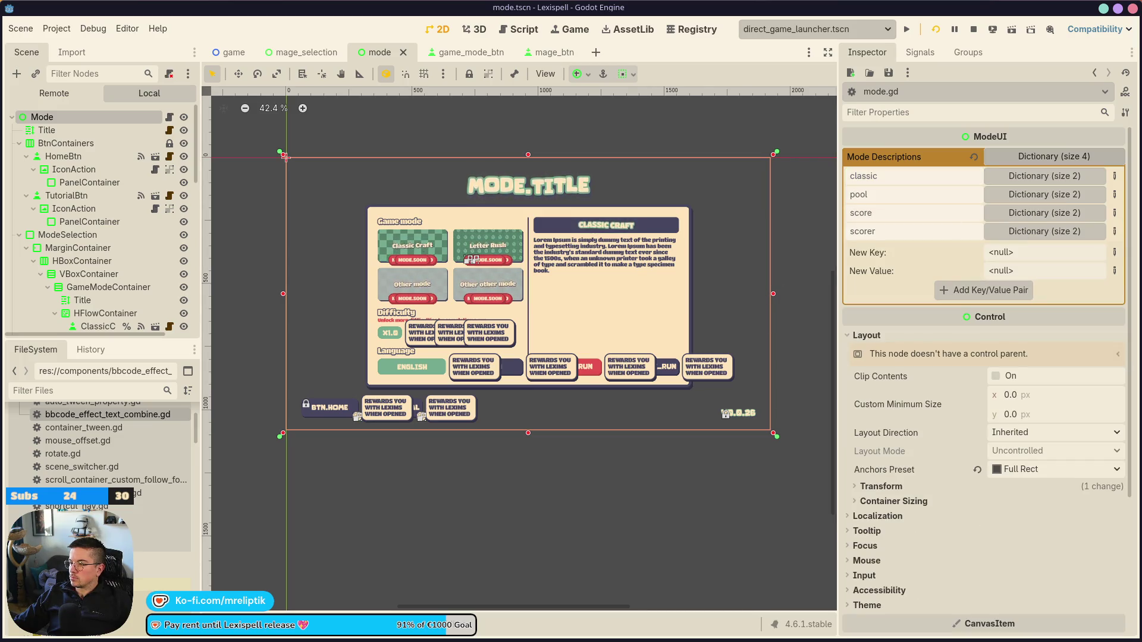
Set the Classic Craft button's title to MODE.CLASSIC.TITLE and save the scene.
click(400, 251)
scroll(401, 249, up, 4)
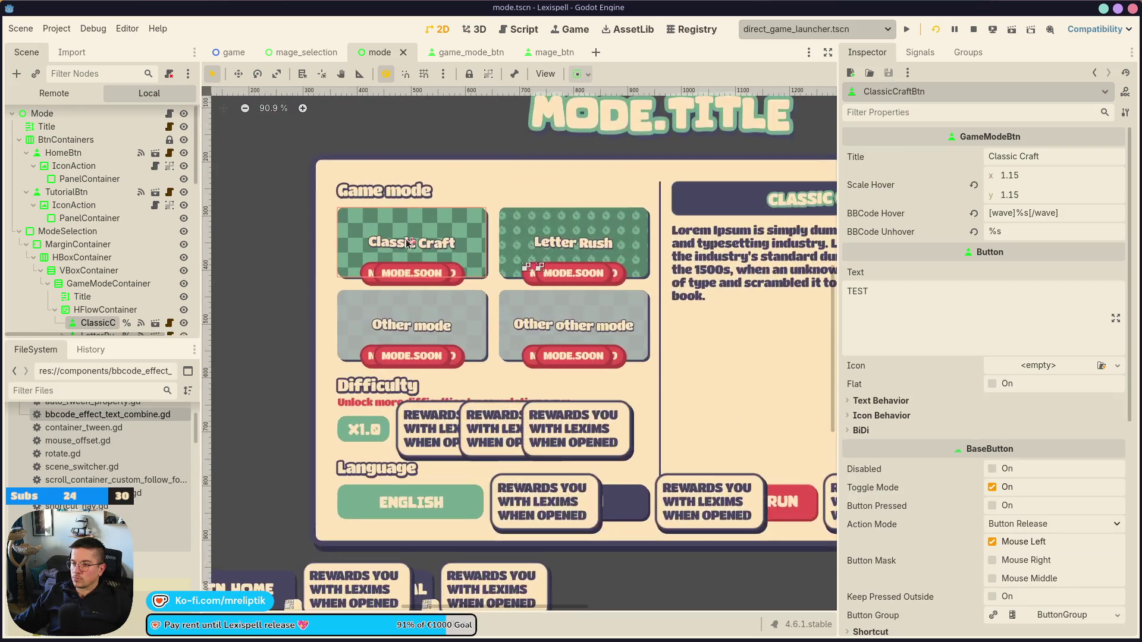
scroll(101, 279, down, 3)
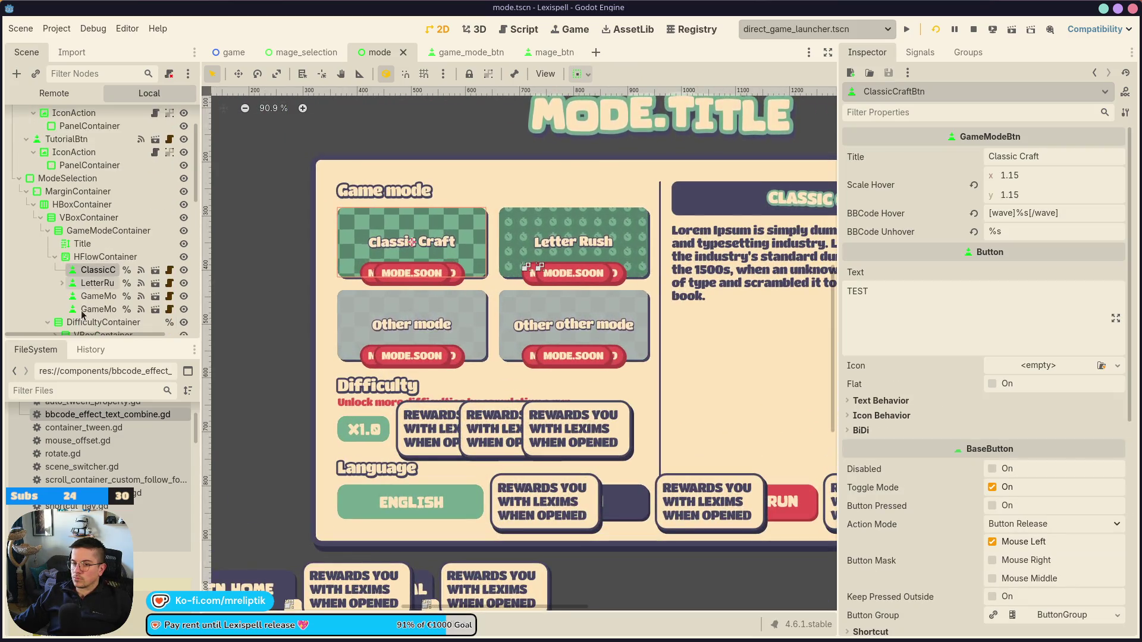
click(1055, 156)
key(ctrl+a)
text(MODE.CLASSIC.TITLE)
key(ctrl+s)
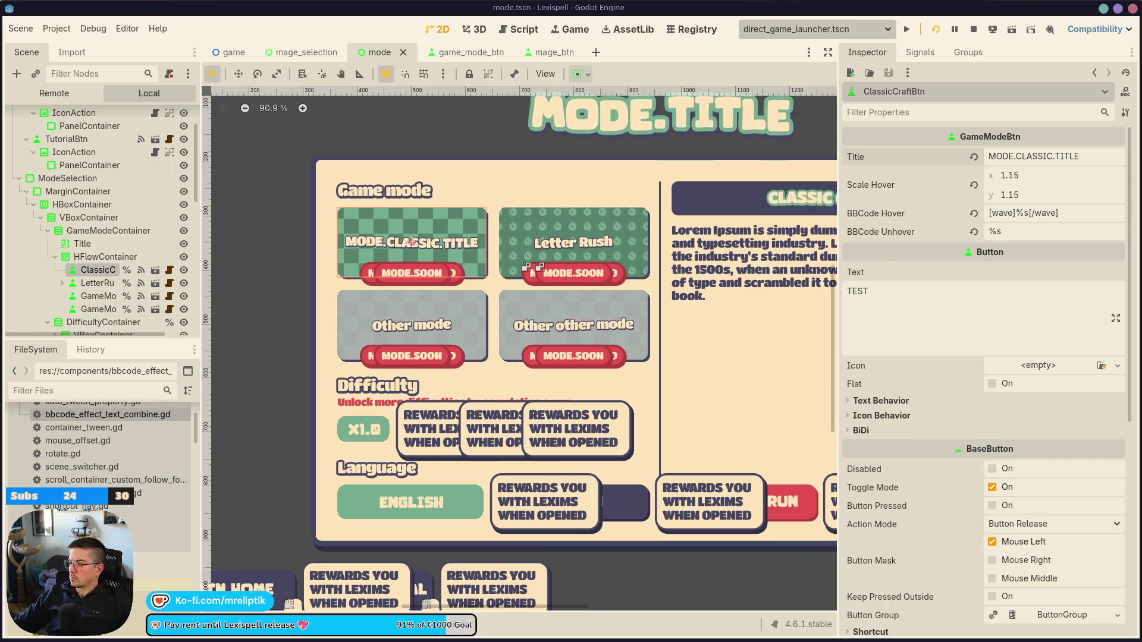
Set the Letter Rush card's title label to MODE.LETTER_RUSH.TITLE and save.
click(606, 262)
click(1042, 156)
key(ctrl+a)
text(MODE.LETTER_RUSH.TITLE)
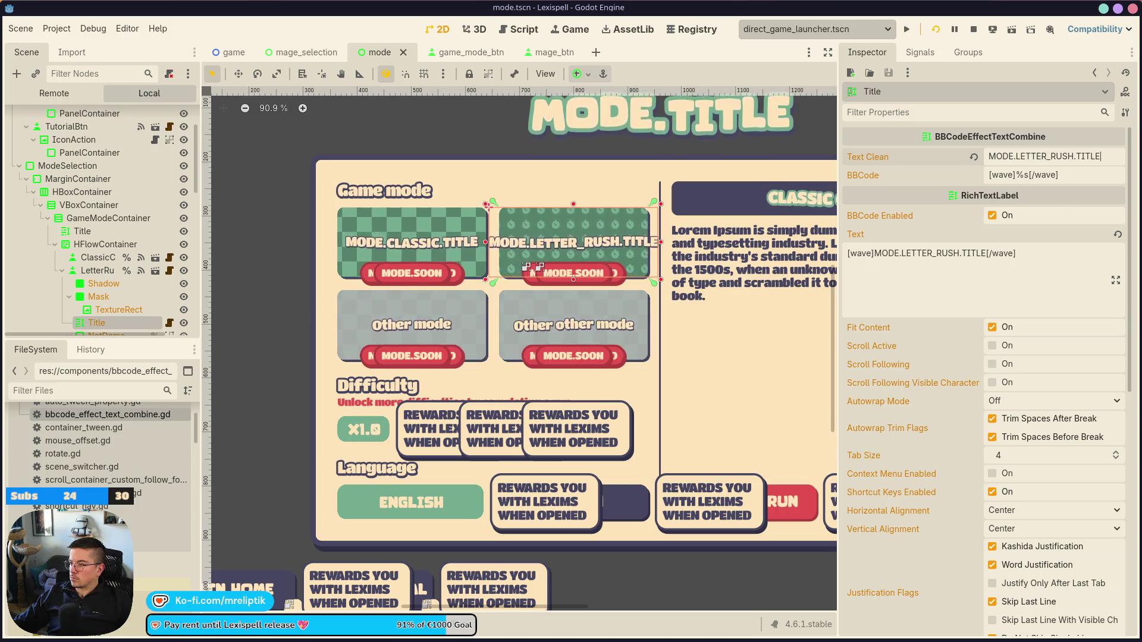
key(ctrl+s)
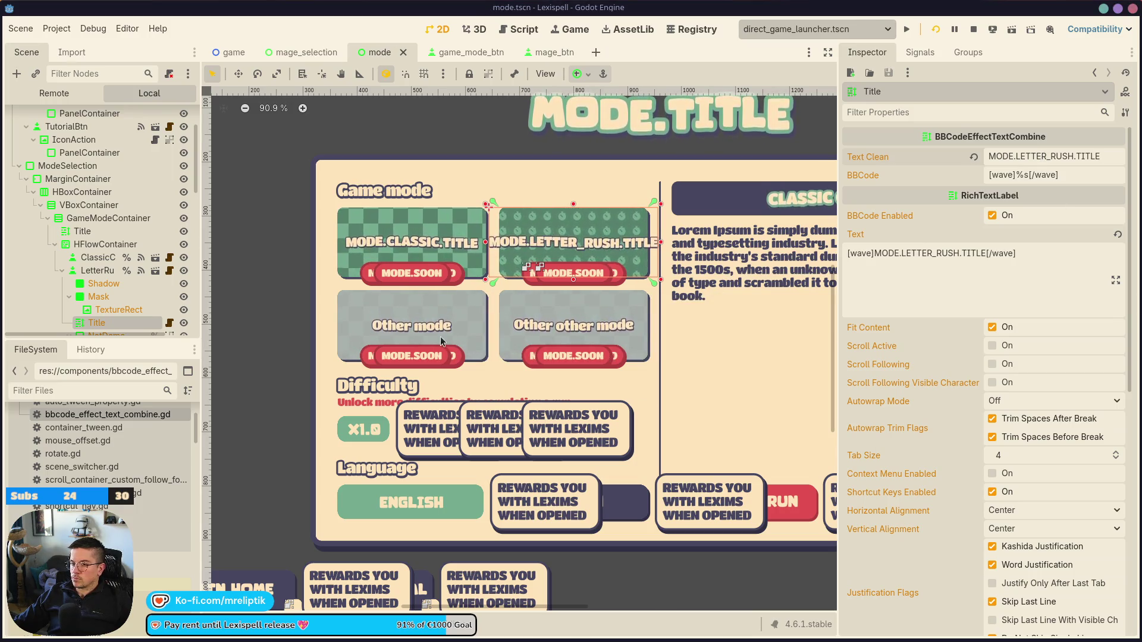
Title the third and fourth mode cards MODE.POOL.TITLE and MODE.SCORER.TITLE, then save.
click(419, 311)
click(1011, 156)
key(ctrl+a)
text(MODE.POOL.TITLE)
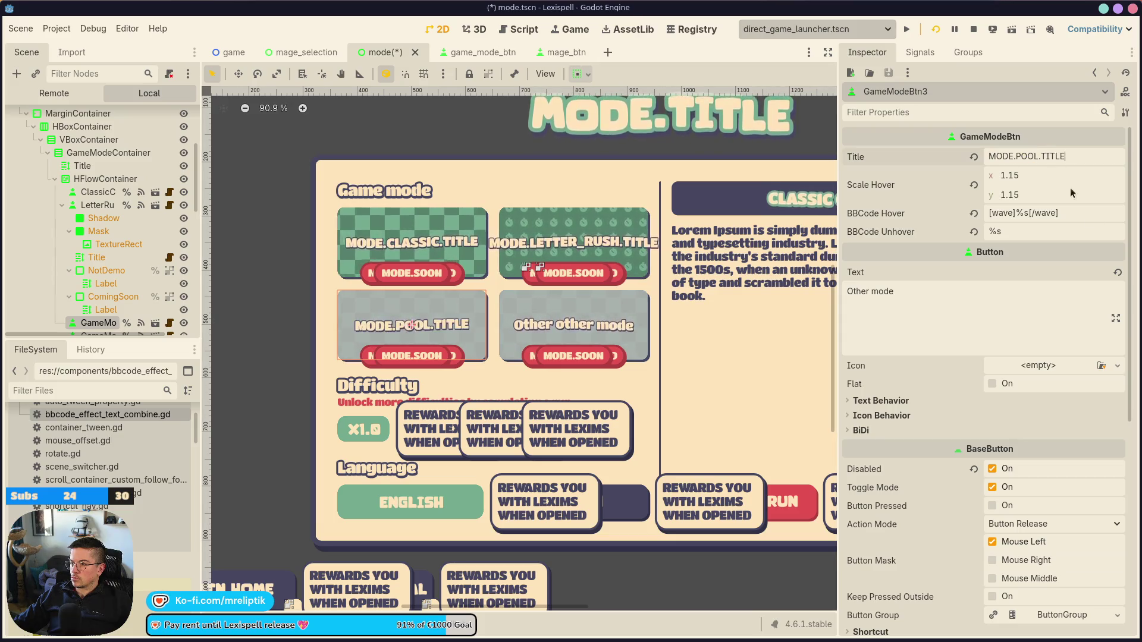
key(Return)
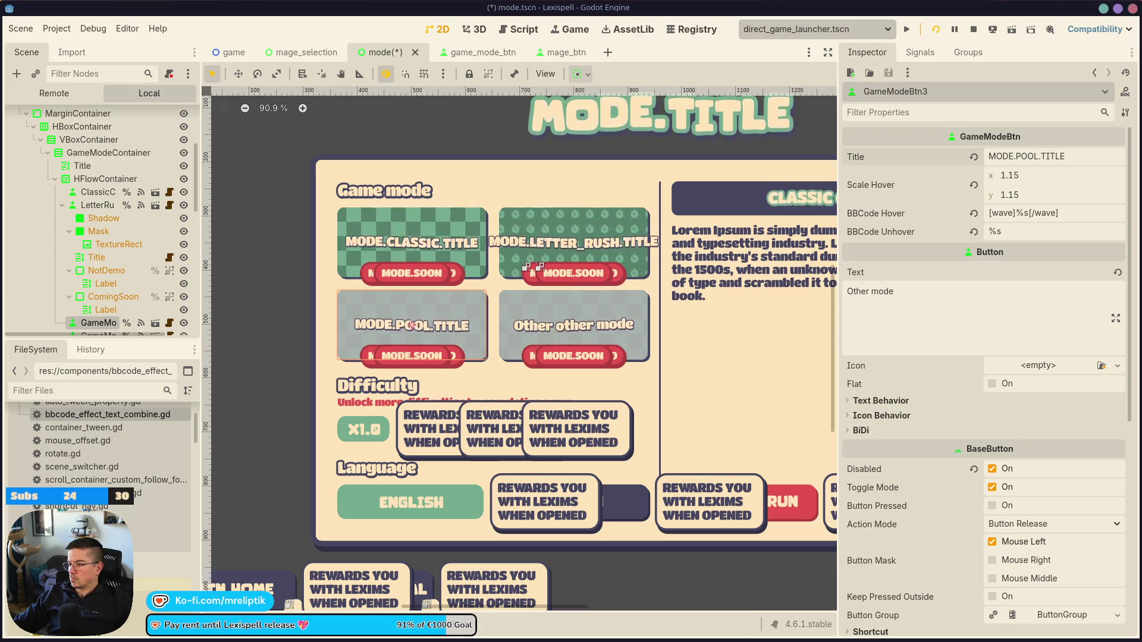
click(513, 309)
click(1091, 156)
key(ctrl+a)
text(MODE.SCORER.TITLE)
key(ctrl+s)
Collapse the BtnContainers and ModeSelection branches in the Scene tree.
scroll(539, 247, down, 2)
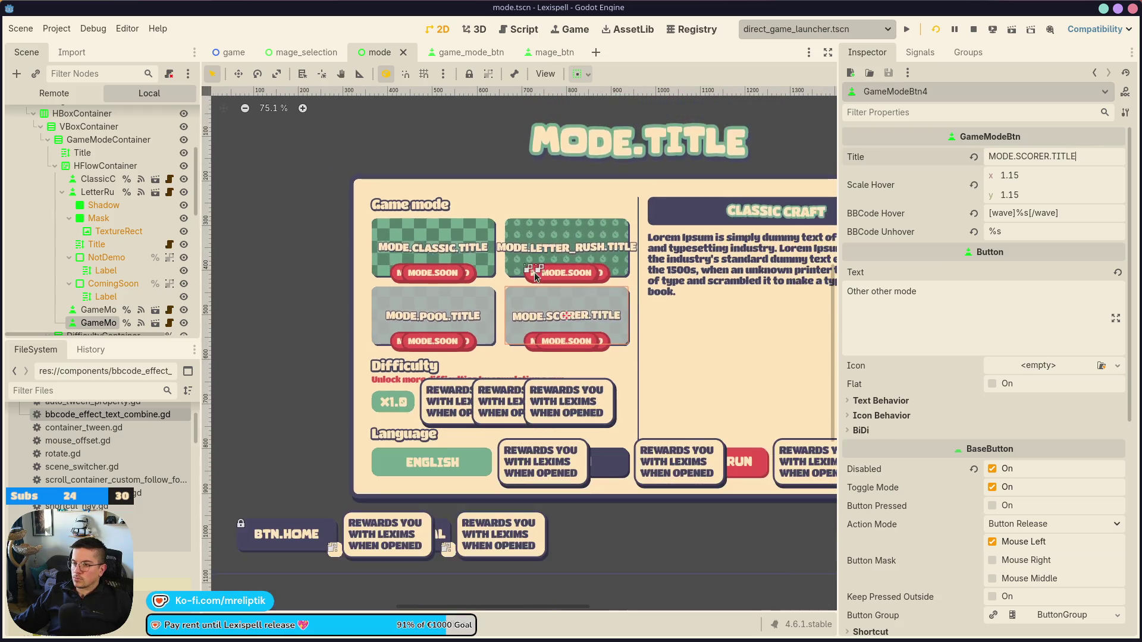
scroll(516, 255, up, 4)
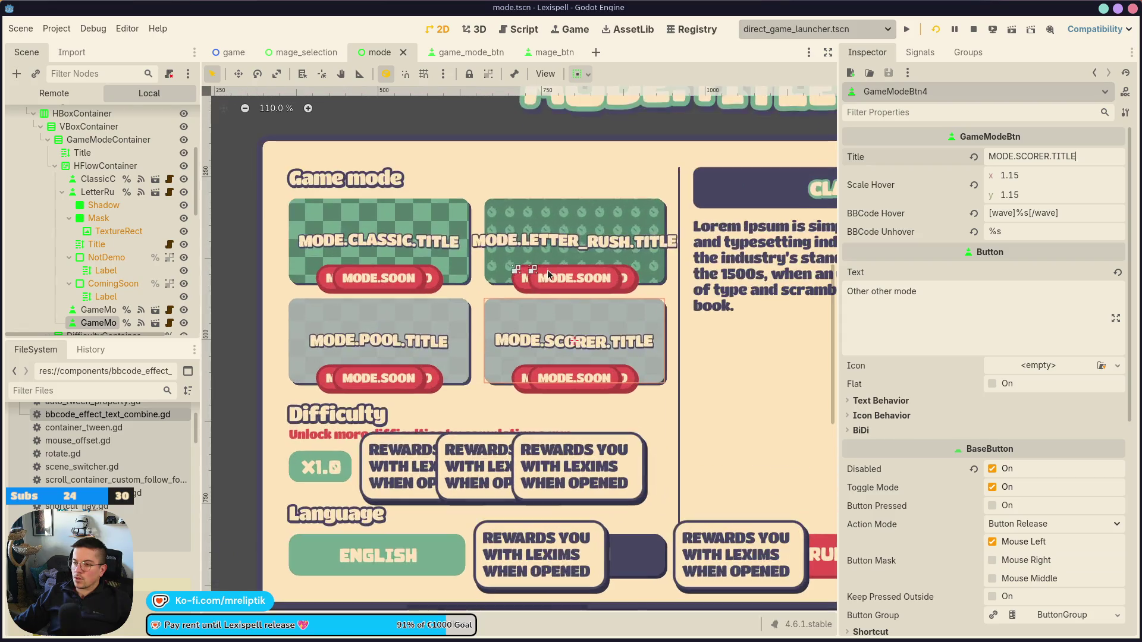
scroll(98, 225, up, 3)
scroll(98, 224, up, 3)
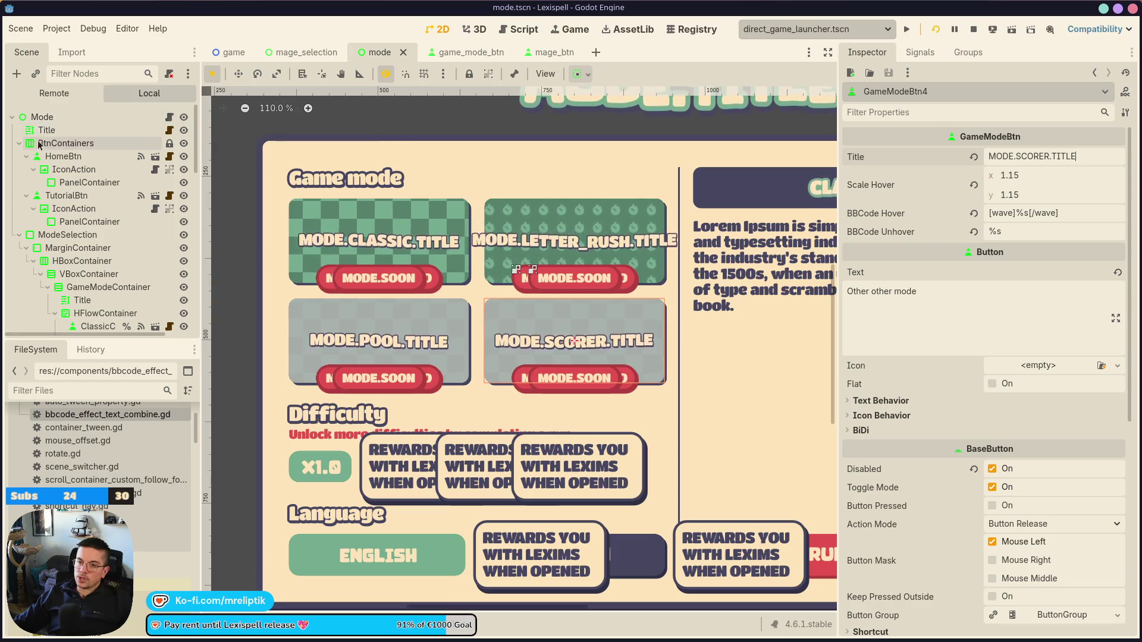
click(19, 143)
click(19, 155)
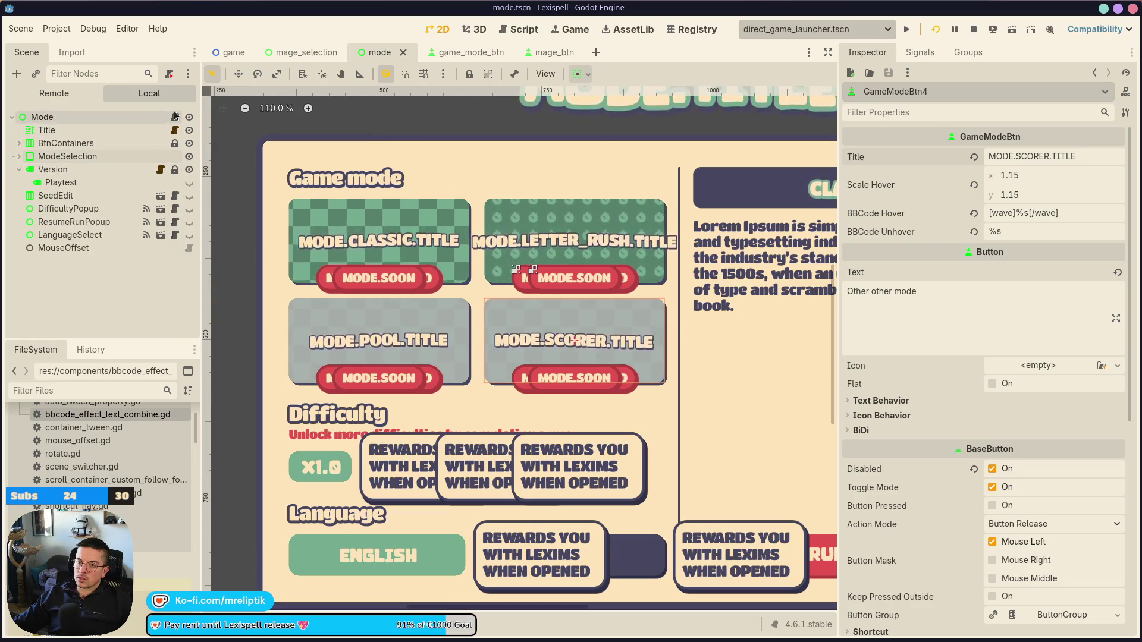
Open the game_mode_btn.gd script and widen the code editor.
click(174, 116)
click(483, 51)
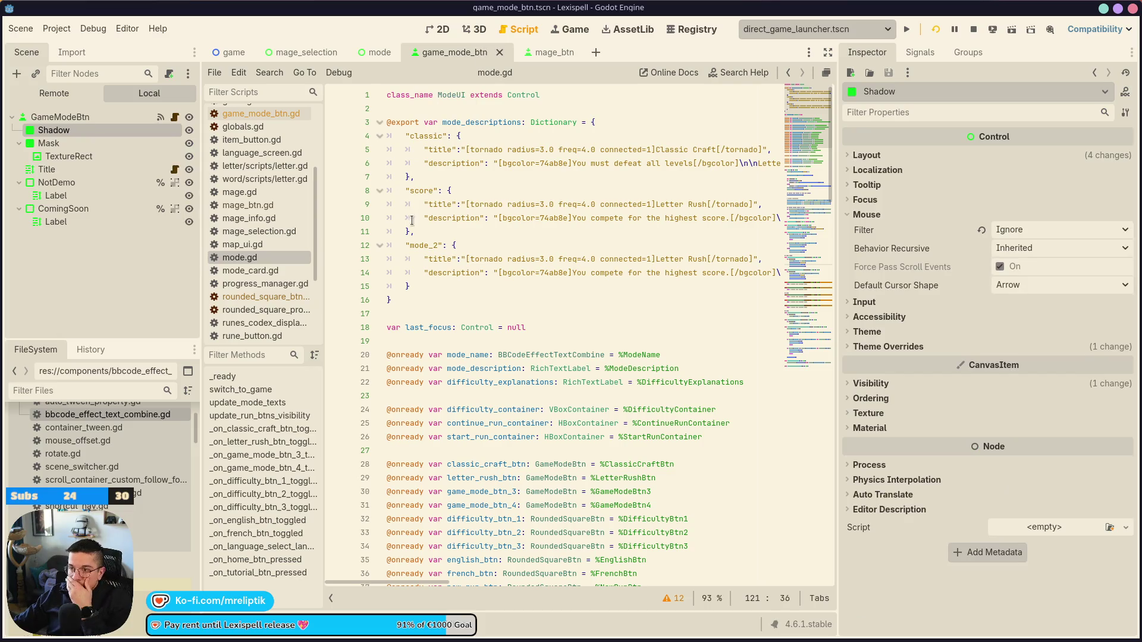
click(175, 117)
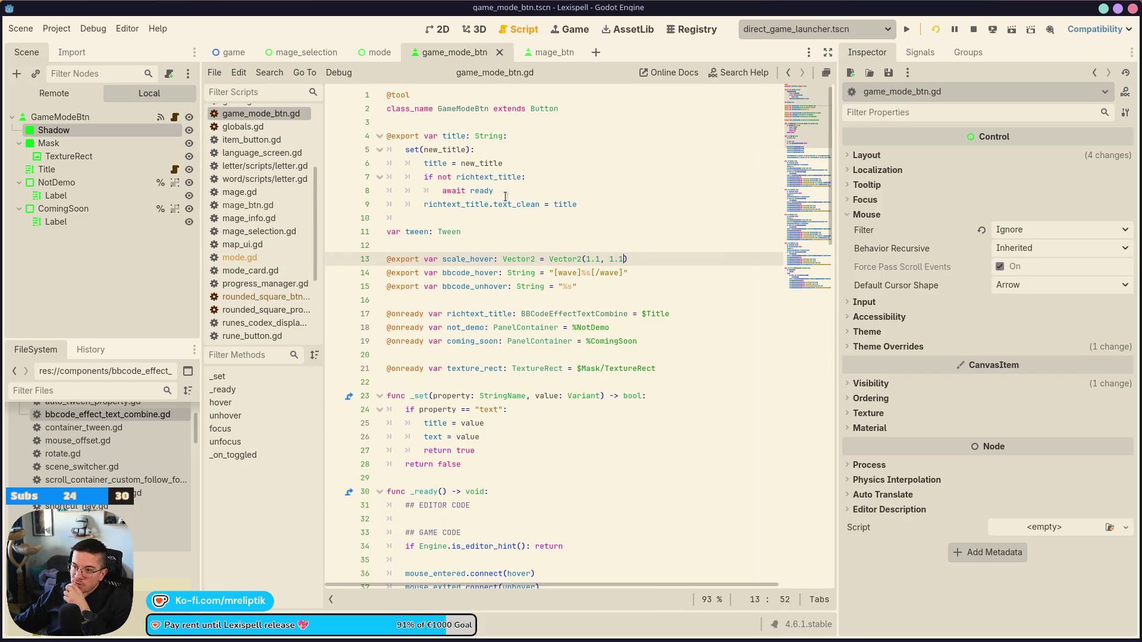
drag(836, 130, 893, 130)
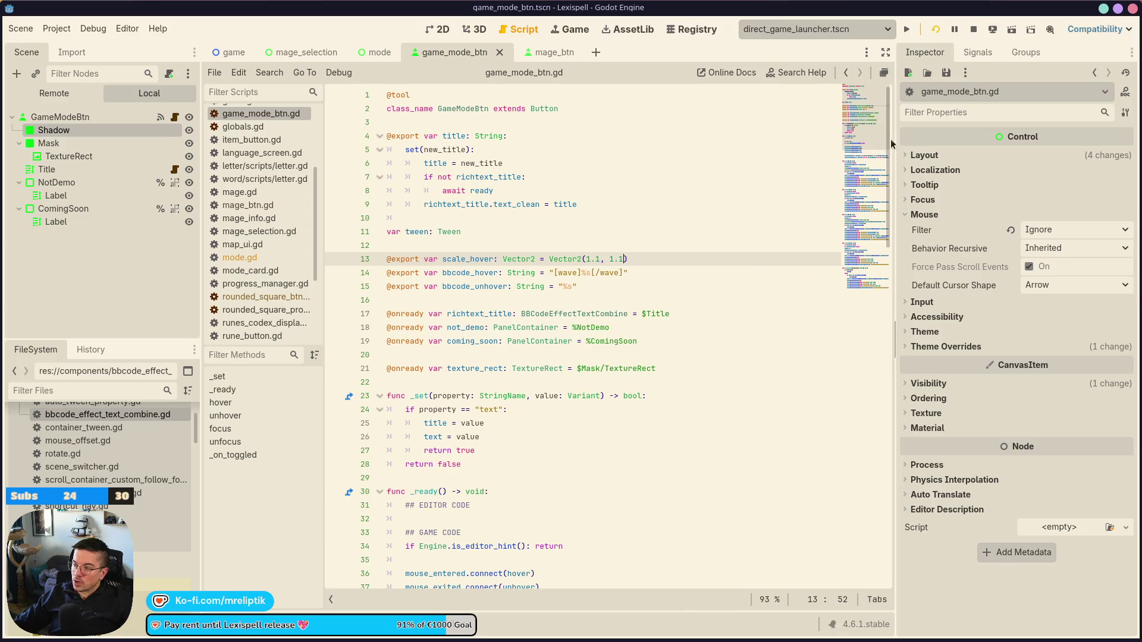
Declare the hovered and unhovered signals below the class_name line.
click(447, 122)
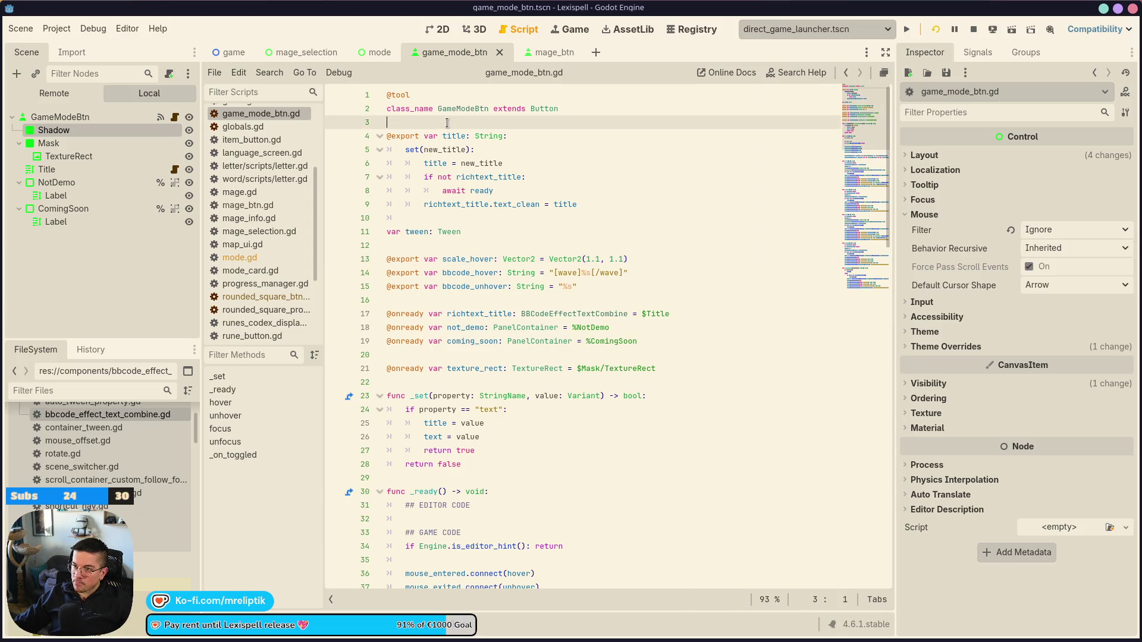
key(Return)
key(Return)
key(Up)
text(signal hov)
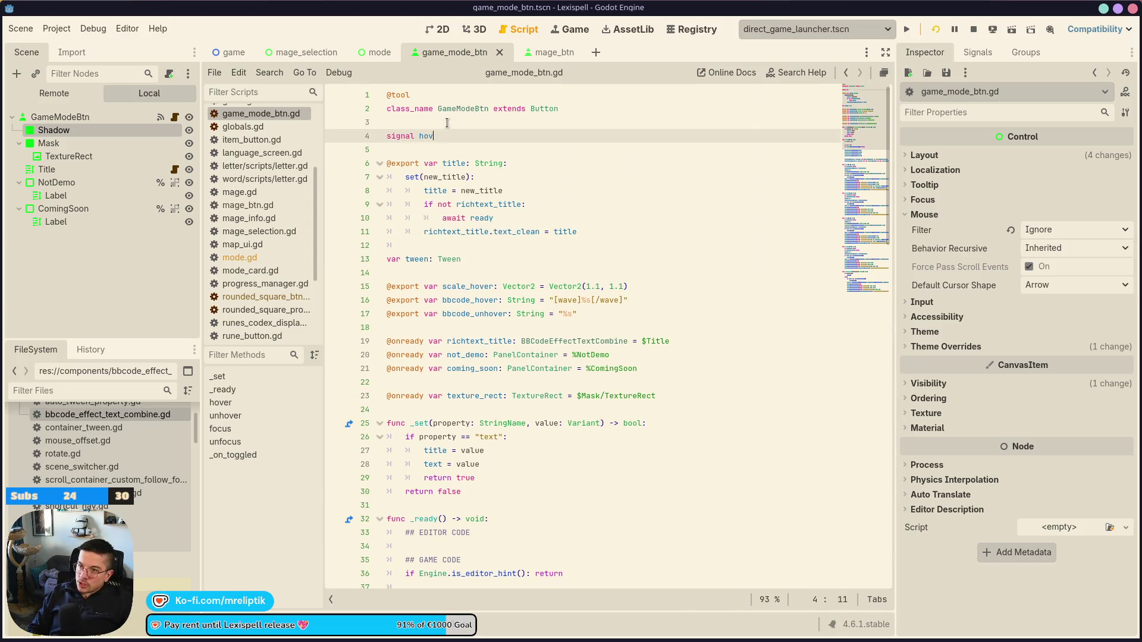
key(ctrl+shift+d)
key(ctrl+Left)
key(ctrl+Left)
text(un)
key(ctrl+s)
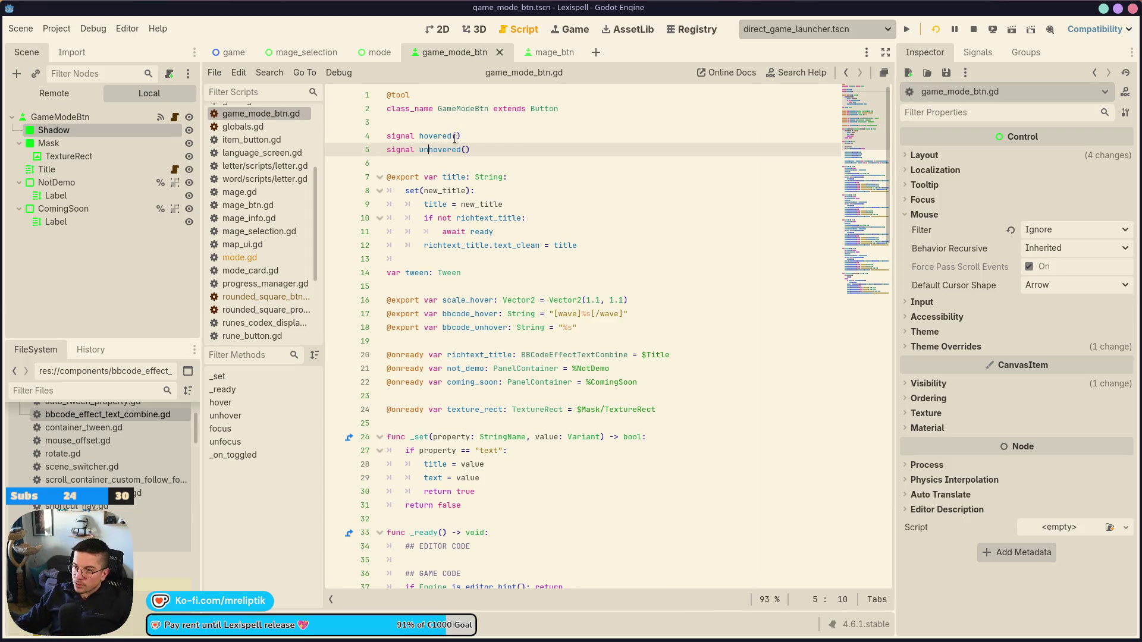
double_click(442, 136)
Look through the script to locate the hover, unhover and focus functions.
scroll(452, 297, down, 9)
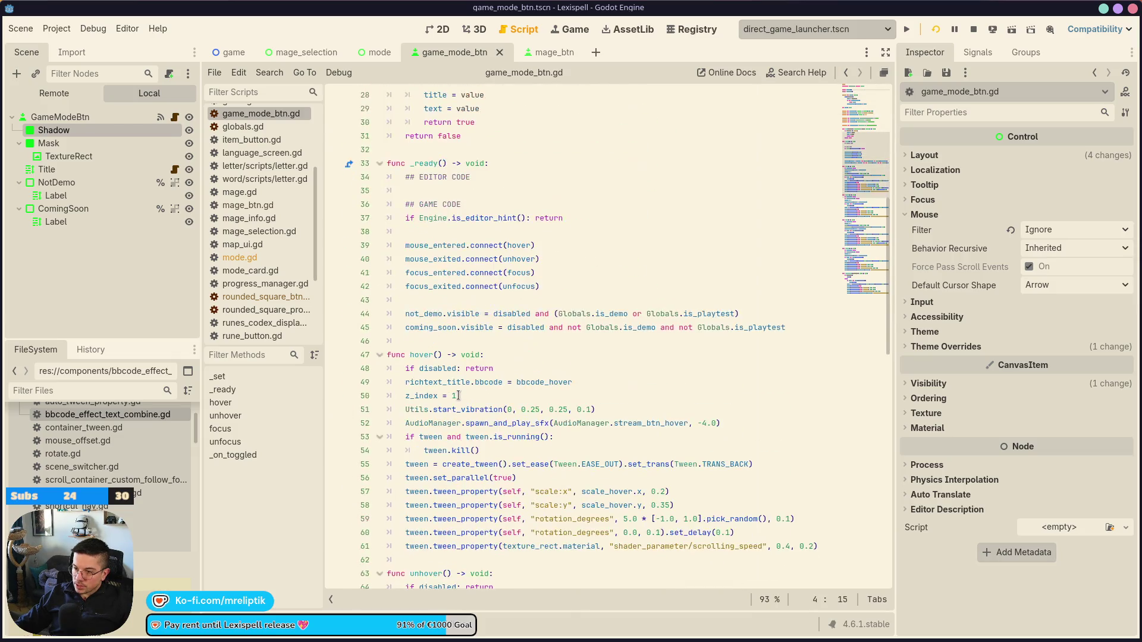
scroll(472, 331, down, 5)
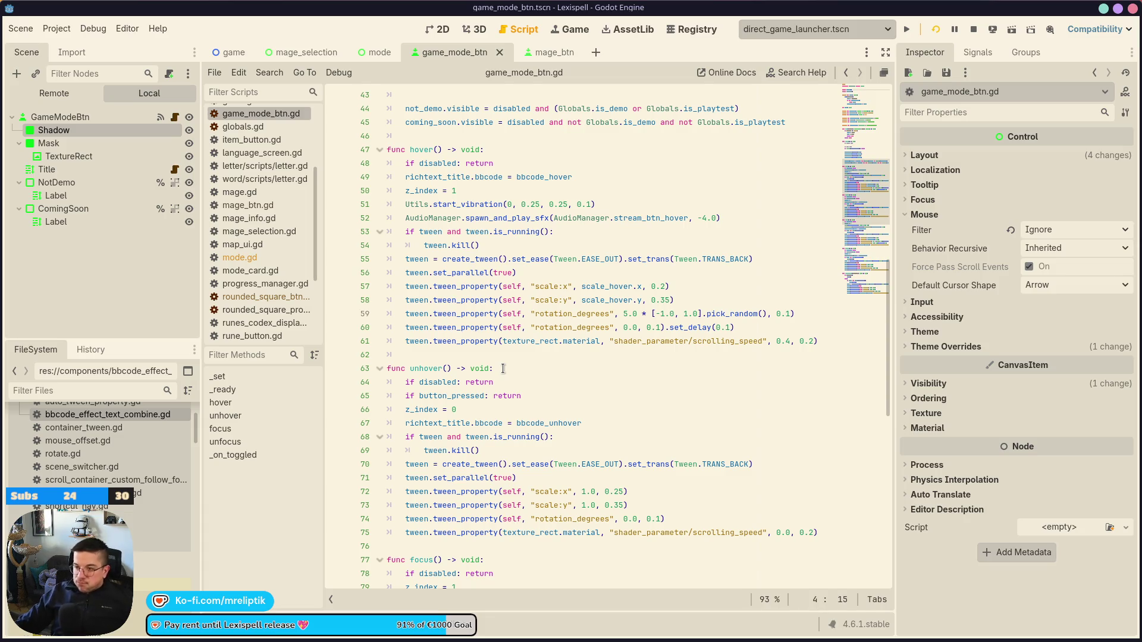
scroll(503, 368, down, 7)
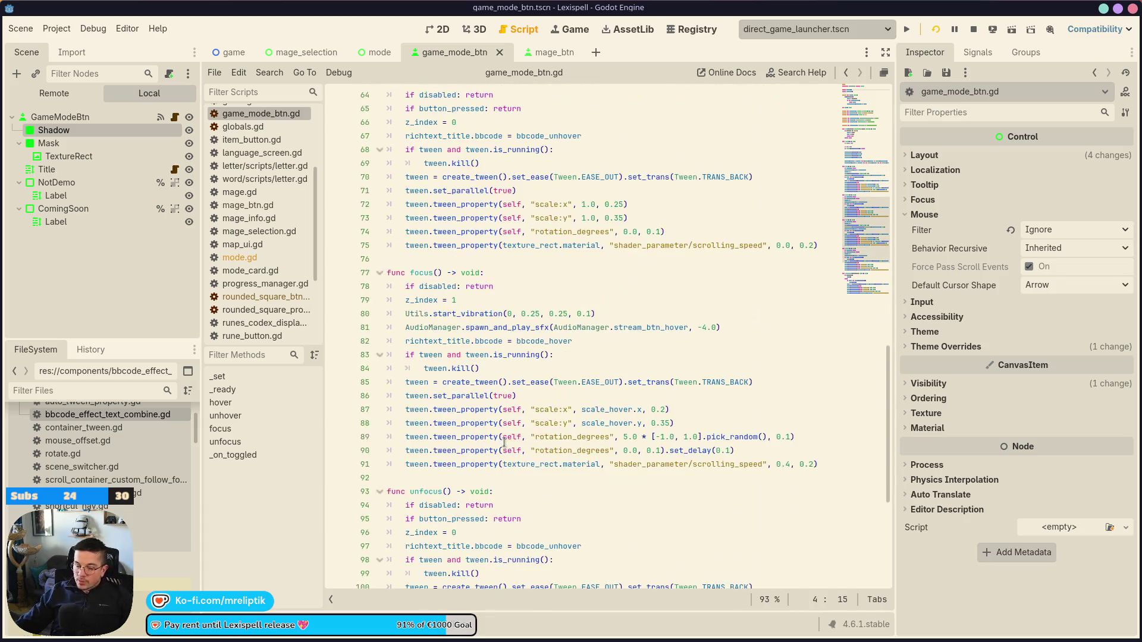
scroll(504, 443, down, 3)
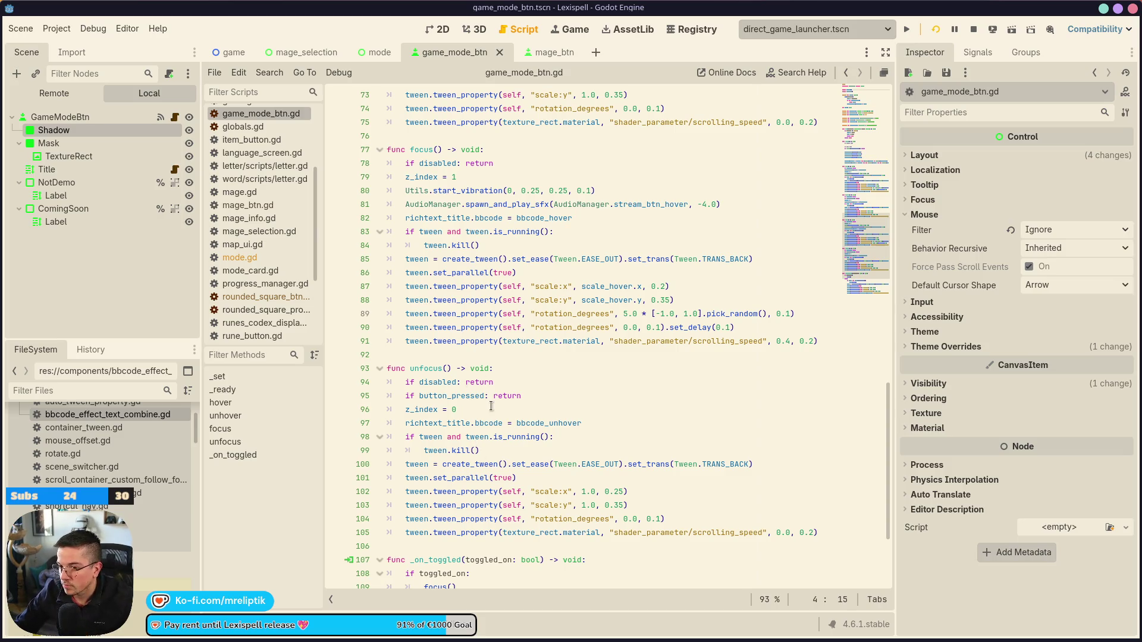
mouse_move(485, 428)
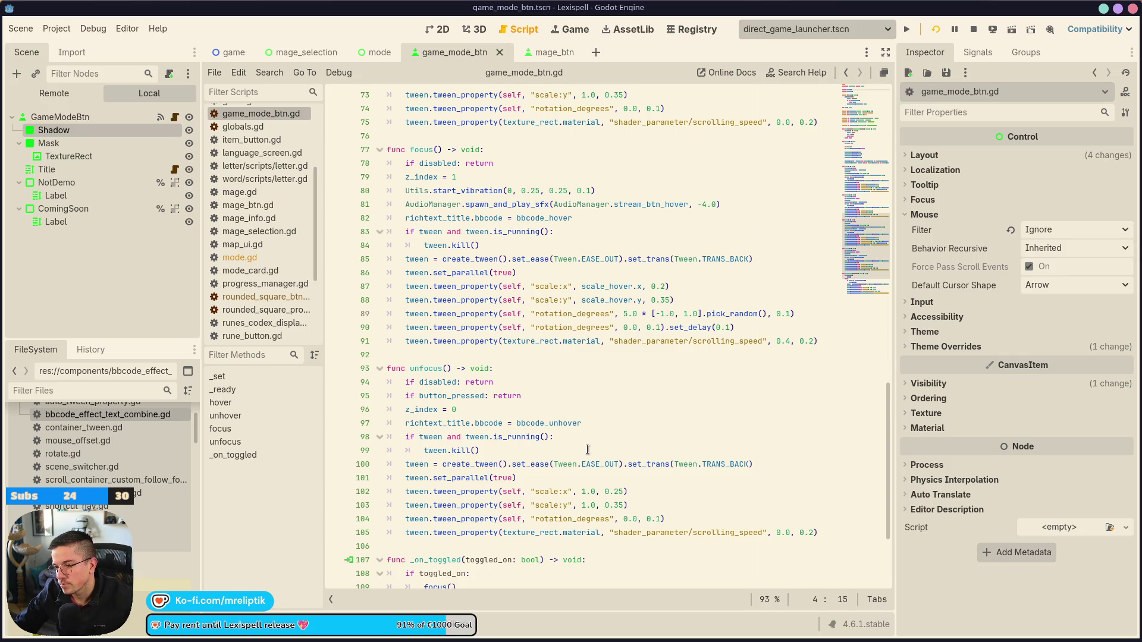
scroll(528, 381, up, 1)
scroll(529, 428, up, 2)
scroll(529, 428, down, 6)
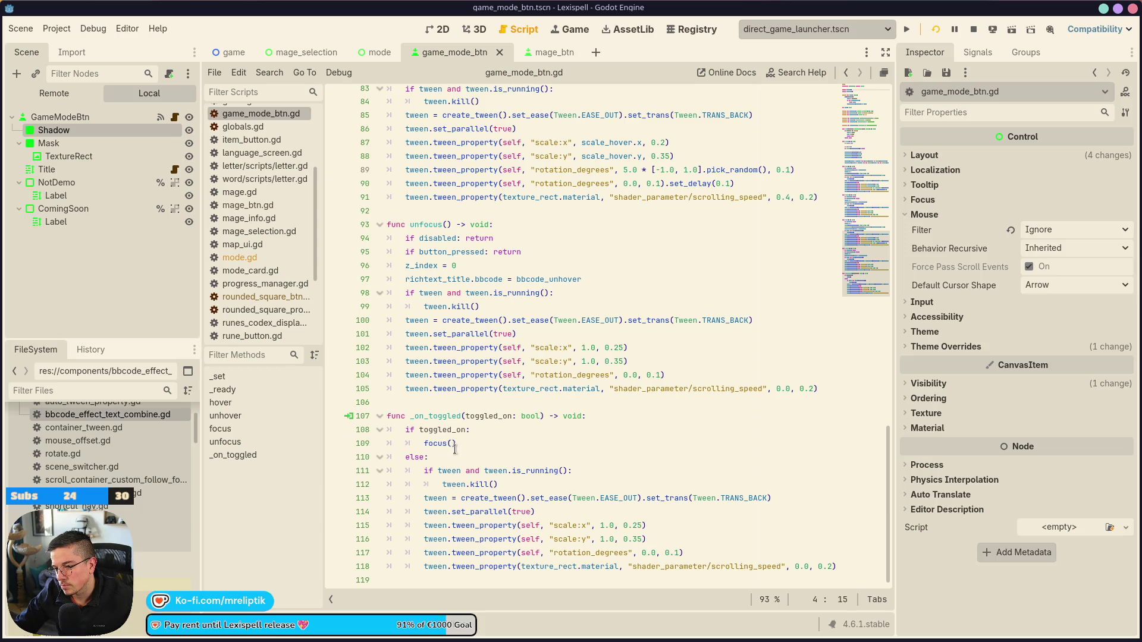
scroll(464, 428, up, 7)
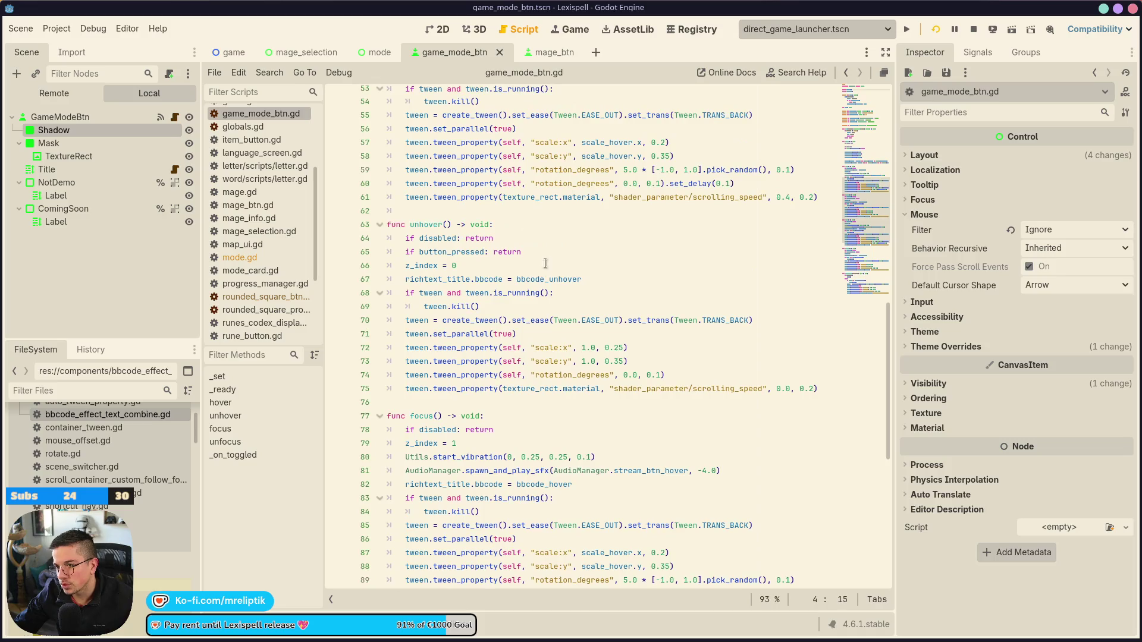
scroll(479, 242, up, 6)
click(480, 169)
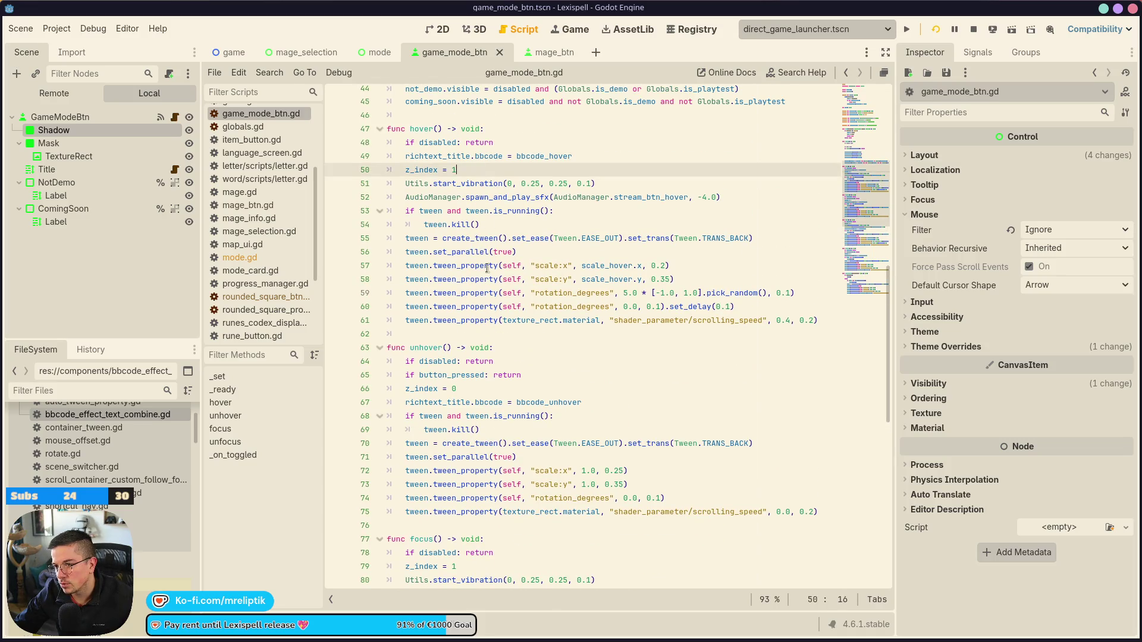
double_click(428, 346)
scroll(531, 279, up, 6)
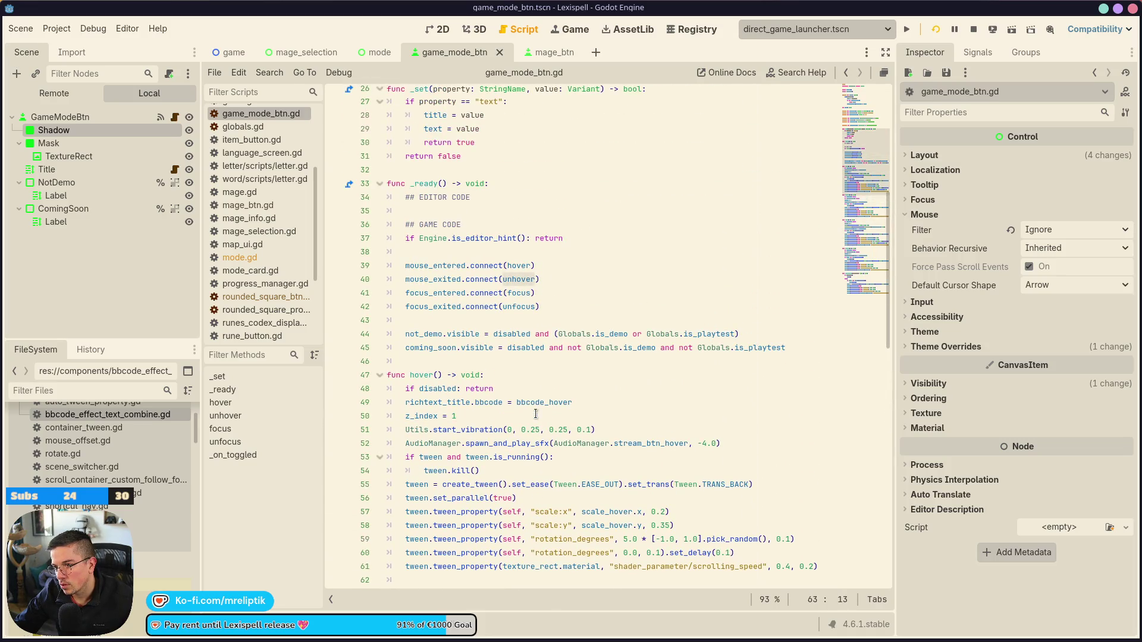
double_click(512, 296)
scroll(469, 231, down, 4)
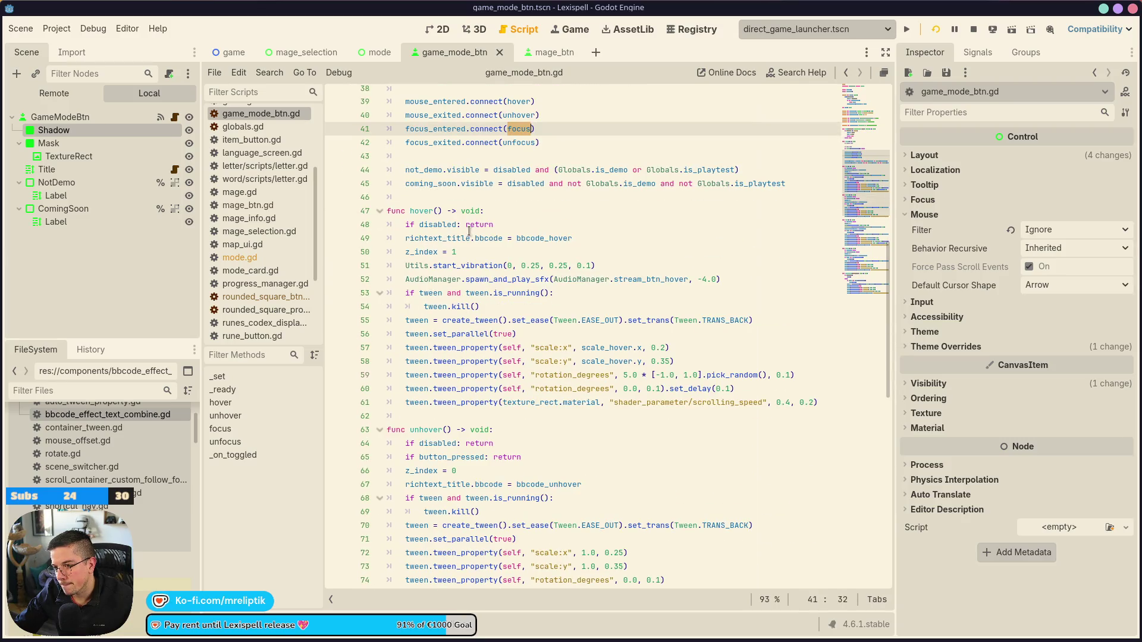
Add hovered.emit() to hover() and unhovered.emit() to unhover(), then save.
click(487, 252)
click(553, 231)
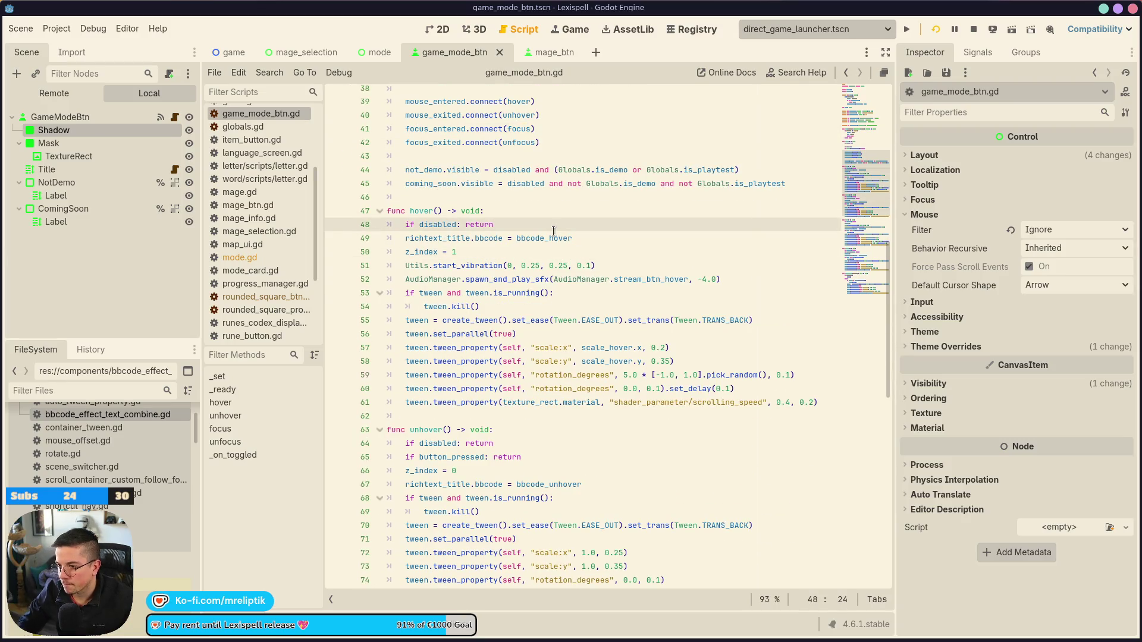
key(Return)
text(hovered.emit()
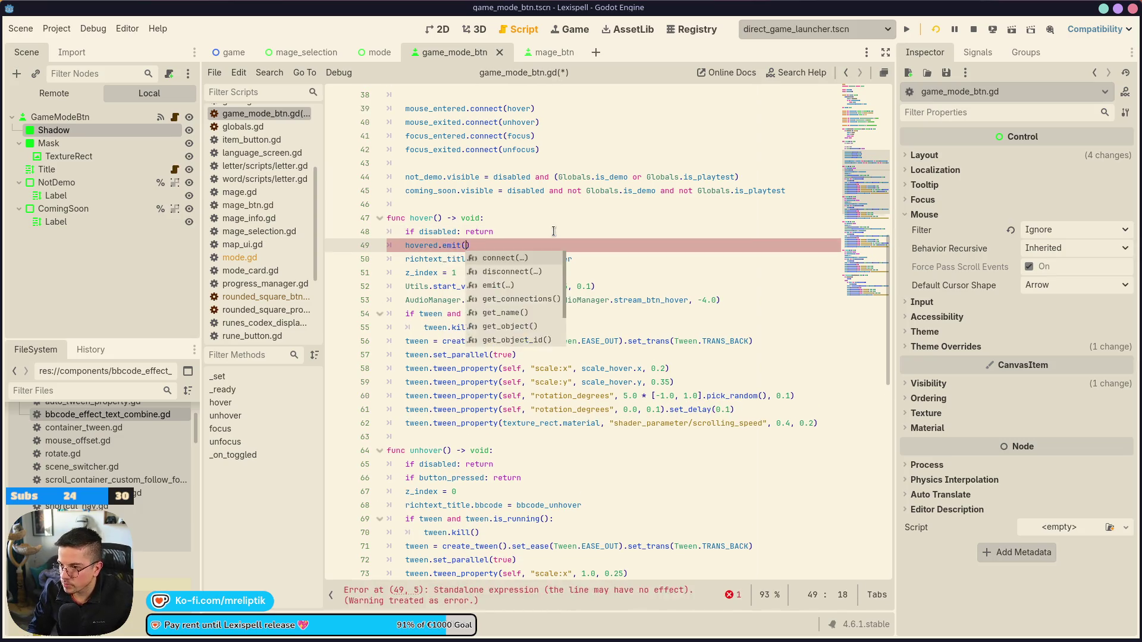
key(ctrl+shift+d)
key(alt+Down)
key(alt+Down)
key(alt+Down)
key(alt+Down)
key(alt+Down)
key(alt+Down)
text(unhovered.emit()
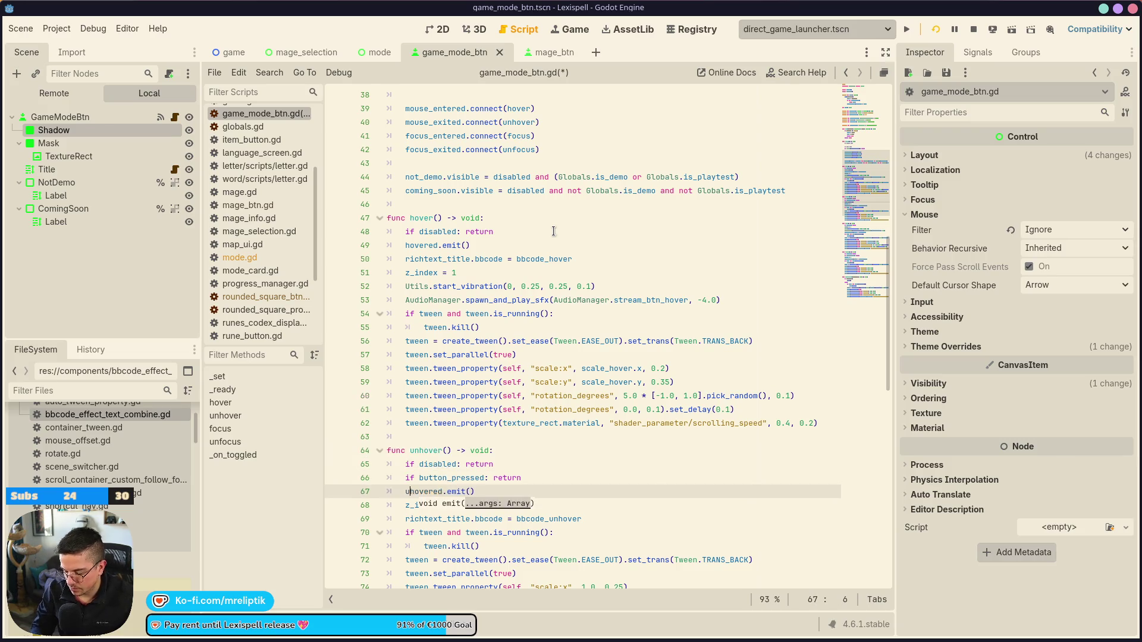
key(ctrl+s)
Make focus() emit hovered and unfocus() emit unhovered, and save the script.
scroll(568, 233, down, 2)
key(End)
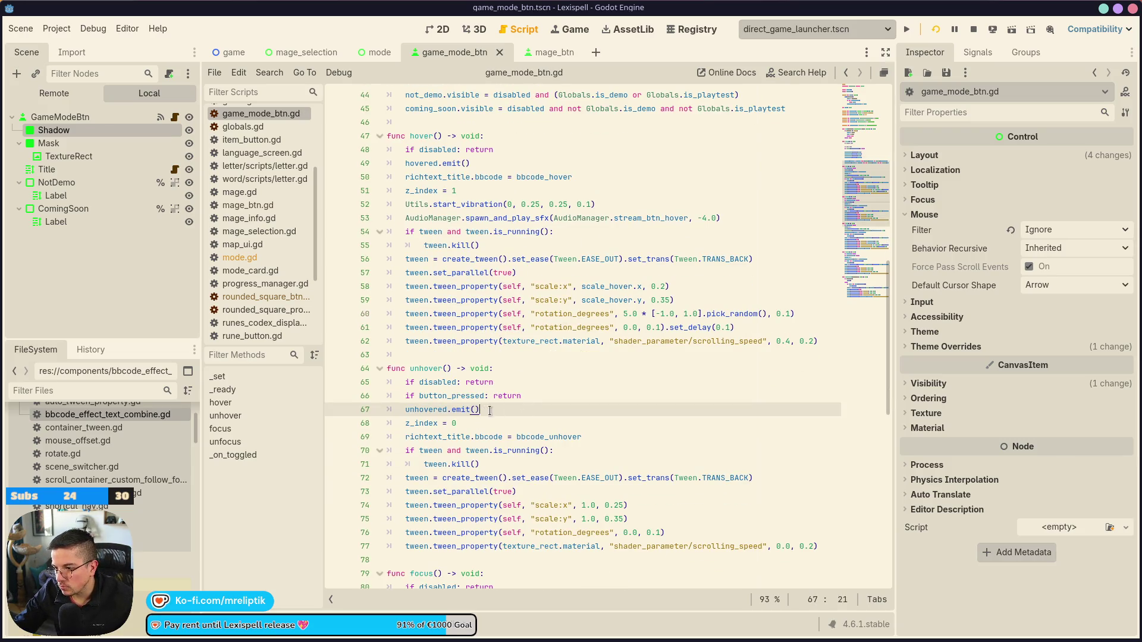
scroll(568, 397, down, 4)
key(ctrl+alt+Down)
key(alt+Down)
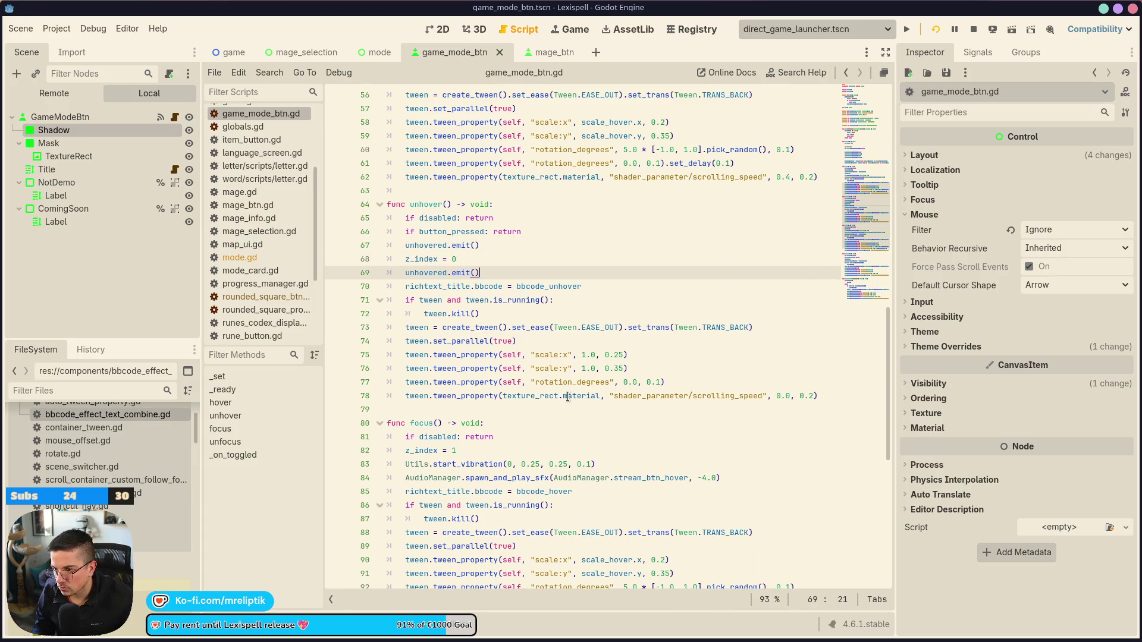
key(alt+Down)
key(alt+Down)
key(alt+Down)
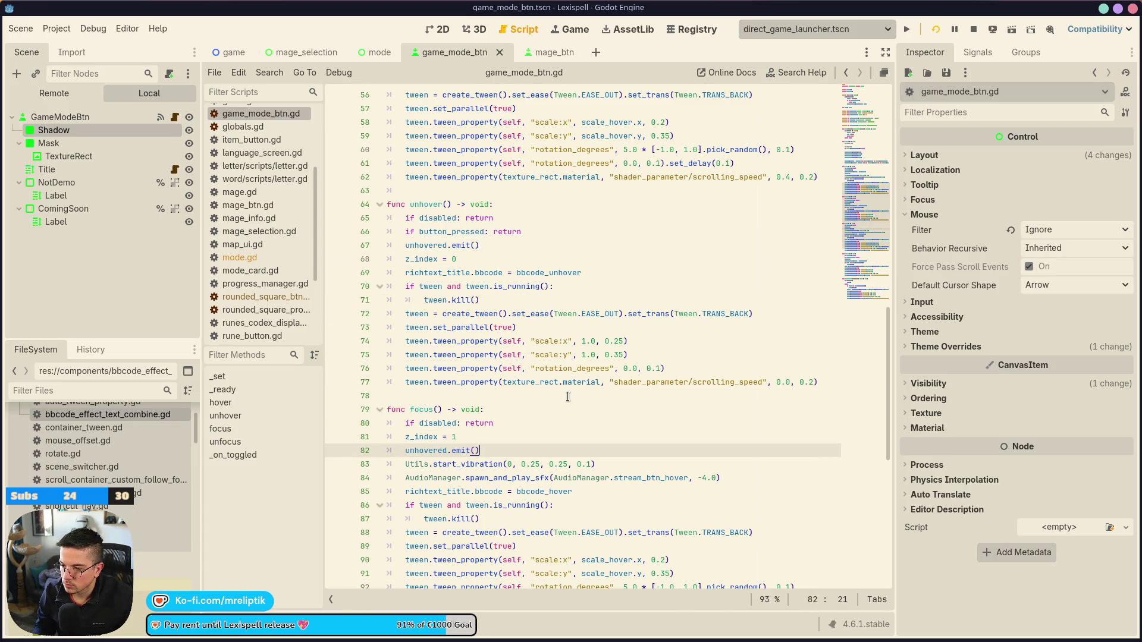
key(ctrl+alt+Down)
key(alt+Down)
key(alt+Down)
key(alt+Down)
key(alt+Down)
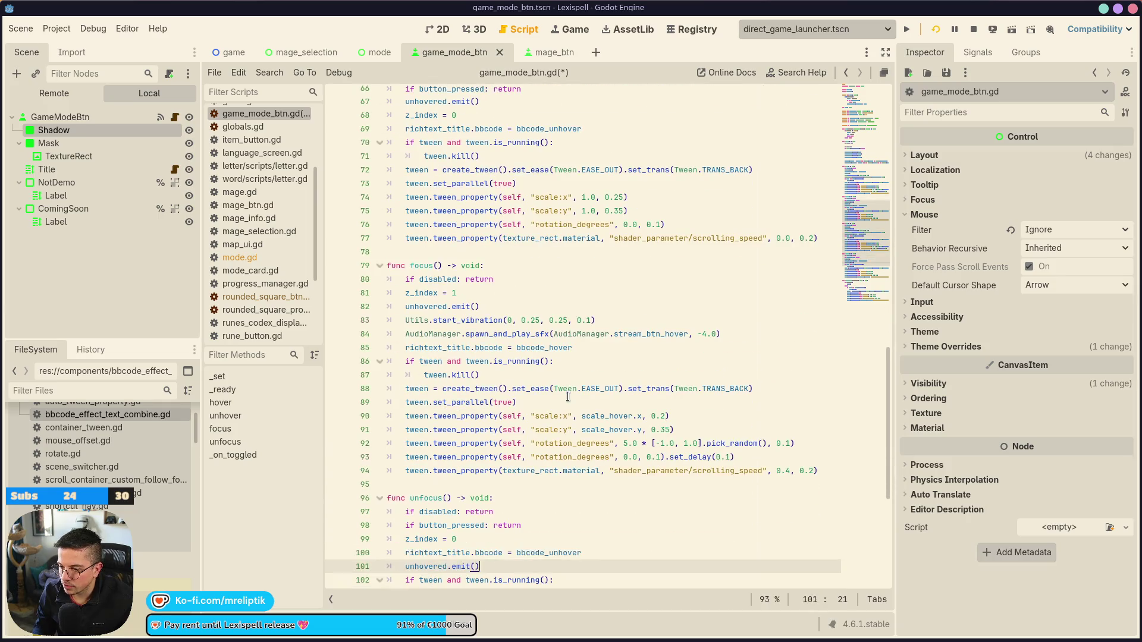
key(ctrl+Left)
key(Up)
key(Up)
key(Up)
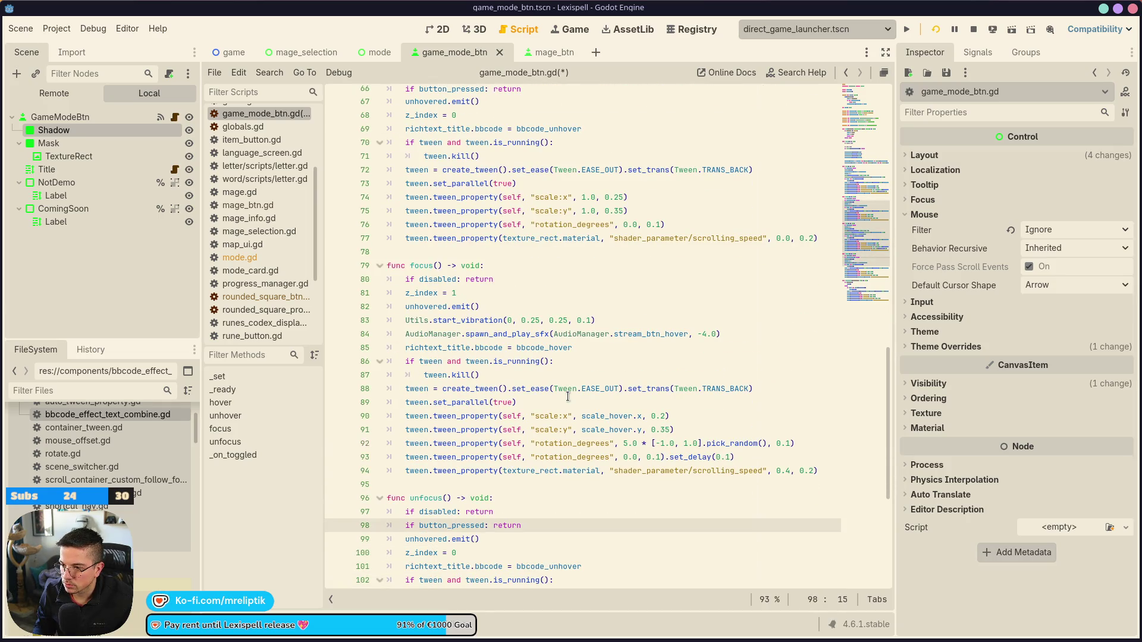
key(Delete)
key(Delete)
key(ctrl+s)
click(374, 52)
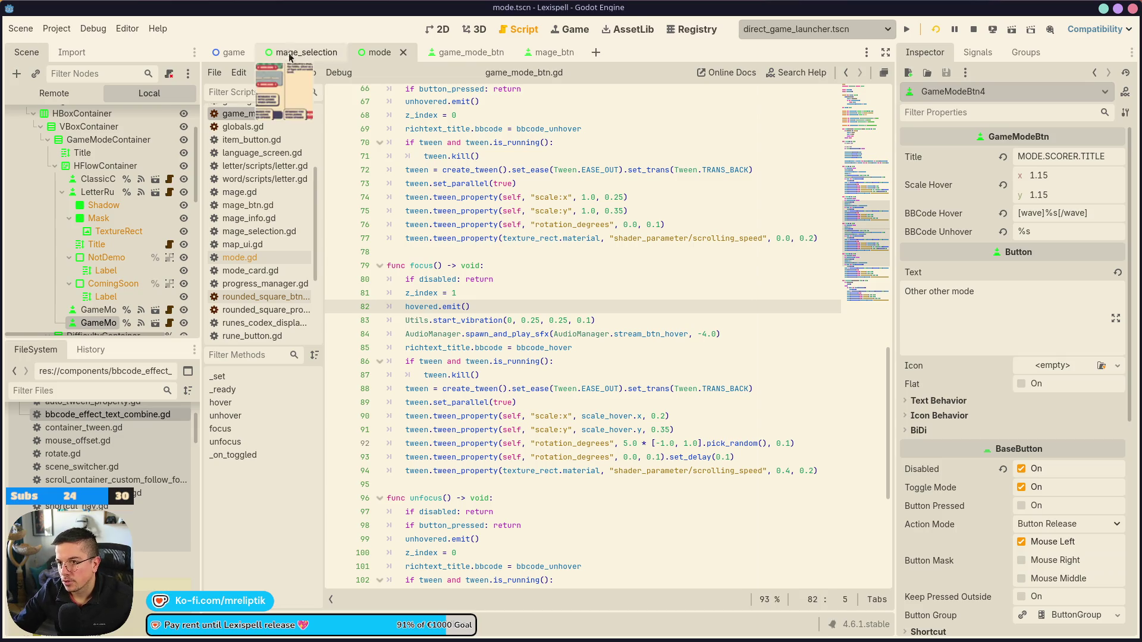
Open mode.gd from the mode scene and scroll down through it.
click(291, 55)
click(387, 53)
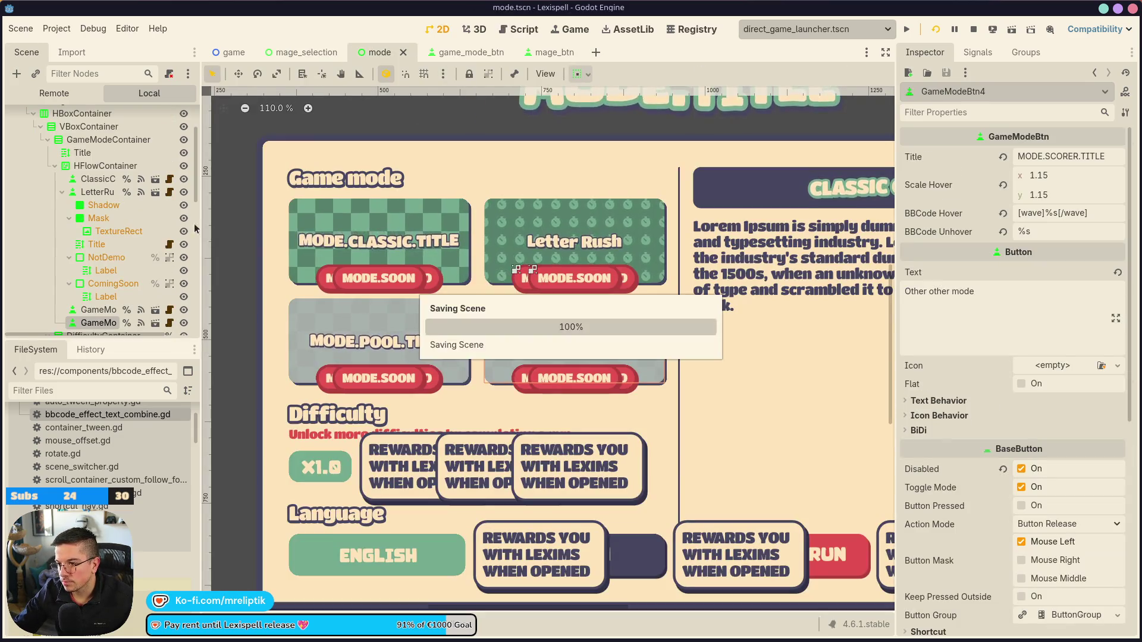
click(170, 116)
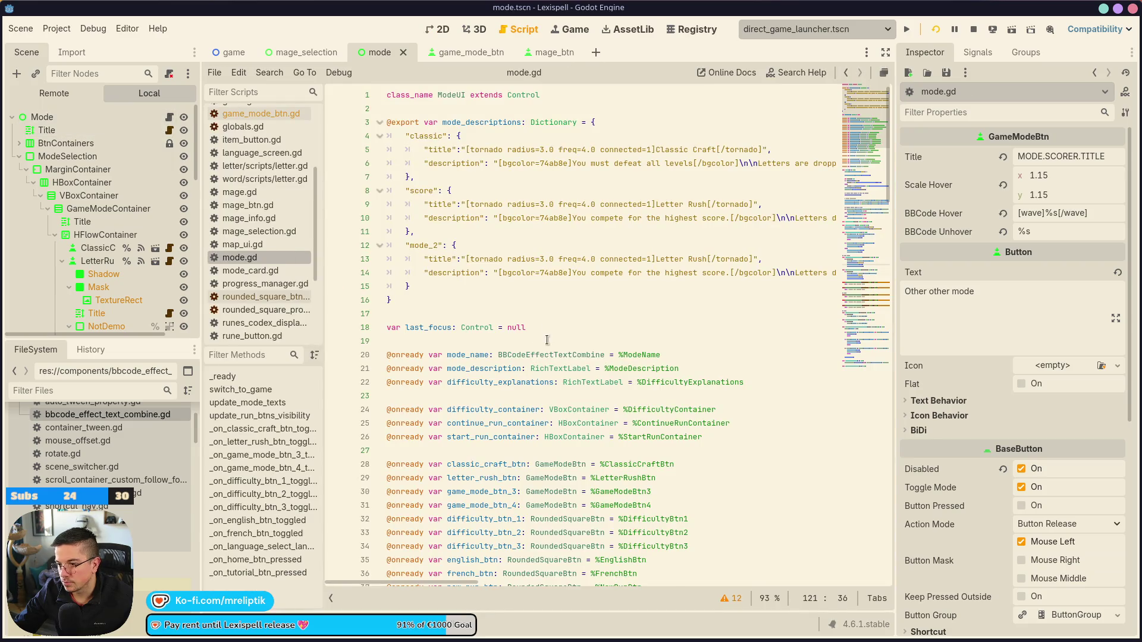
scroll(569, 371, down, 10)
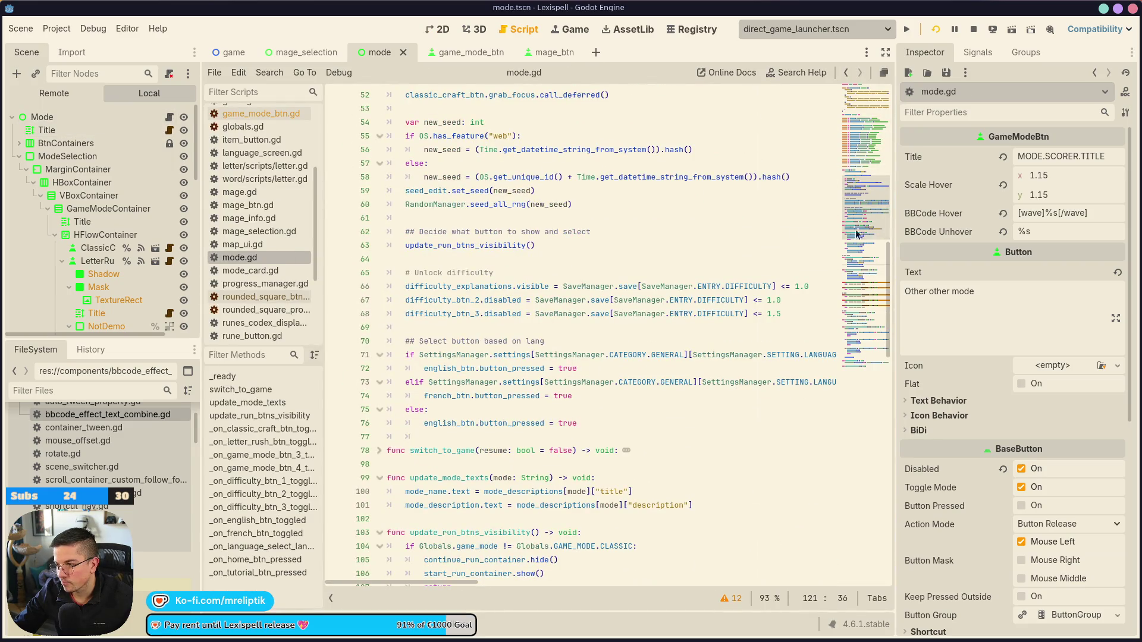
drag(897, 233, 963, 234)
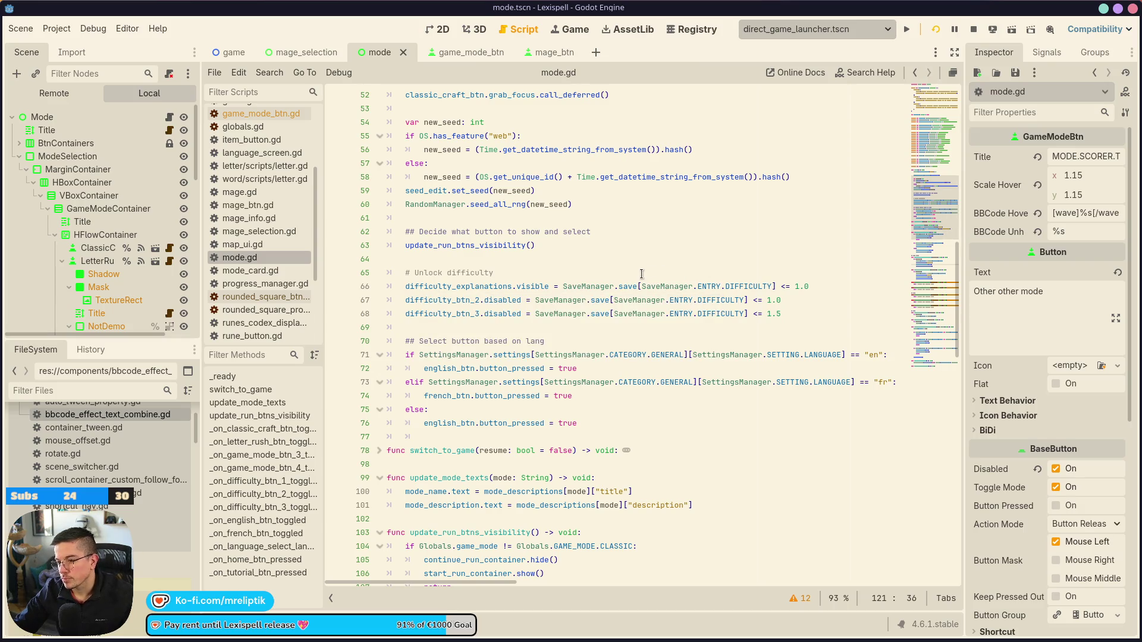
scroll(643, 274, down, 15)
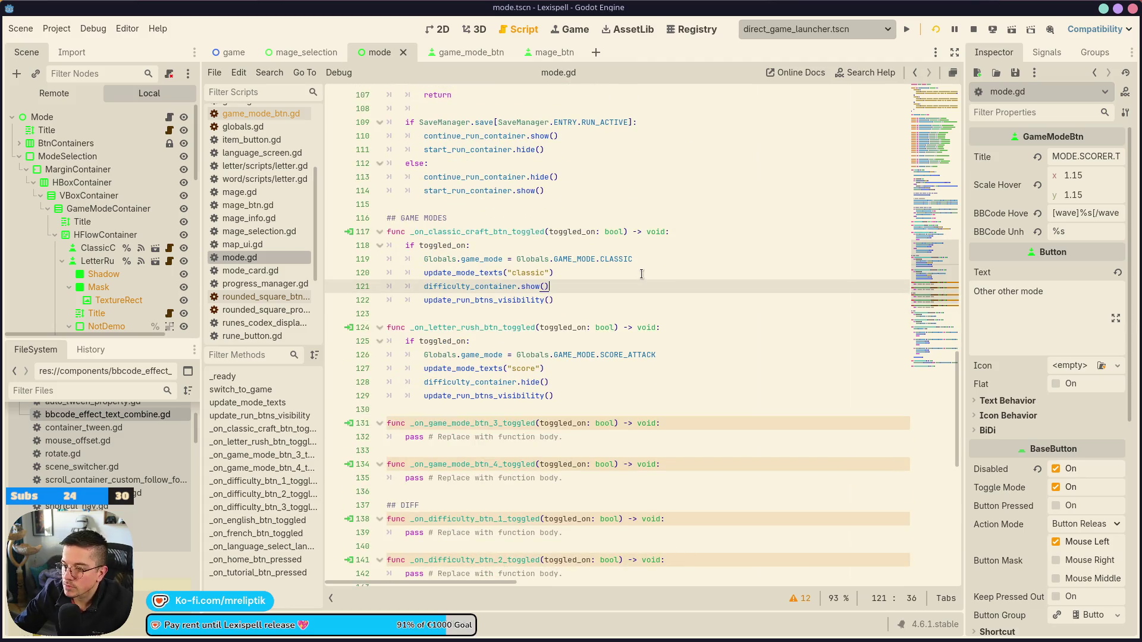
scroll(482, 333, down, 3)
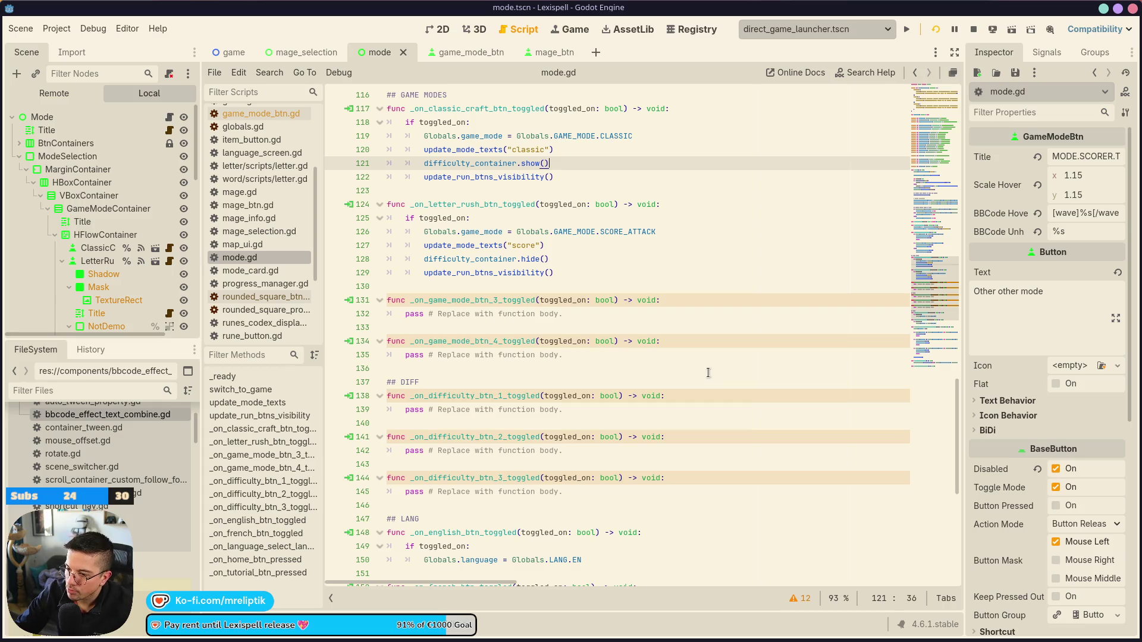
scroll(459, 424, down, 2)
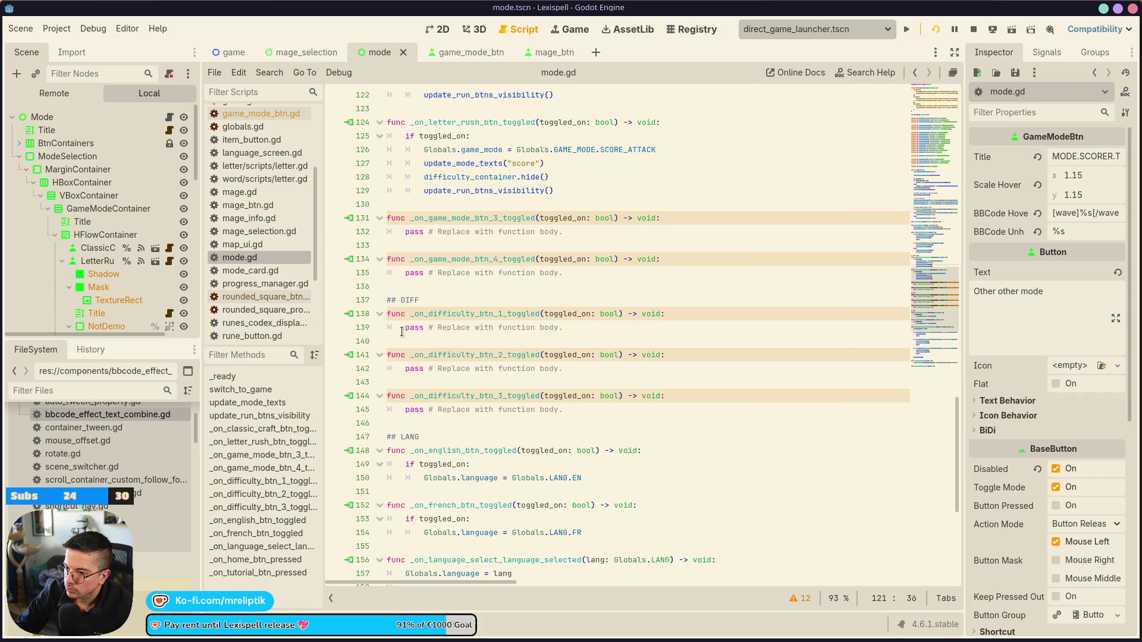
Check the empty difficulty handlers, then open the DifficultyPopup node's script.
drag(402, 331, 602, 330)
scroll(604, 330, down, 7)
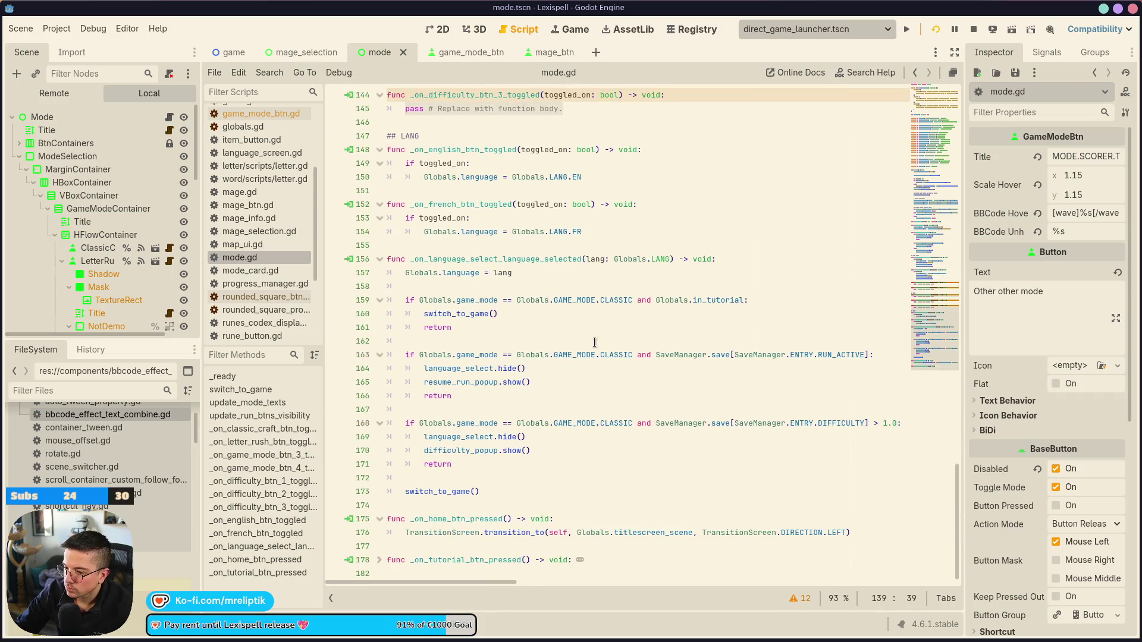
scroll(117, 274, down, 10)
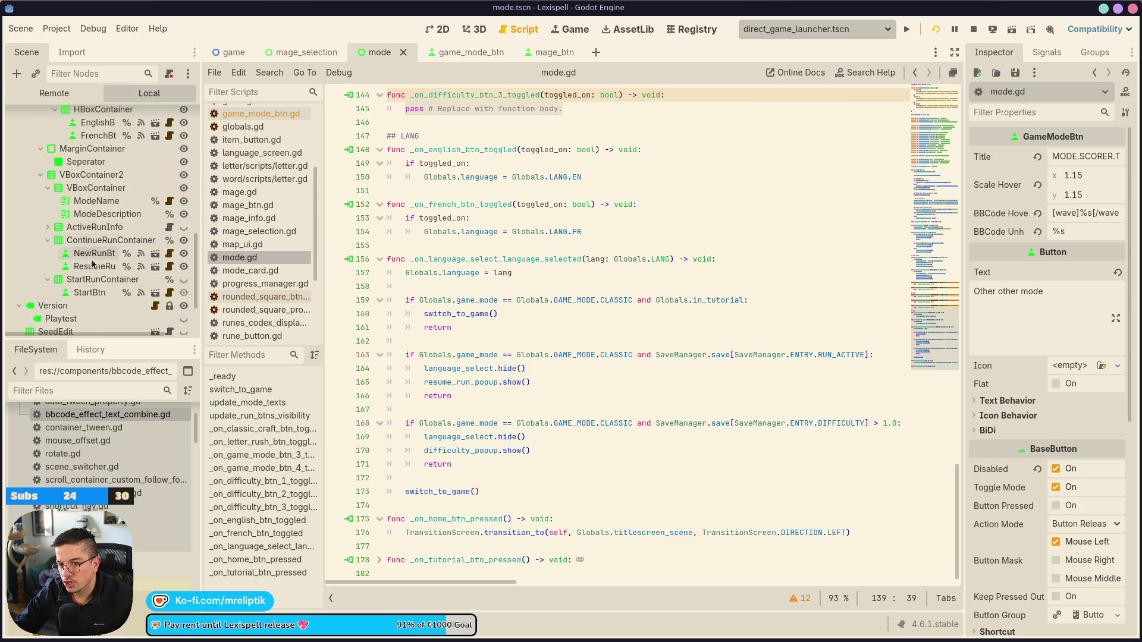
scroll(101, 279, down, 3)
click(85, 291)
click(68, 278)
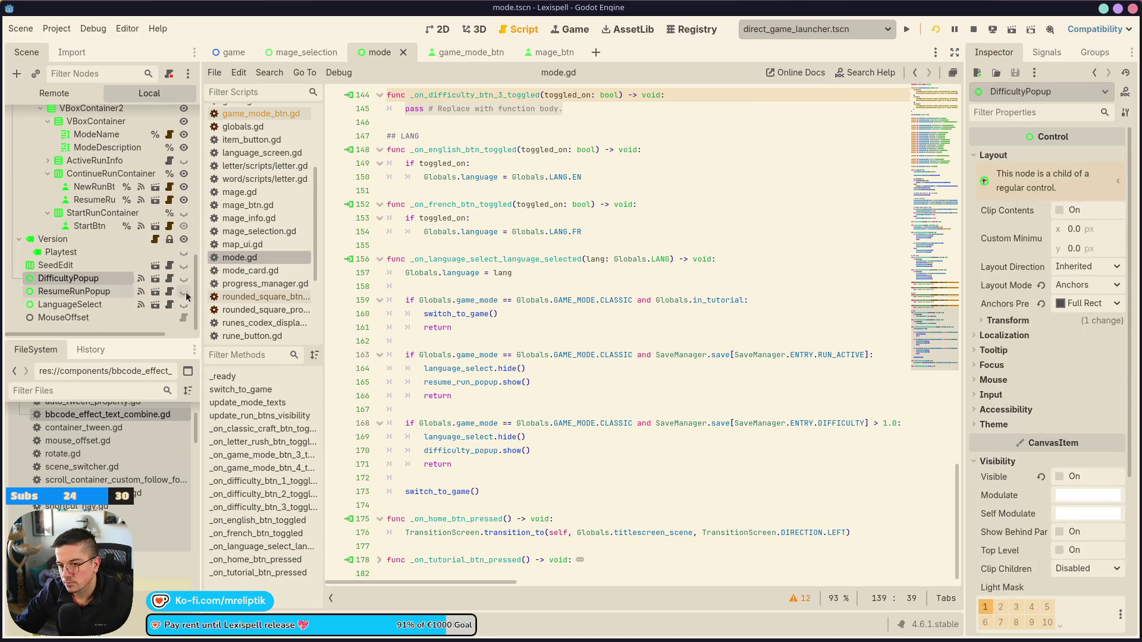
click(169, 278)
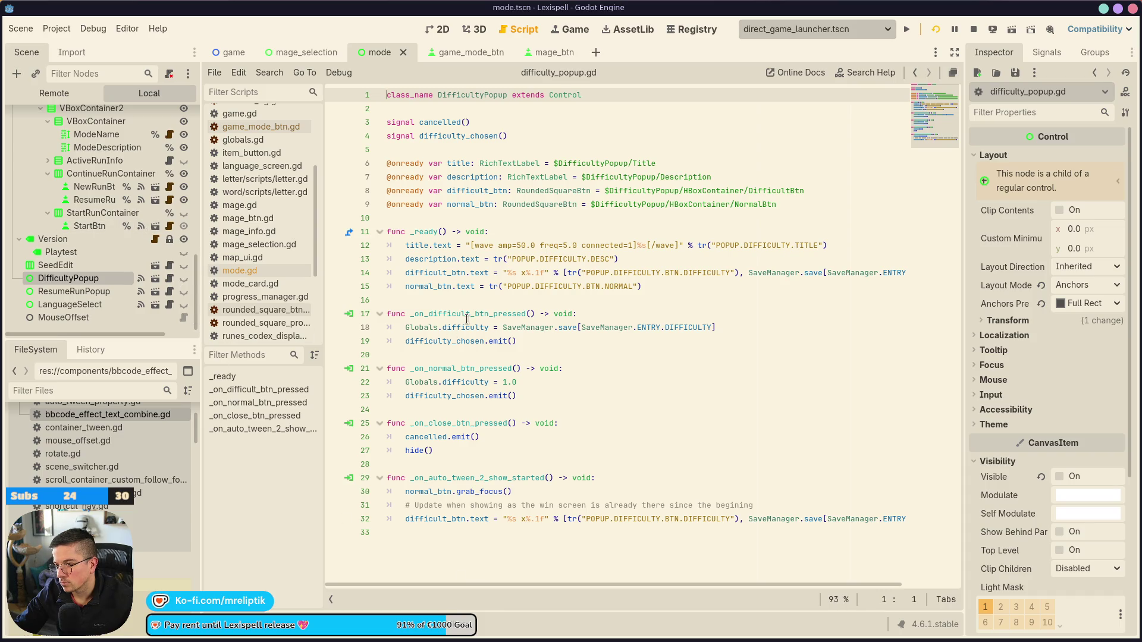
mouse_move(401, 327)
mouse_down()
mouse_move(502, 328)
mouse_move(487, 328)
mouse_up()
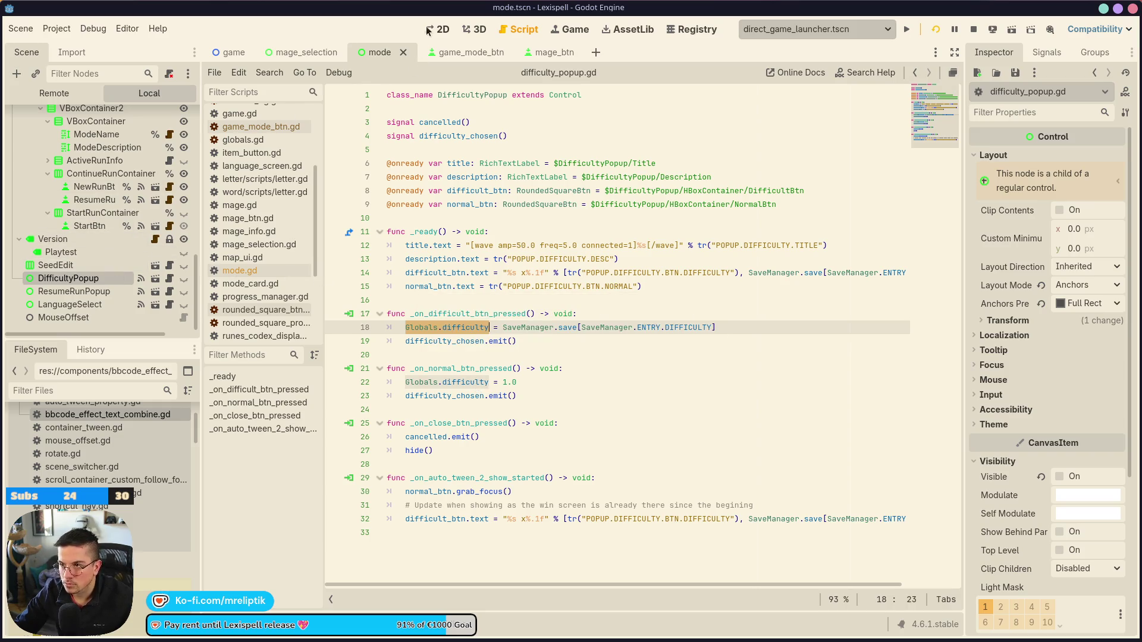
click(444, 33)
scroll(170, 121, up, 10)
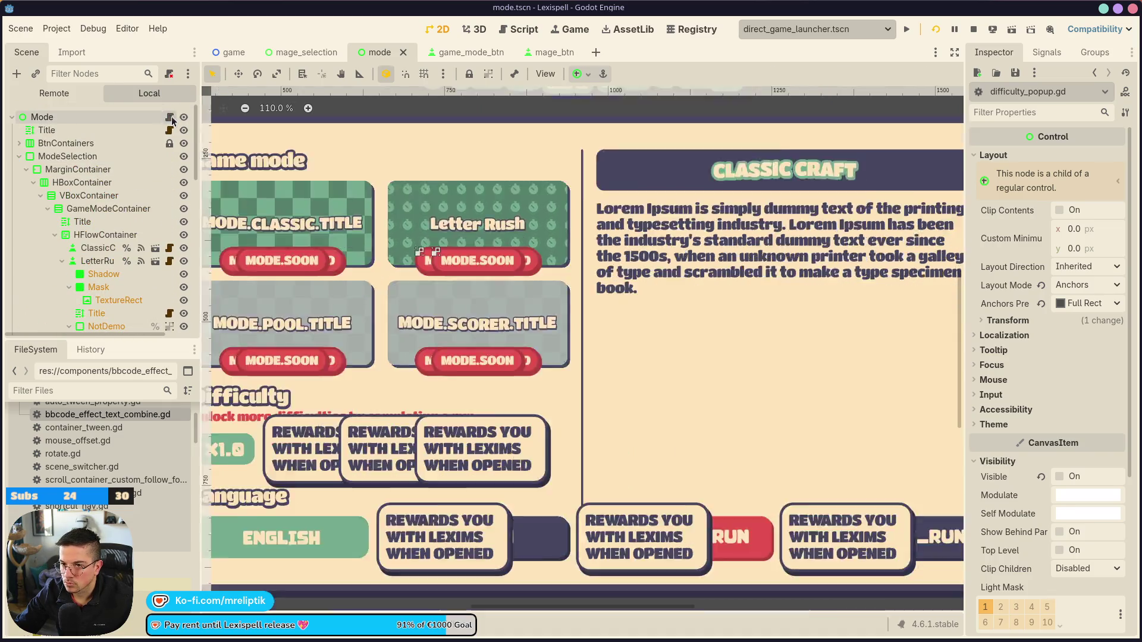
click(170, 117)
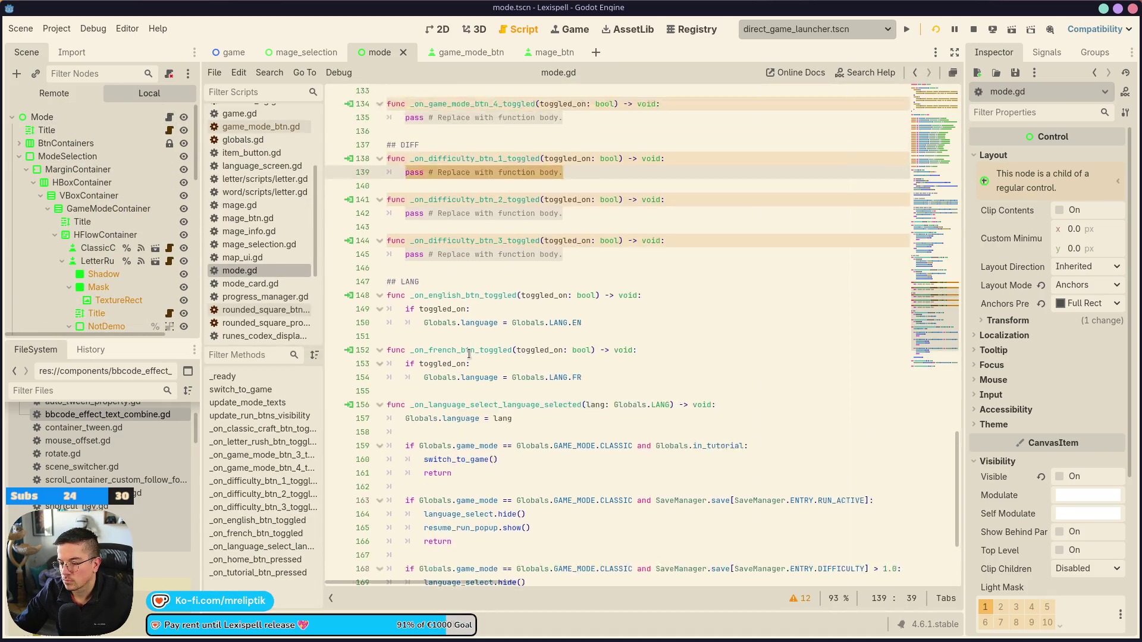
Make the first two difficulty handlers set Globals.difficulty to 1.0 and 1.5.
scroll(547, 244, up, 1)
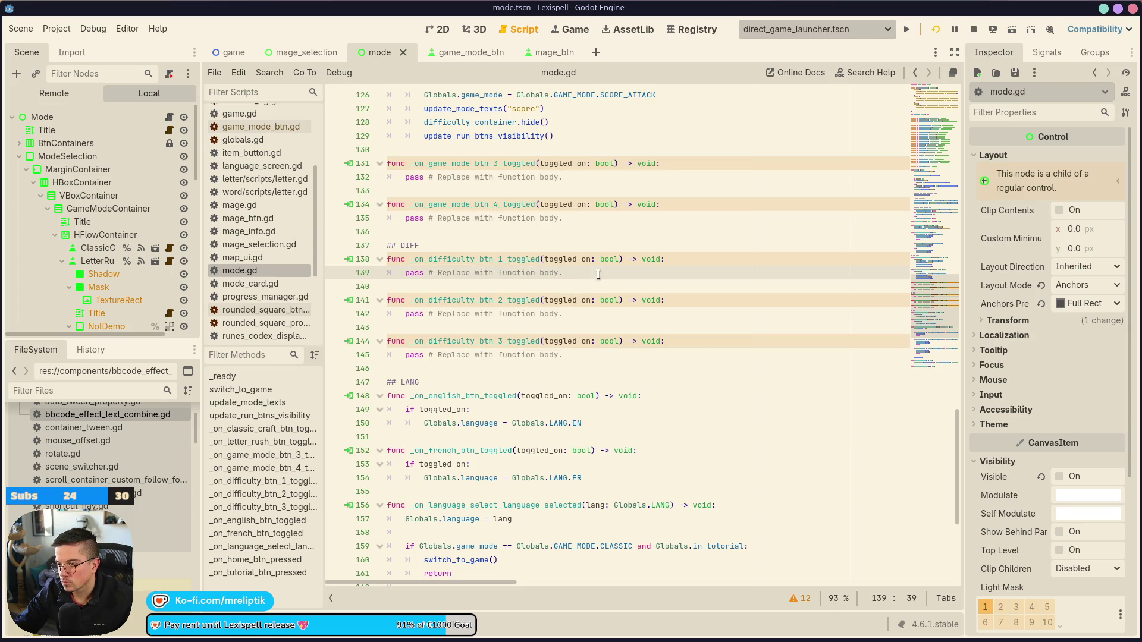
key(ctrl+shift+Left)
key(ctrl+shift+Left)
key(ctrl+shift+Left)
text(Globals.difficulty)
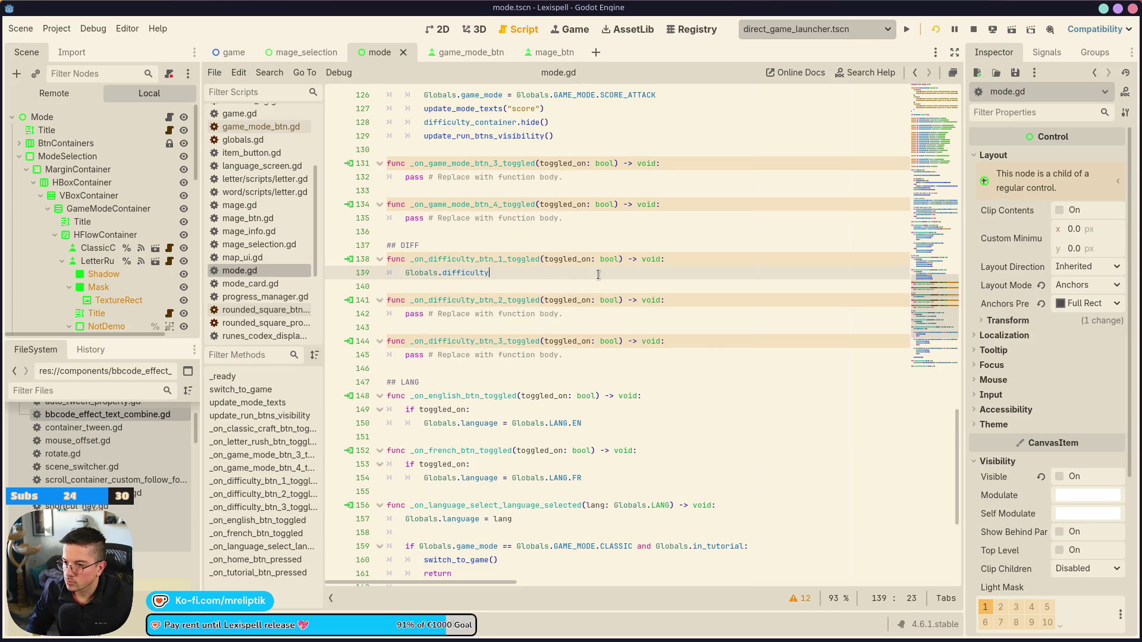
text( = 1.0)
key(ctrl+c)
key(Down)
key(Down)
key(Down)
key(ctrl+v)
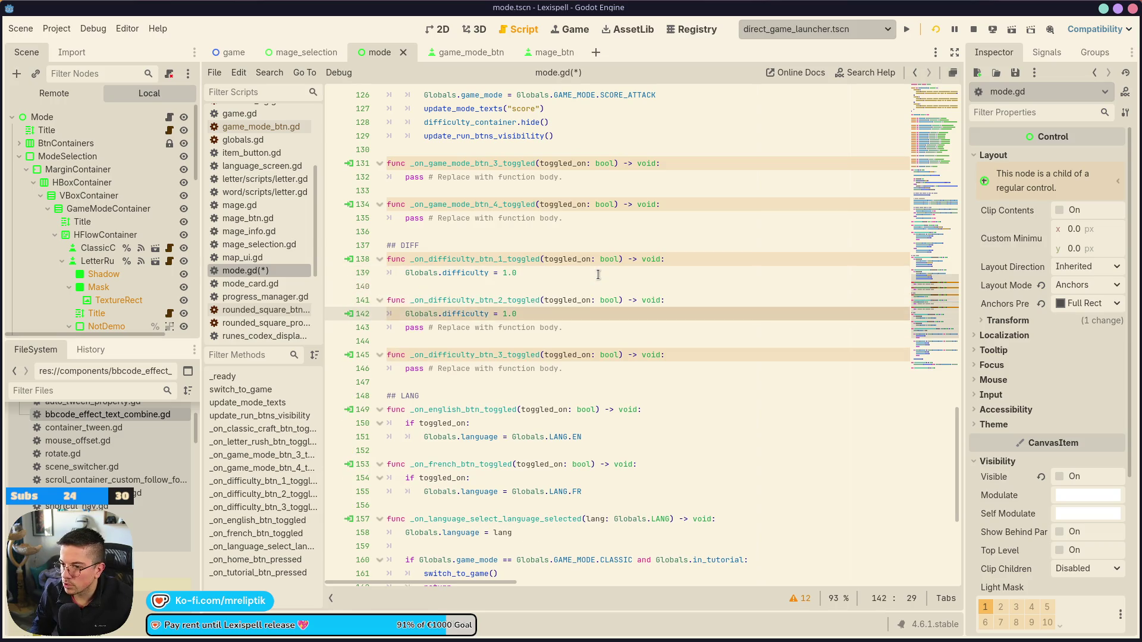
key(ctrl+shift+k)
text(5)
Set the third handler's Globals.difficulty to 2.0, save mode.gd and run the game.
key(ctrl+c)
key(Down)
key(Down)
key(Down)
key(ctrl+v)
key(ctrl+shift+k)
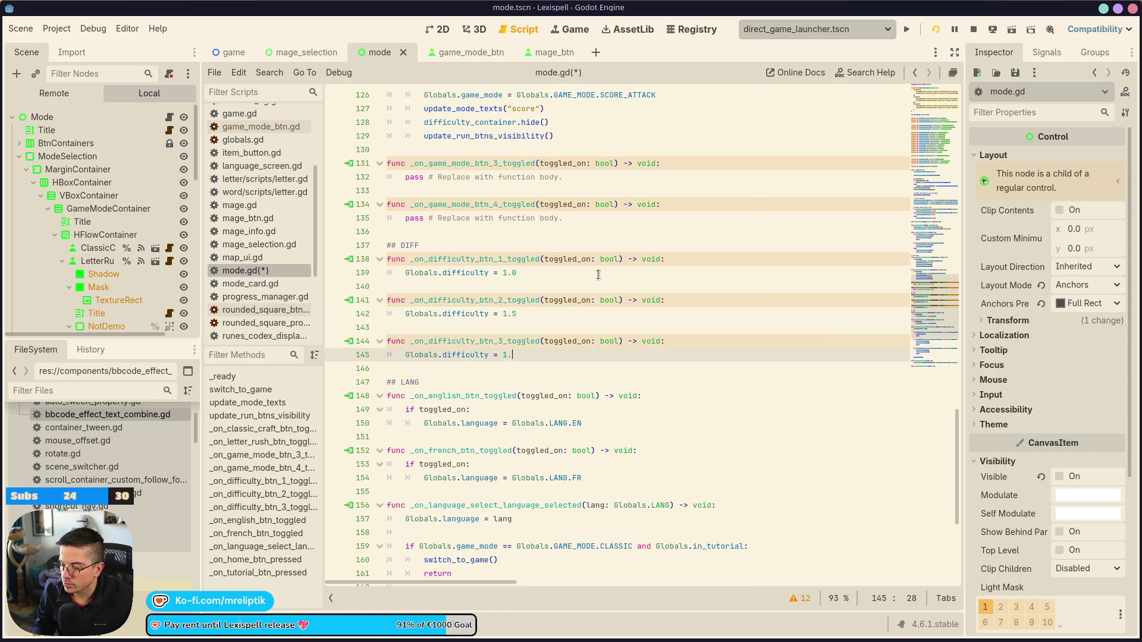
key(ctrl+s)
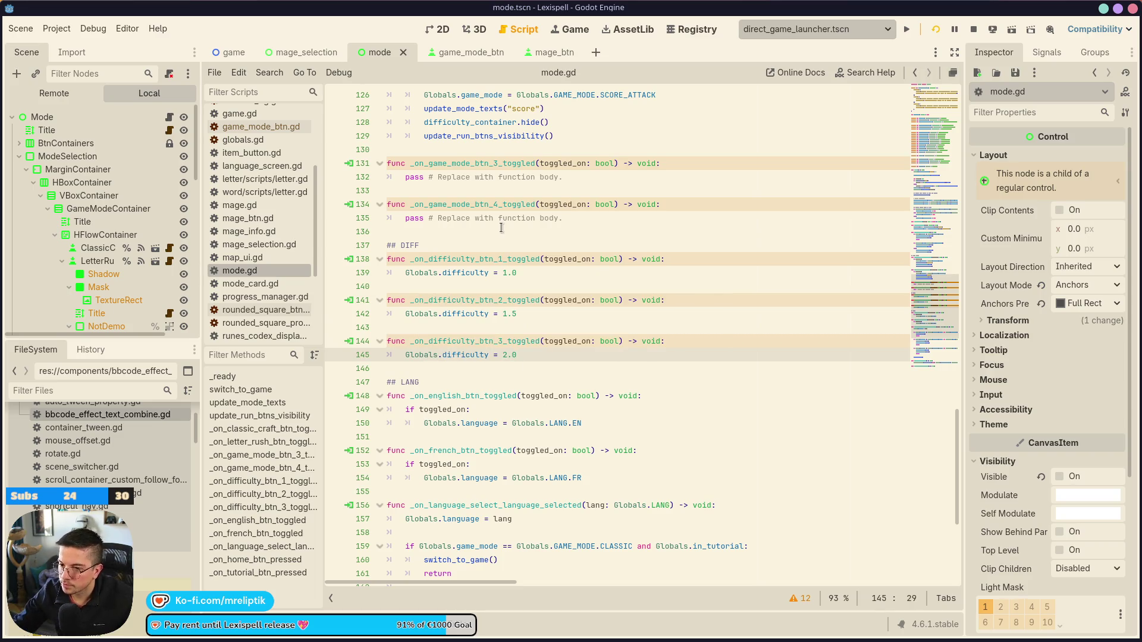
scroll(541, 263, down, 3)
key(ctrl+F4)
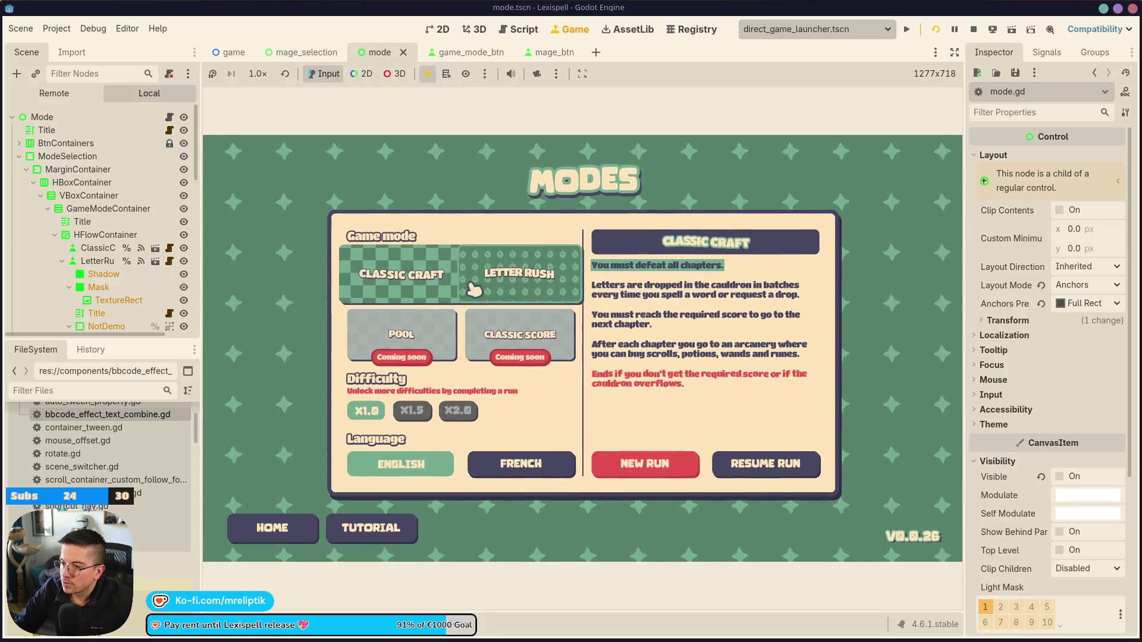
Toggle between Letter Rush and Classic Craft, checking the x1.0/x1.5/x2.0 difficulty options and language focus.
click(501, 281)
click(410, 273)
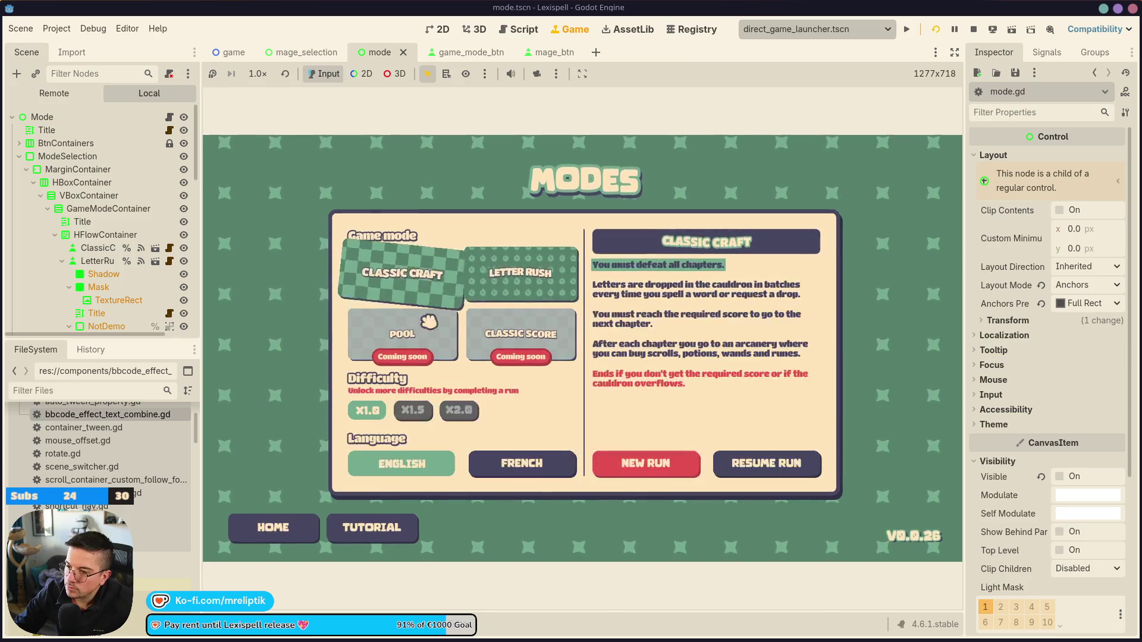
click(555, 302)
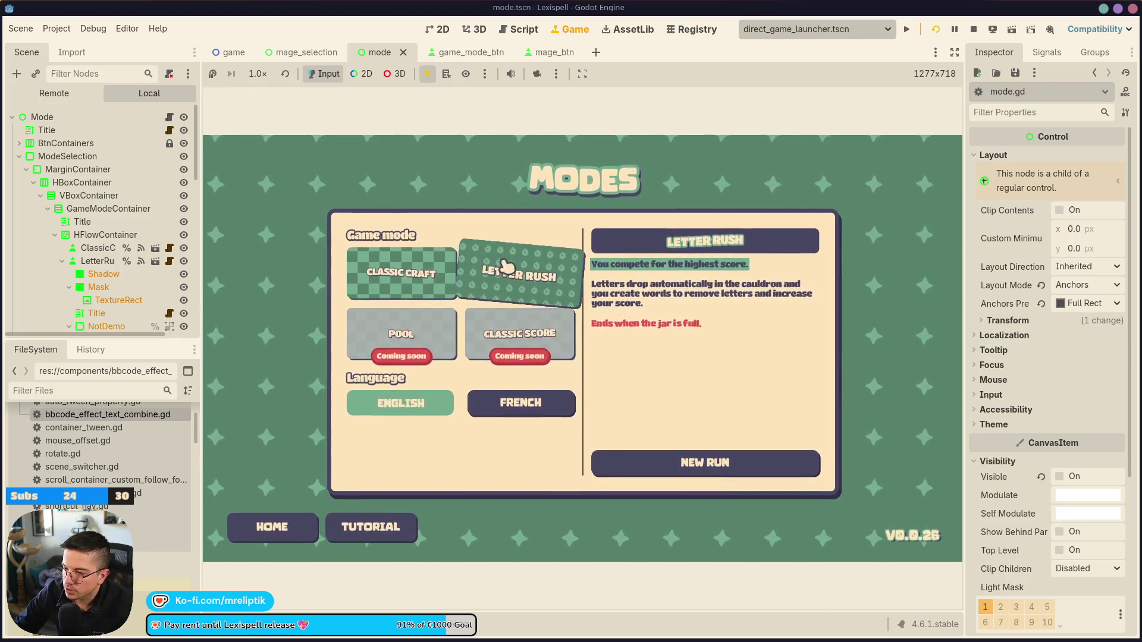
click(423, 291)
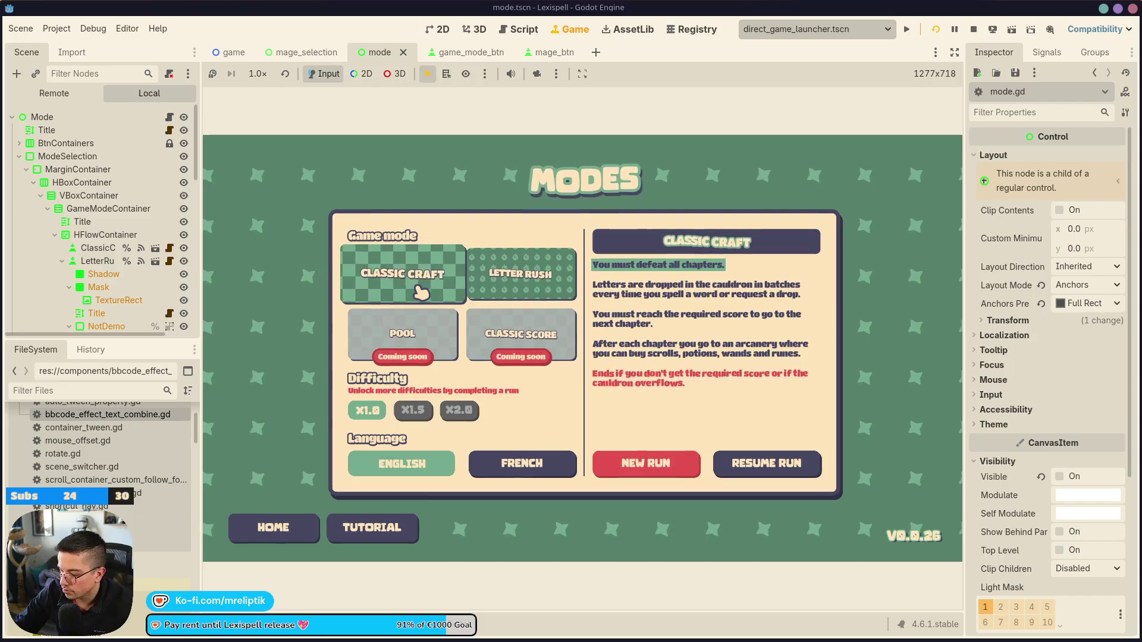
key(Right)
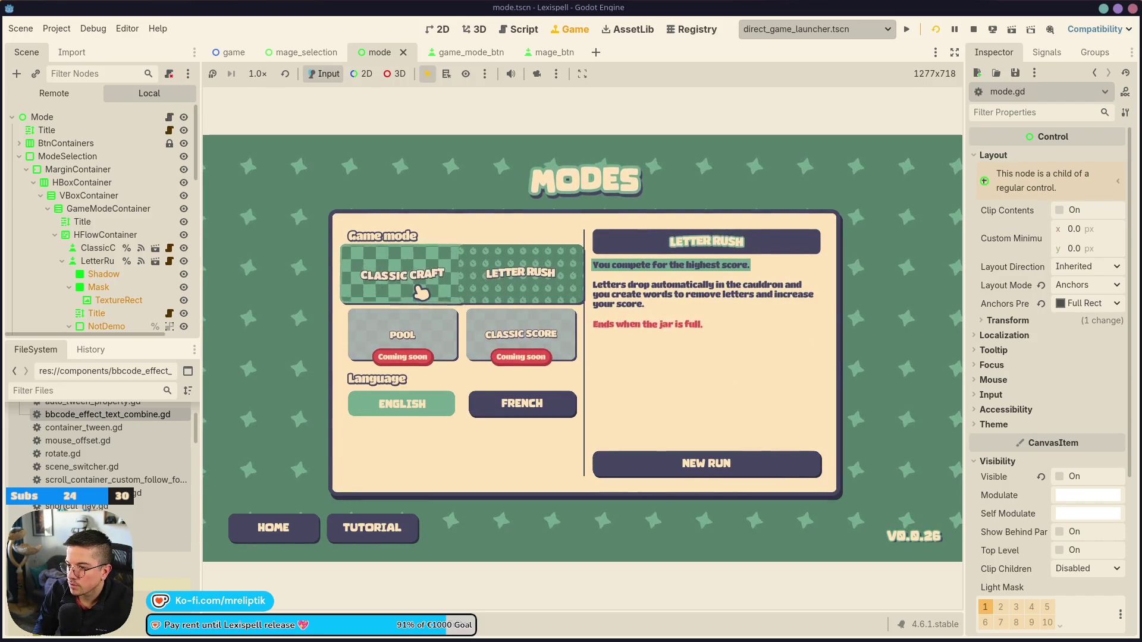
click(421, 292)
key(Right)
click(421, 292)
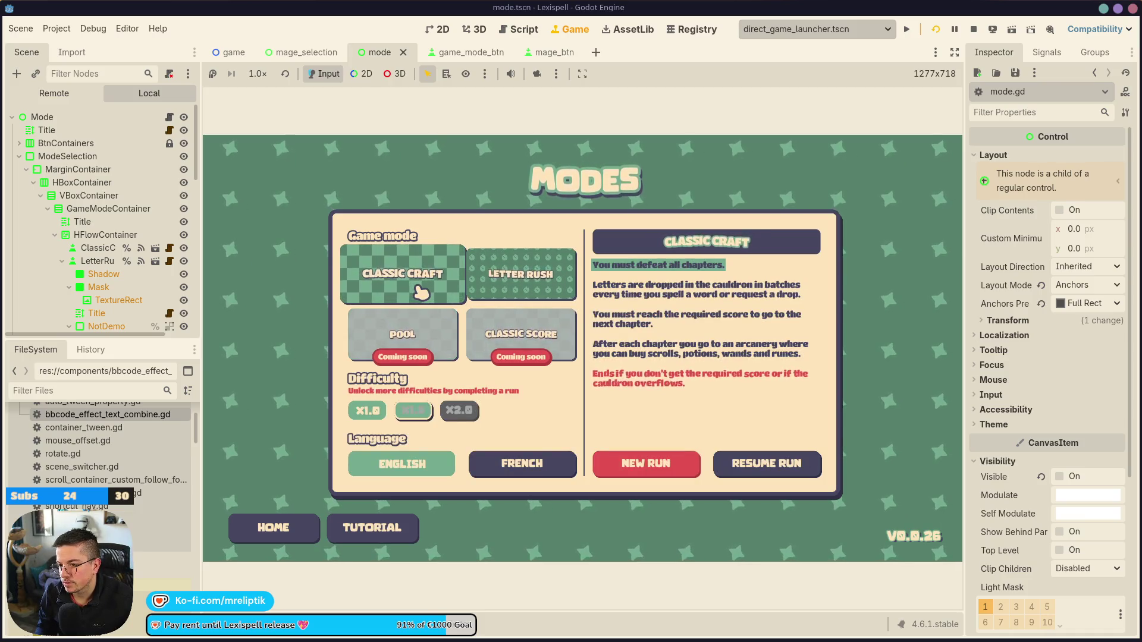
key(Down)
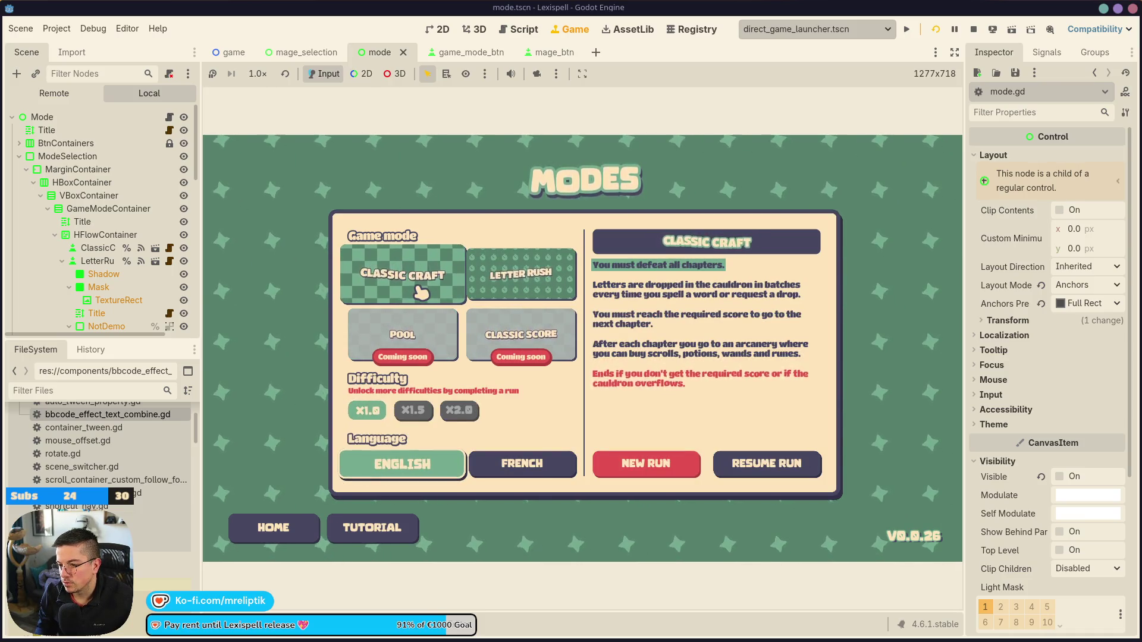
key(Right)
key(Right)
key(Right)
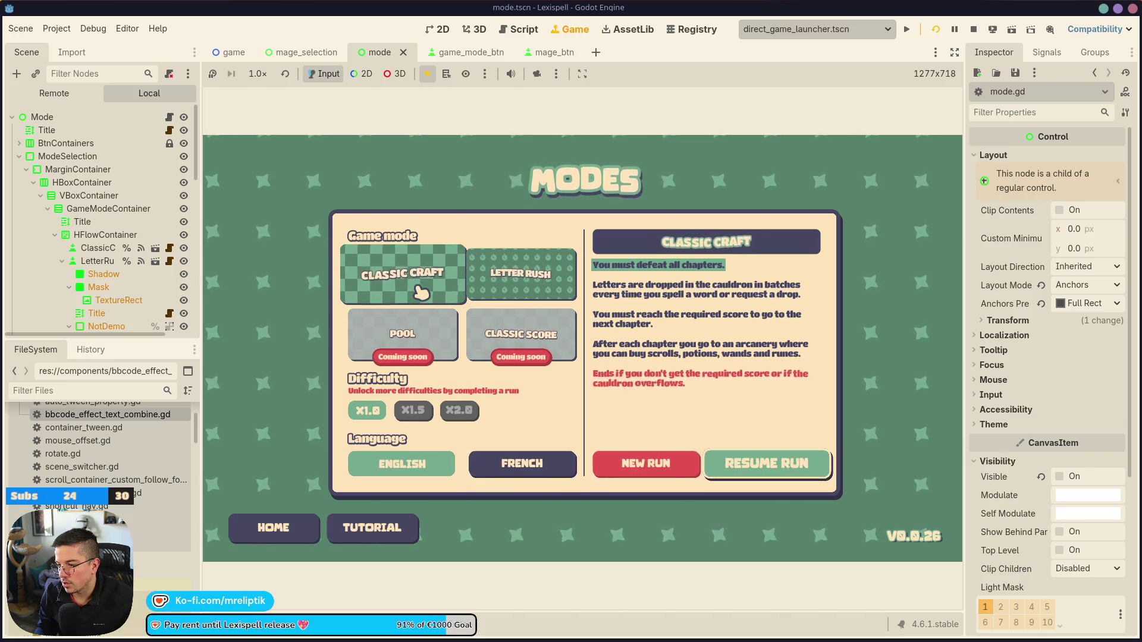
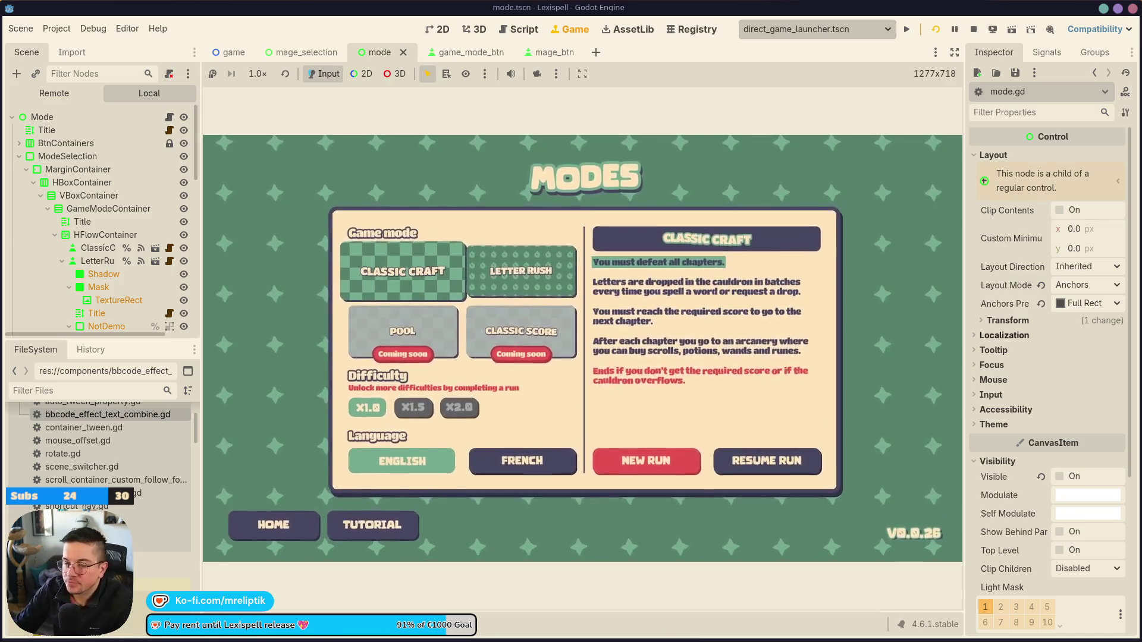
Switch to the Lexispell localization spreadsheet, then bring the Lexispell Figma design to the front.
key(ctrl+F1)
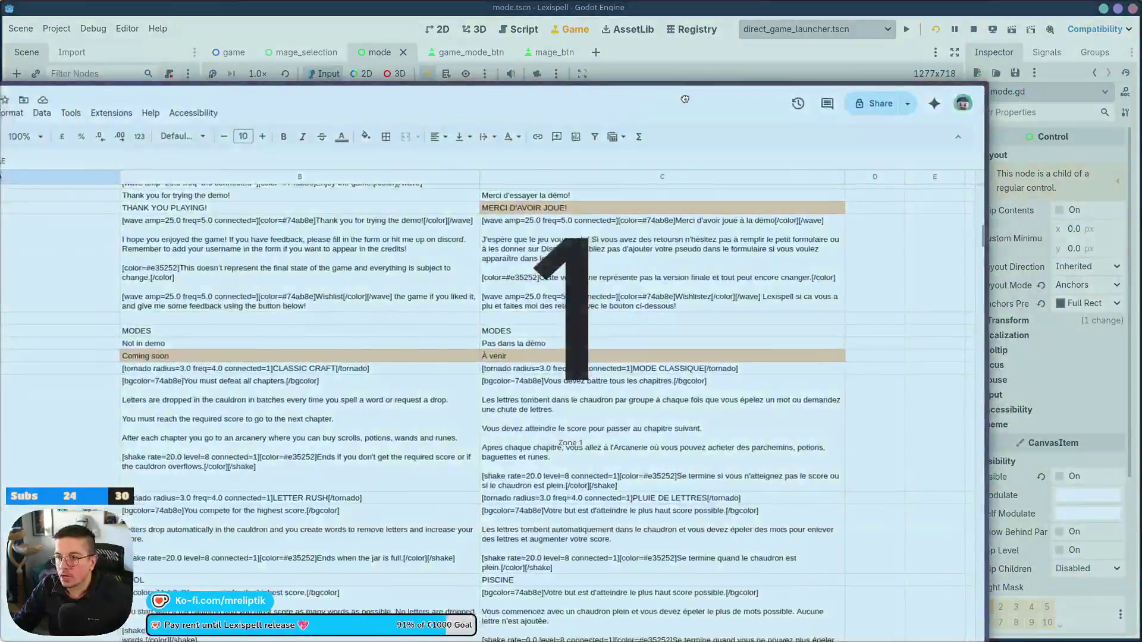
key(alt+Tab)
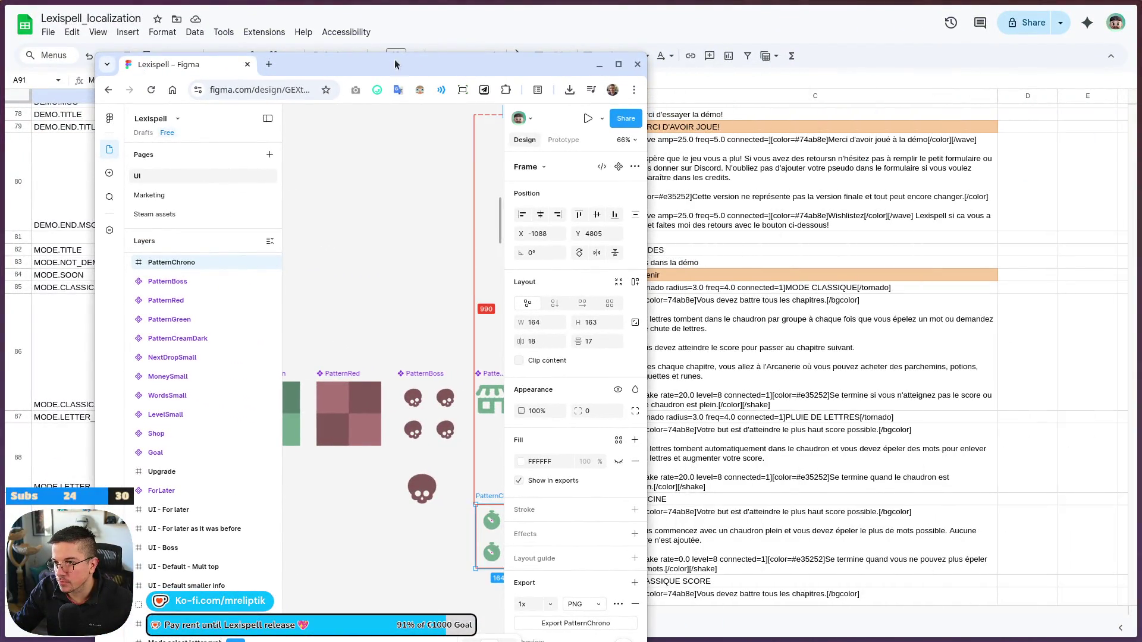
Maximize Figma, inspect the Mode select mockups and the active-run resume variant, then return to Godot's mode.tscn.
double_click(367, 65)
scroll(346, 92, down, 10)
scroll(734, 459, up, 5)
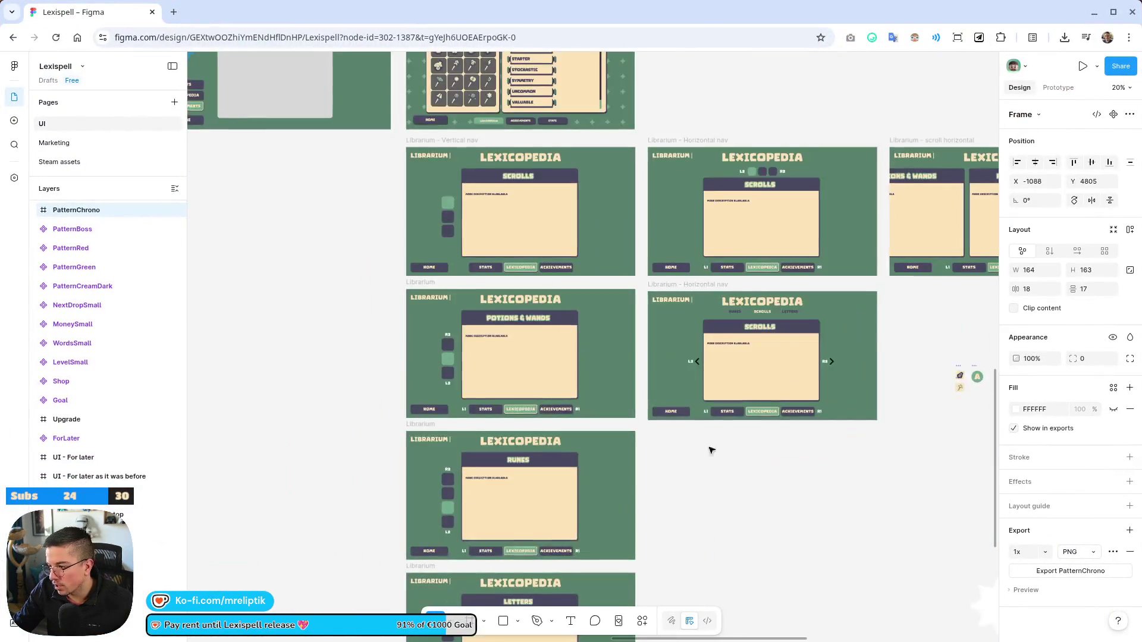
scroll(622, 540, left, 5)
scroll(630, 288, up, 5)
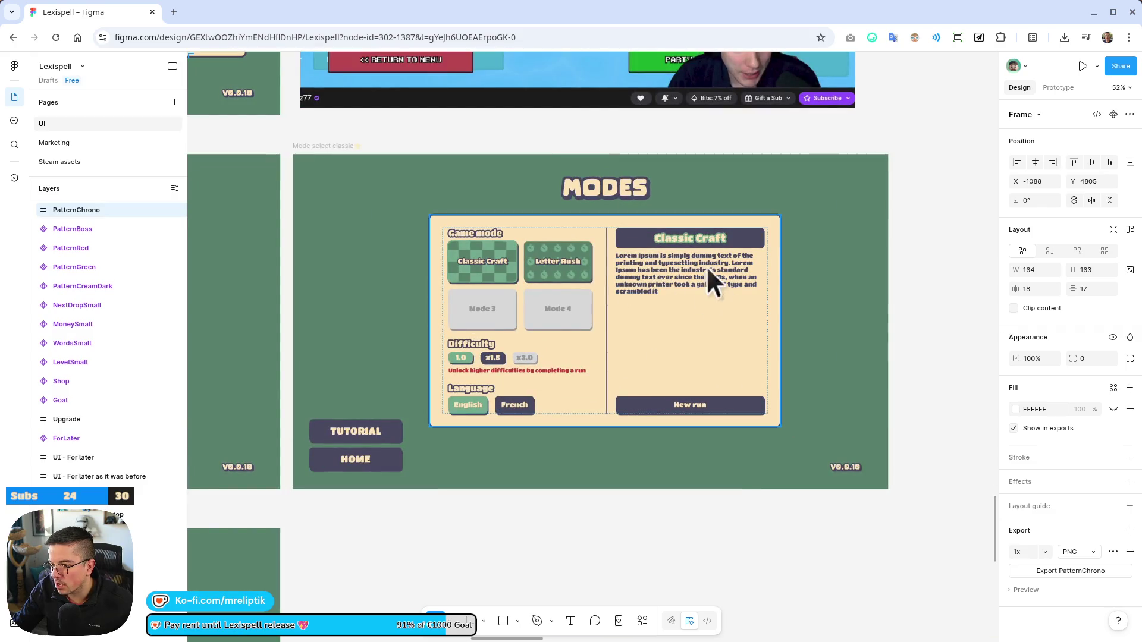
scroll(370, 433, down, 5)
scroll(658, 350, down, 5)
scroll(513, 270, up, 5)
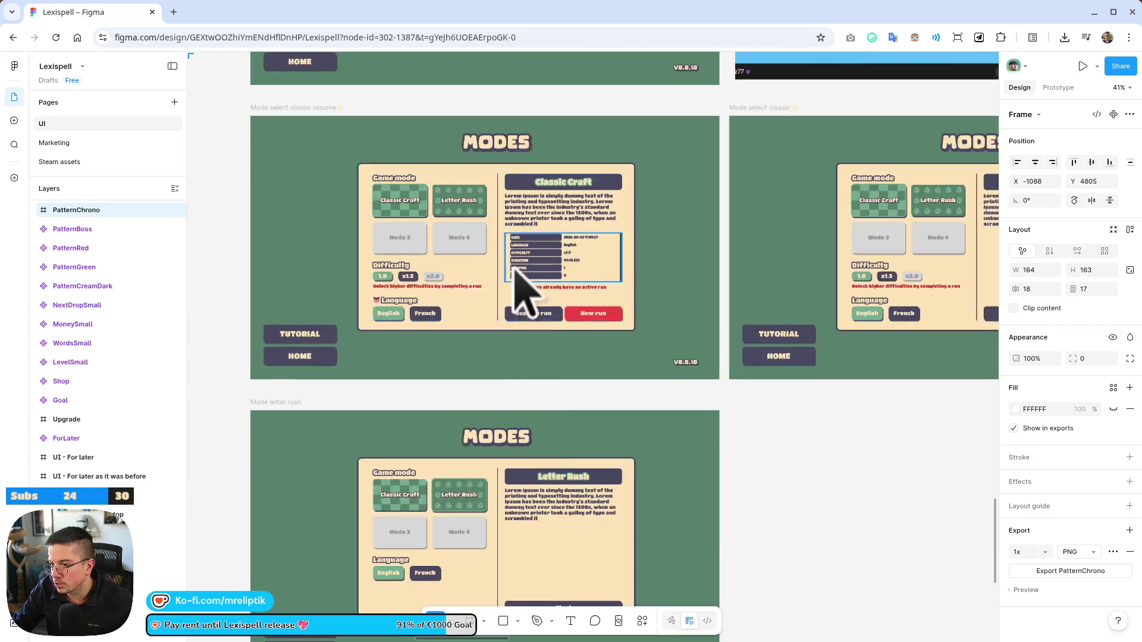
scroll(511, 270, up, 5)
scroll(555, 301, down, 3)
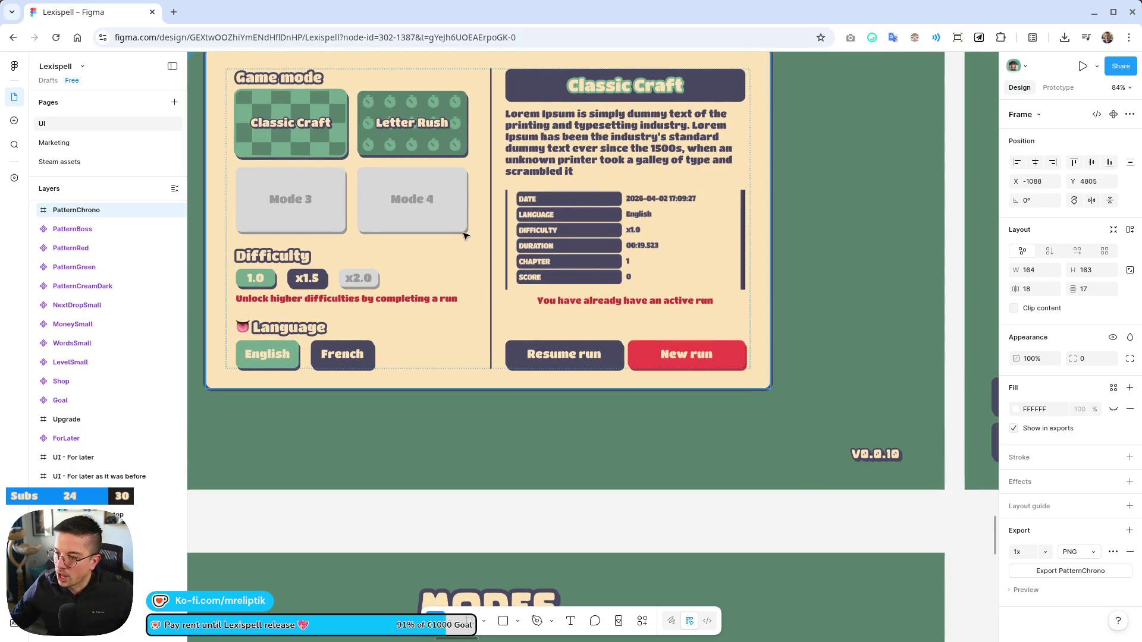
key(alt+Tab)
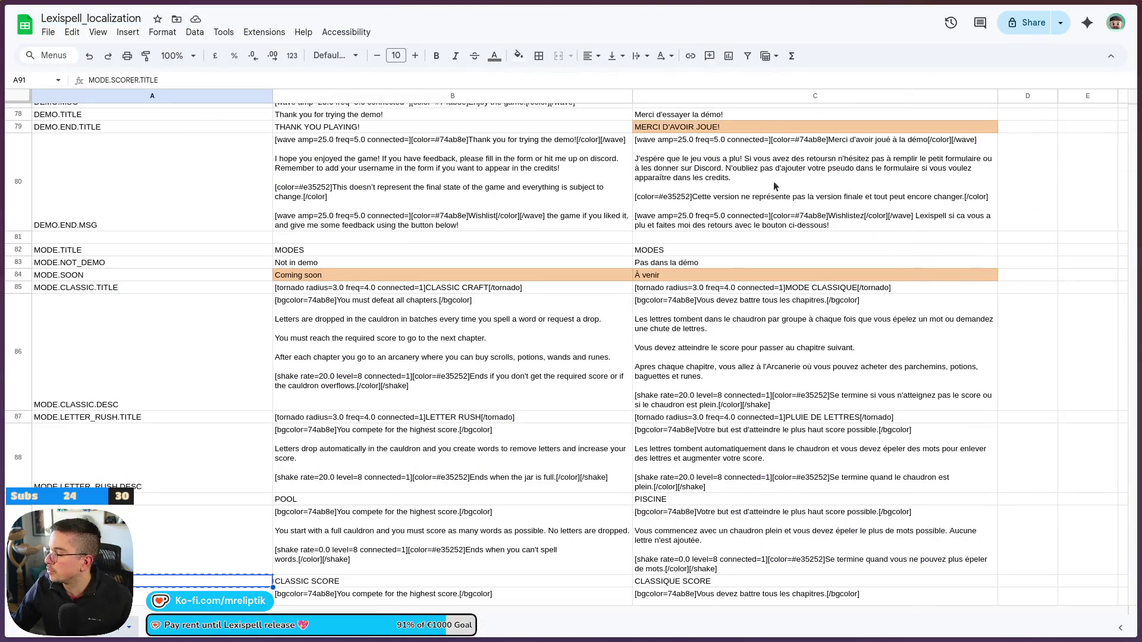
key(alt+Tab)
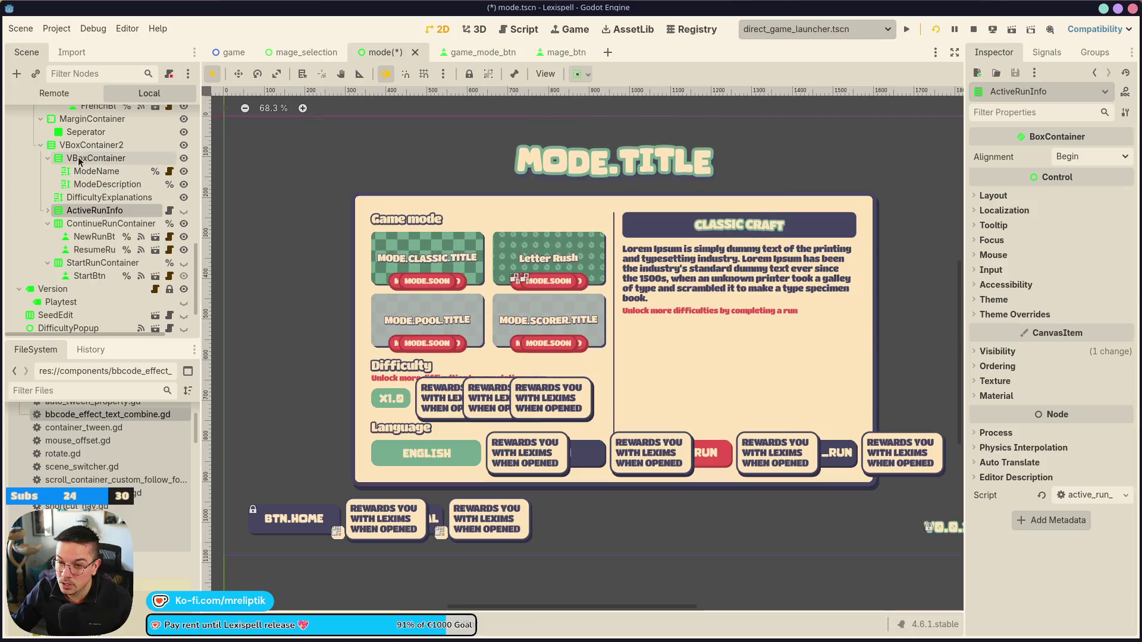
Add a VBoxContainer below ActiveRunInfo and move DifficultyExplanations and ContinueRunContainer into it.
right_click(90, 146)
click(131, 160)
key(Return)
key(ctrl+s)
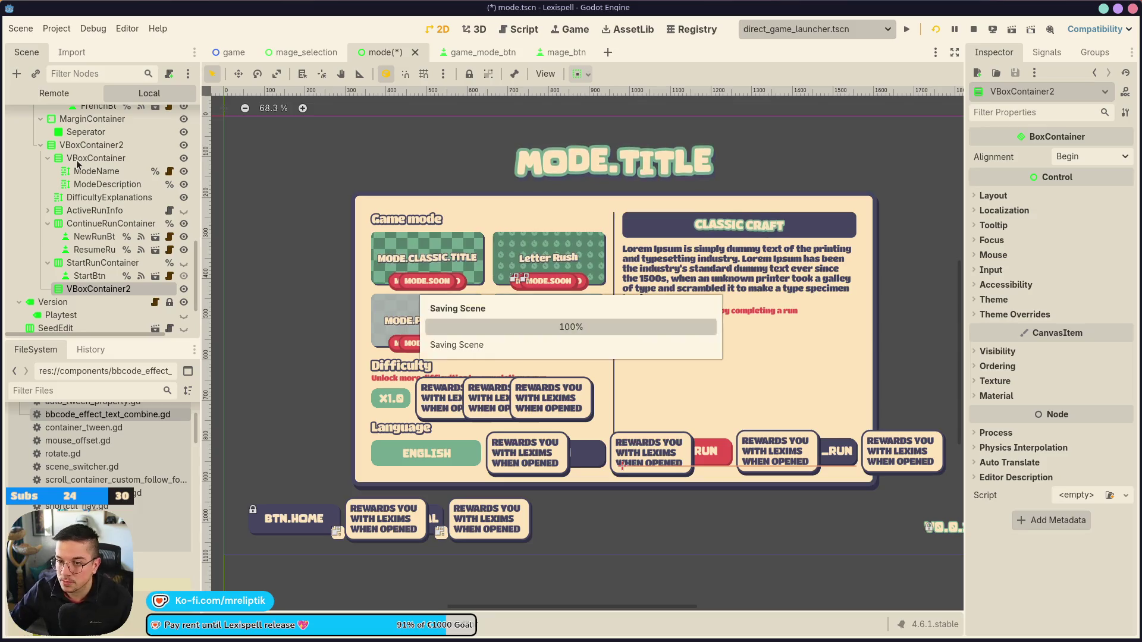
mouse_move(83, 289)
mouse_down()
mouse_move(83, 202)
mouse_move(84, 214)
mouse_up()
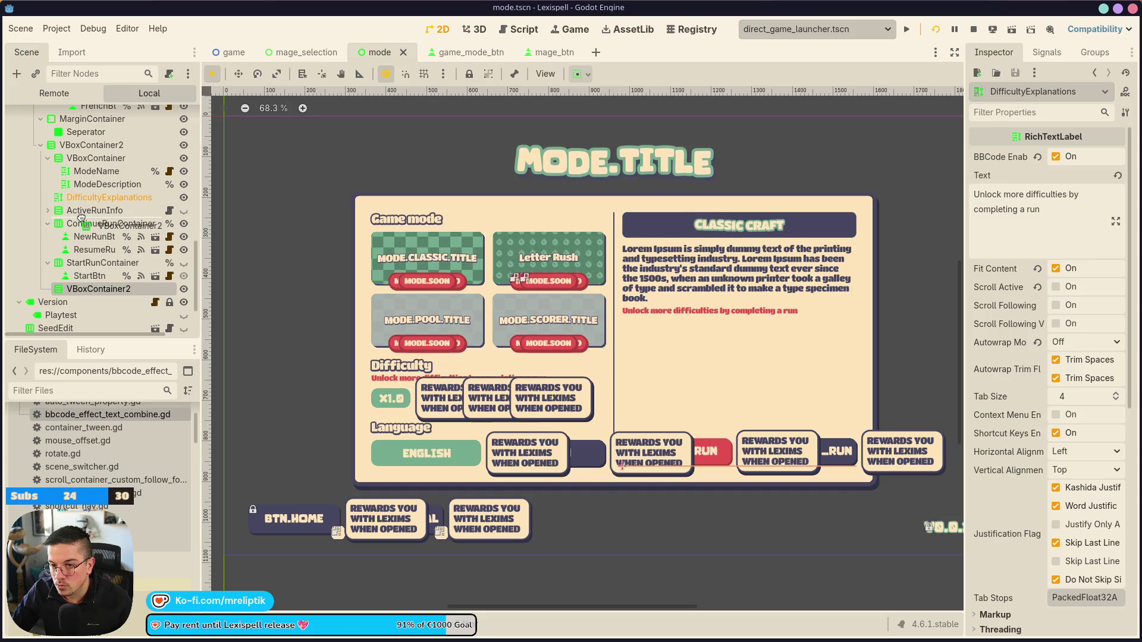
drag(105, 198, 101, 221)
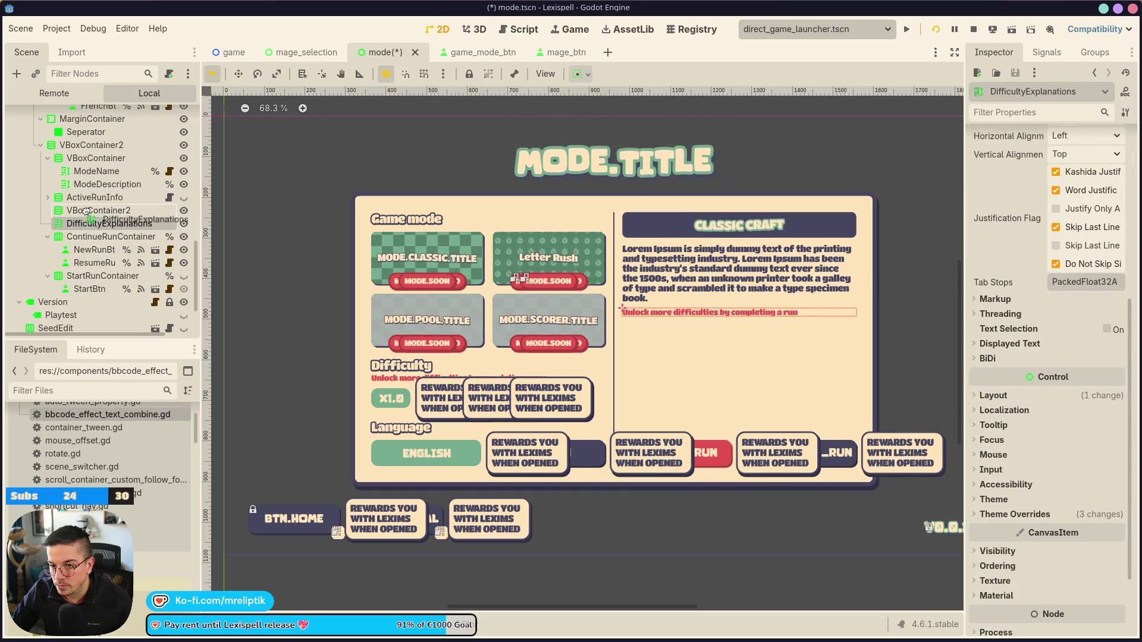
drag(89, 236, 95, 211)
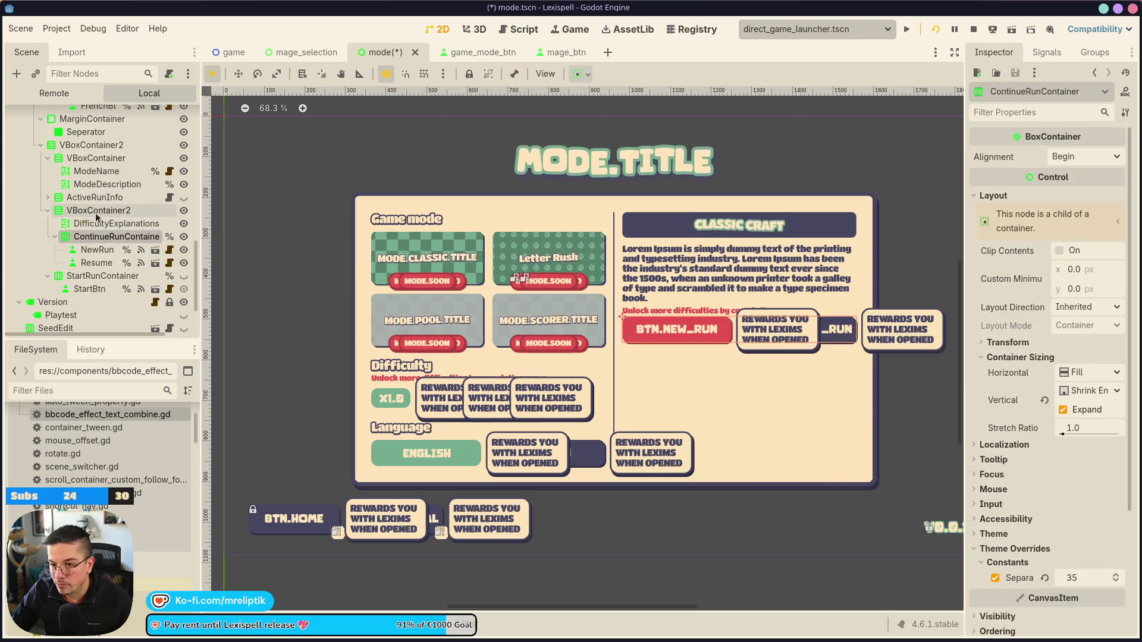
Set the new container's vertical sizing to Expand with Shrink End, and save the scene.
click(98, 211)
click(993, 196)
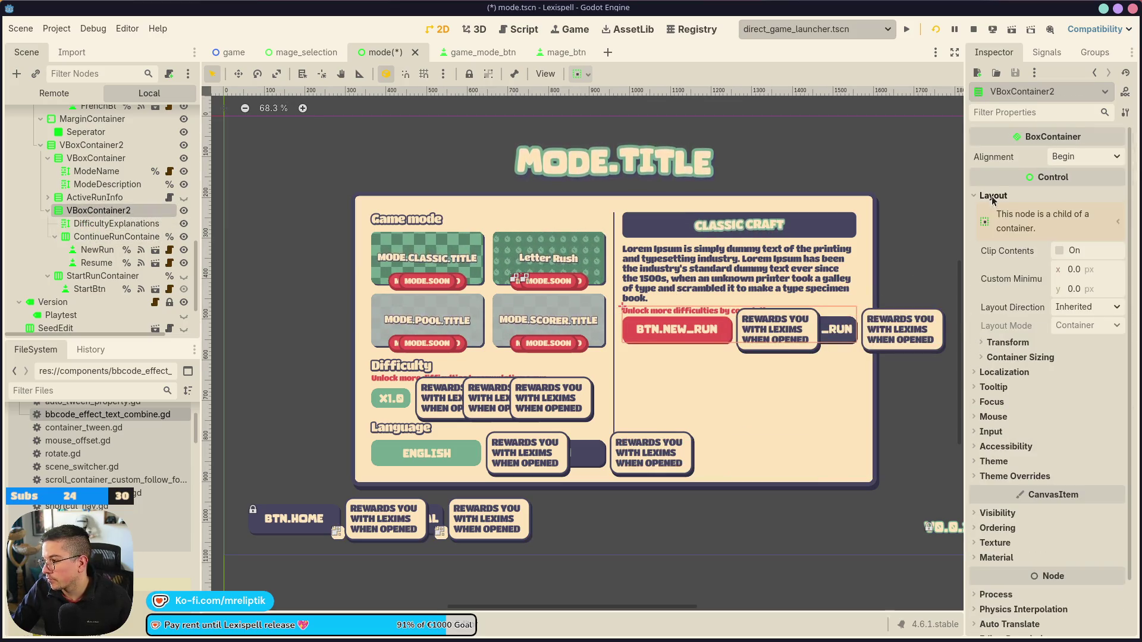
click(1020, 357)
click(1064, 410)
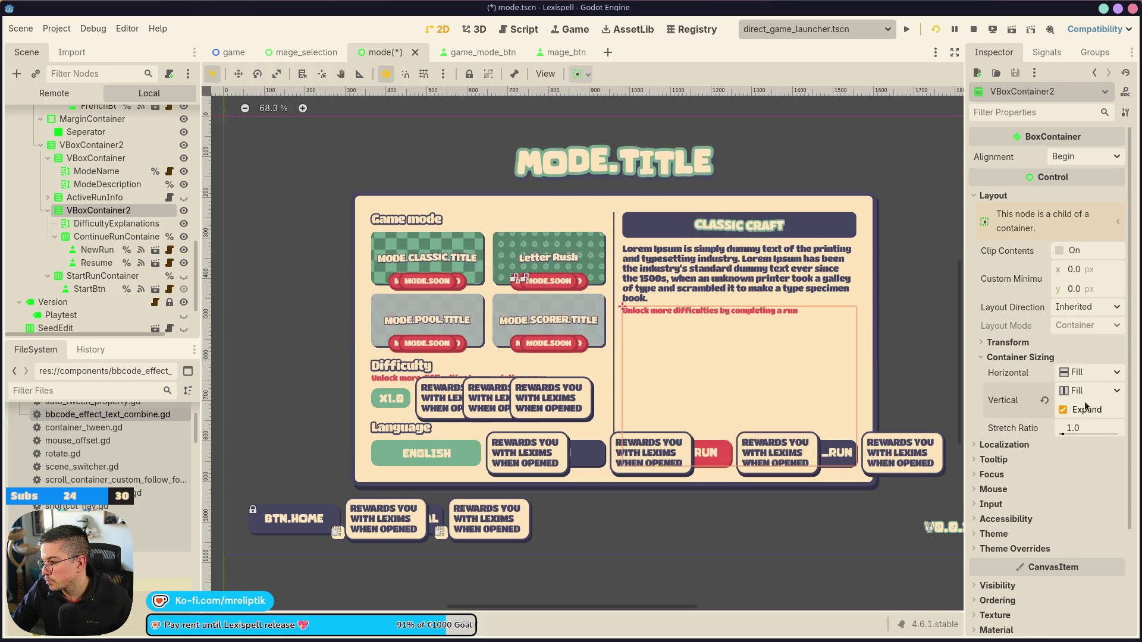
click(1086, 396)
click(1089, 452)
key(ctrl+s)
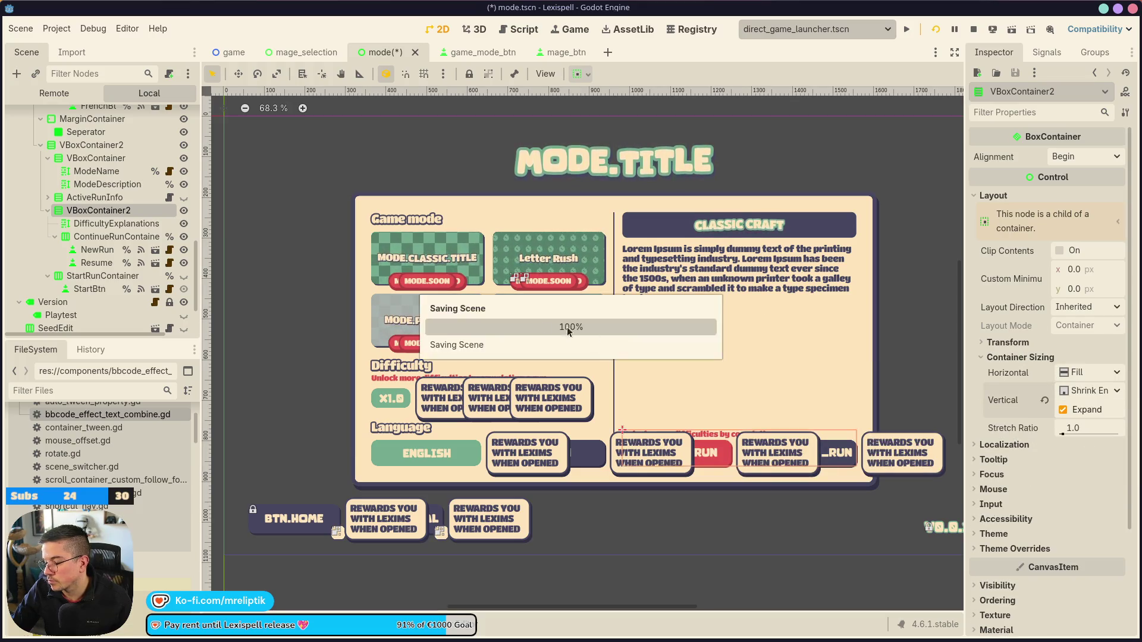
Move the ContinueRunContainer name and unique-name access from the inner node to the new outer container.
drag(697, 346, 522, 238)
scroll(588, 334, up, 5)
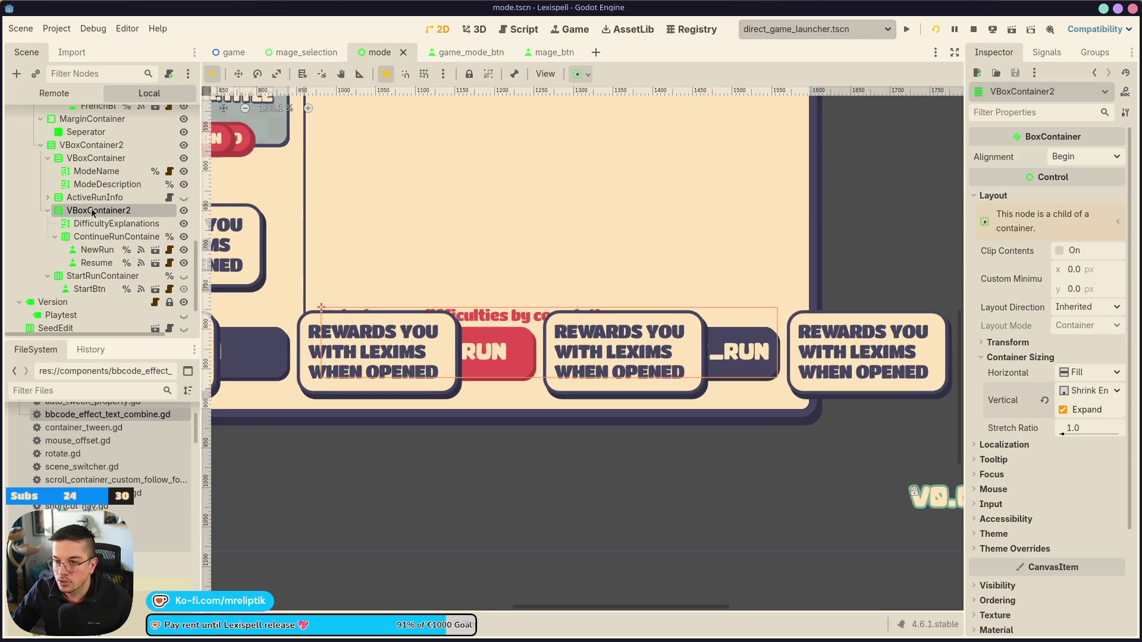
double_click(115, 237)
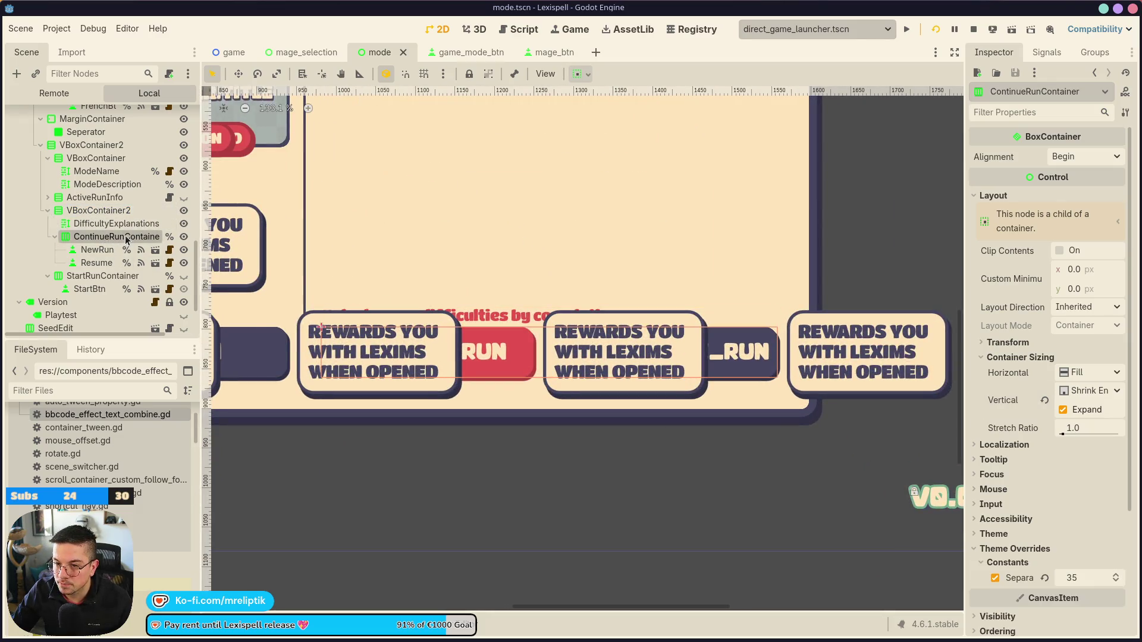
right_click(95, 236)
click(149, 527)
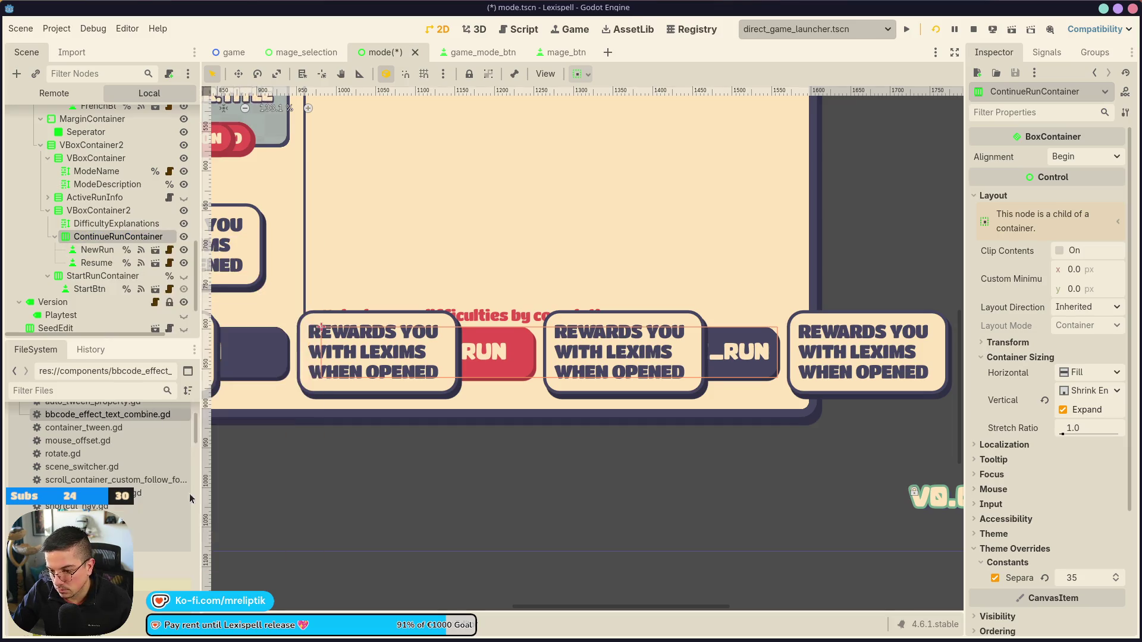
click(127, 237)
click(143, 211)
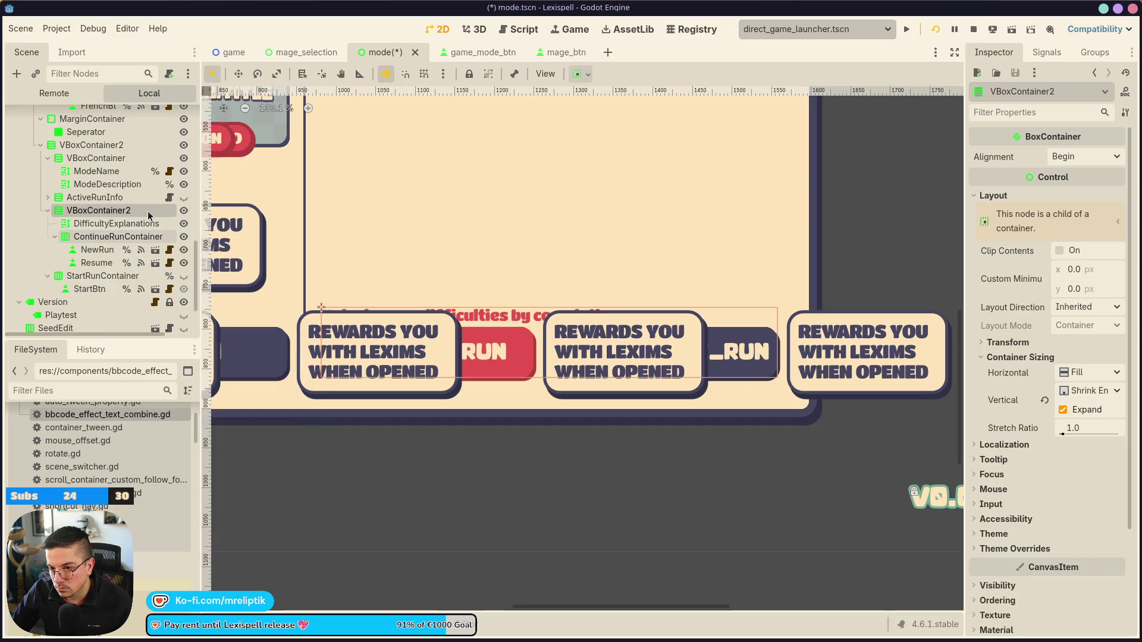
click(143, 211)
key(ctrl+v)
key(Return)
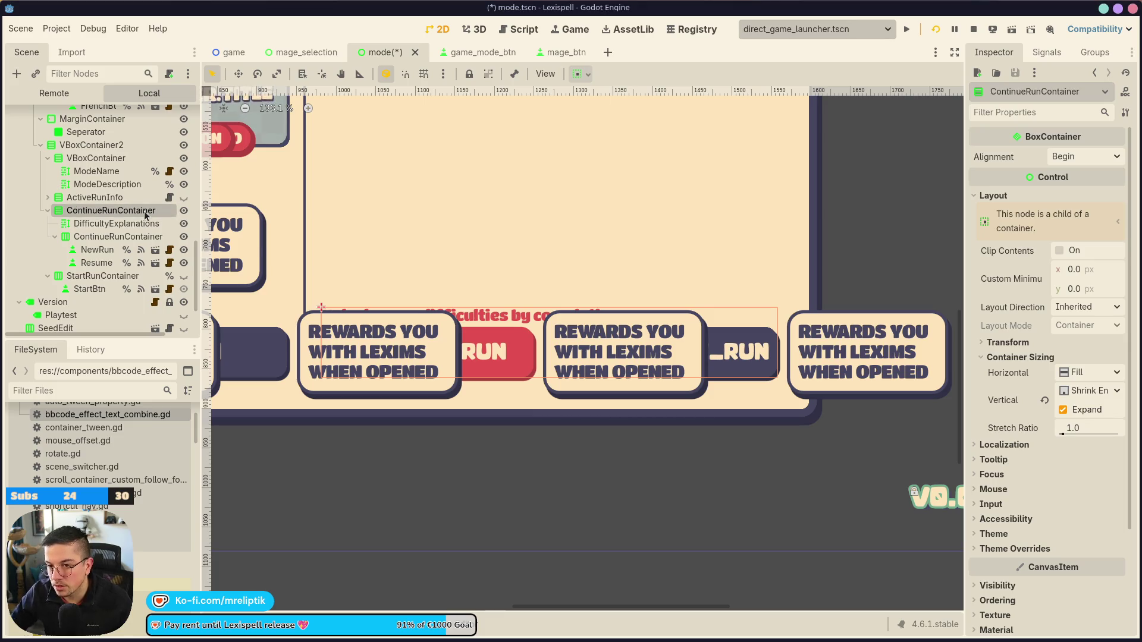
right_click(144, 211)
click(220, 506)
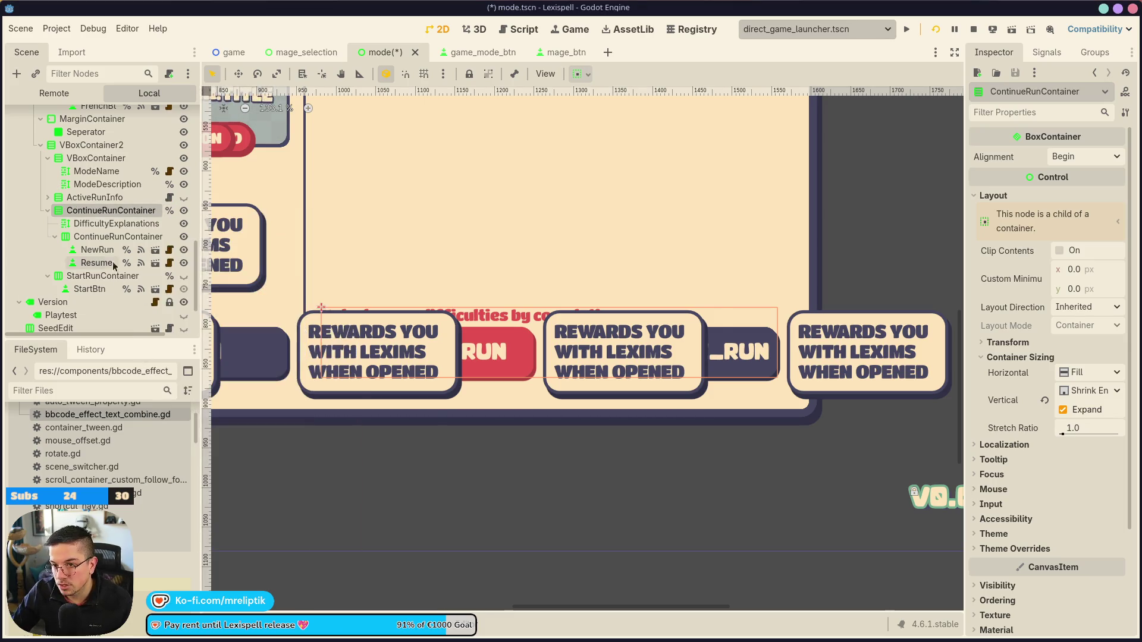
Rename the inner button row to BtnContainer.
double_click(121, 237)
key(ctrl+s)
text(BtnContainer)
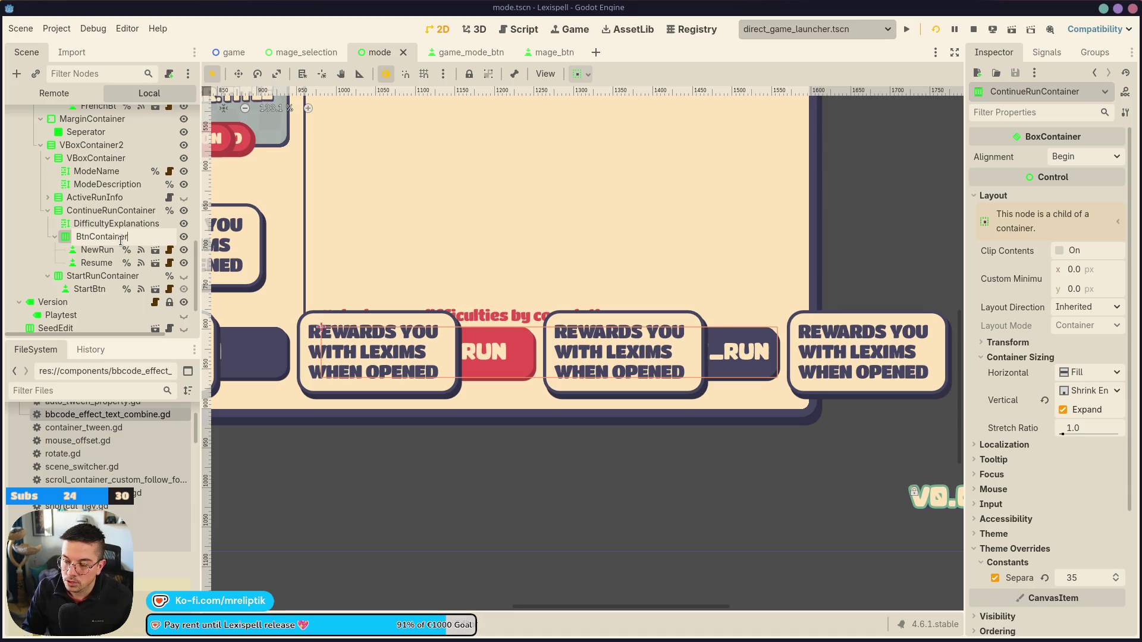
key(Return)
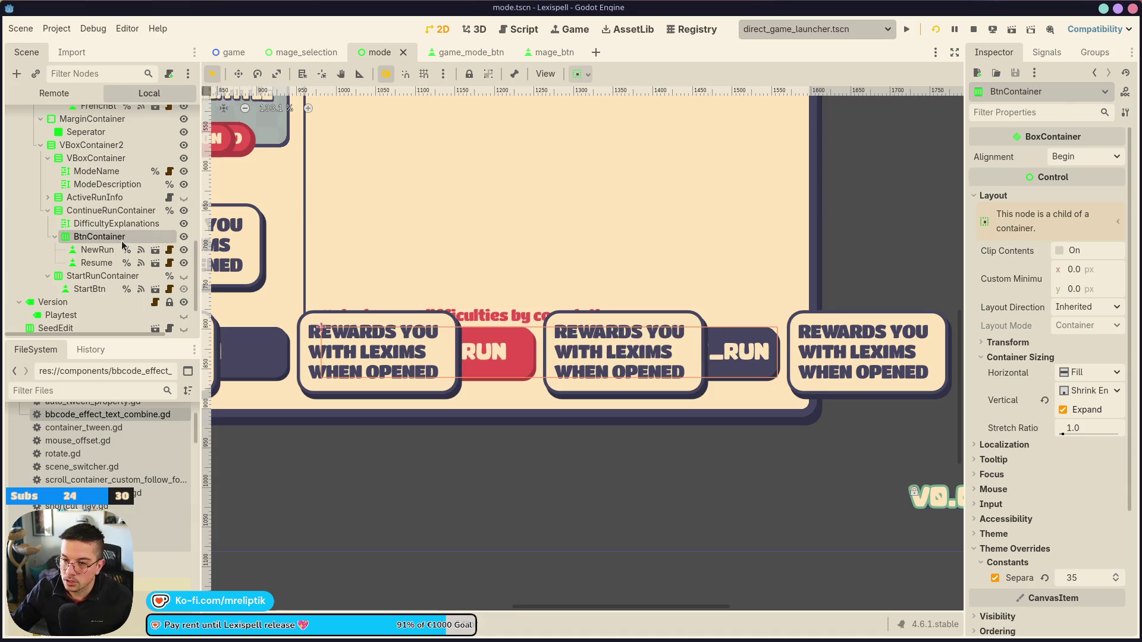
Give the outer ContinueRunContainer a Separation theme override of 15.
click(122, 212)
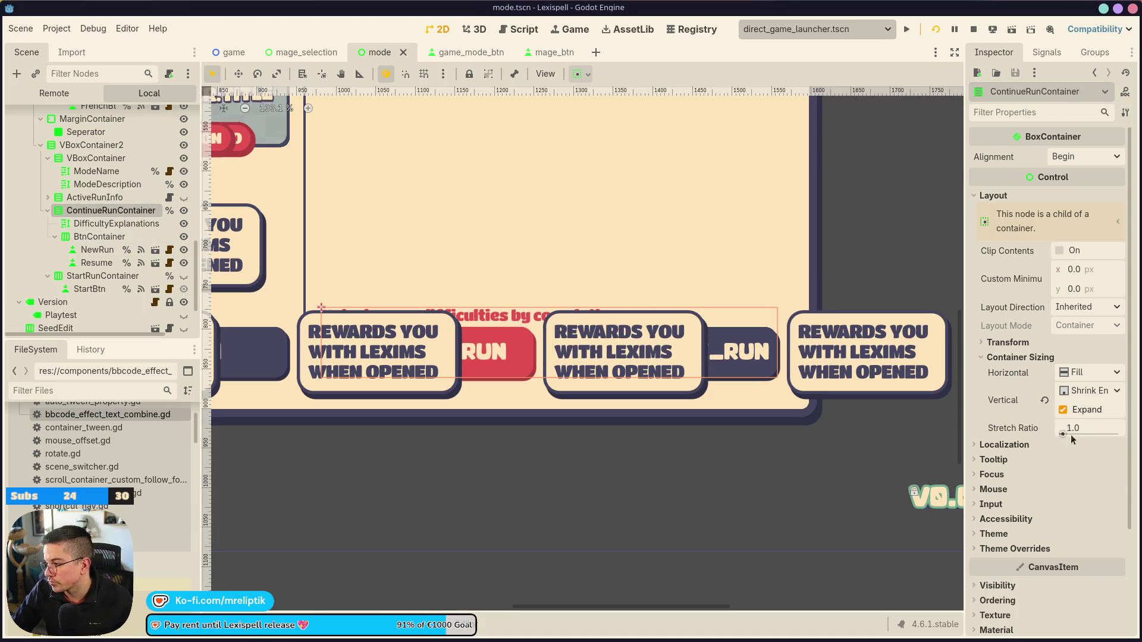
click(989, 548)
scroll(1005, 506, down, 3)
click(1025, 416)
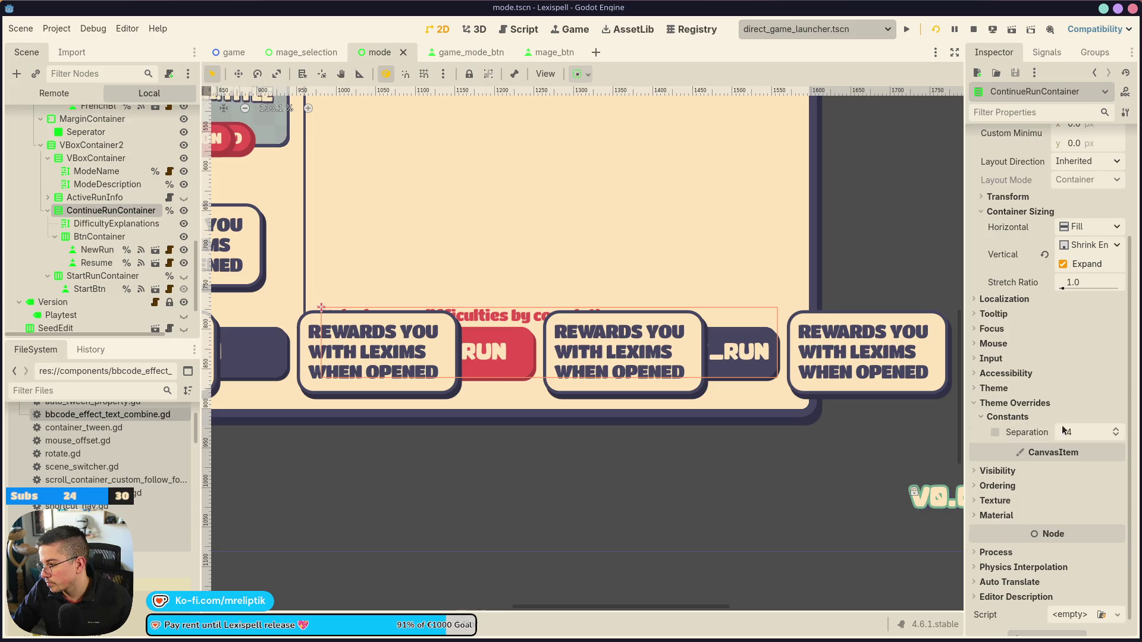
text(15)
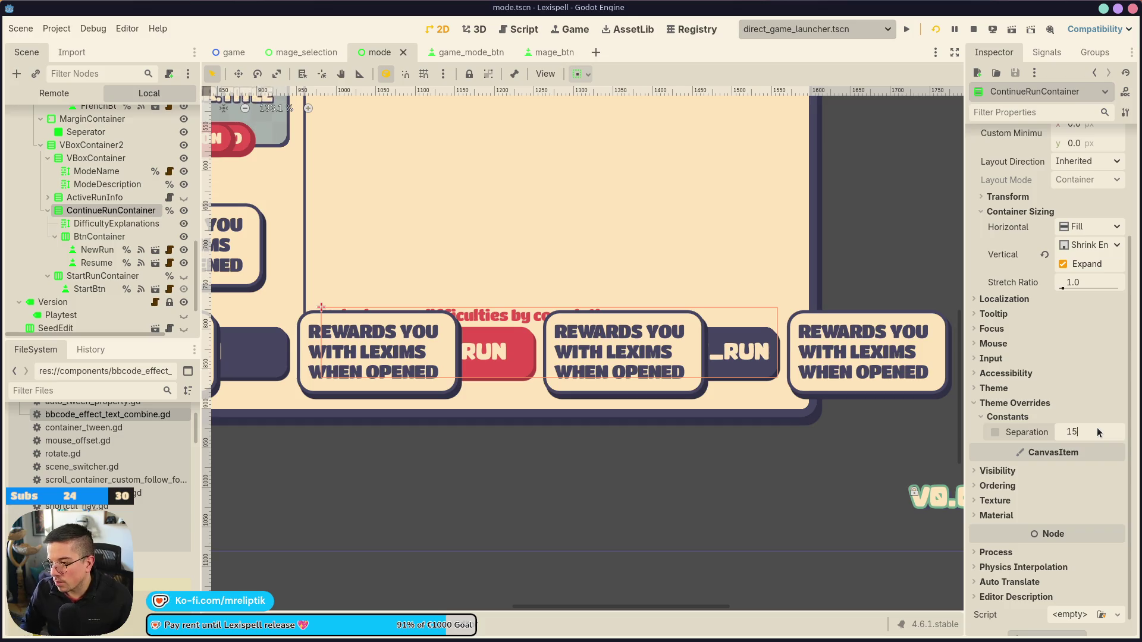
key(Return)
scroll(426, 262, down, 3)
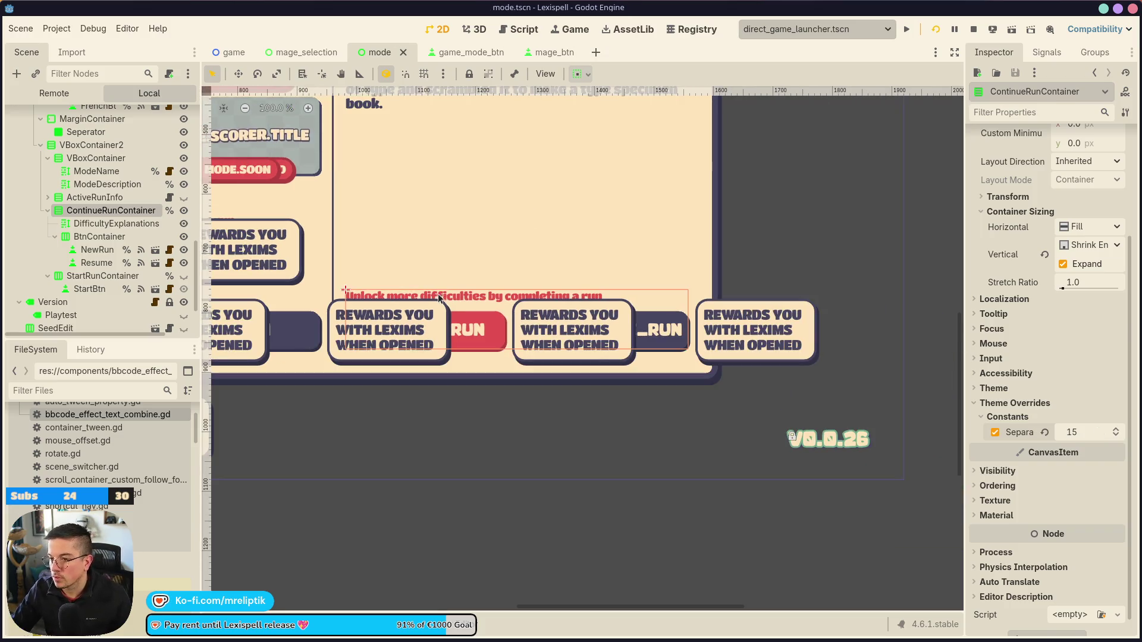
Select the DifficultyExplanations label and begin editing its Text property.
click(440, 297)
scroll(440, 297, up, 5)
scroll(997, 207, up, 5)
click(1072, 217)
Retype the label's text, save, and set its Horizontal Alignment to Center.
key(ctrl+a)
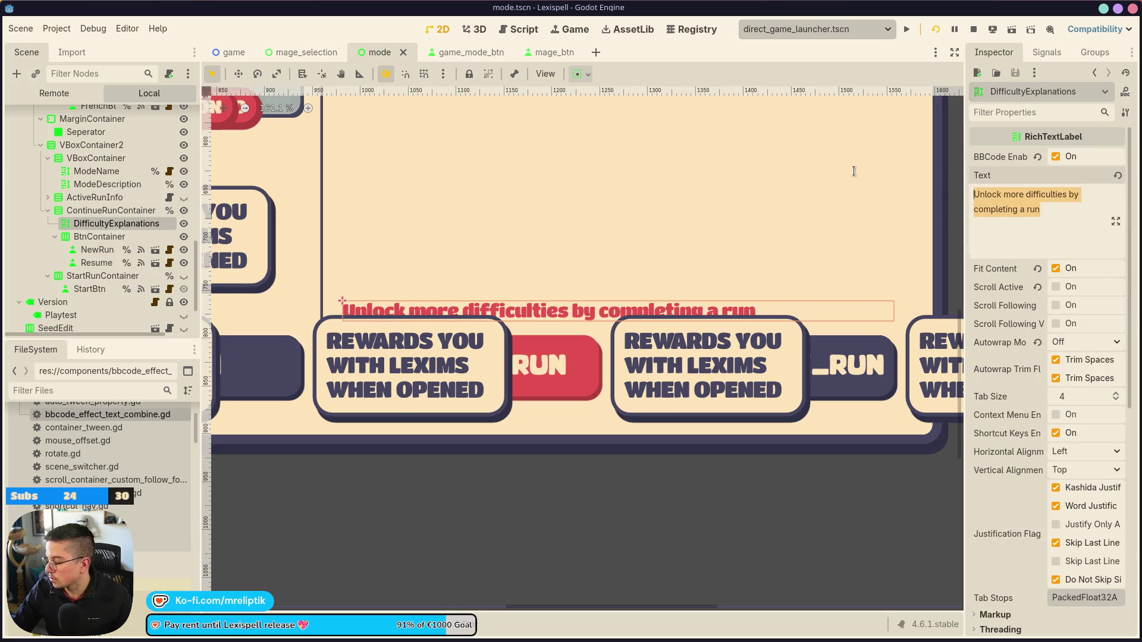
text(You already)
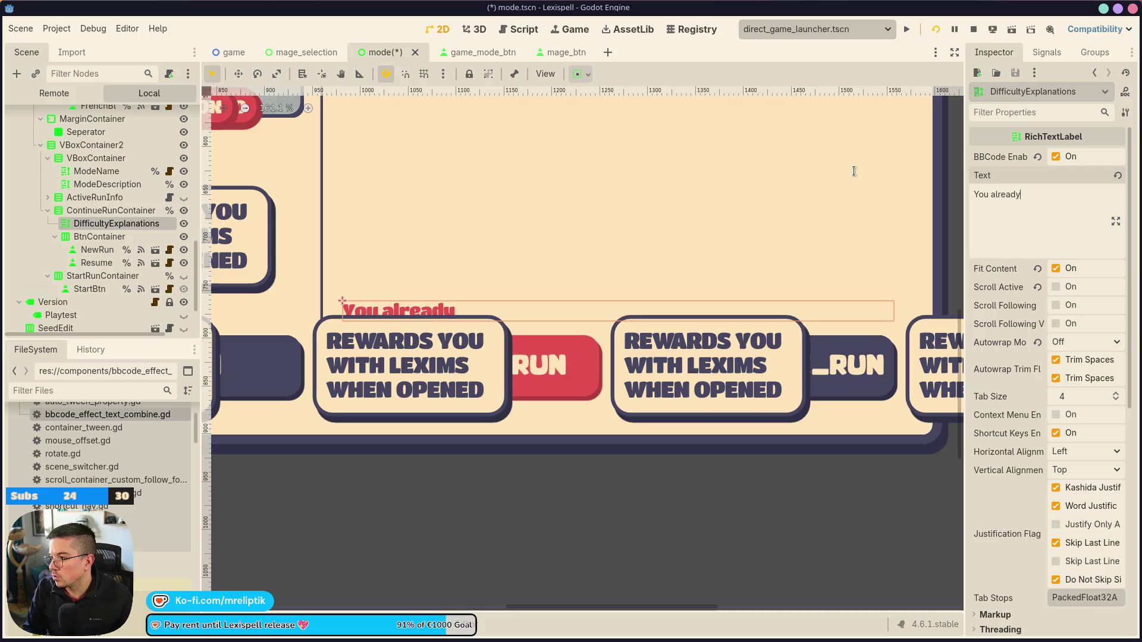
text(ctive run)
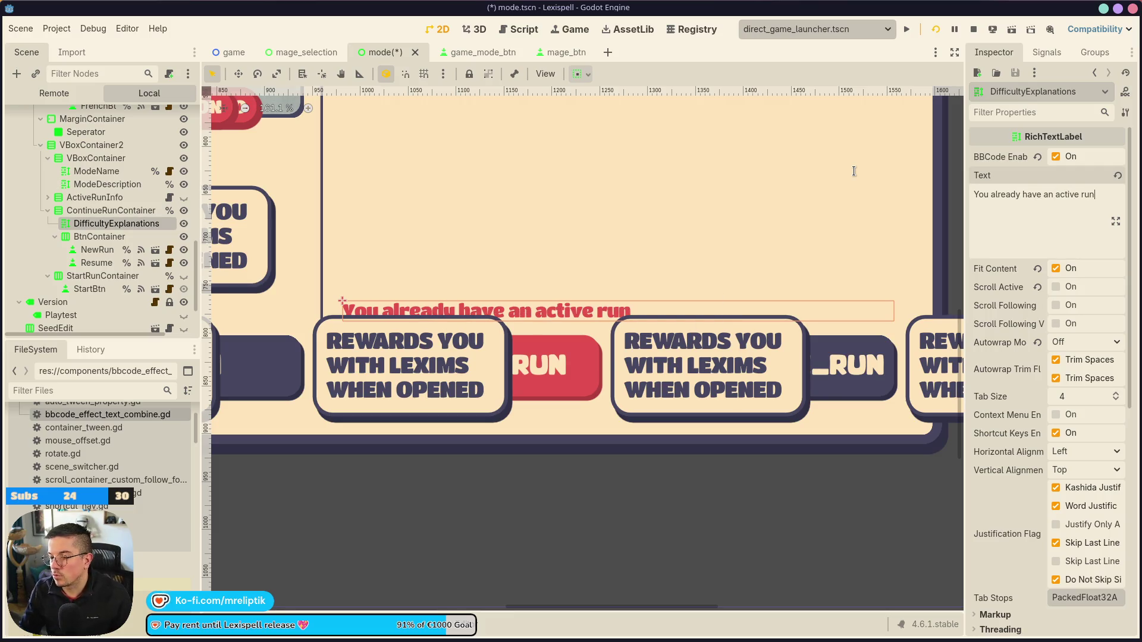
key(ctrl+s)
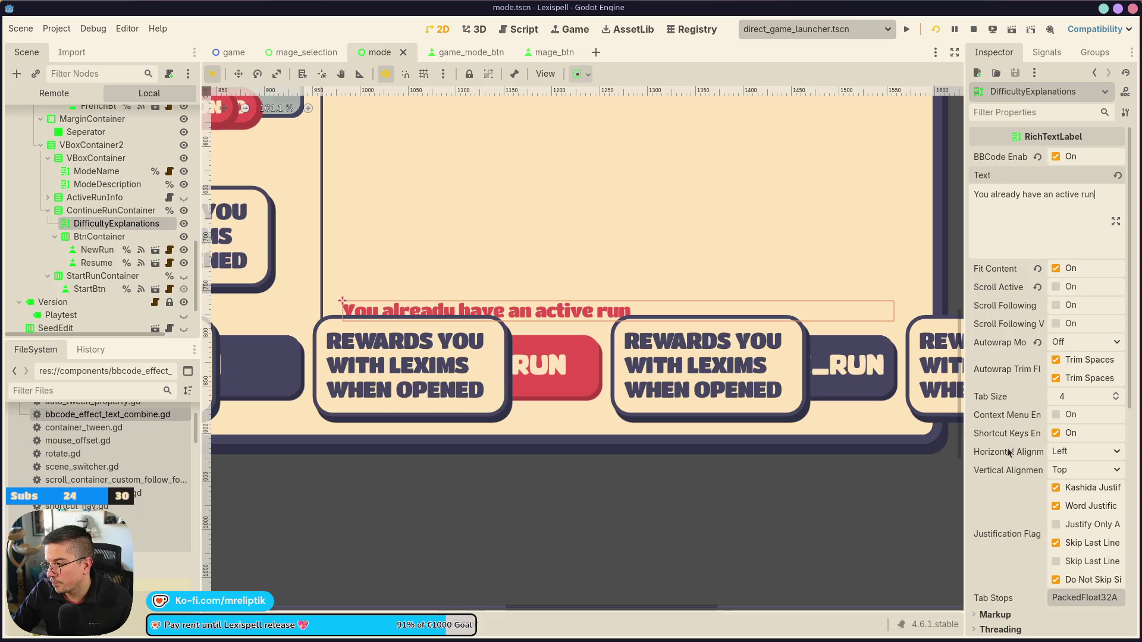
click(1075, 470)
click(1076, 472)
click(1076, 452)
click(1051, 482)
Replace the label text with MODE.ACTIVE_RUN, save, and switch to the localization spreadsheet.
scroll(626, 380, down, 1)
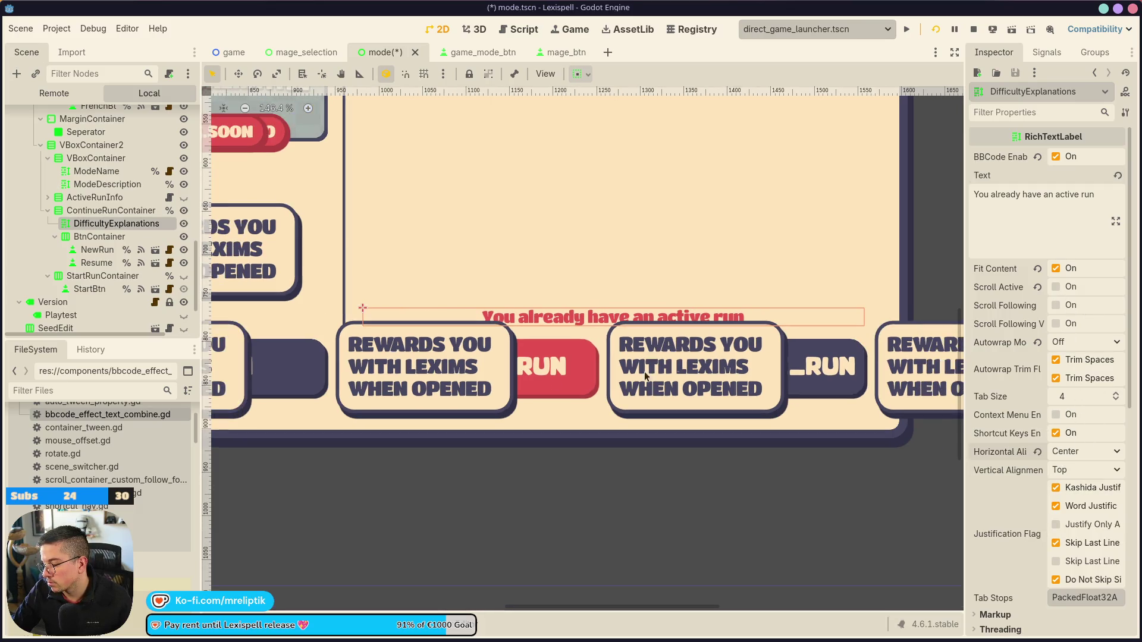
key(ctrl+a)
key(BackSpace)
text(MODE.ACTIVE_RUN)
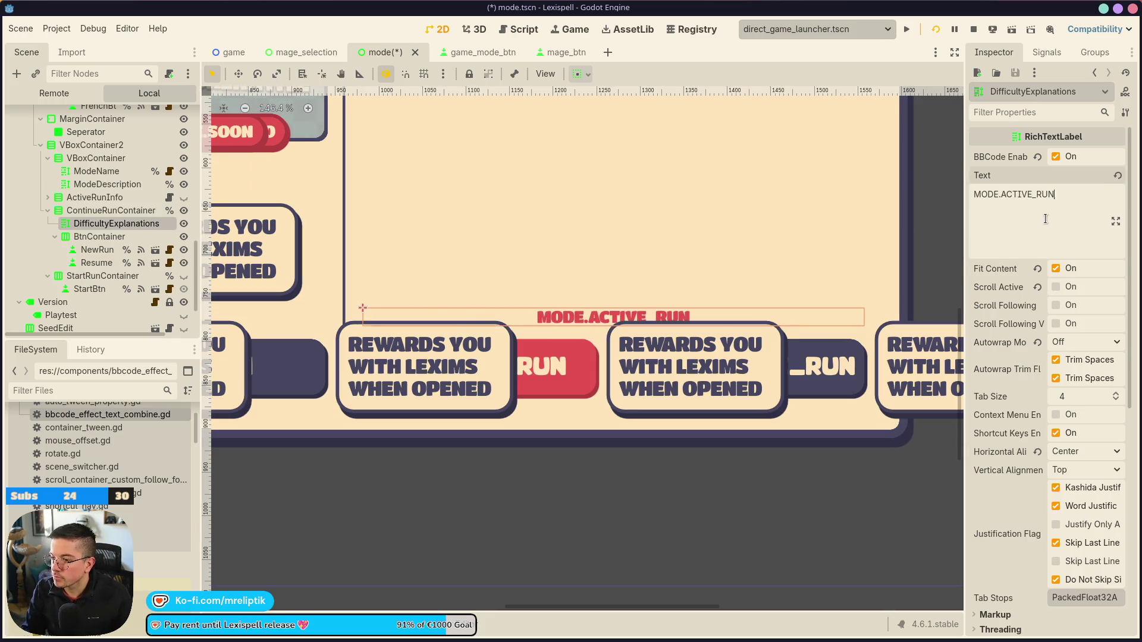
key(ctrl+s)
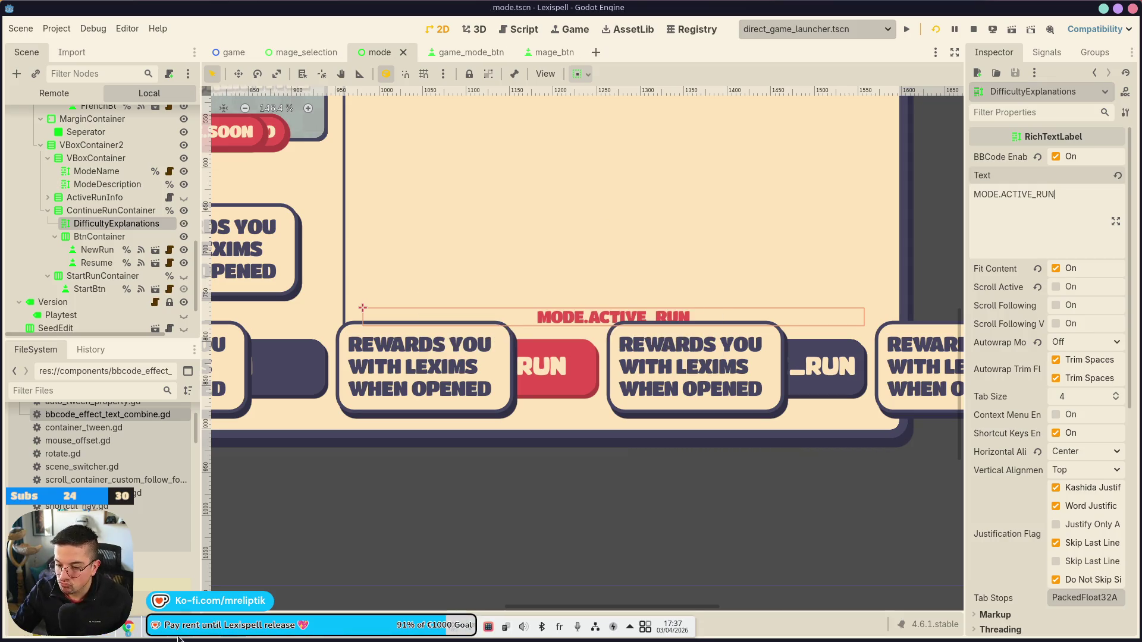
key(alt+Tab)
scroll(137, 440, down, 5)
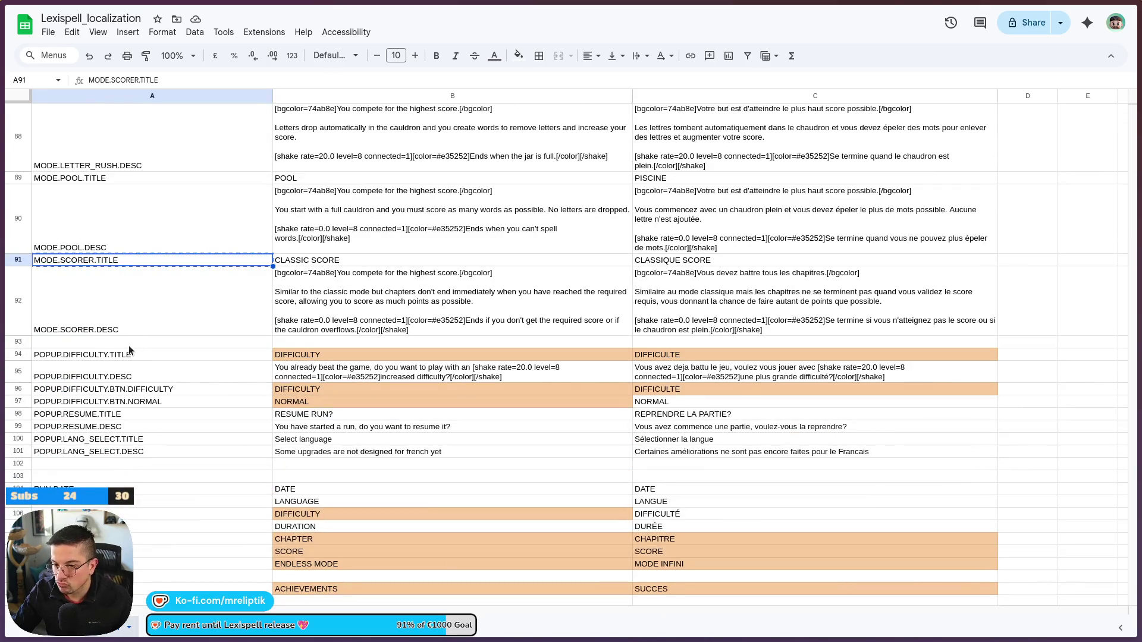
Insert two empty rows above the MODE.CLASSIC.TITLE row.
scroll(119, 327, up, 7)
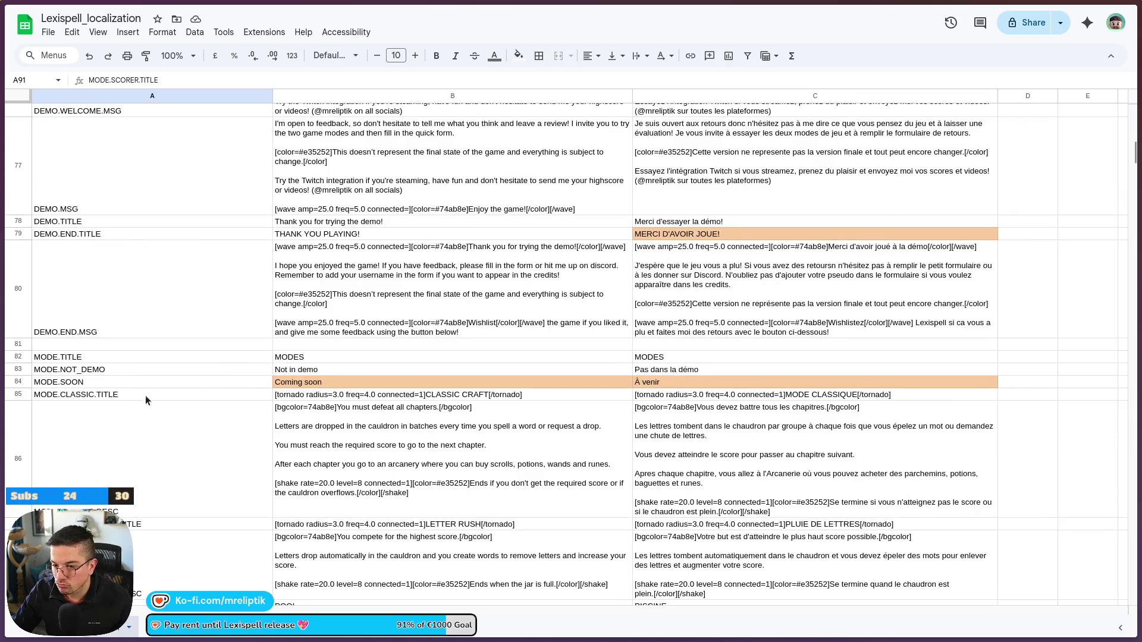
right_click(123, 394)
click(196, 290)
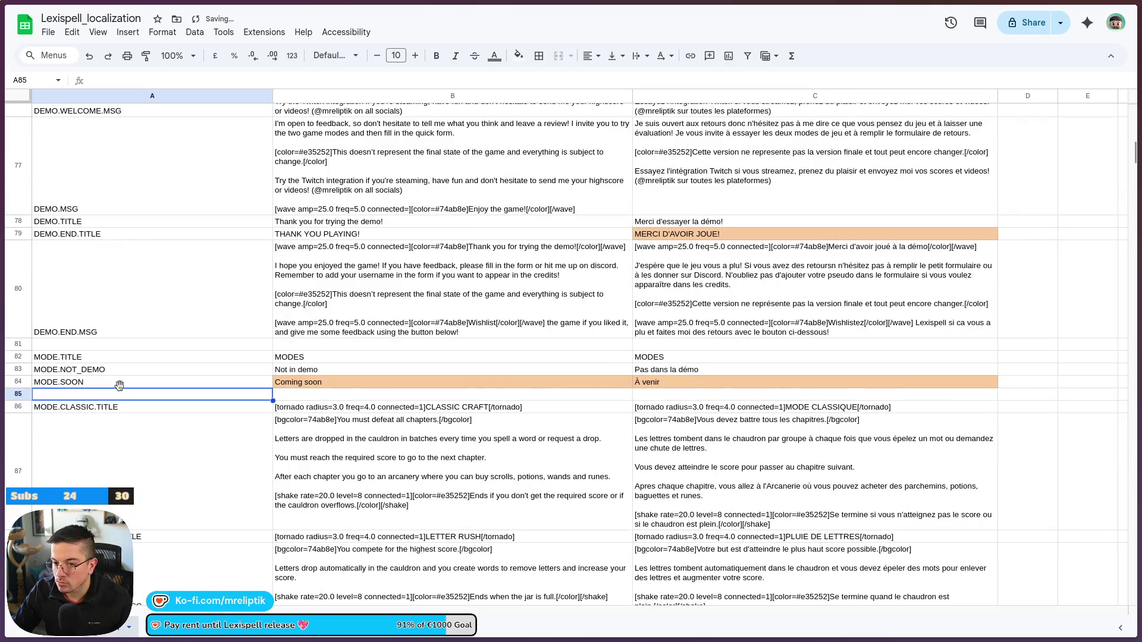
right_click(90, 397)
click(149, 288)
Put the active-run English sentence in B86 and key it MODE.ACTIVE_RUN in A86.
click(77, 406)
text(You already have an active run)
key(Up)
key(Right)
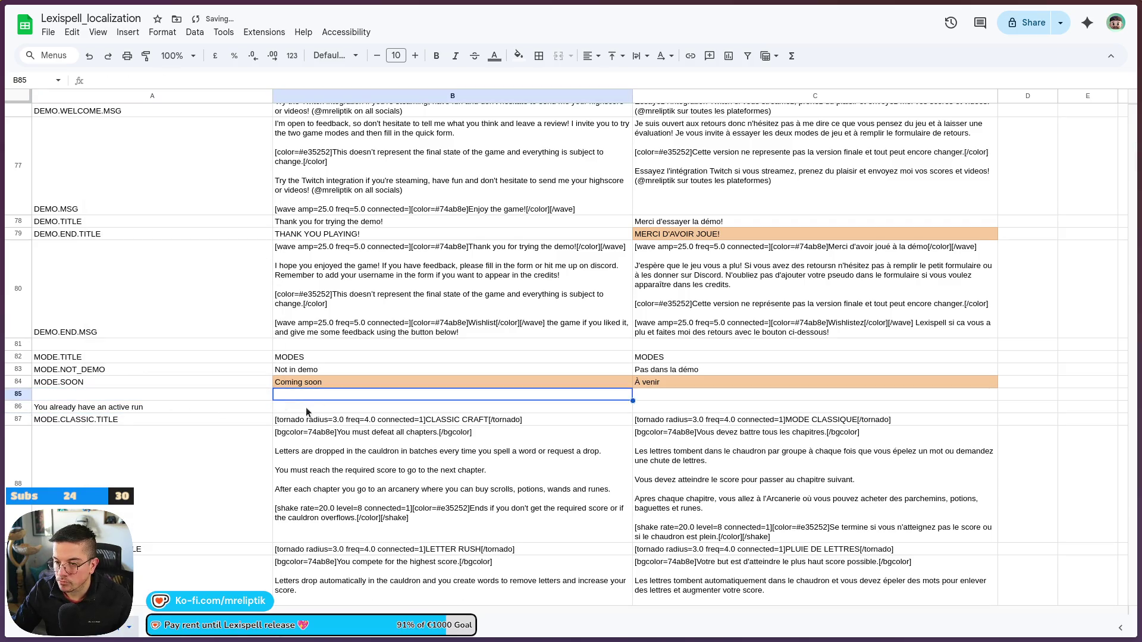
click(308, 412)
text(You already have an active run)
click(162, 410)
text(MODE.AC)
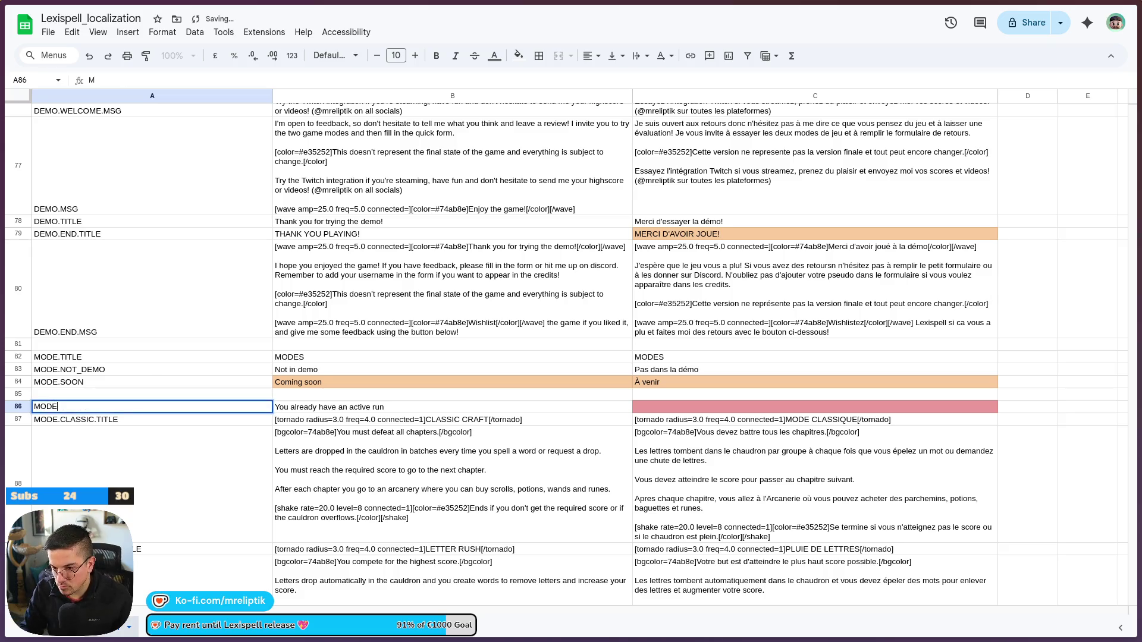
text(TIVE_RUN)
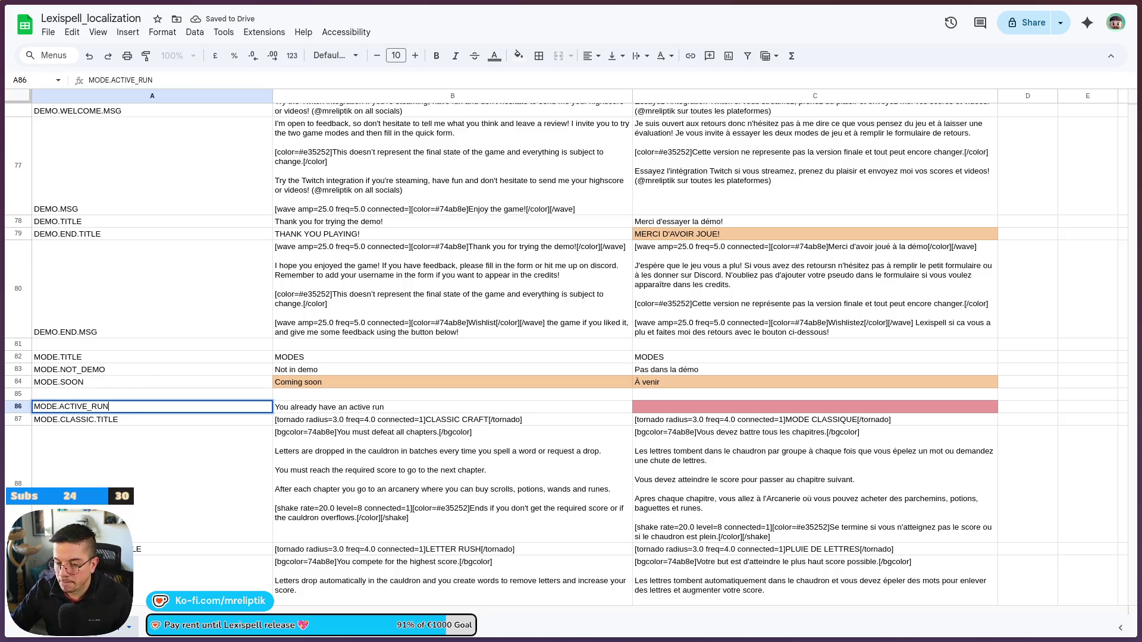
Enter MODE.DIFFICULTY_EXPLANATIONS in A85, copy it, and return to Godot.
click(78, 397)
text(MODE;)
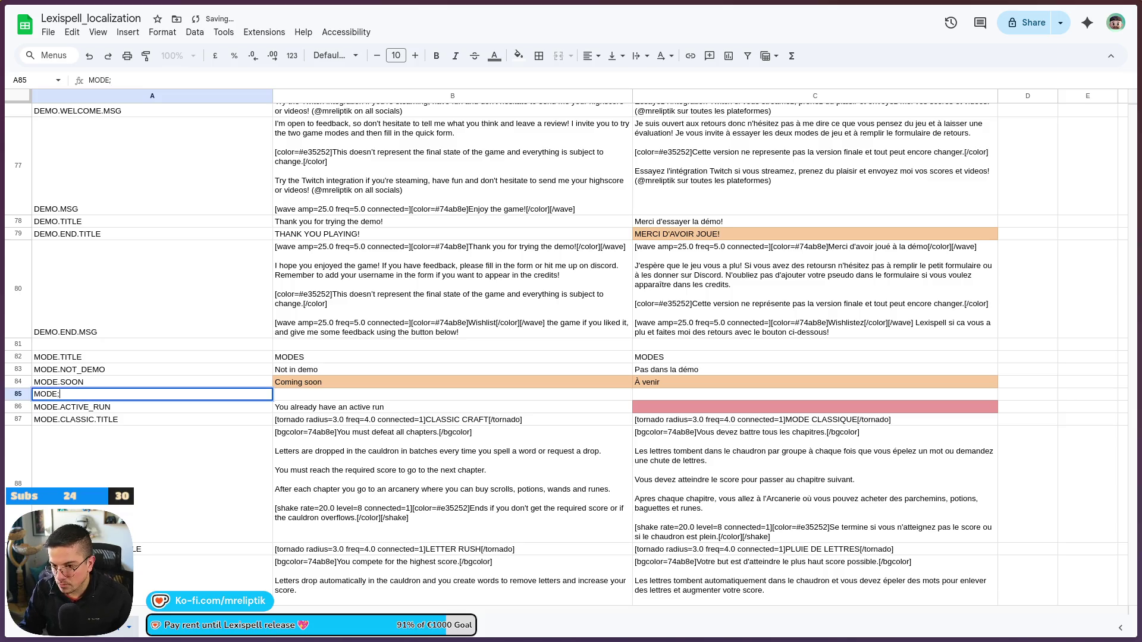
key(BackSpace)
key(BackSpace)
key(BackSpace)
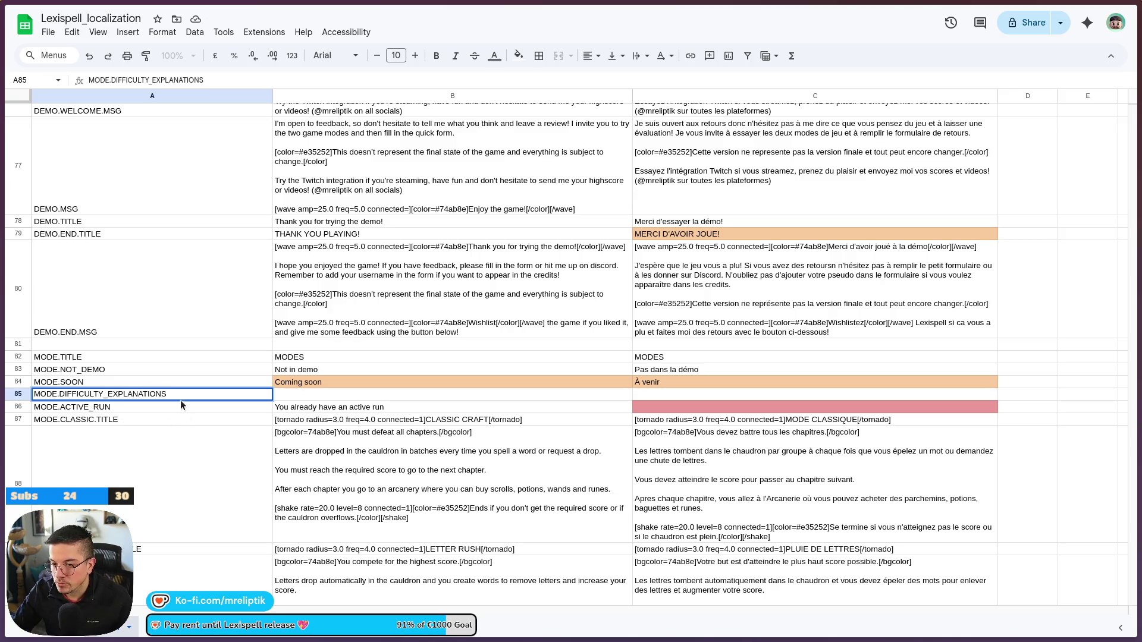
key(Return)
key(Up)
key(ctrl+c)
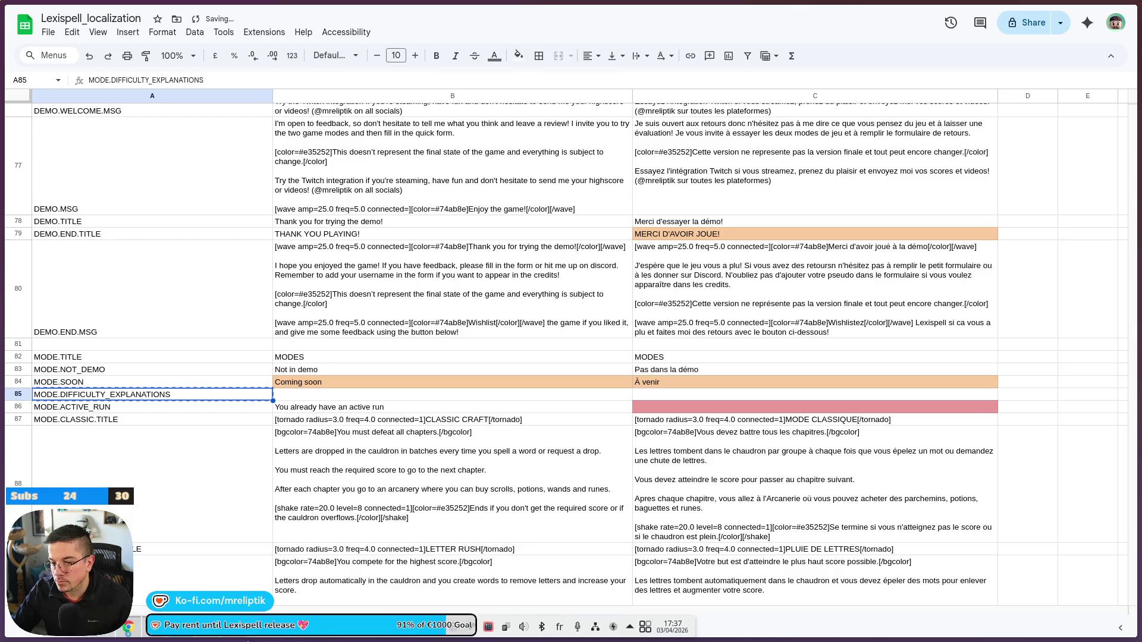
click(242, 638)
Paste MODE.DIFFICULTY_EXPLANATIONS into the label's Text, cut out the English sentence, save, and return to Sheets.
scroll(559, 290, down, 8)
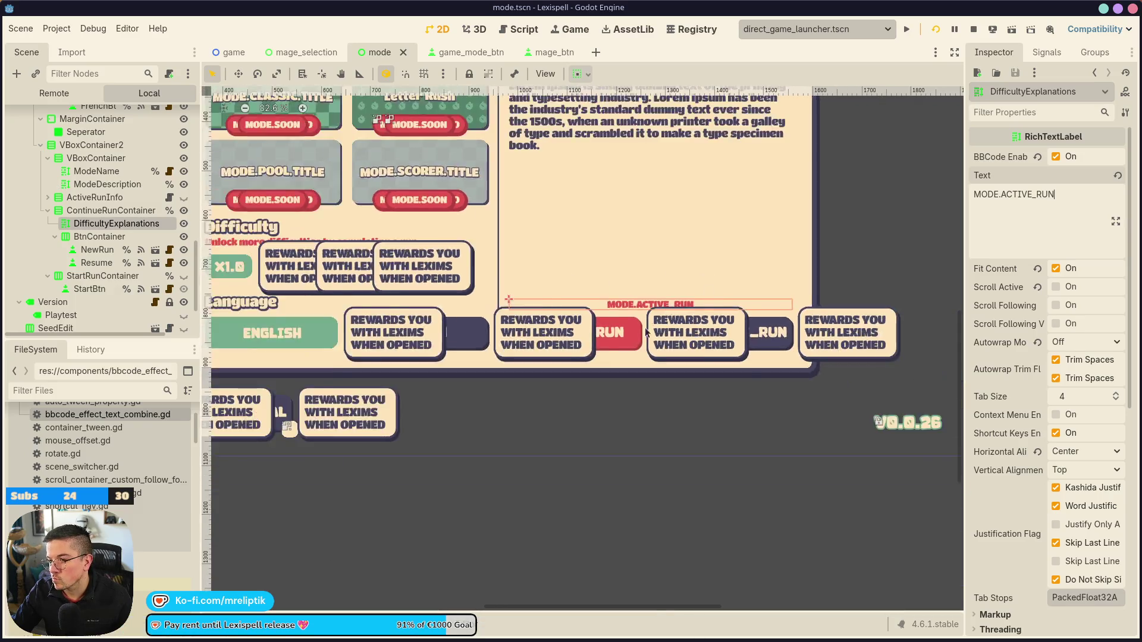
click(366, 271)
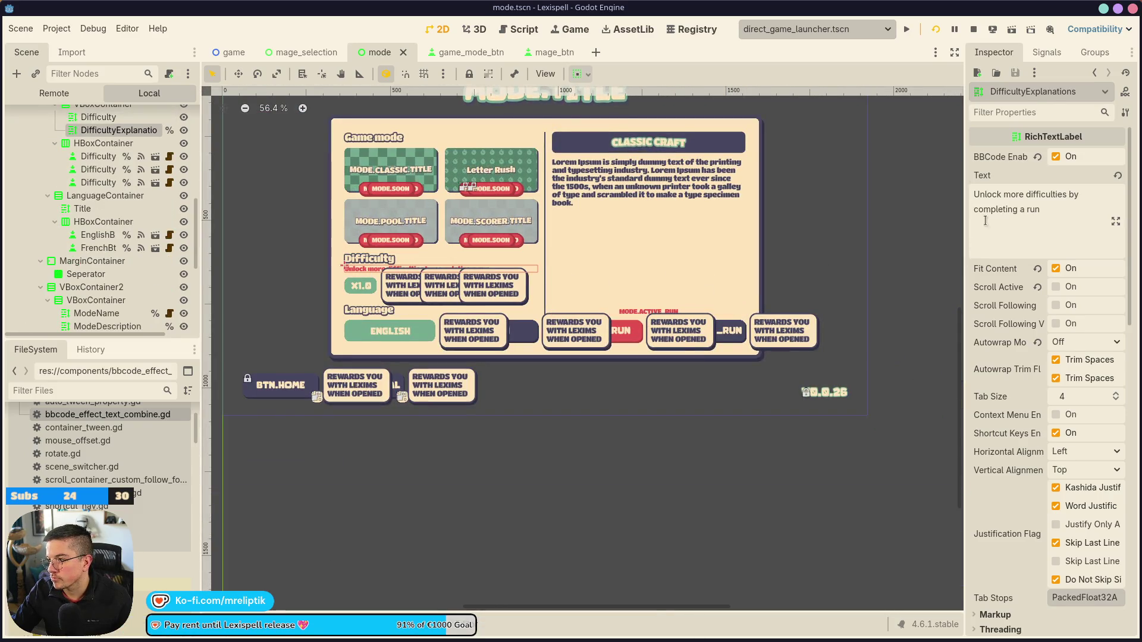
click(979, 194)
key(ctrl+v)
key(ctrl+shift+Right)
key(ctrl+shift+Right)
key(ctrl+shift+Right)
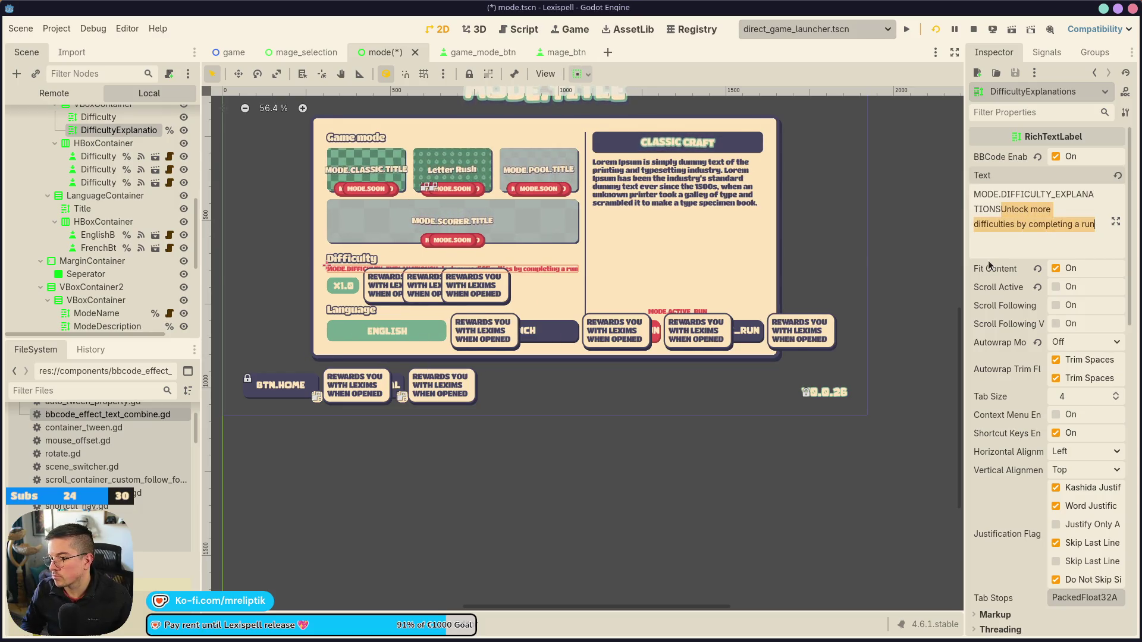
key(BackSpace)
key(ctrl+s)
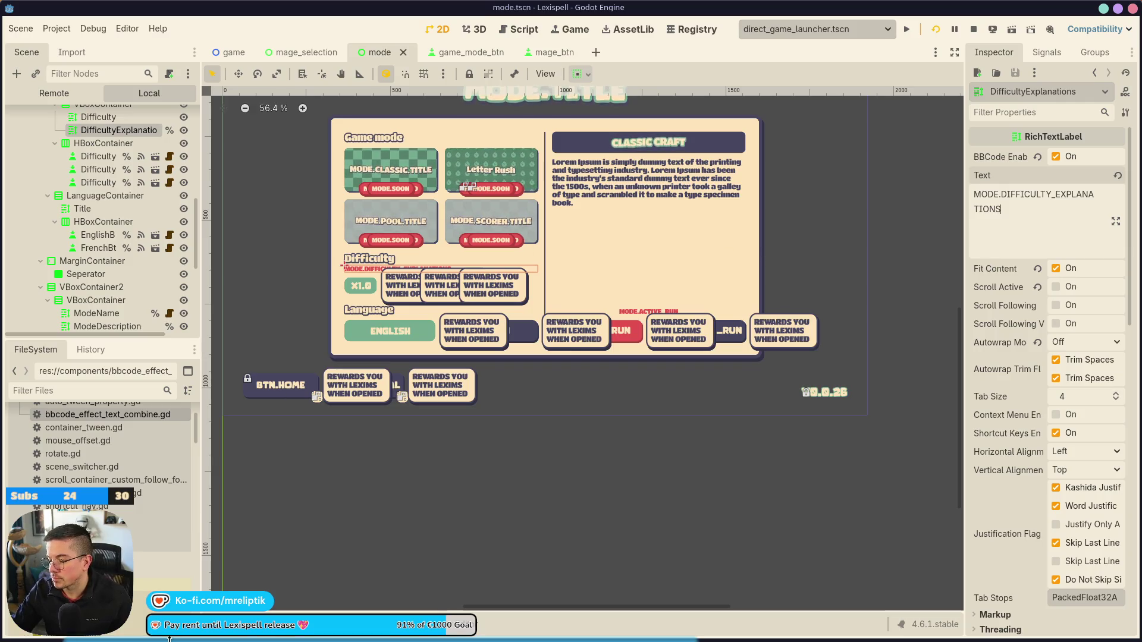
key(alt+Tab)
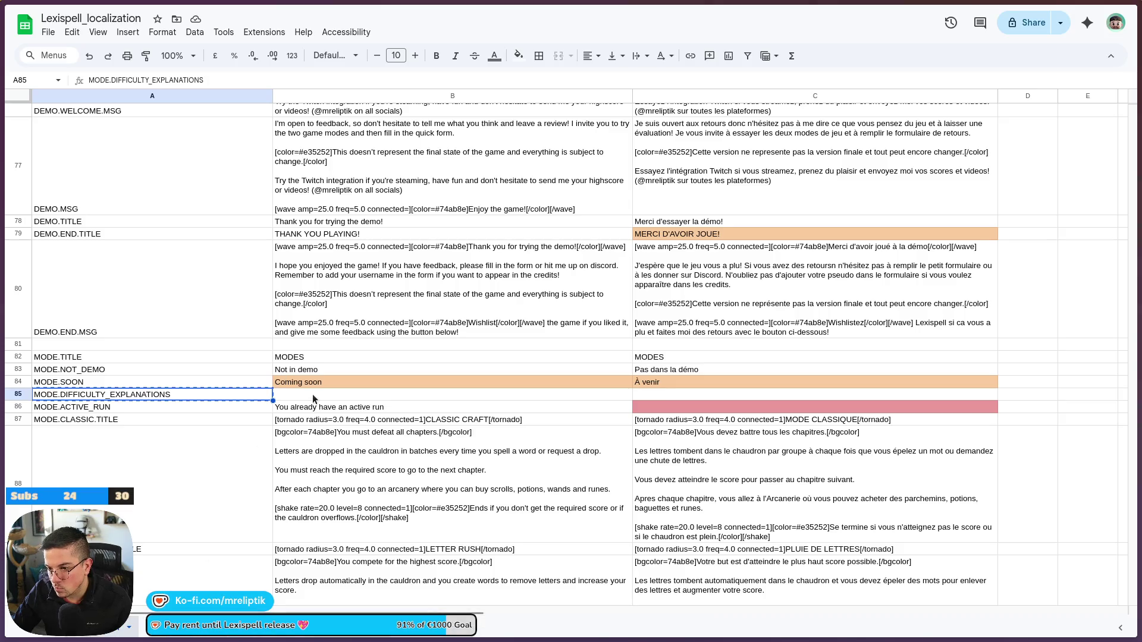
Paste the English difficulty sentence into B85 and type French translations in C85 and C86.
click(315, 395)
key(ctrl+v)
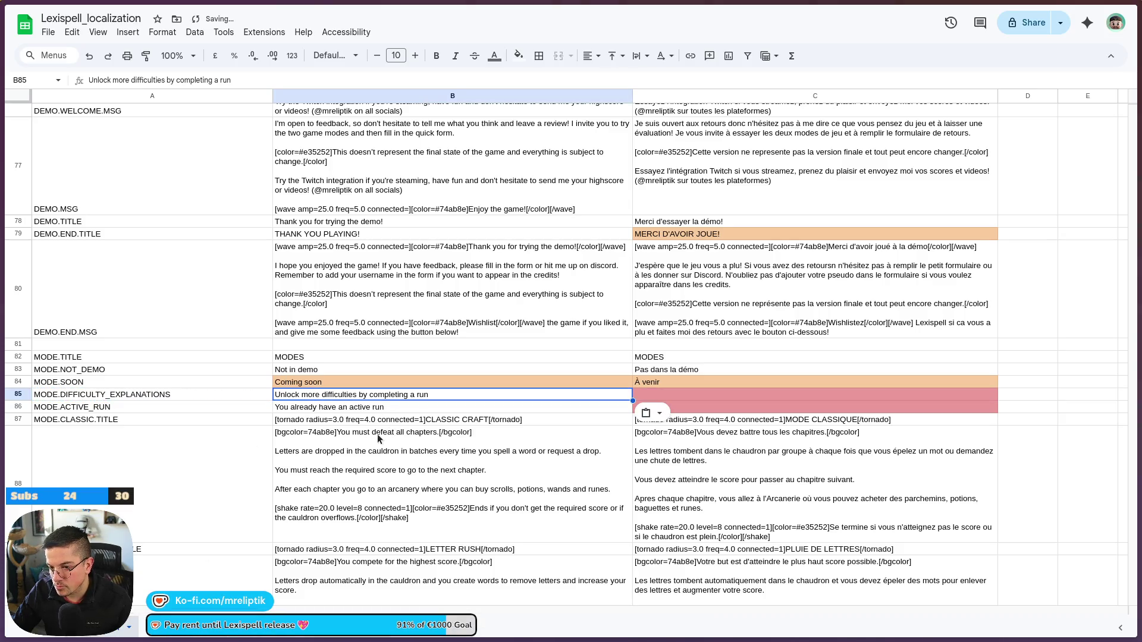
click(662, 395)
text(Déb)
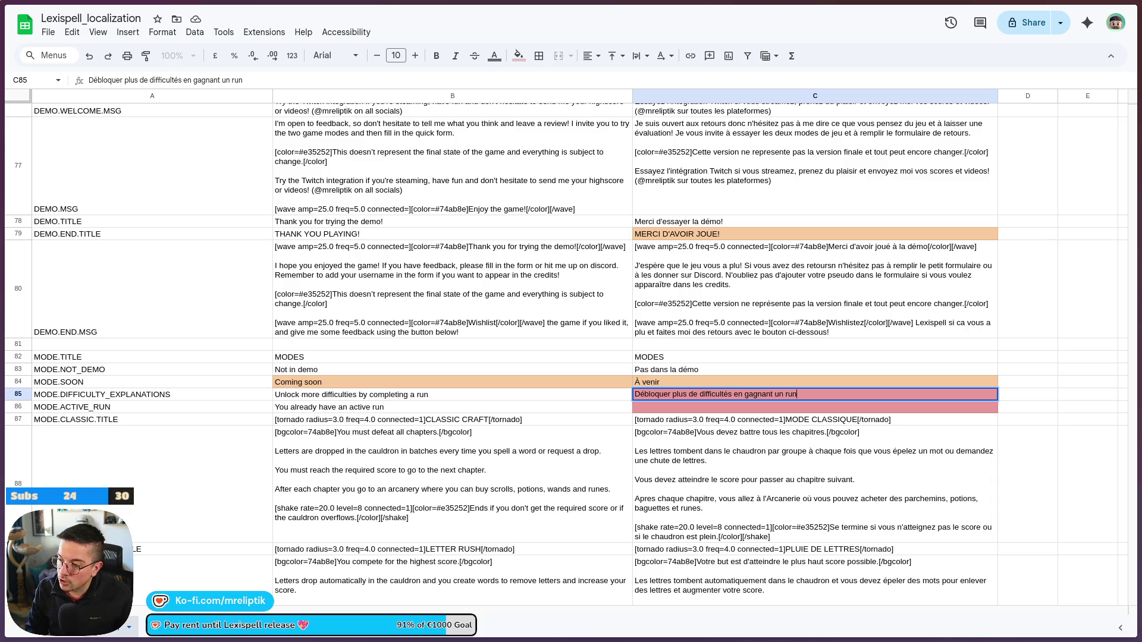
click(751, 407)
text(Vous avez déjà un run en cours)
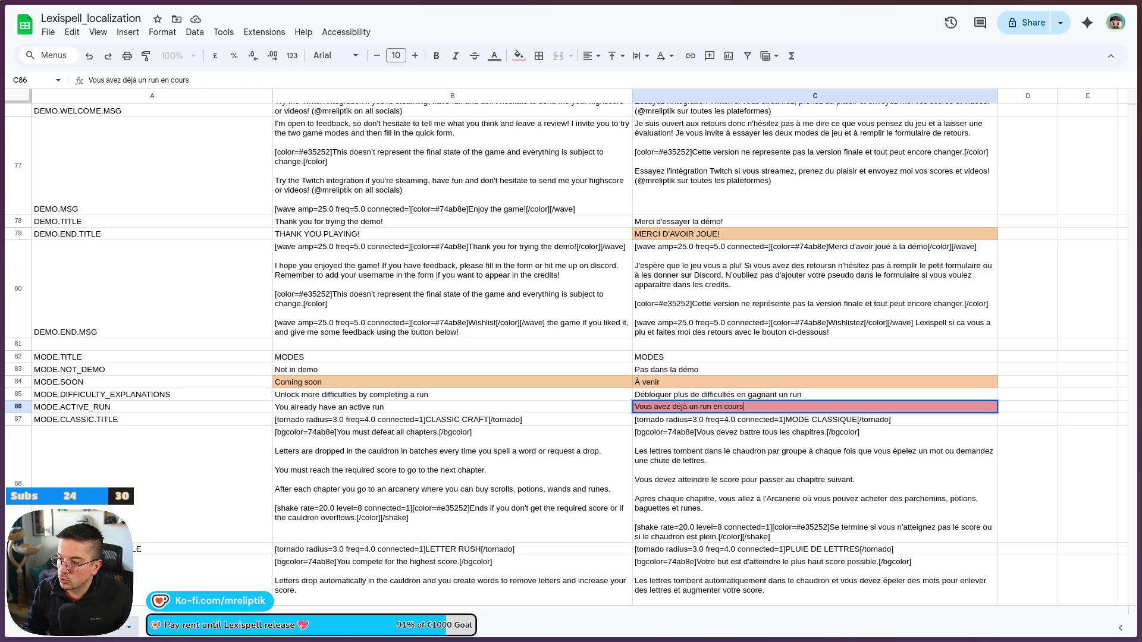
key(ctrl+Return)
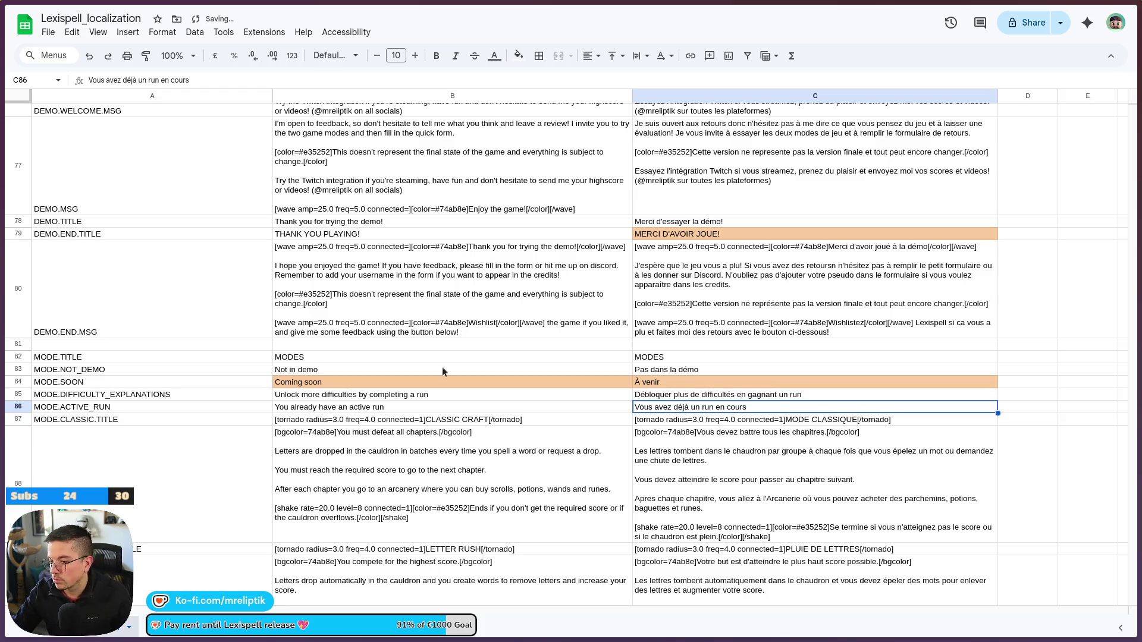
Download the sheet as a comma-separated values (.csv) file and go back to Godot.
click(48, 33)
mouse_move(137, 177)
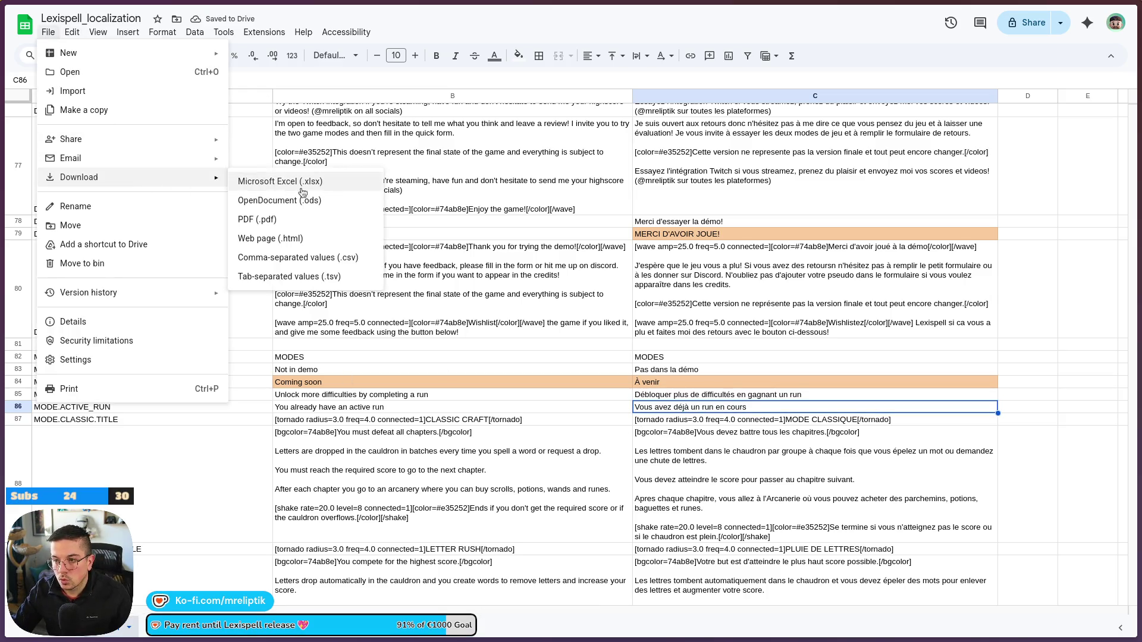
click(303, 258)
key(alt+Tab)
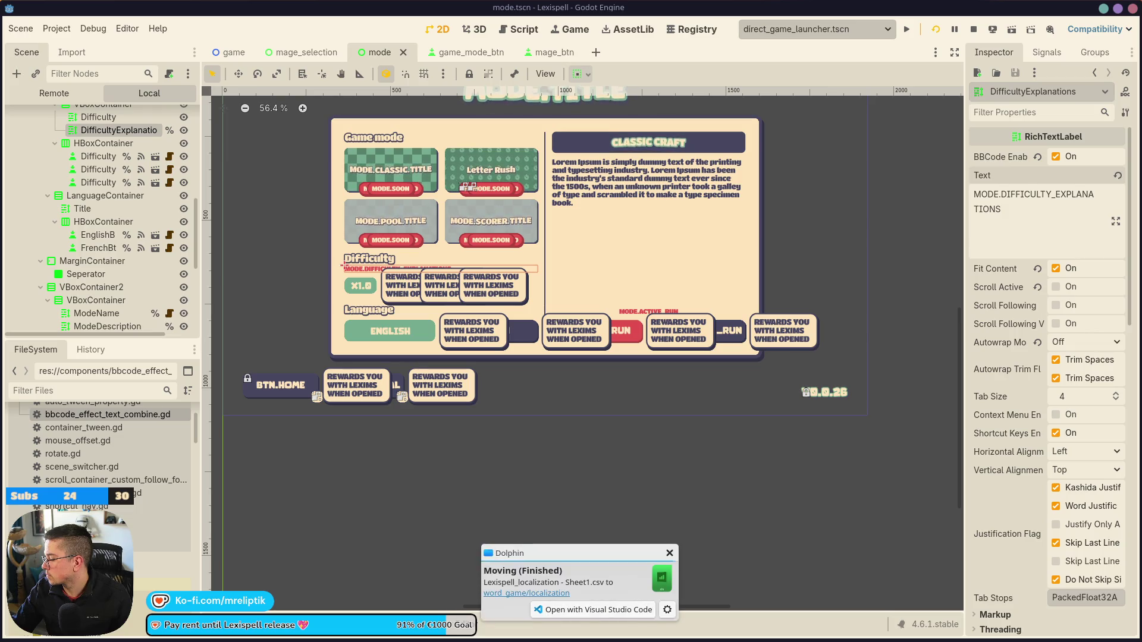
Dismiss the notification, stop the old session, rerun Lexispell and press Play on the main menu.
click(673, 557)
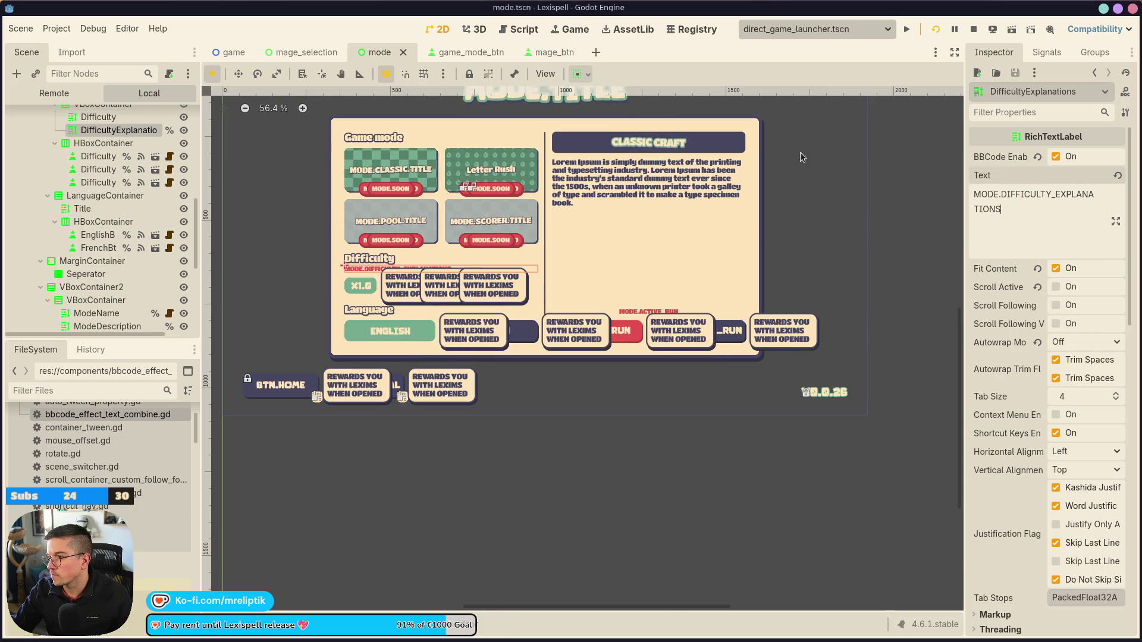
click(974, 28)
scroll(477, 343, down, 3)
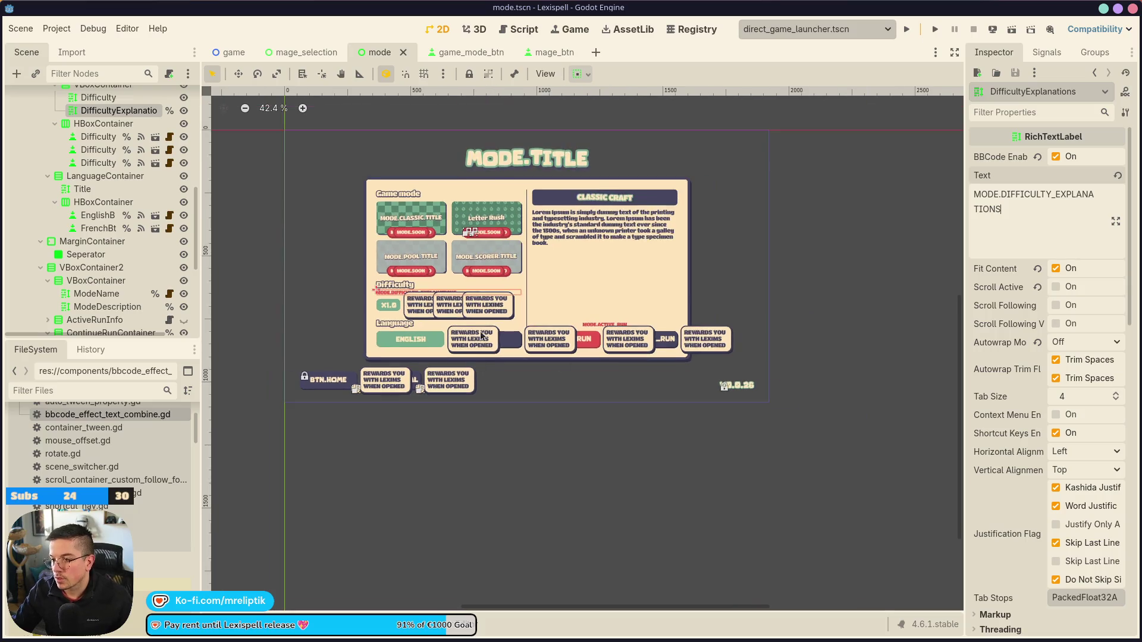
scroll(476, 344, up, 2)
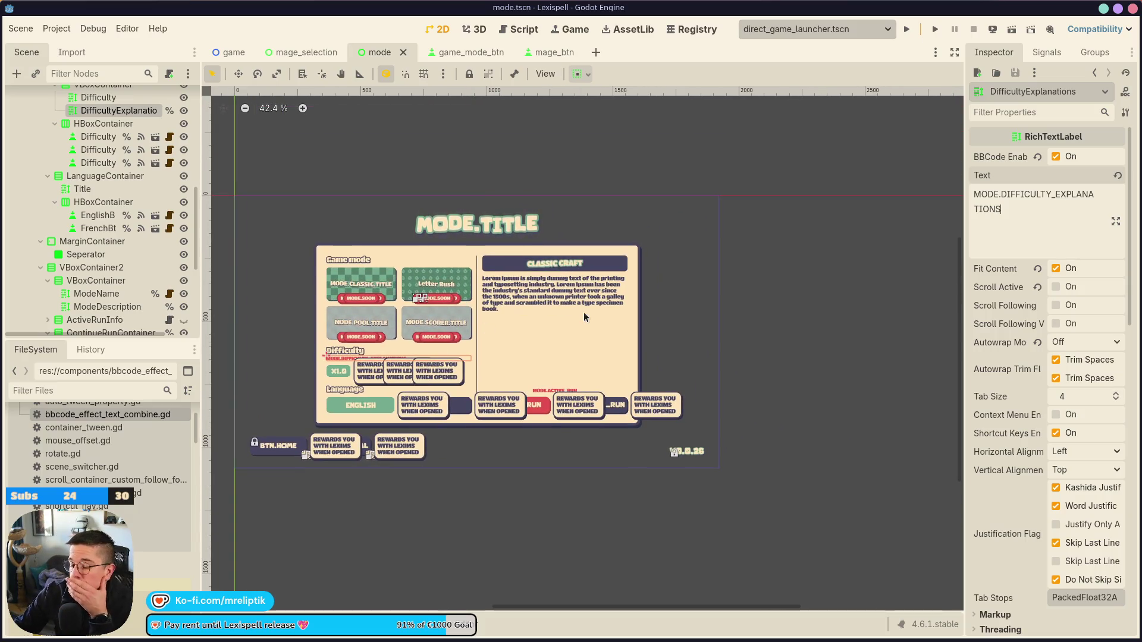
click(934, 30)
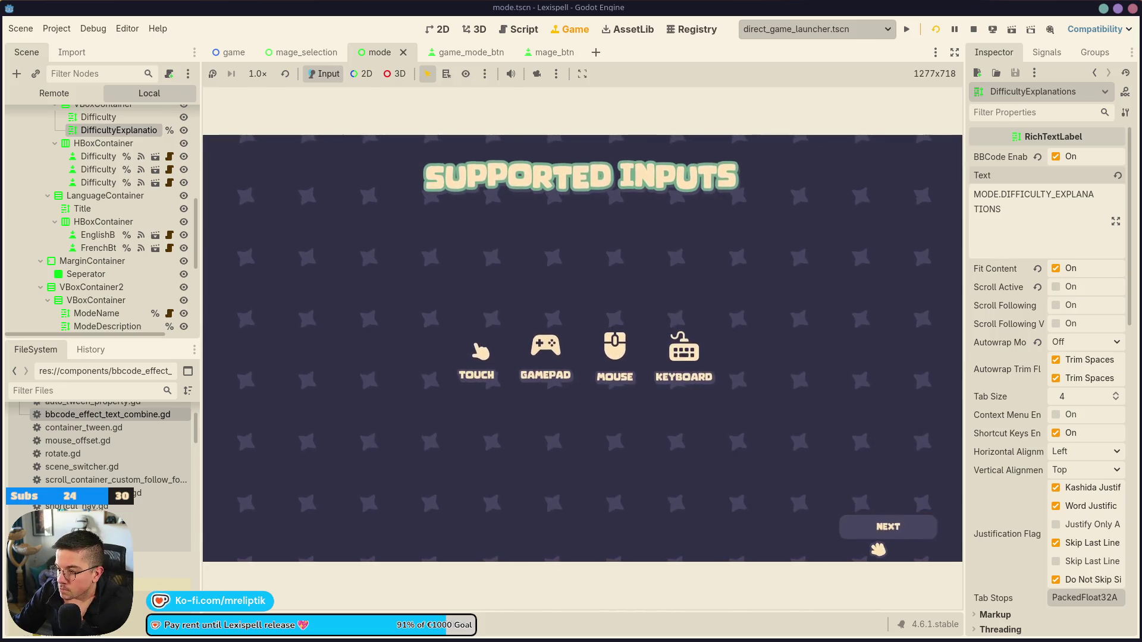
click(877, 546)
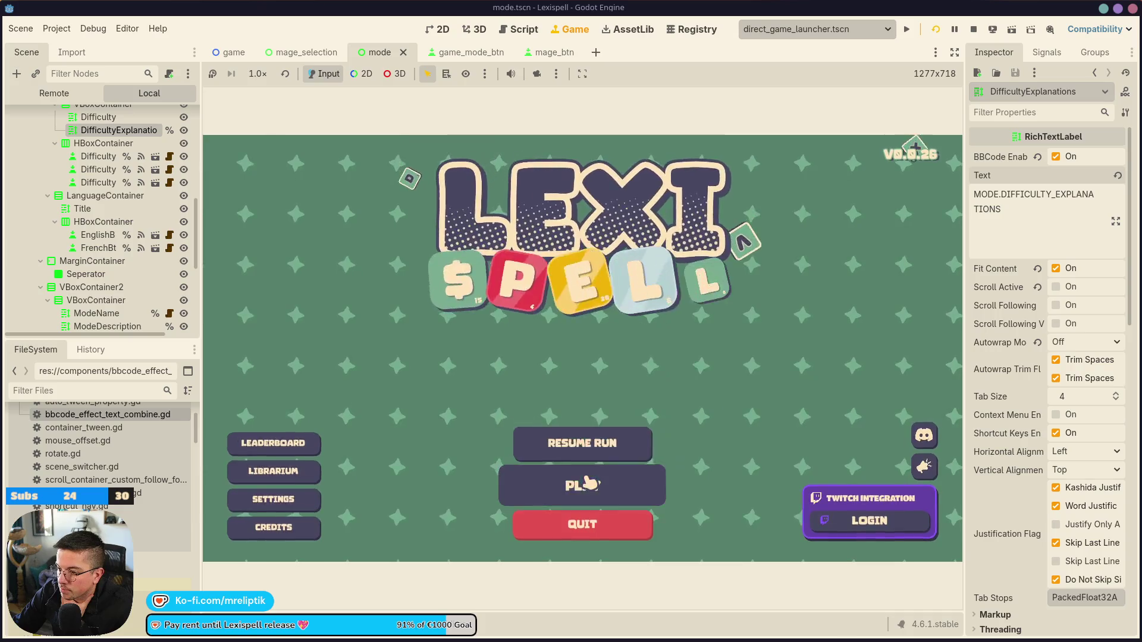
click(591, 485)
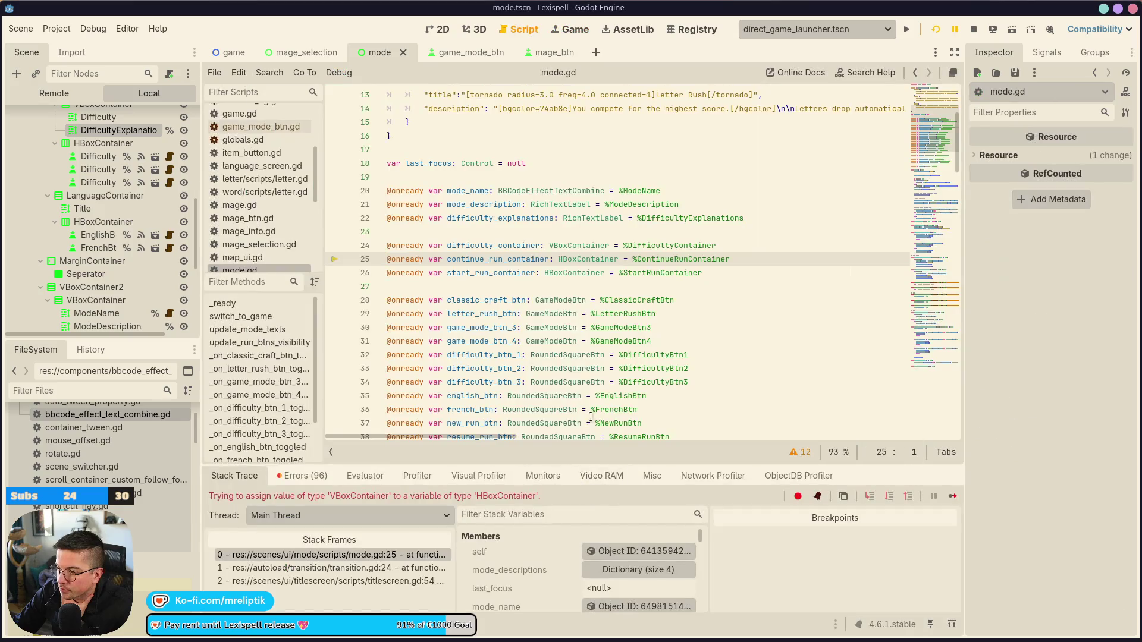
Change HBoxContainer to VBoxContainer on line 25 of mode.gd, save, and rerun the project.
click(973, 30)
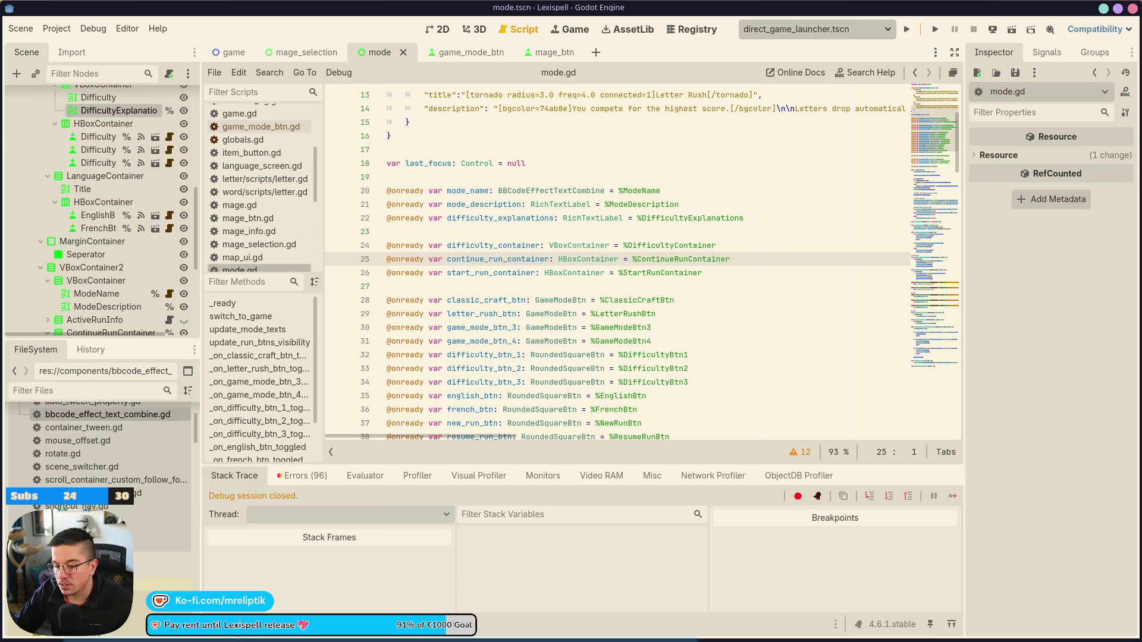
scroll(114, 250, down, 3)
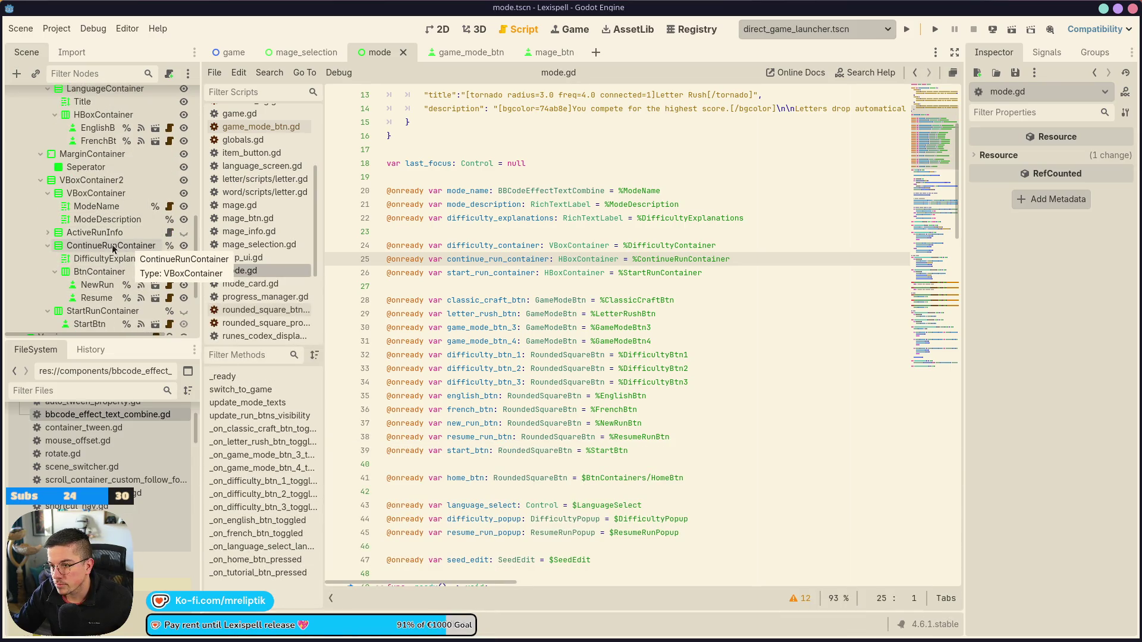
double_click(583, 259)
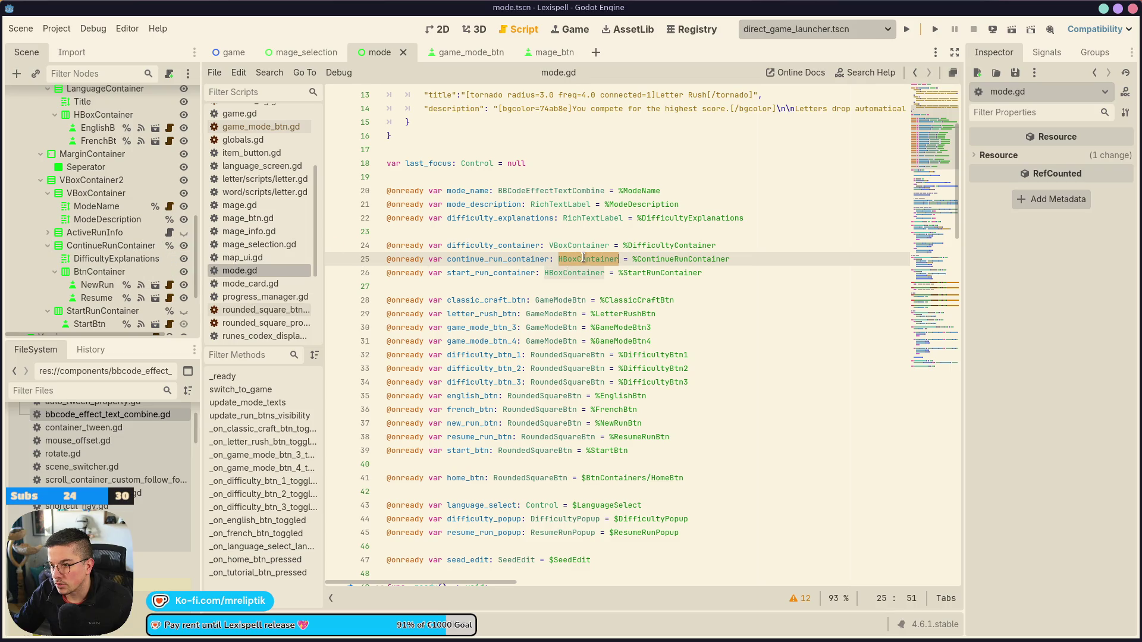
text(VBox)
key(Return)
key(ctrl+s)
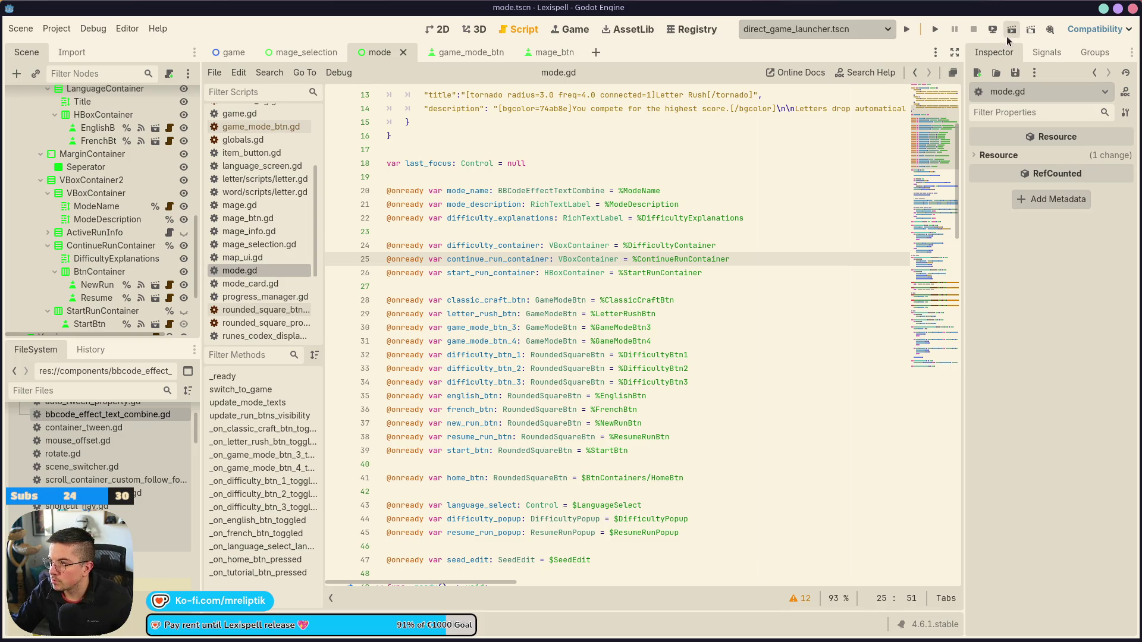
click(938, 31)
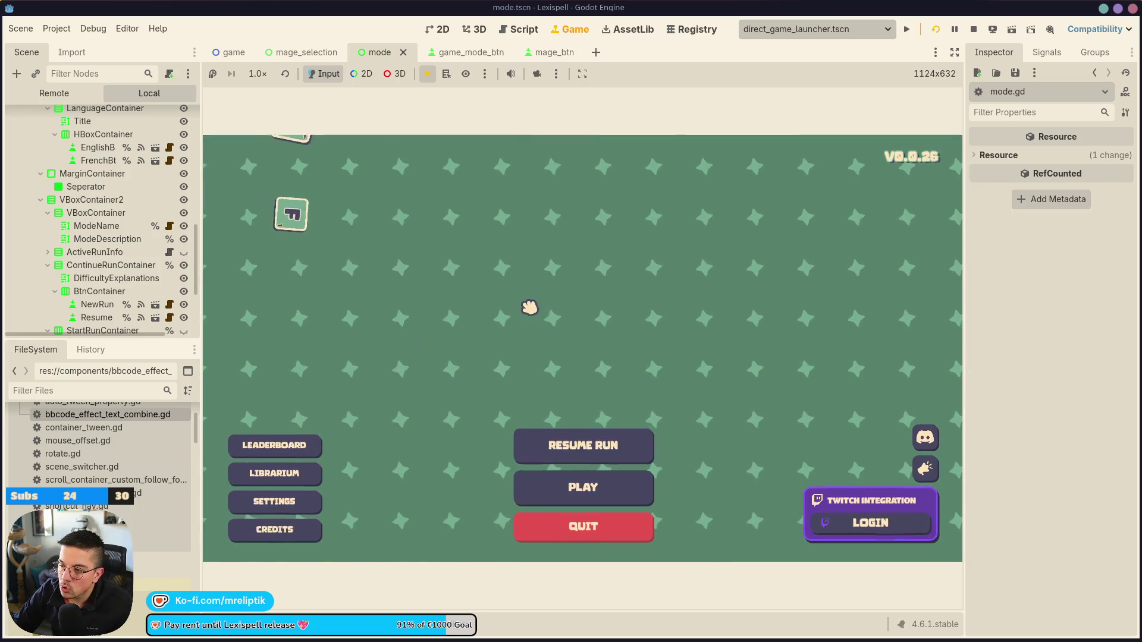
Open Modes, select Classic Craft, toggle to Letter Rush and back, then return to the 2D editor.
click(585, 483)
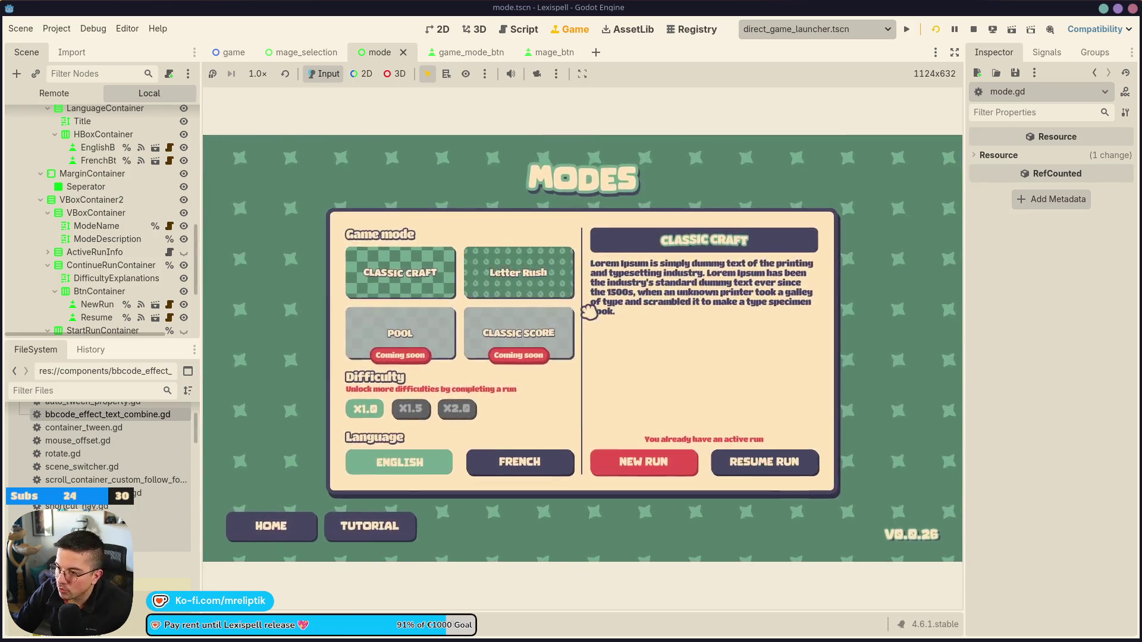
click(416, 279)
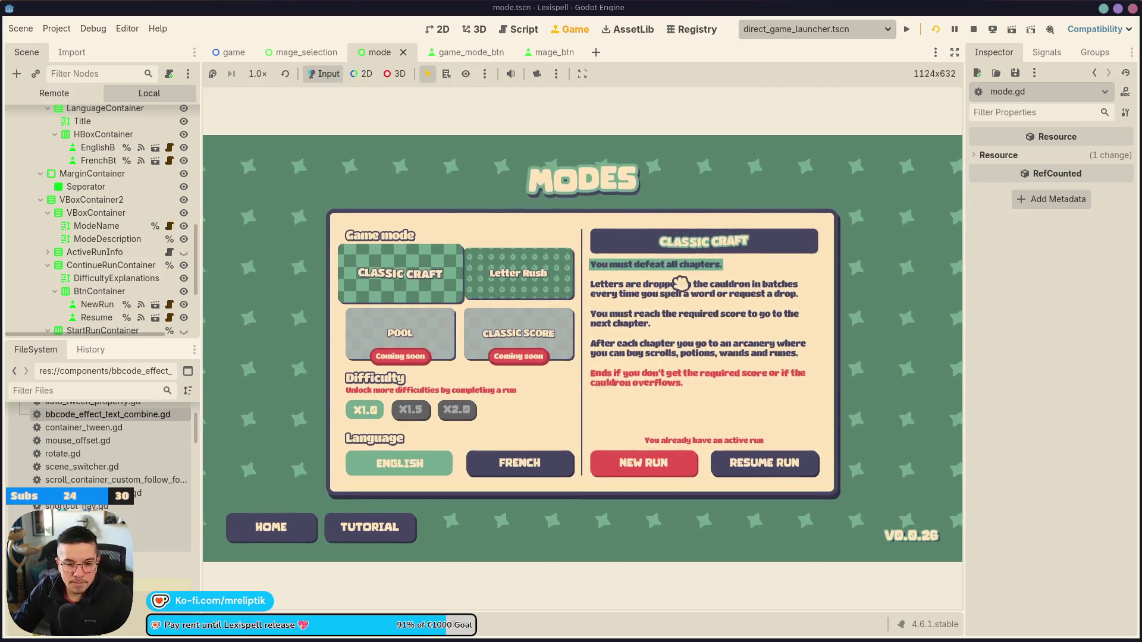
key(Right)
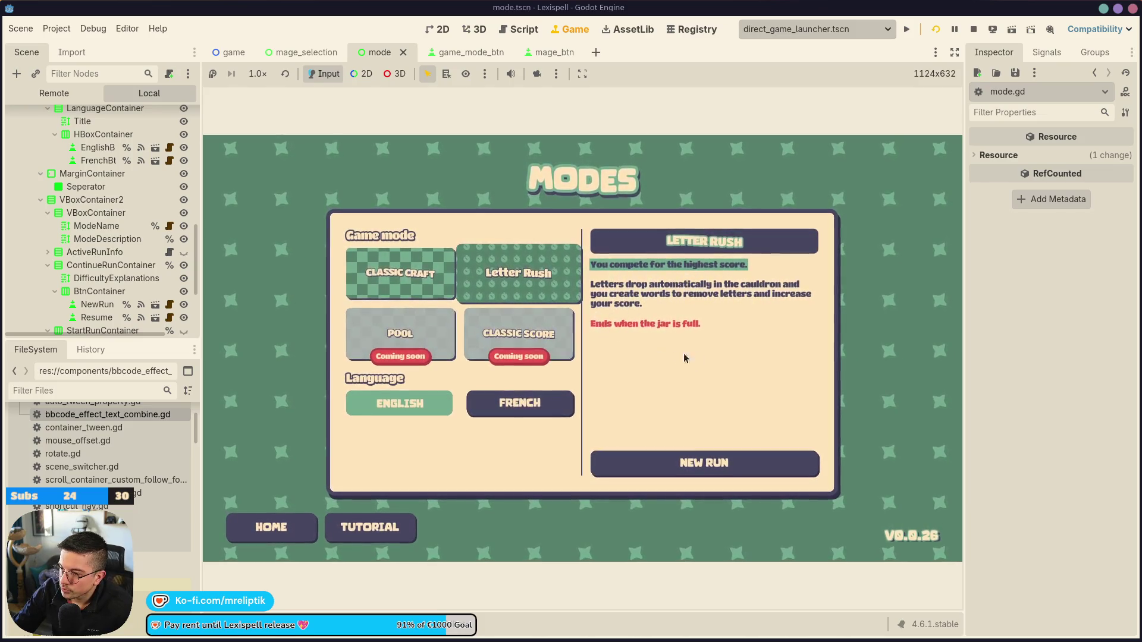
key(Left)
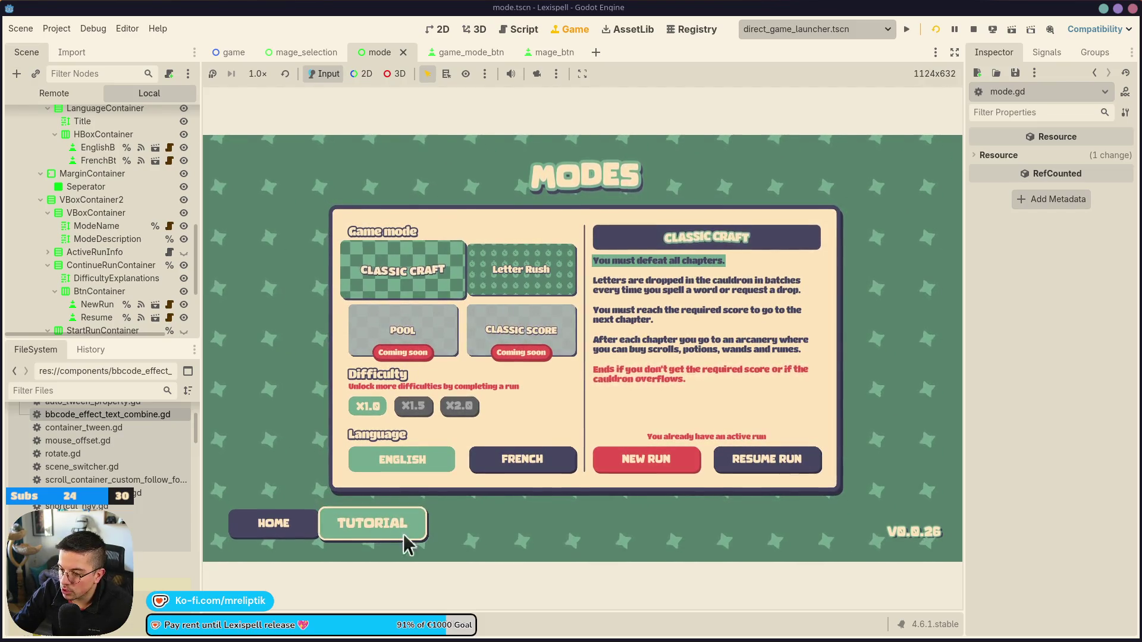
click(437, 28)
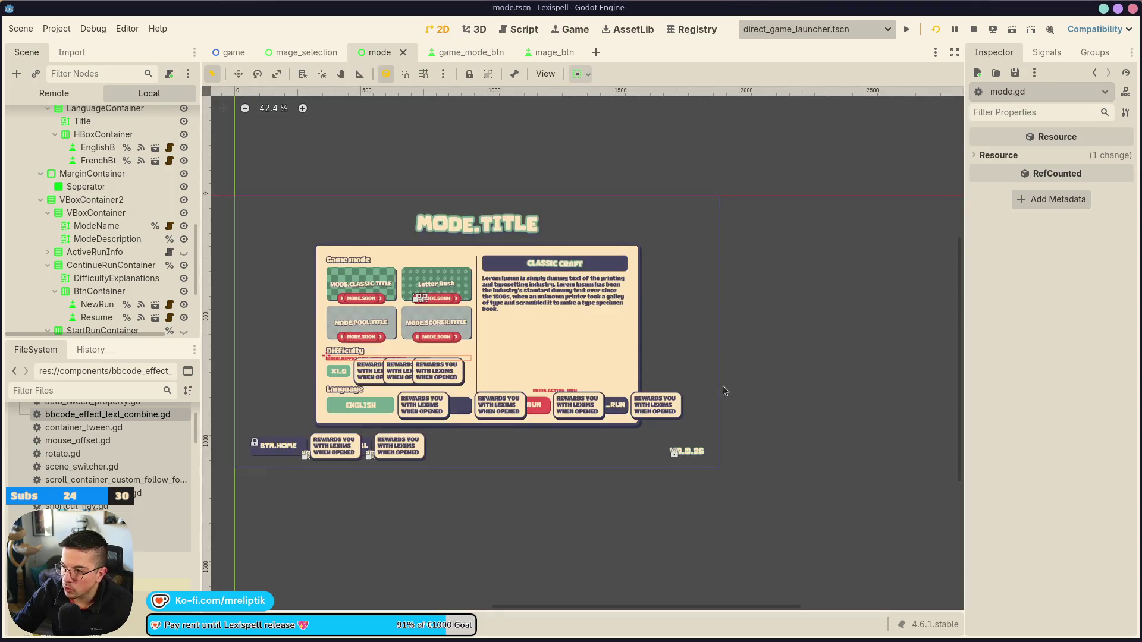
Return the running game to its main menu, then go back to editing mode.tscn.
key(ctrl+shift+o)
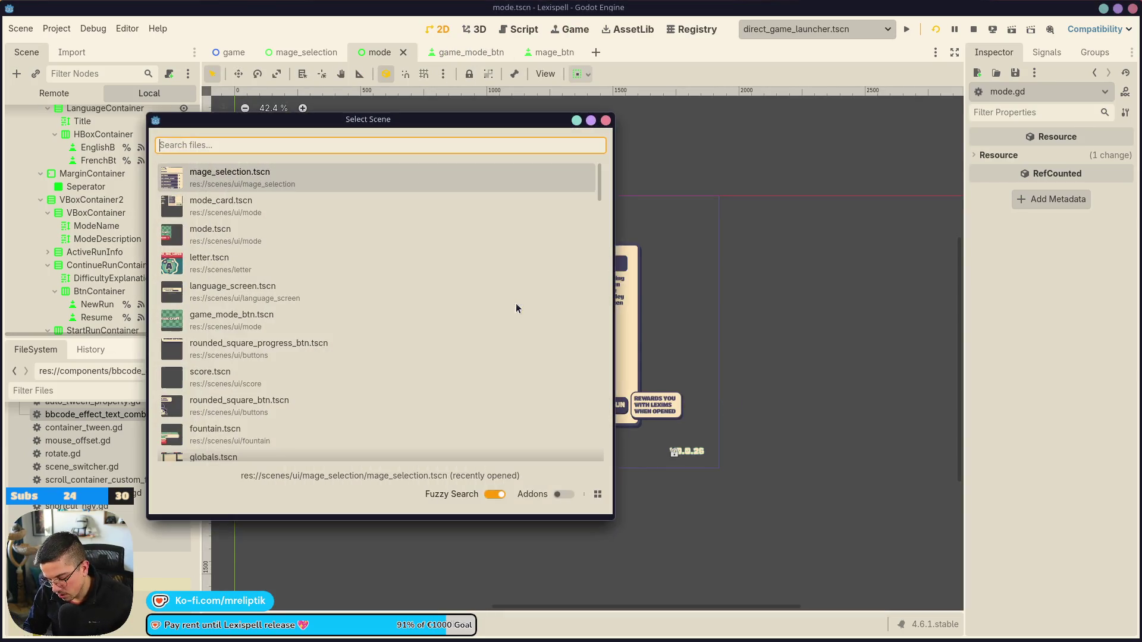
key(Escape)
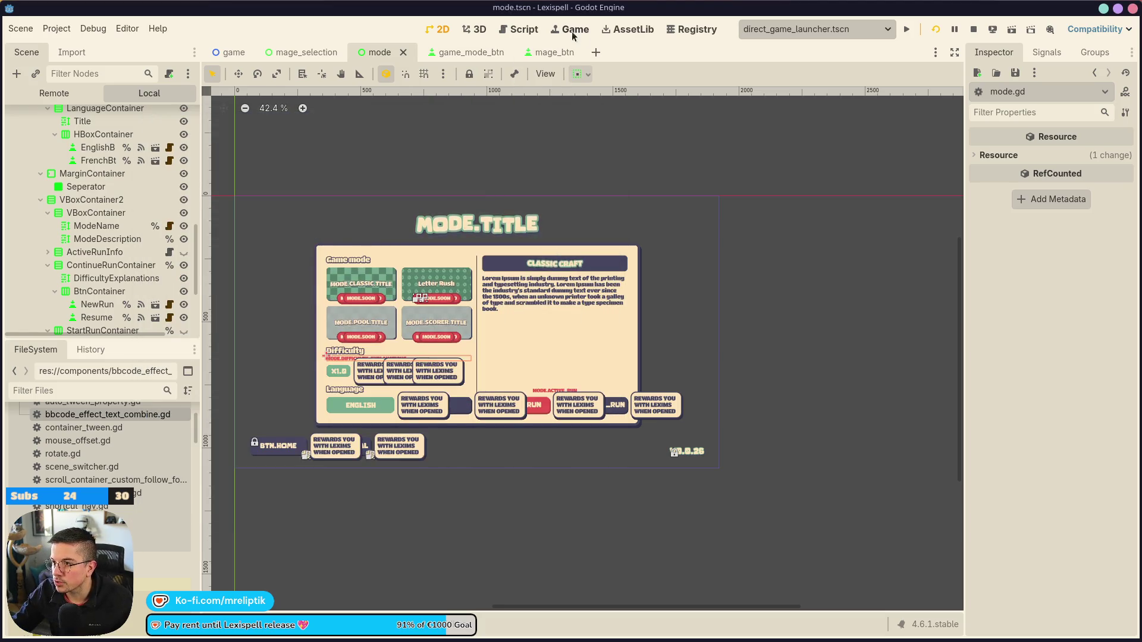
click(569, 28)
click(271, 526)
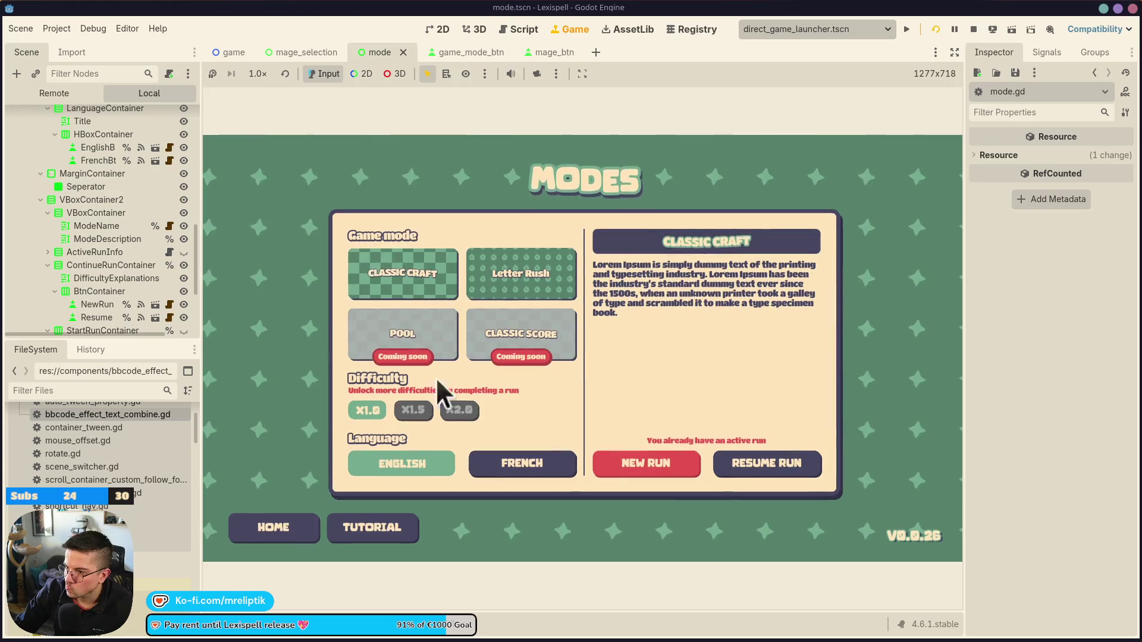
key(ctrl+F1)
Change the LanguageContainer Title label text to 'Game Language' and save mode.tscn.
scroll(307, 392, up, 4)
click(347, 361)
scroll(348, 376, up, 5)
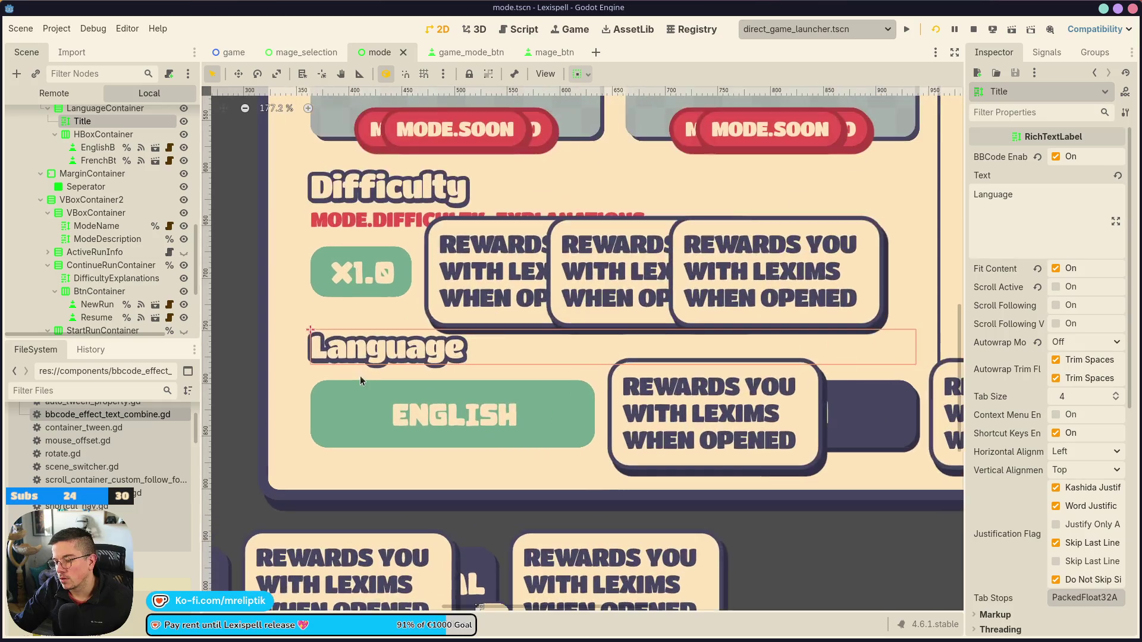
click(976, 193)
text(Game)
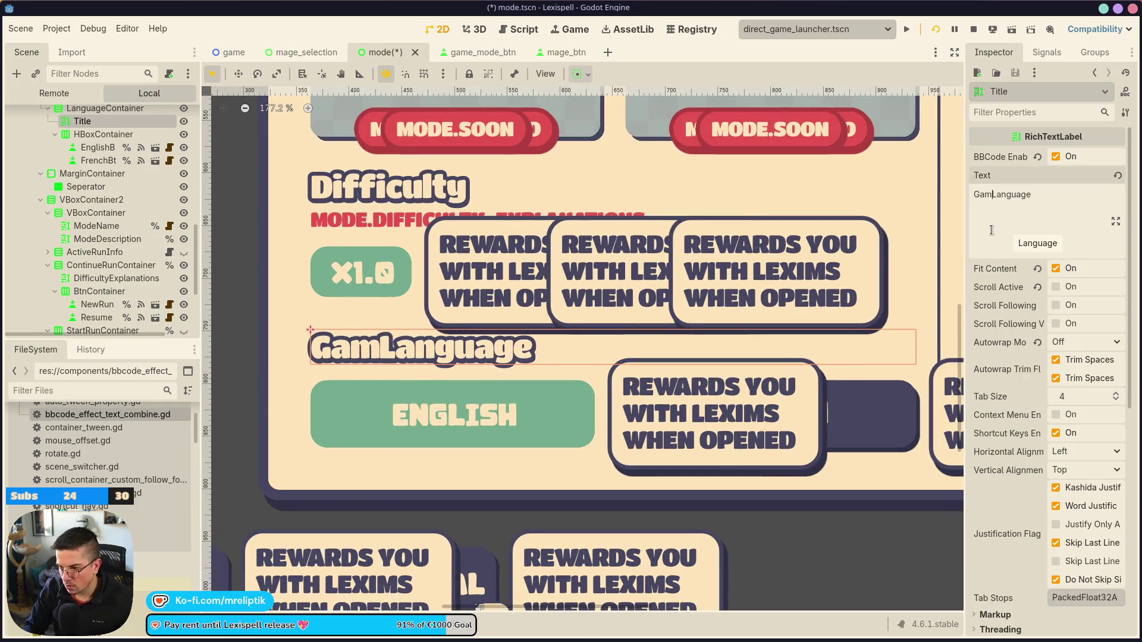
key(ctrl+s)
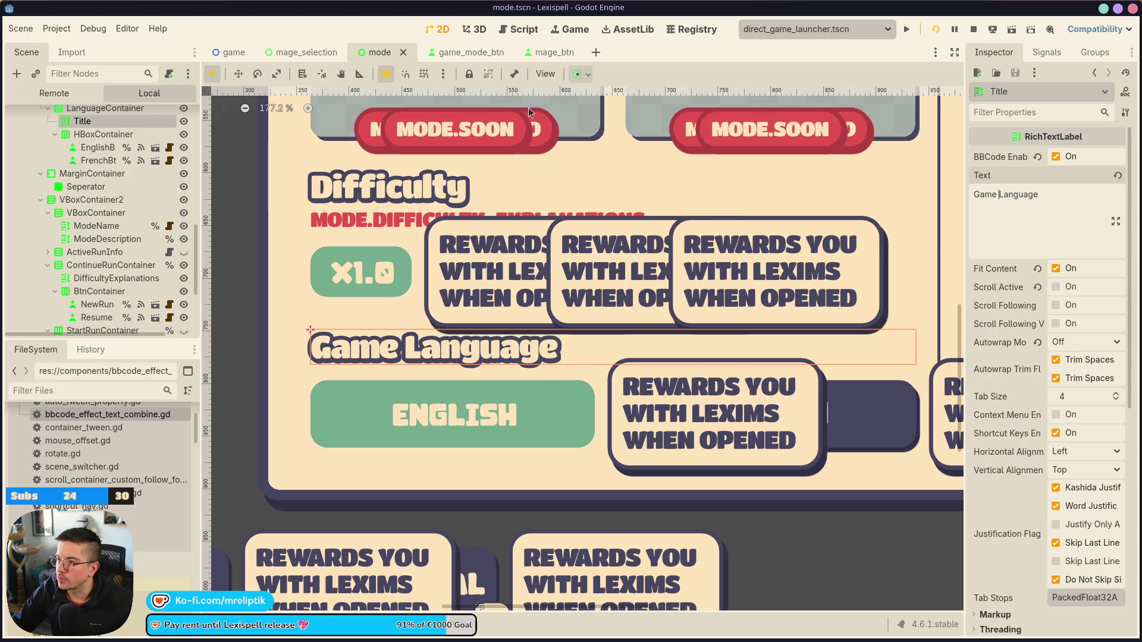
click(570, 30)
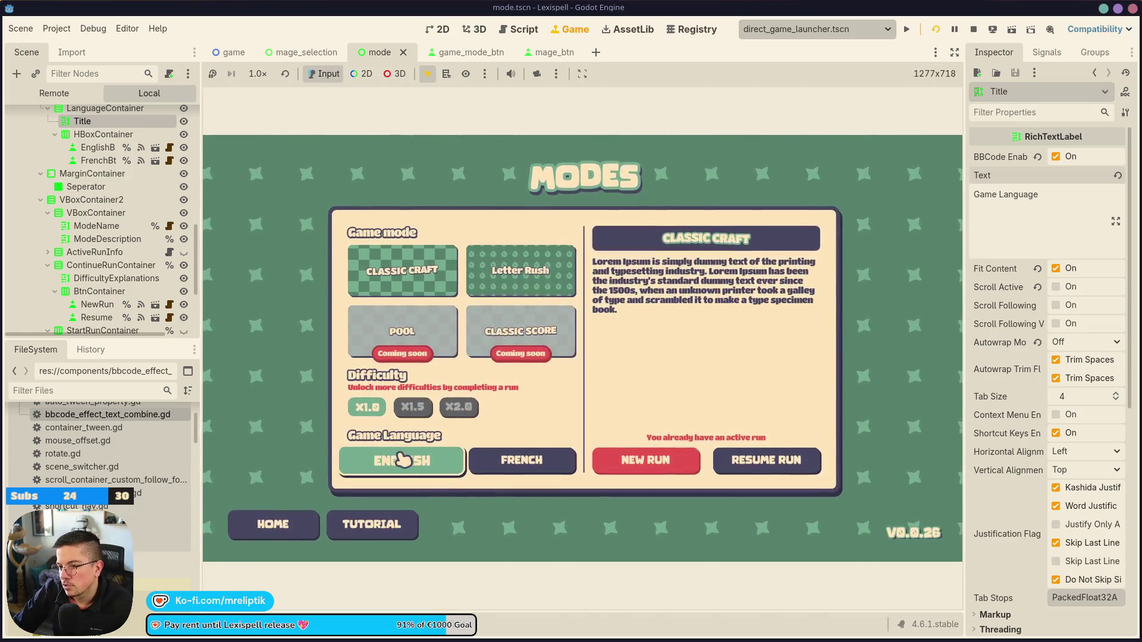
Set the game's UI Language to Français in Settings.
click(277, 525)
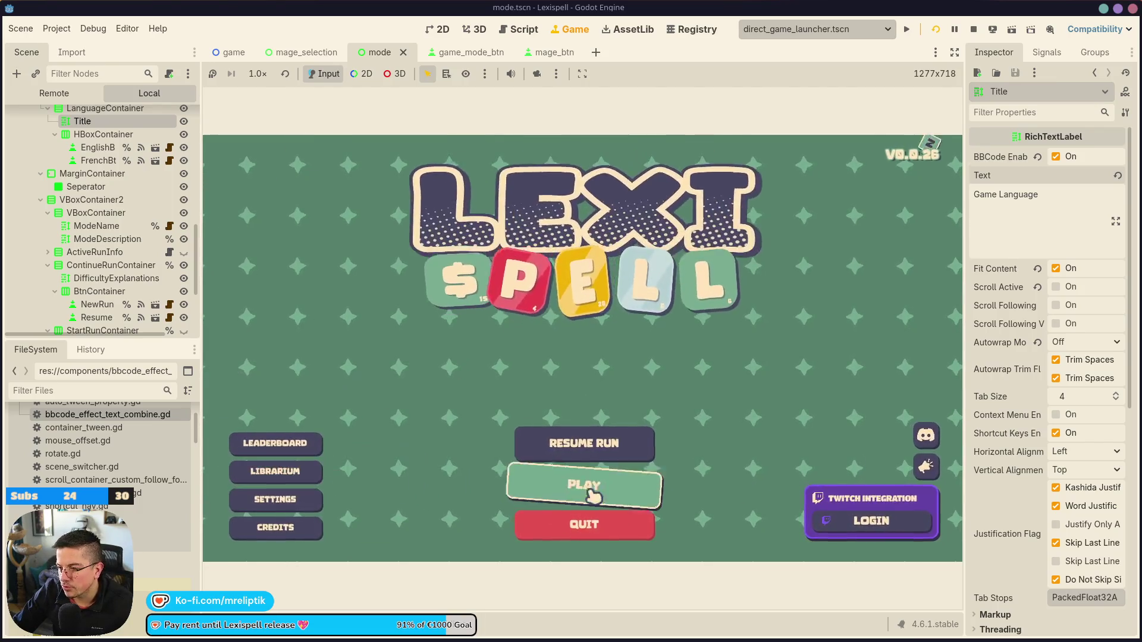
click(292, 521)
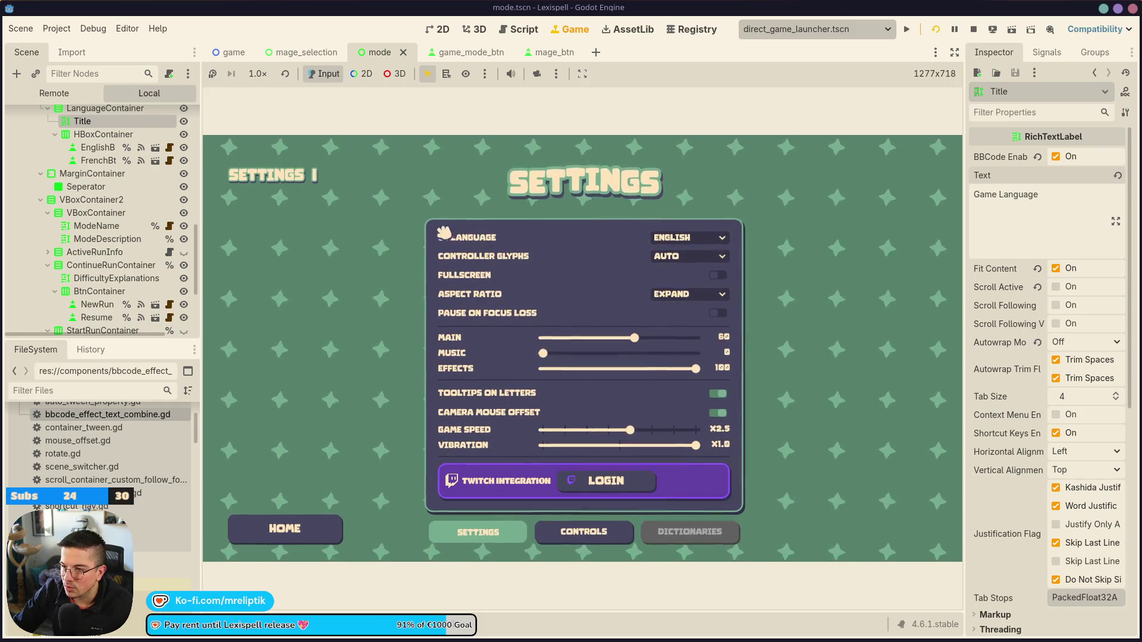
click(716, 237)
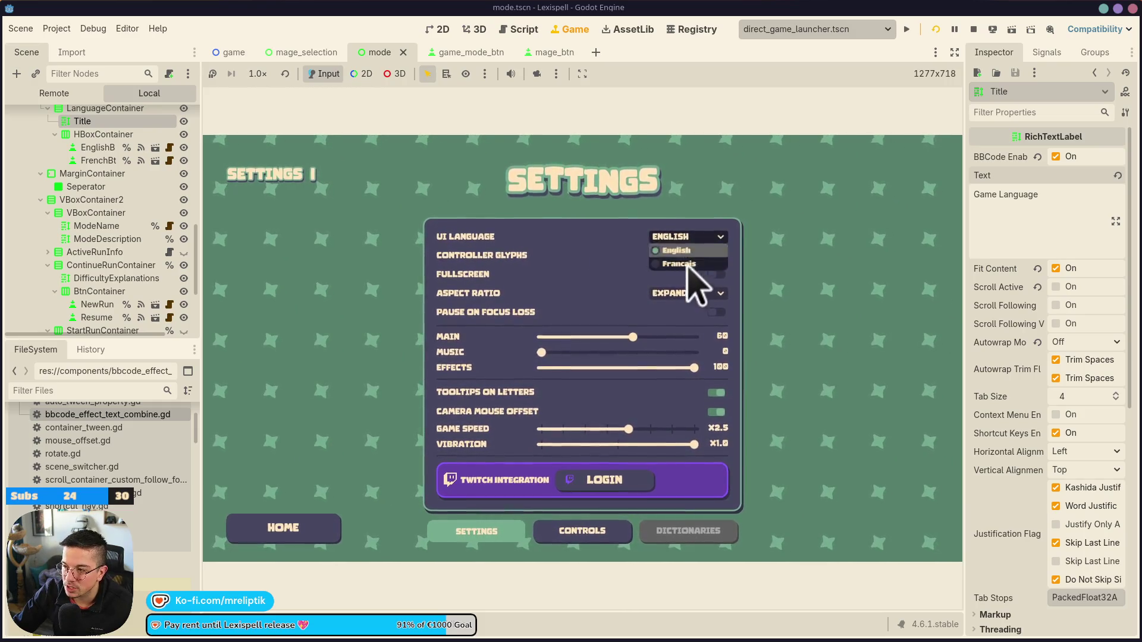
click(689, 266)
click(283, 527)
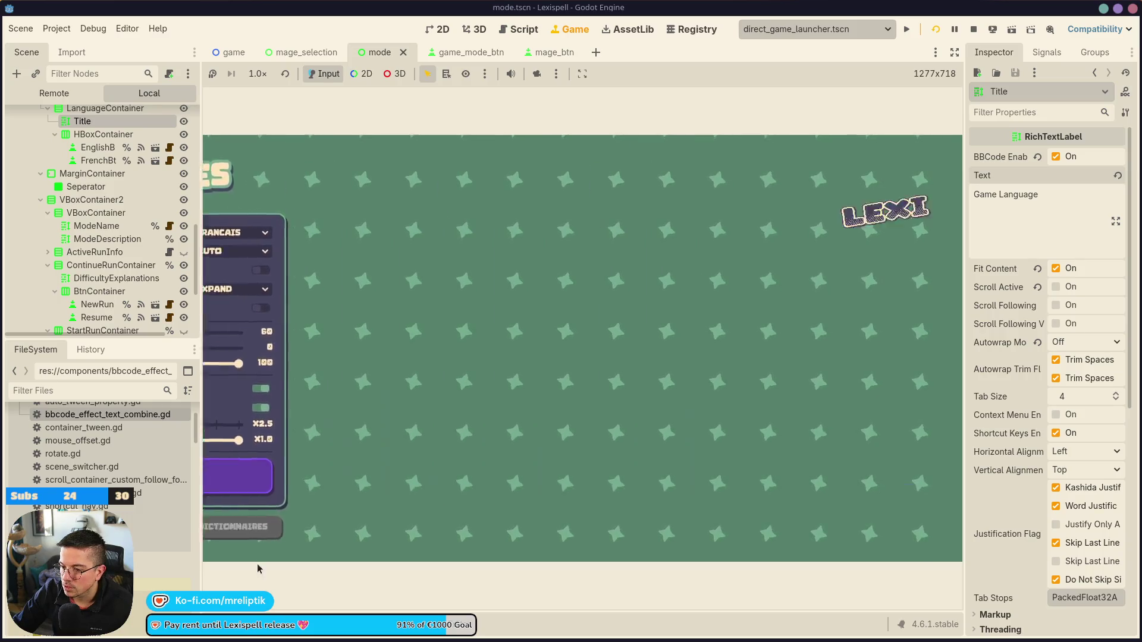
Review the French Modes screen for Letter Rush and Mode Classique.
click(564, 481)
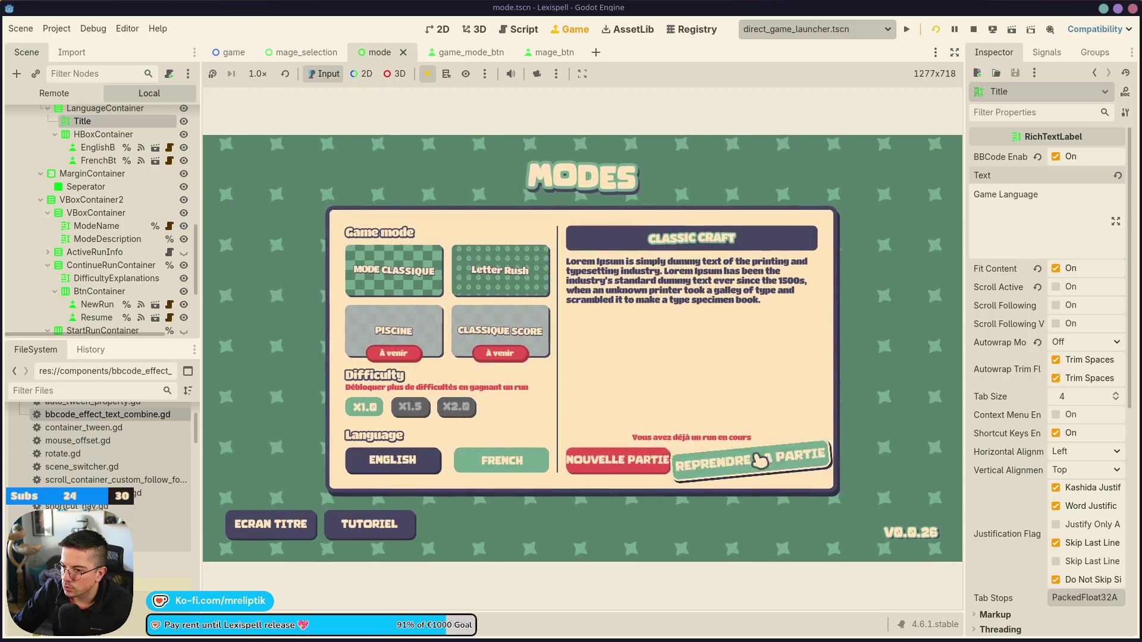
click(509, 276)
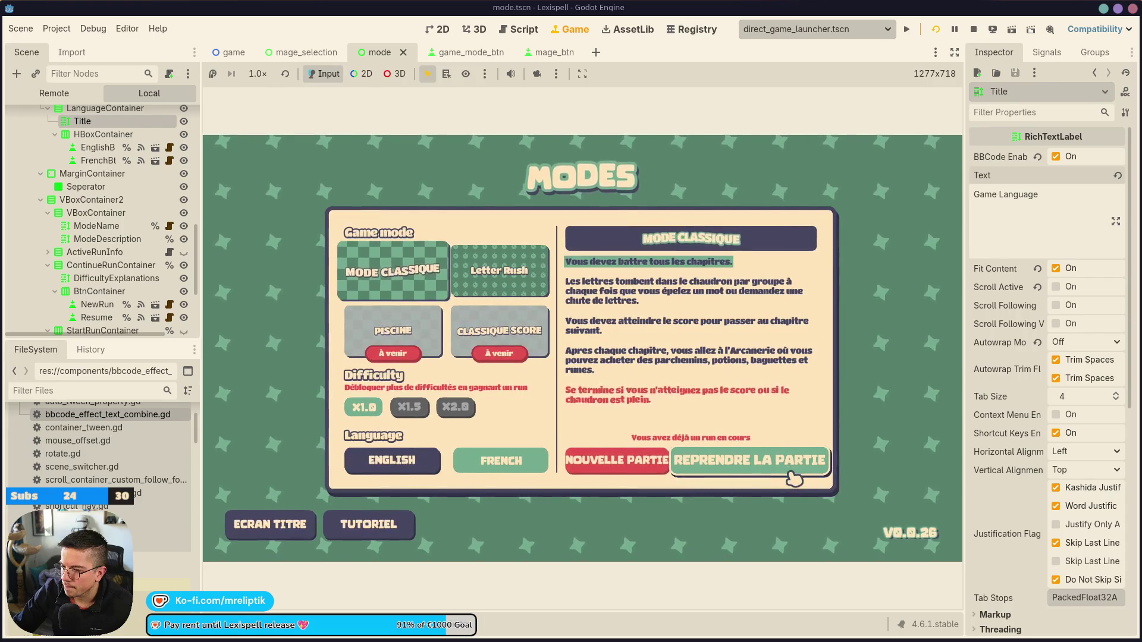
click(503, 273)
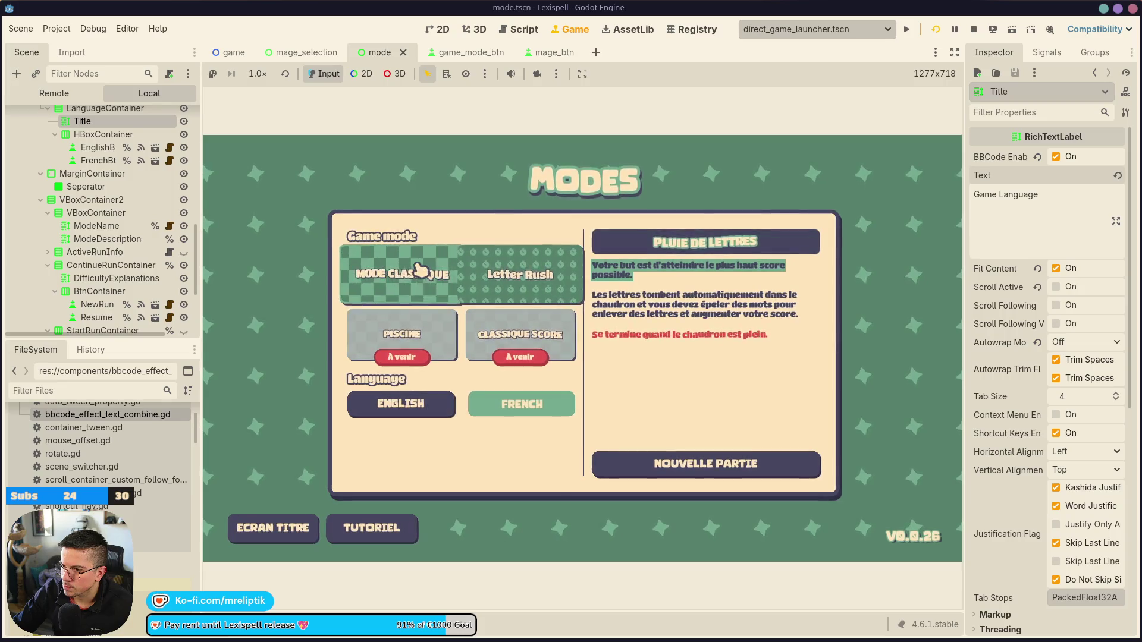
click(397, 270)
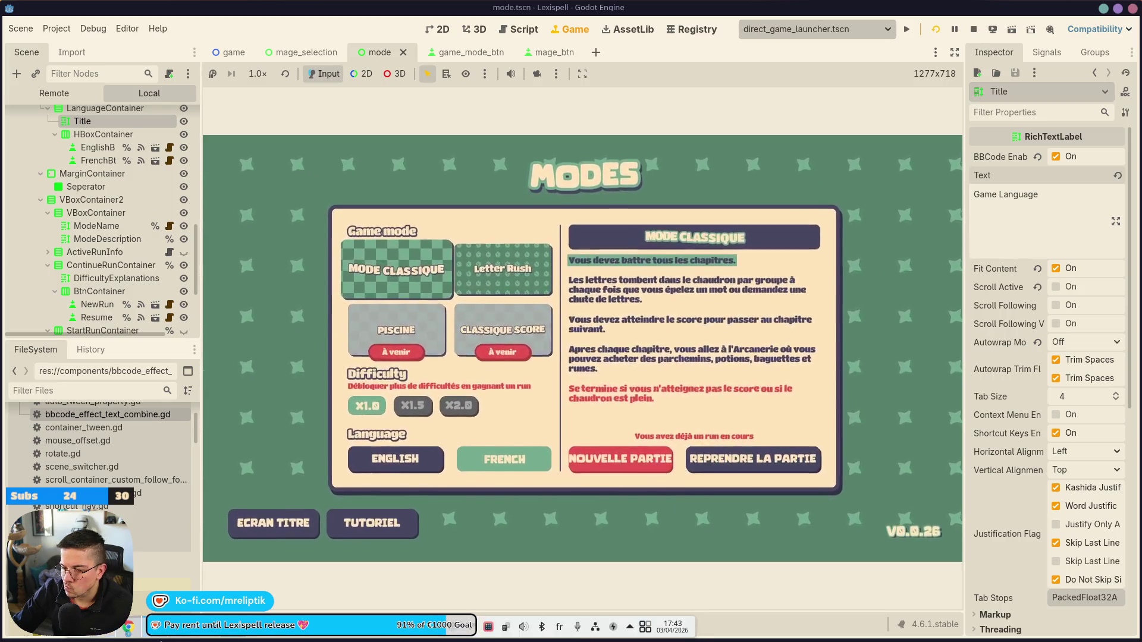
click(188, 638)
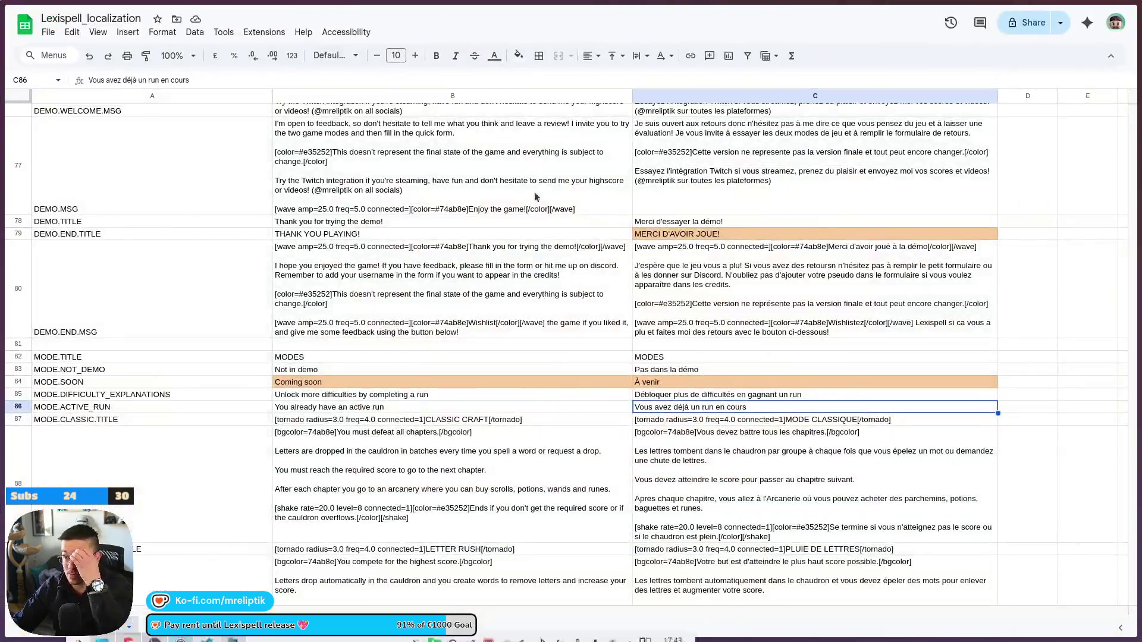
Remove ' LA PARTIE' from cell C4 so BTN.RESUME_RUN reads REPRENDRE.
scroll(656, 306, up, 20)
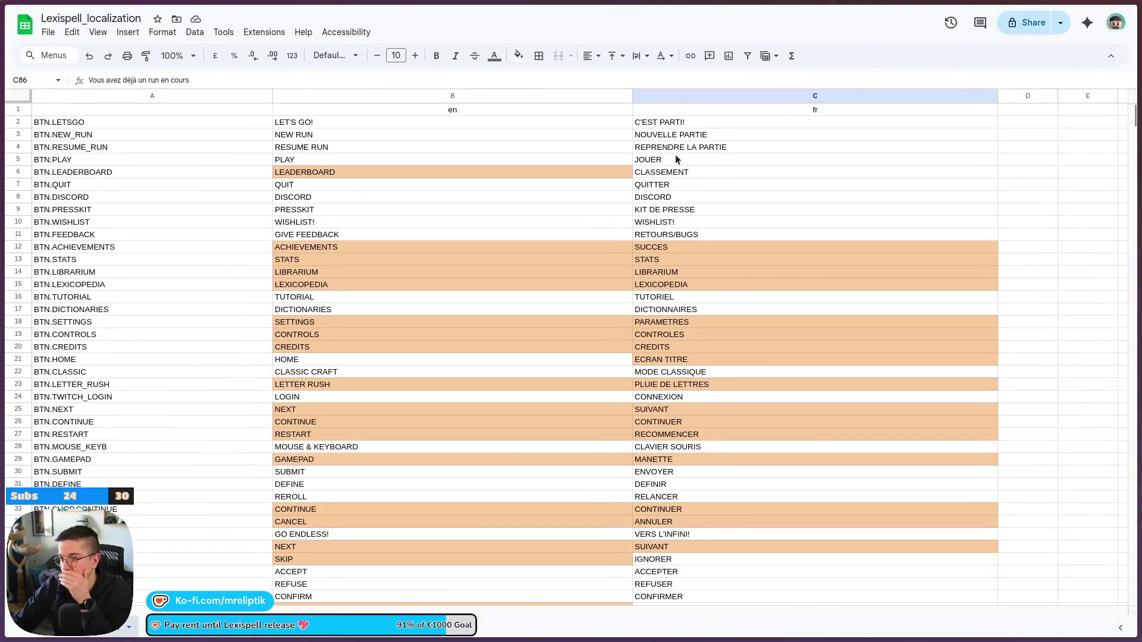
click(678, 134)
click(705, 147)
double_click(707, 148)
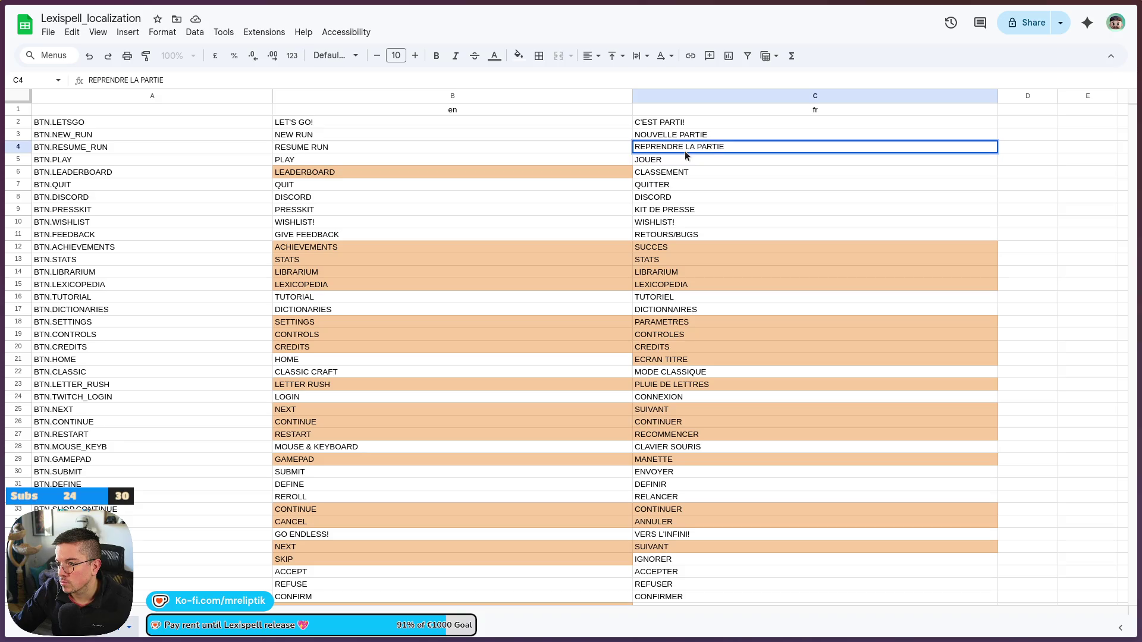
key(BackSpace)
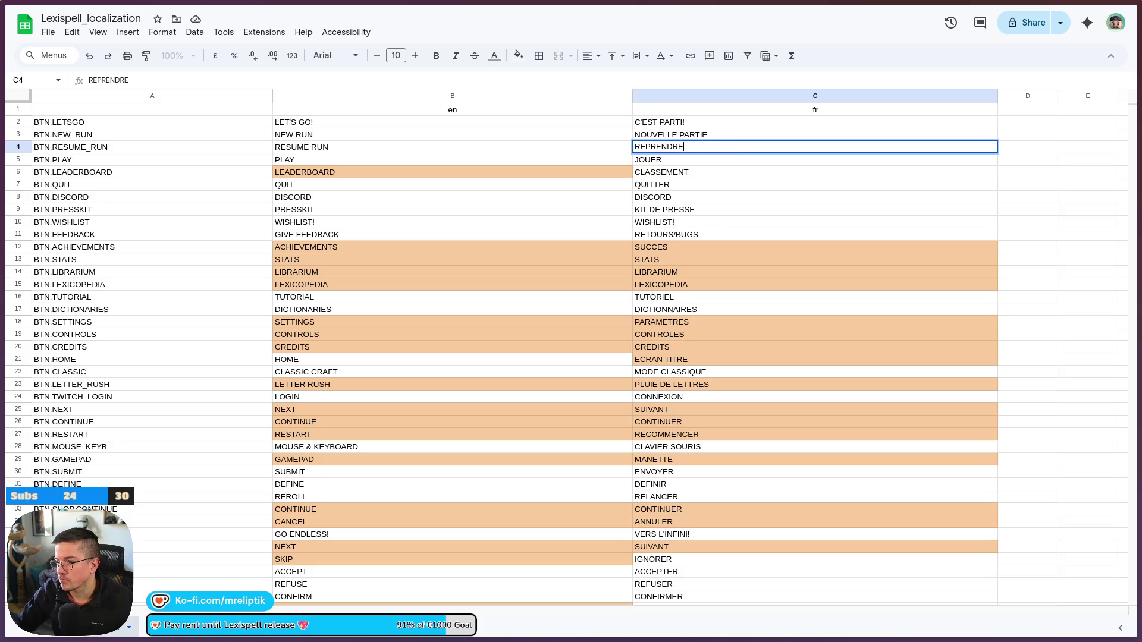
click(735, 157)
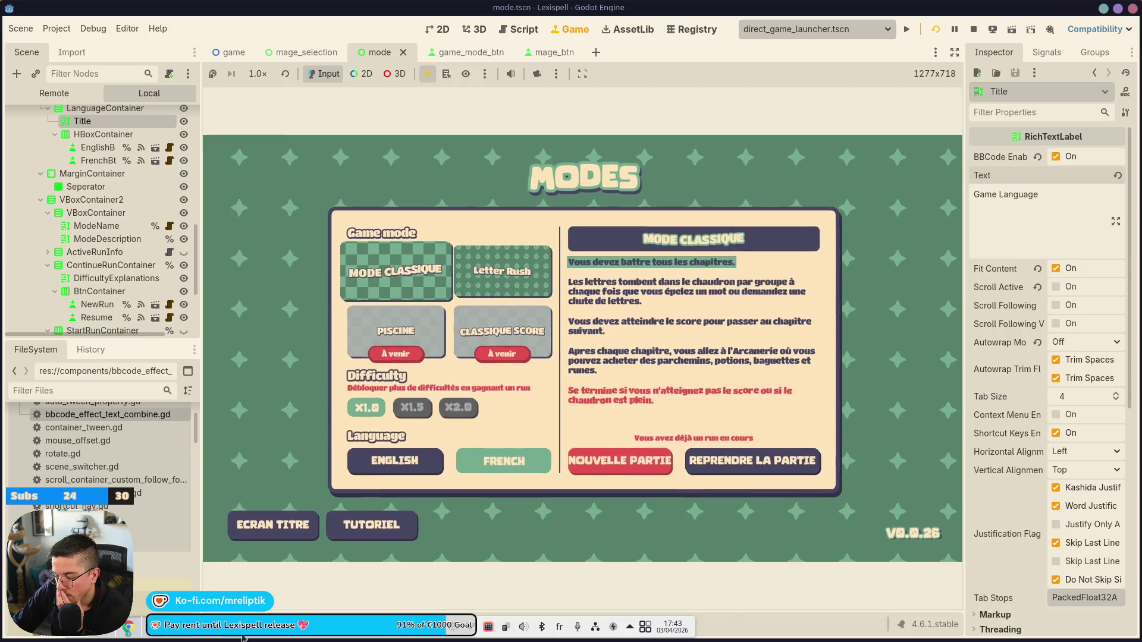
click(238, 639)
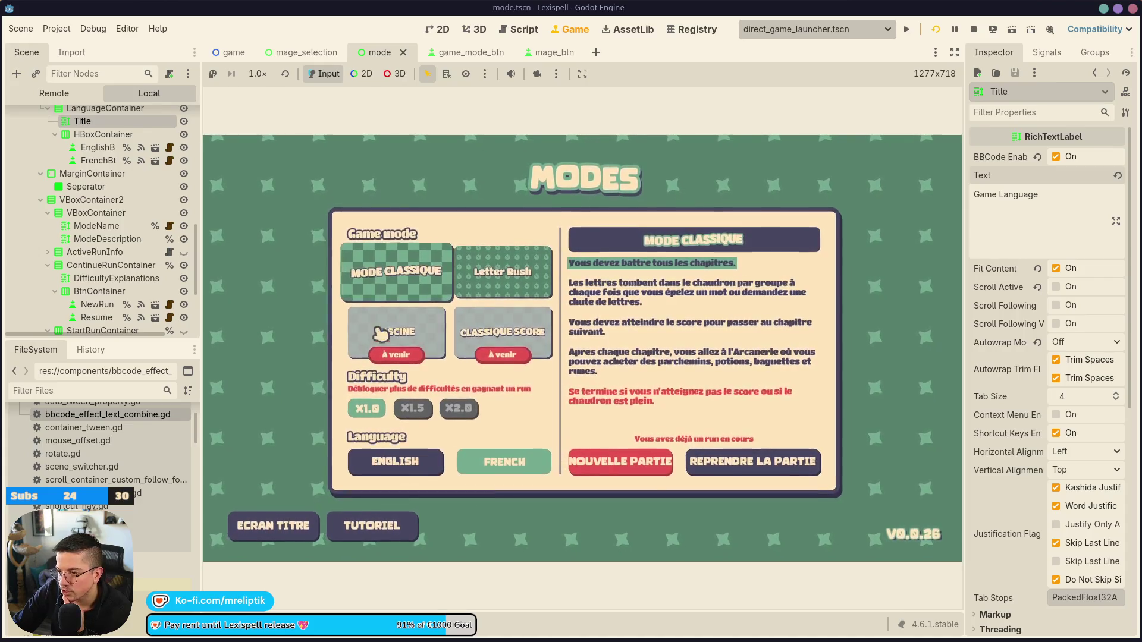
Select Letter Rush, then Mode Classique in the game, and open game_mode_btn.tscn.
click(480, 272)
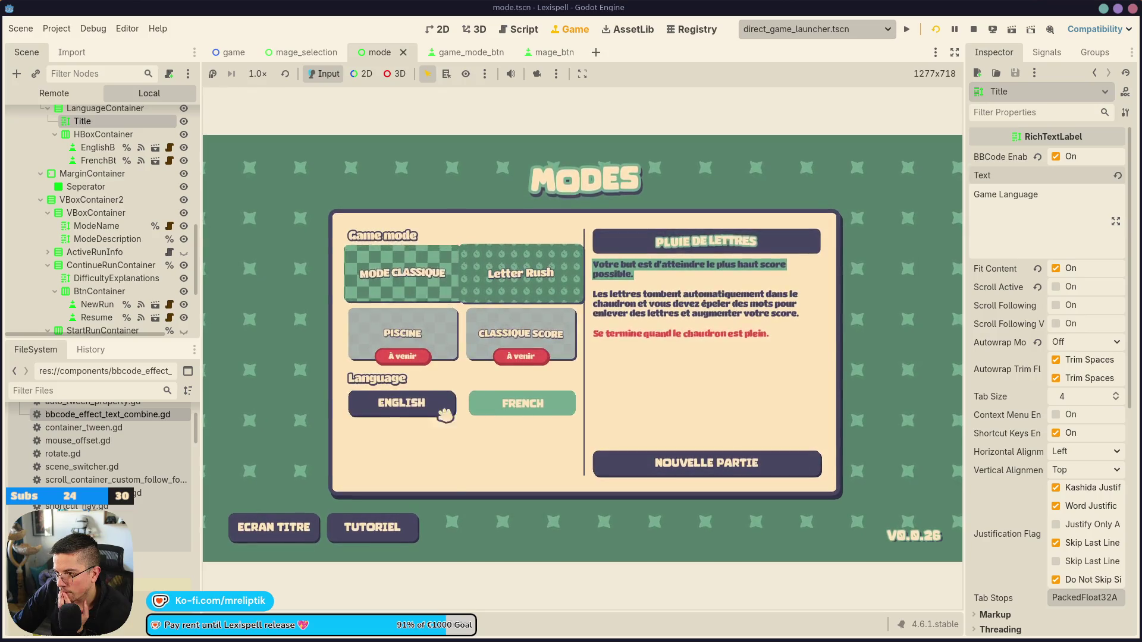
click(399, 272)
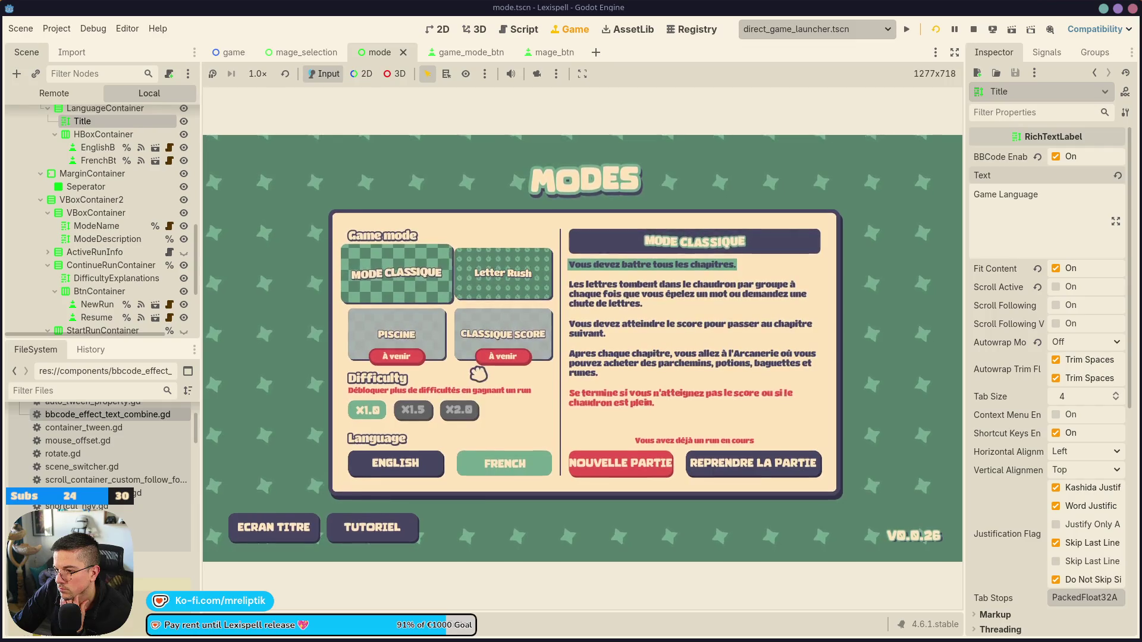
click(482, 53)
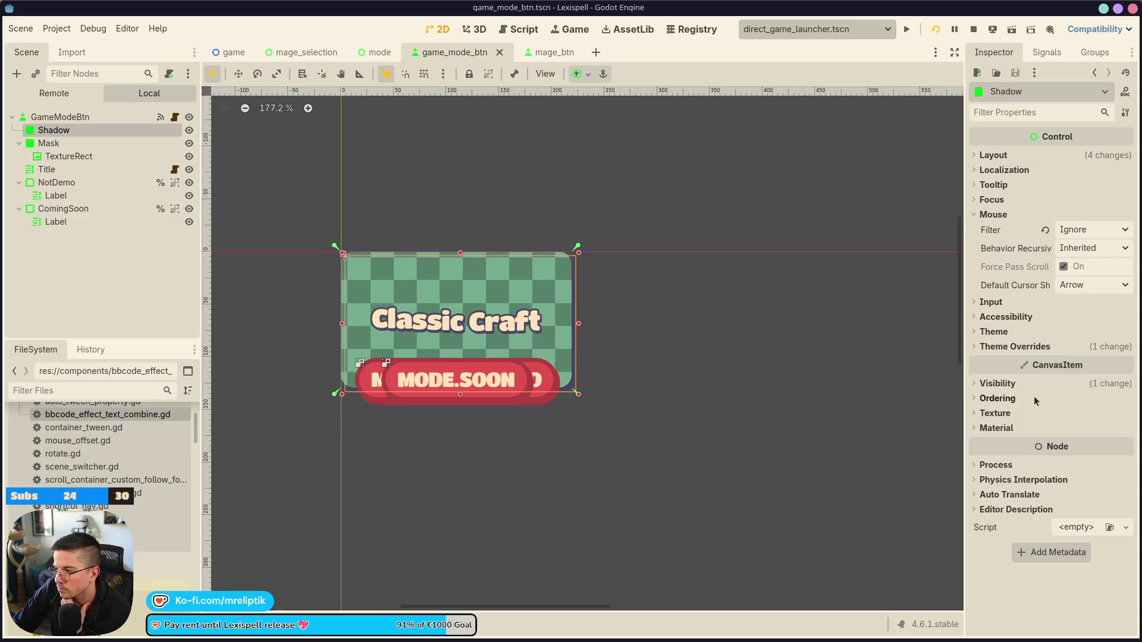
Select GameModeBtn and inspect its Normal and Pressed style overrides in a widened Inspector.
click(60, 117)
scroll(1022, 416, down, 10)
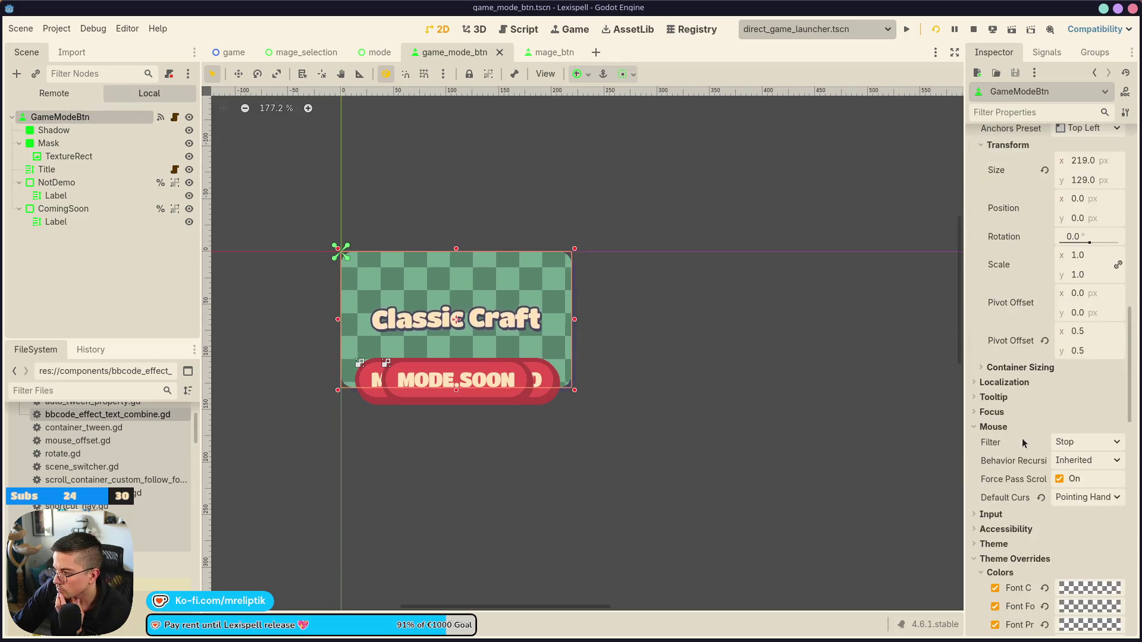
scroll(1016, 458, down, 4)
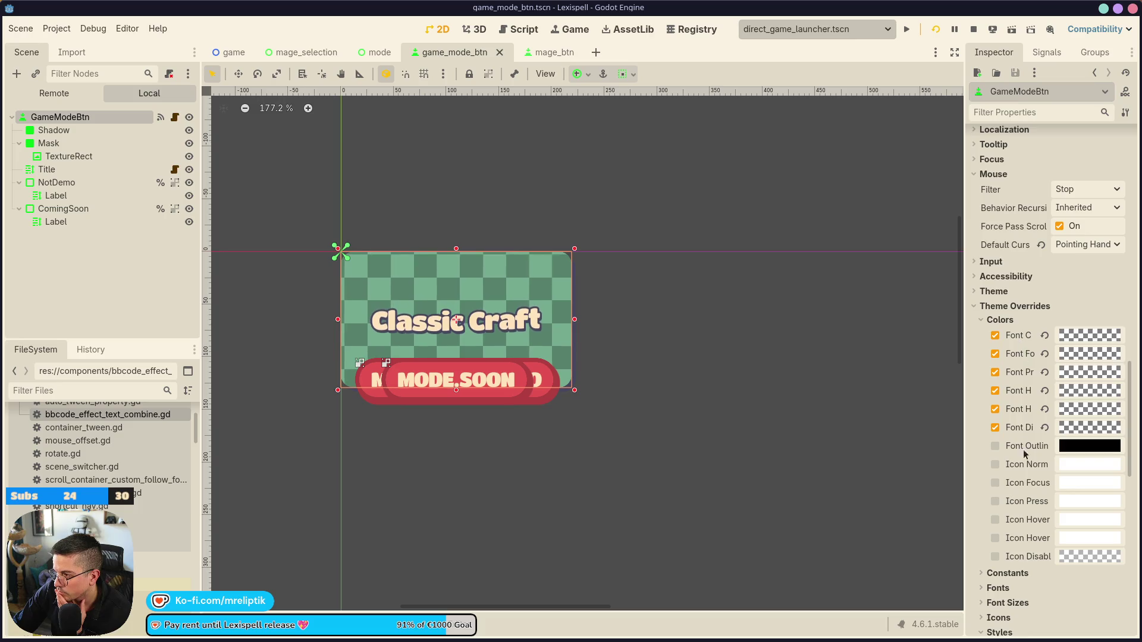
scroll(1022, 443, down, 6)
scroll(1021, 461, down, 2)
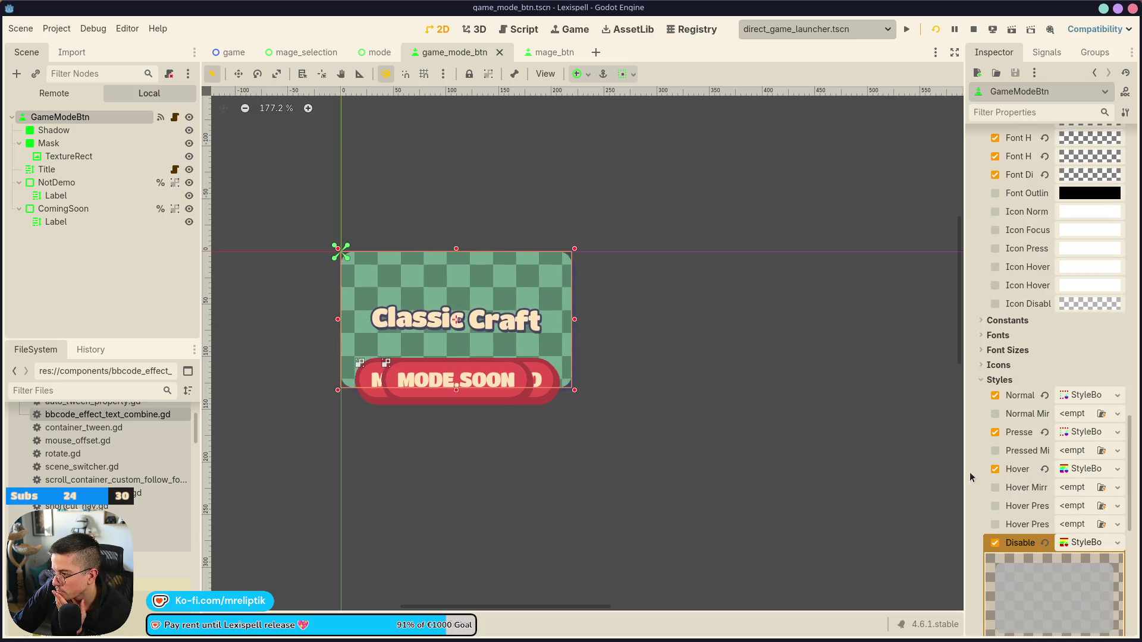
drag(965, 474, 826, 473)
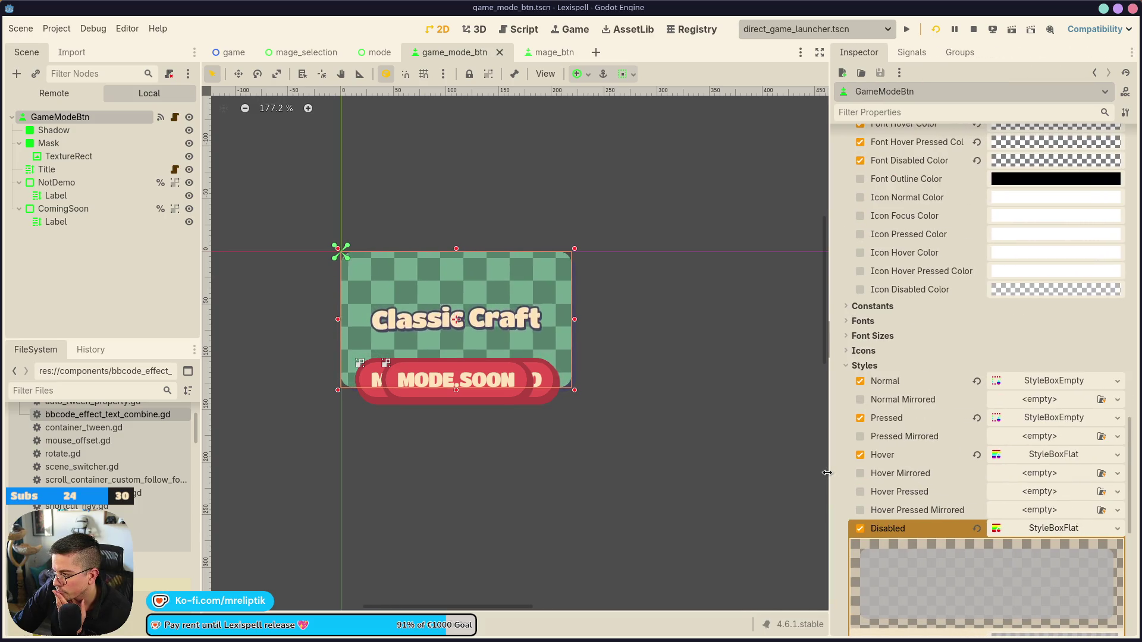
click(1051, 384)
click(1054, 383)
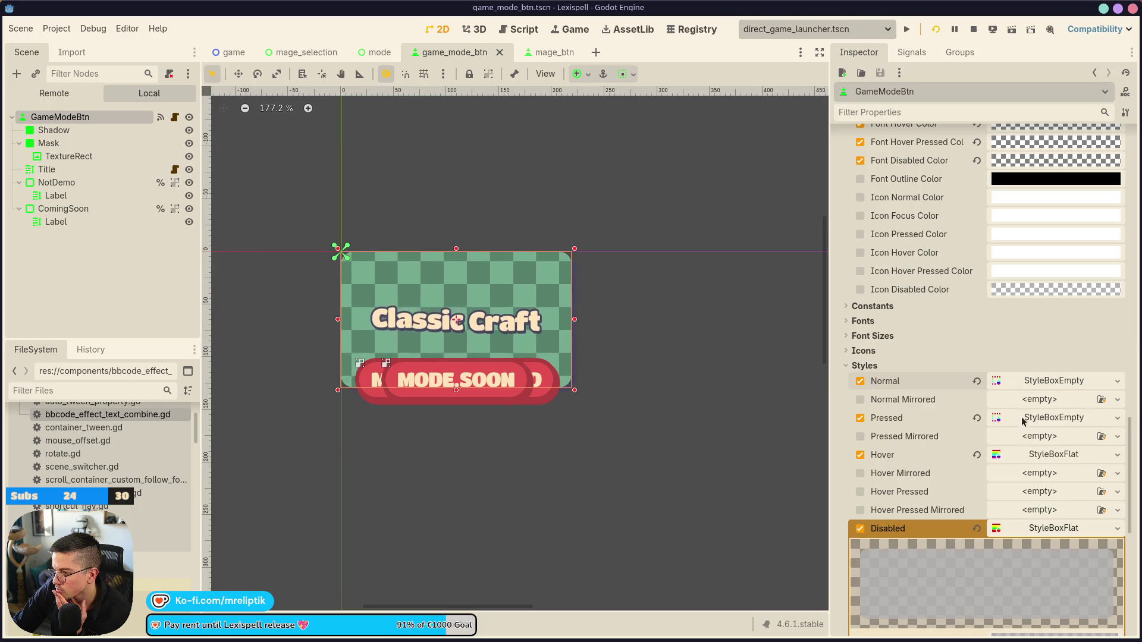
click(1058, 420)
click(1059, 419)
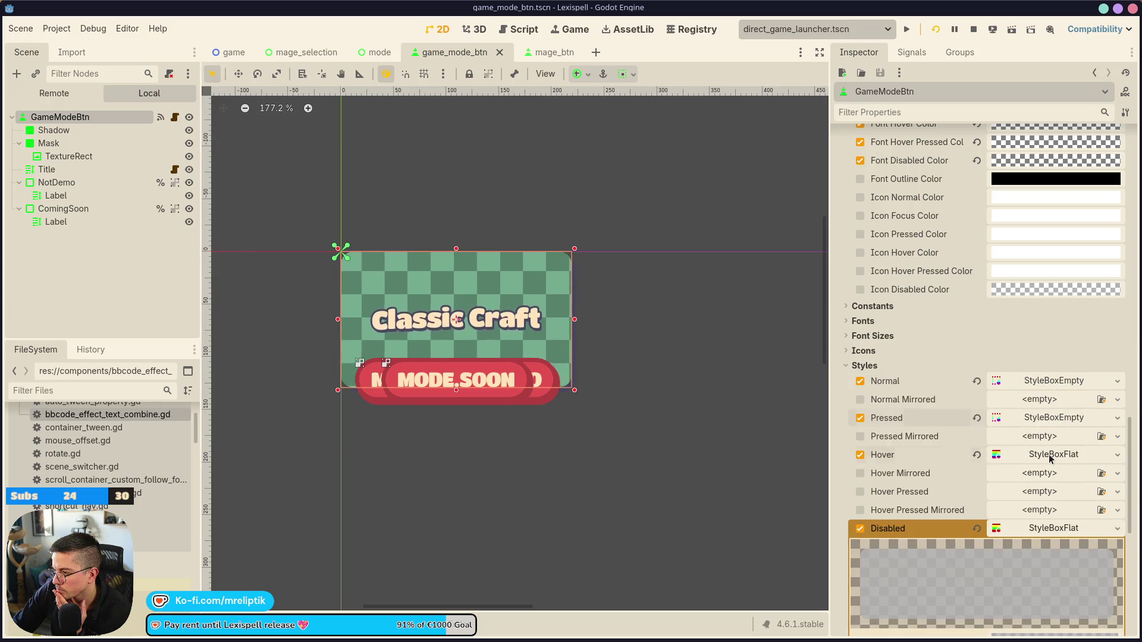
Set the Hover style's border colour to 474660.
click(1050, 455)
click(872, 466)
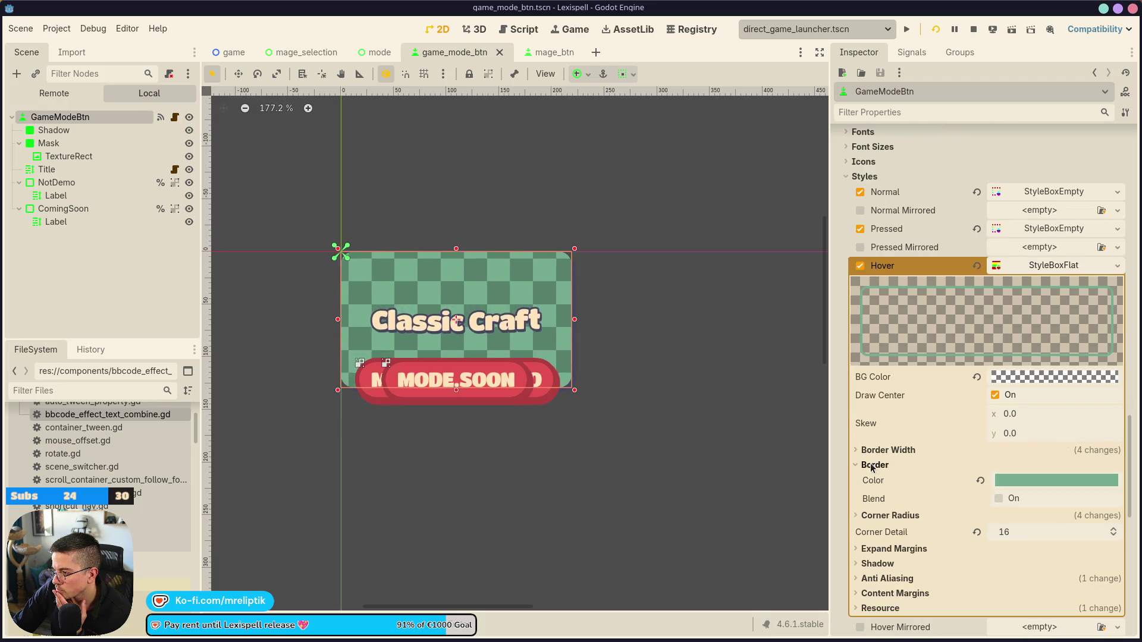
click(1045, 483)
click(976, 432)
click(1025, 456)
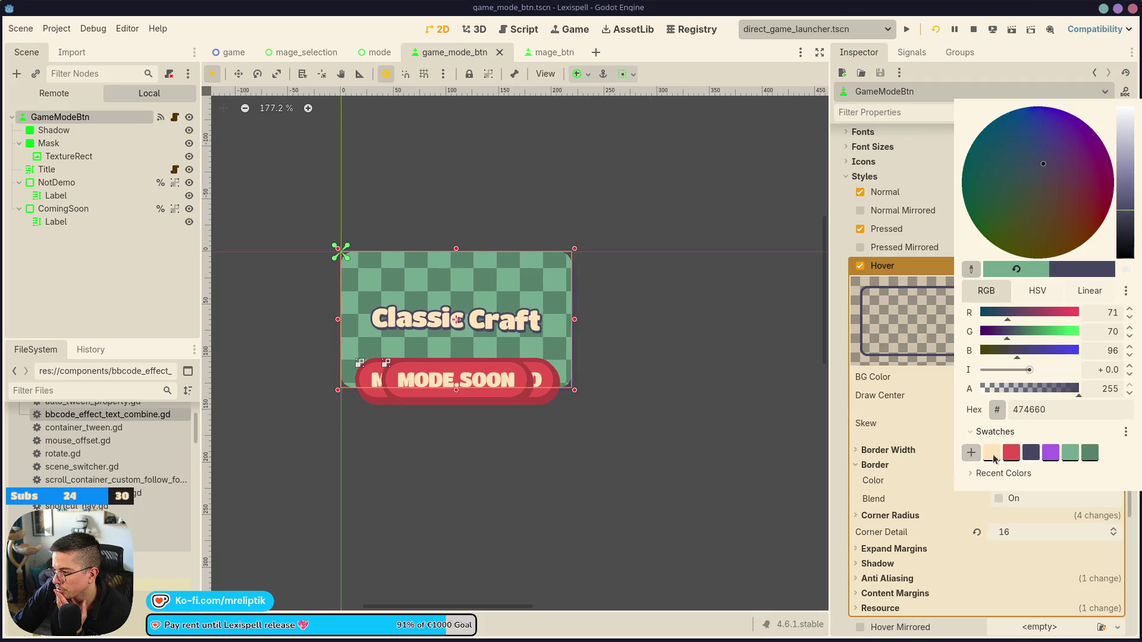
click(867, 483)
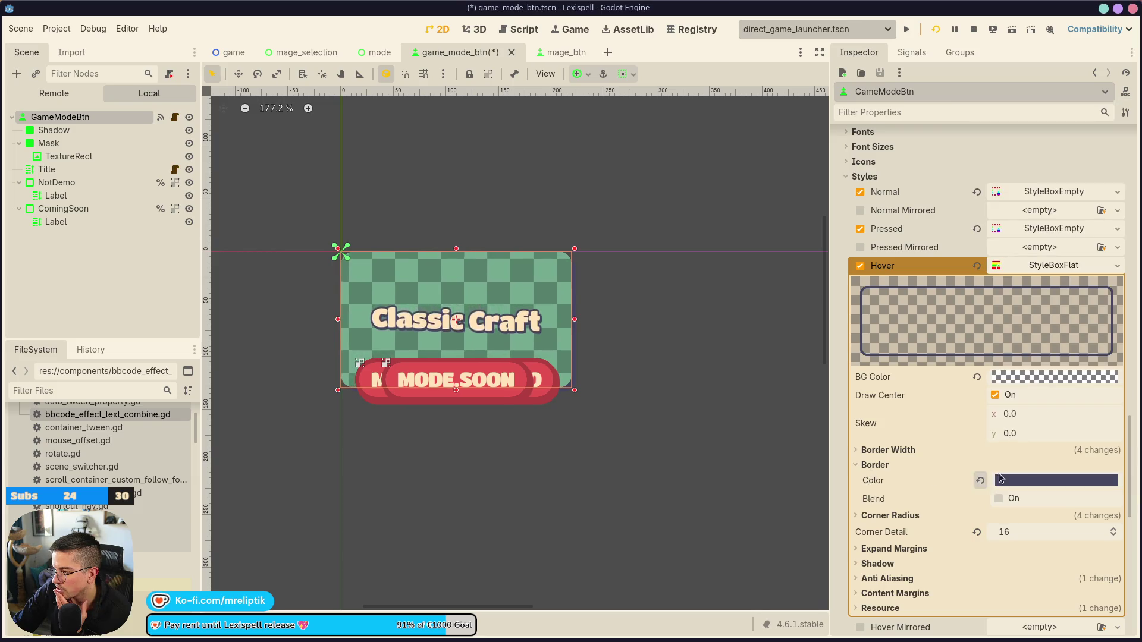
click(874, 467)
Copy the Hover style and paste it into the Pressed and Focus styles.
click(1117, 265)
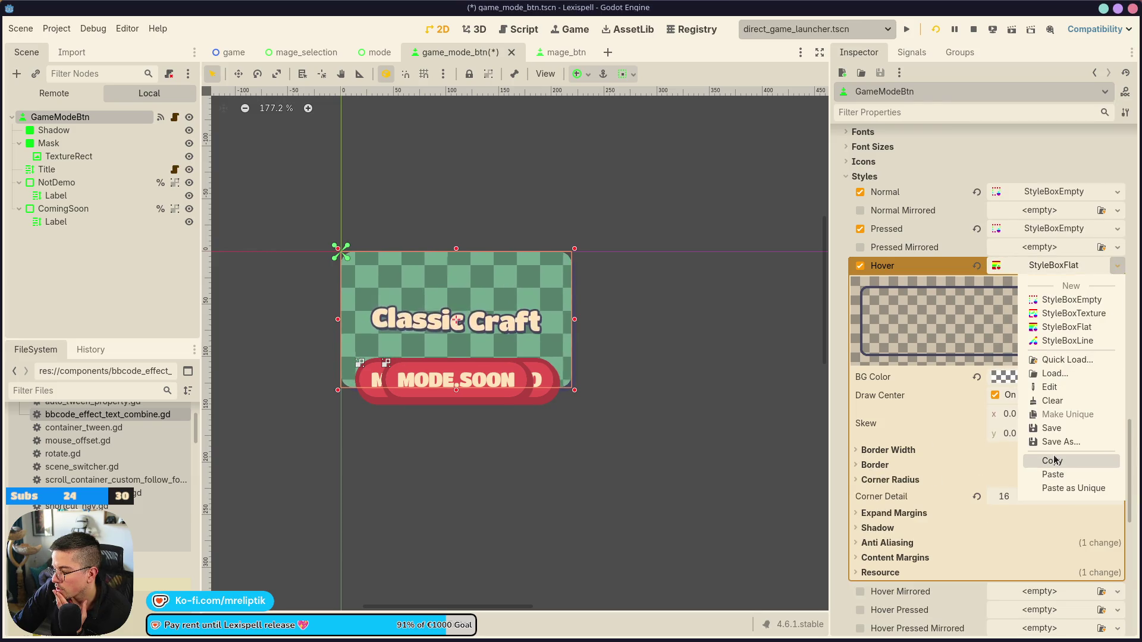
click(1052, 459)
click(1117, 228)
click(1048, 435)
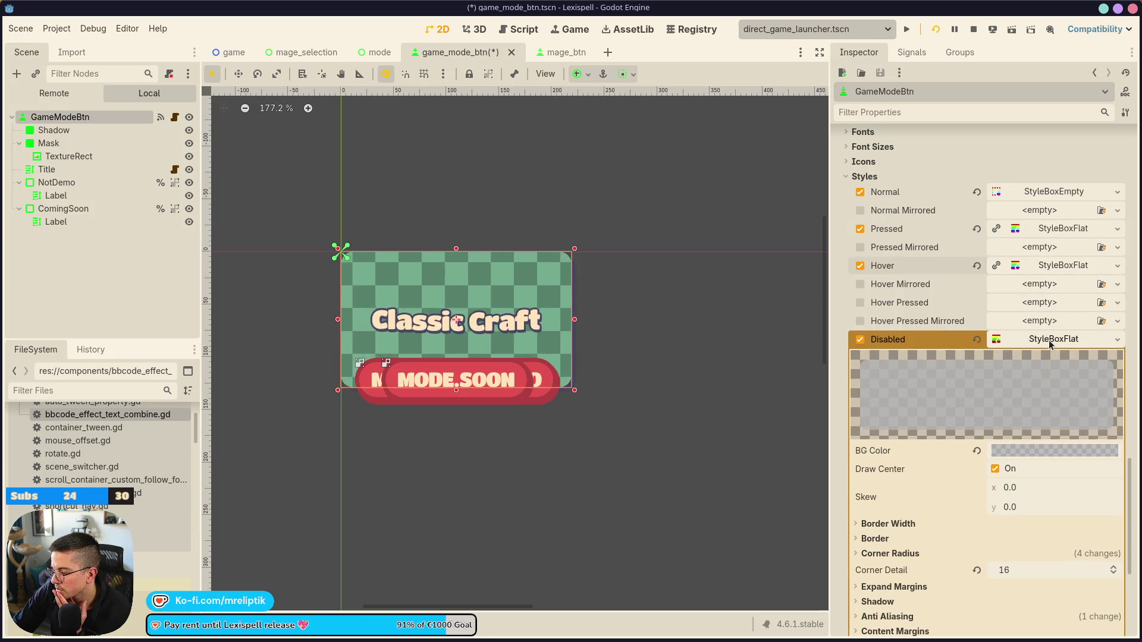
click(1050, 343)
click(1117, 414)
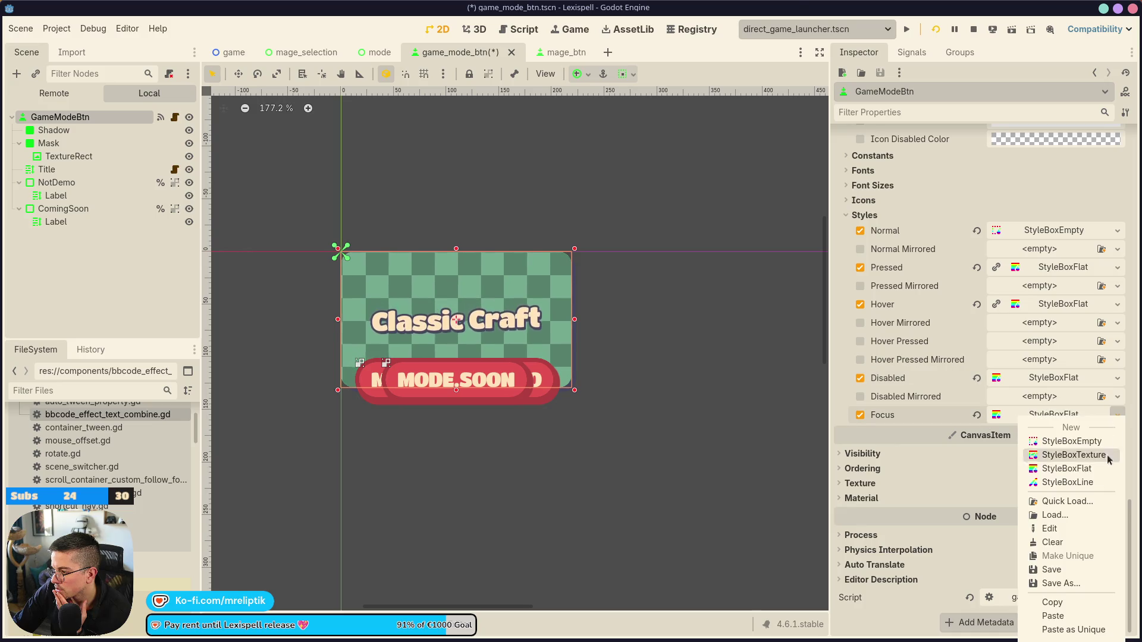
click(1045, 617)
Stop the game, save and close game_mode_btn.tscn, and bring up the localization spreadsheet.
click(972, 29)
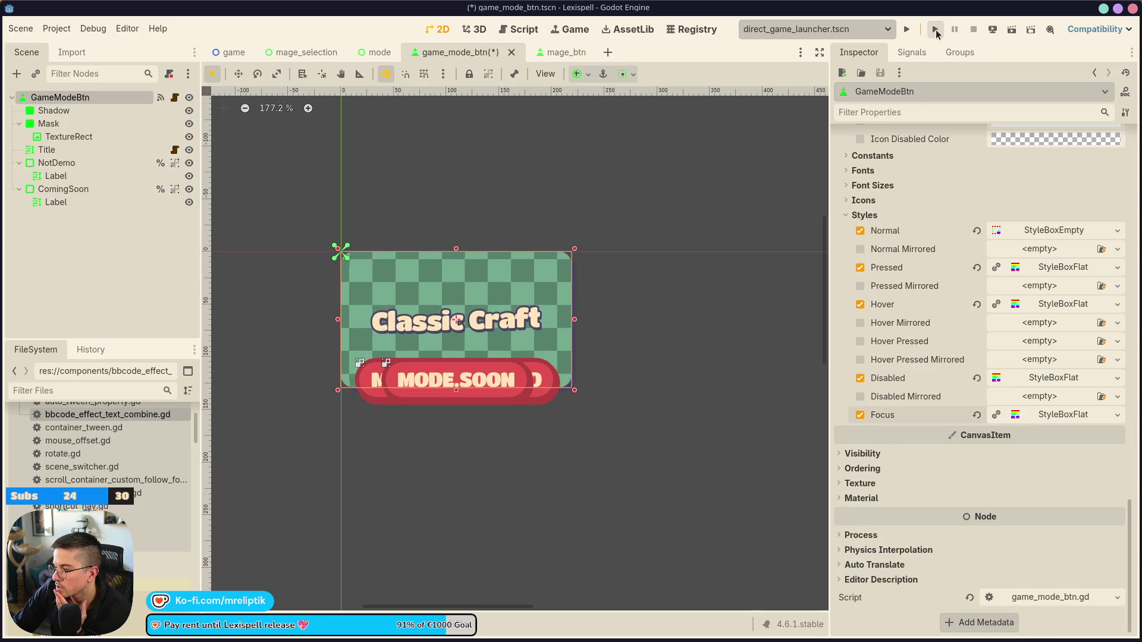
key(ctrl+shift+w)
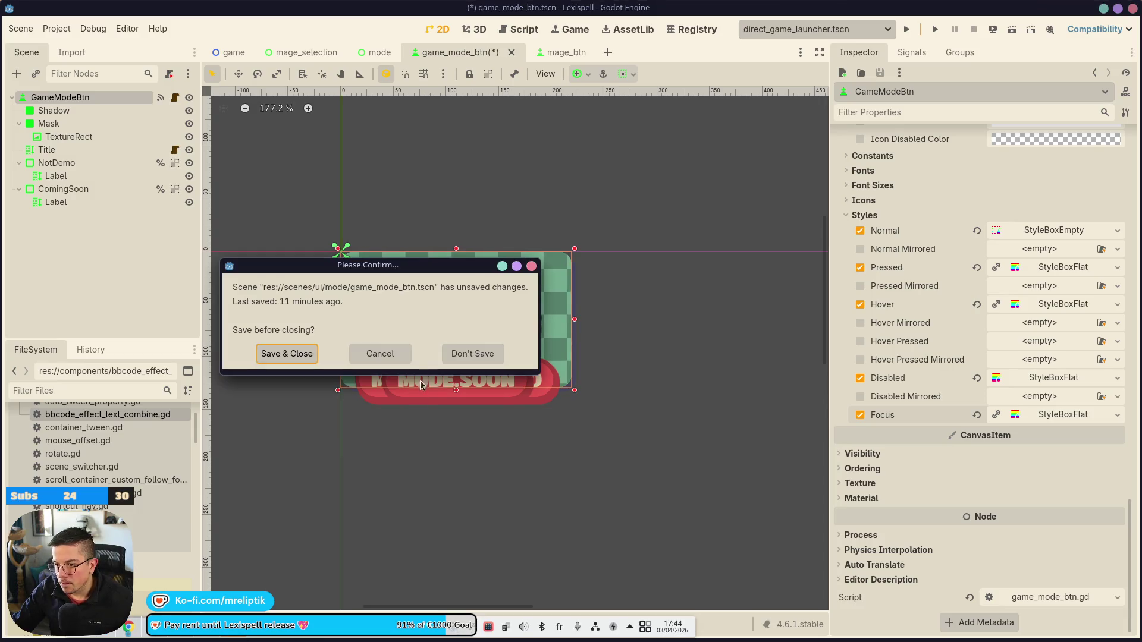
key(Return)
key(alt+Tab)
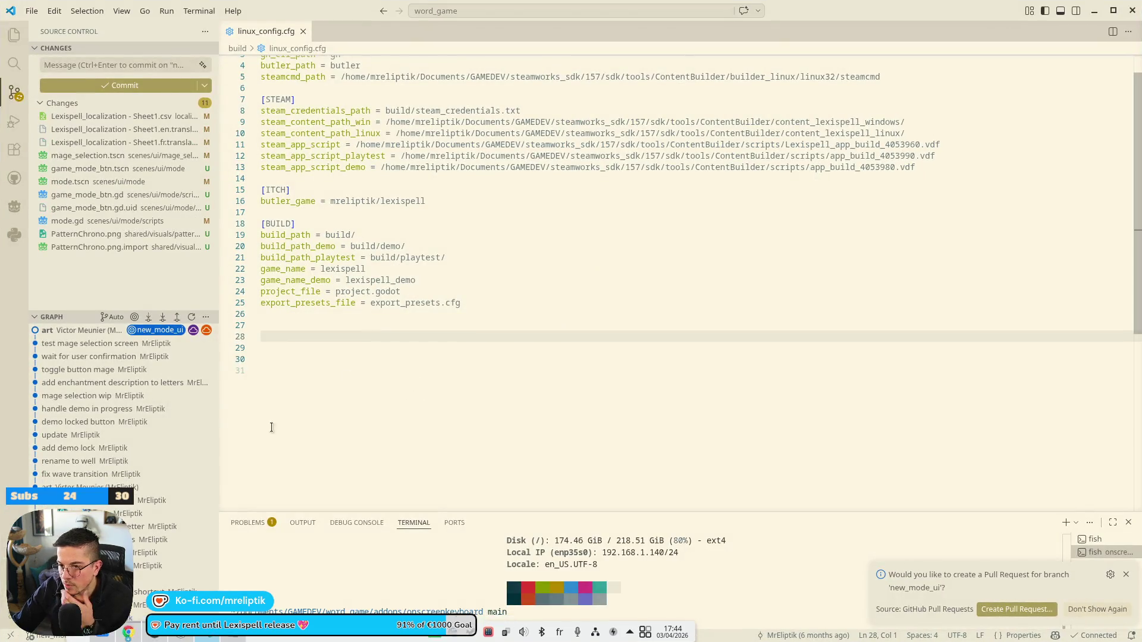
click(198, 638)
click(185, 636)
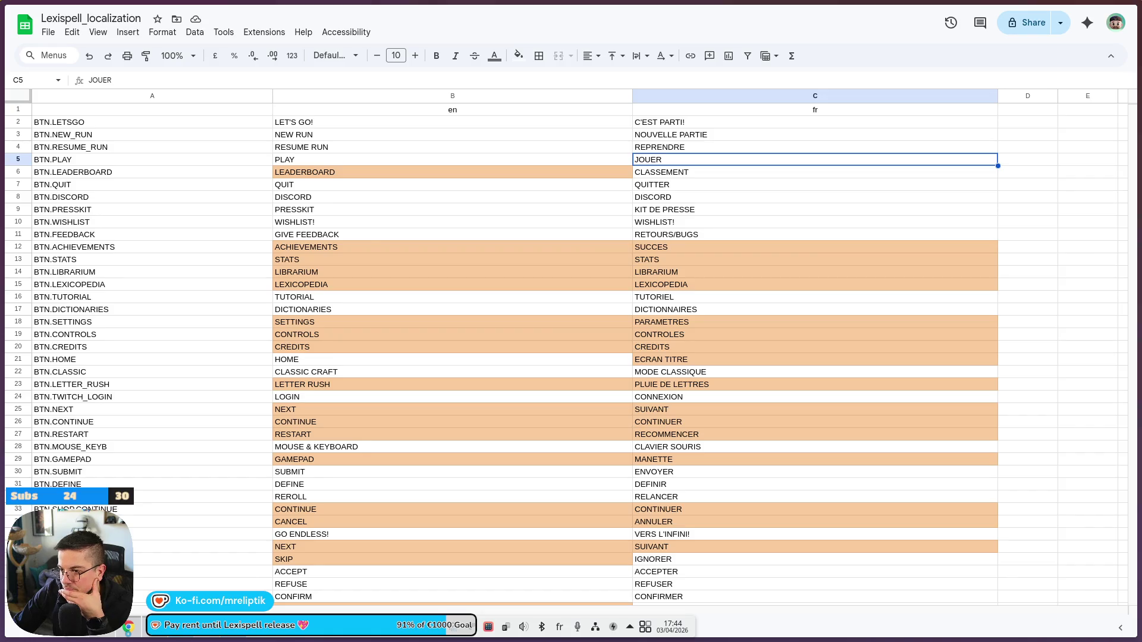
Download the sheet as Comma-separated values (.csv) after editing cell C3.
double_click(694, 134)
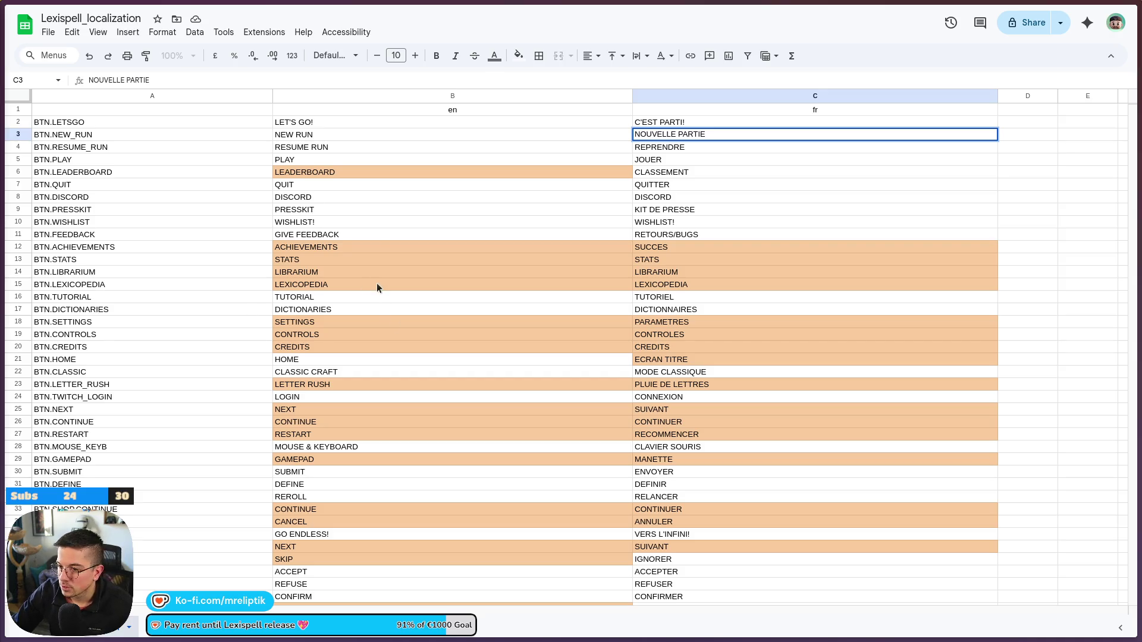
click(333, 176)
click(47, 35)
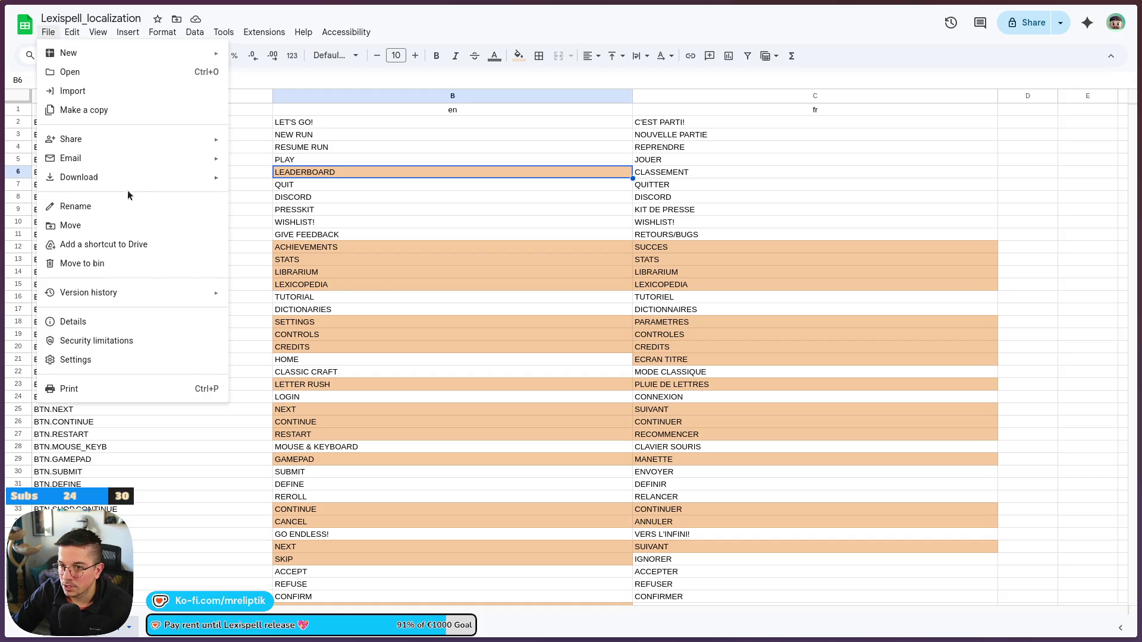
mouse_move(119, 176)
click(268, 257)
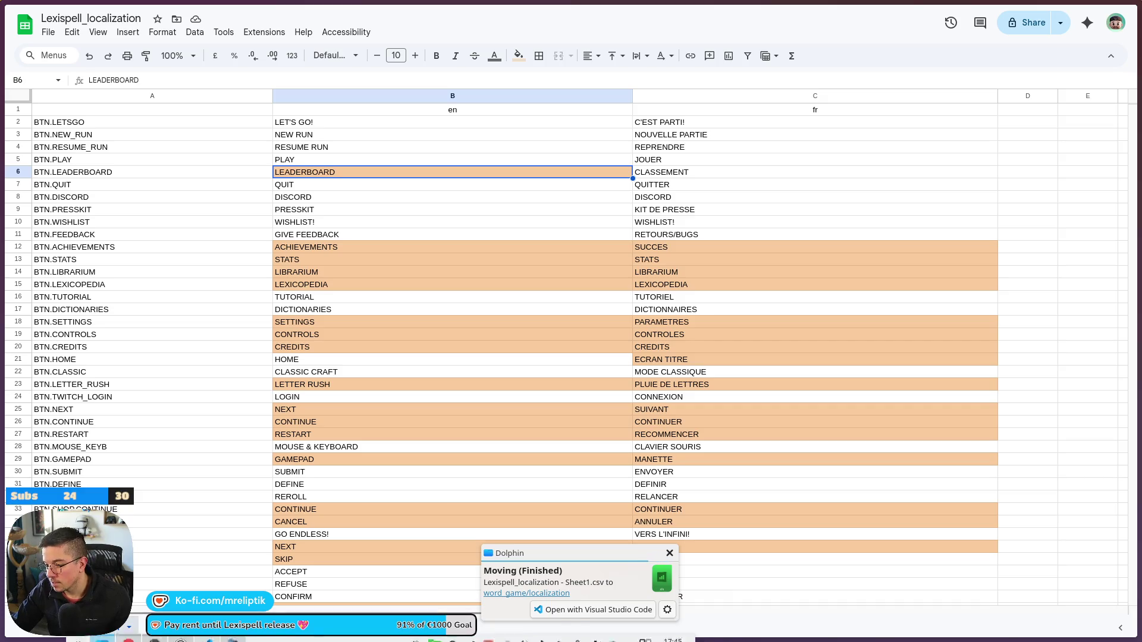
mouse_move(546, 635)
click(232, 640)
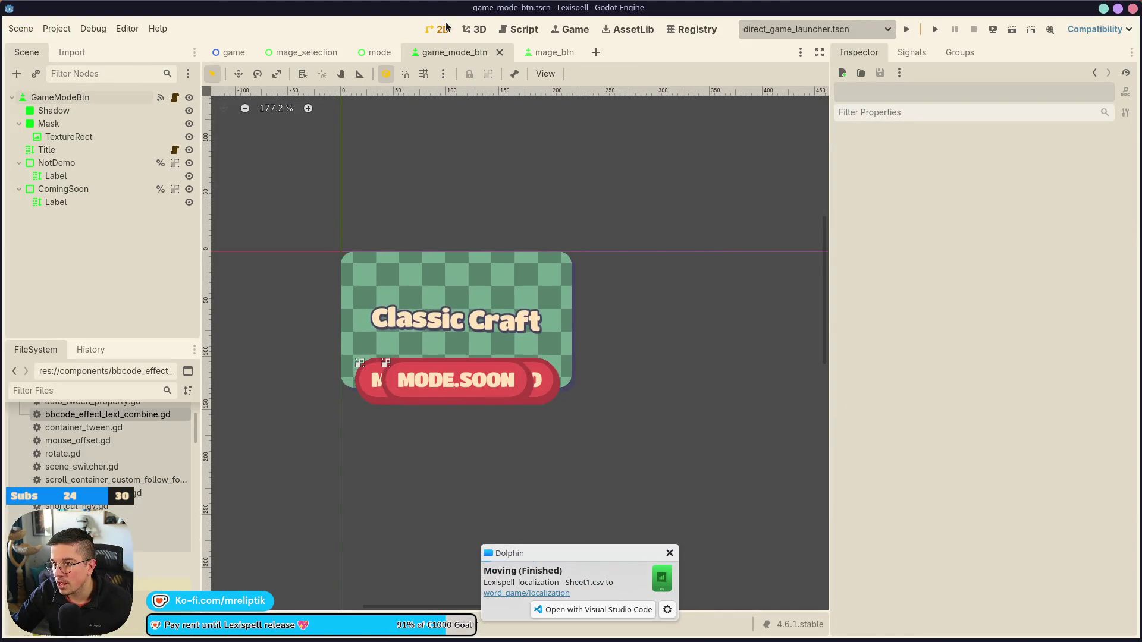
Switch the editor to the 2D workspace with the mode scene open.
click(475, 29)
click(439, 29)
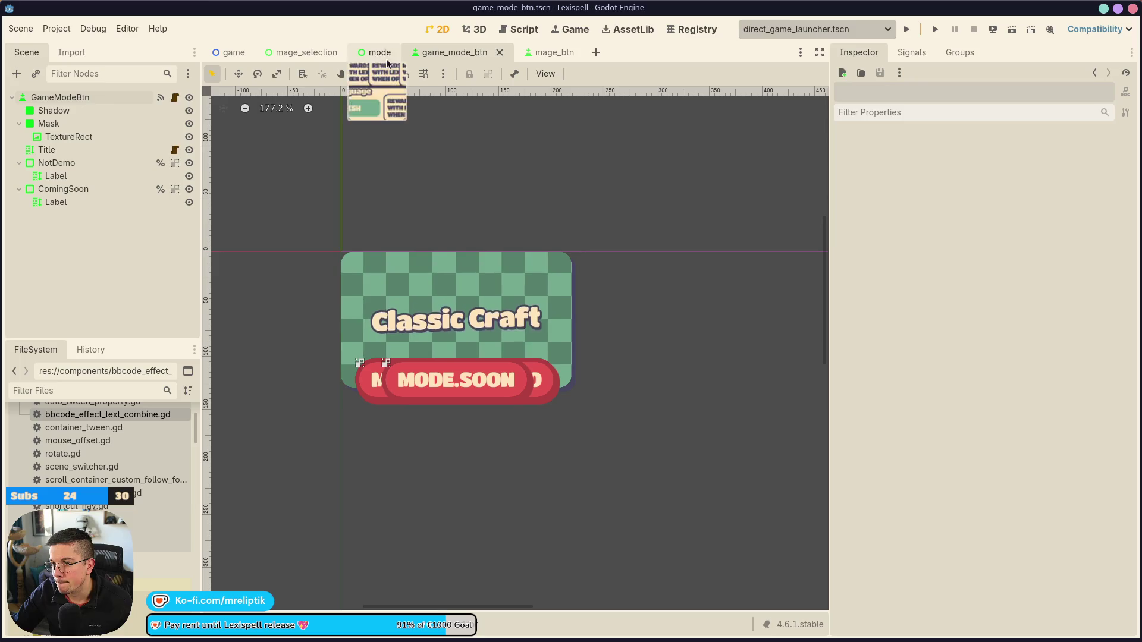
click(304, 52)
scroll(498, 193, down, 3)
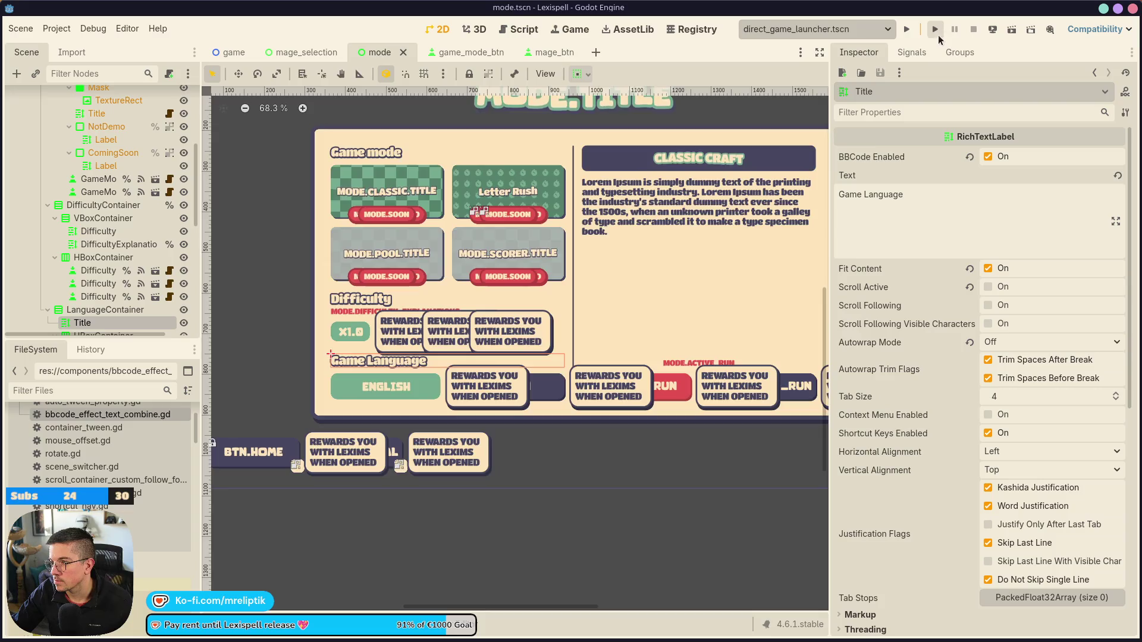
Run the mode scene, proceed to the Modes screen, and select MODE CLASSIQUE.
click(936, 32)
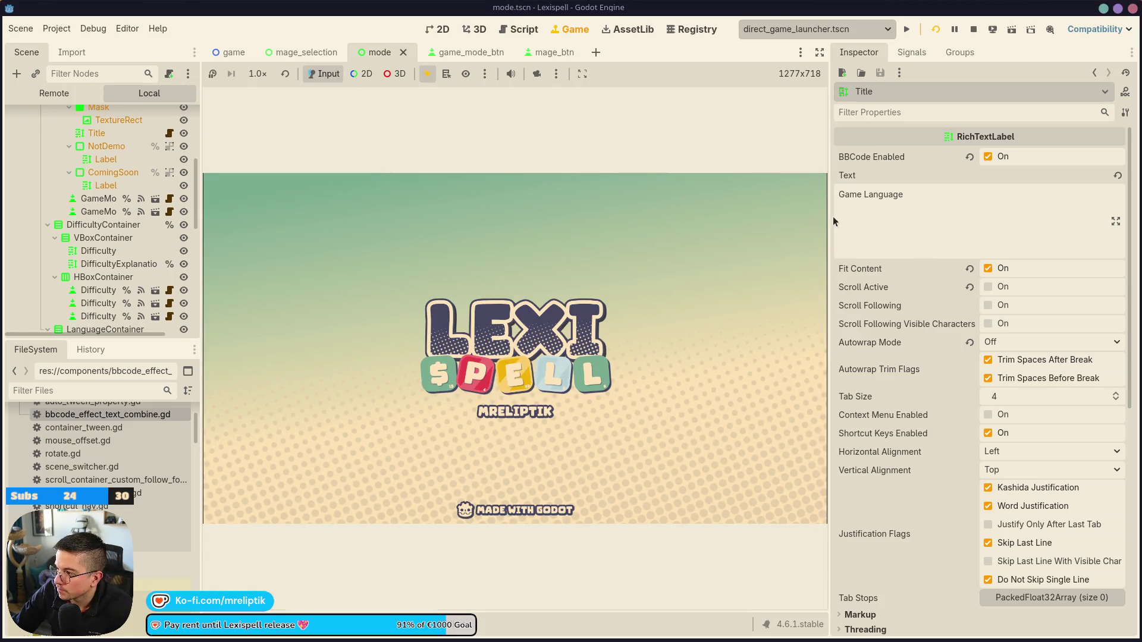
drag(832, 221, 961, 223)
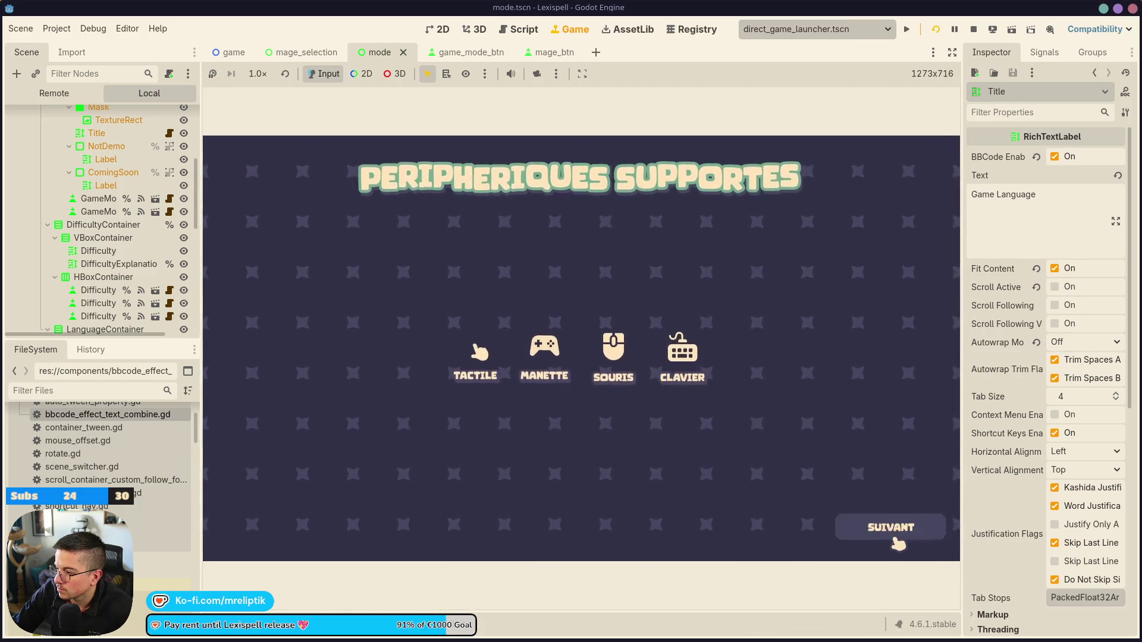
click(898, 542)
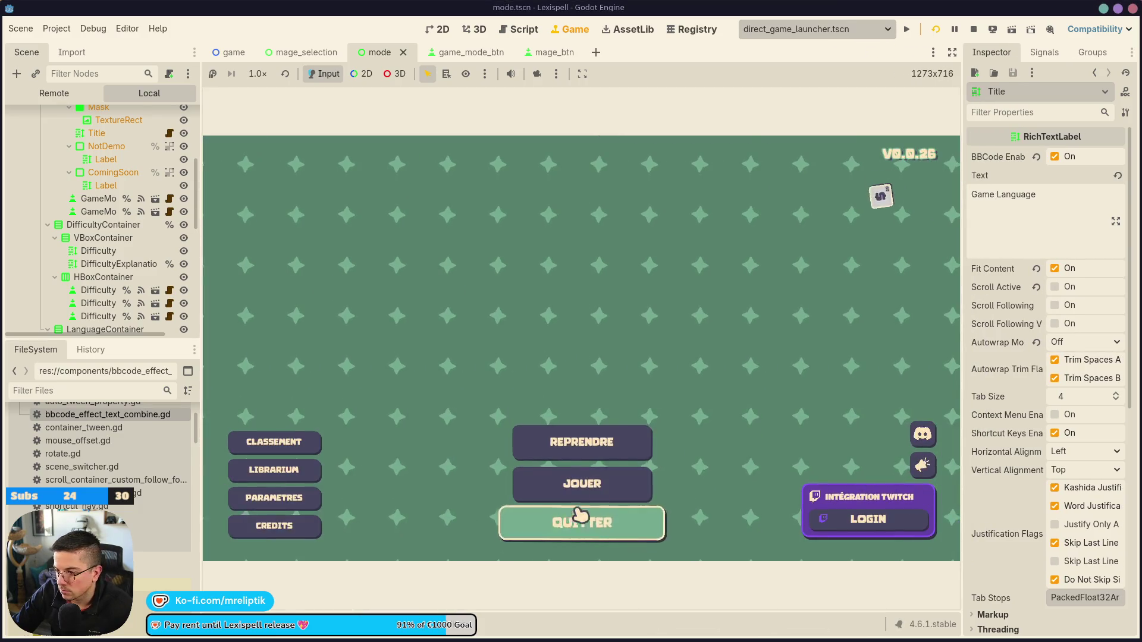
click(588, 484)
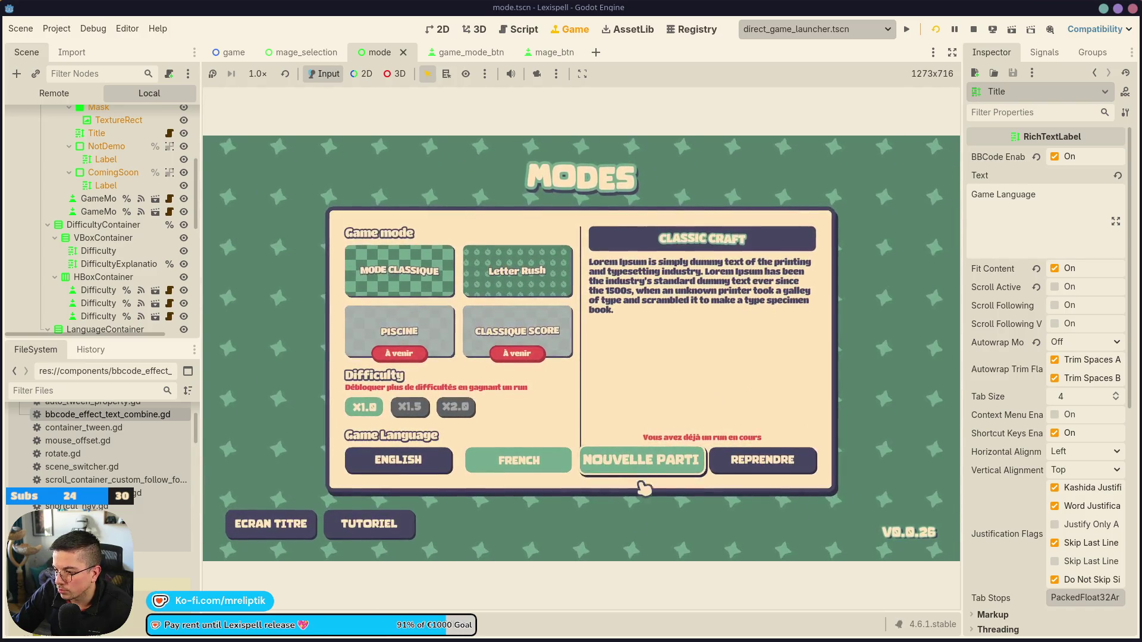
click(627, 459)
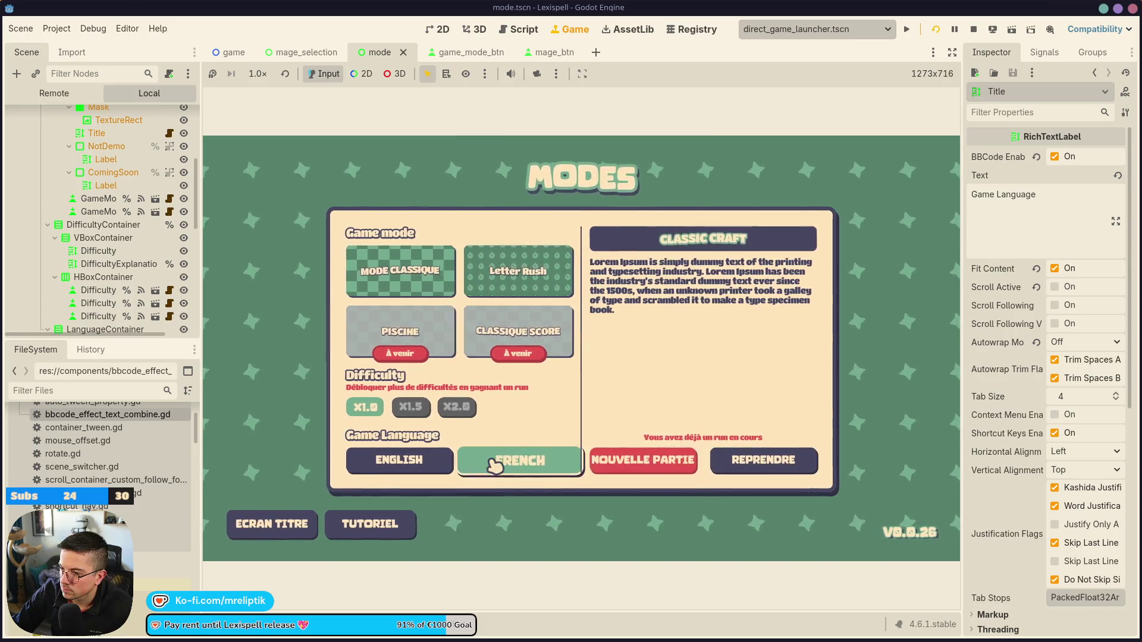
click(406, 269)
scroll(170, 195, up, 5)
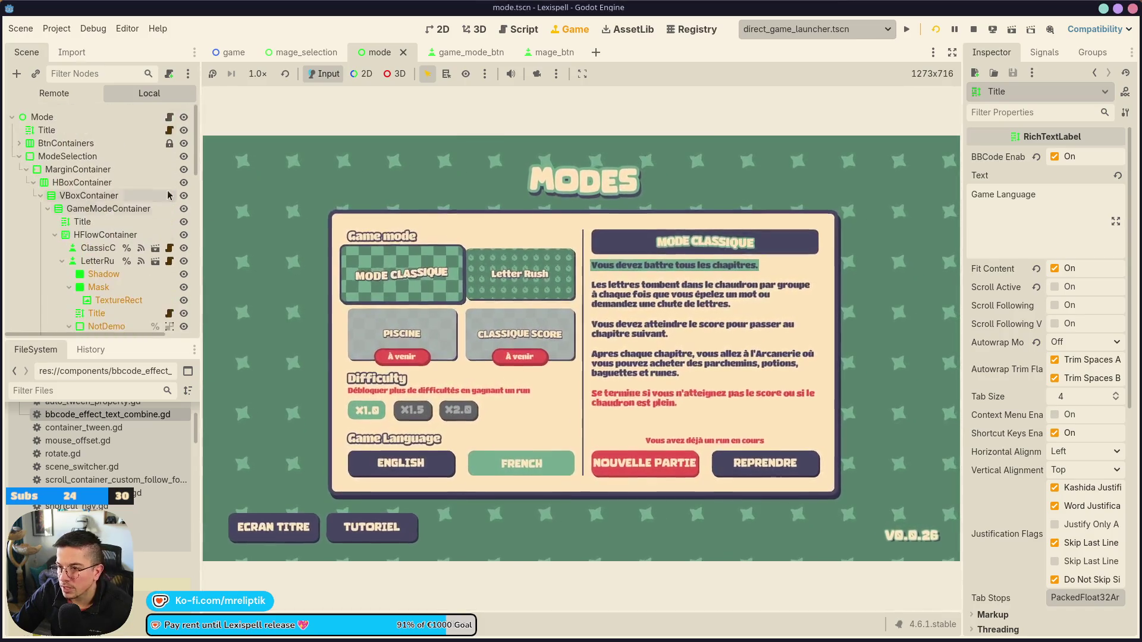
Open mode.gd and locate the grab_focus call on line 52.
click(170, 117)
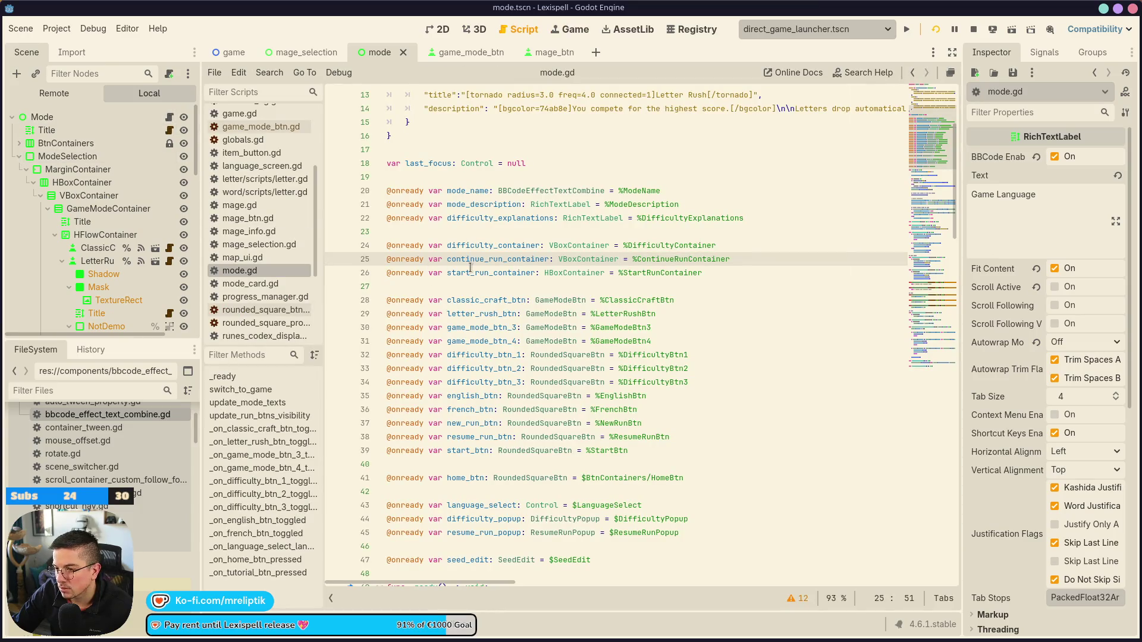
scroll(470, 268, down, 10)
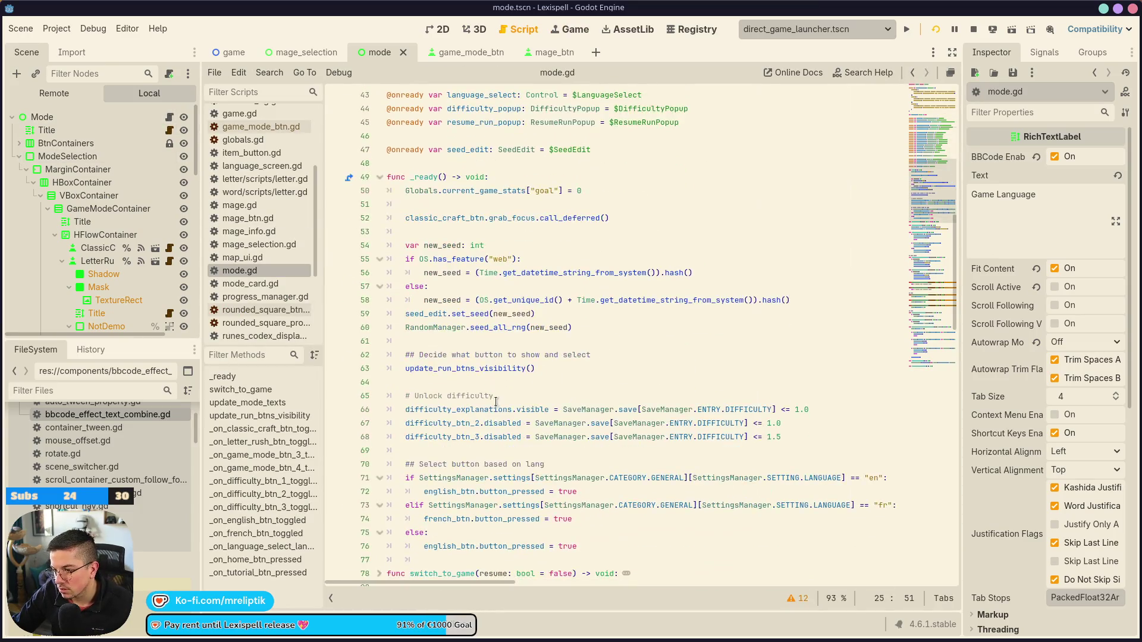
double_click(447, 368)
scroll(467, 382, down, 2)
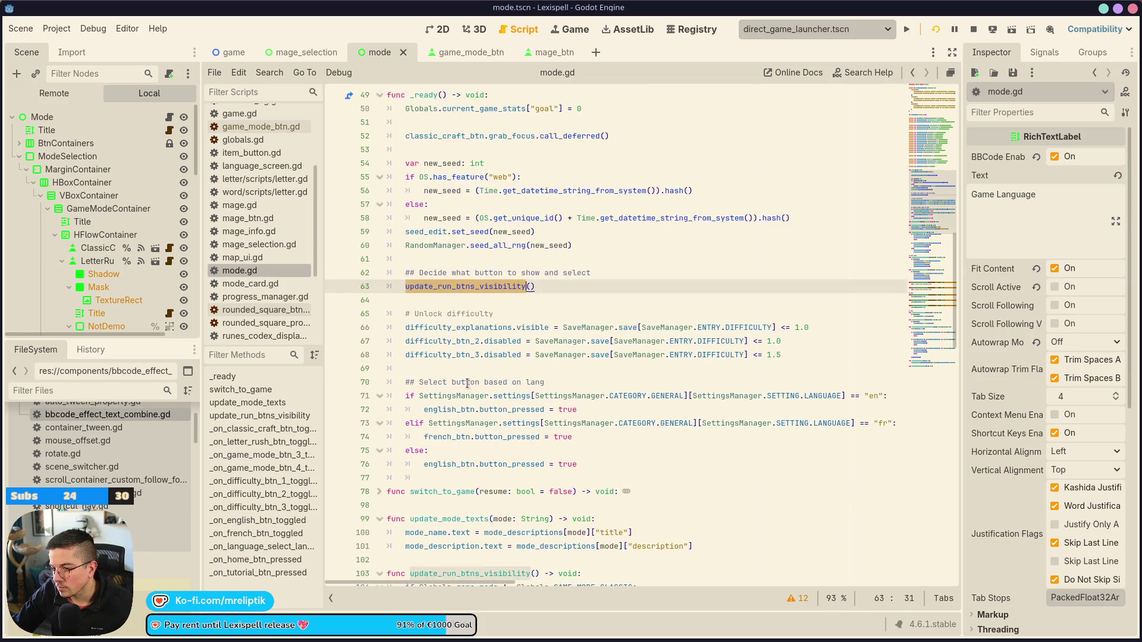
double_click(452, 411)
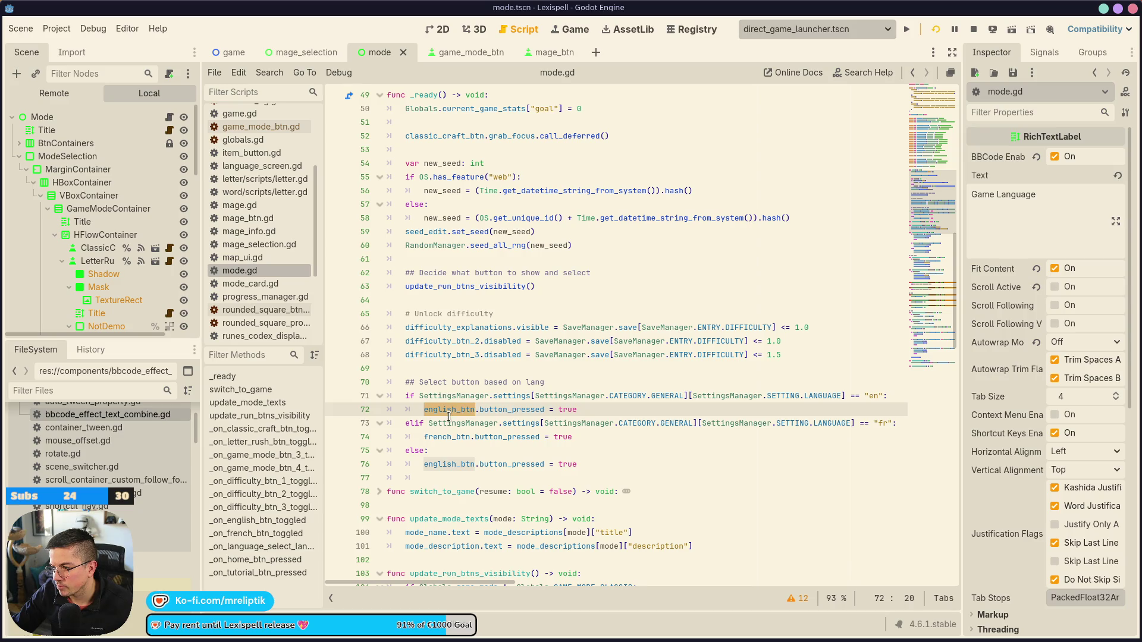
scroll(589, 320, up, 1)
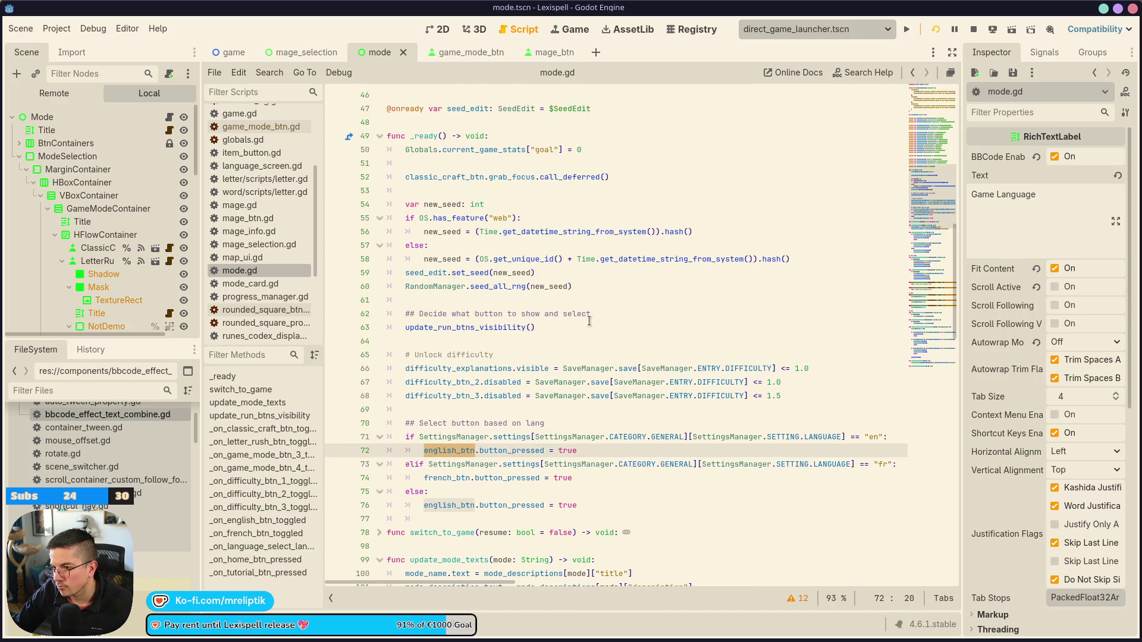
double_click(499, 178)
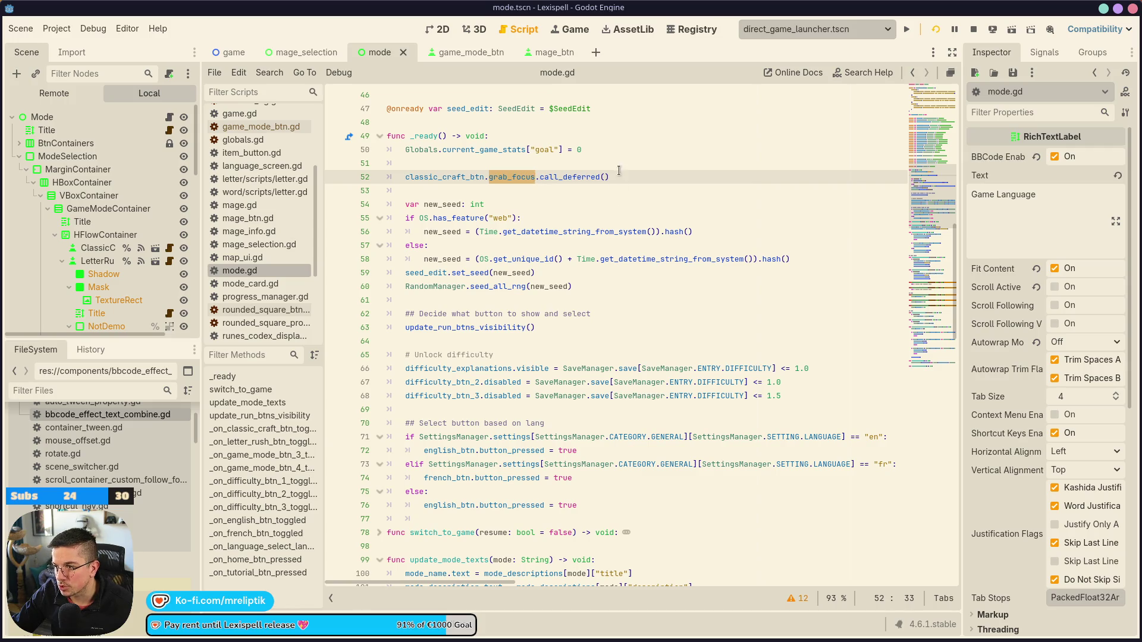
Add 'classic_craft_btn.button_pressed = true' below grab_focus and save mode.gd.
key(shift+Left)
key(shift+Left)
key(shift+Left)
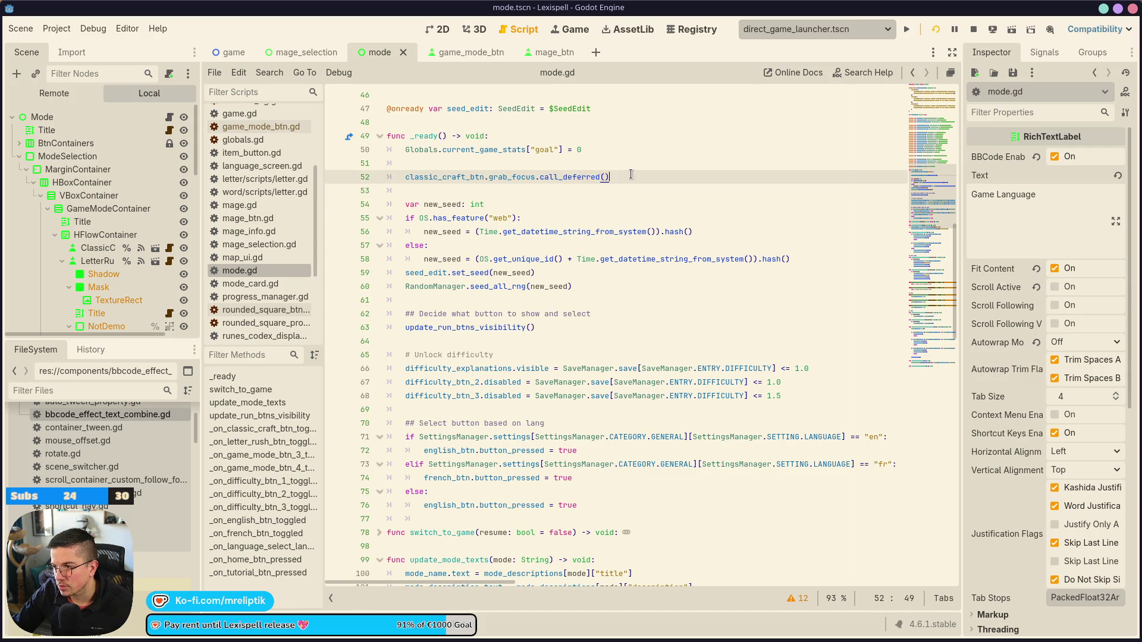
key(Return)
text(cla)
key(Return)
text(.button_p)
key(Return)
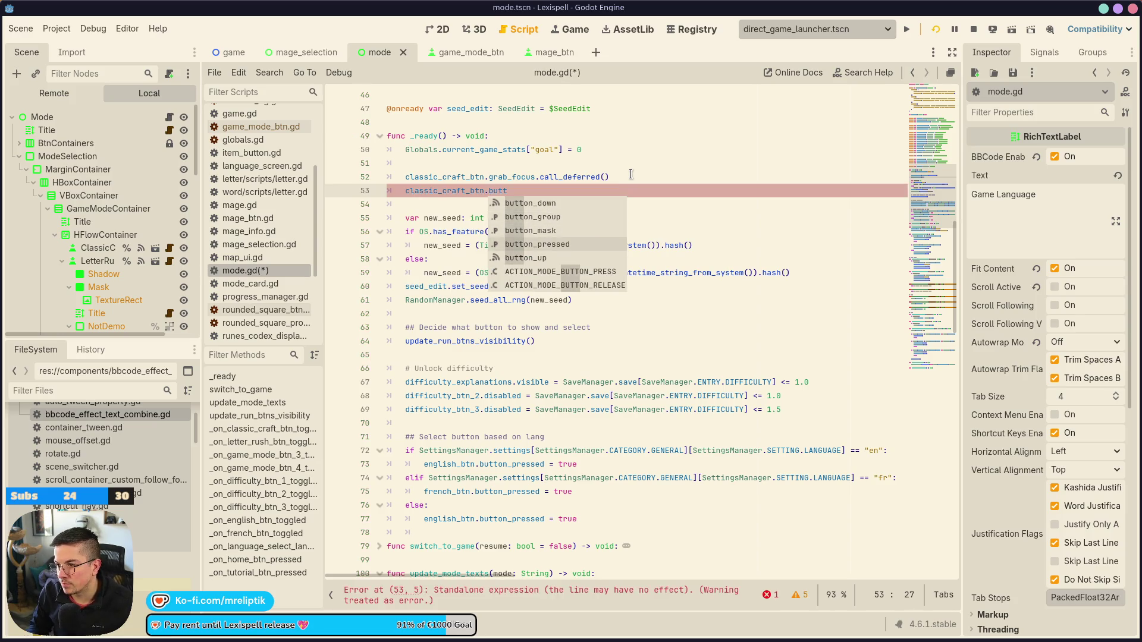
text(essed = tru)
key(ctrl+s)
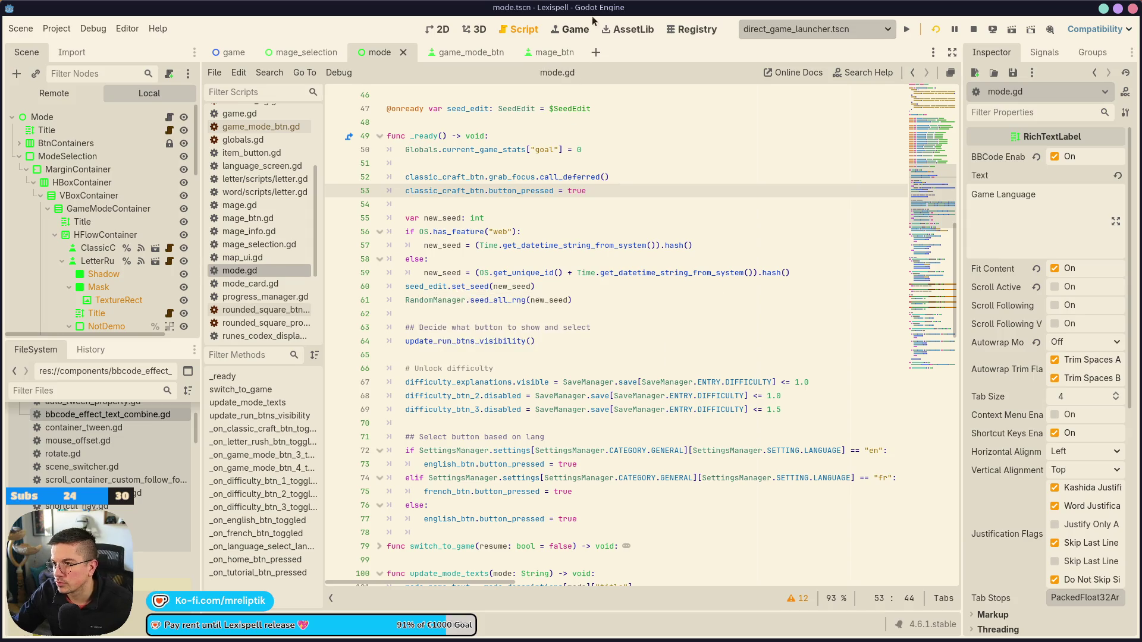
click(572, 32)
click(280, 522)
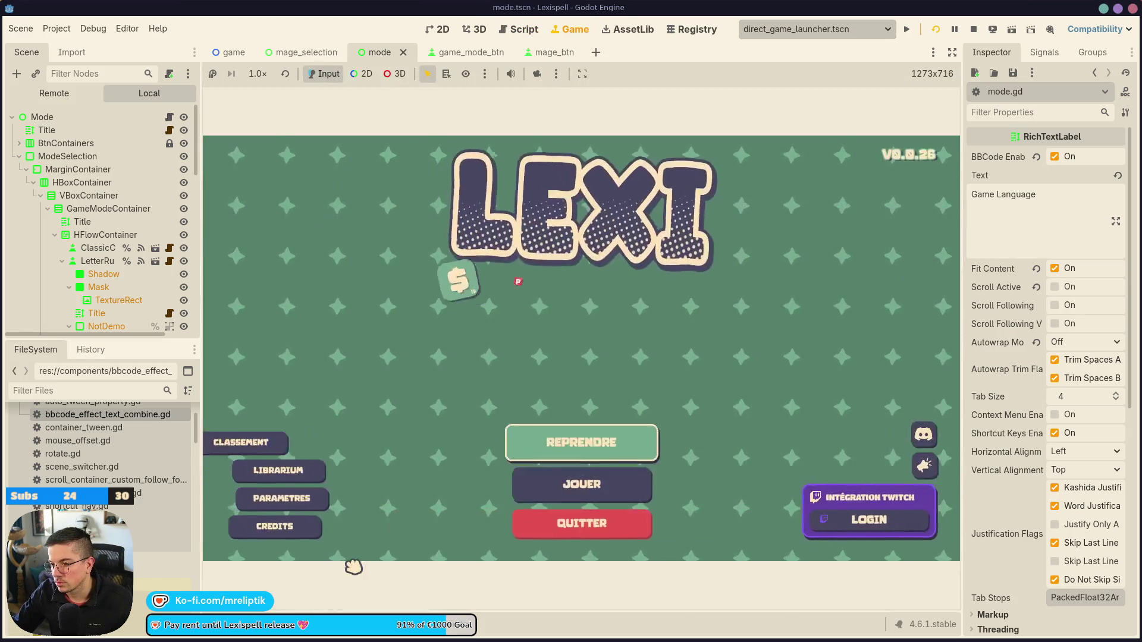
Open Modes, switch between Mode Classique and Letter Rush, then open game_mode_btn.tscn.
click(594, 493)
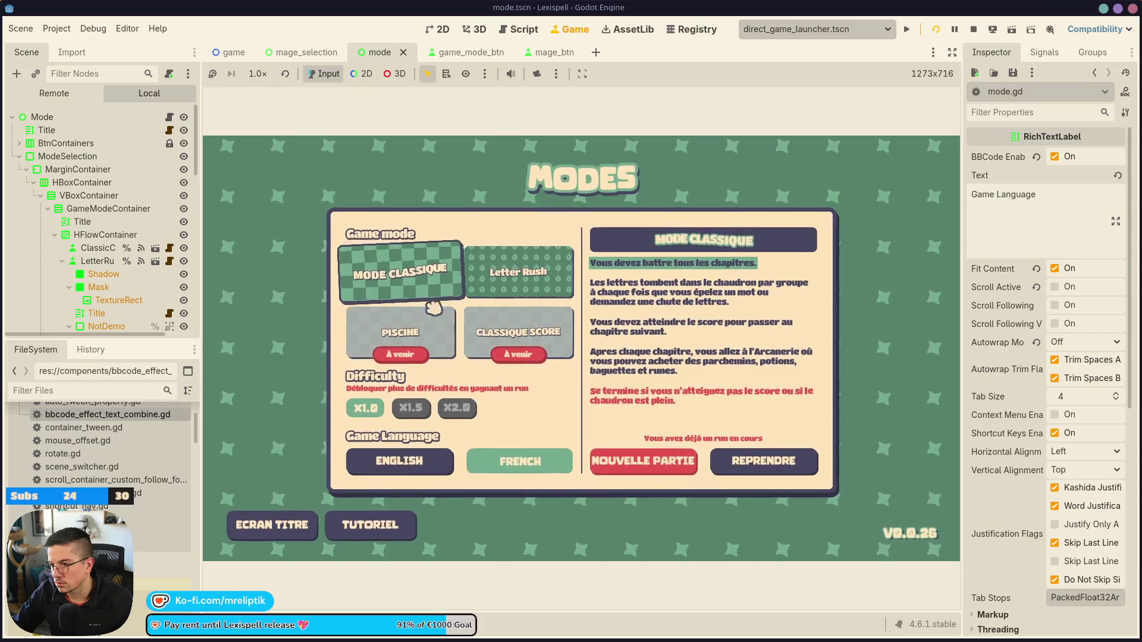
click(491, 281)
click(401, 272)
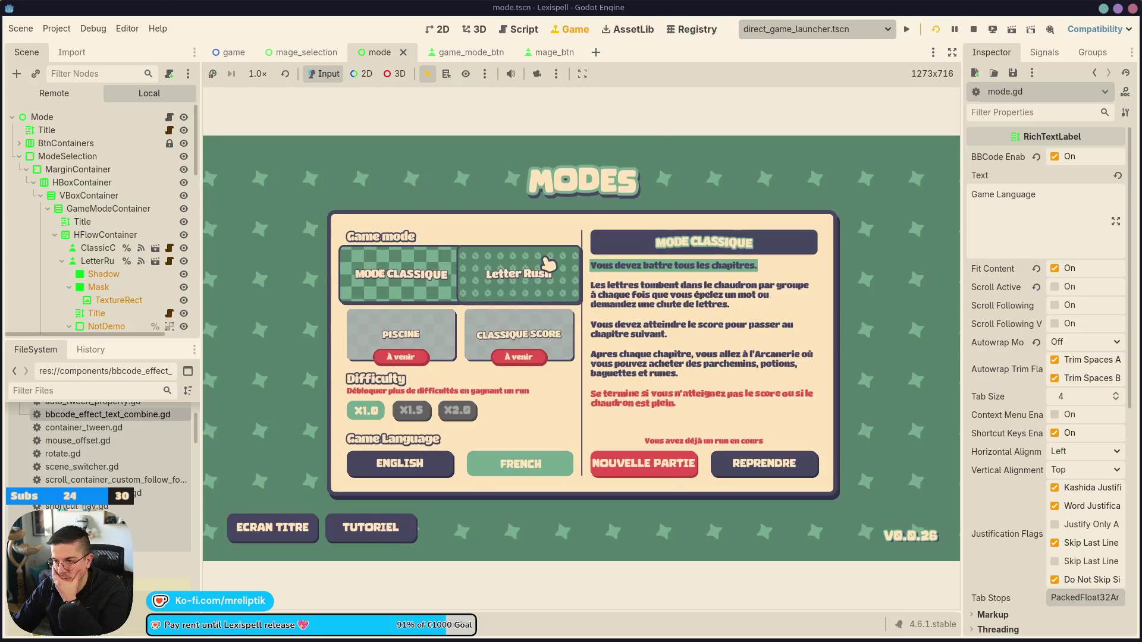
click(512, 278)
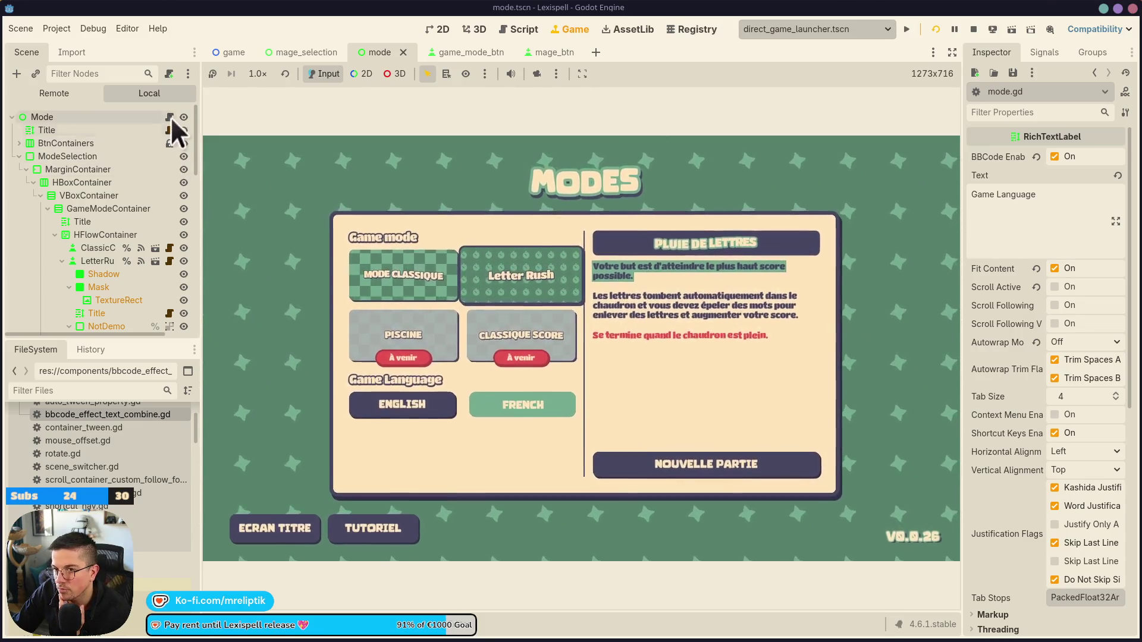
click(458, 52)
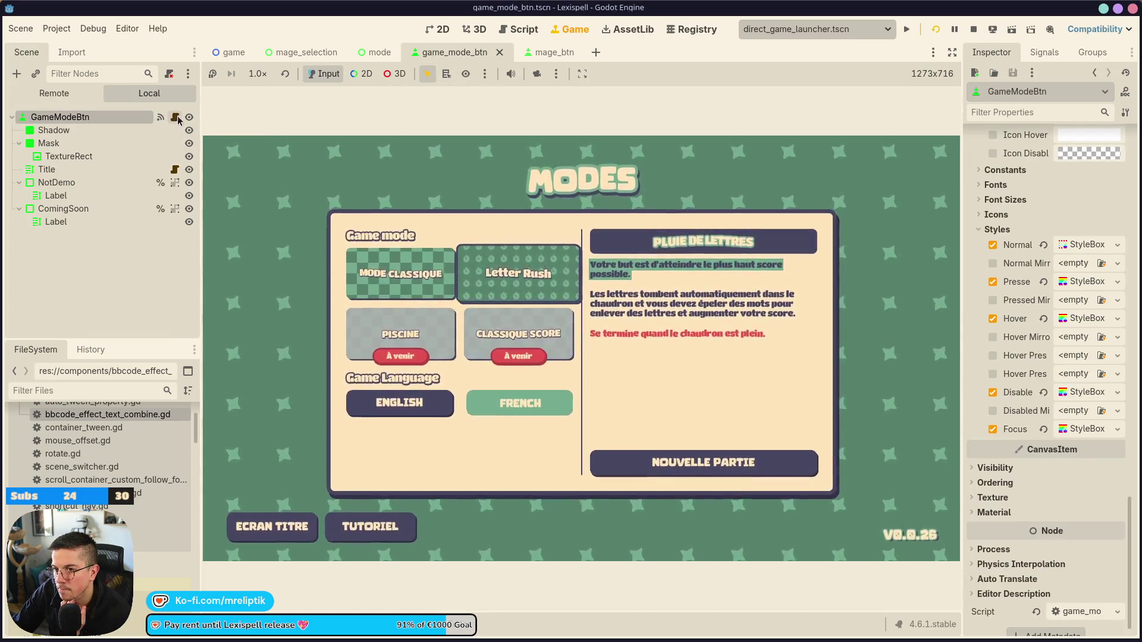
Copy the scrolling_speed shader argument and add an 'if not button_pressed:' check after line 45 in _ready().
scroll(450, 308, up, 9)
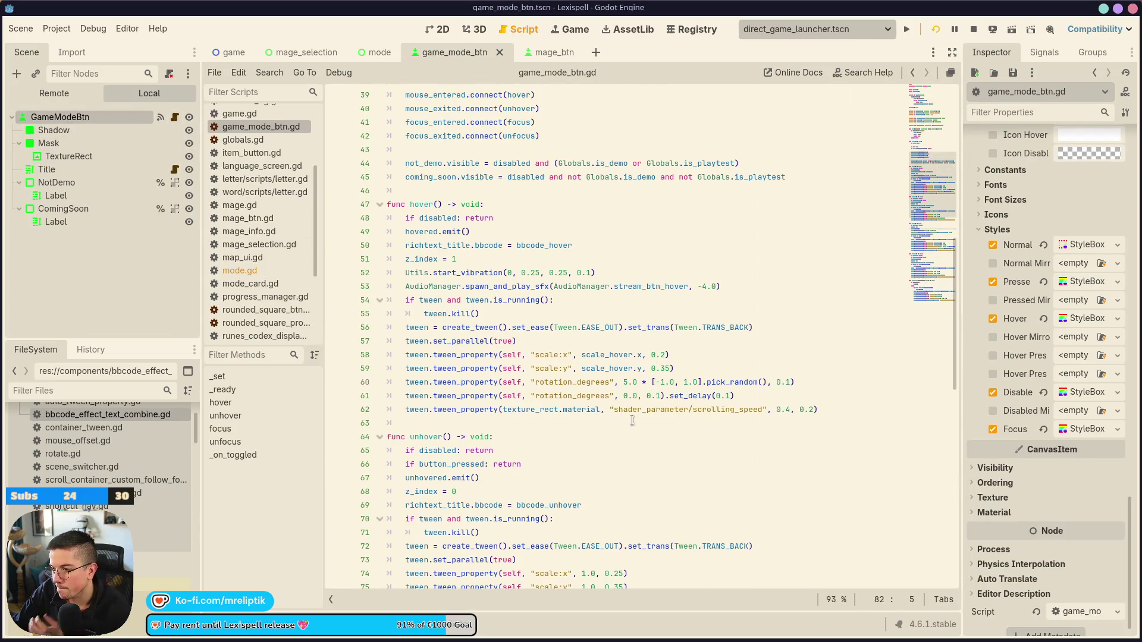
drag(610, 410, 825, 404)
key(ctrl+c)
scroll(811, 397, up, 10)
scroll(571, 386, down, 4)
click(571, 385)
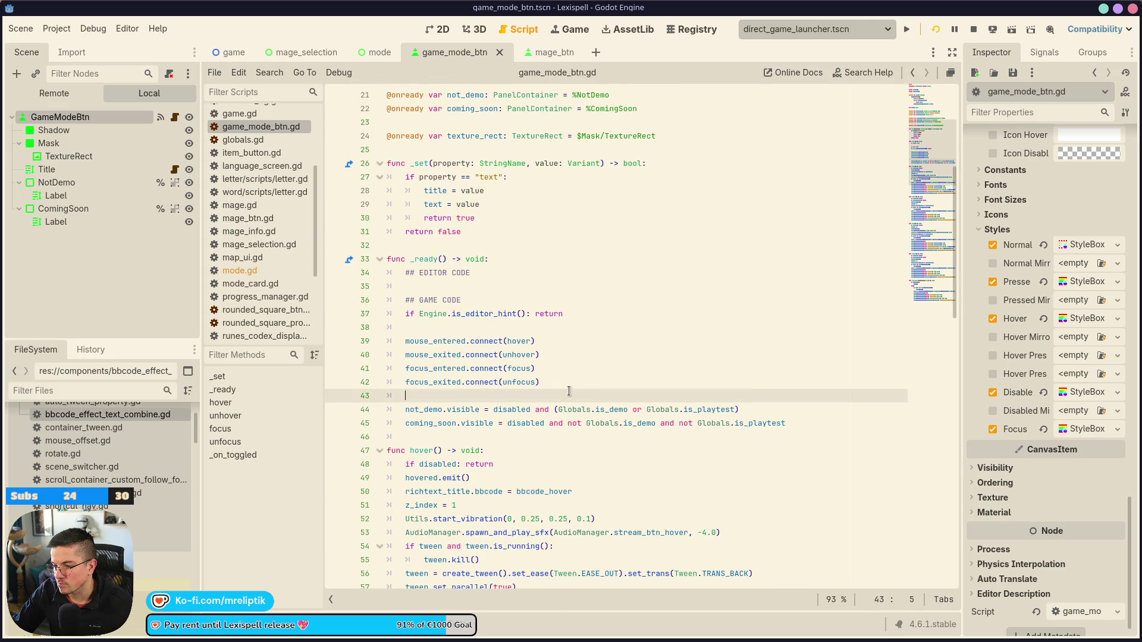
click(811, 423)
key(Return)
key(Return)
text(not)
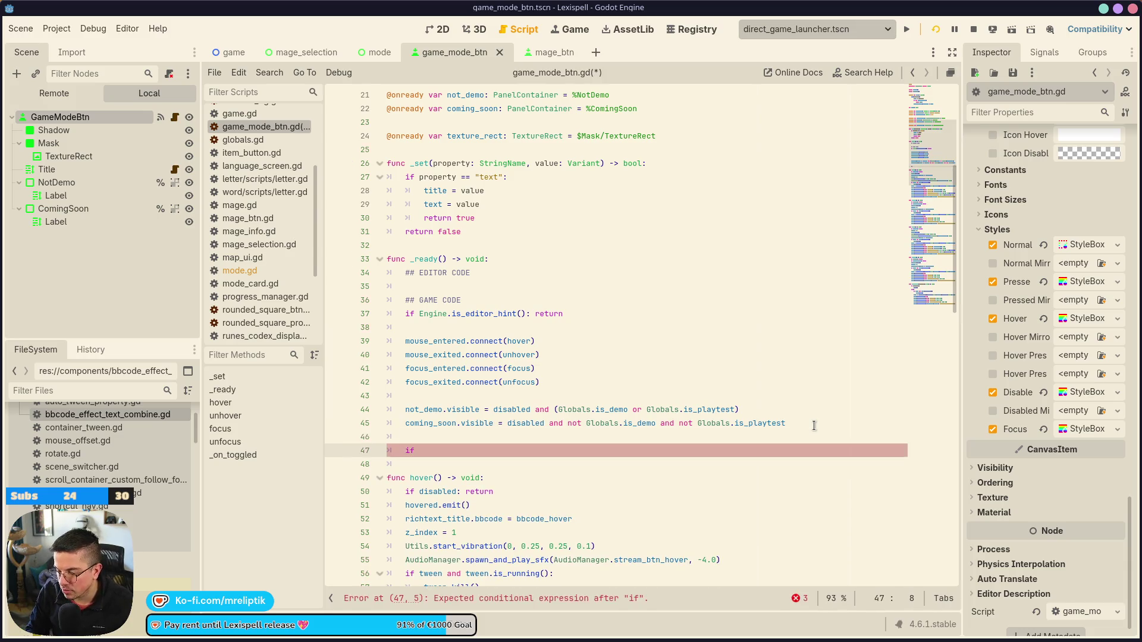
text( butto)
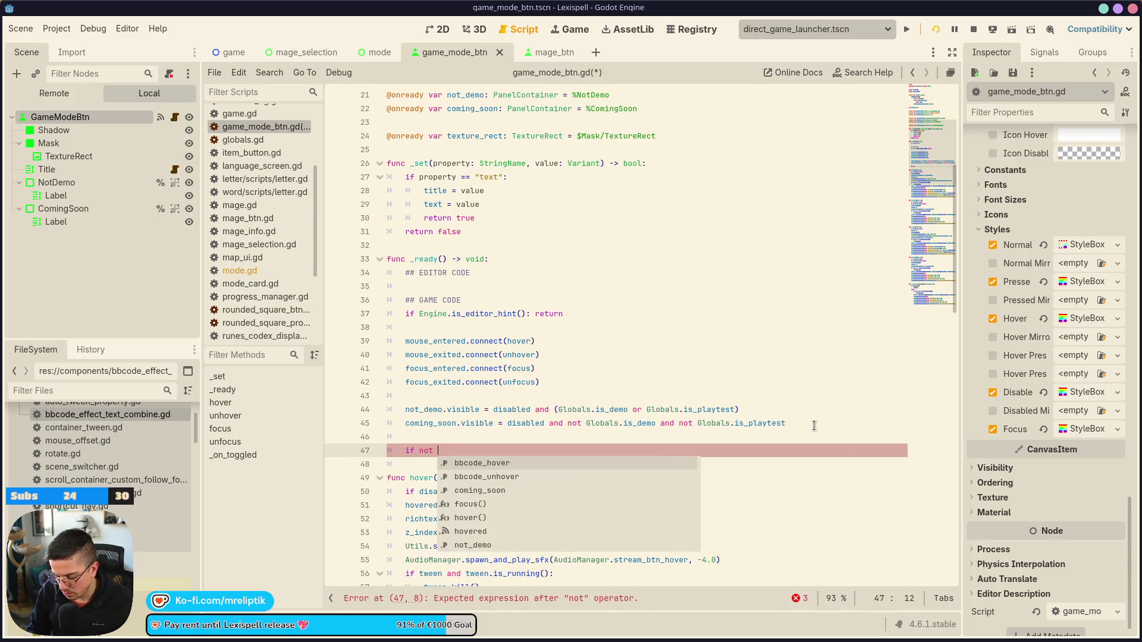
key(Down)
key(Down)
key(Down)
key(Return)
text(:)
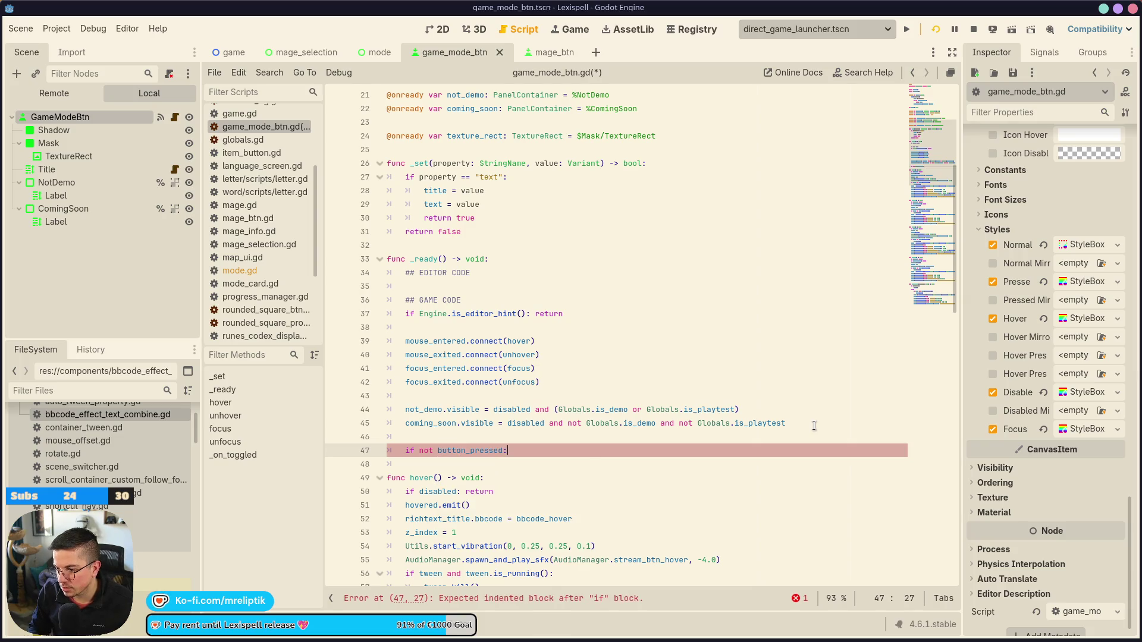
Inside the if, set texture_rect.material's scrolling_speed shader parameter to 0.0 and save game_mode_btn.gd.
key(Return)
key(ctrl+v)
key(BackSpace)
key(BackSpace)
key(BackSpace)
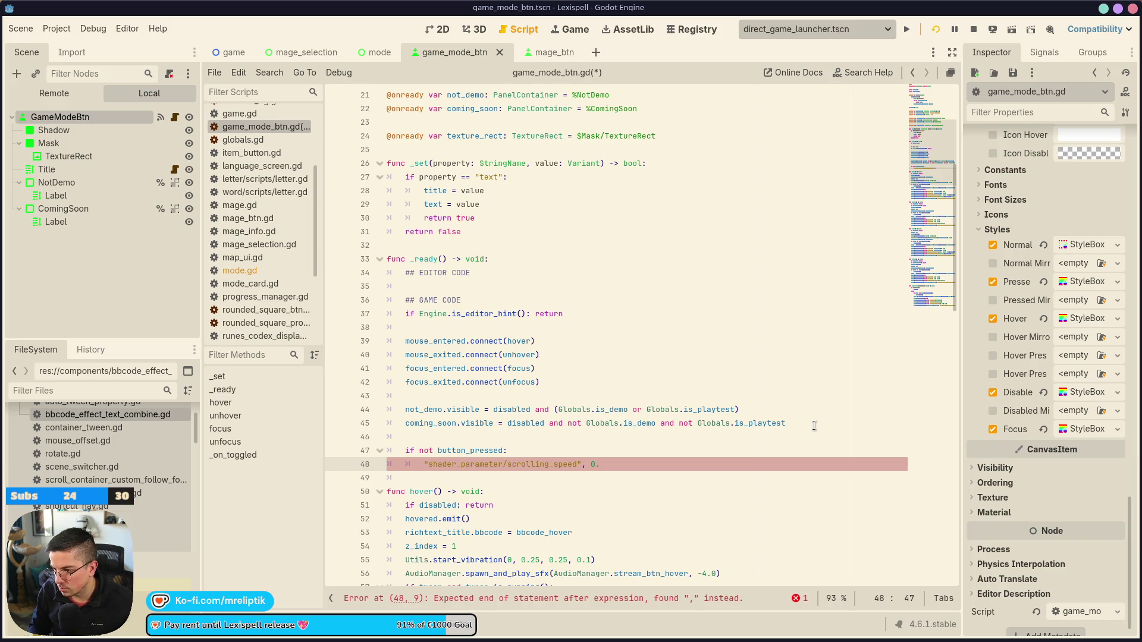
text())
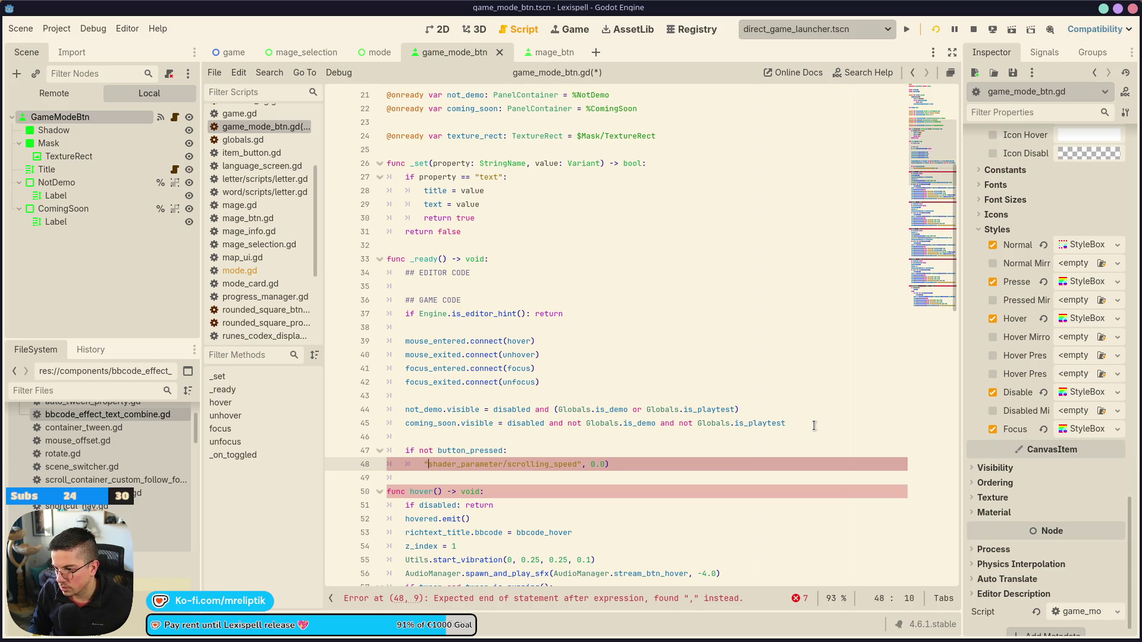
key(ctrl+Delete)
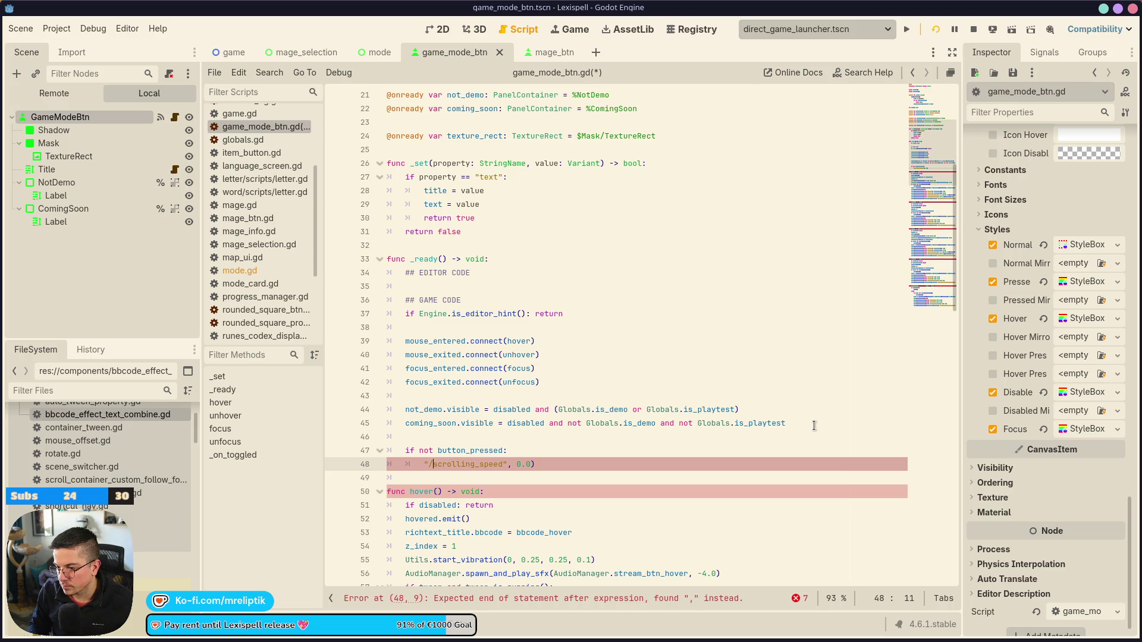
key(BackSpace)
key(BackSpace)
text(xture_rect.mat)
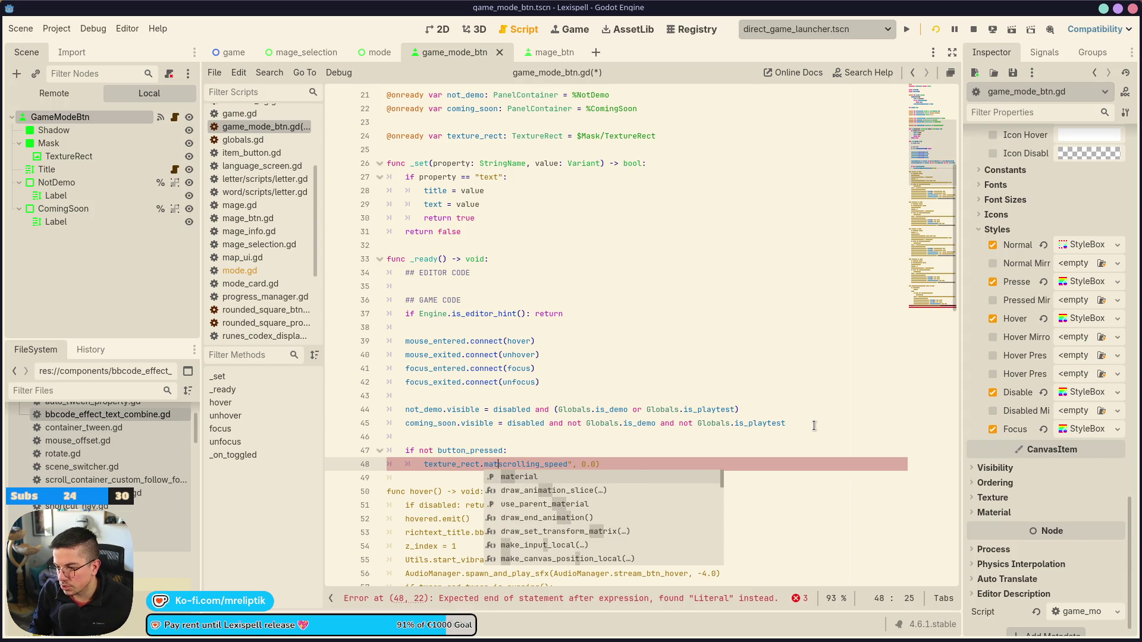
key(Return)
text(.set_)
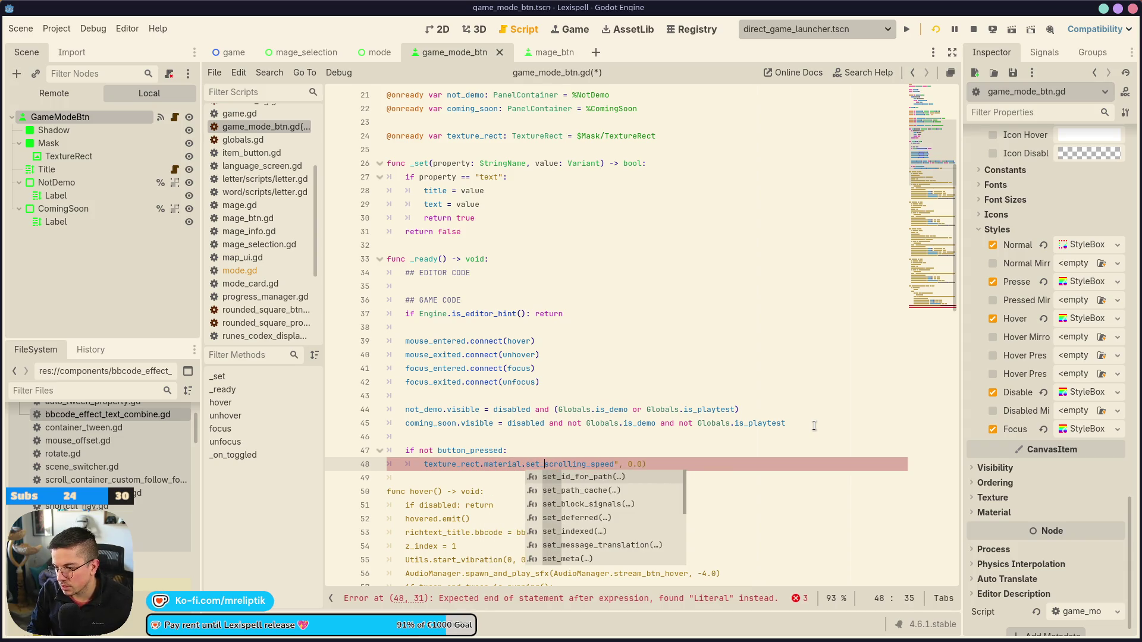
text(shader_parameter-s)
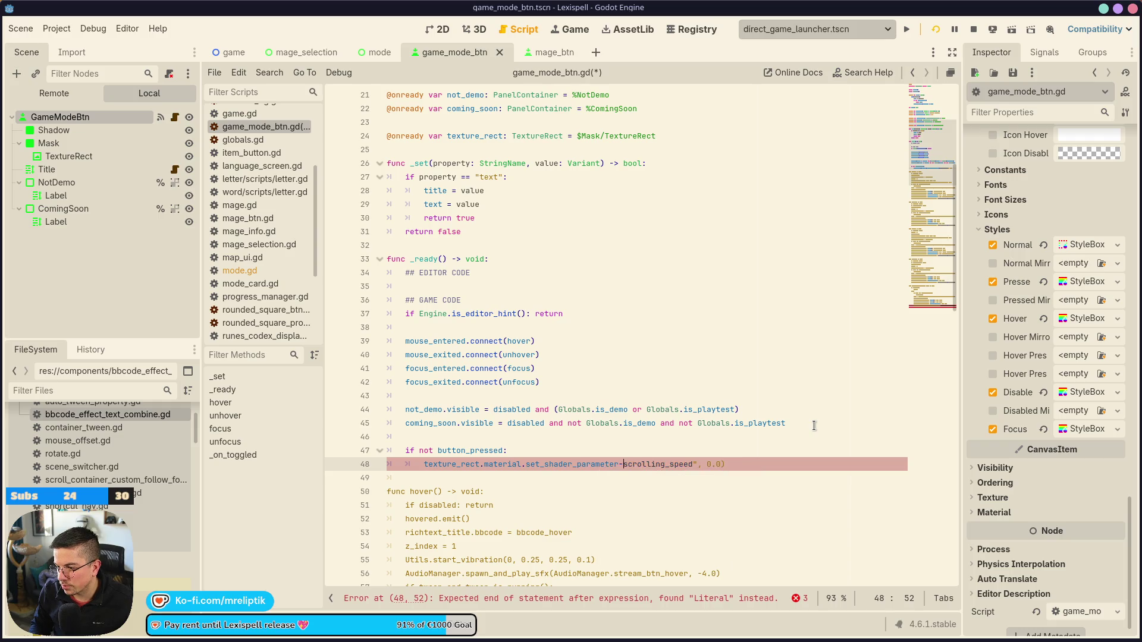
text((")
key(ctrl+s)
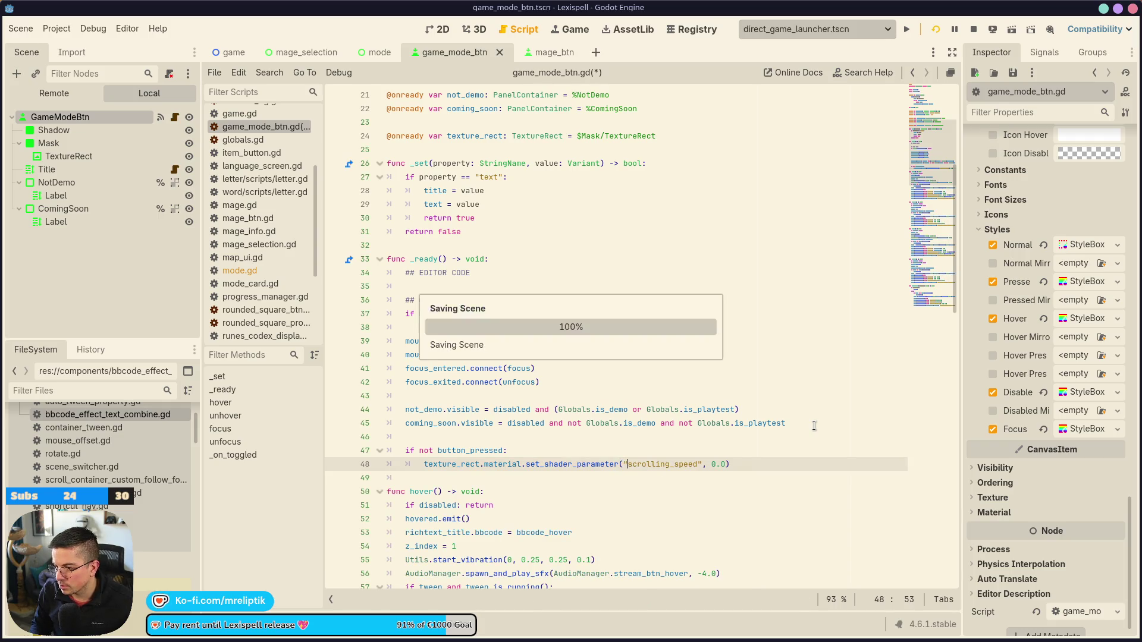
Go from the running game's title screen to the Modes screen, widen the Inspector, and reopen the mode scene.
click(570, 29)
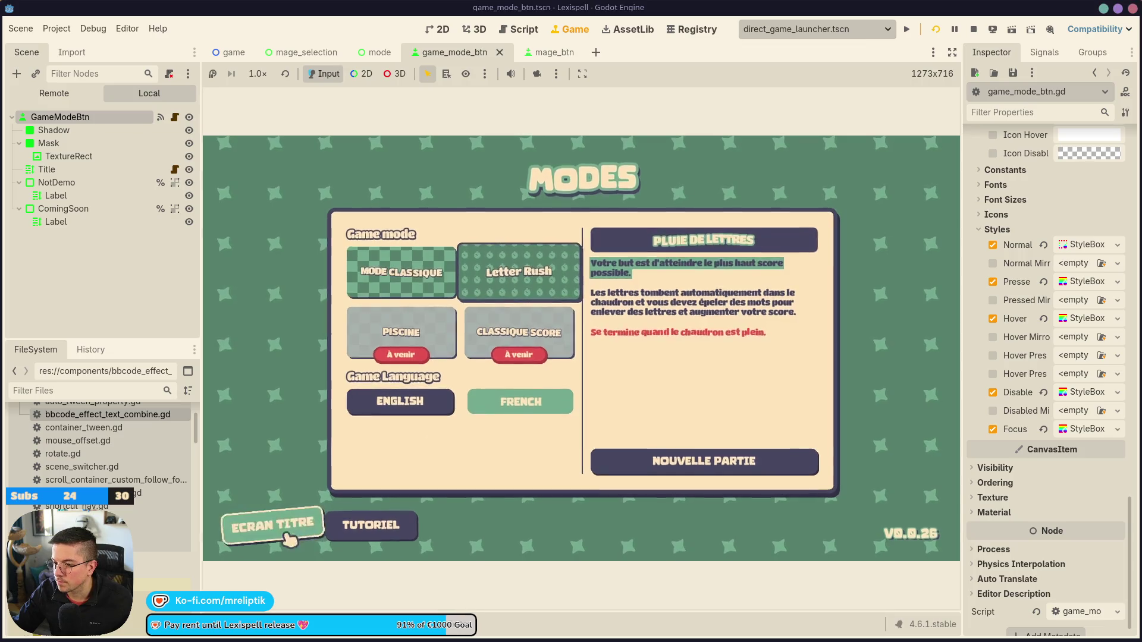
click(291, 536)
click(584, 480)
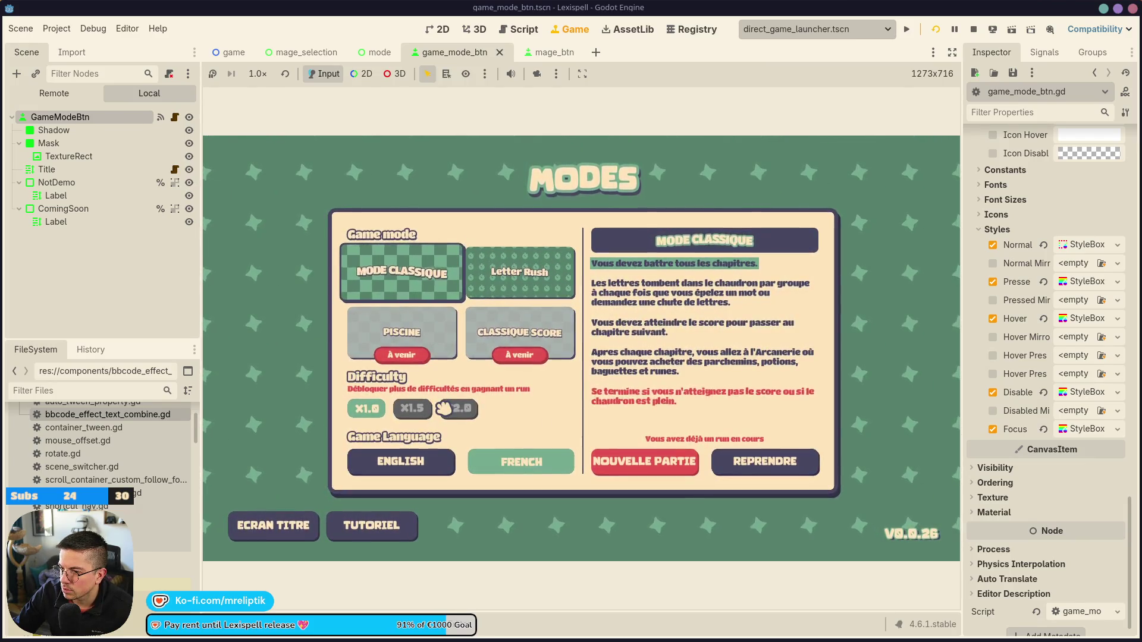
scroll(1011, 373, up, 20)
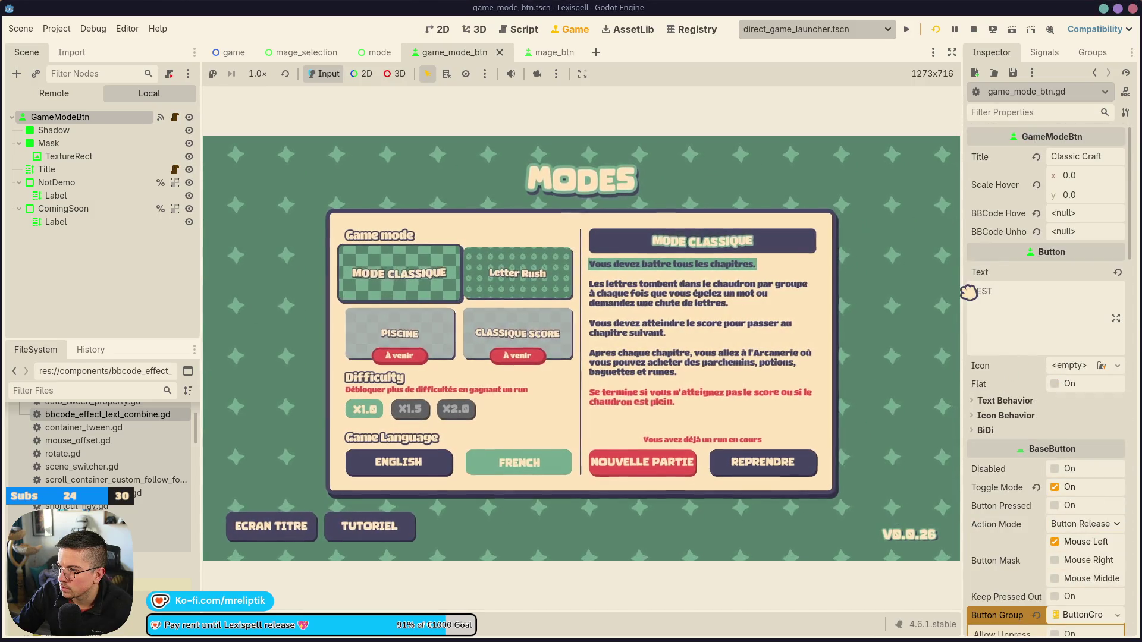
drag(962, 282, 902, 283)
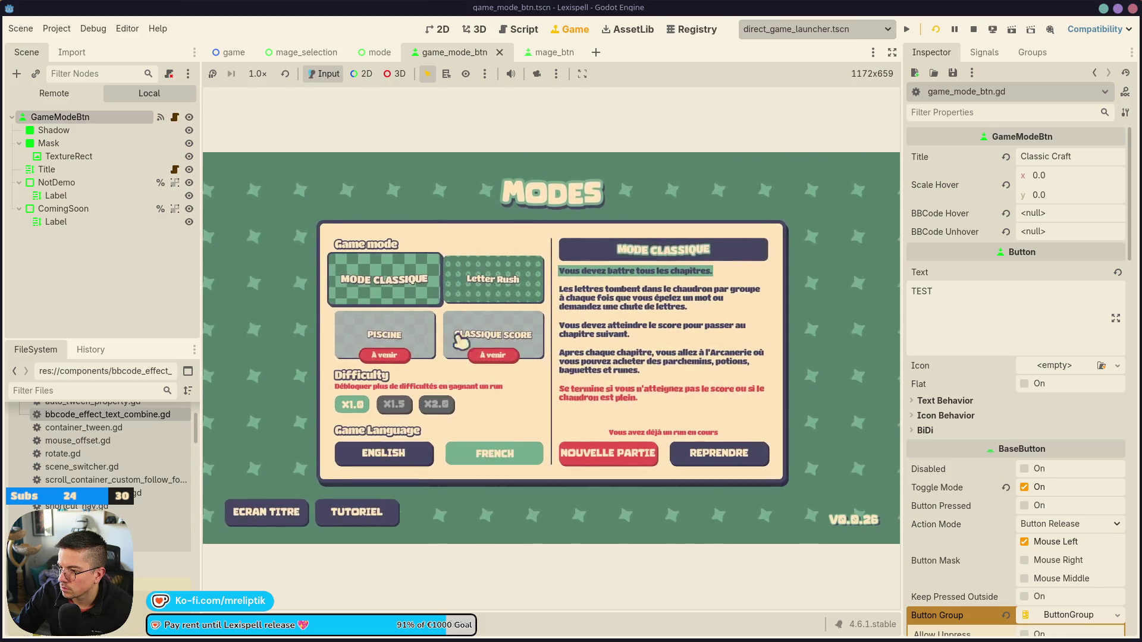
click(375, 55)
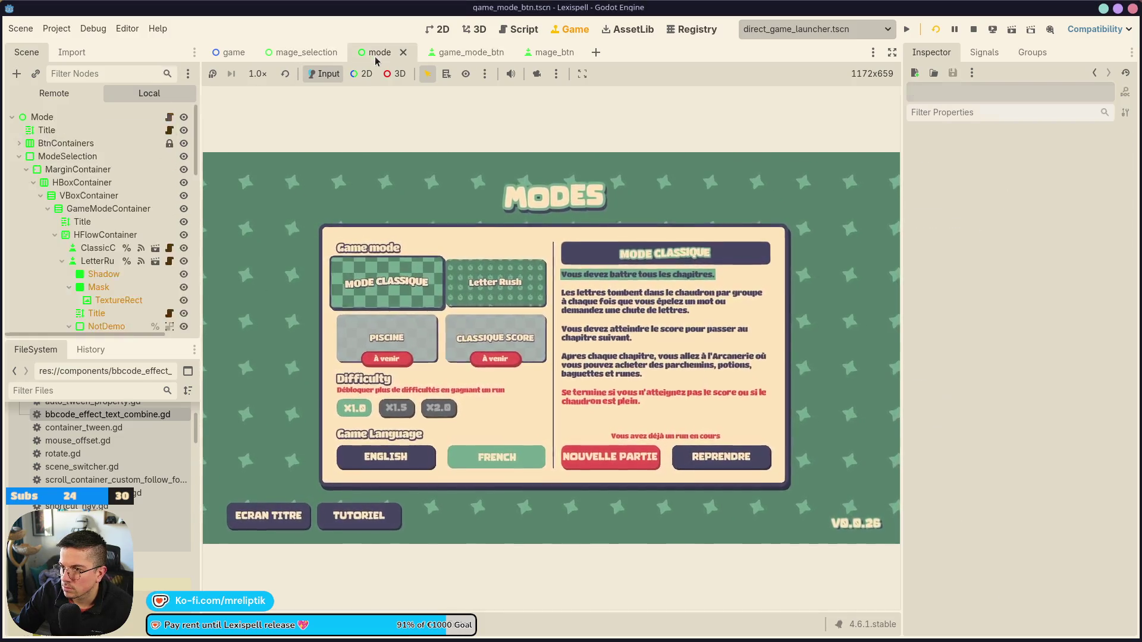
Check the Mode root node's classic mode description entry, then switch to the VS Code window.
scroll(93, 122, up, 5)
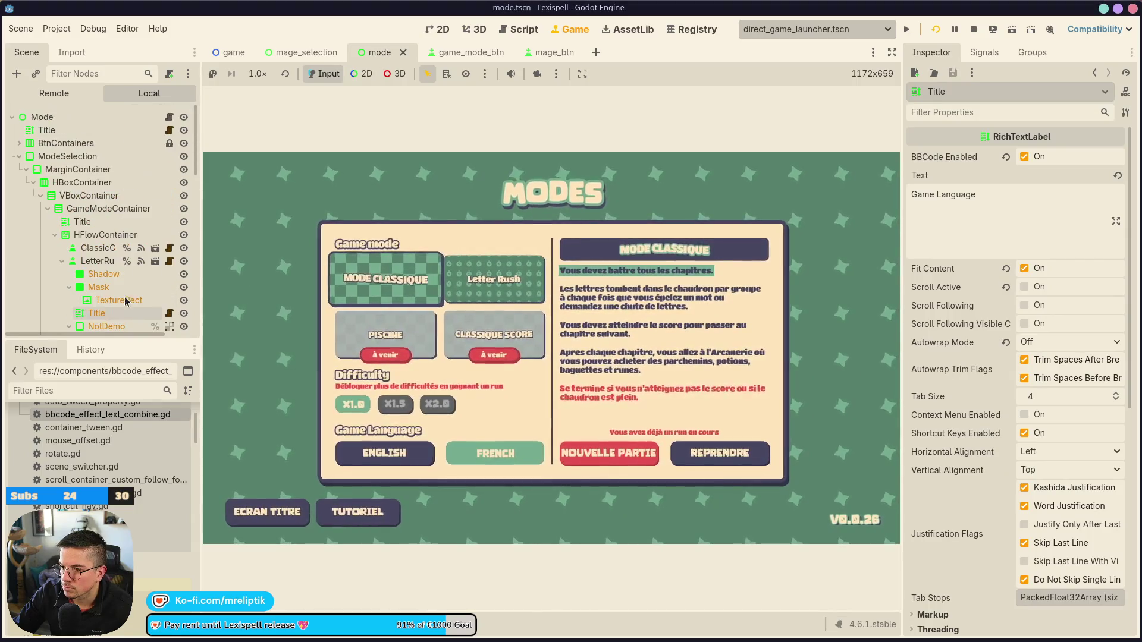
click(92, 118)
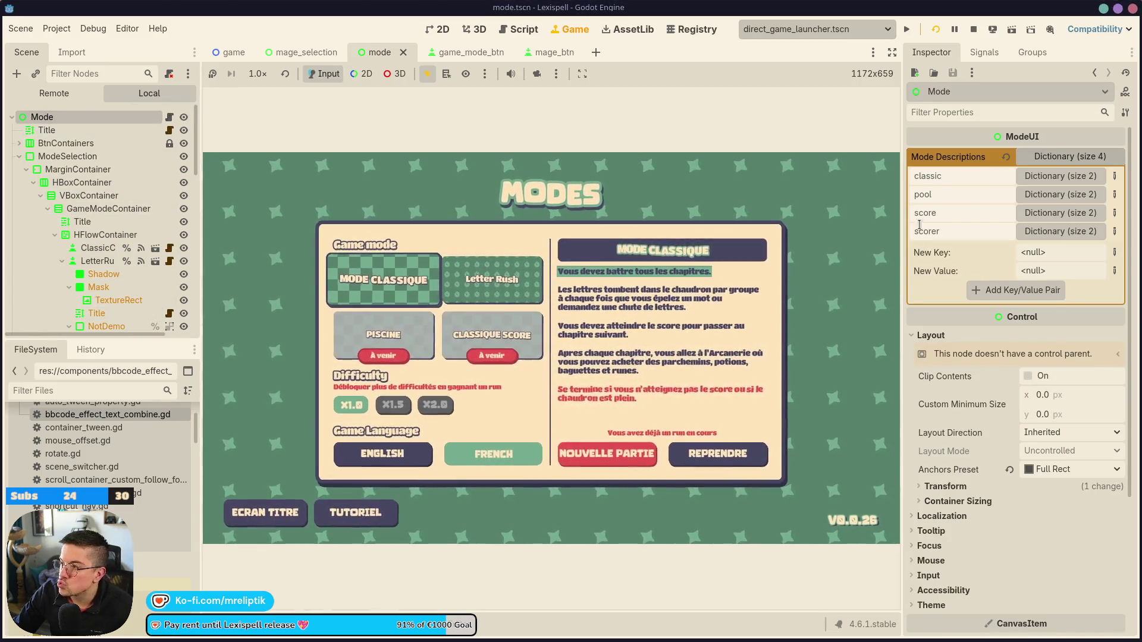
click(1052, 181)
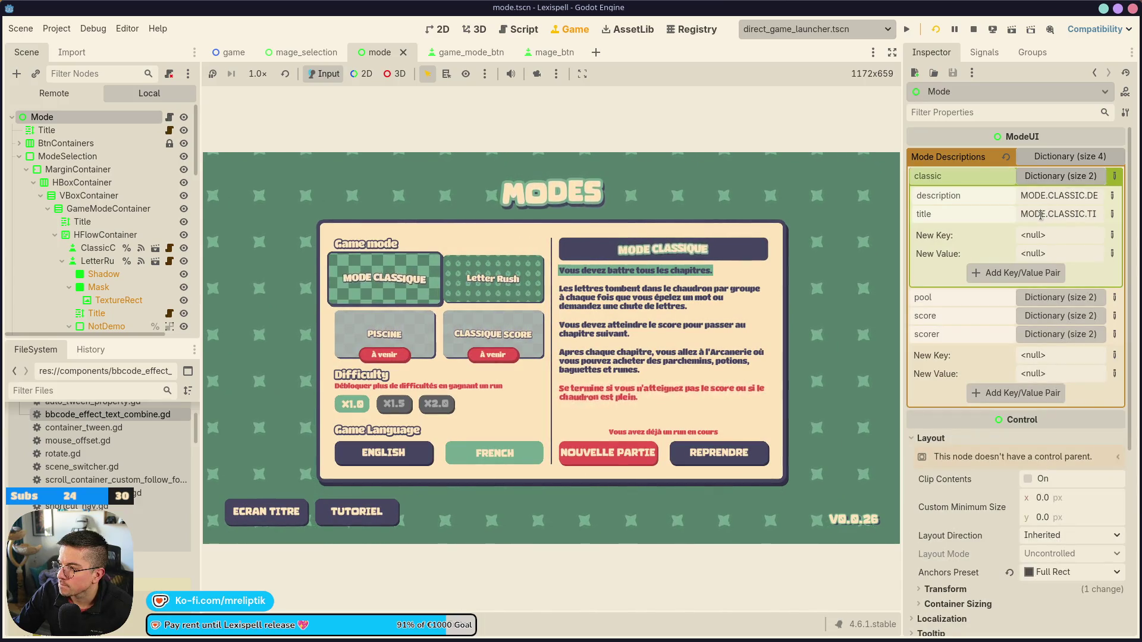
scroll(107, 313, down, 3)
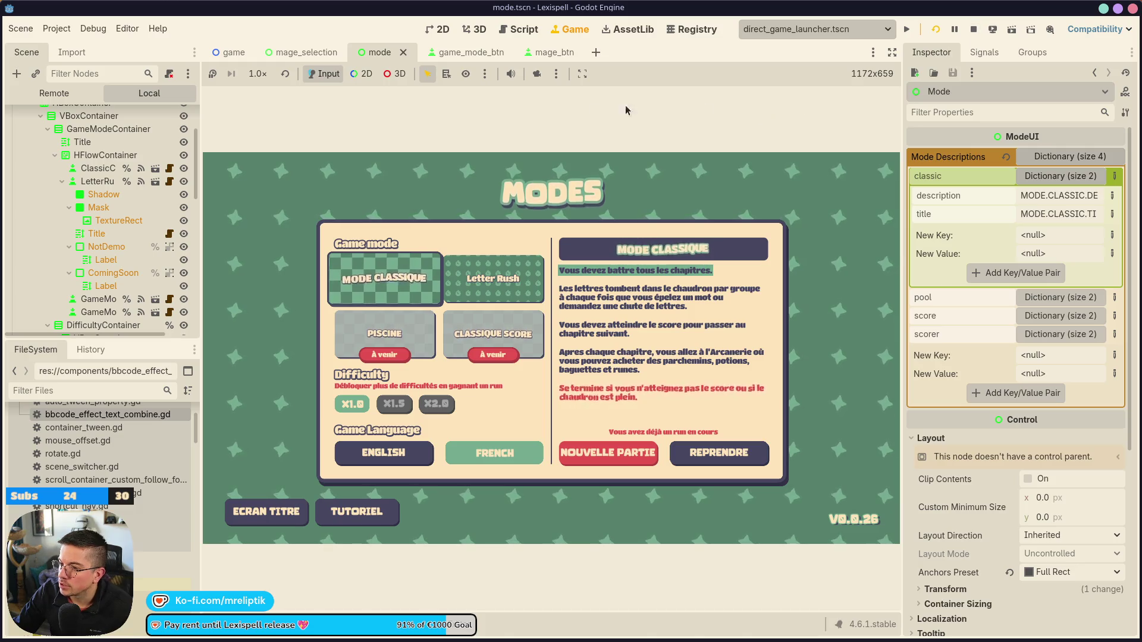
mouse_move(278, 640)
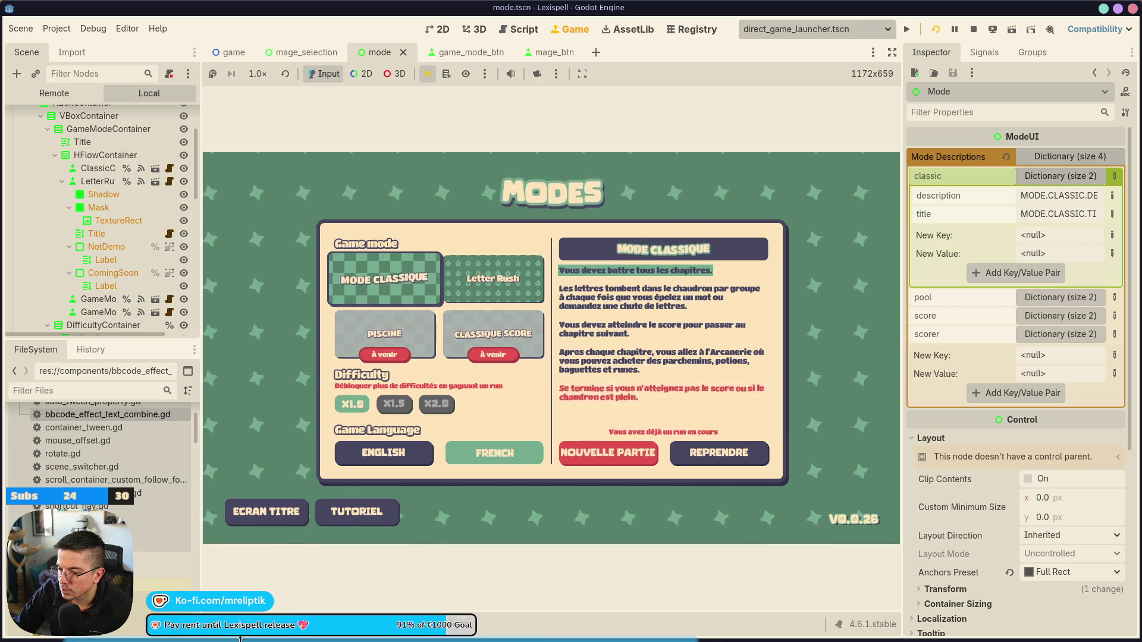
click(90, 633)
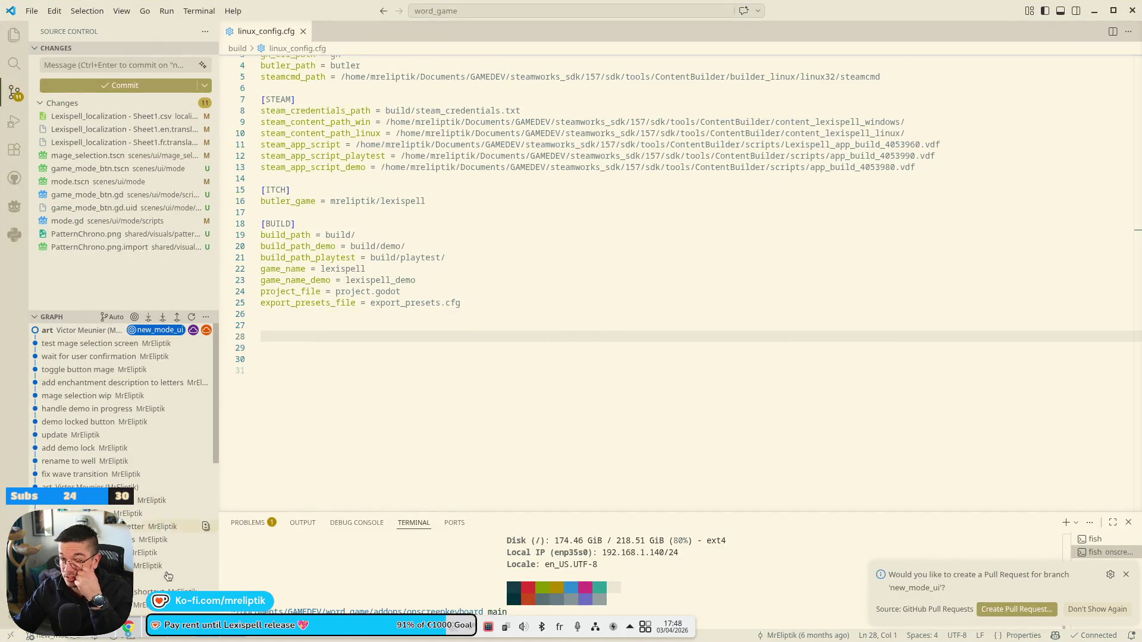
Copy the BTN.CLASSIC key from the Lexispell_localization sheet and return to Godot.
click(190, 638)
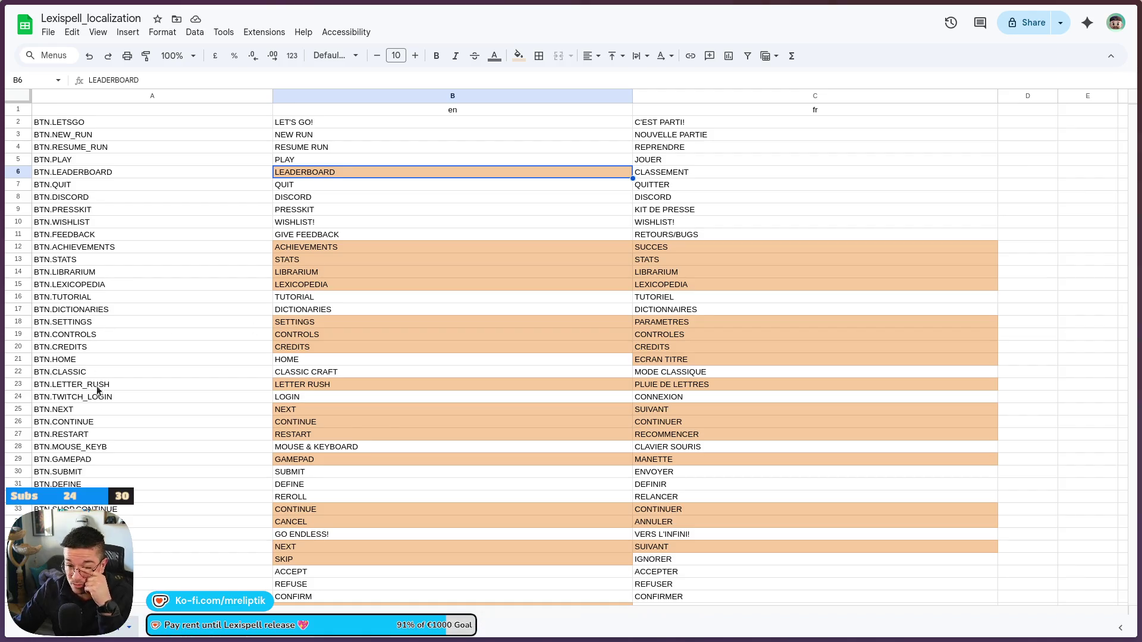
click(116, 383)
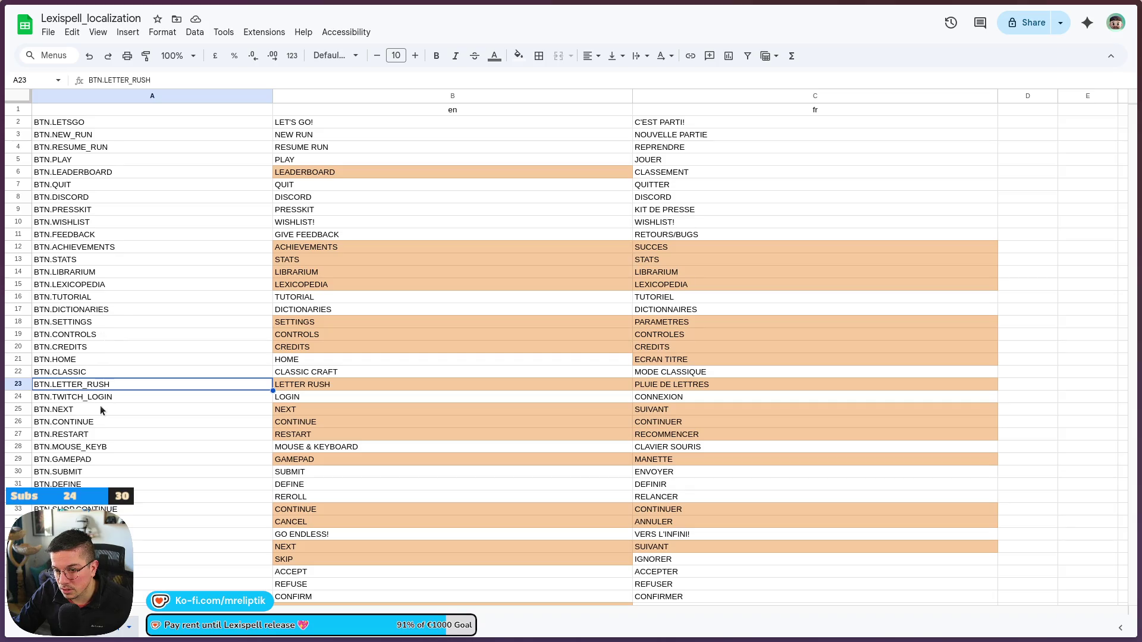
scroll(126, 423, down, 3)
click(105, 291)
click(106, 277)
click(106, 262)
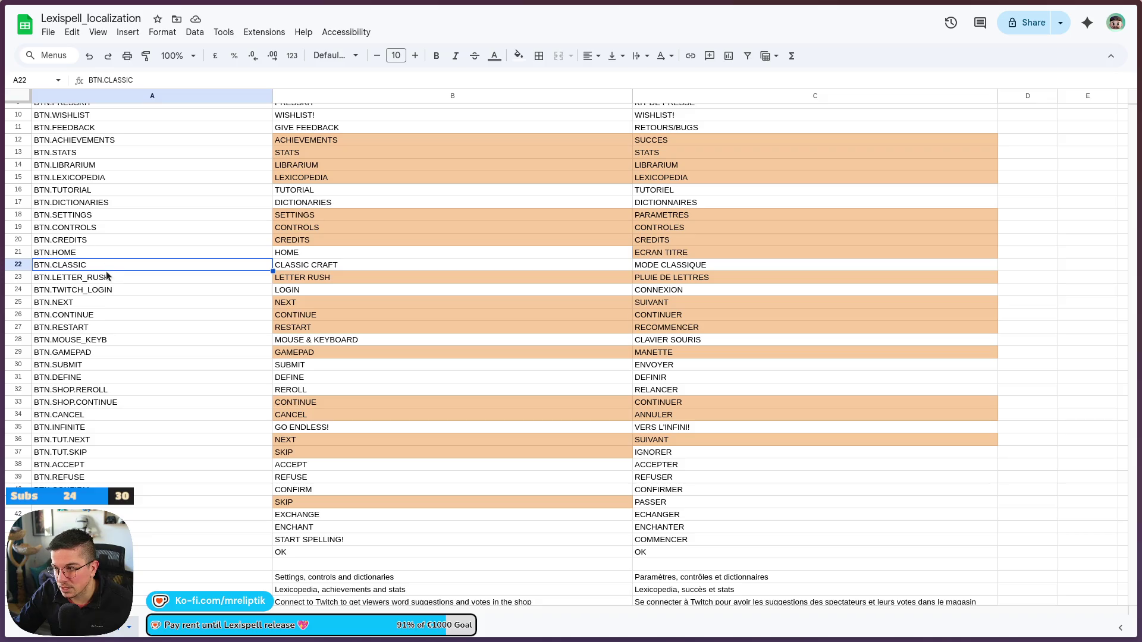
mouse_move(309, 640)
click(164, 626)
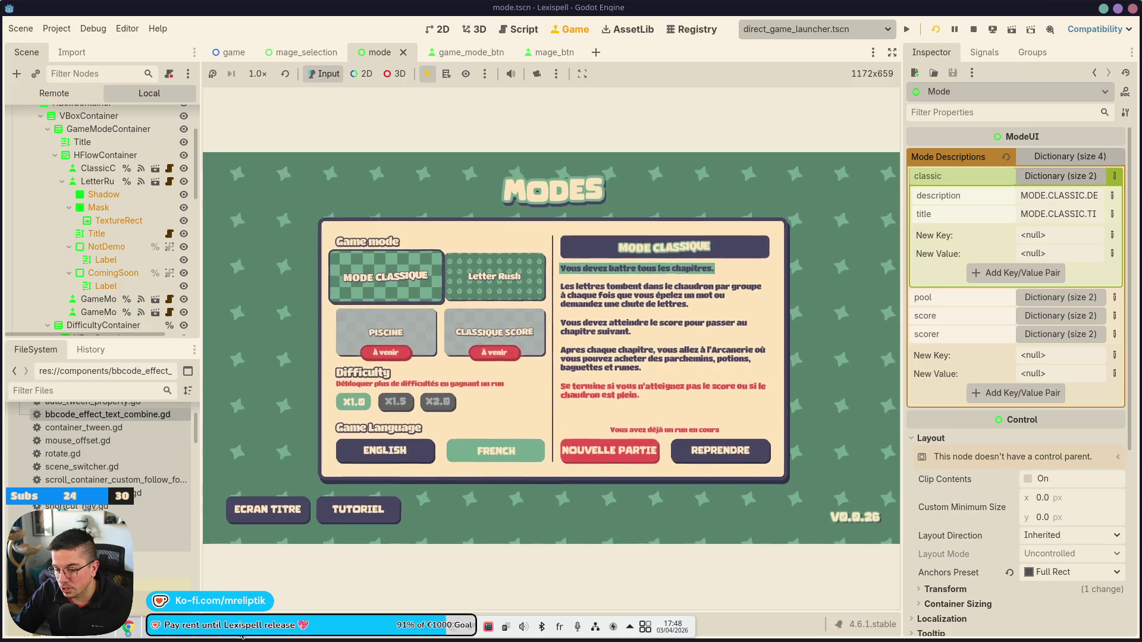
Set the Letter Rush mode button's Title to BTN.LETTER_RUSH and save the scene.
scroll(159, 280, down, 2)
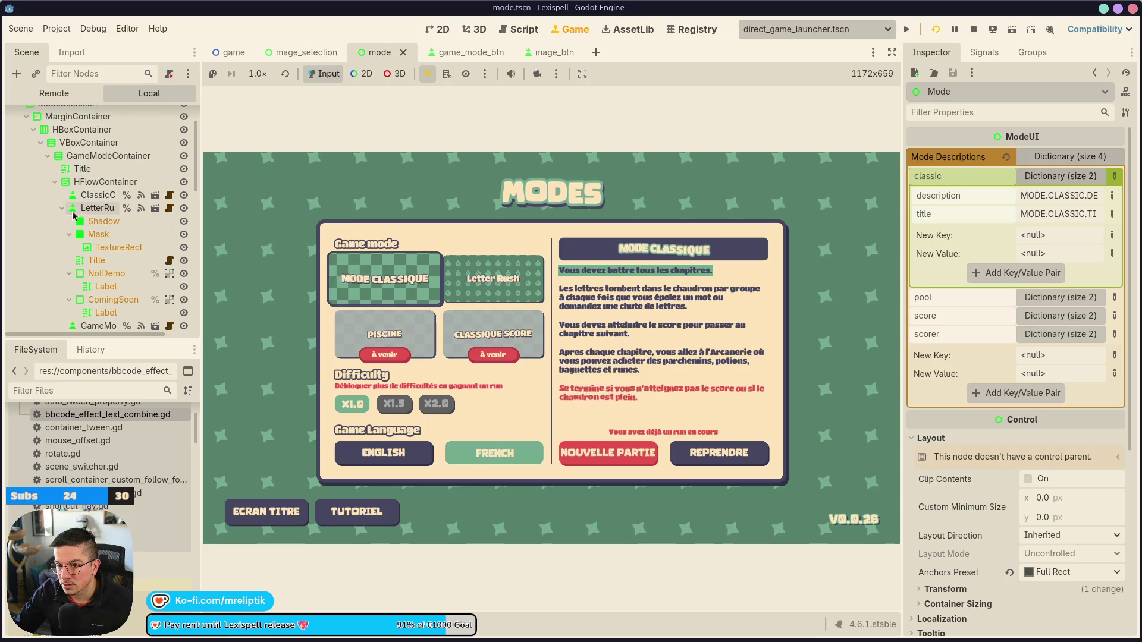
click(61, 208)
click(98, 195)
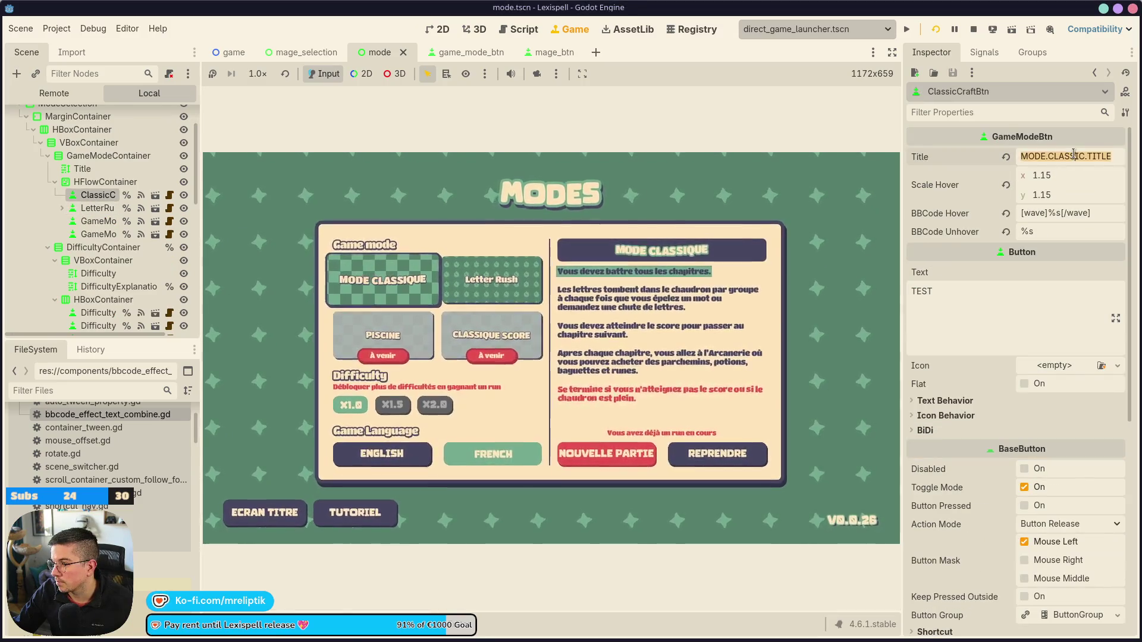
click(97, 207)
click(1085, 158)
key(ctrl+a)
text(BTN.CLASSIC)
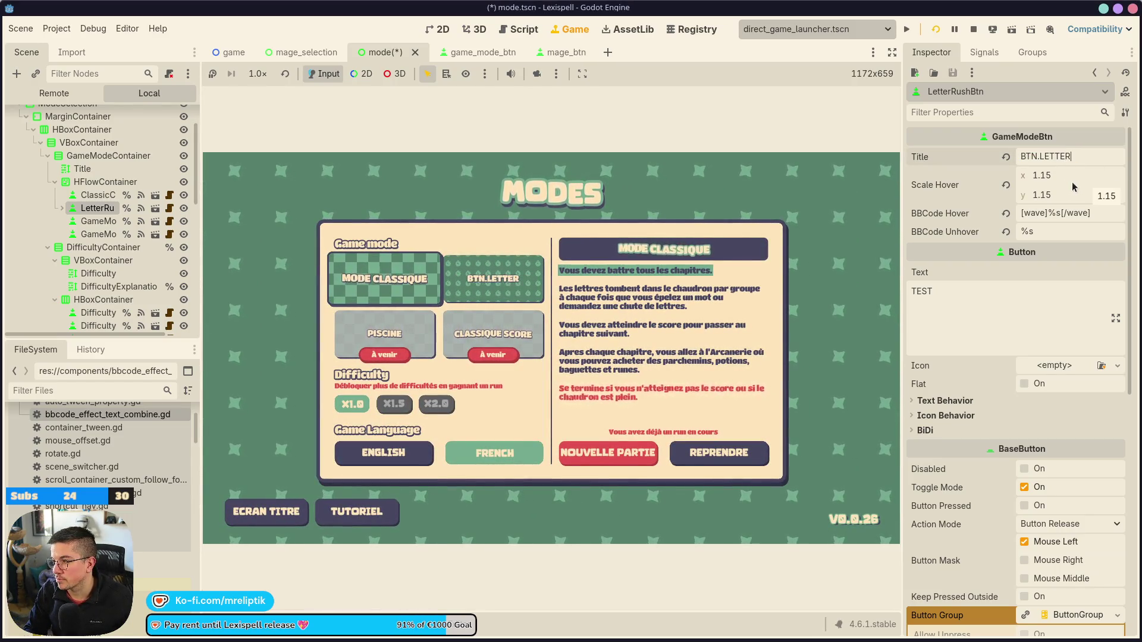
key(ctrl+s)
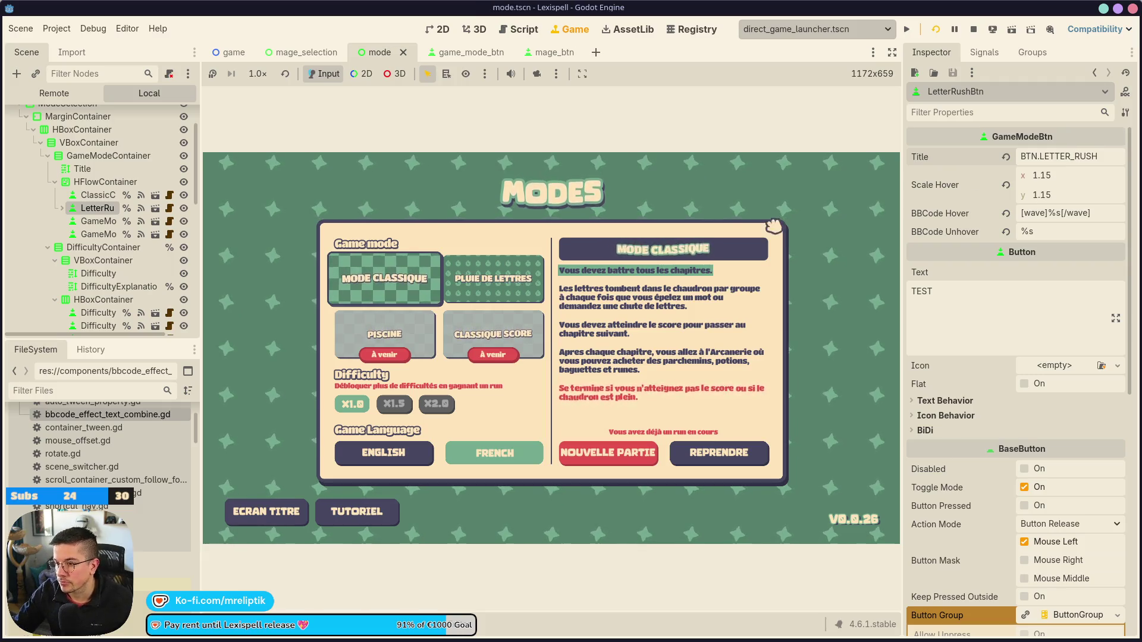
Replace the Pool button's MODE.POOL.TITLE title with BTN.POOL and save.
click(99, 220)
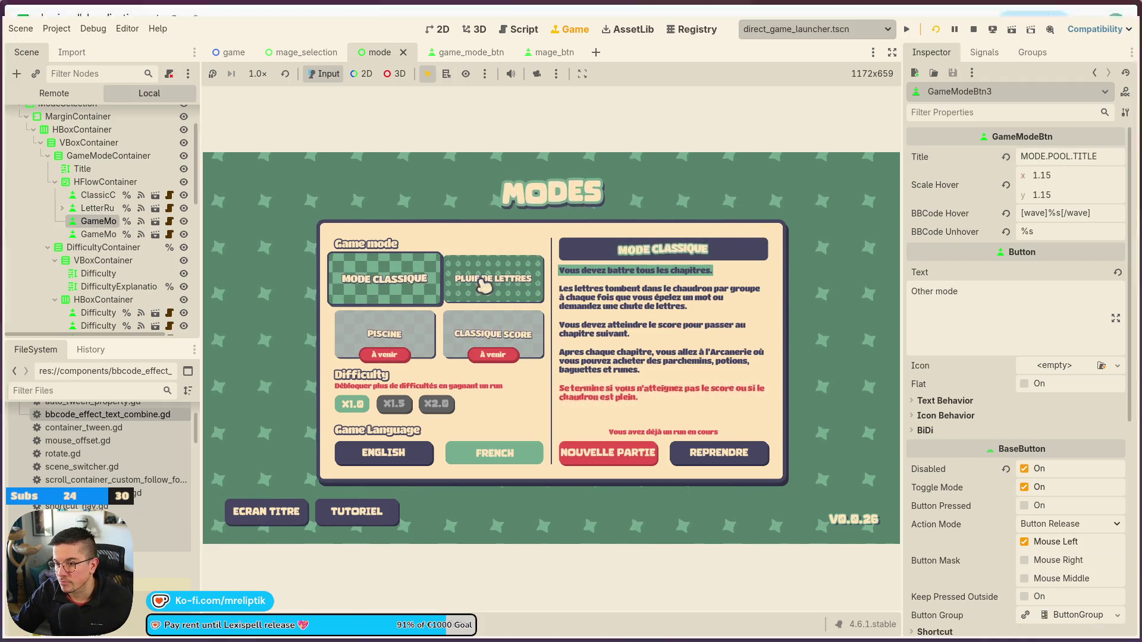
click(1123, 156)
key(ctrl+a)
text(BTN.CLASSIC)
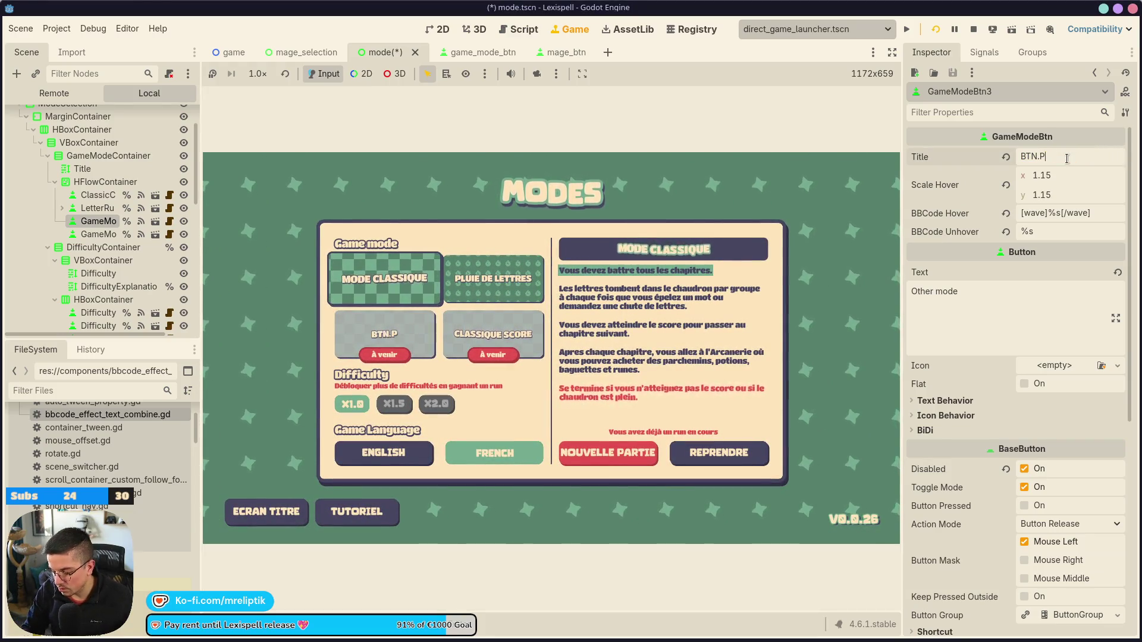
key(ctrl+s)
Change the Classic Score button's title from MODE.SCORER.TITLE to BTN.SCORER and save.
click(99, 233)
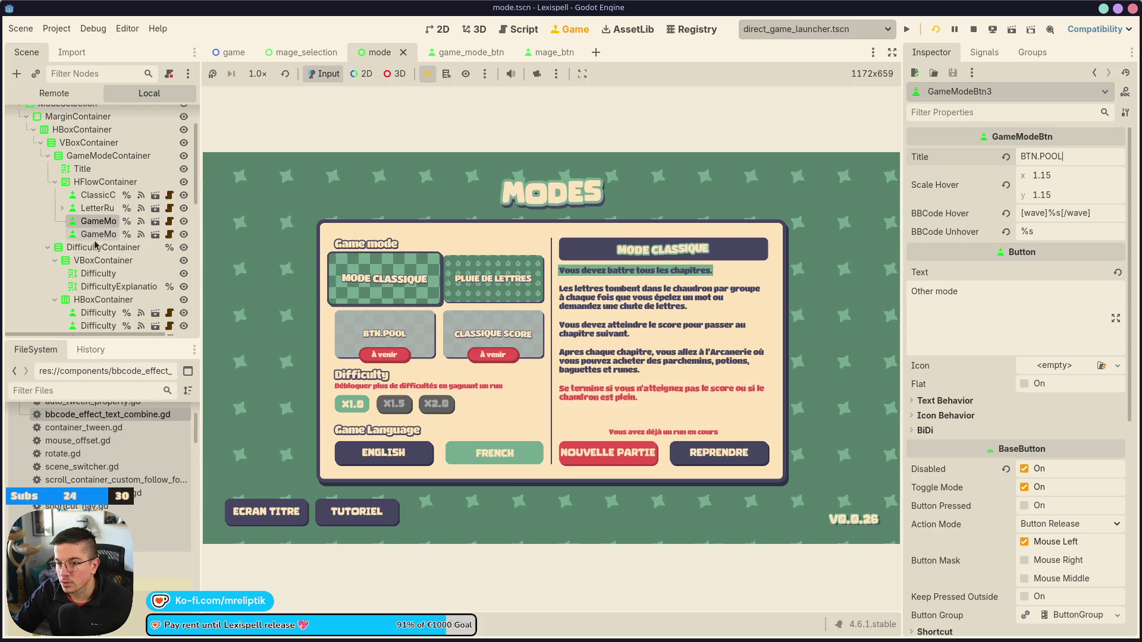
click(1113, 155)
key(ctrl+a)
text(BTN.CLASSIC)
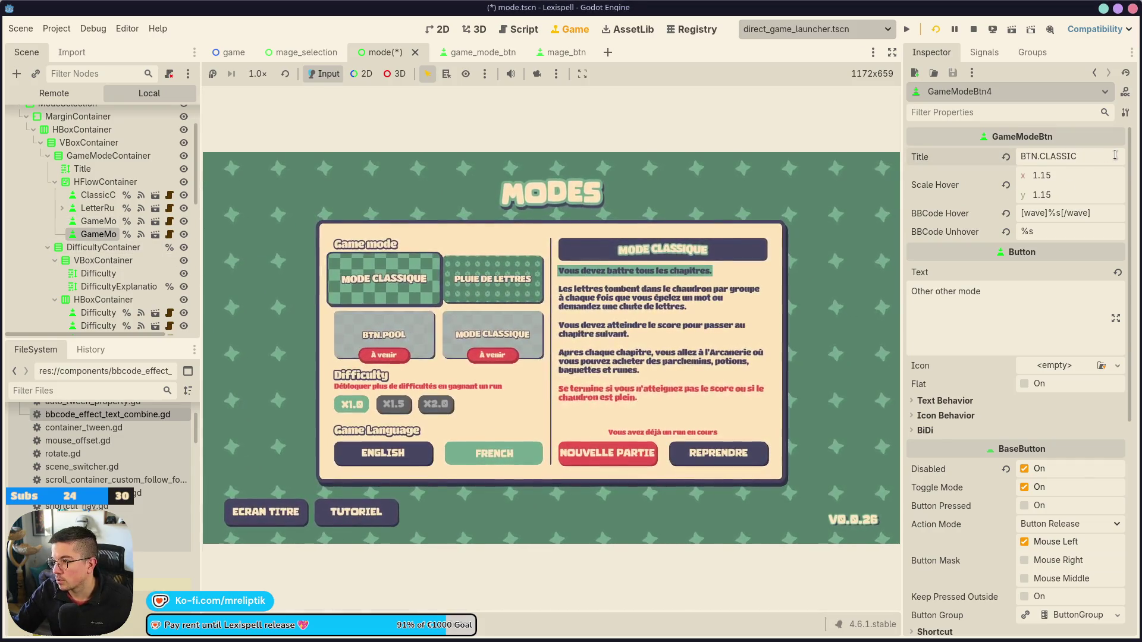
double_click(1115, 156)
text(SCORER)
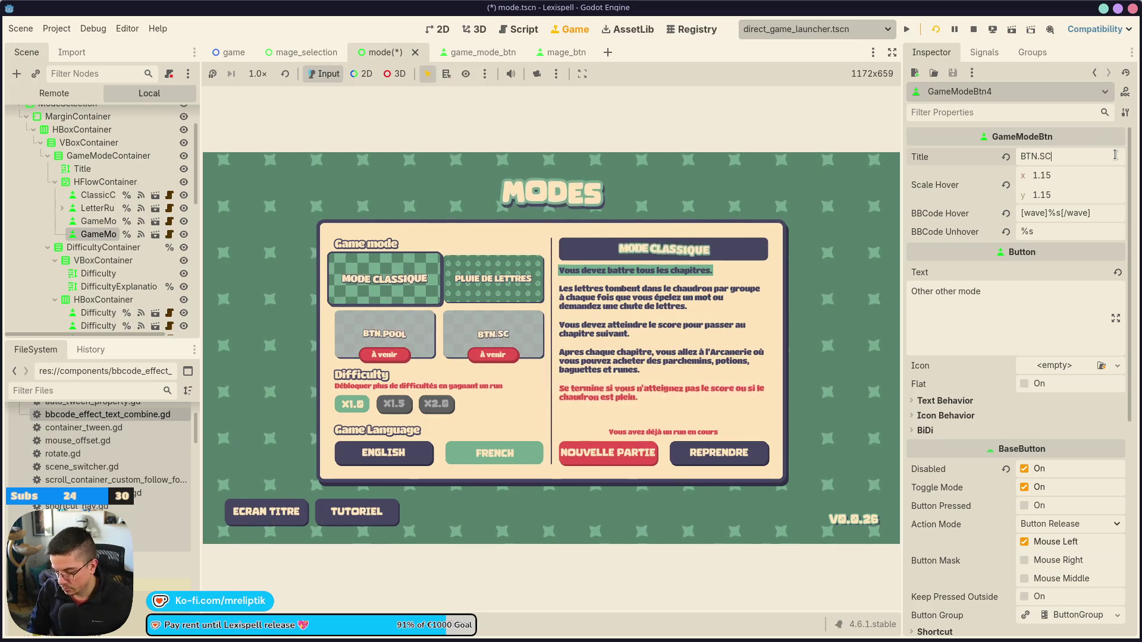
key(ctrl+s)
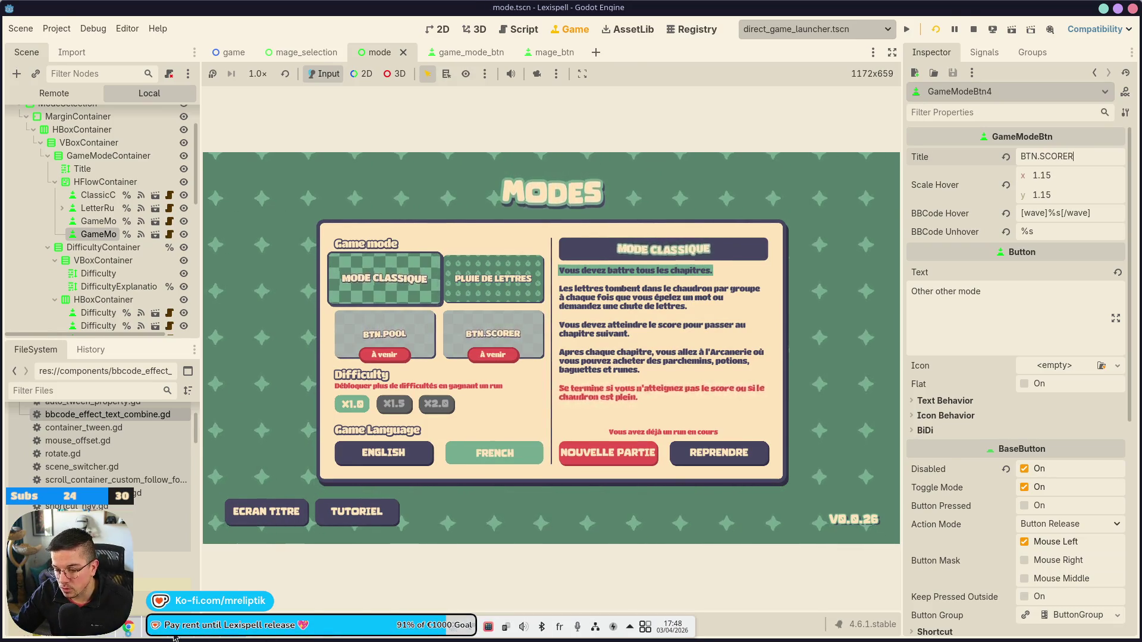
In the localization spreadsheet, select the row below BTN.LETTER_RUSH.
key(alt+Tab)
right_click(61, 283)
click(60, 290)
Insert two empty rows above BTN.TWITCH_LOGIN, directly below BTN.LETTER_RUSH.
right_click(60, 290)
click(85, 288)
right_click(63, 289)
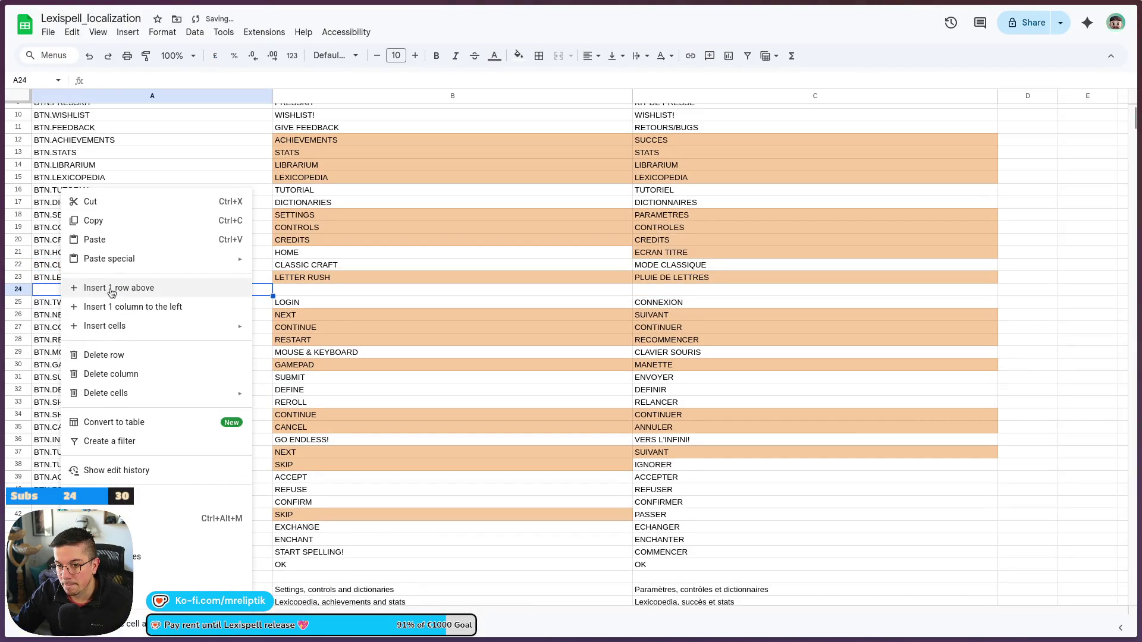
click(85, 287)
Fill A24 and A25 with BTN.POOL and BTN.SCORER keys edited from pasted BTN.CLASSIC.
text(BTN.CLASSIC)
double_click(65, 291)
text(P)
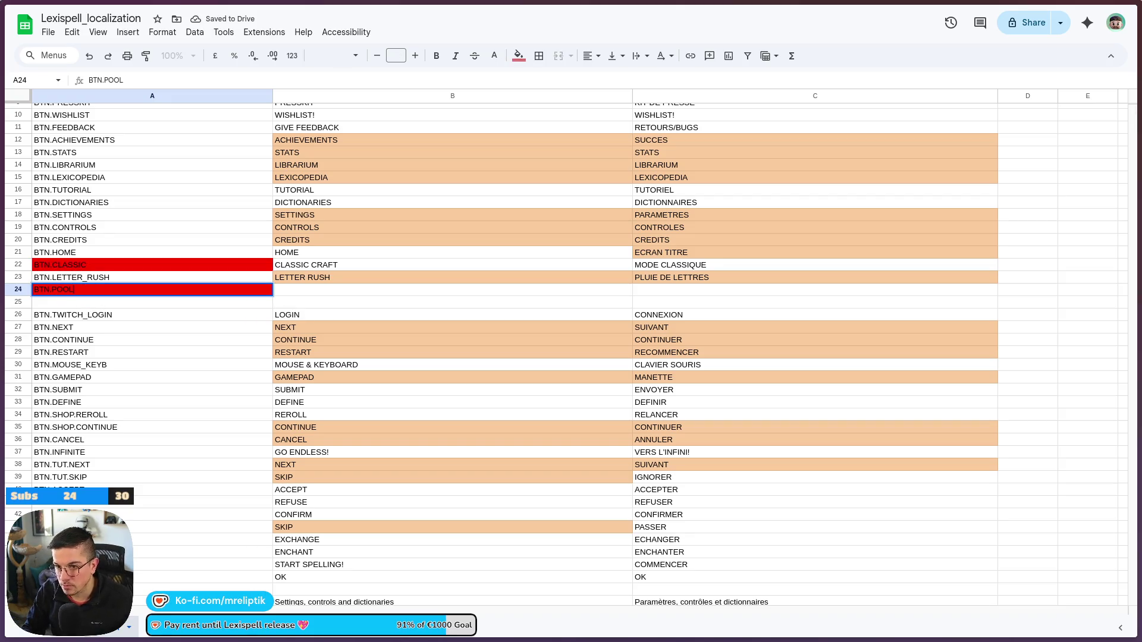
key(Return)
text(BTN.CLASSIC)
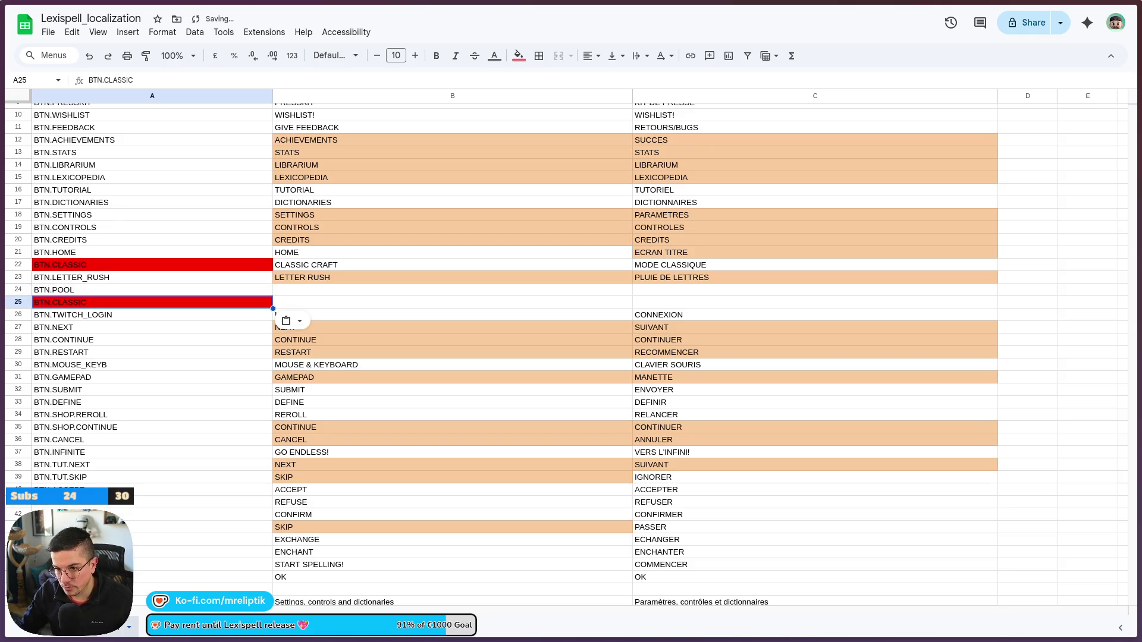
double_click(81, 302)
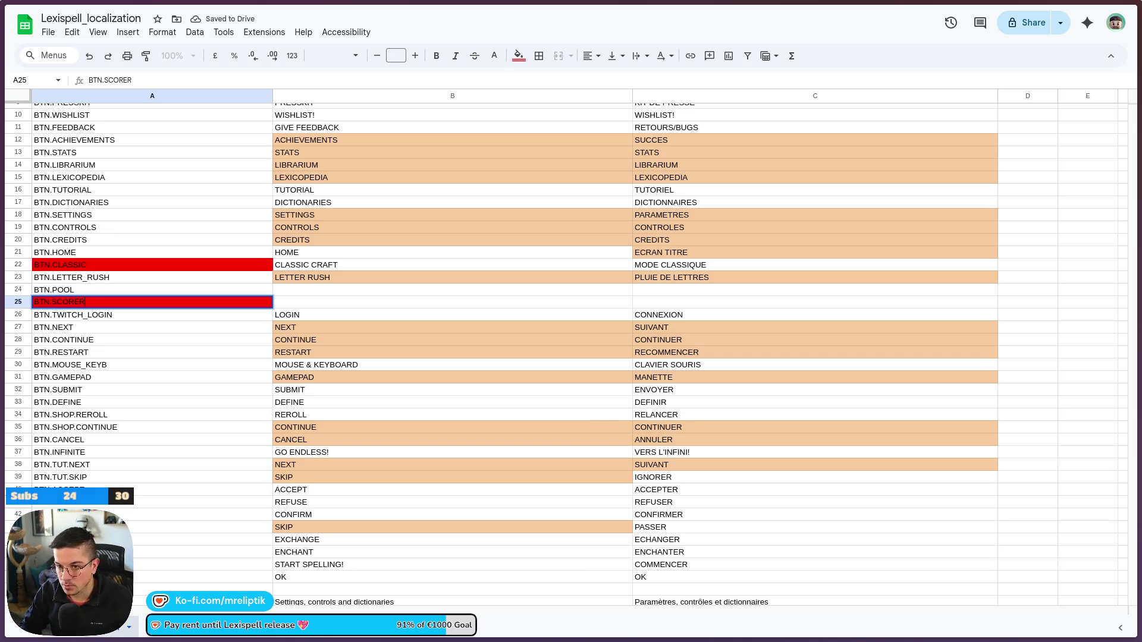
key(Return)
click(297, 292)
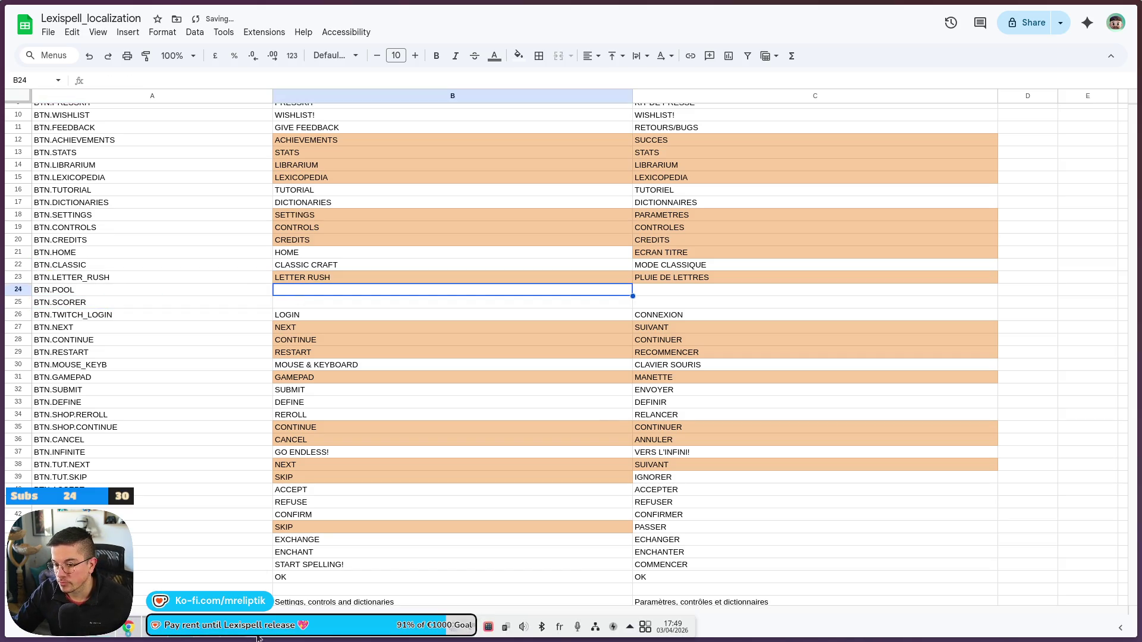
key(alt+Tab)
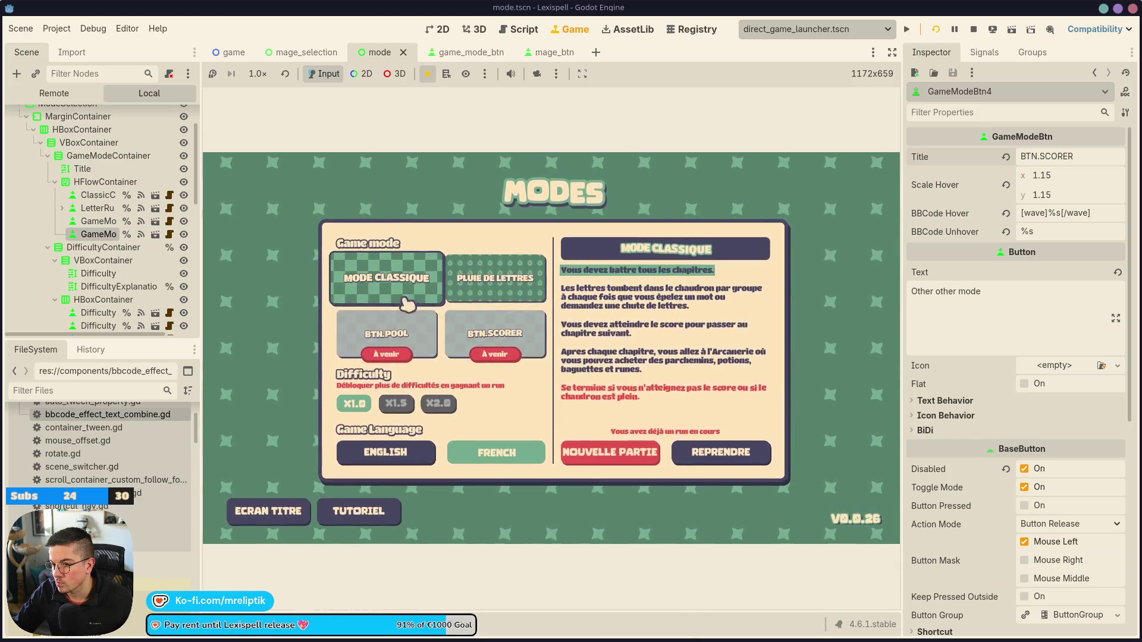
Toggle Pluie de lettres and Mode Classique in the running game, stop it with F8, return to the sheet.
click(355, 291)
click(355, 292)
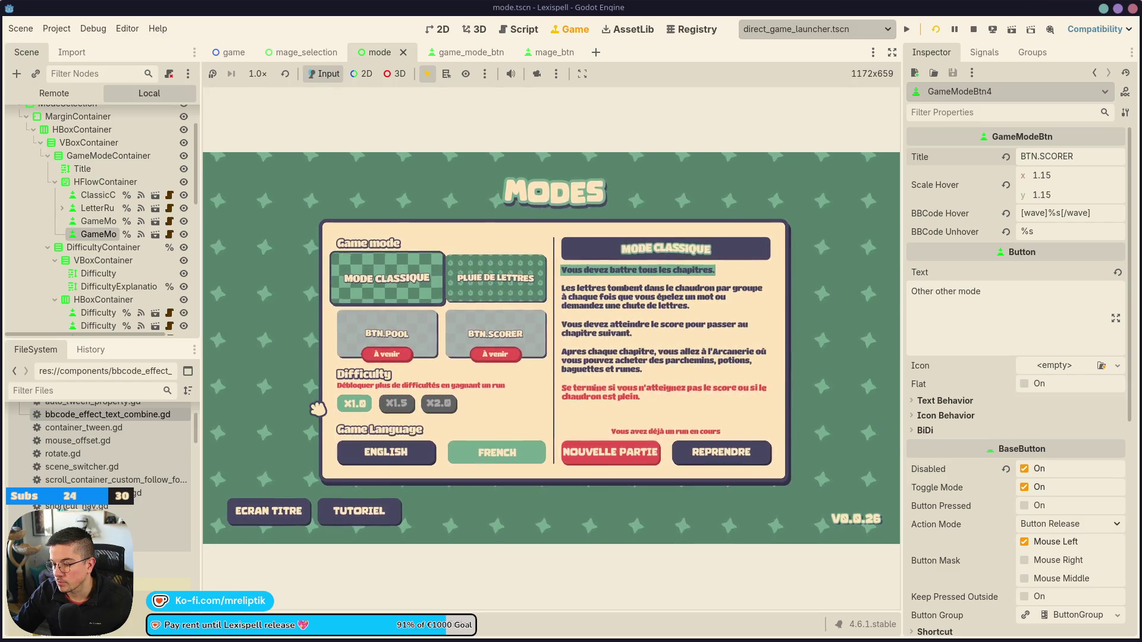
key(F8)
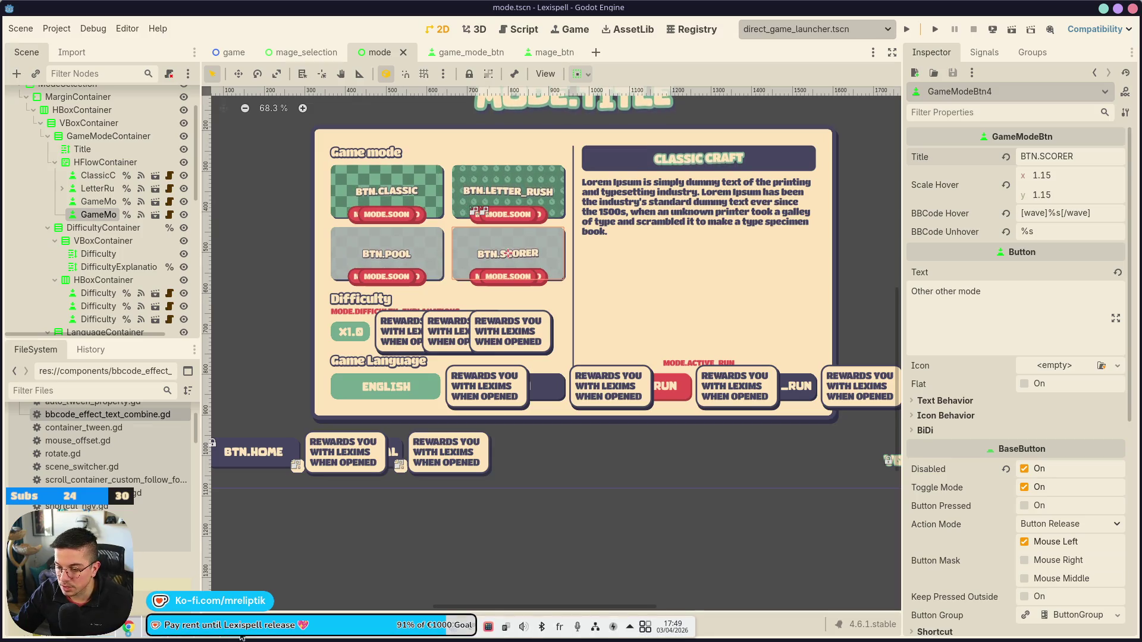
mouse_move(241, 636)
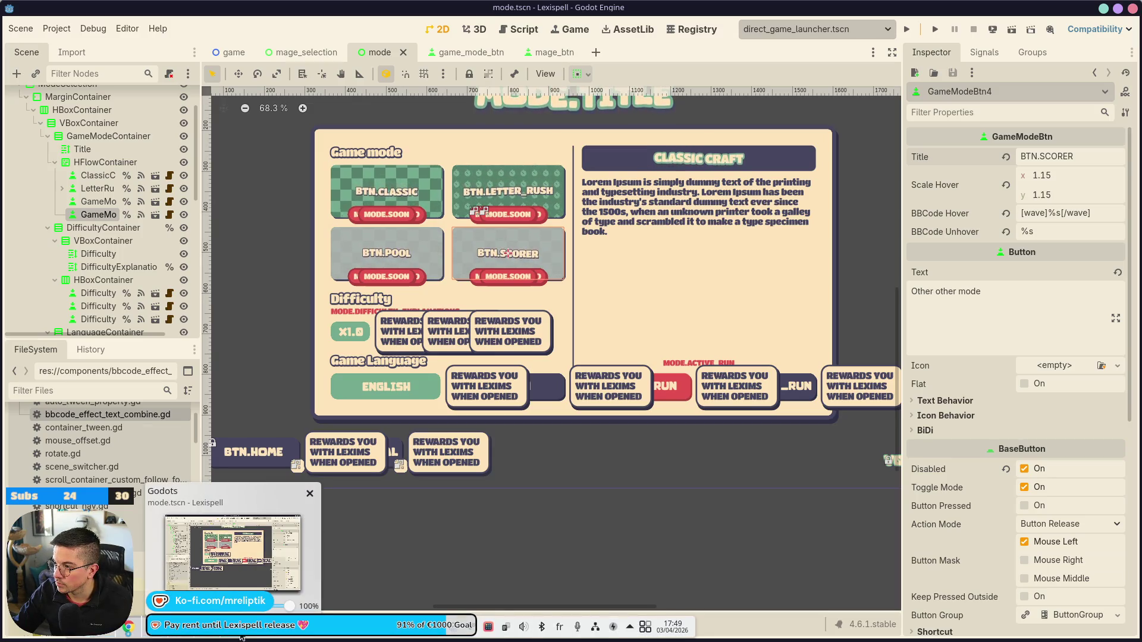
click(241, 637)
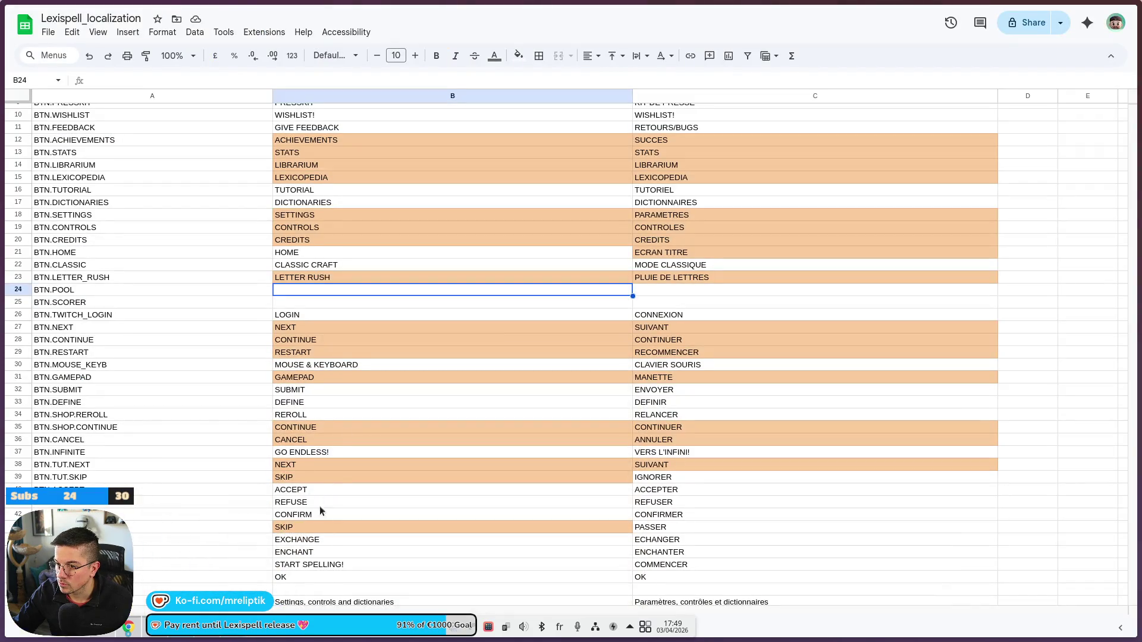
Search the sheet for 'pool' to locate the new BTN.POOL row 24.
click(72, 294)
key(ctrl+f)
text(pool)
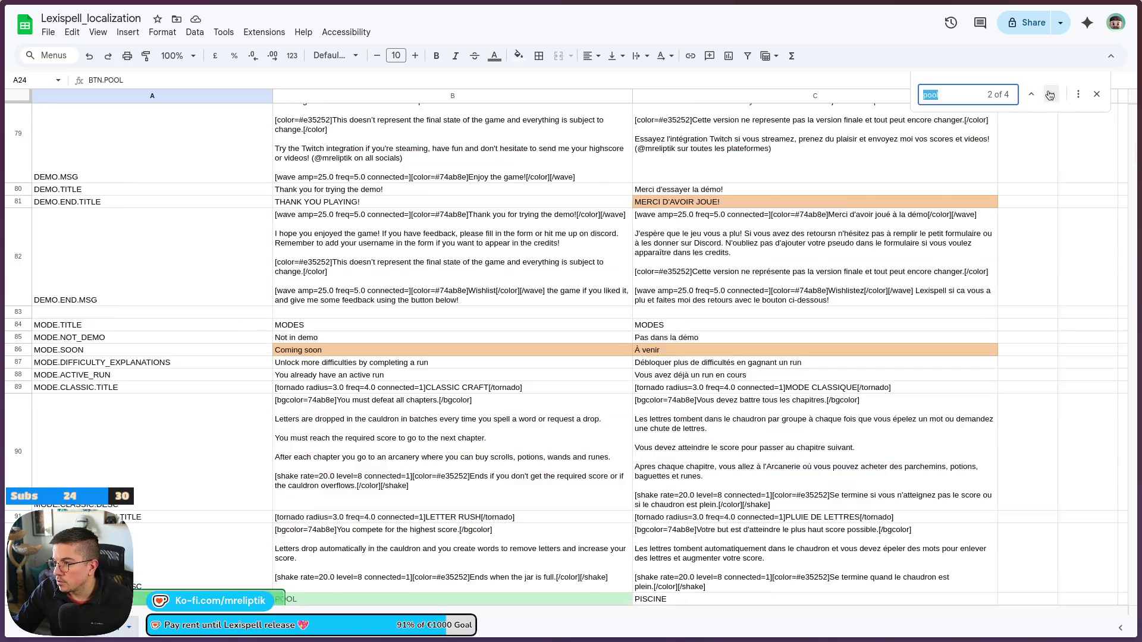
click(1051, 94)
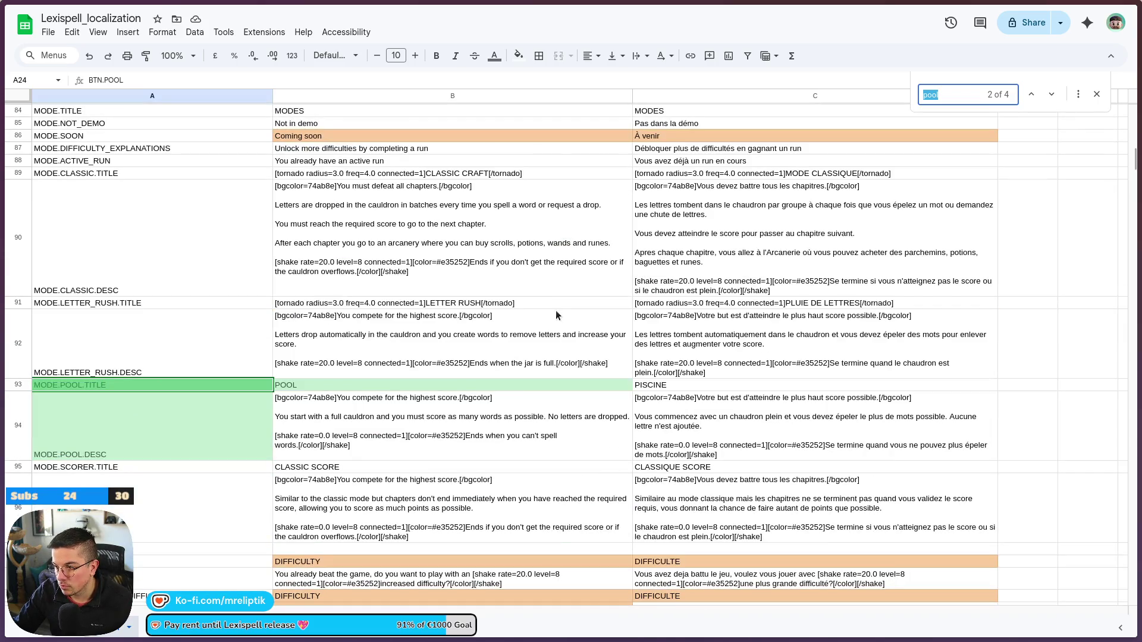
scroll(555, 316, down, 1)
scroll(556, 309, down, 1)
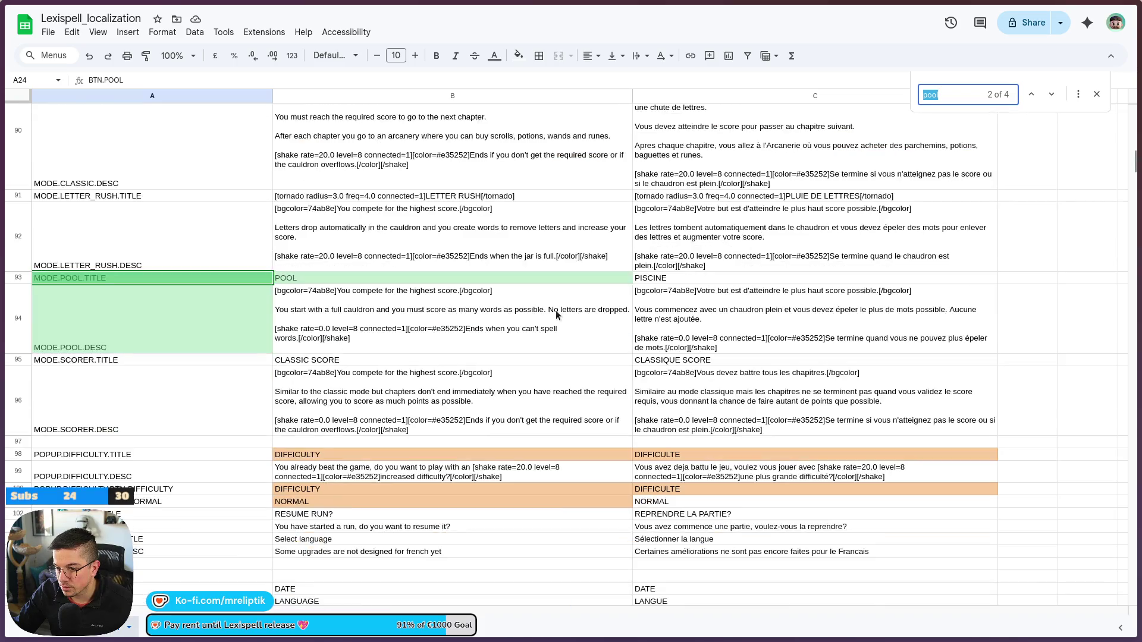
scroll(556, 309, up, 2)
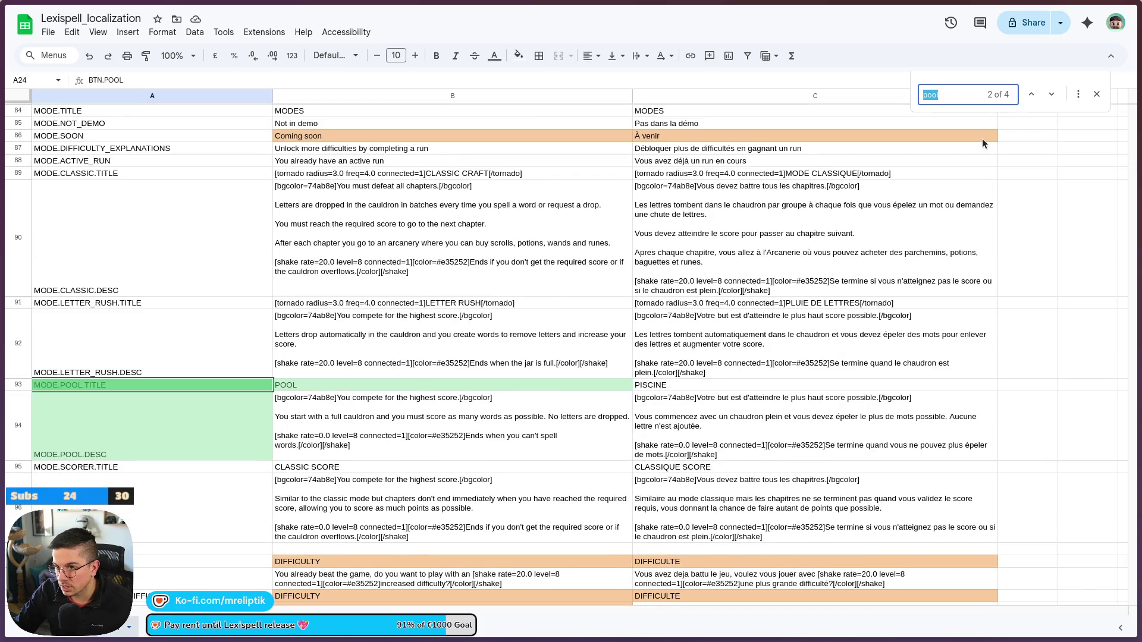
click(1027, 94)
scroll(316, 126, up, 3)
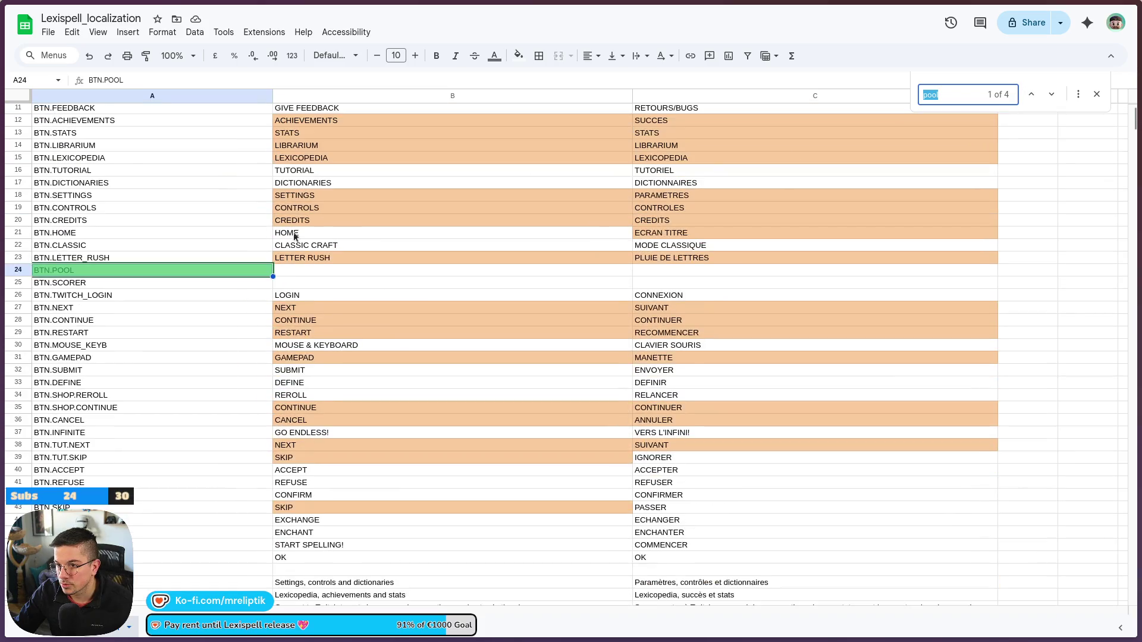
click(293, 270)
Enter POOL / PISCINE for BTN.POOL and CLASSIC SCORE as BTN.SCORER's English text.
text(P)
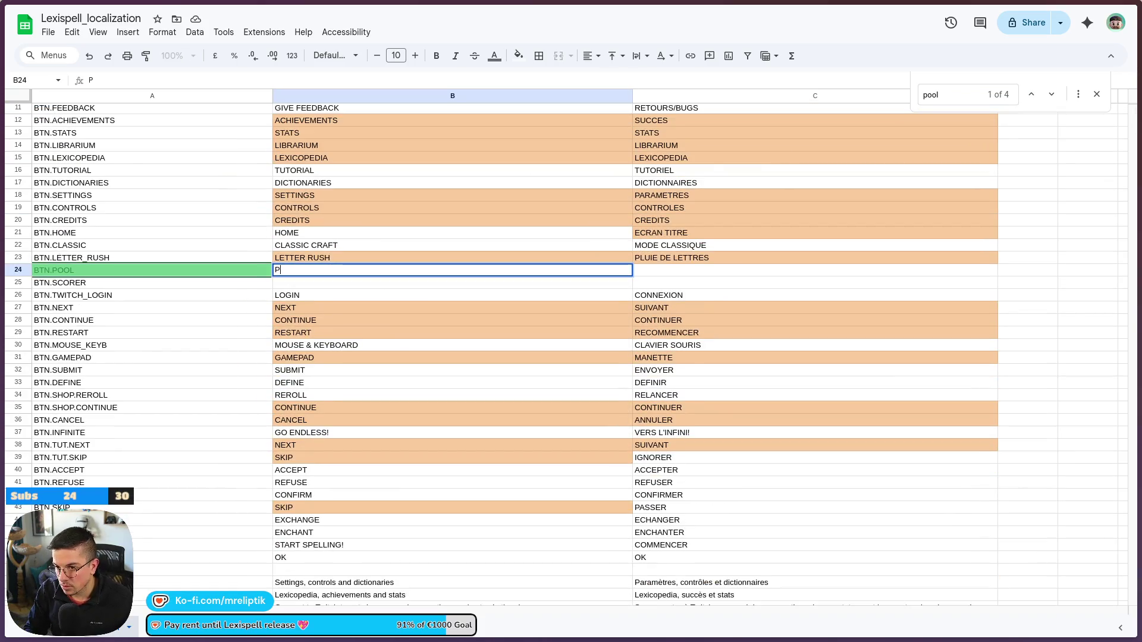
text(OOL)
key(Tab)
text(PISC)
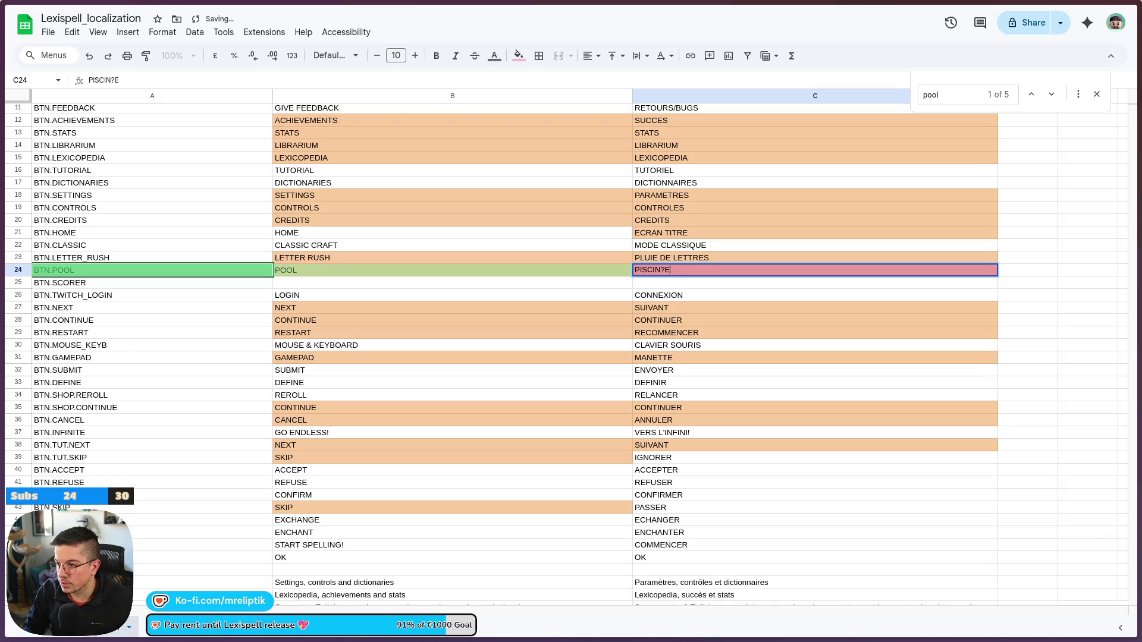
key(Return)
text(CLASDSICE)
key(BackSpace)
key(BackSpace)
text(SIC SCORE)
key(Tab)
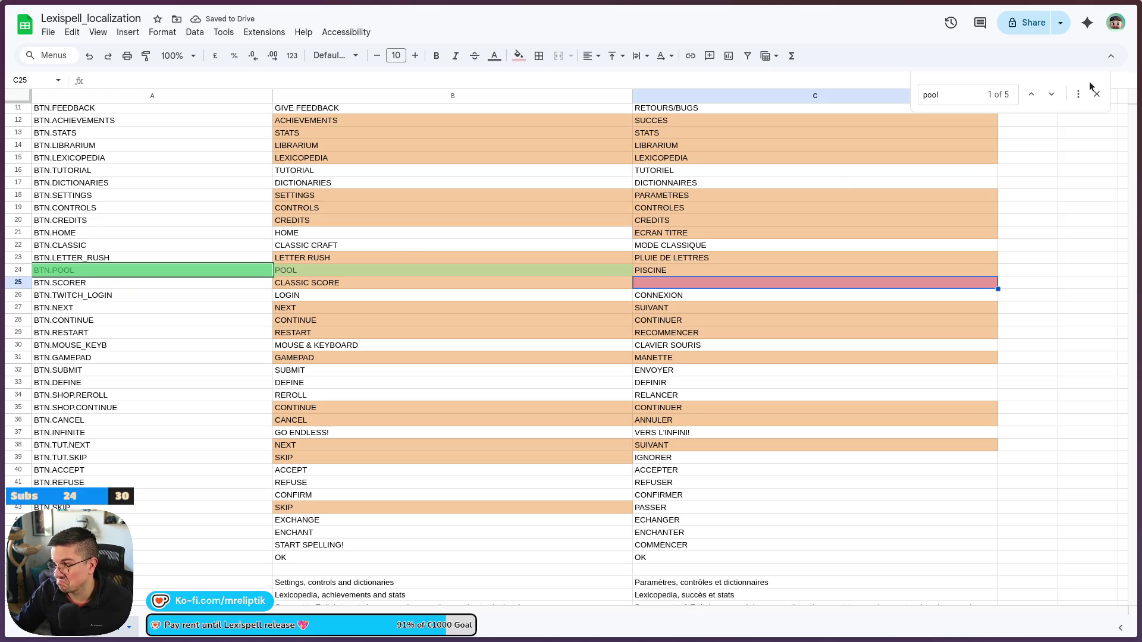
Enter CLASSIQUE SCORE as the French text for BTN.SCORER.
click(1051, 95)
click(1051, 96)
click(1051, 95)
click(1051, 95)
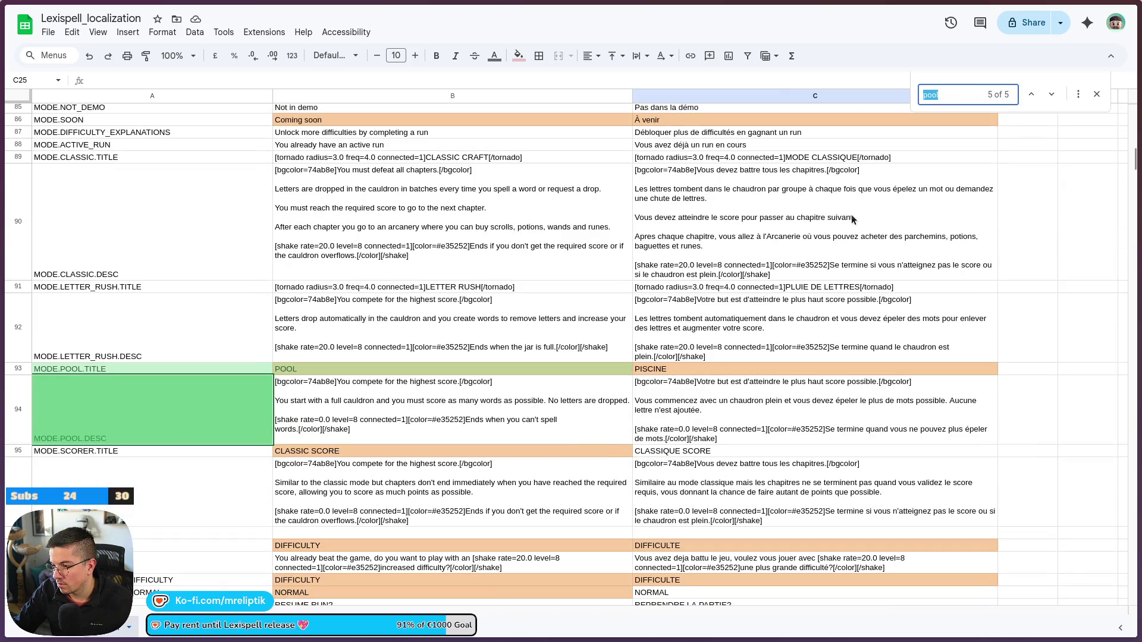
click(1029, 95)
click(1030, 95)
click(1029, 96)
click(650, 231)
text(CLASSIQUE SCO)
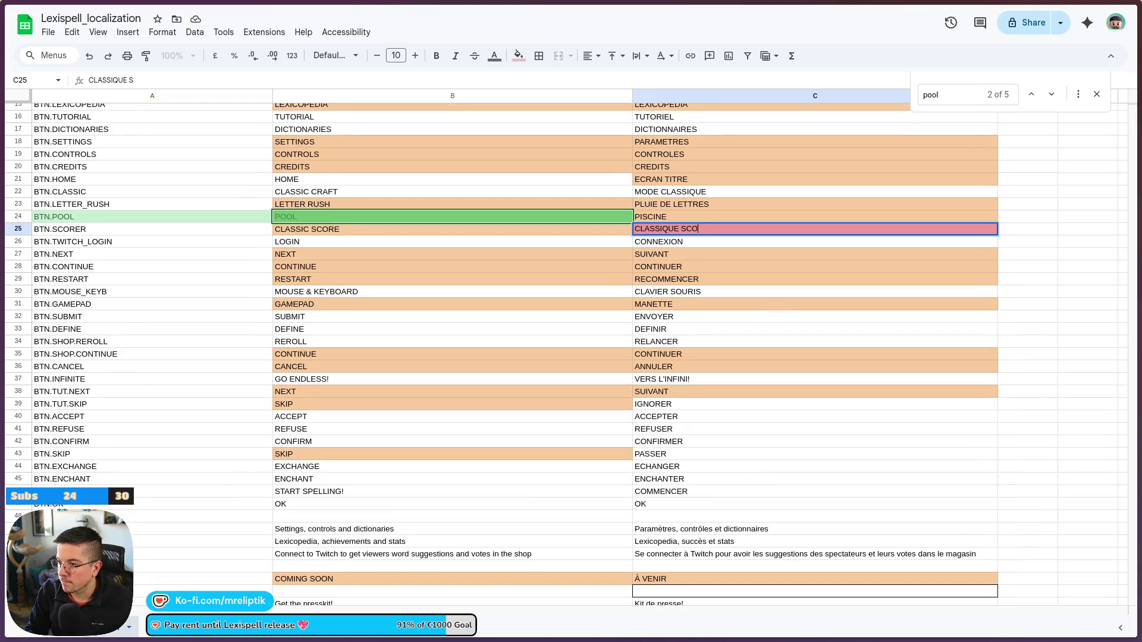
text(RE)
click(517, 245)
click(48, 32)
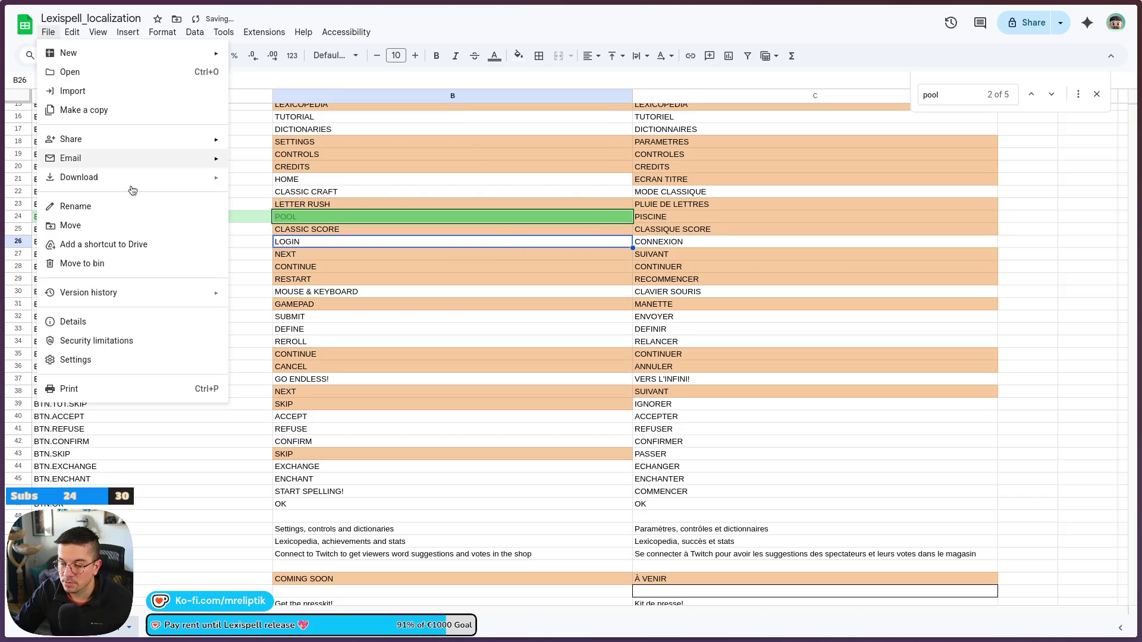
Download the sheet as a comma-separated values file and switch back to the Godot editor.
mouse_move(89, 176)
click(305, 258)
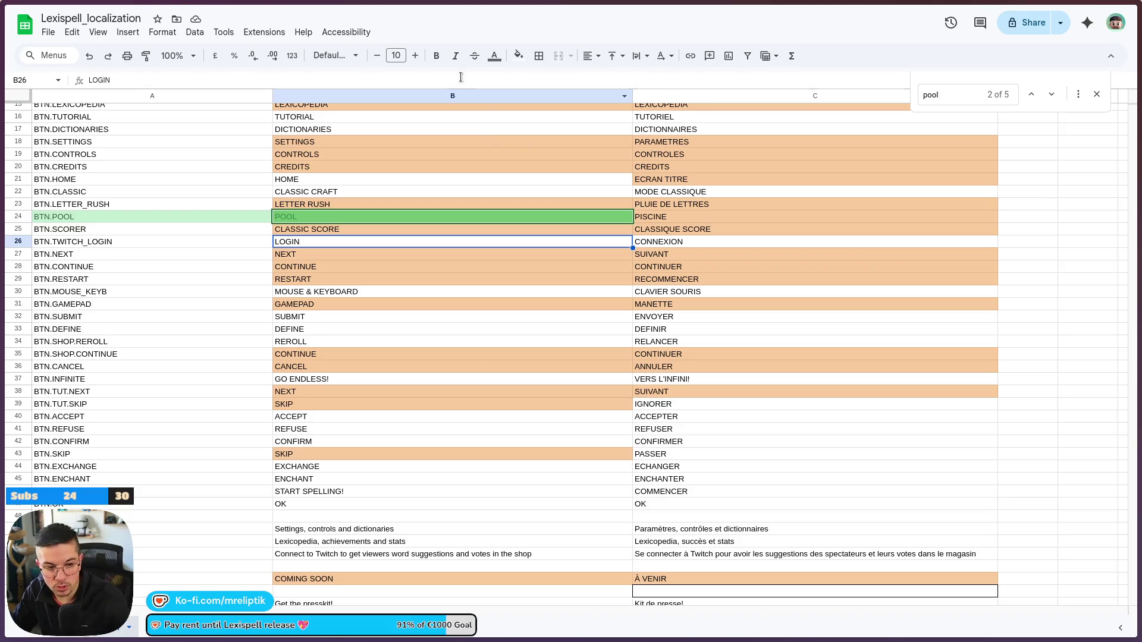
mouse_move(457, 640)
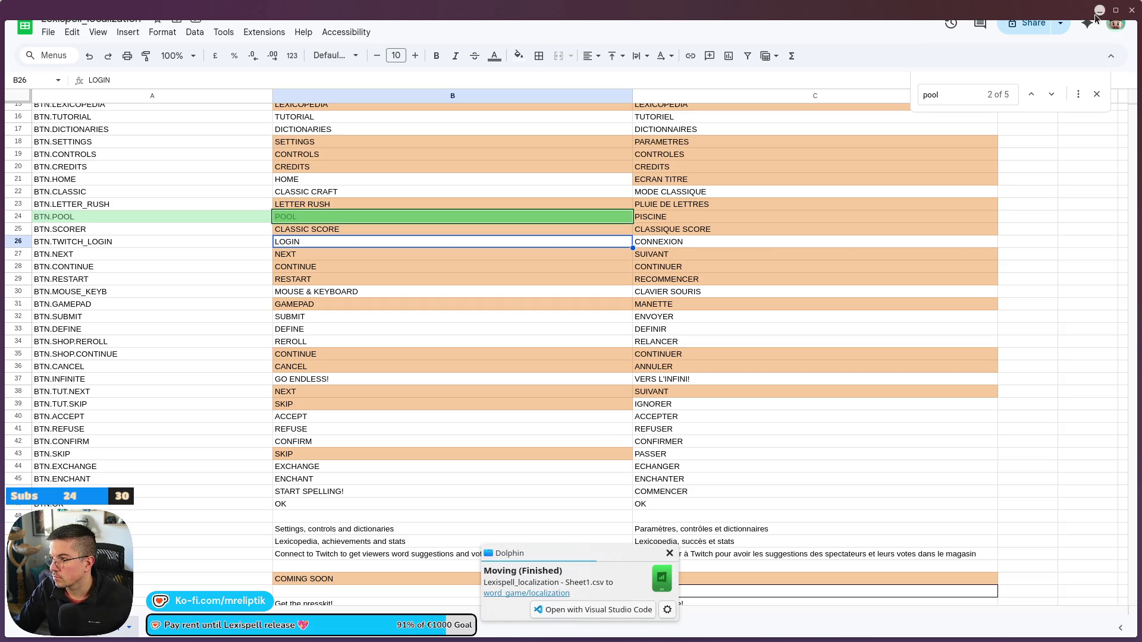
key(alt+Tab)
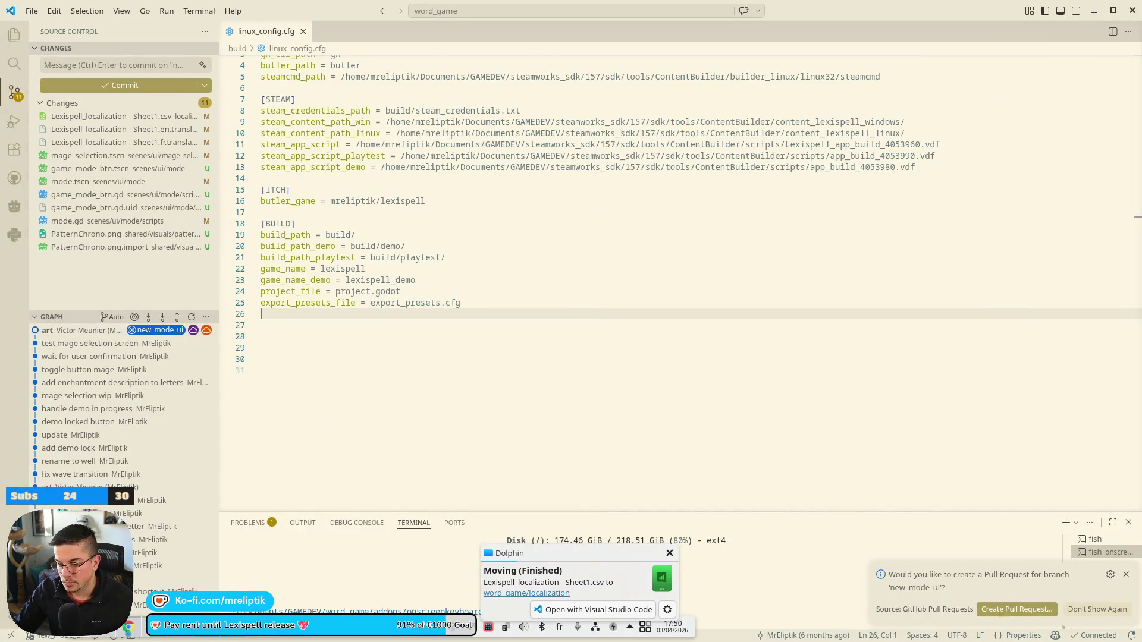
key(alt+Tab)
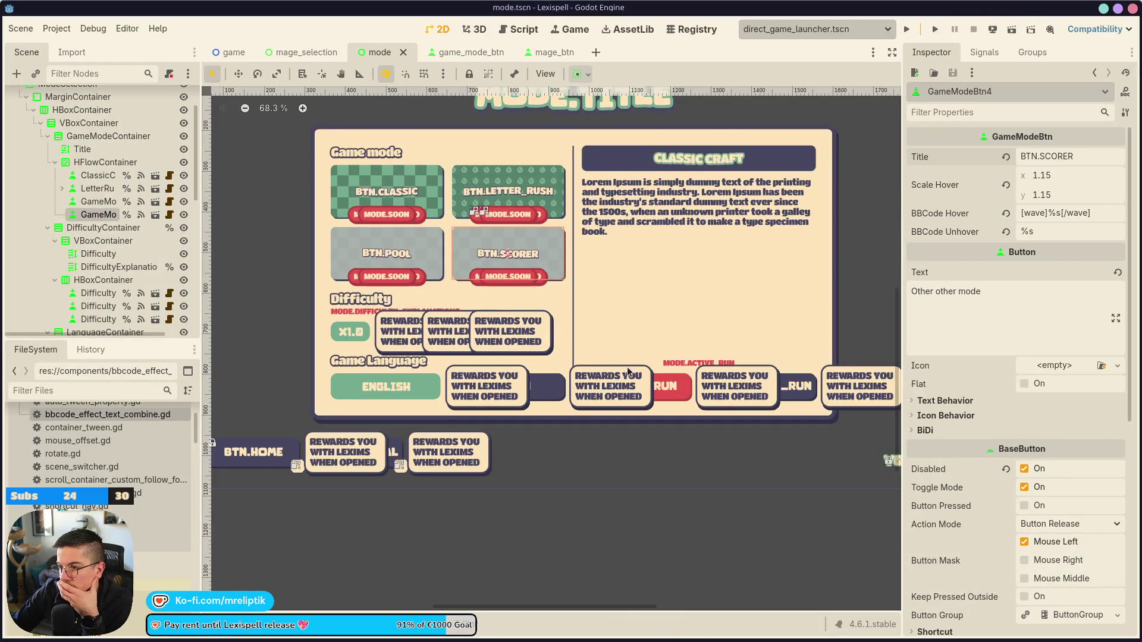
click(907, 29)
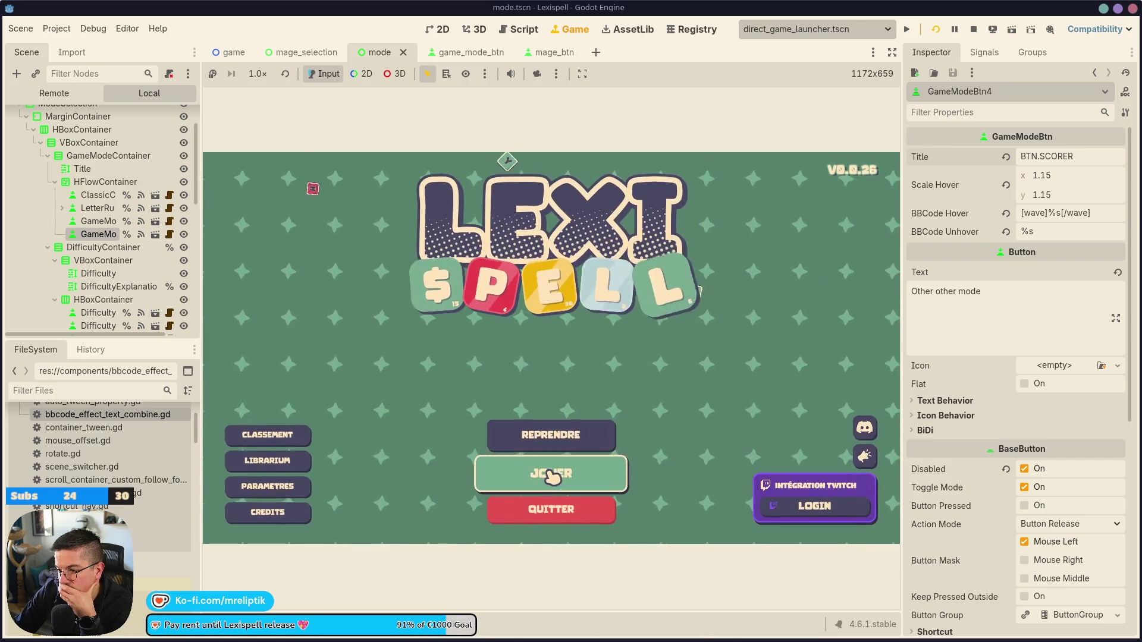
click(551, 476)
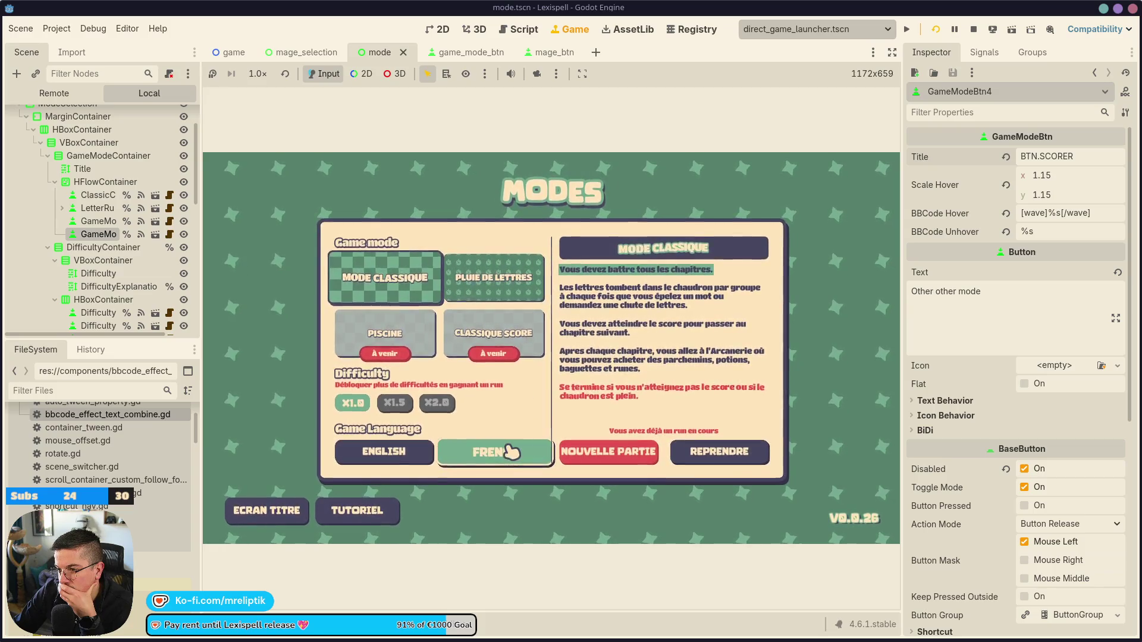
click(520, 277)
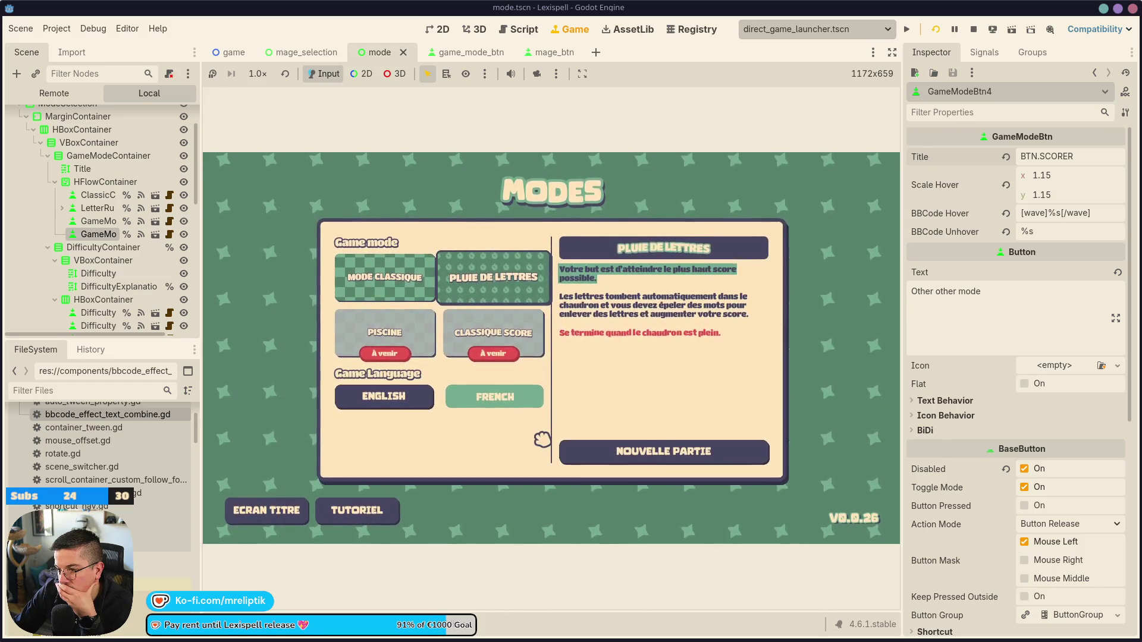
click(378, 294)
click(497, 279)
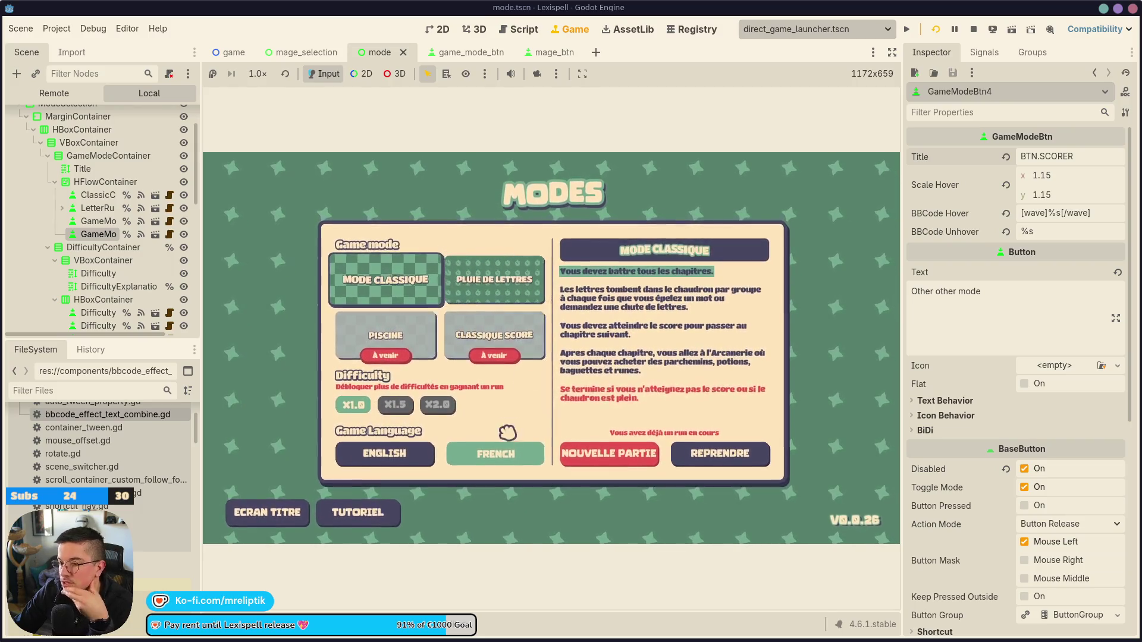
click(275, 513)
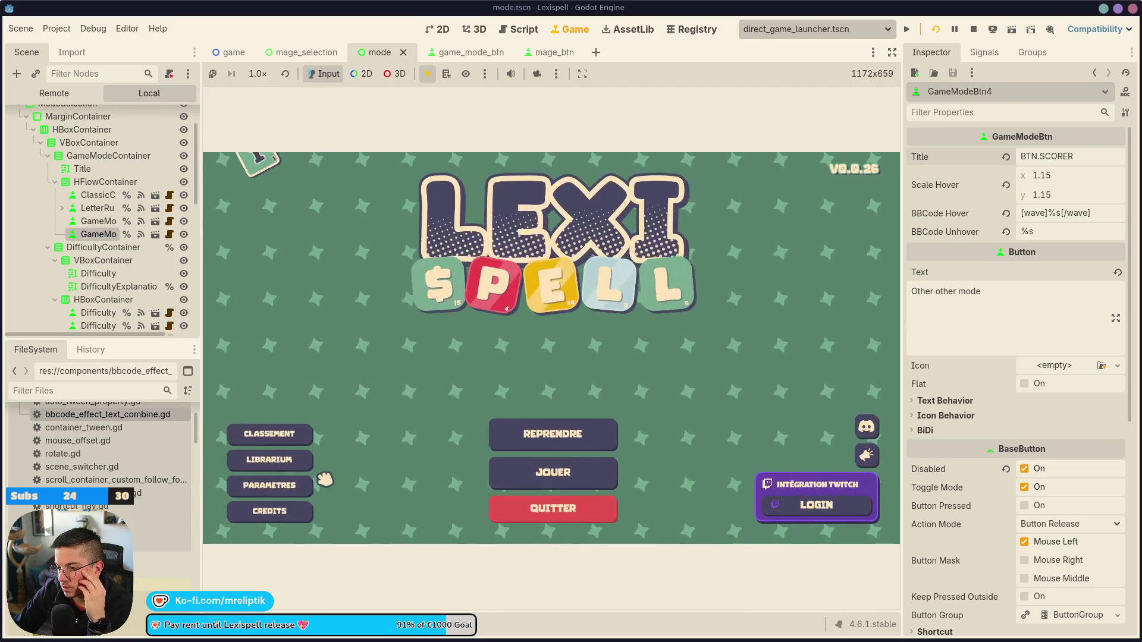
click(269, 483)
click(647, 244)
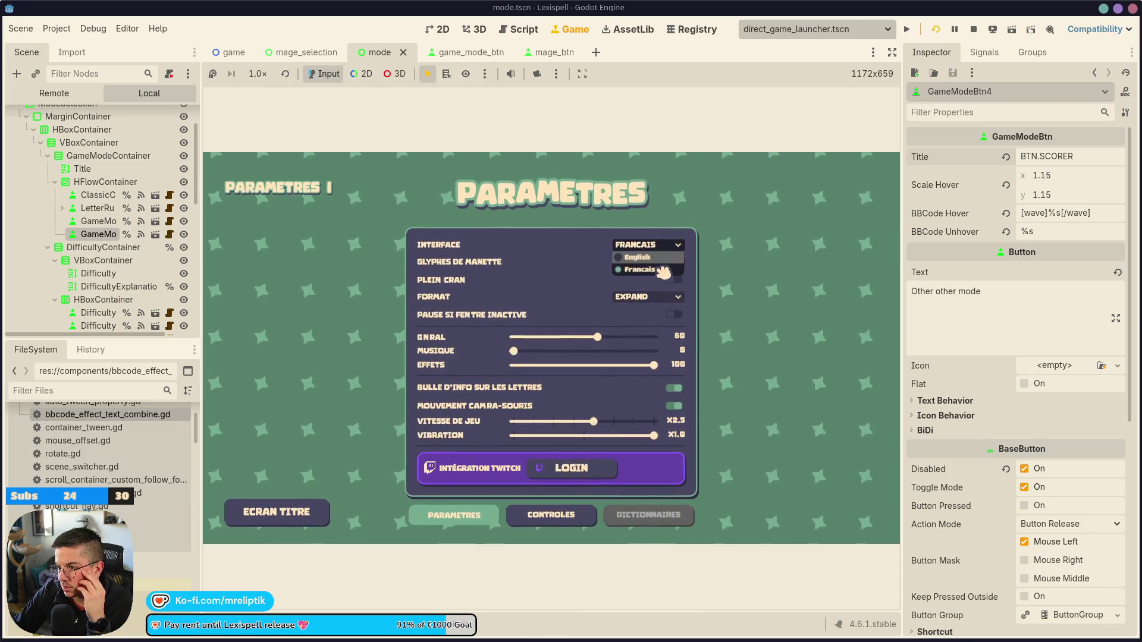
click(646, 260)
click(275, 511)
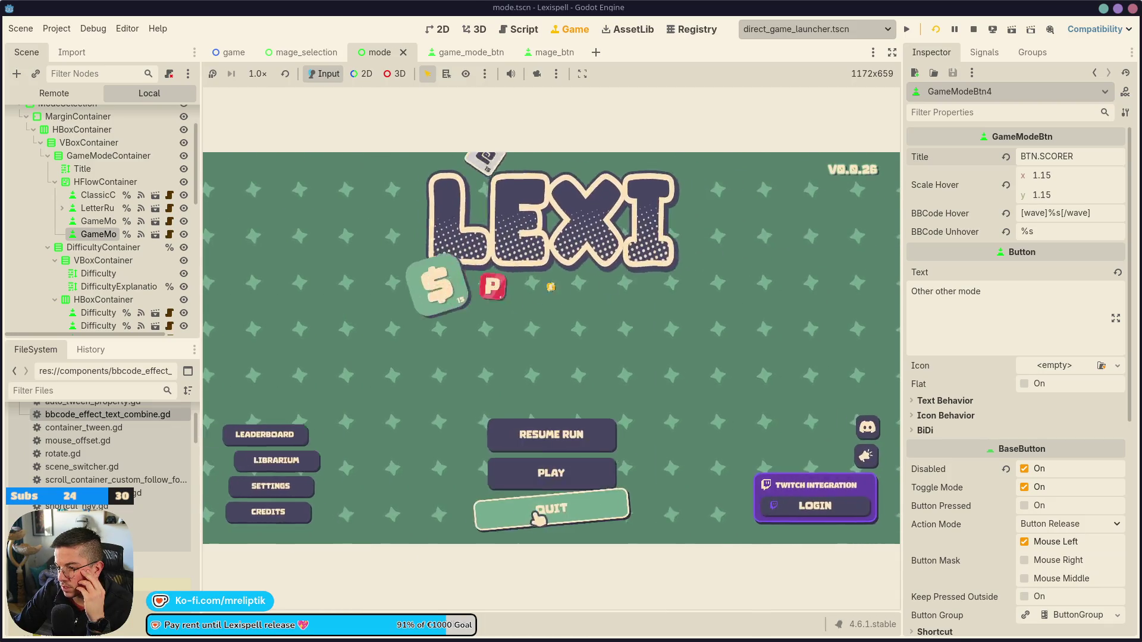
click(512, 476)
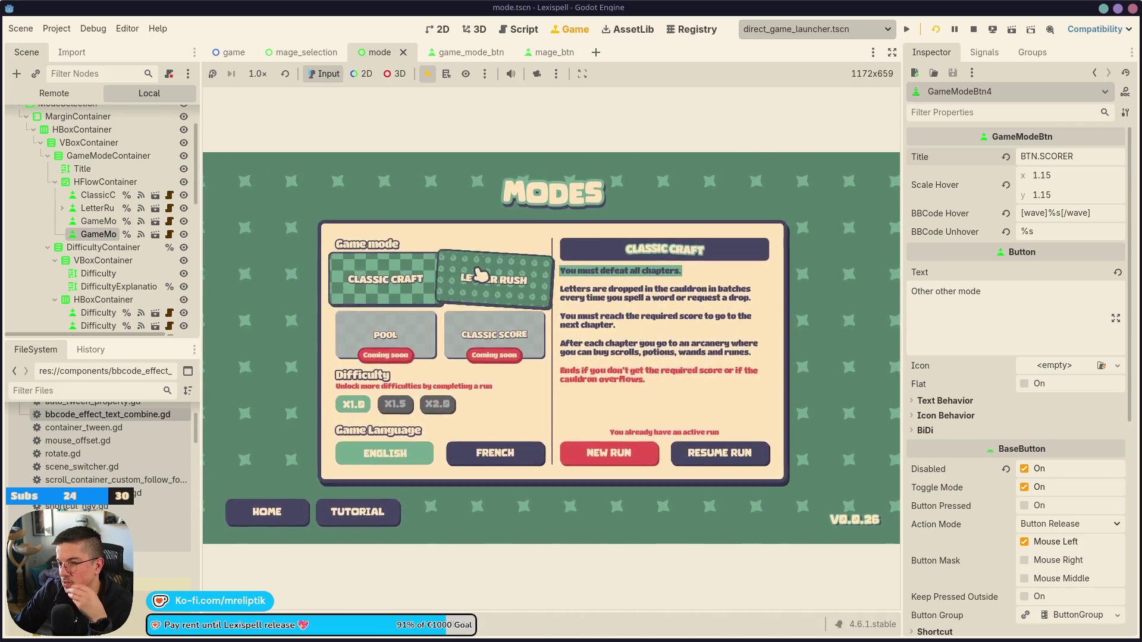
click(494, 280)
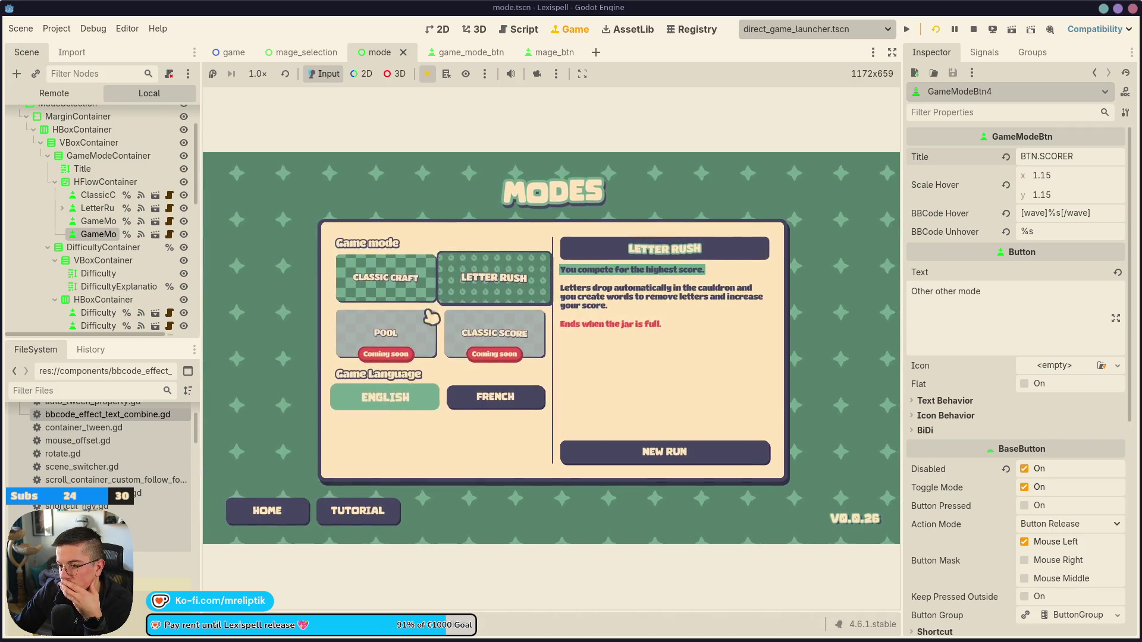
click(385, 279)
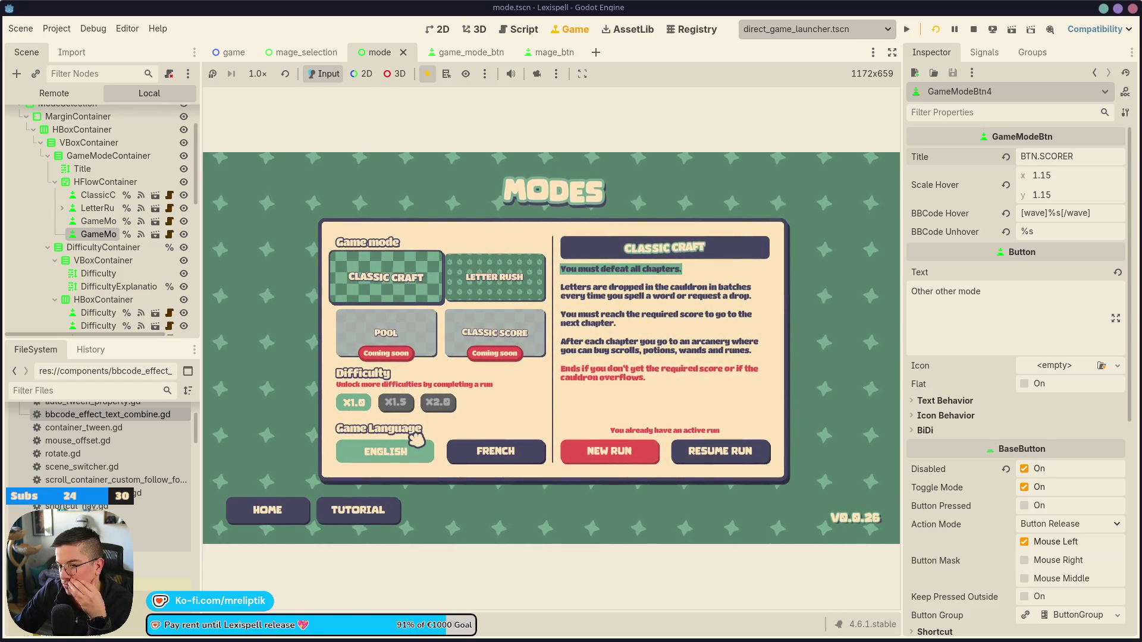
click(440, 31)
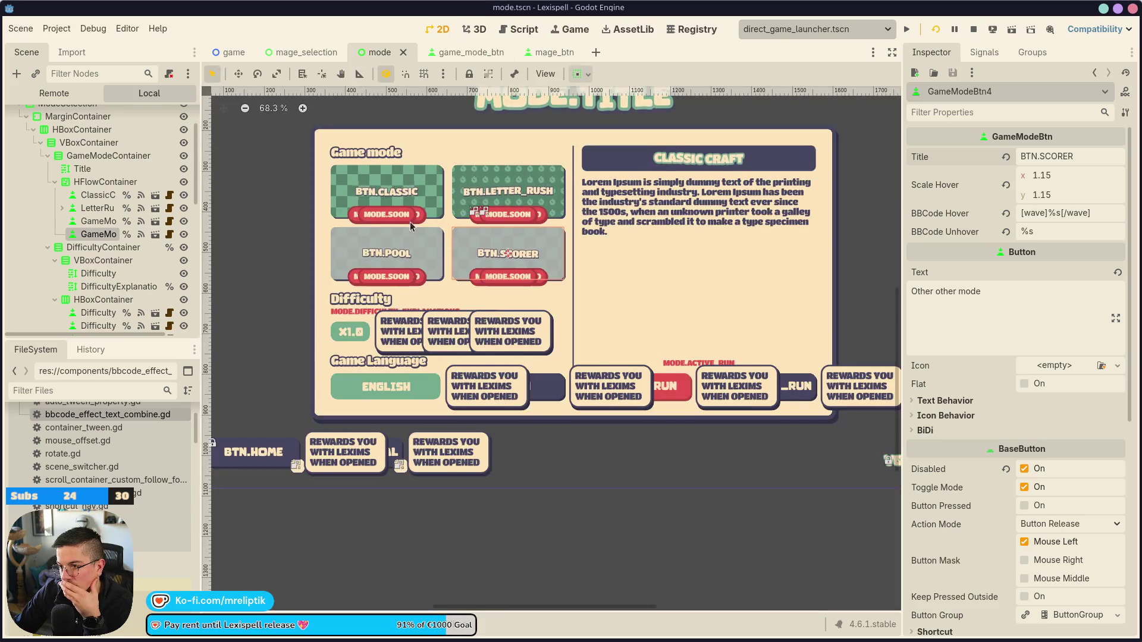
Toggle the MarginContainer's Z Index to 1 and back to 0, then save mode.tscn.
click(552, 191)
scroll(562, 252, up, 8)
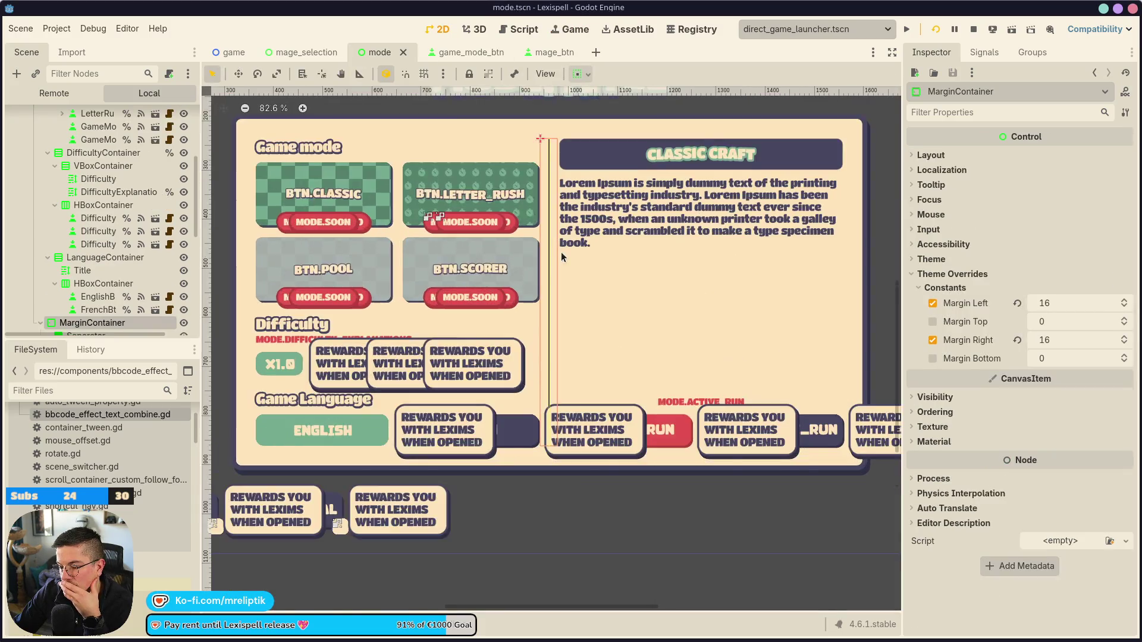
click(930, 412)
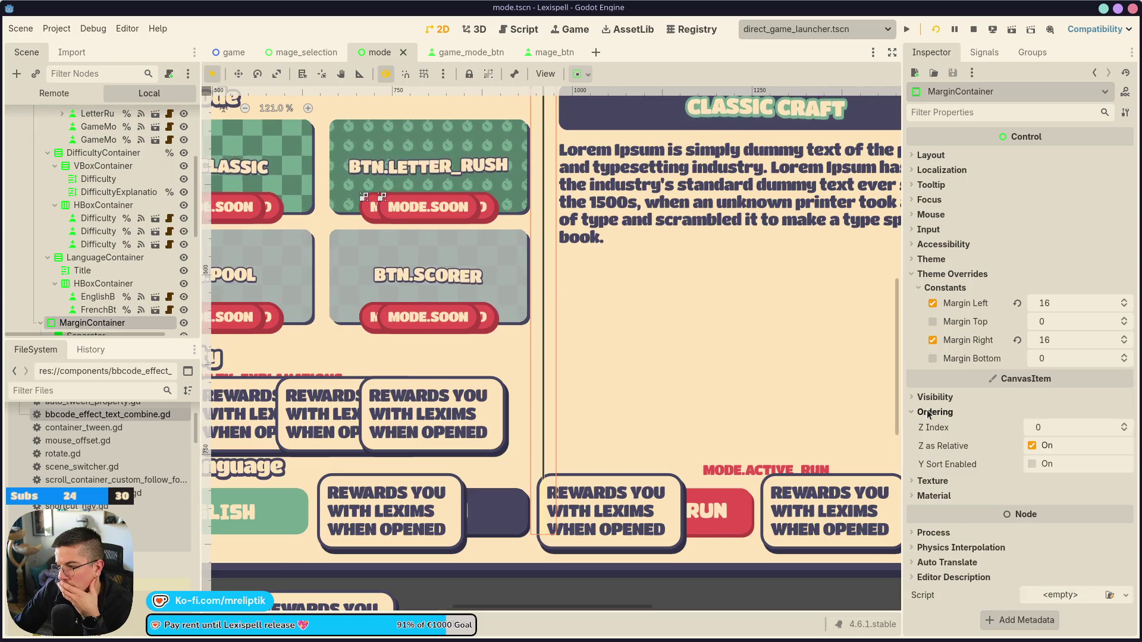
click(1123, 424)
double_click(1126, 430)
click(1127, 425)
scroll(498, 476, down, 5)
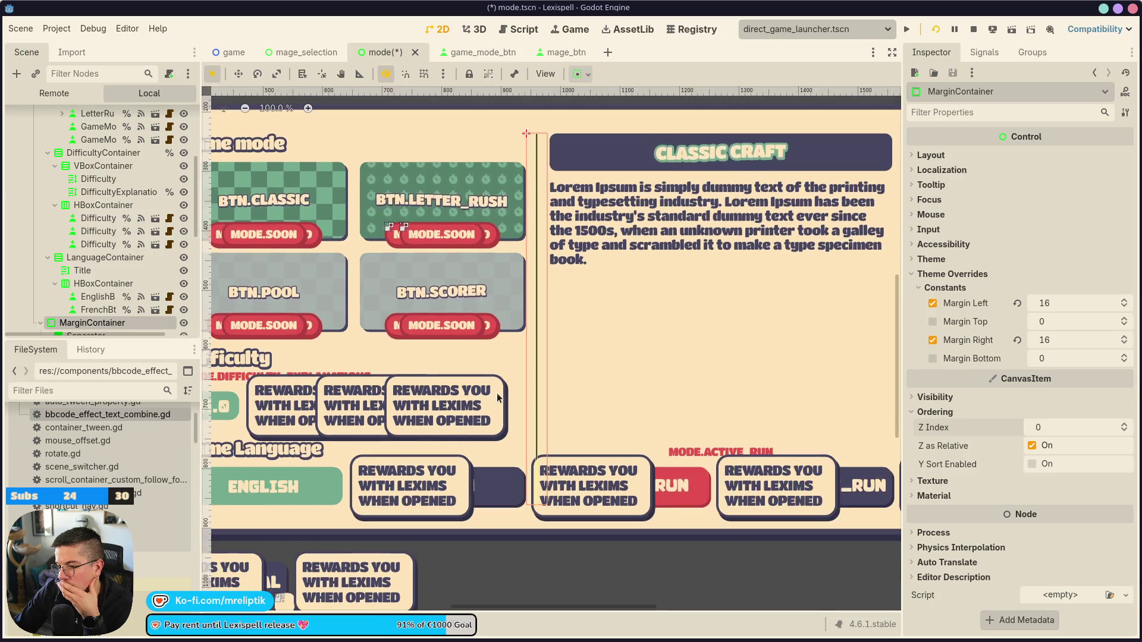
key(ctrl+s)
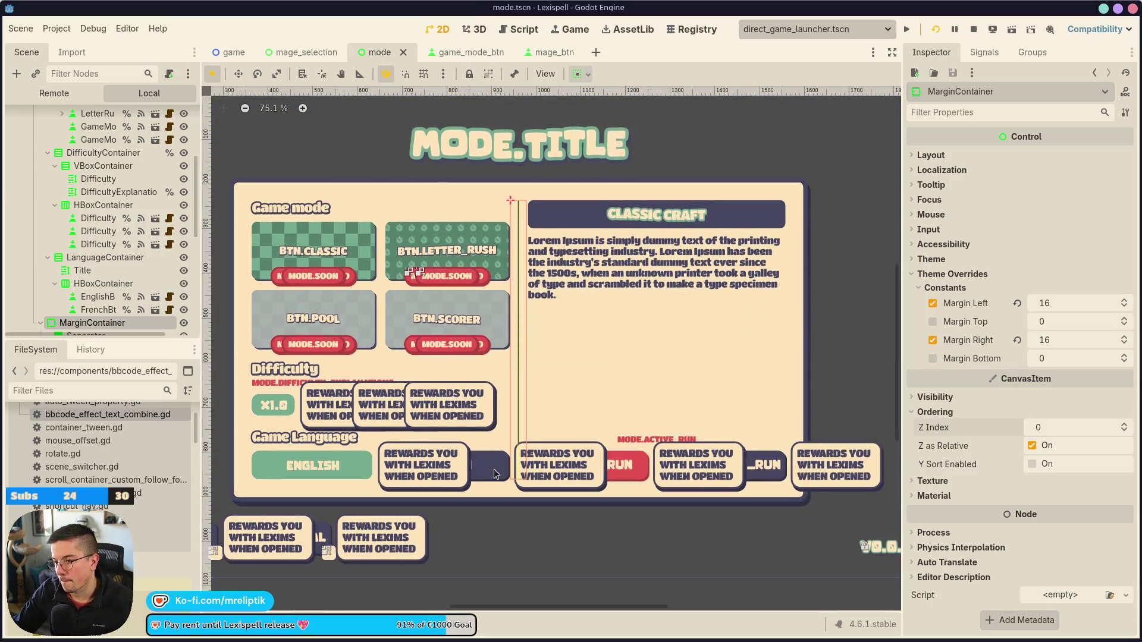
Select the FRENCH button and the right-hand description panel, then run the game again.
click(487, 471)
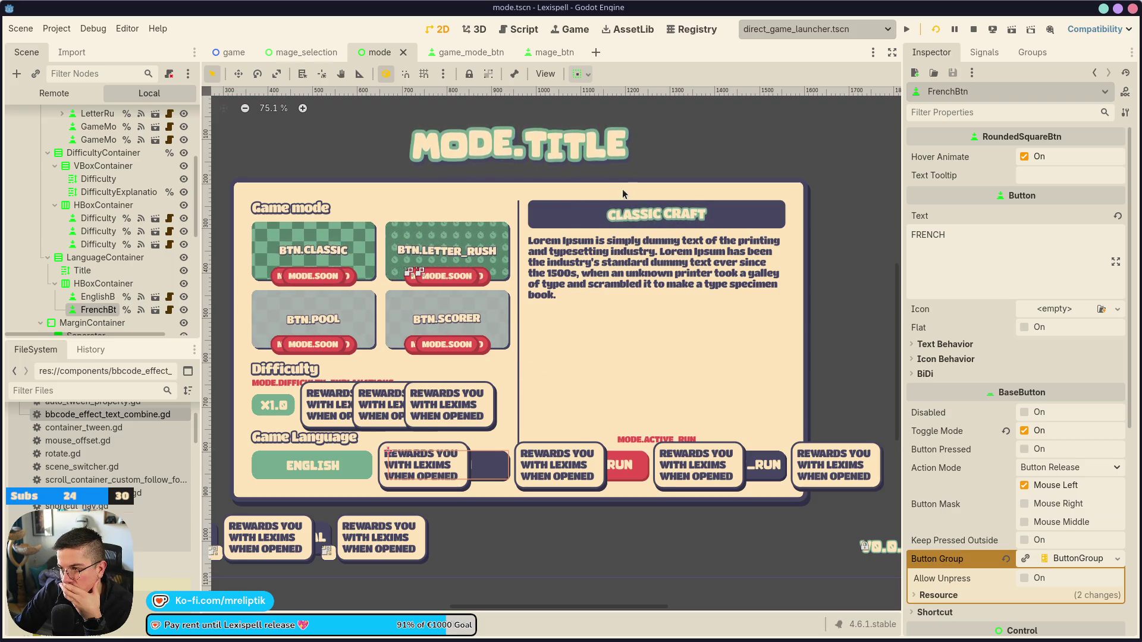
scroll(586, 244, down, 2)
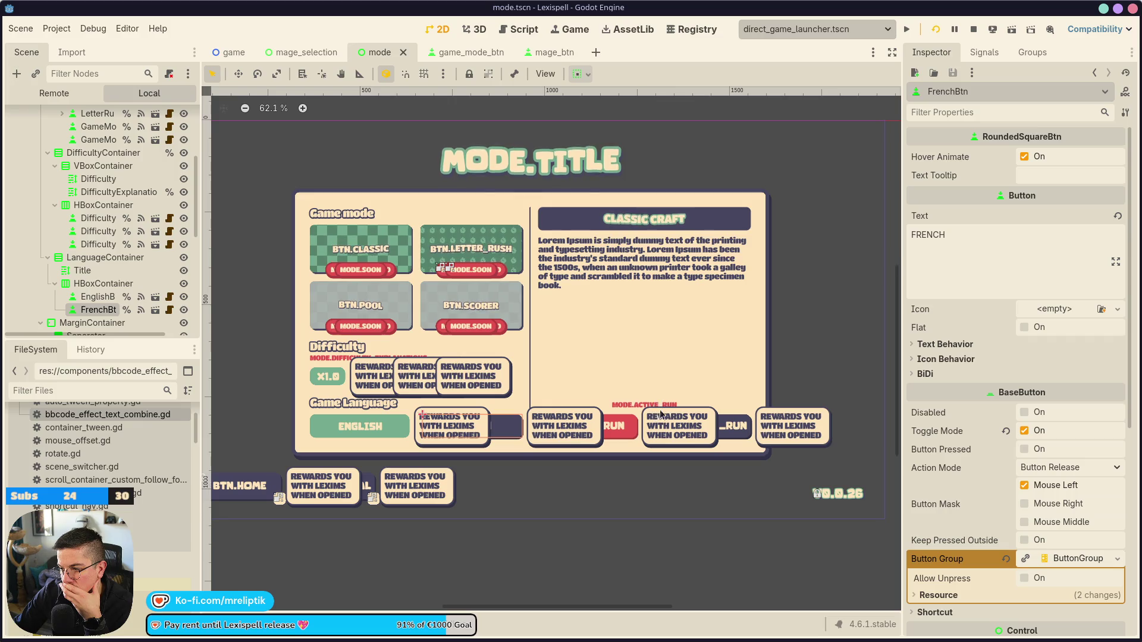
click(635, 399)
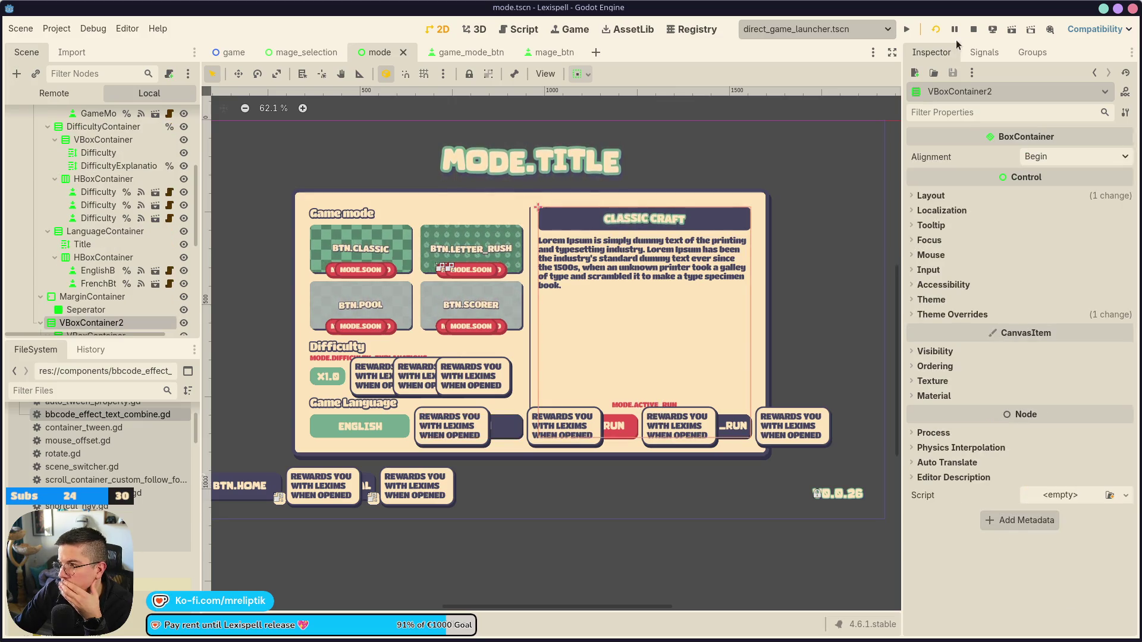
mouse_move(327, 641)
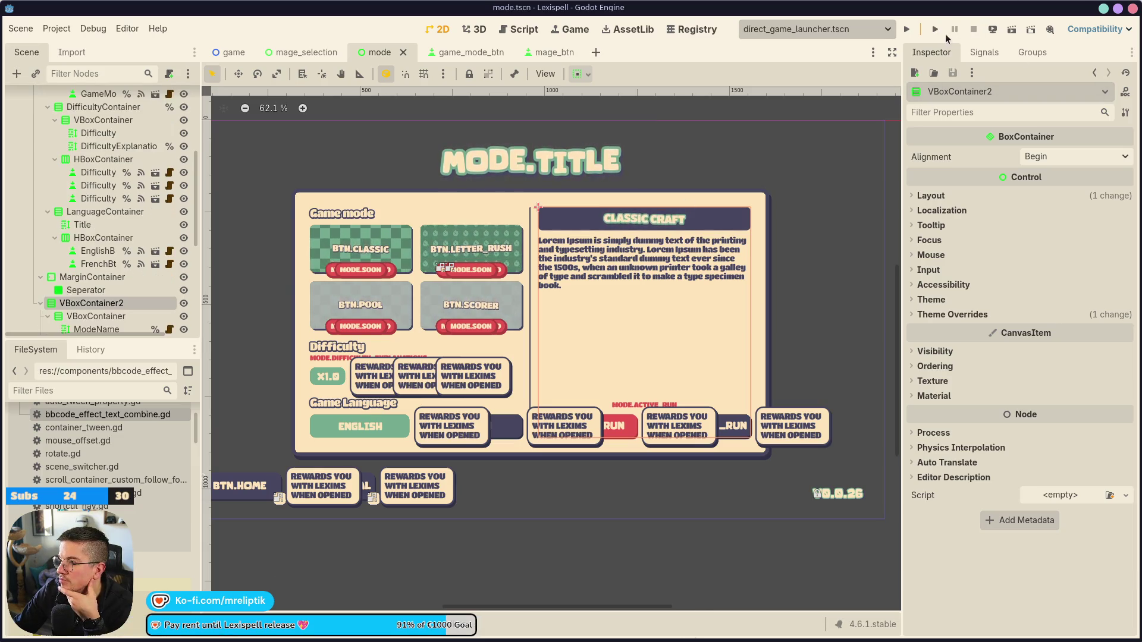
click(935, 30)
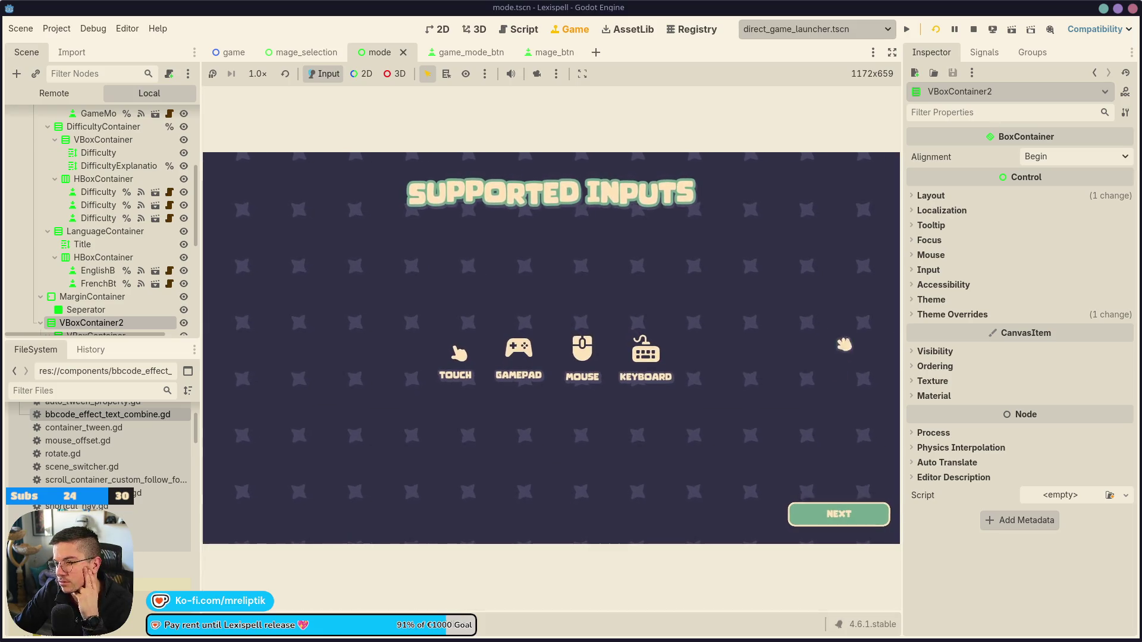
Reach the game's Modes screen and compare the Letter Rush and Classic Craft tiles.
click(822, 515)
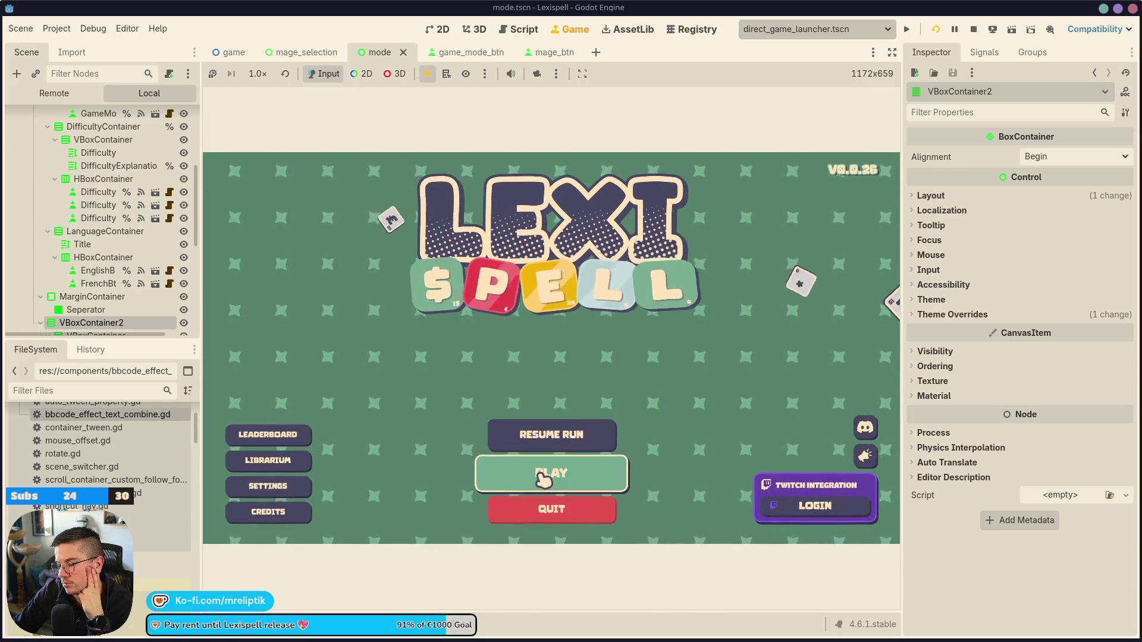
click(548, 472)
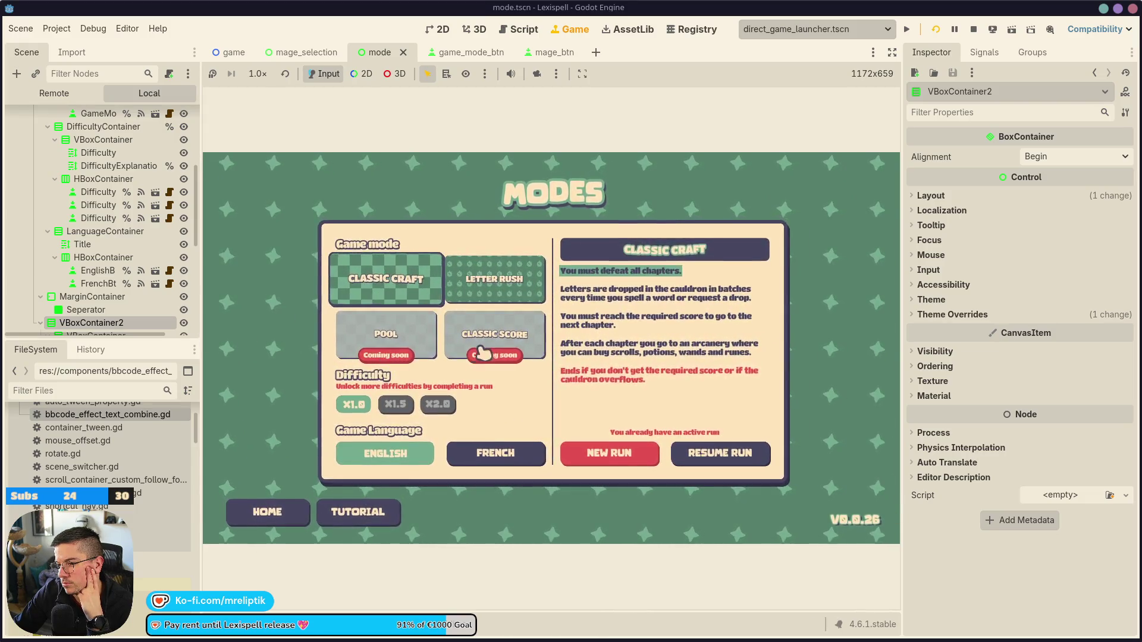
click(499, 277)
click(384, 277)
click(507, 279)
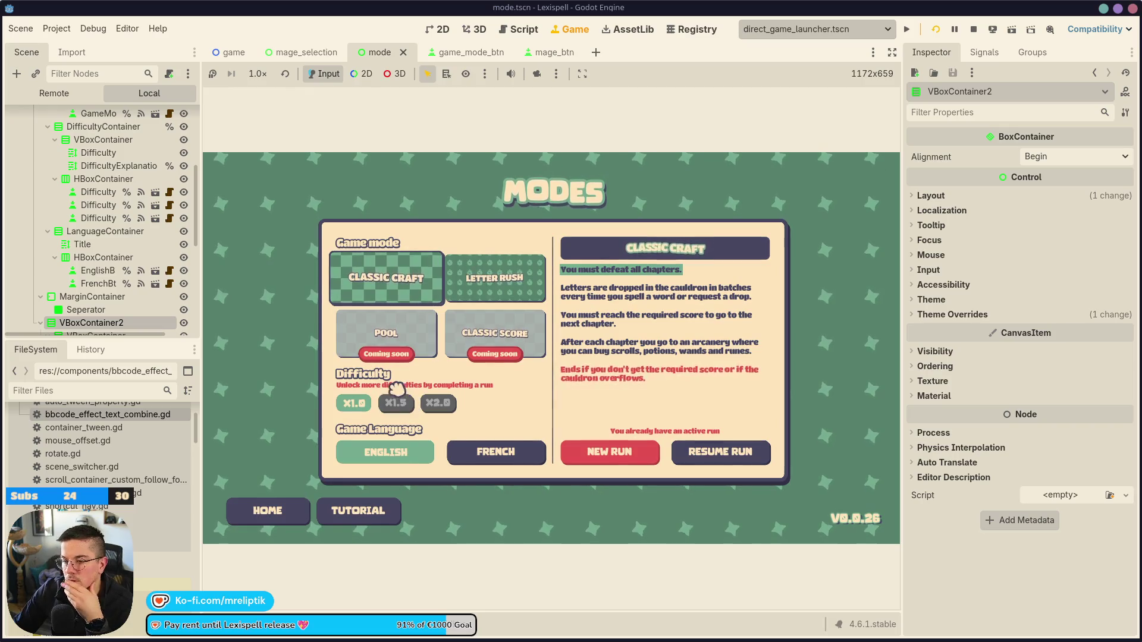
Inspect the Difficulty and DifficultyExplanations label nodes and the explanation text value.
click(98, 152)
click(113, 165)
click(1062, 223)
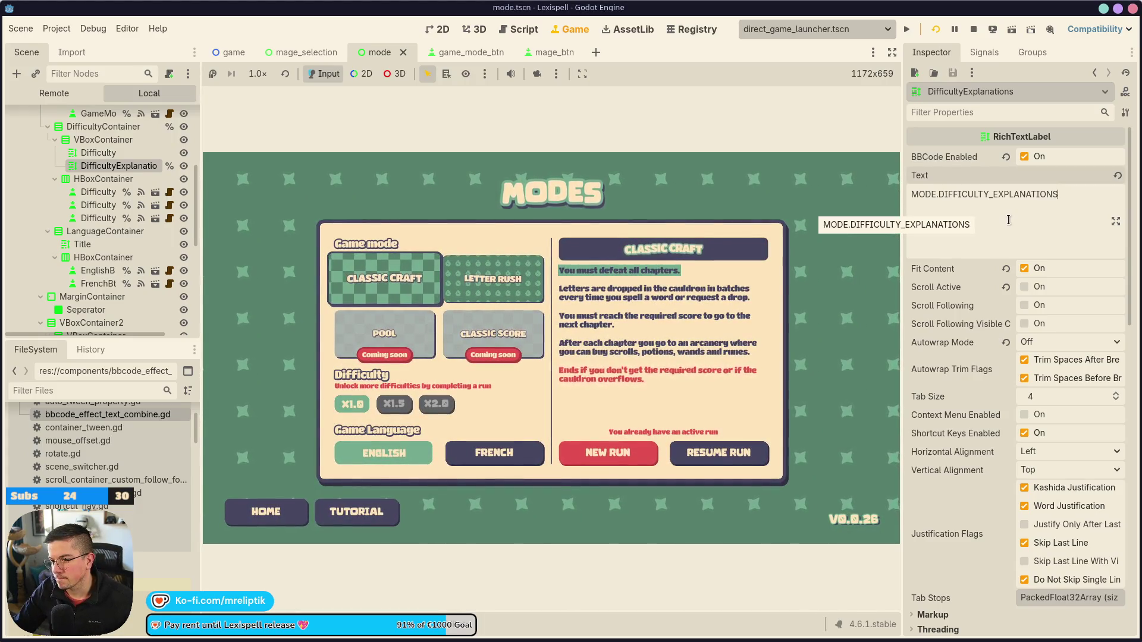
Replace the Game mode heading text with the MODE.GAME_MODE key and save.
click(383, 58)
click(348, 214)
triple_click(1014, 203)
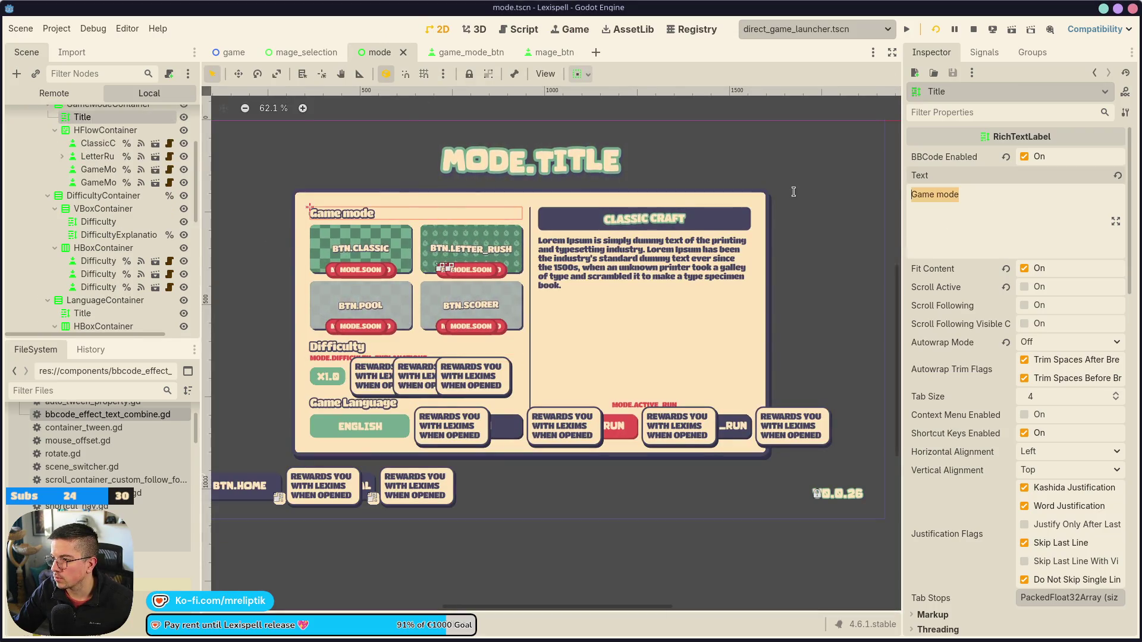
key(BackSpace)
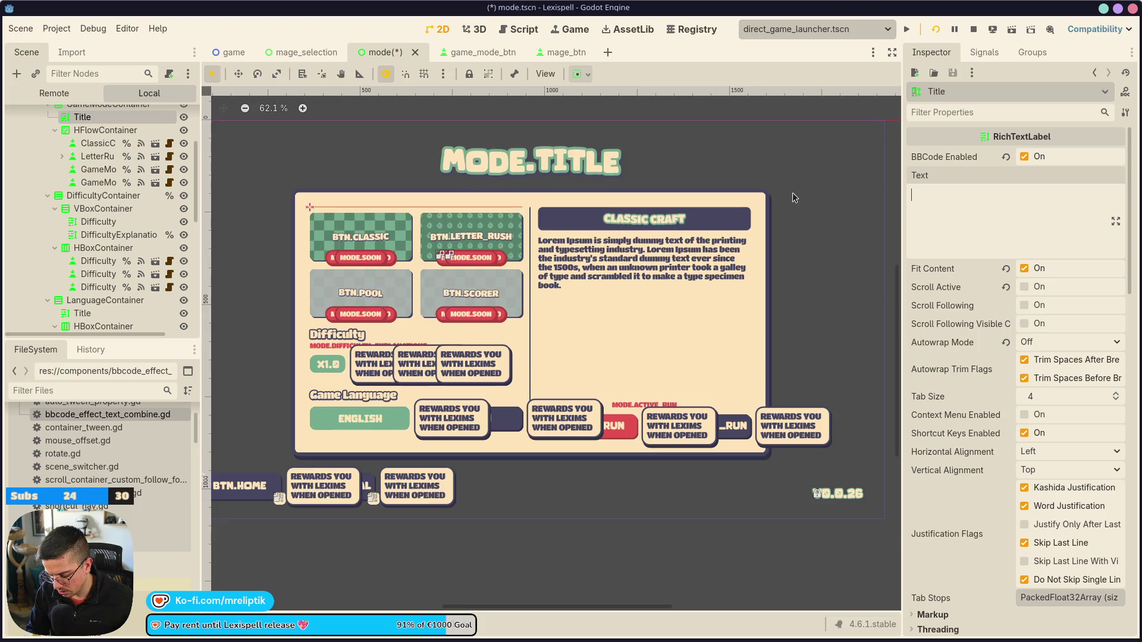
text(MODE.GAME_)
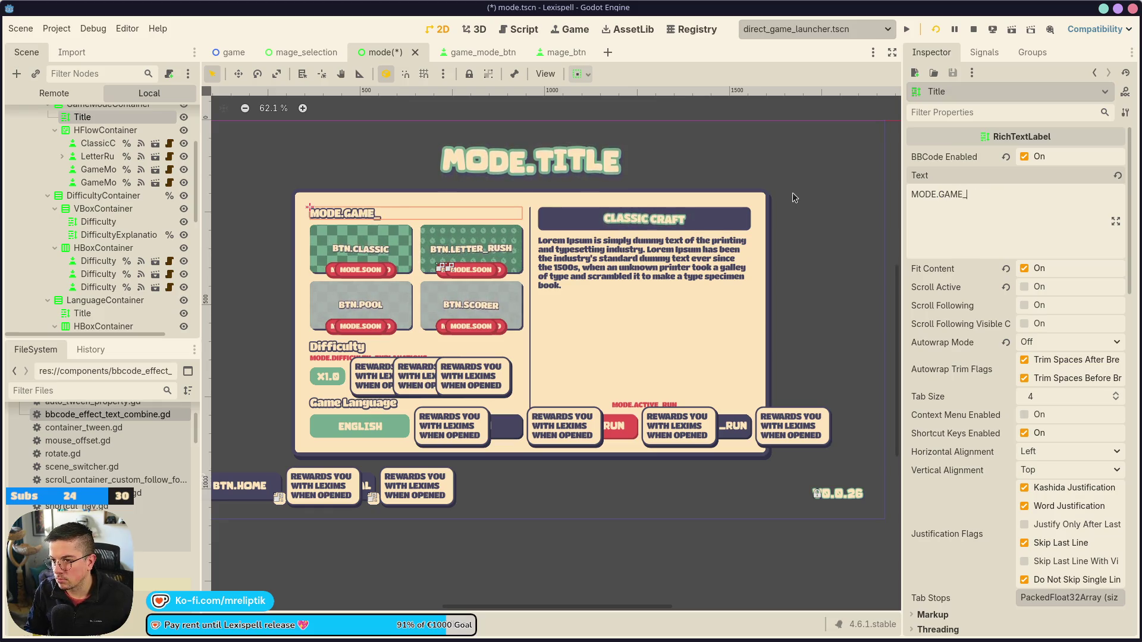
key(ctrl+s)
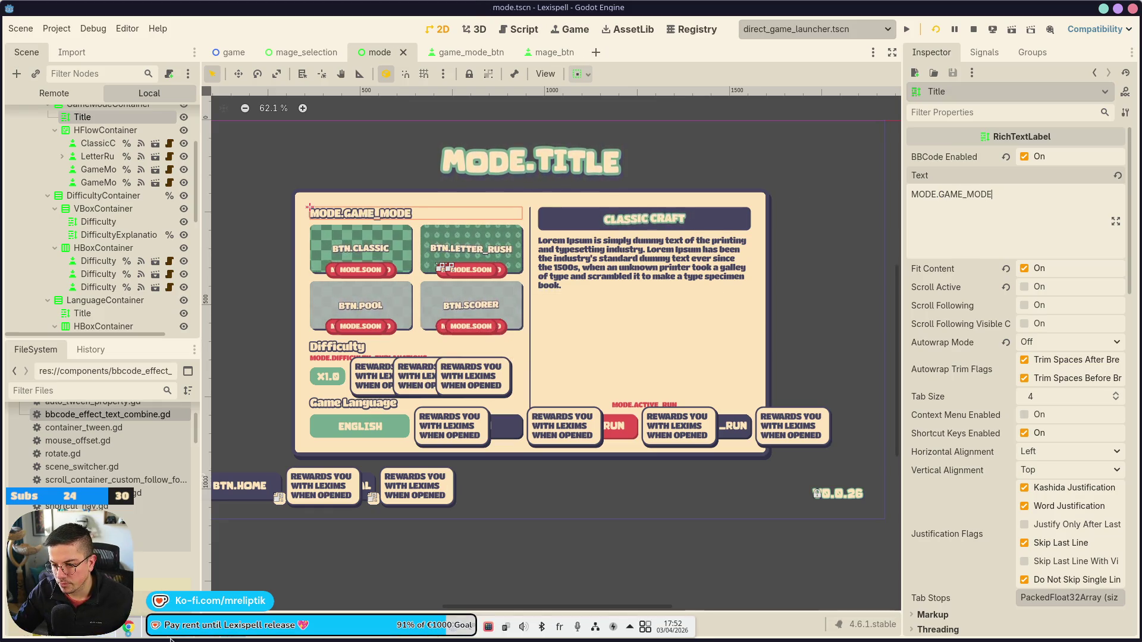
Check the localization spreadsheet's key names and set the Difficulty heading to MODE.DIFFICULTY.
click(183, 638)
key(alt+Tab)
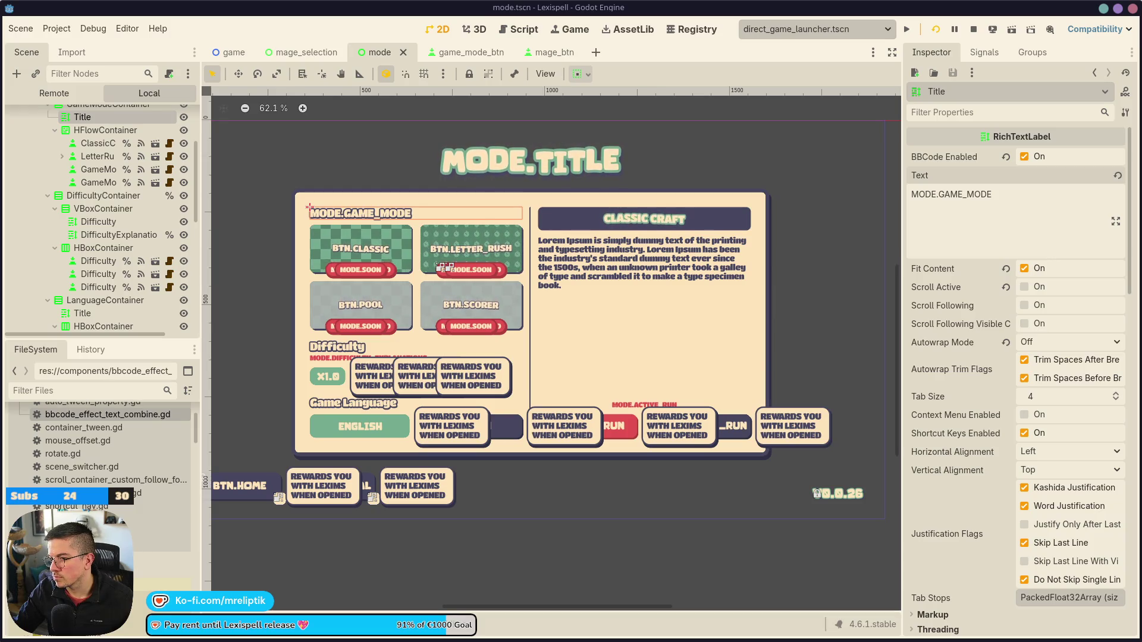
key(ctrl+a)
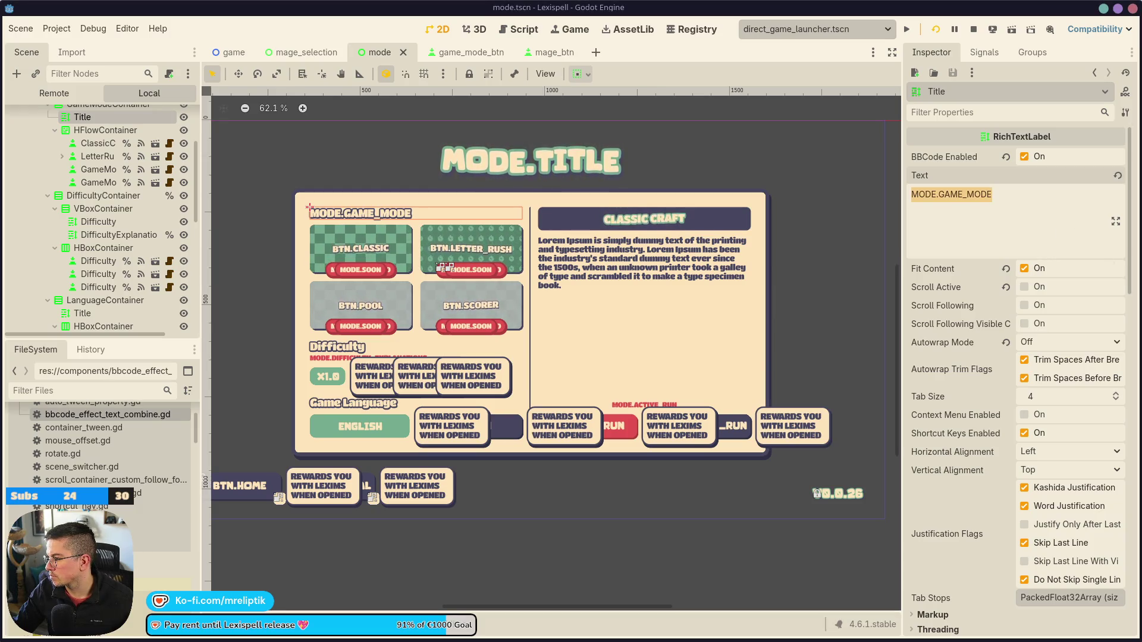
click(334, 348)
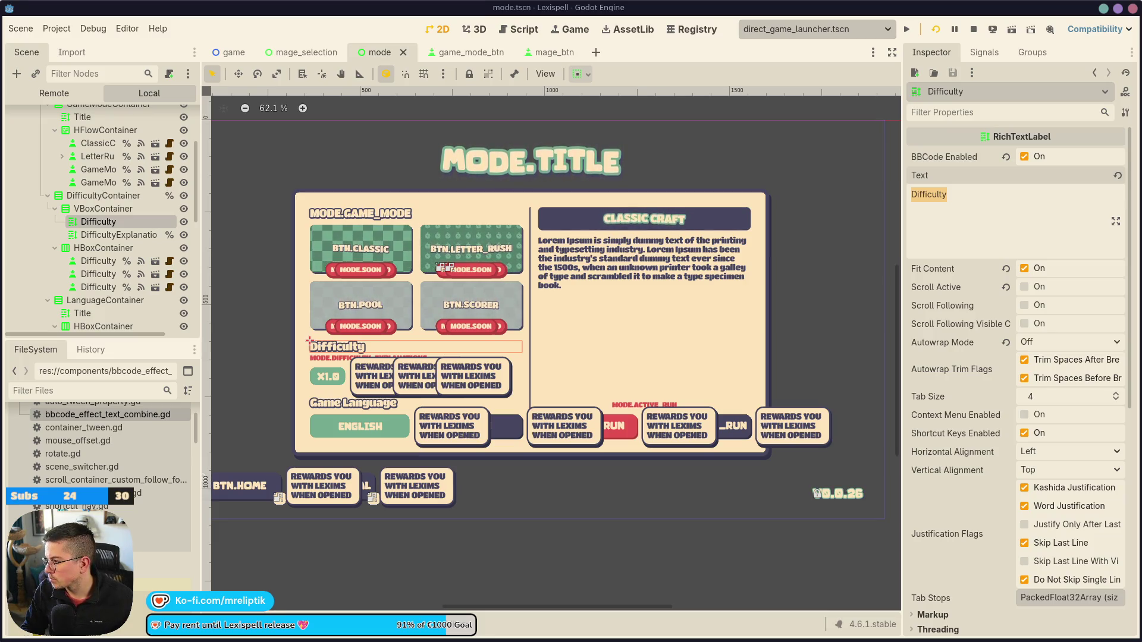
text(MODE.DIFFICULTY)
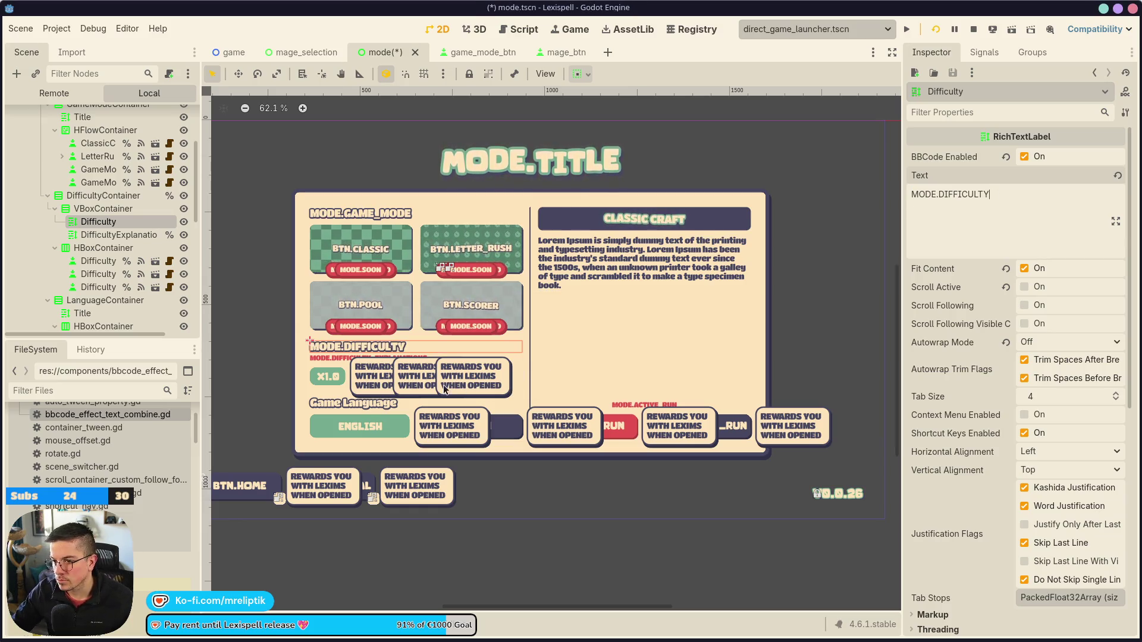
Change the Game Language heading to MODE.GAME_LANG and save the scene.
click(354, 403)
click(354, 402)
triple_click(1003, 189)
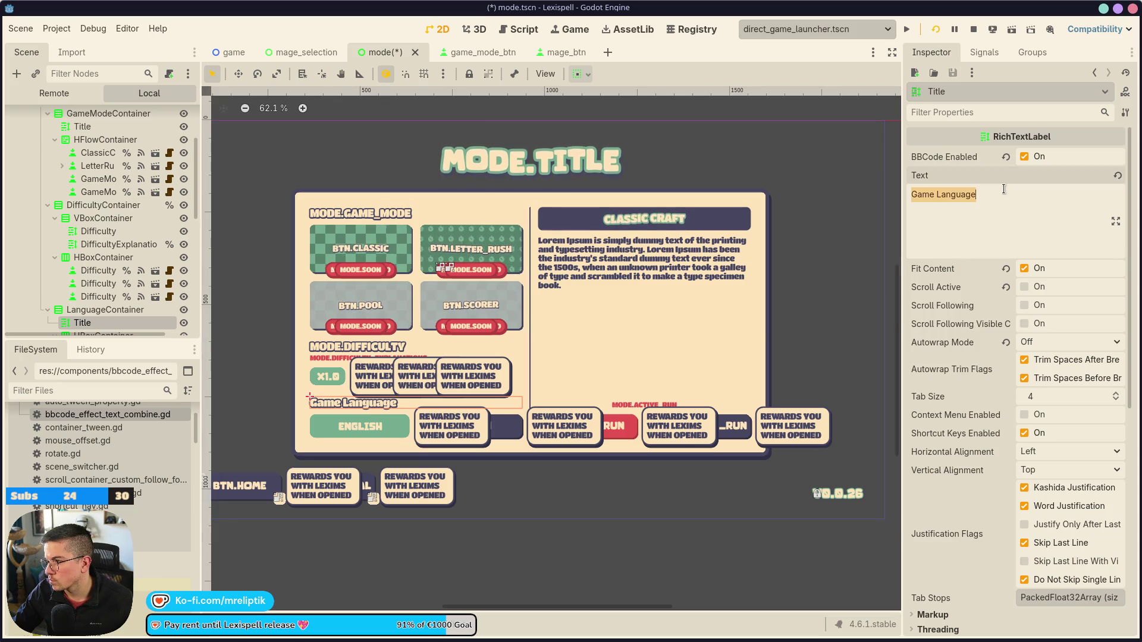
key(BackSpace)
text(MODE.GAME_LANG)
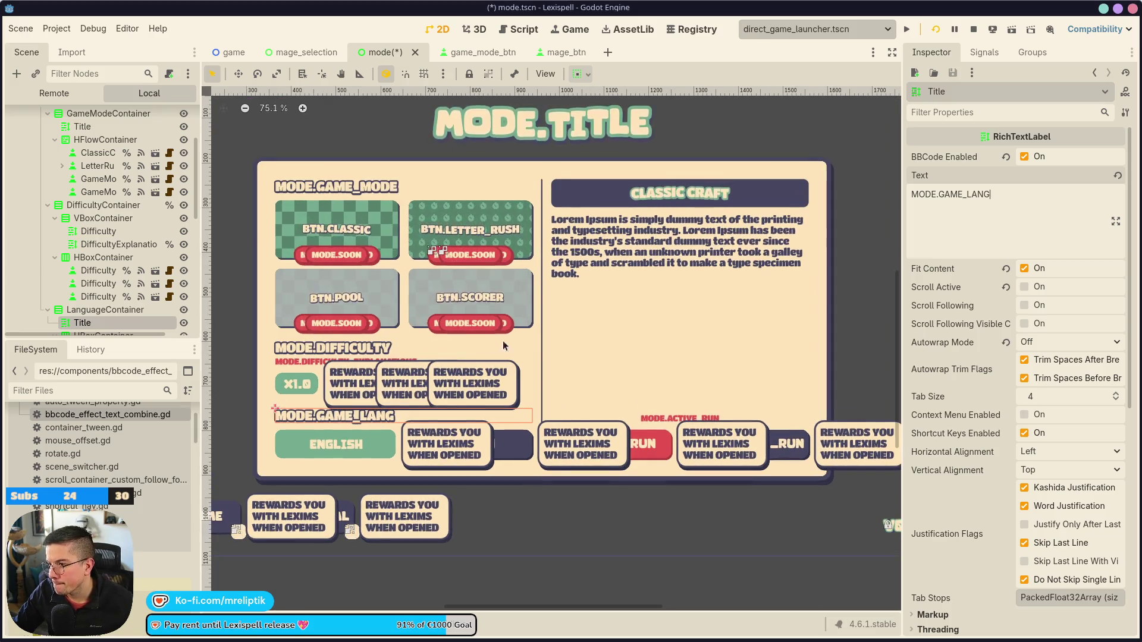
scroll(499, 340, up, 2)
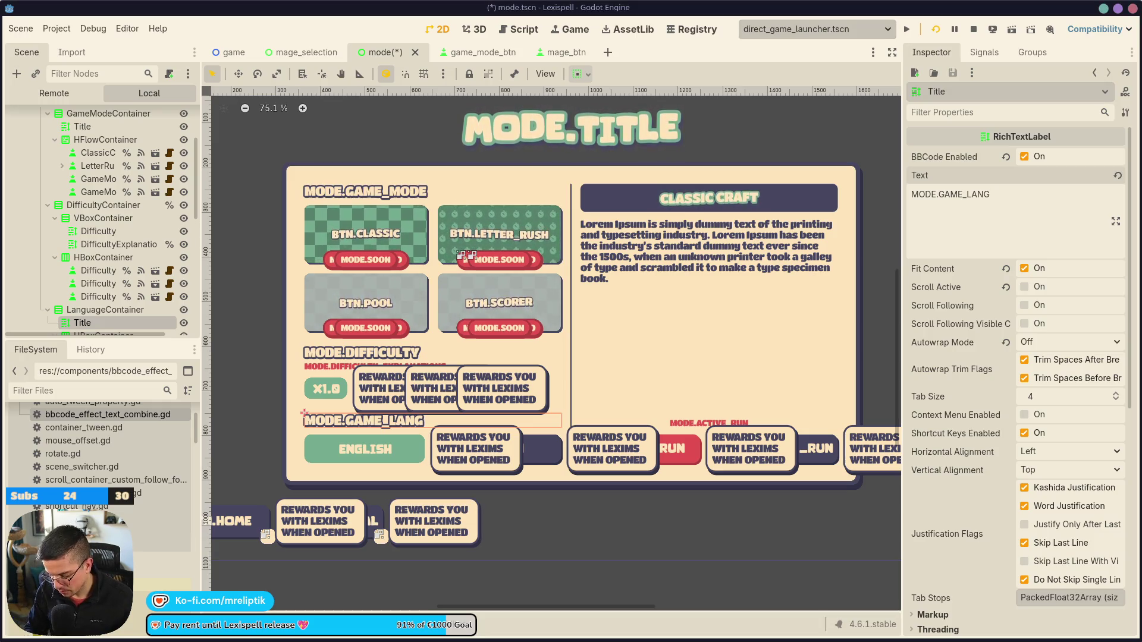
scroll(501, 320, down, 2)
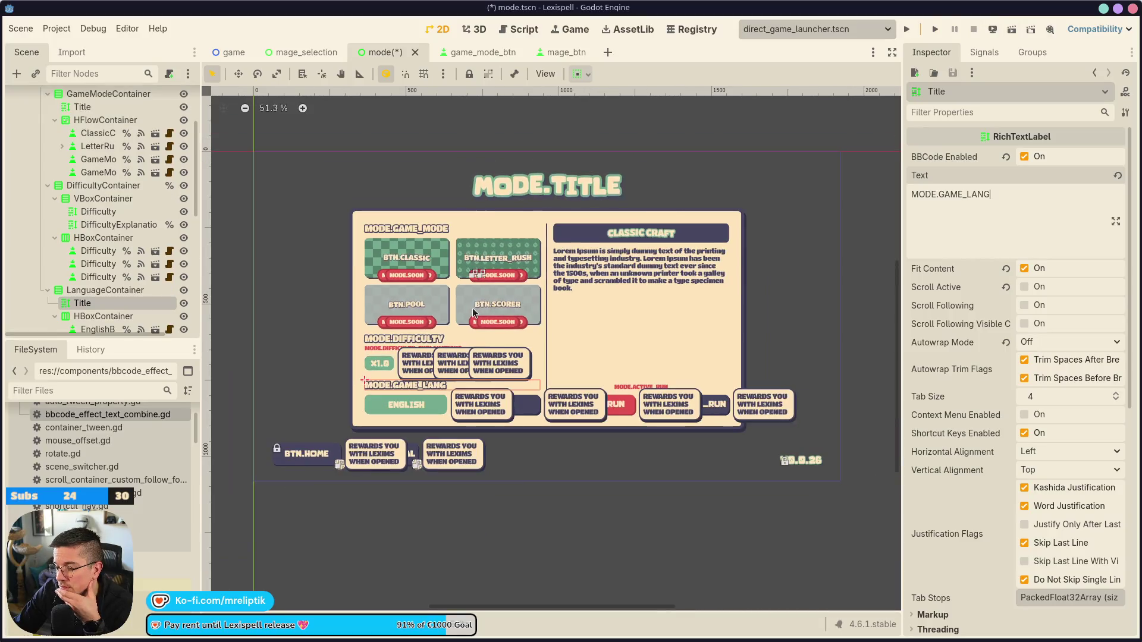
scroll(635, 334, up, 2)
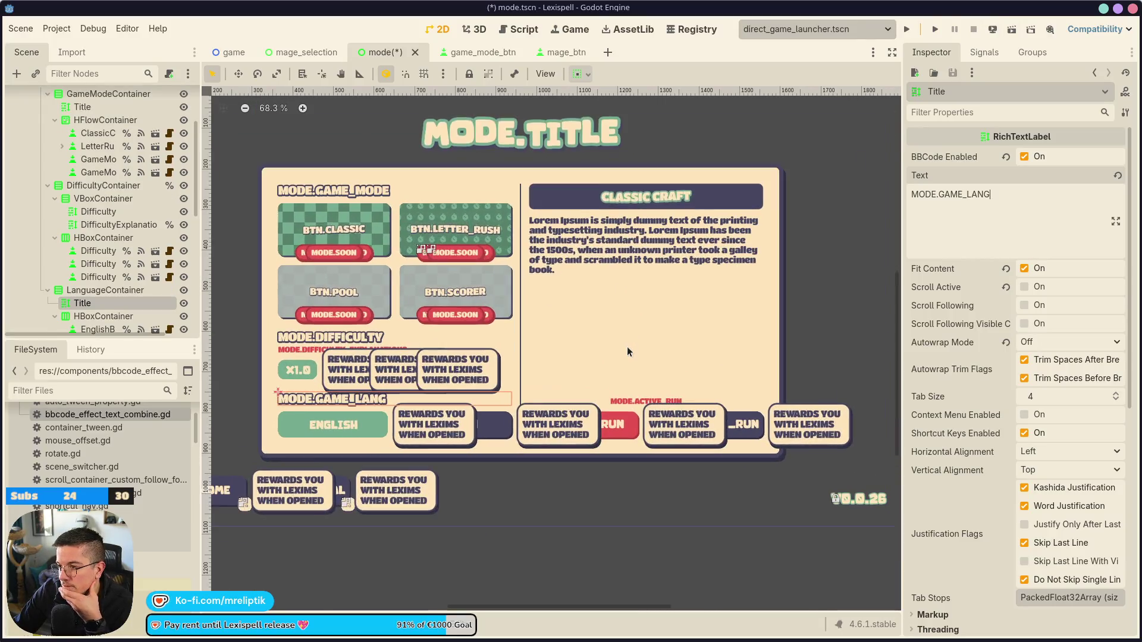
click(658, 335)
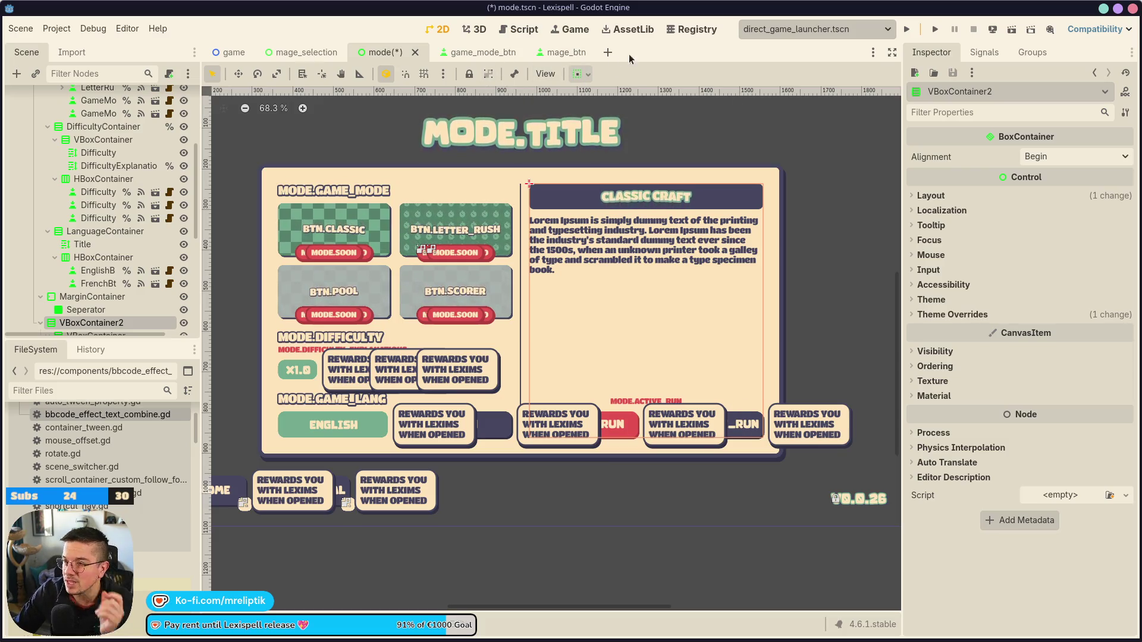
key(ctrl+s)
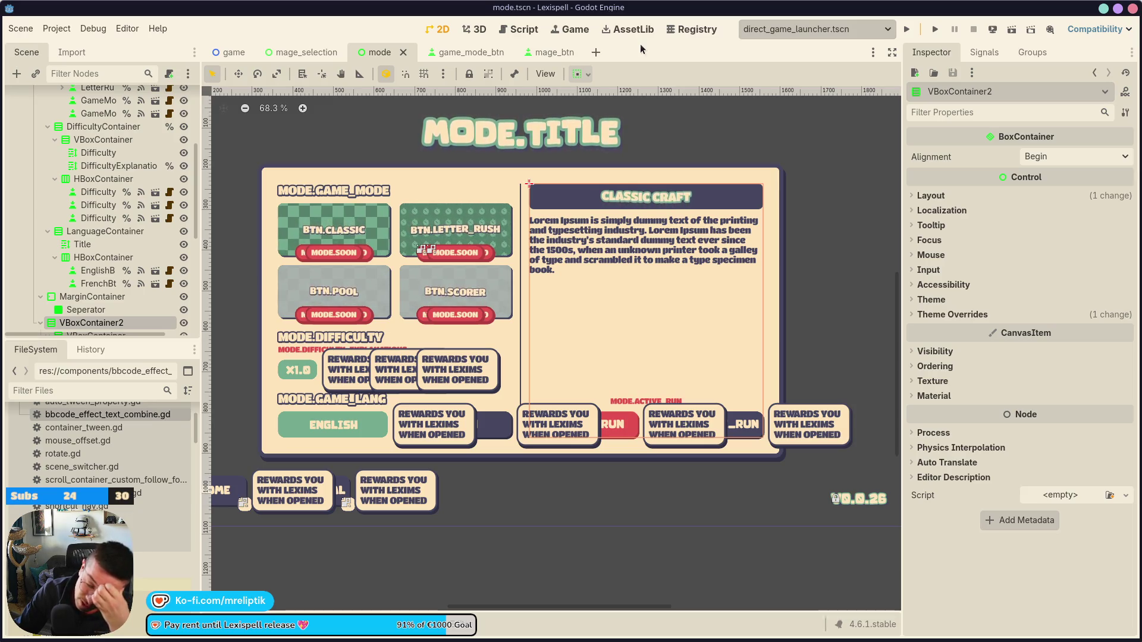
Hide the DifficultyExplanations label and save the scene.
scroll(561, 301, down, 3)
scroll(49, 211, up, 5)
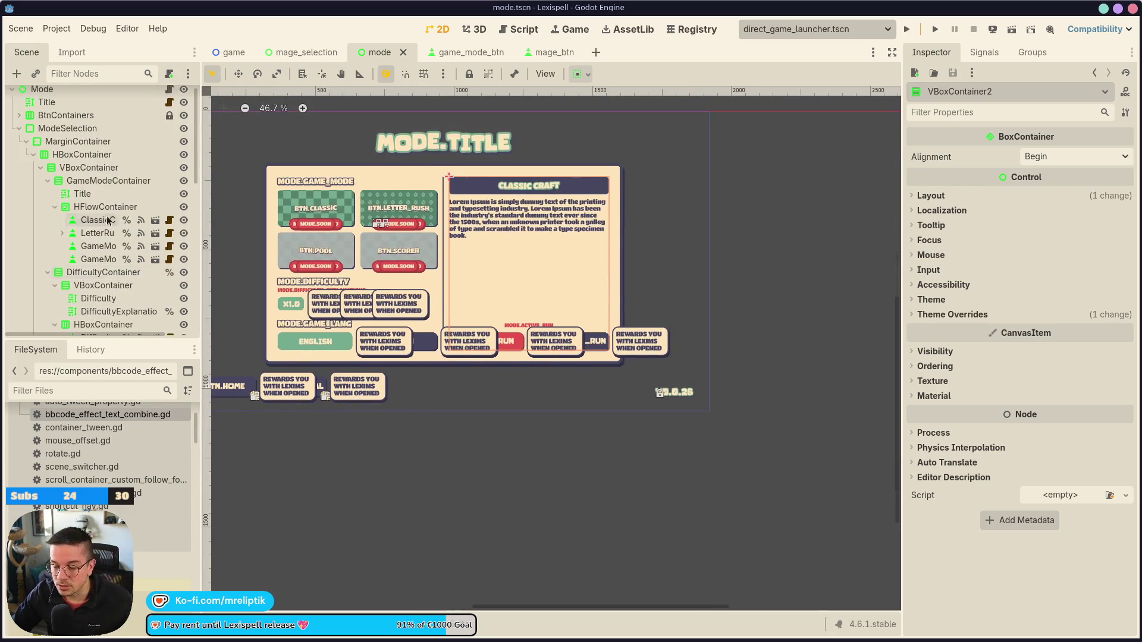
scroll(269, 295, up, 5)
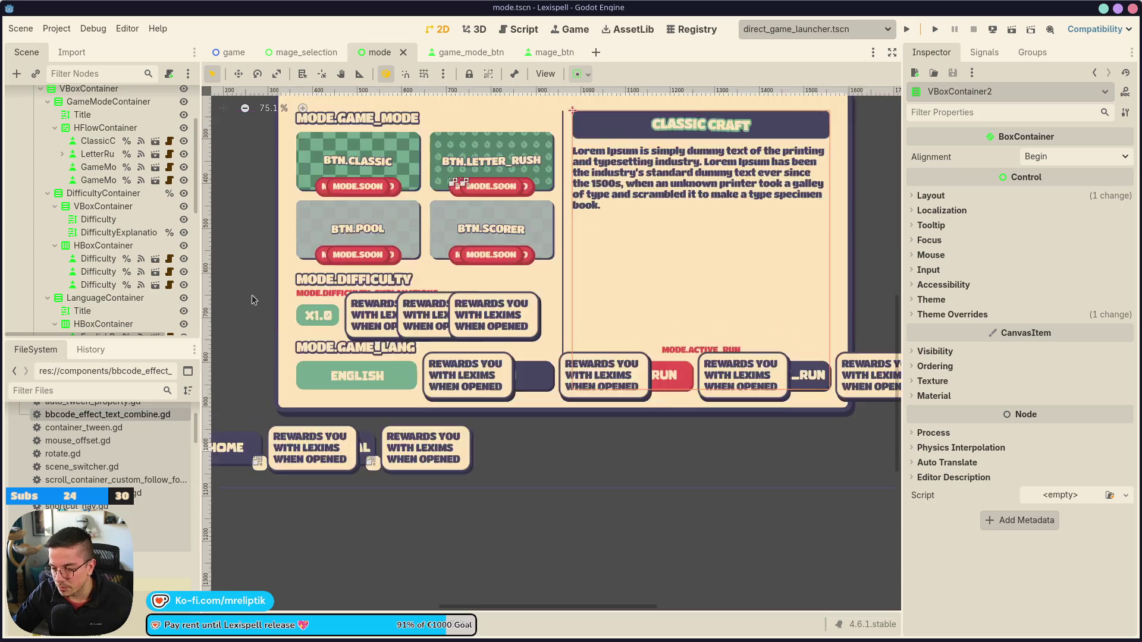
click(321, 315)
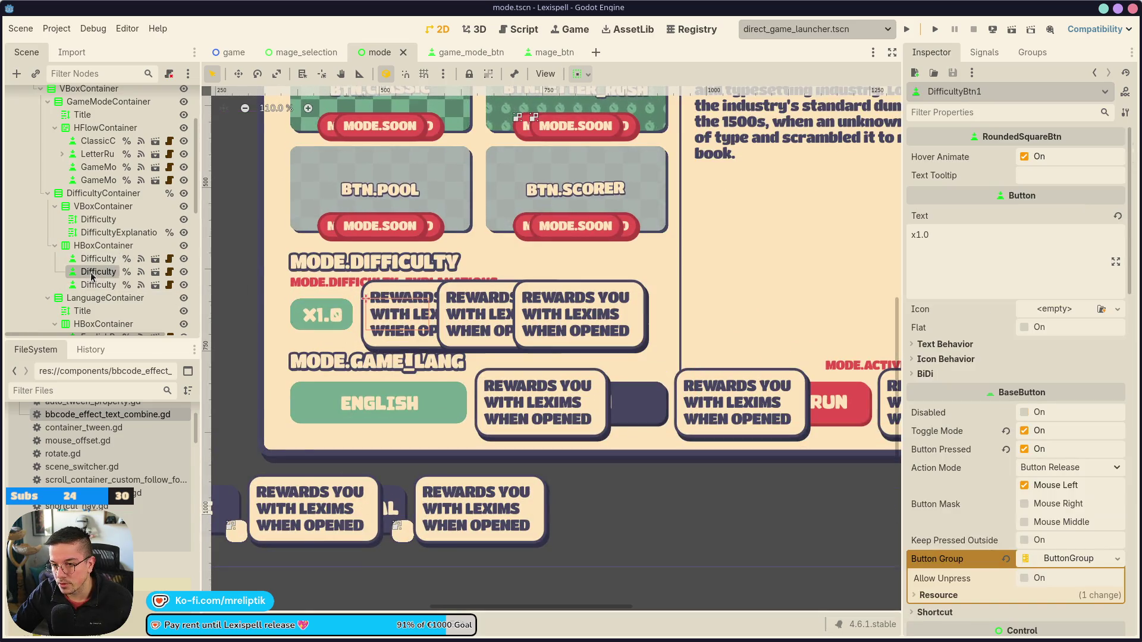
right_click(90, 271)
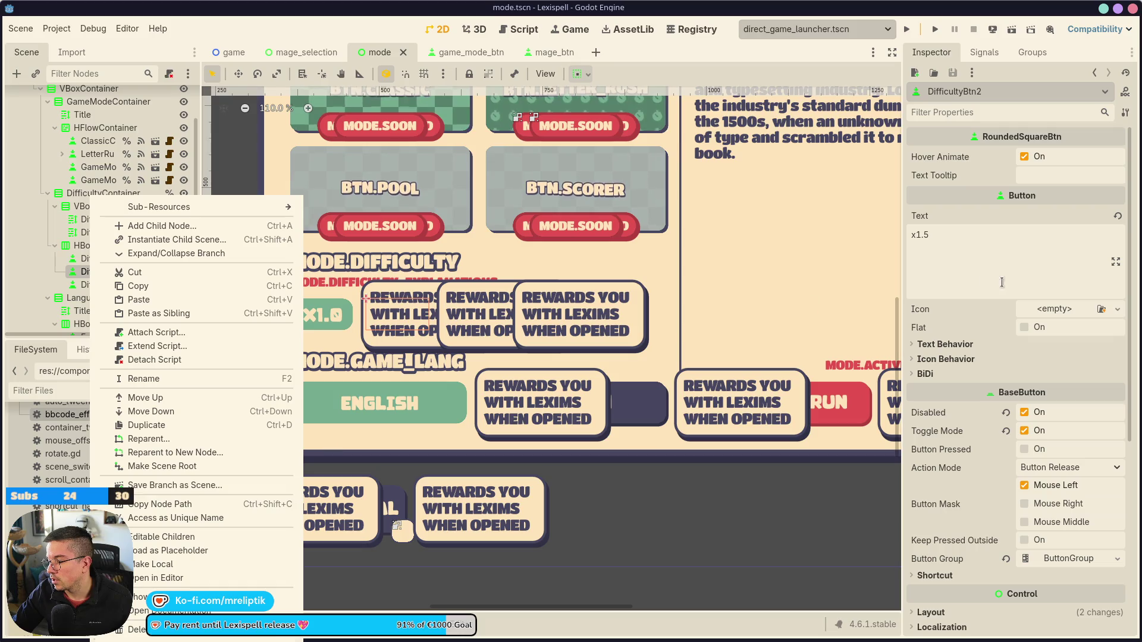
key(Escape)
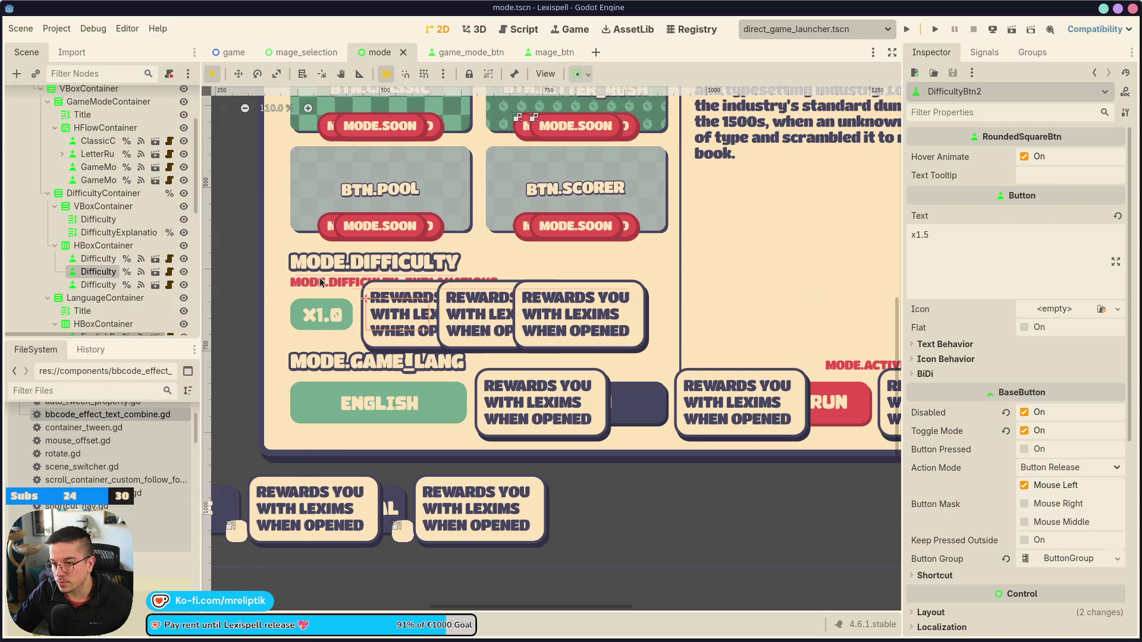
click(119, 232)
triple_click(1033, 217)
key(ctrl+c)
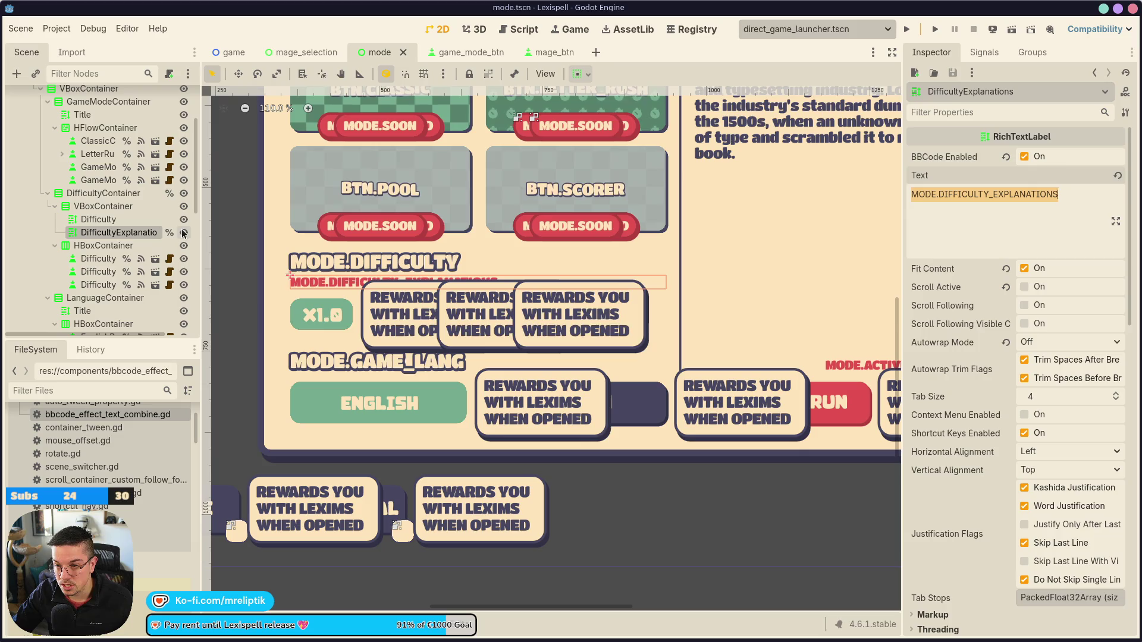
click(183, 232)
key(ctrl+s)
Set the x1.5 and x2.0 buttons' Text Tooltip to MODE.DIFFICULTY_EXPLANATIONS and save.
click(104, 271)
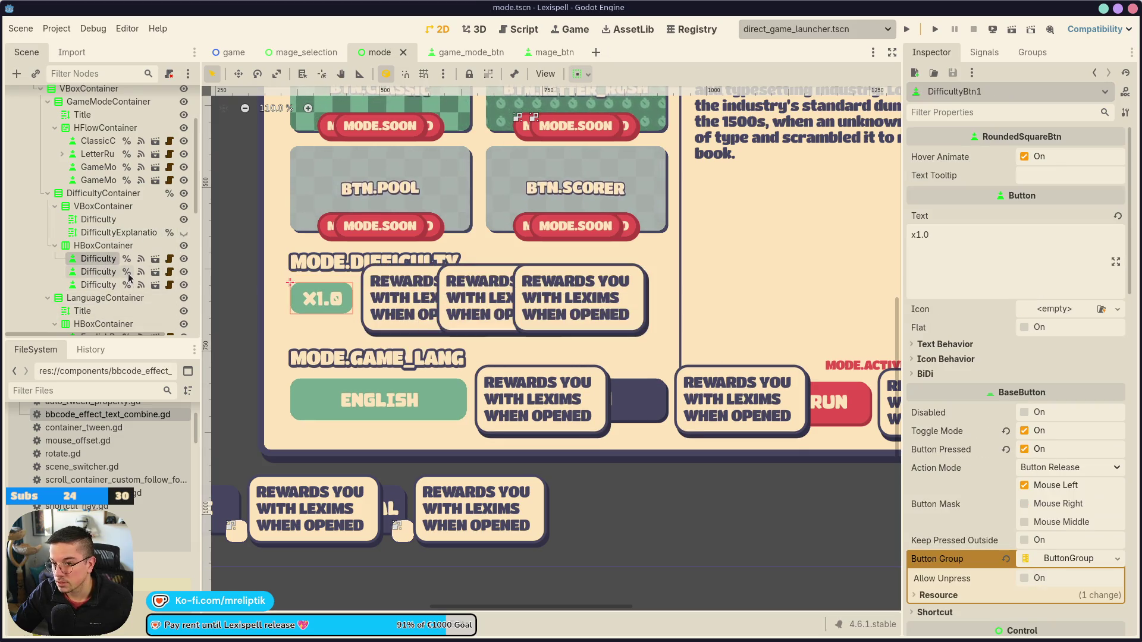
shift+click(99, 285)
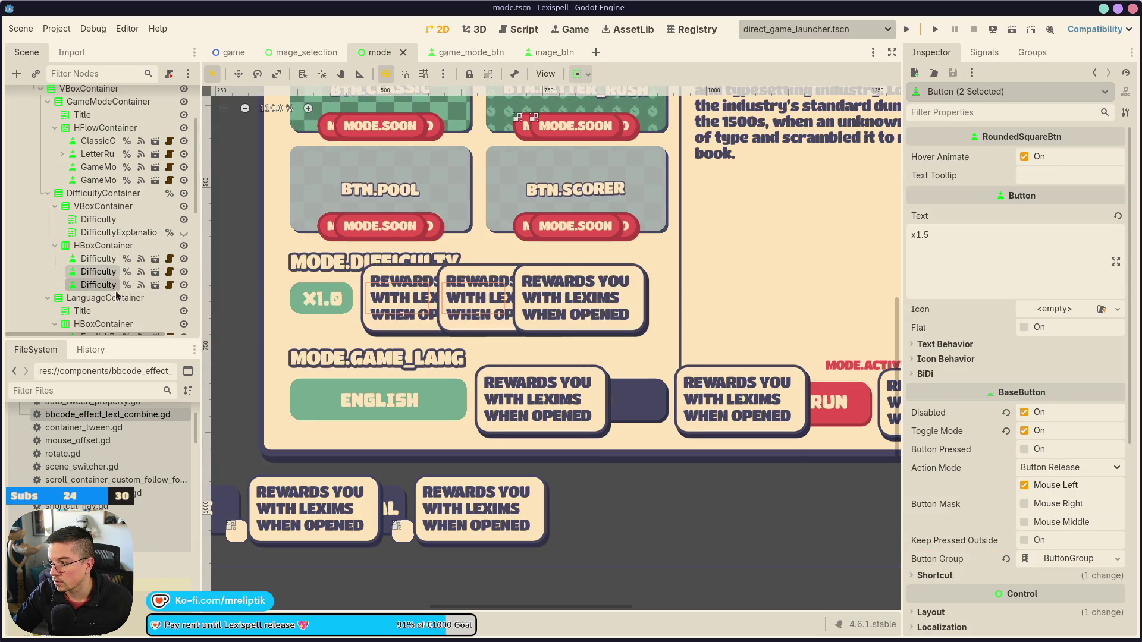
click(1062, 181)
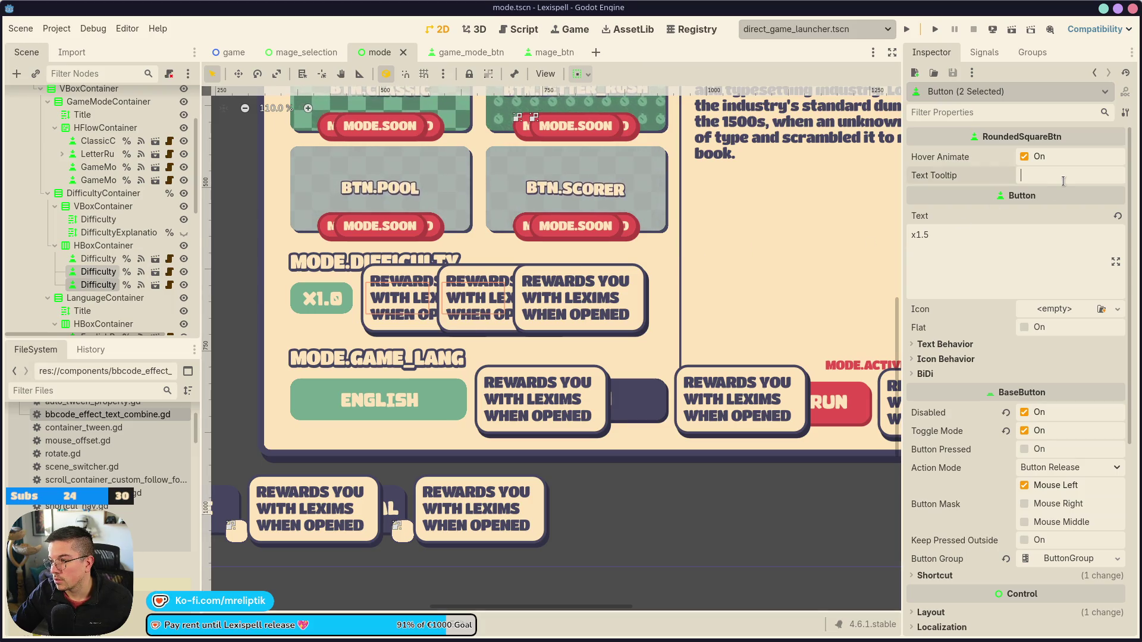
key(ctrl+v)
key(ctrl+s)
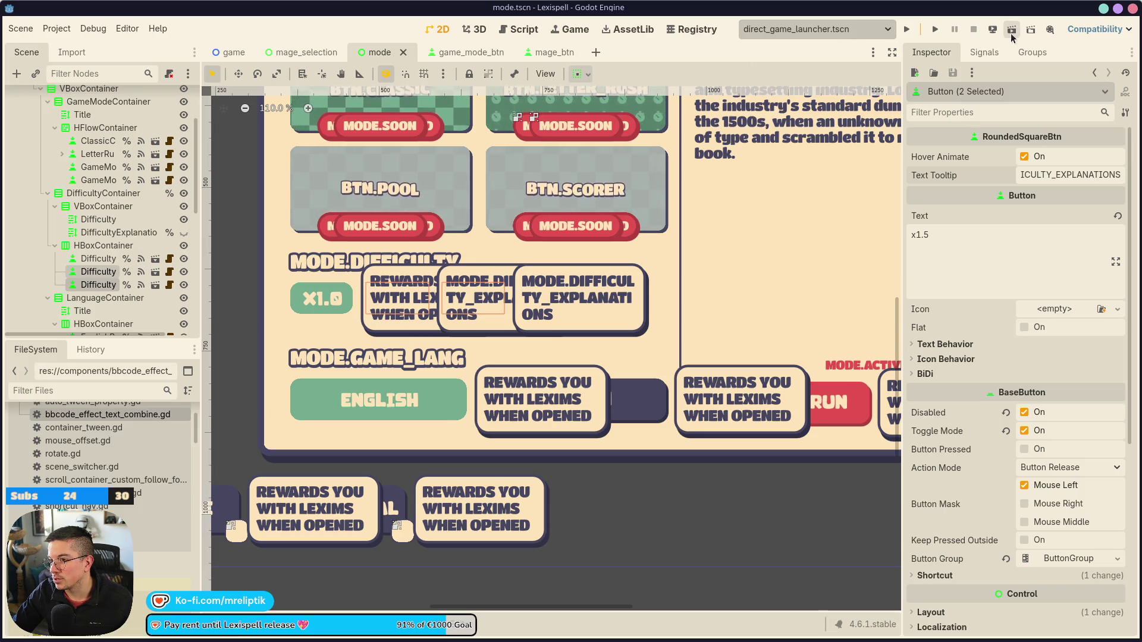
Run the game to the Modes screen and check the locked x1.5 button's tooltip.
click(935, 30)
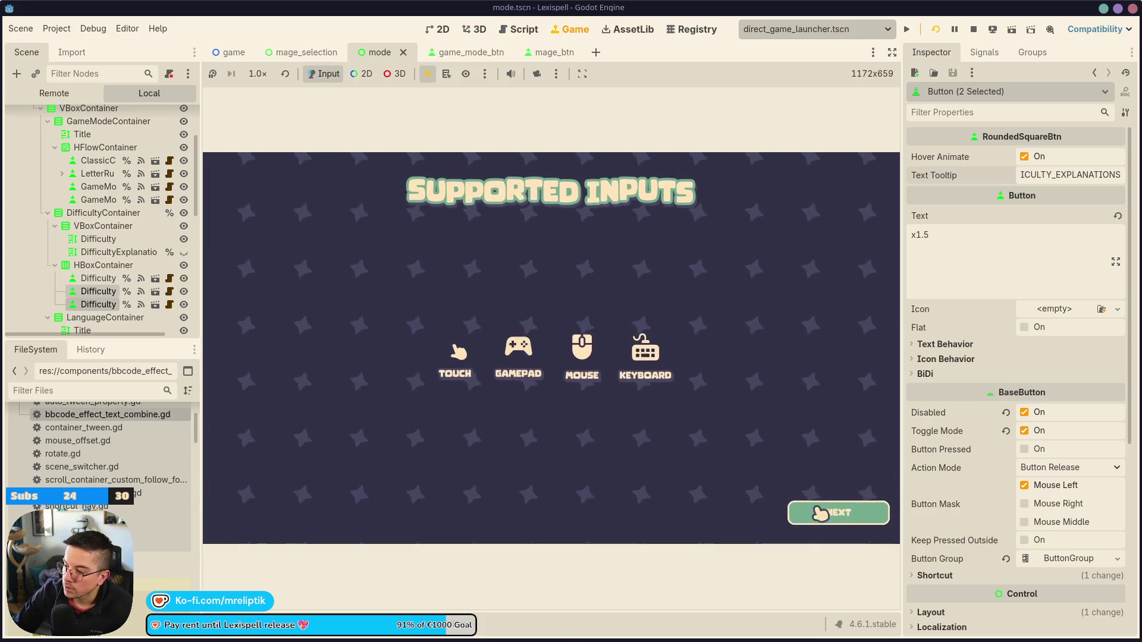
click(830, 514)
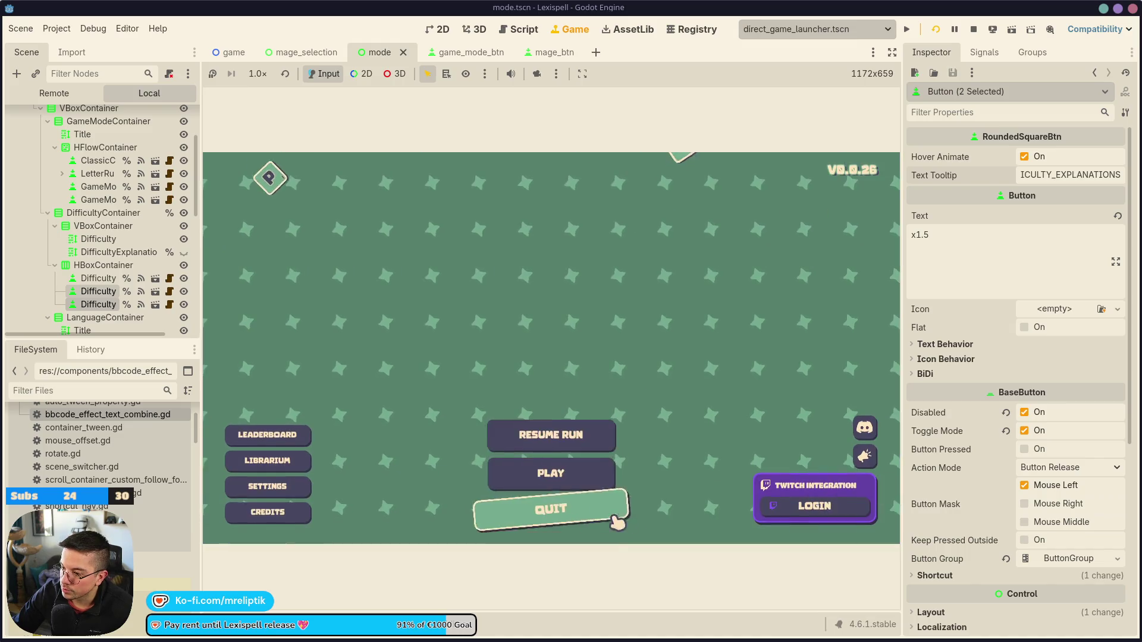
click(550, 472)
mouse_move(396, 404)
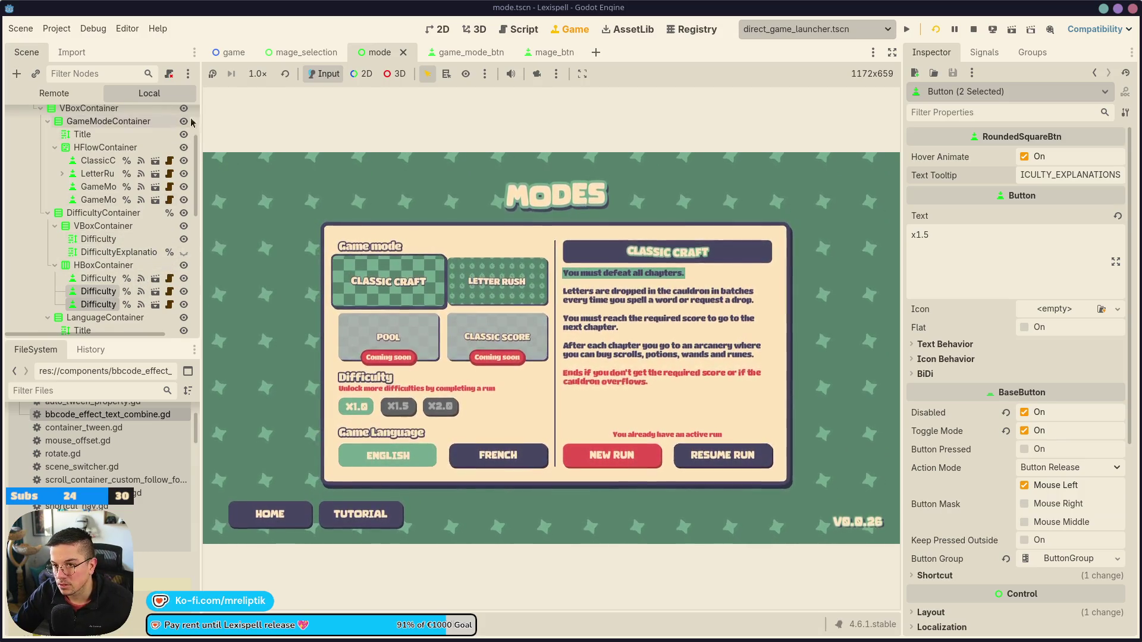
scroll(160, 125, up, 5)
In mode.gd, comment out the difficulty_explanations visibility line and save.
click(168, 117)
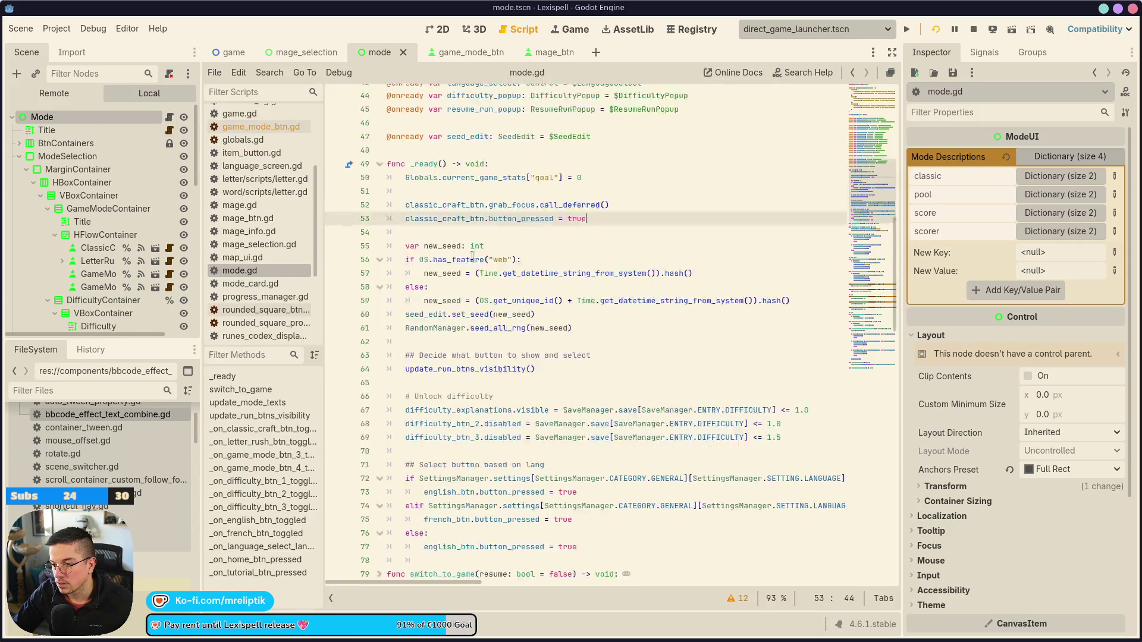
click(449, 341)
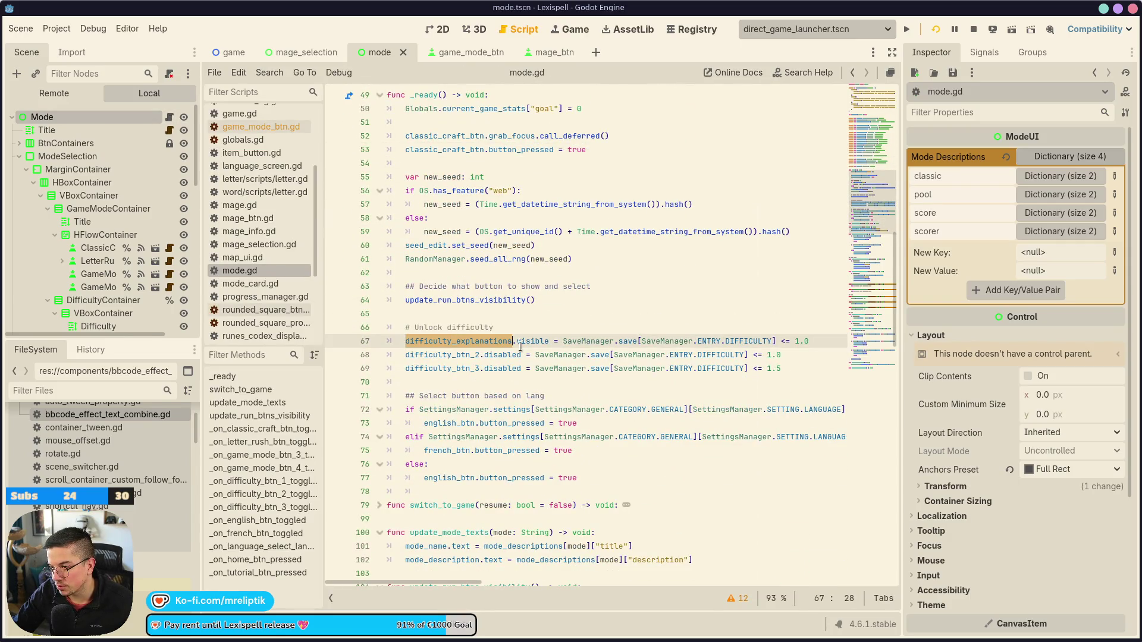
key(ctrl+k)
key(ctrl+s)
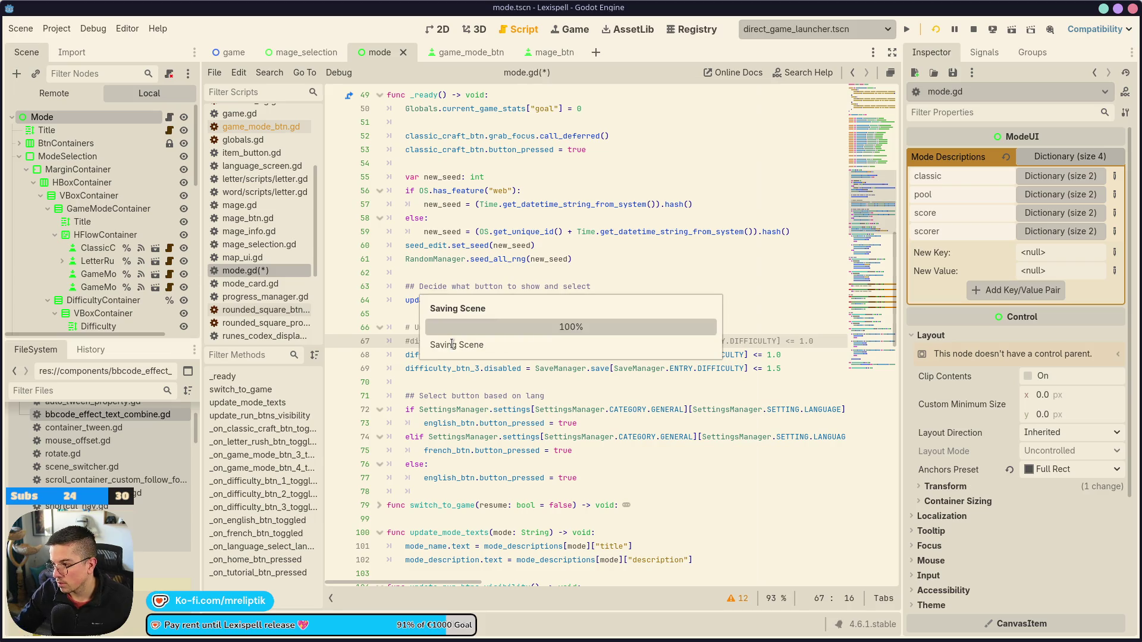
Add an 'if difficulty_btn_2.disabled:' check below the unlock code.
click(793, 355)
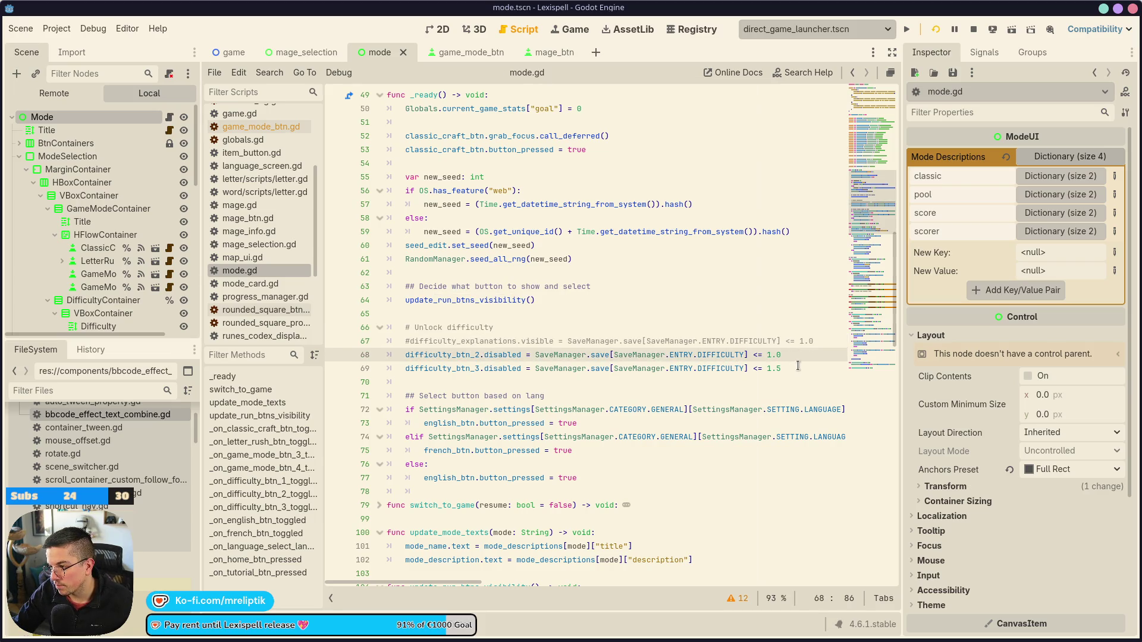
click(798, 367)
key(Return)
key(Return)
key(Return)
key(Up)
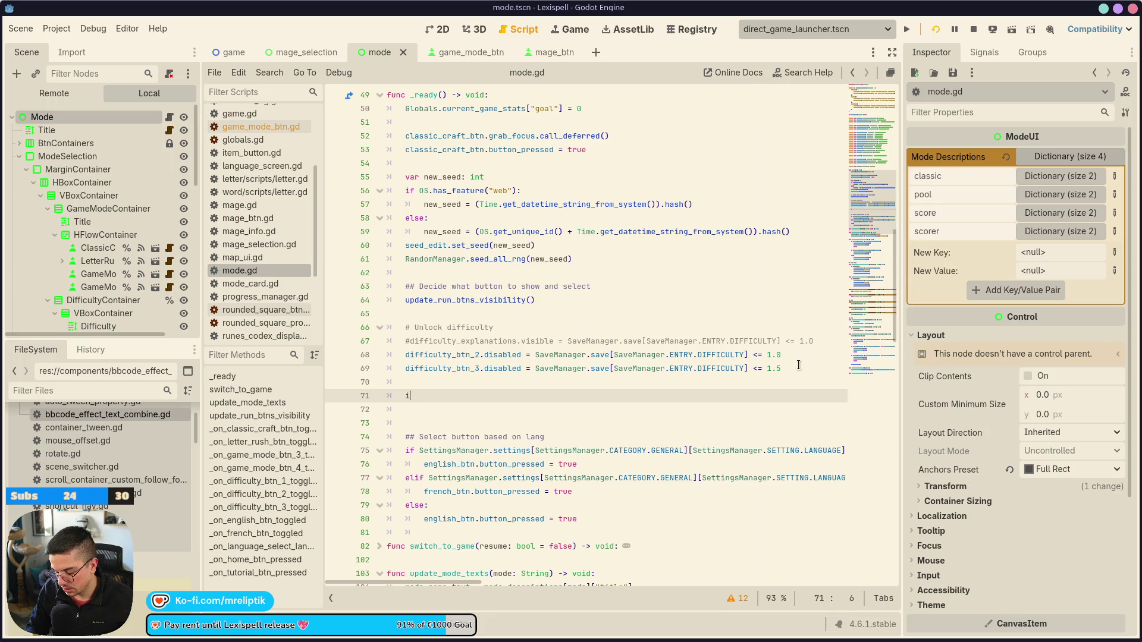
text(f diff)
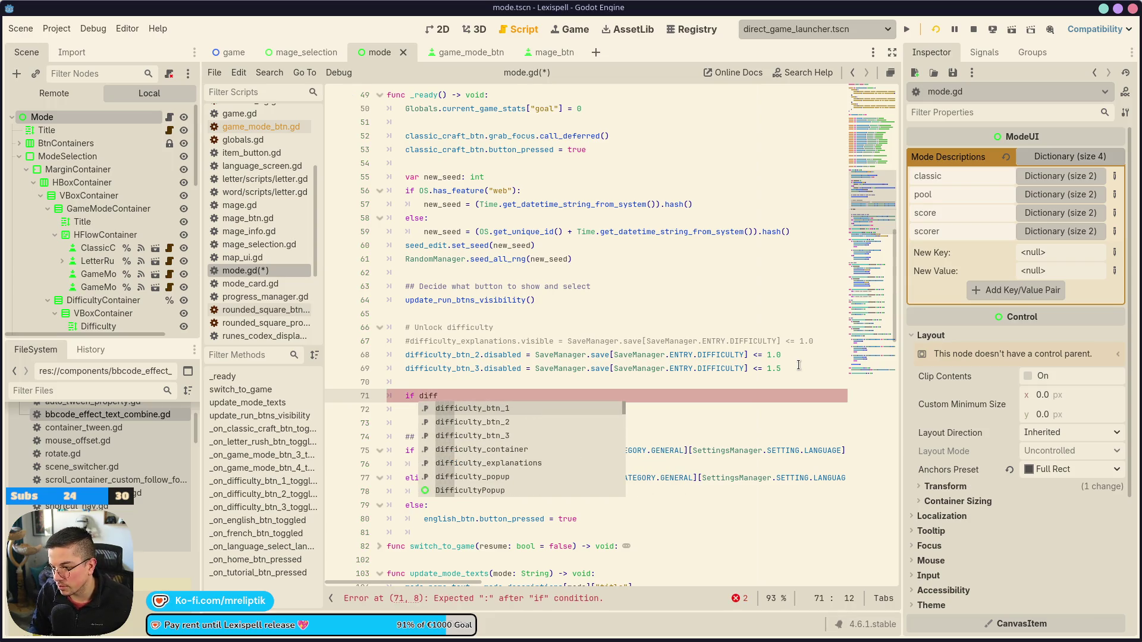
key(Down)
key(Return)
text(.dis)
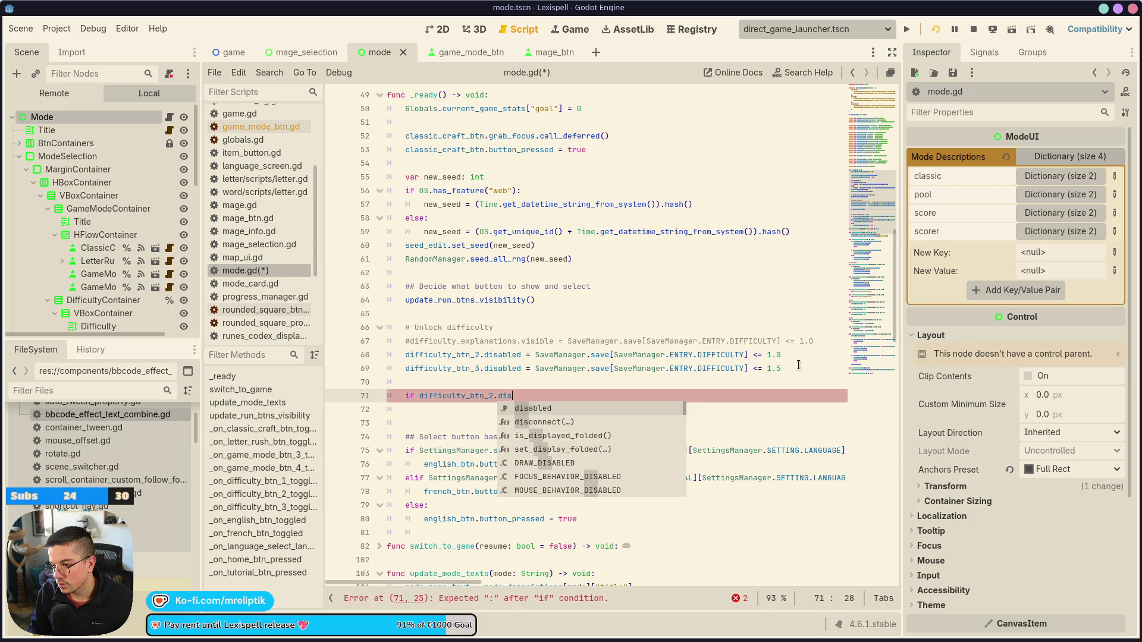
key(Return)
text(:)
key(Return)
Write a tooltip assignment for difficulty_btn_2 inside the if block and save.
key(ctrl+v)
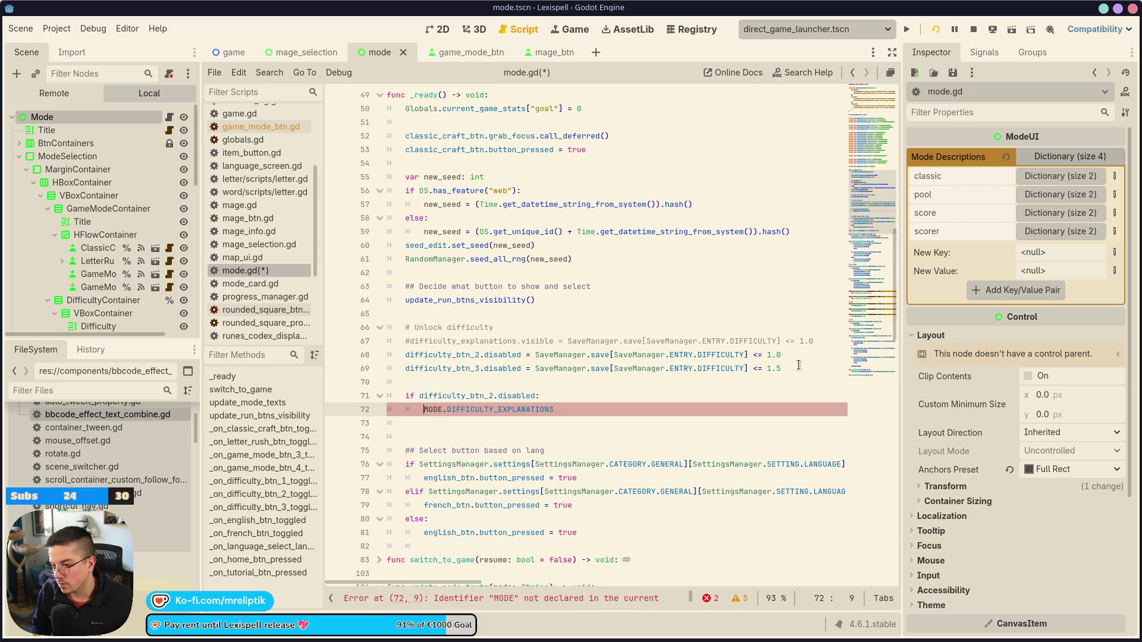
text(diff)
key(Down)
key(Return)
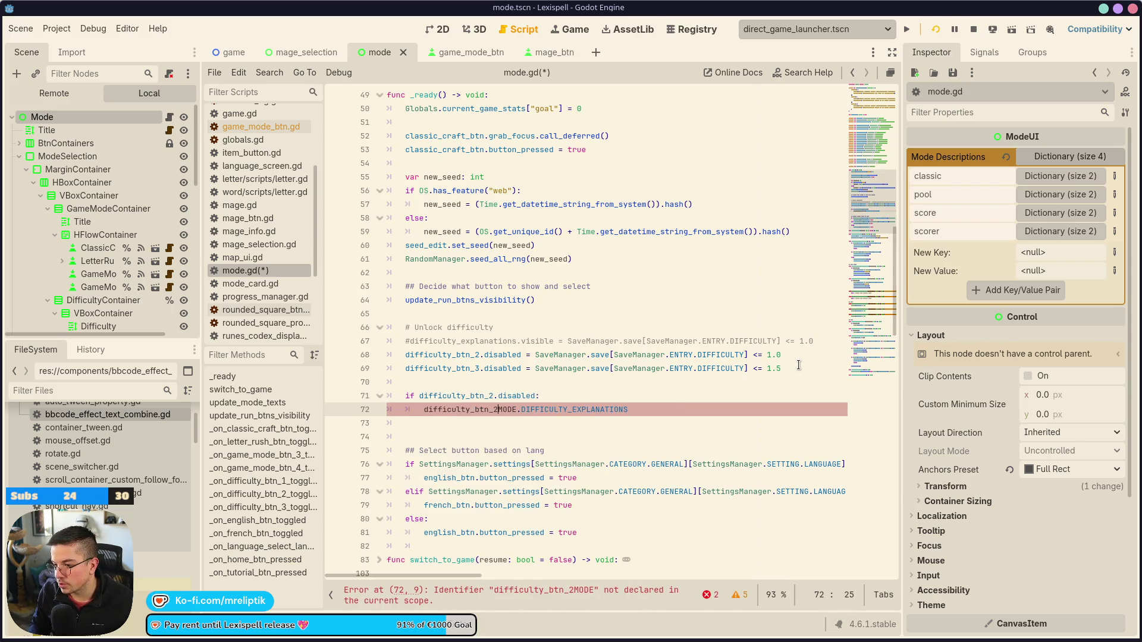
text(.tool)
key(Return)
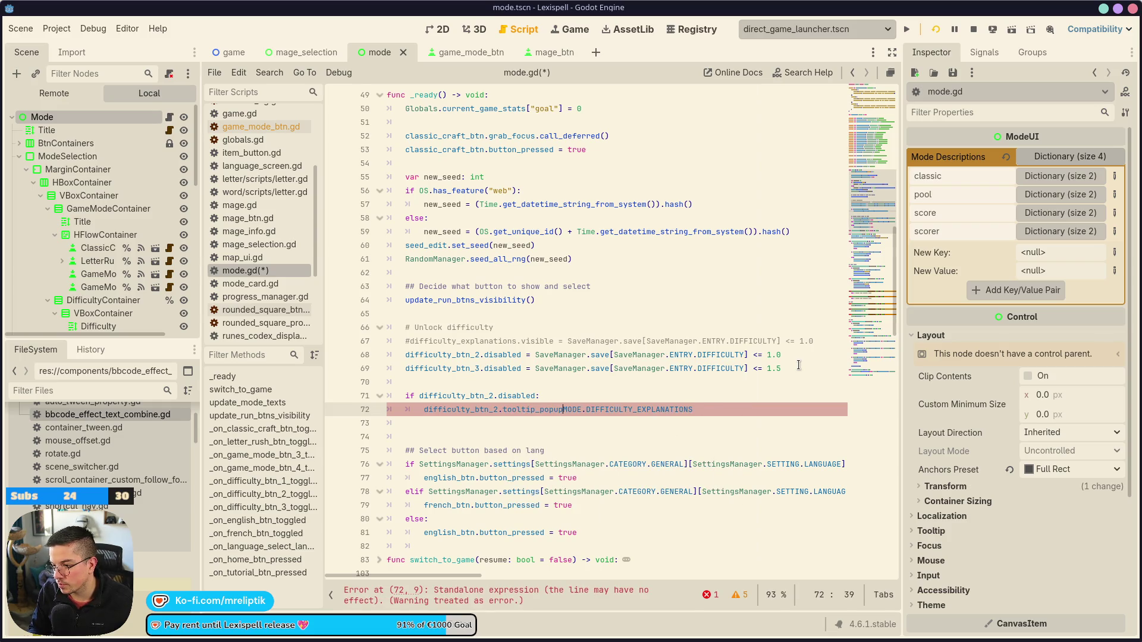
text(=)
key(ctrl+s)
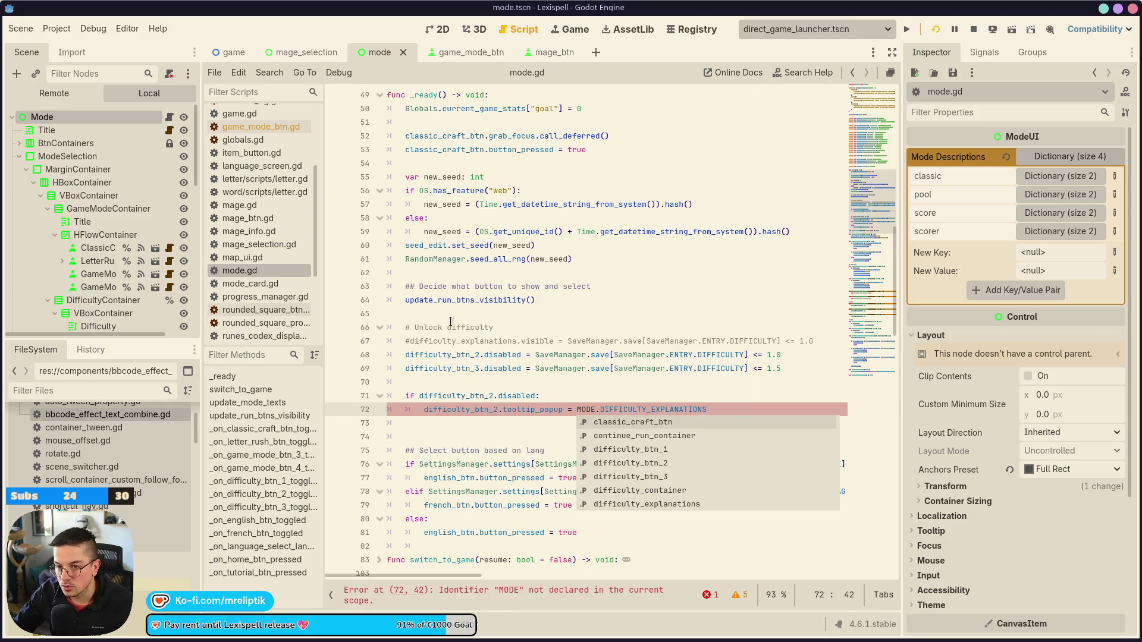
Clear the Inspector tooltip text on the x1.5 and x2.0 buttons and save the scene.
scroll(96, 270, down, 5)
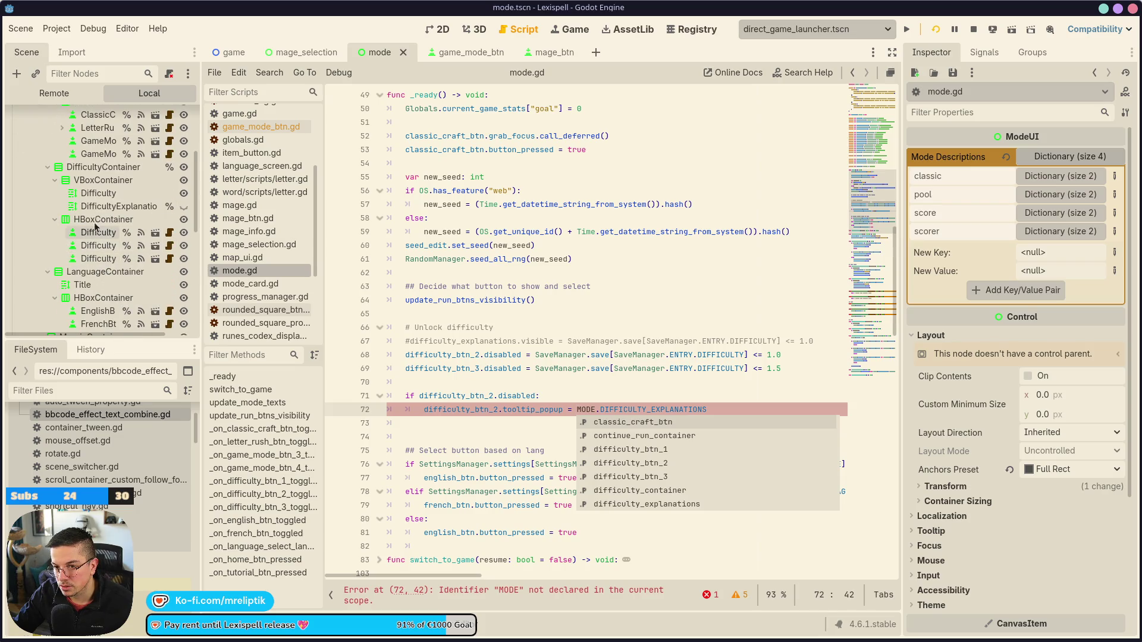
click(91, 247)
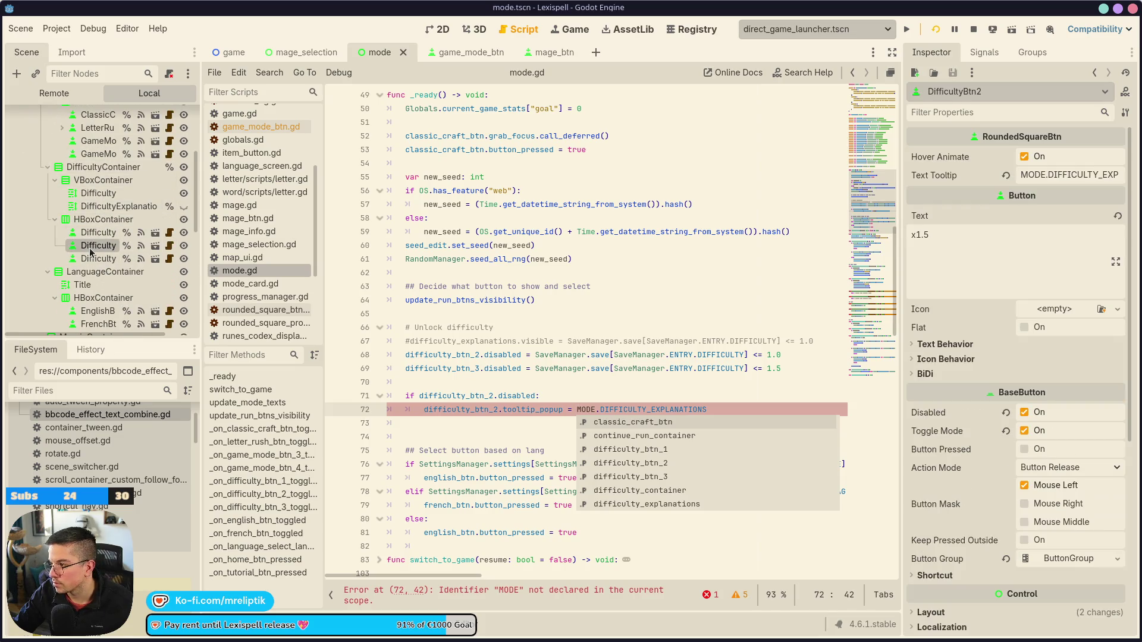
click(1005, 175)
click(99, 258)
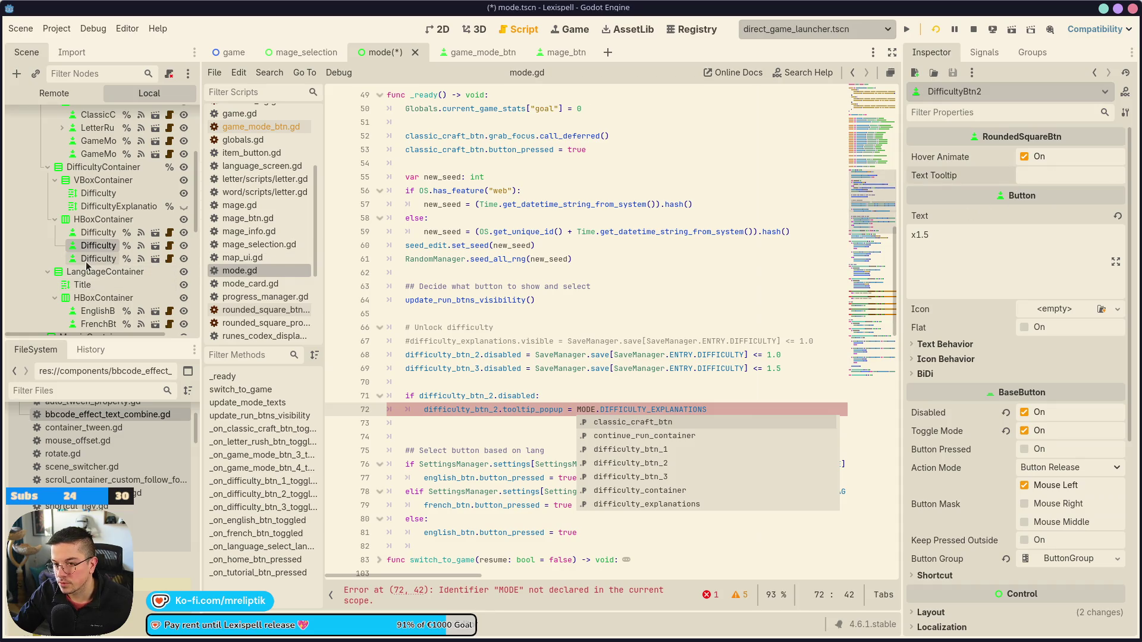
click(1006, 175)
key(ctrl+s)
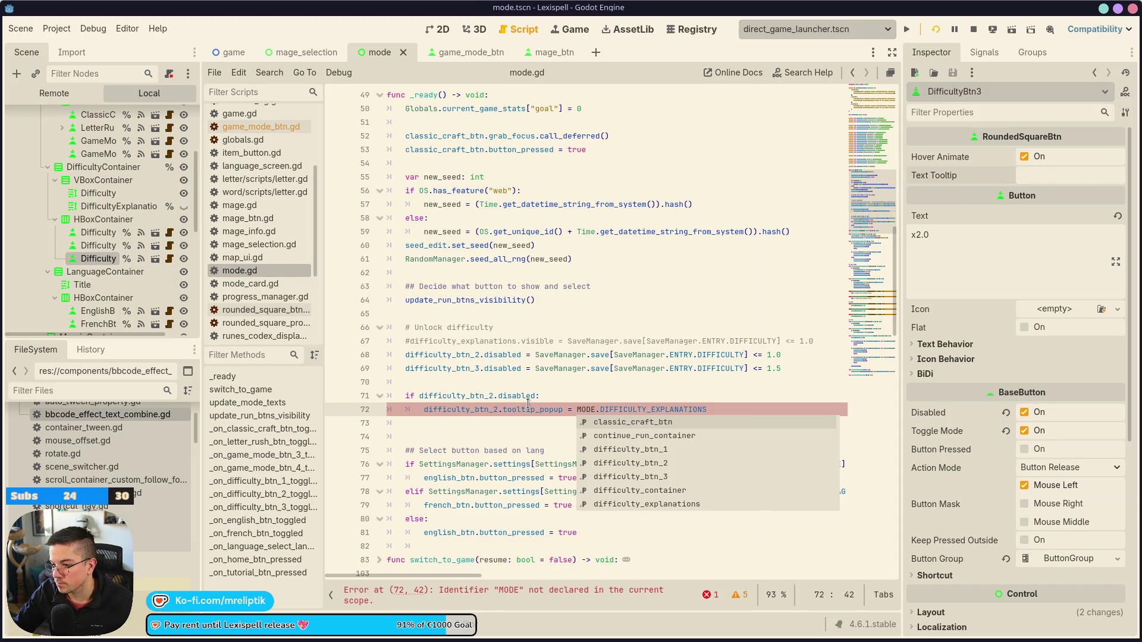
Correct the assignment to text_tooltip = tr("MODE.DIFFICULTY_EXPLANATIONS").
double_click(532, 409)
text(text)
key(Down)
key(Down)
key(Down)
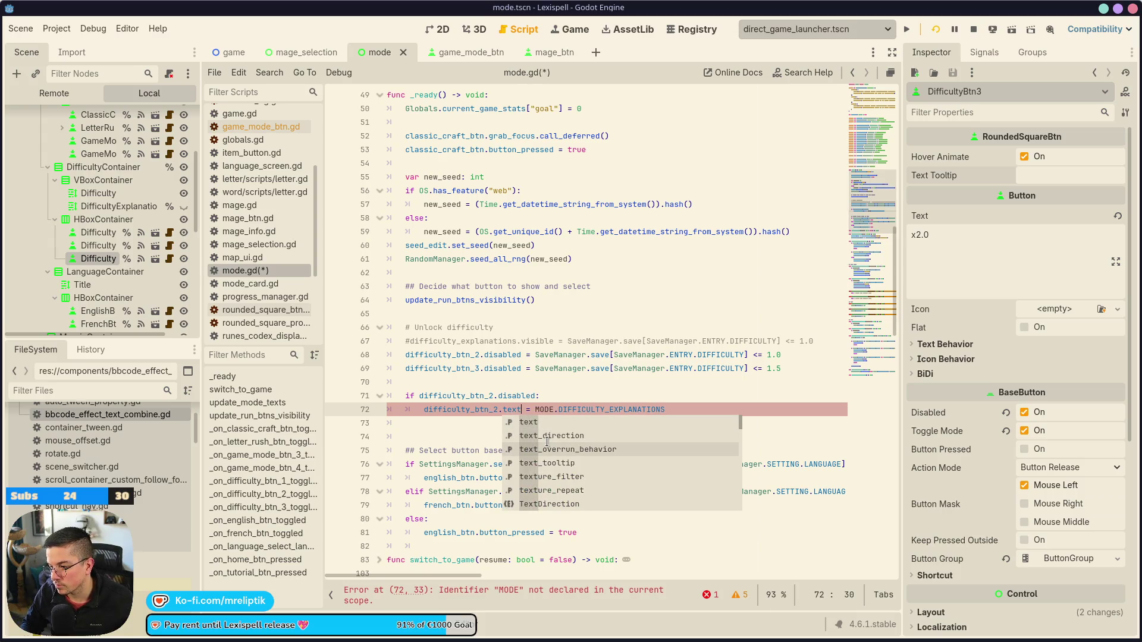
key(Return)
text(tr(")
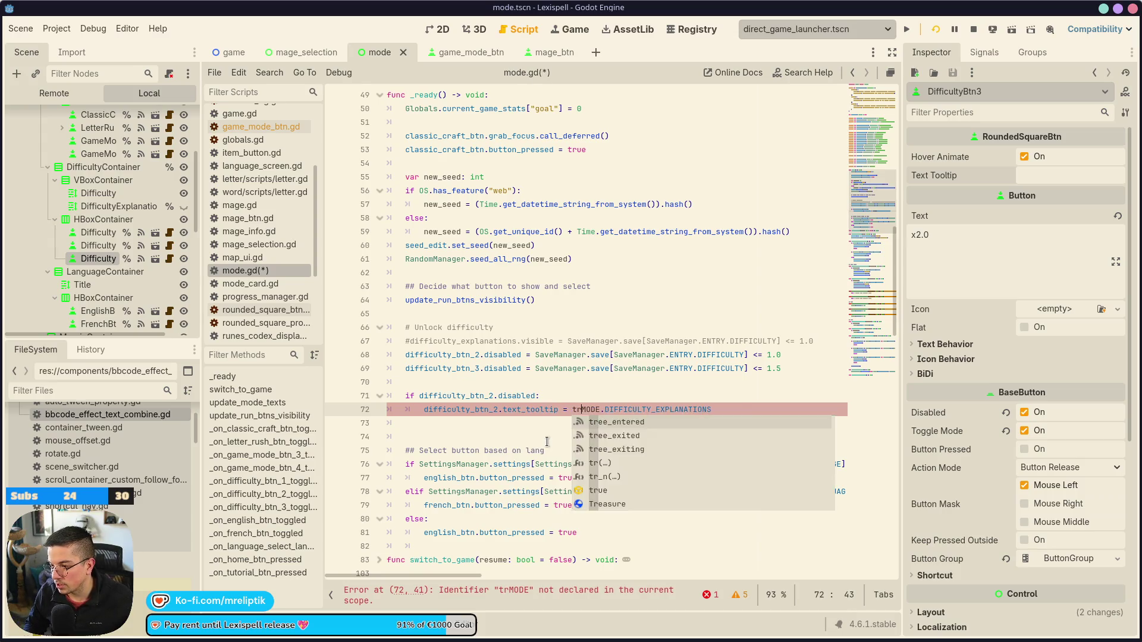
text("))
Duplicate the disabled-check and tooltip for difficulty_btn_3, save, and relaunch the game.
key(ctrl+alt+Down)
key(Up)
key(Up)
key(ctrl+alt+Down)
key(alt+Down)
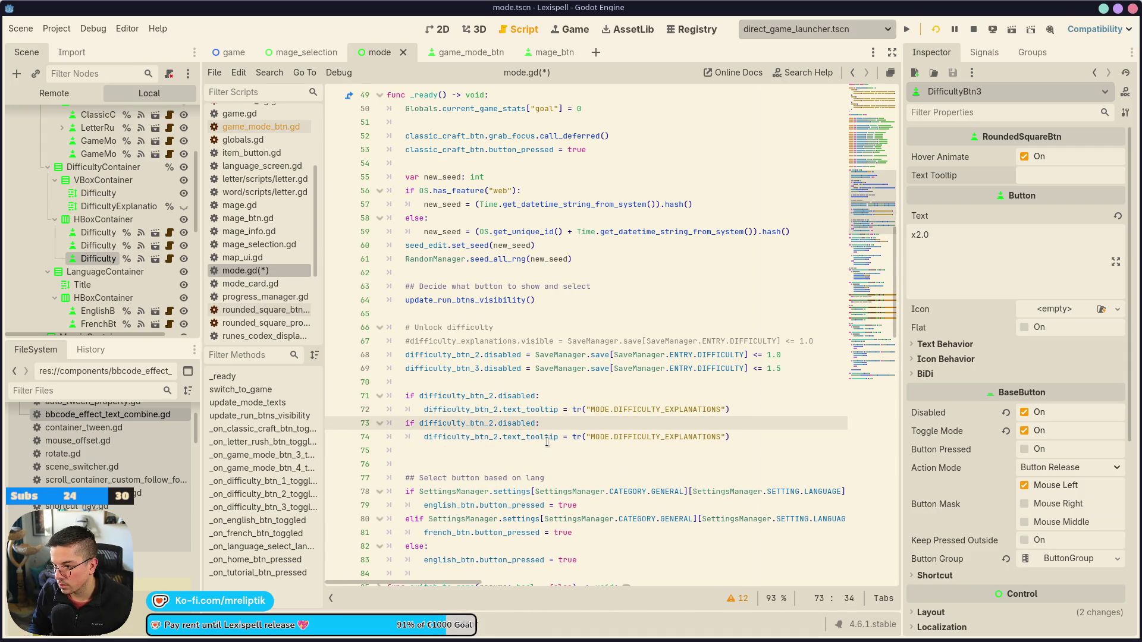
key(Down)
key(Delete)
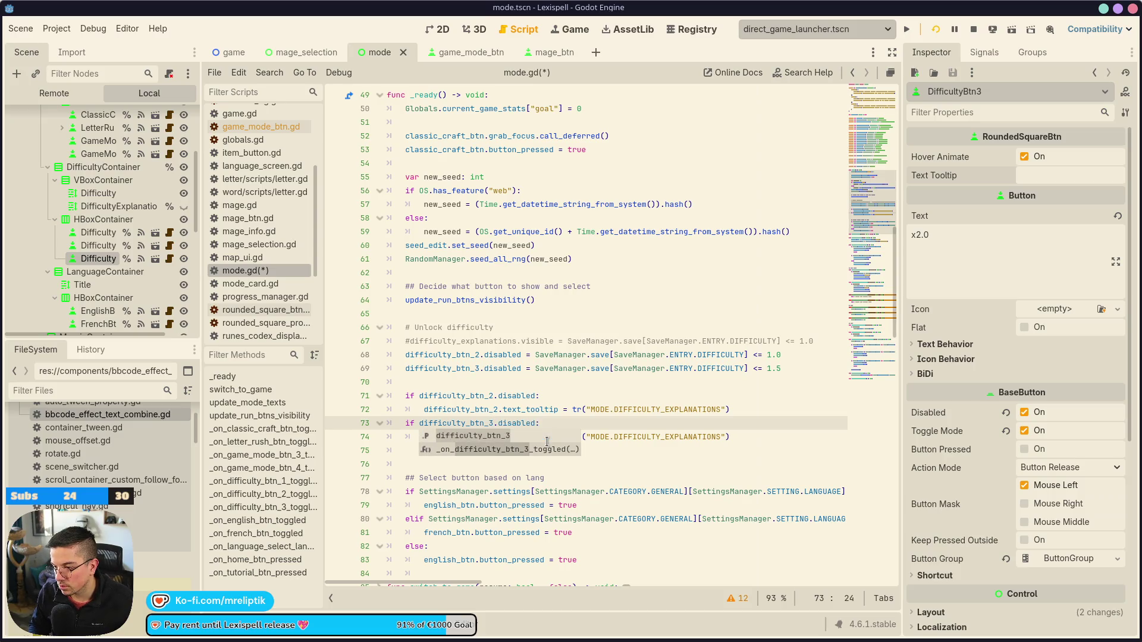
text(3)
key(ctrl+s)
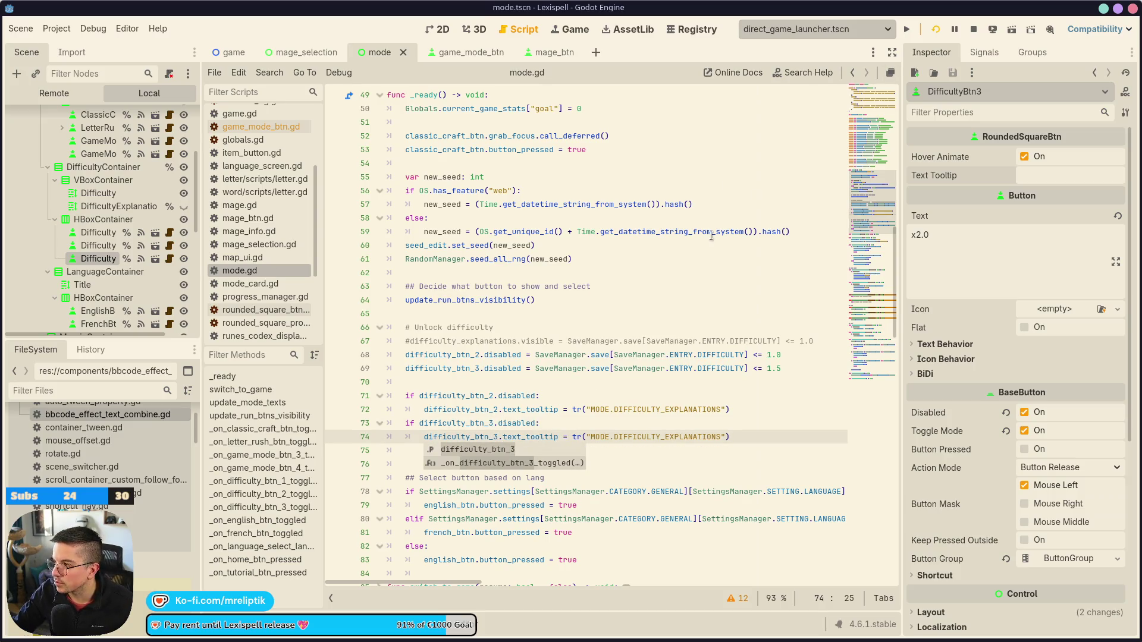
key(Escape)
key(Down)
key(Delete)
key(ctrl+s)
click(935, 29)
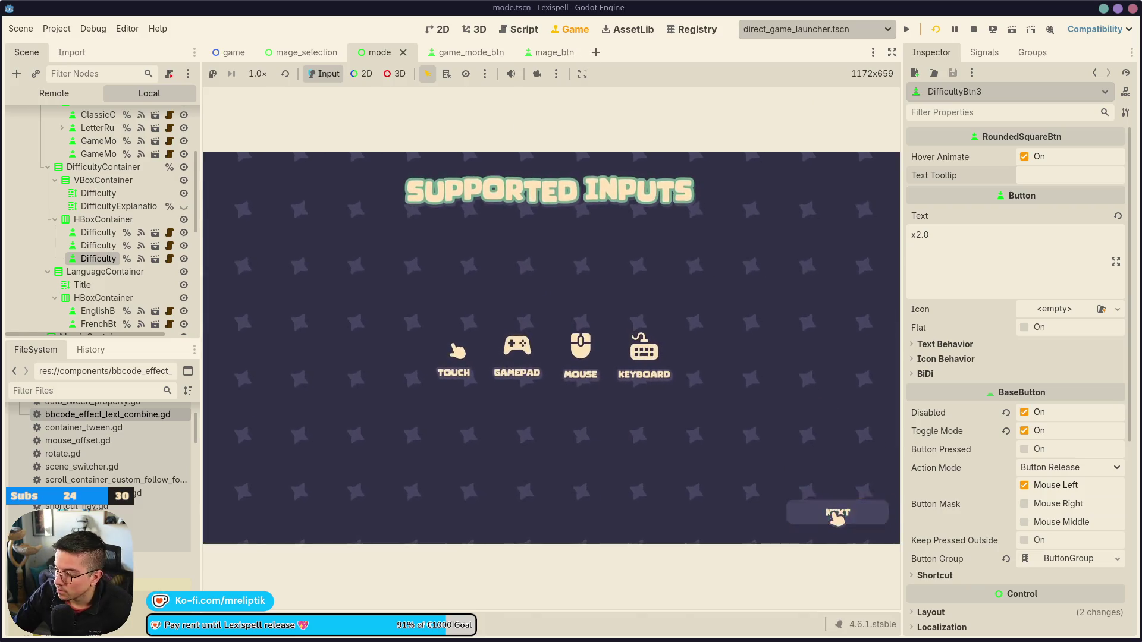
Continue past the supported inputs screen and press Play in the main menu.
click(836, 510)
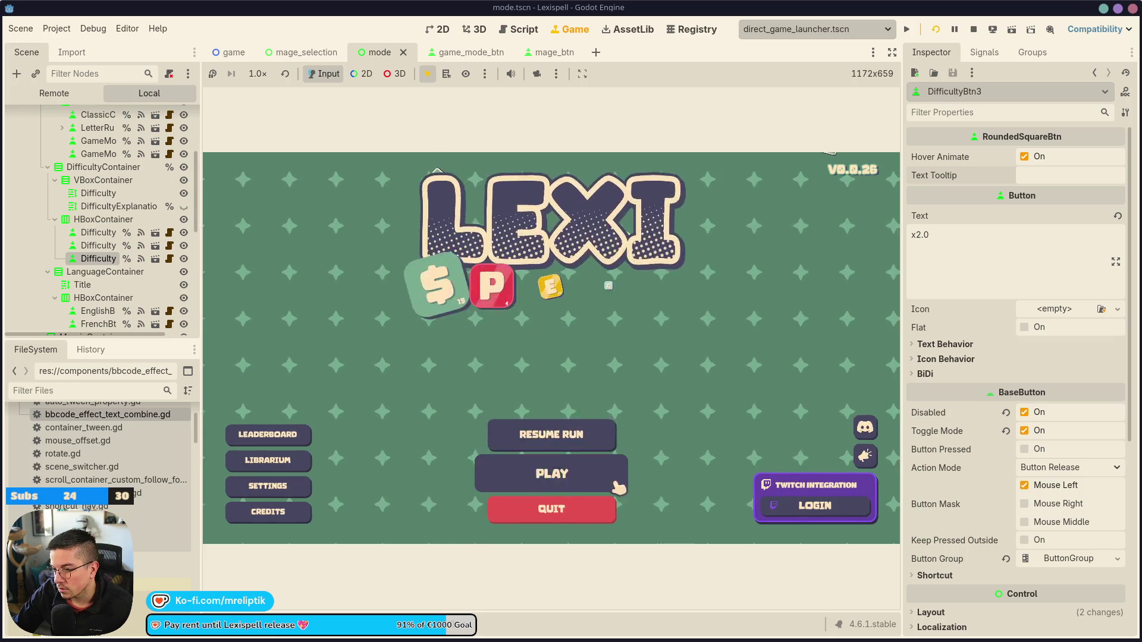
click(596, 485)
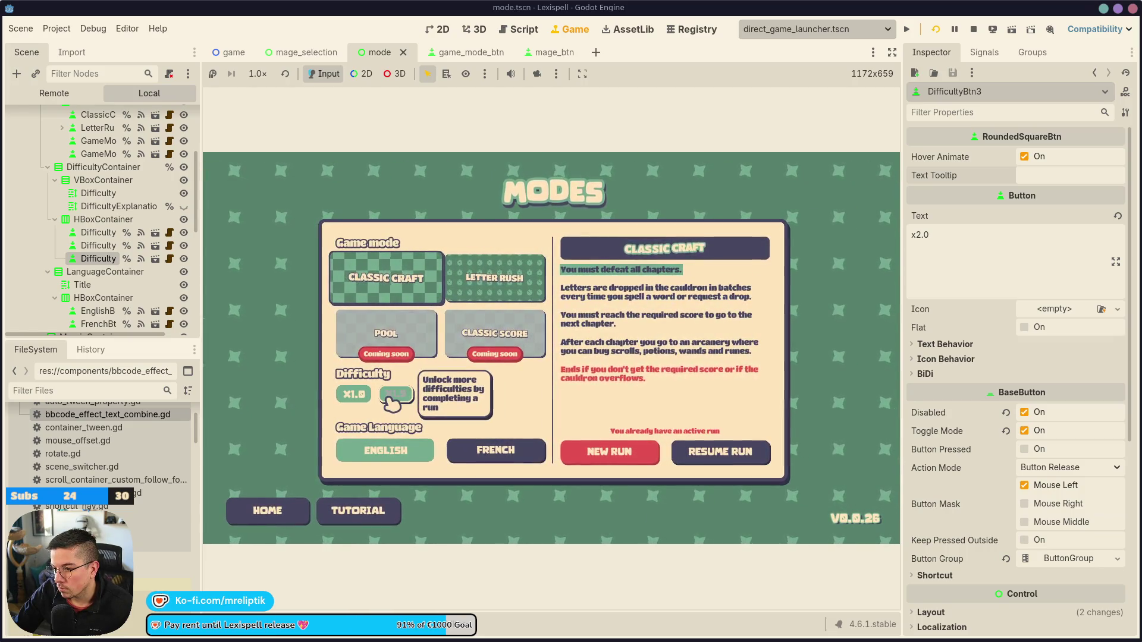
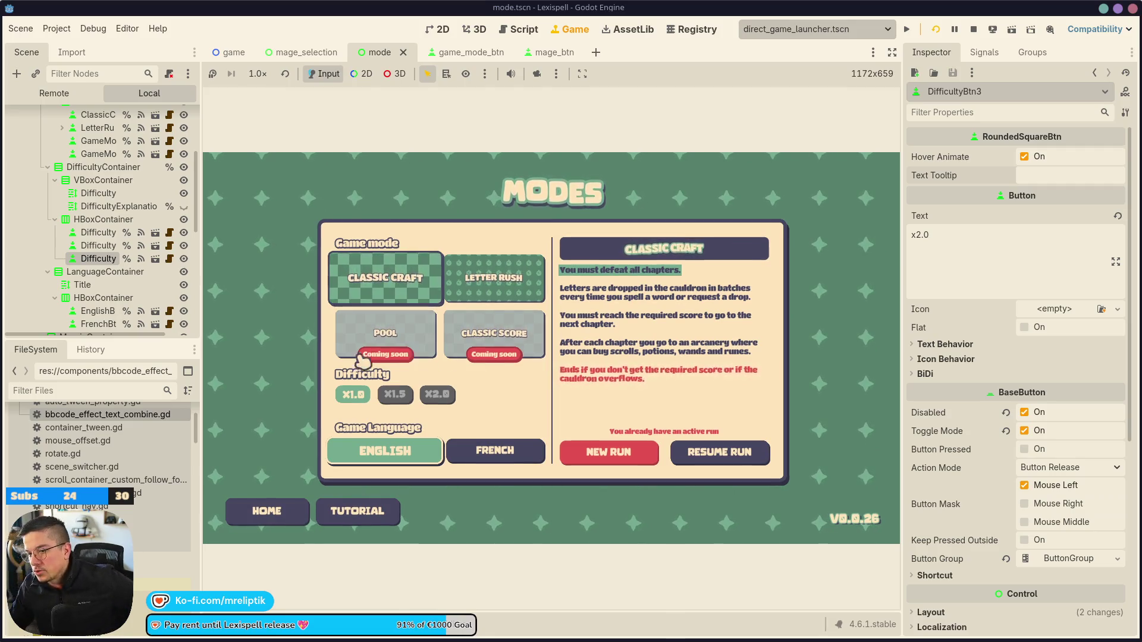
Stop the running game and open globals.gd with Quick Open Script.
click(974, 29)
key(ctrl+shift+o)
key(Escape)
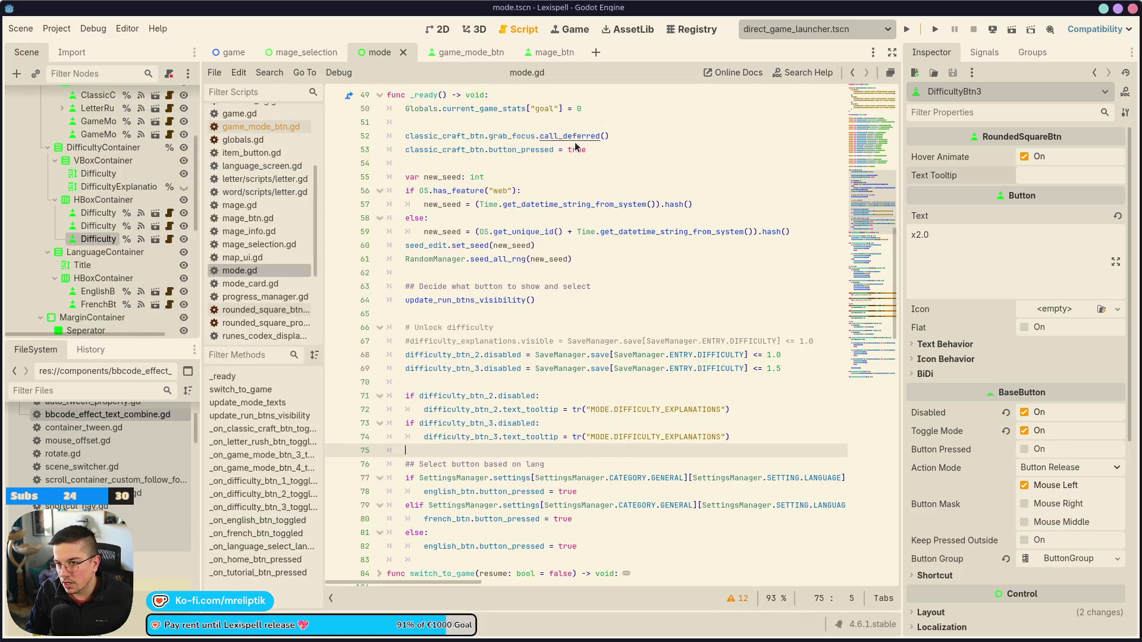
key(ctrl+alt+o)
text(glob)
key(Return)
Collapse the Output panel, go to the is_demo override in _ready(), and relaunch with F5.
scroll(563, 408, down, 10)
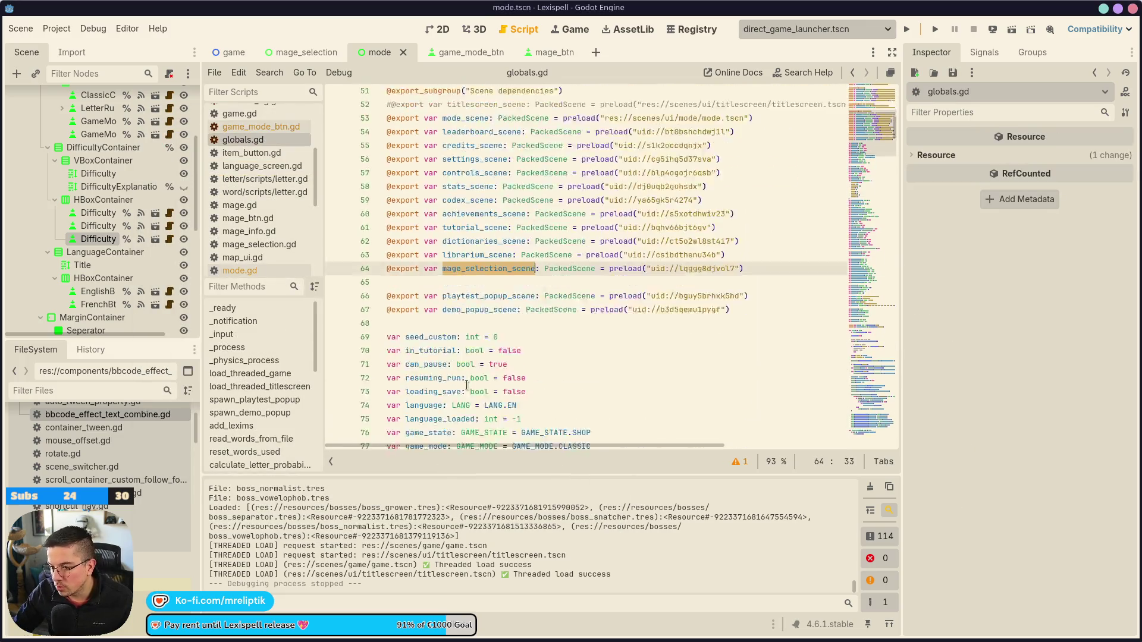
click(233, 630)
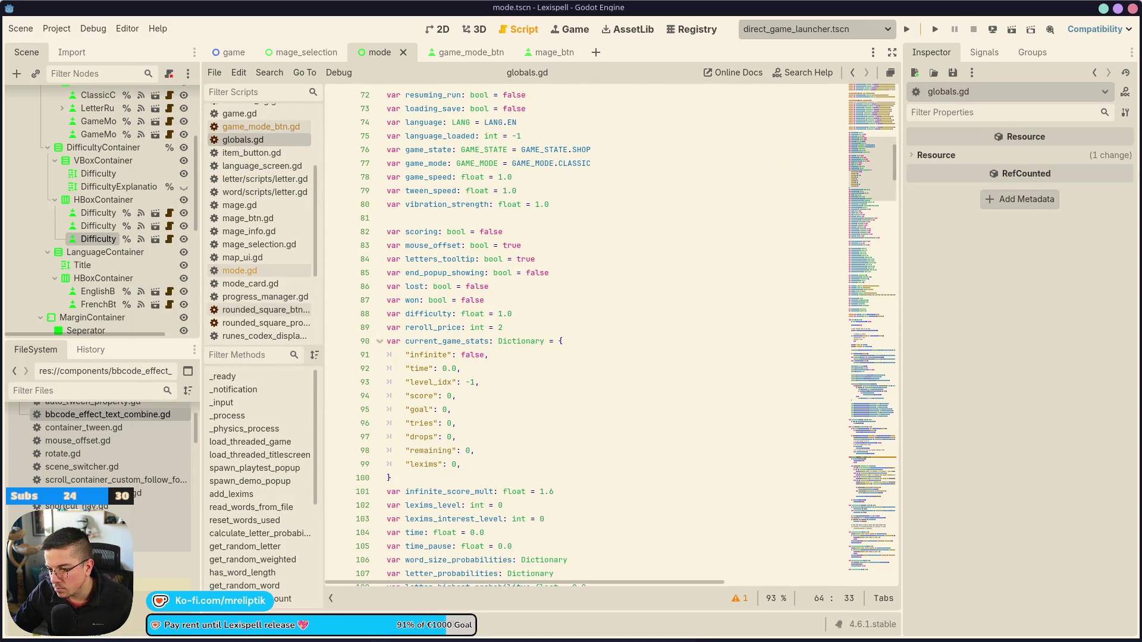
scroll(475, 414, down, 20)
scroll(476, 415, down, 5)
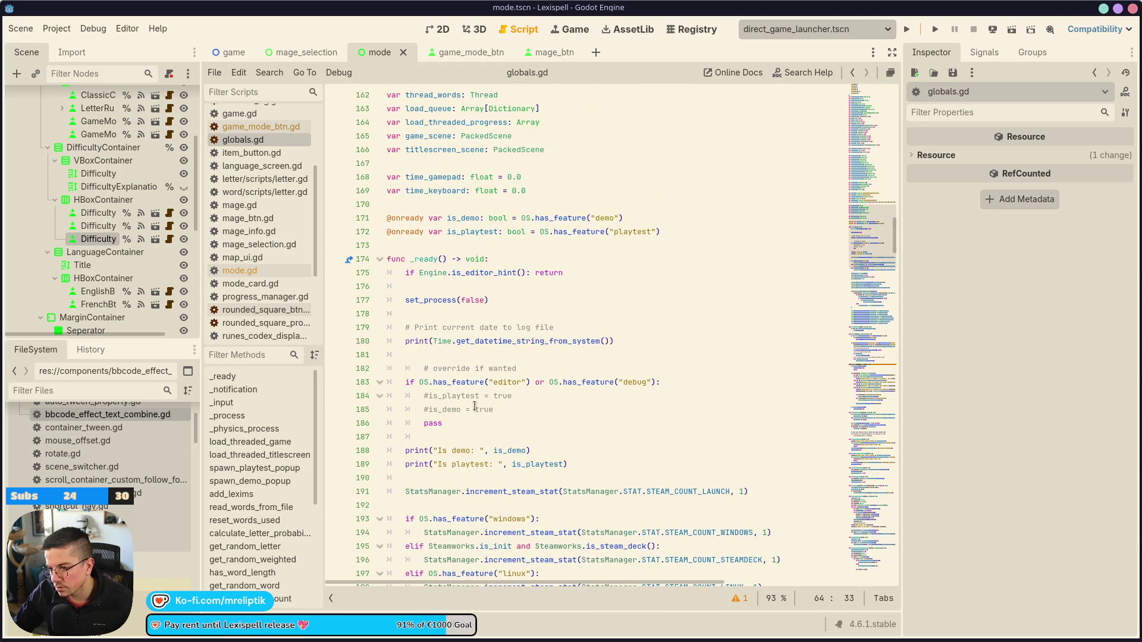
click(474, 409)
key(F5)
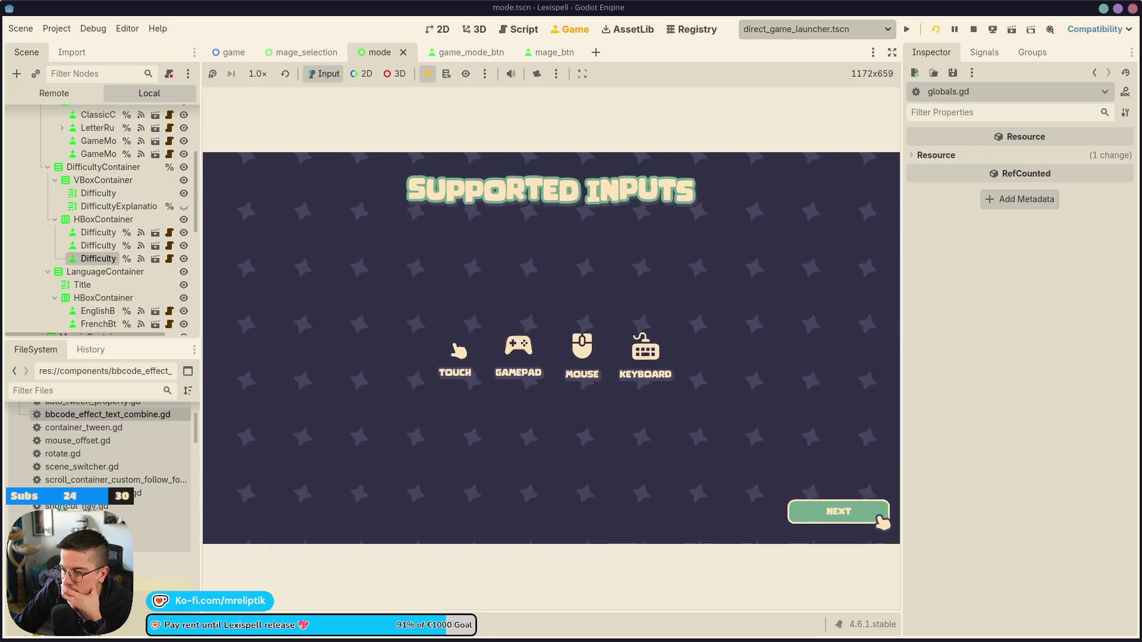
In the demo build, reach Play > Modes and try Letter Rush and Classic Craft.
click(879, 511)
click(695, 440)
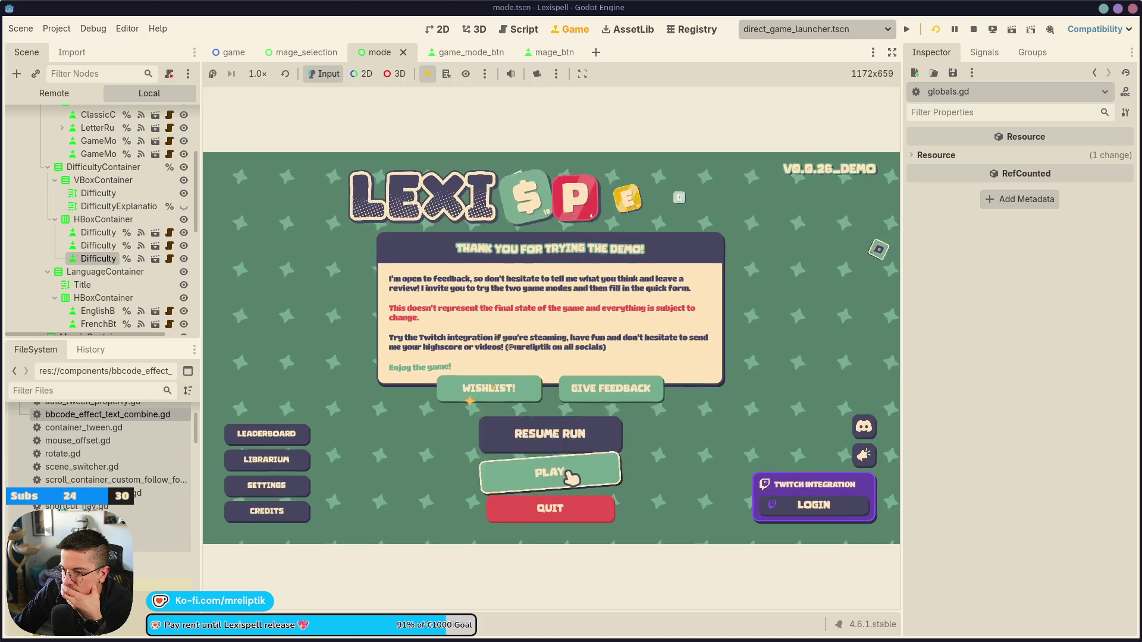
click(549, 473)
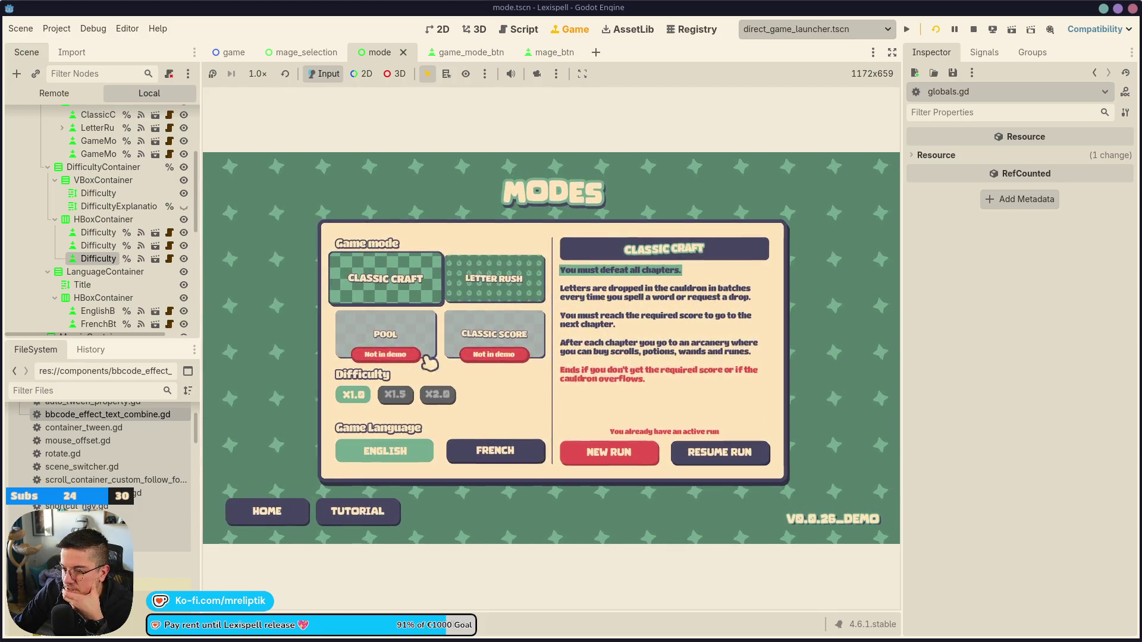
click(499, 277)
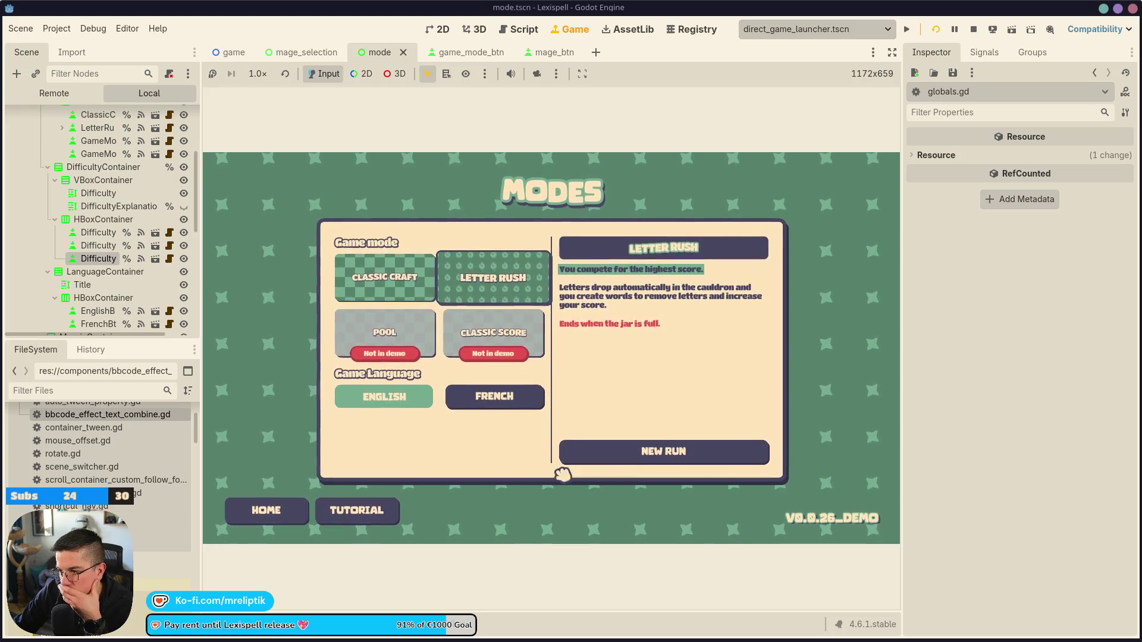
click(376, 276)
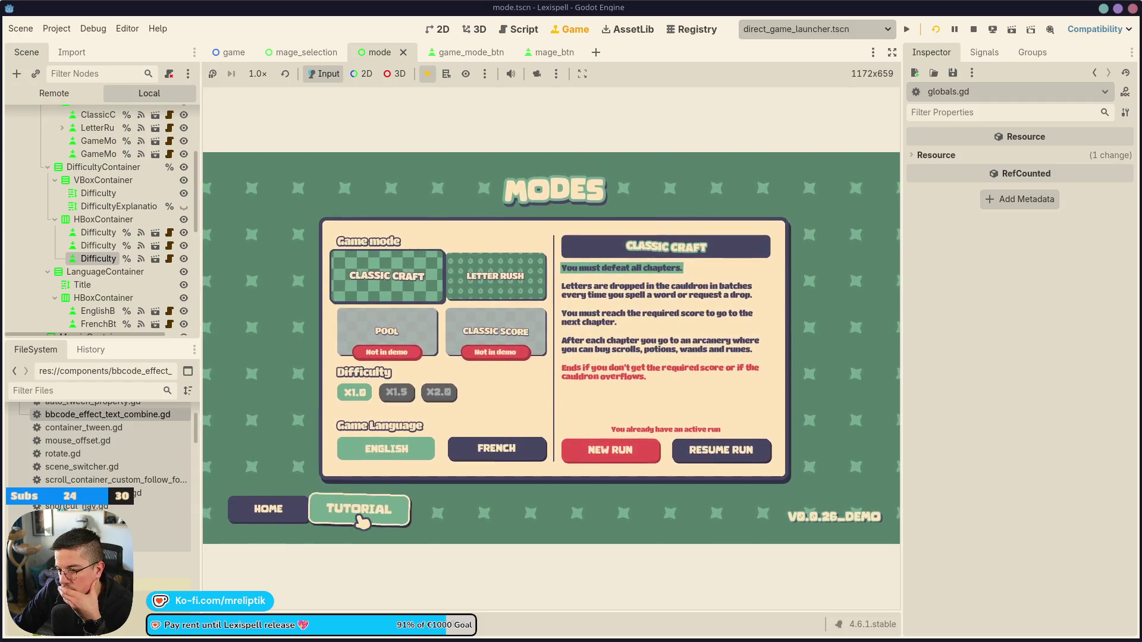
click(376, 537)
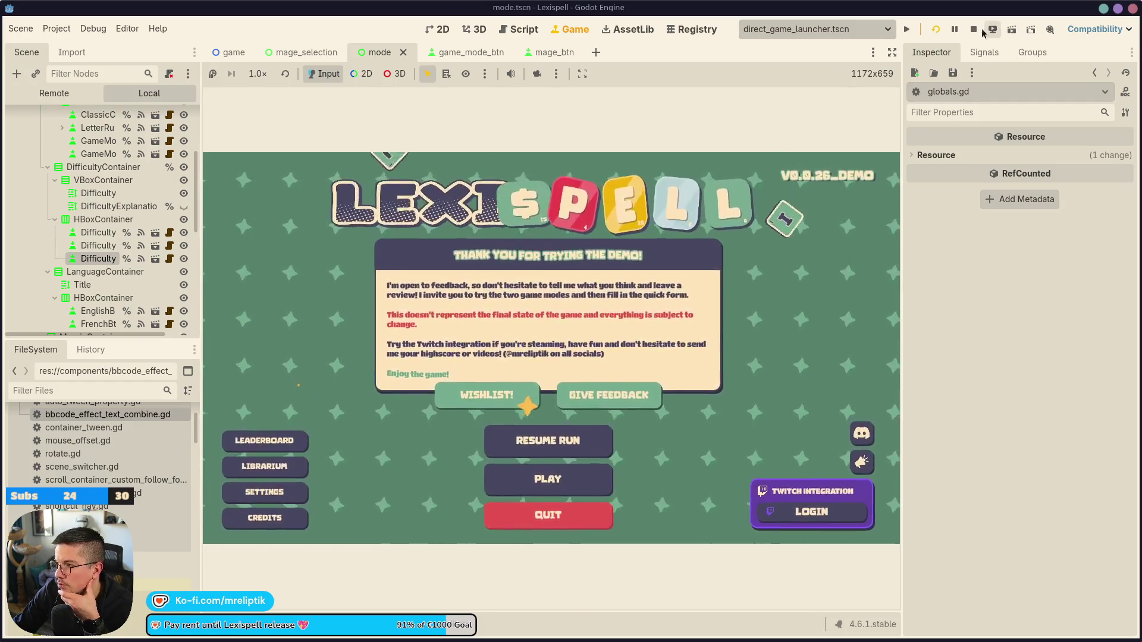
Stop the game, save globals.gd and switch over to Visual Studio Code.
key(F8)
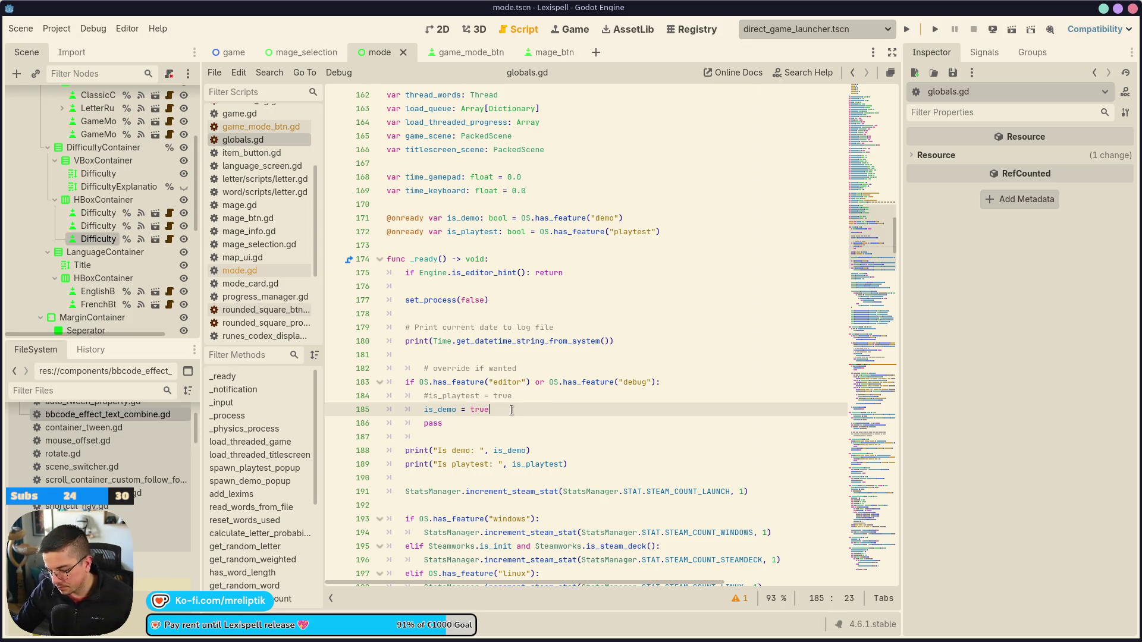
key(ctrl+s)
key(alt+Tab)
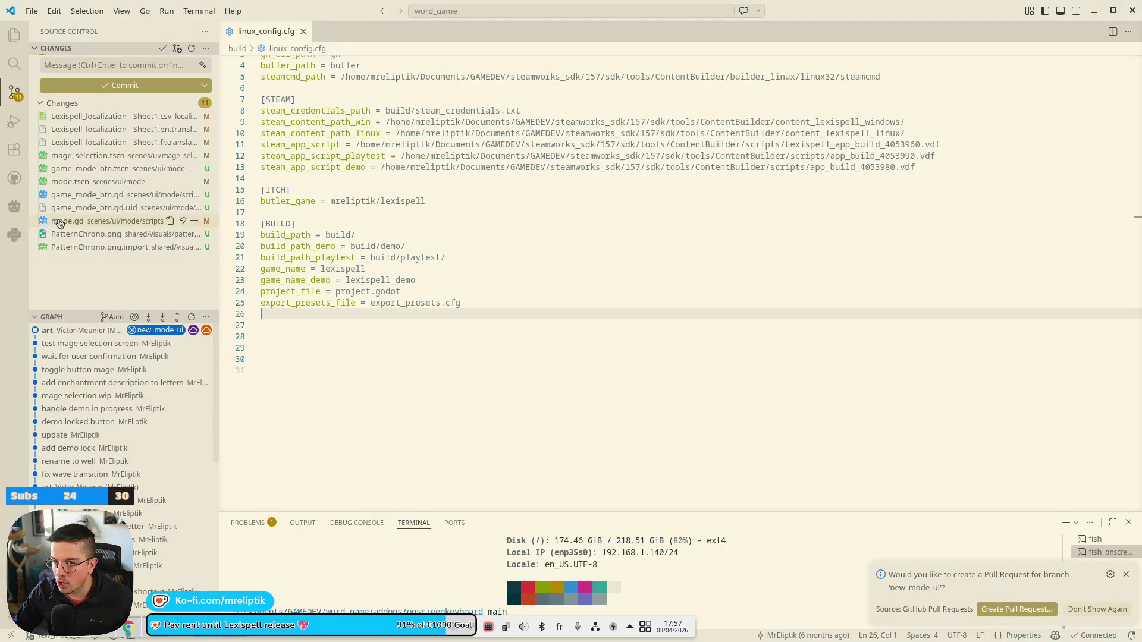
Stage all 11 changed files and commit them as 'rework mode select ui'.
click(89, 247)
shift+click(102, 115)
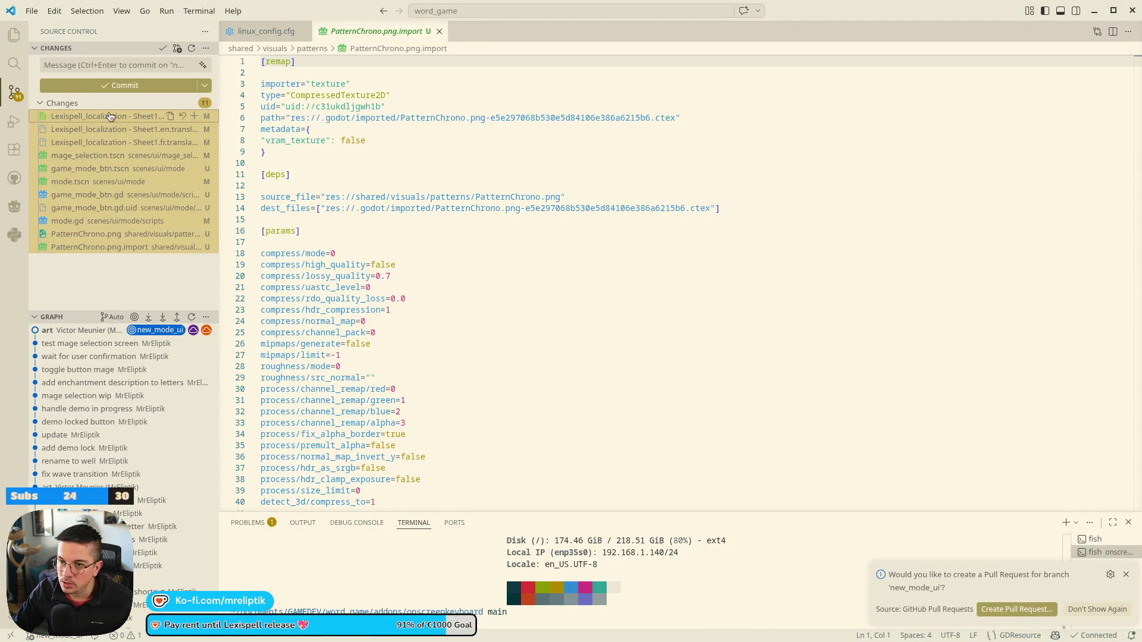
click(194, 115)
click(129, 67)
text(re)
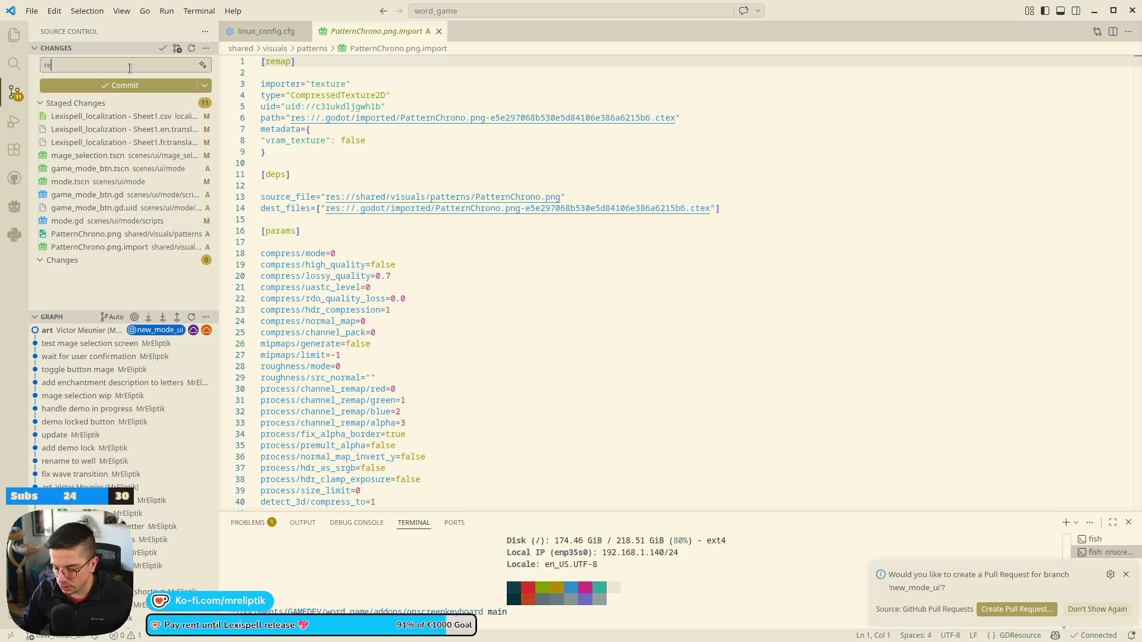
text(ode select ui)
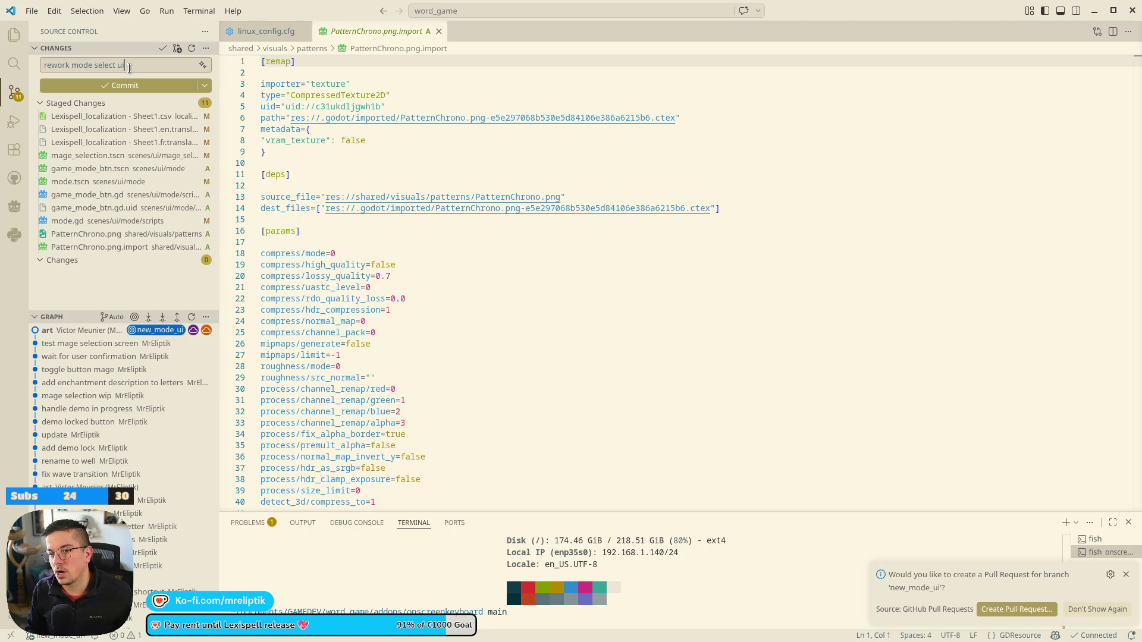
click(126, 85)
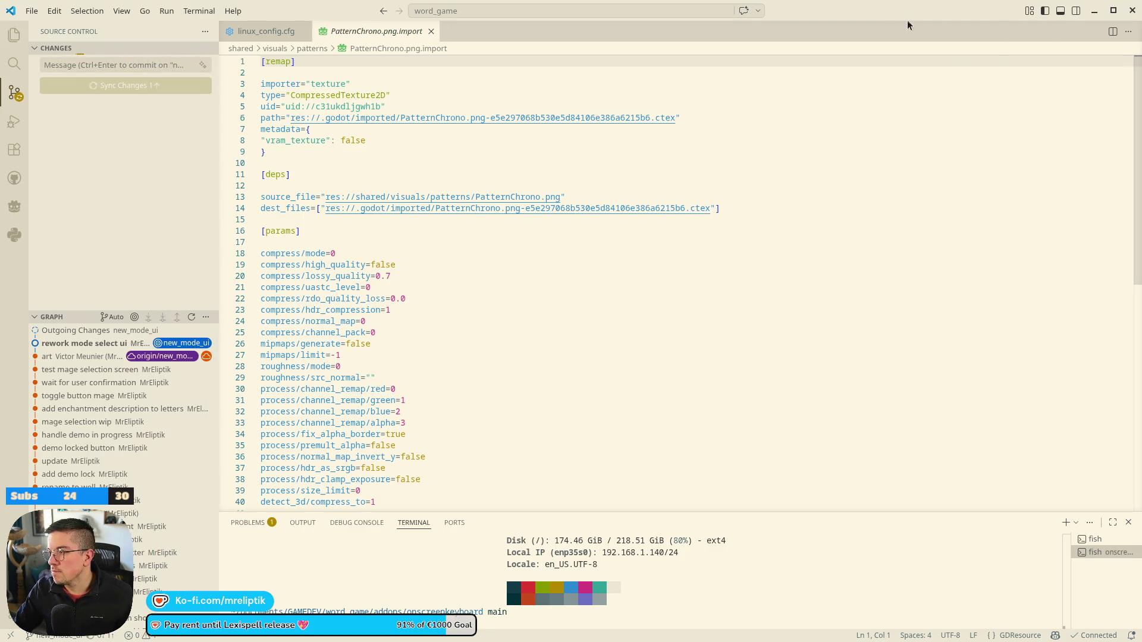
key(alt+Tab)
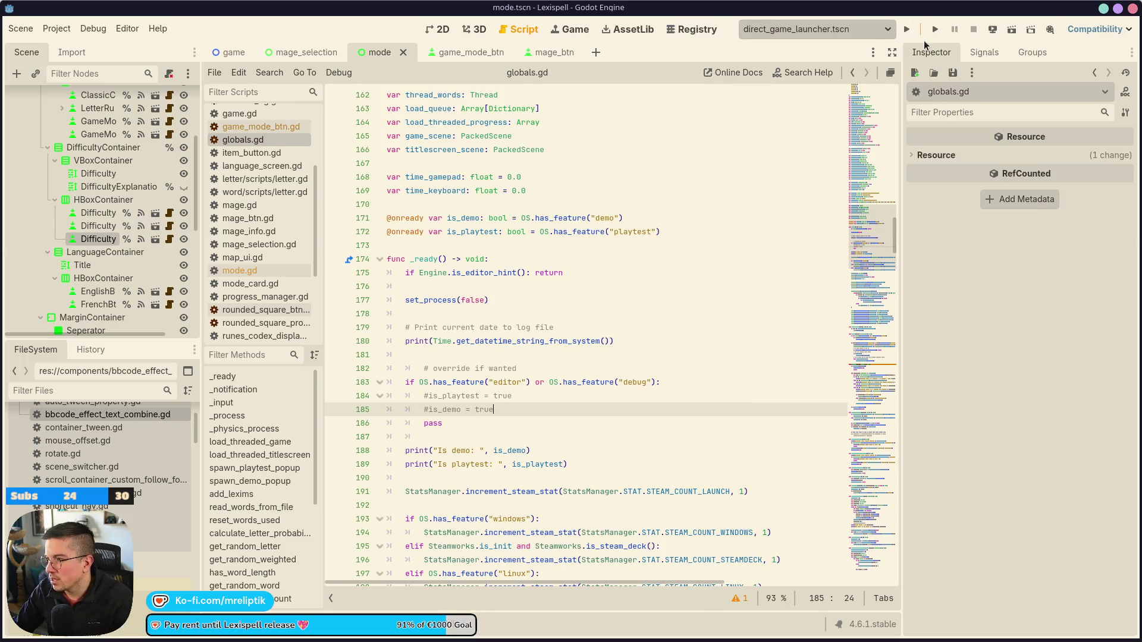
click(935, 29)
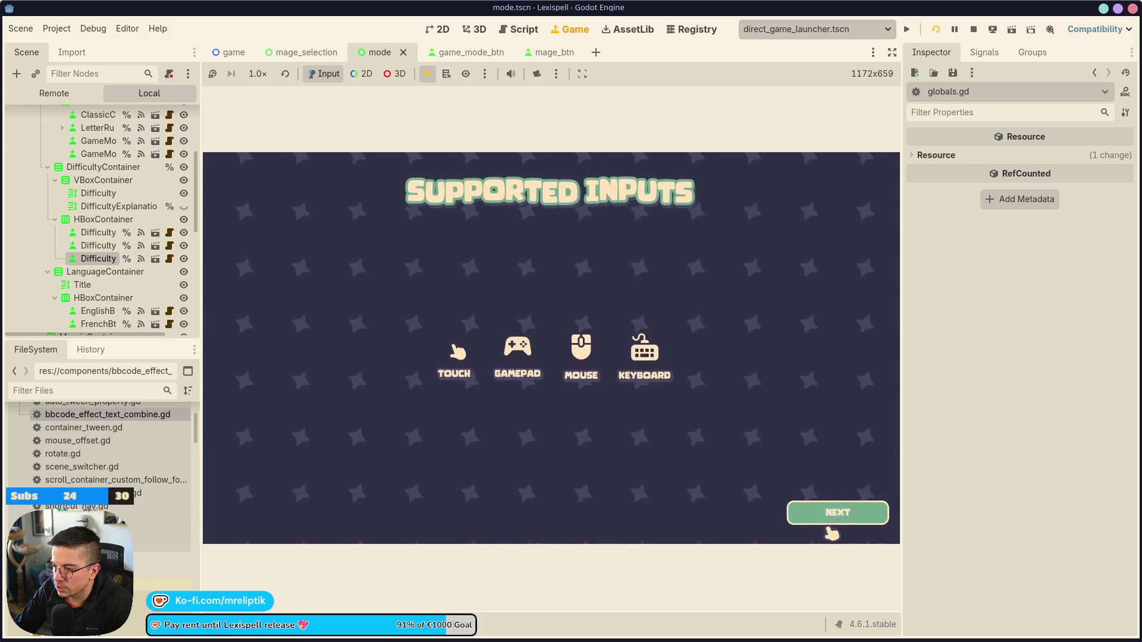
click(831, 527)
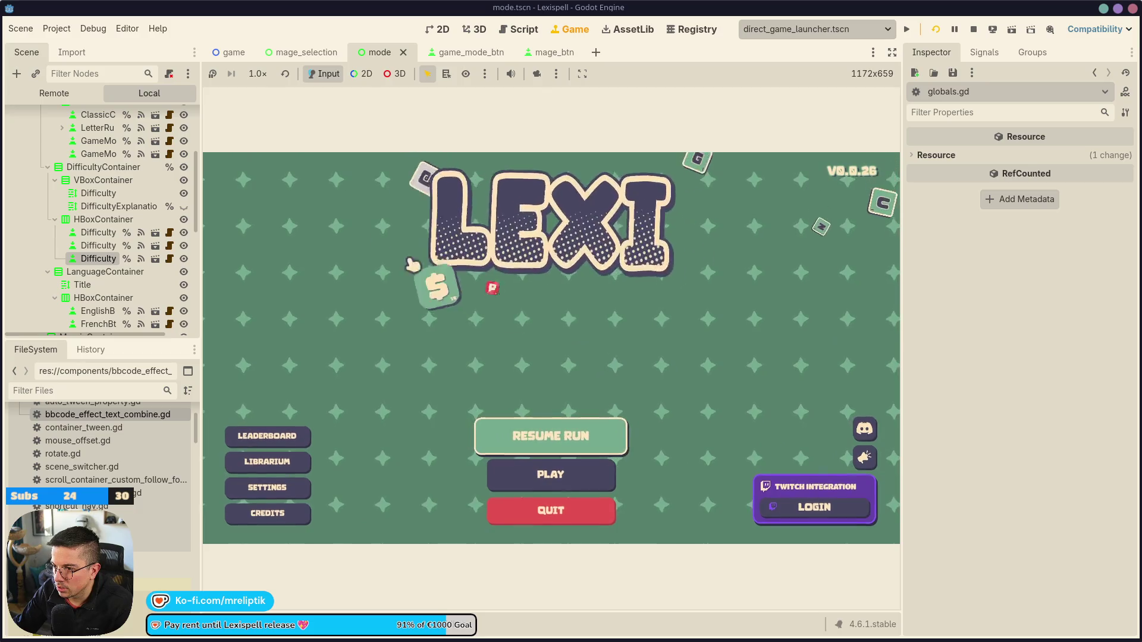
click(974, 29)
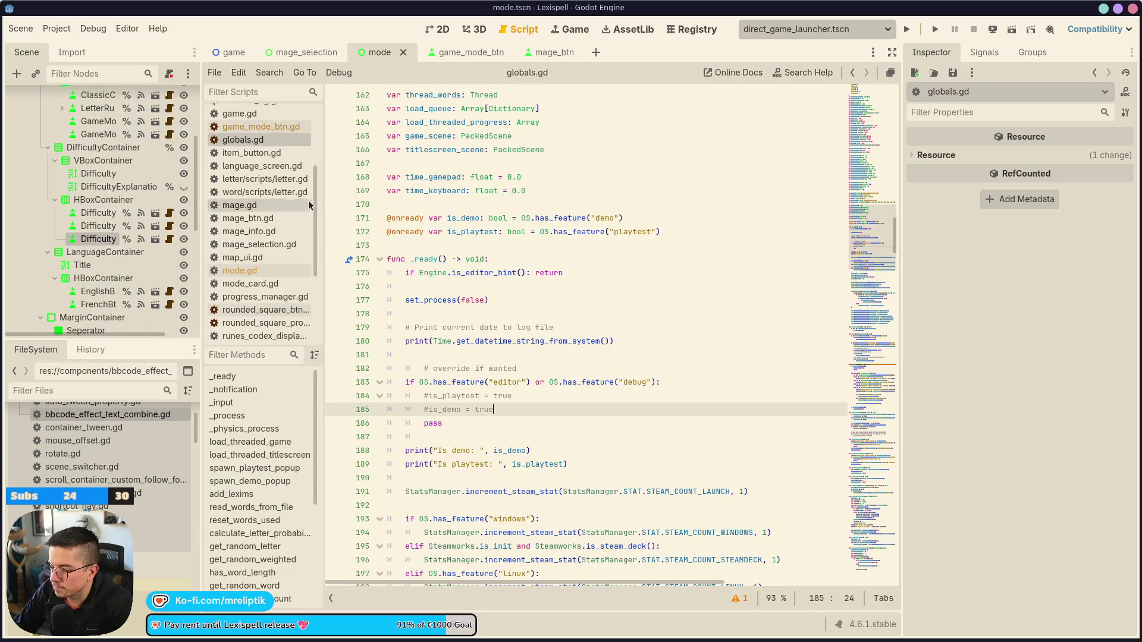
scroll(91, 212, up, 5)
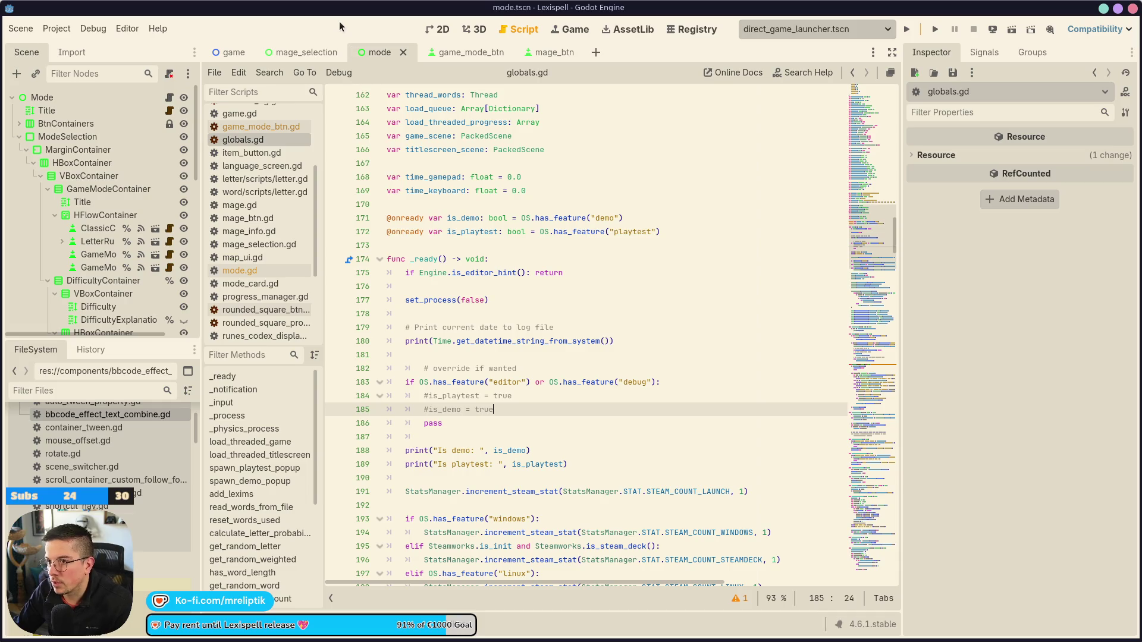
key(ctrl+shift+o)
Open titlescreen.tscn and view its layout and titlescreen.gd script.
text(tite)
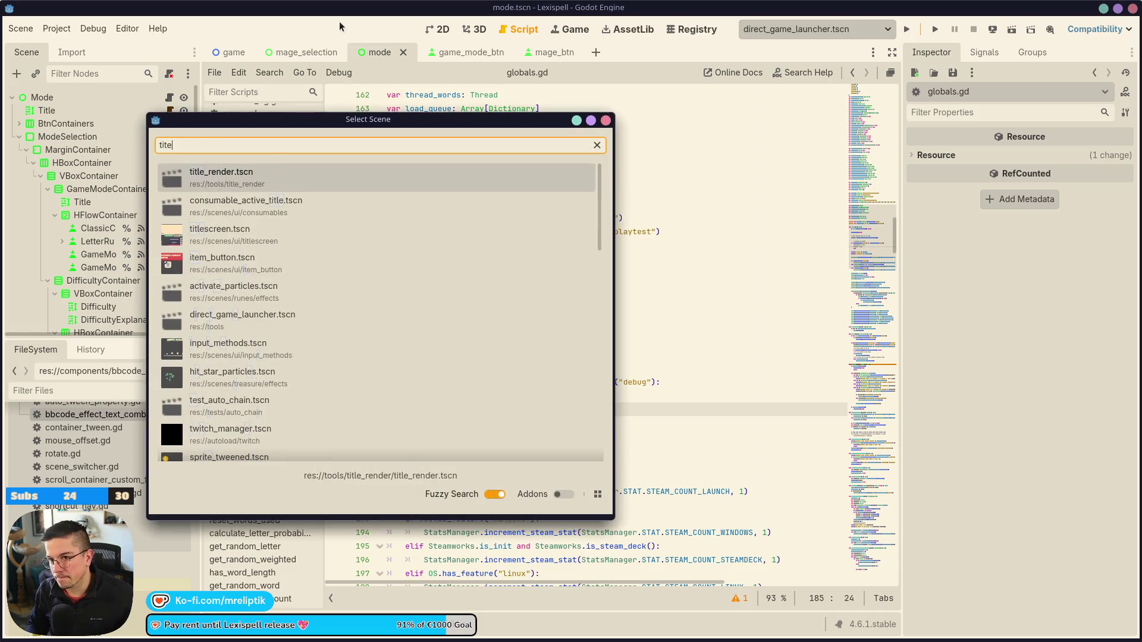
key(Down)
key(Down)
key(Return)
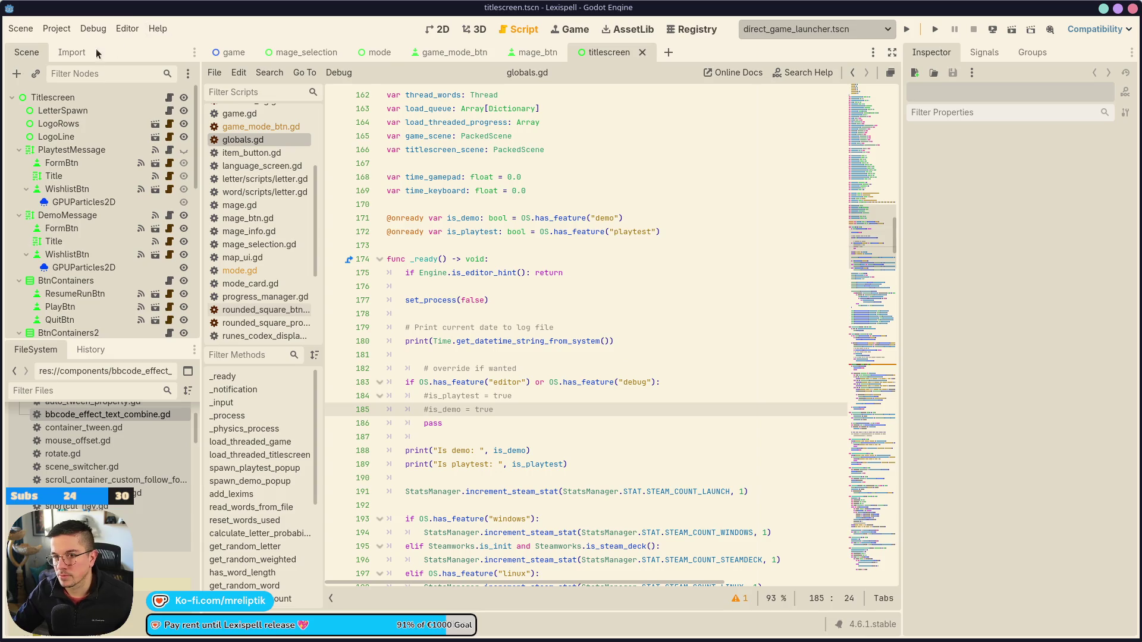
click(50, 101)
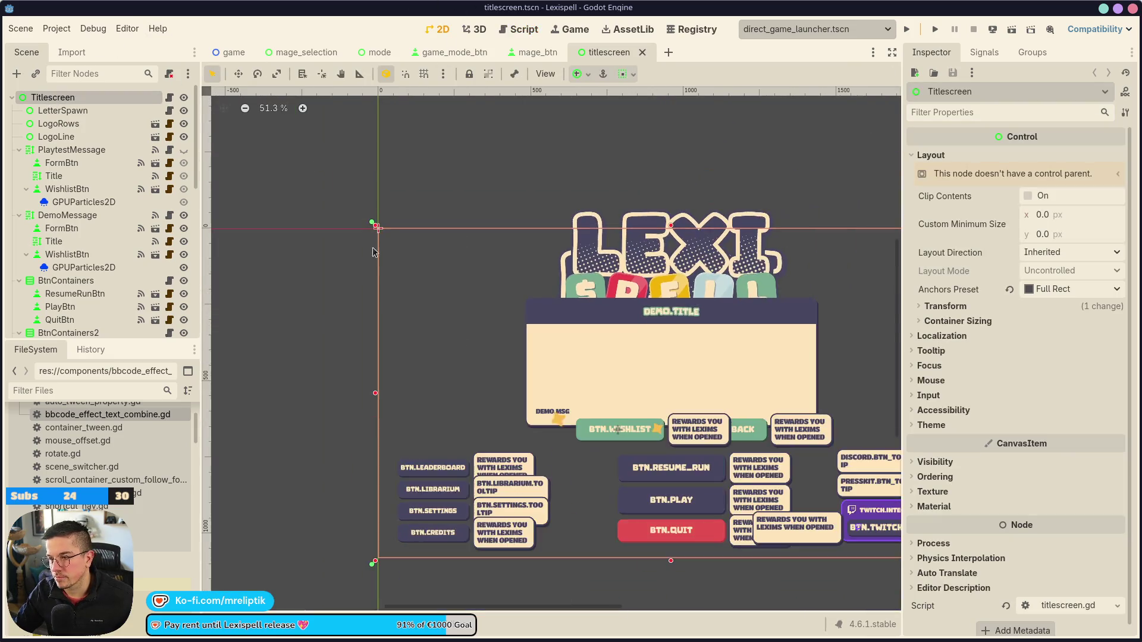
click(168, 97)
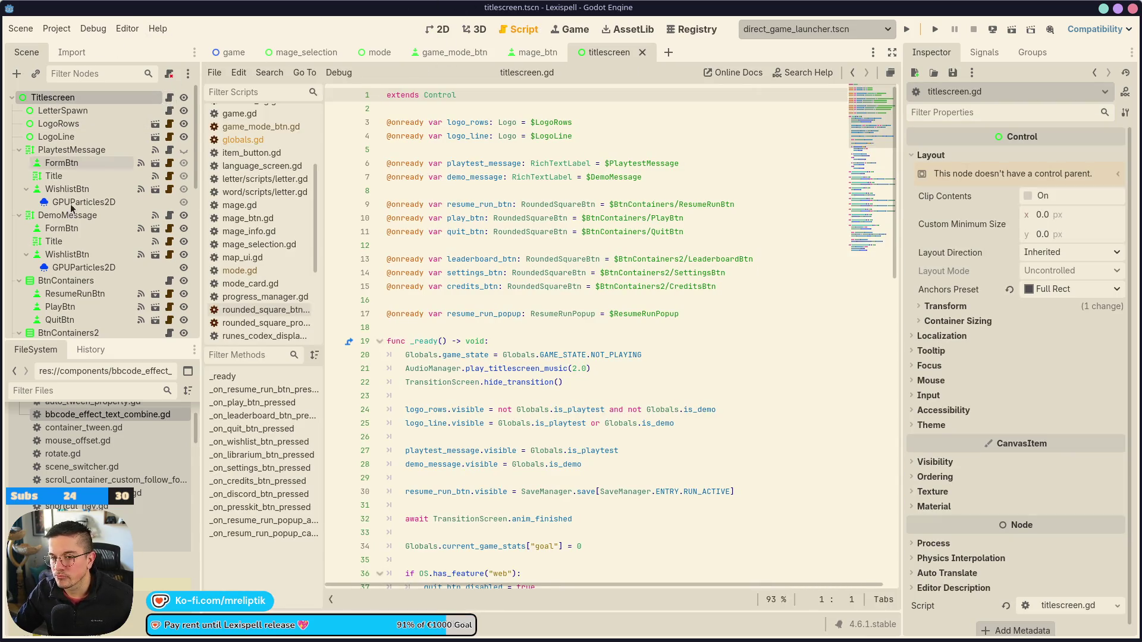
Collapse the PlaytestMessage, DemoMessage and three BtnContainers branches, then save titlescreen.
click(19, 150)
click(19, 163)
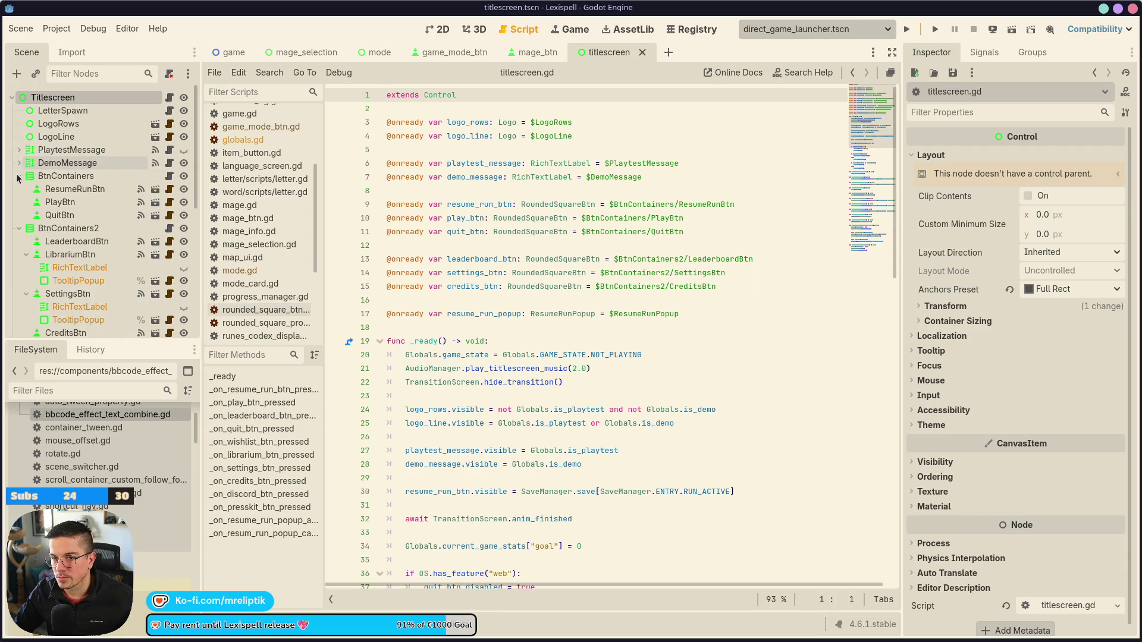
click(16, 188)
click(17, 177)
click(16, 190)
click(18, 202)
key(ctrl+s)
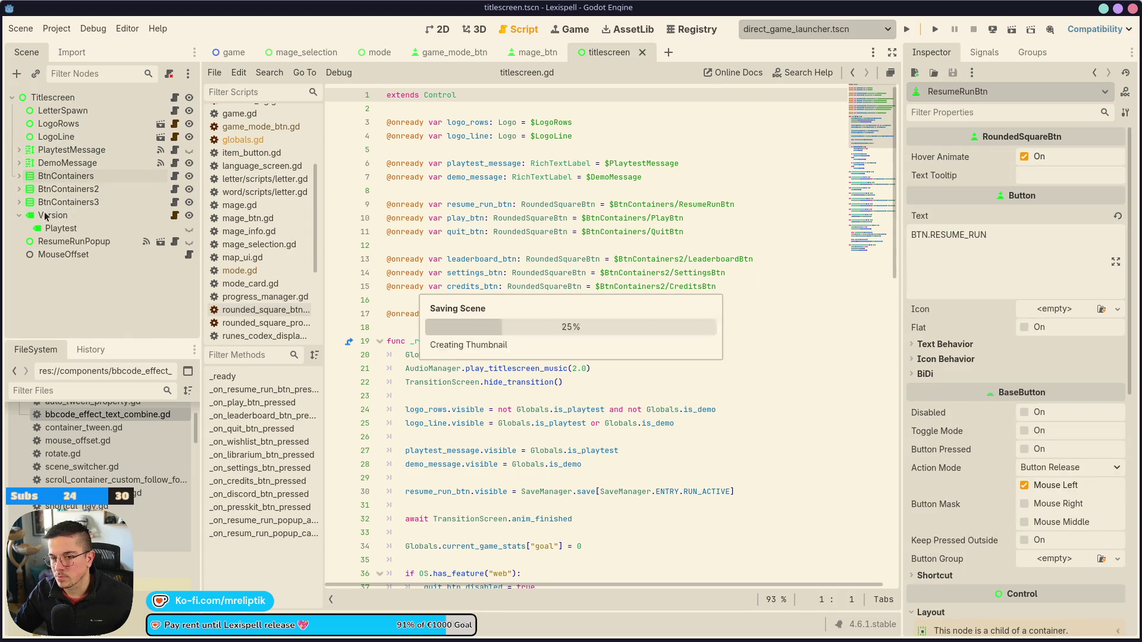
Close the titlescreen and mage_btn scenes and switch to the mode scene.
click(437, 29)
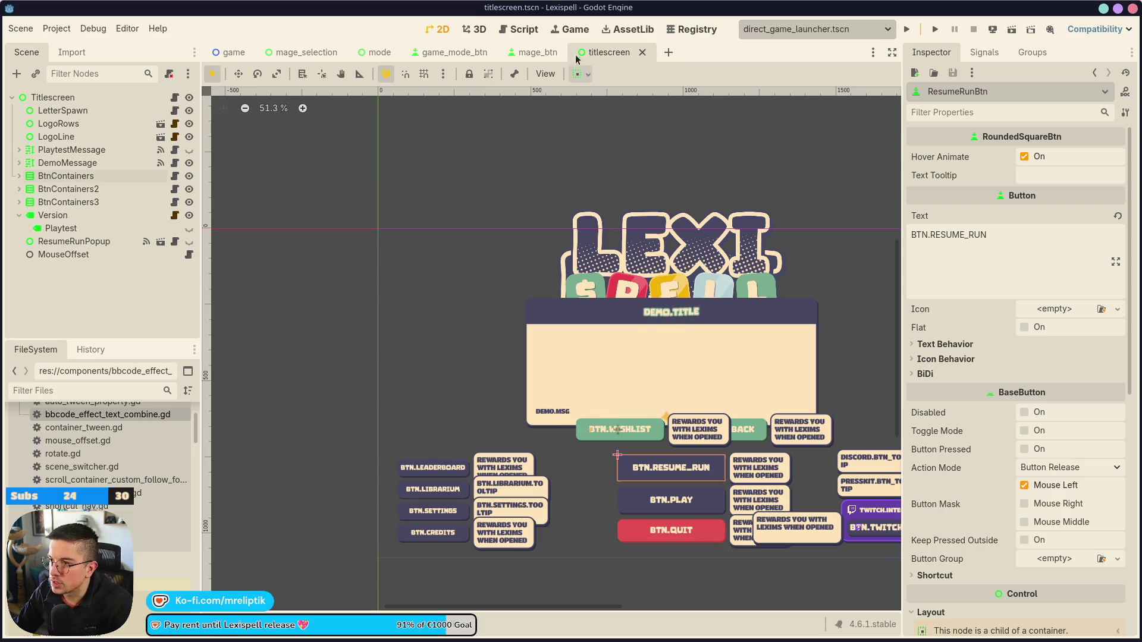
click(642, 52)
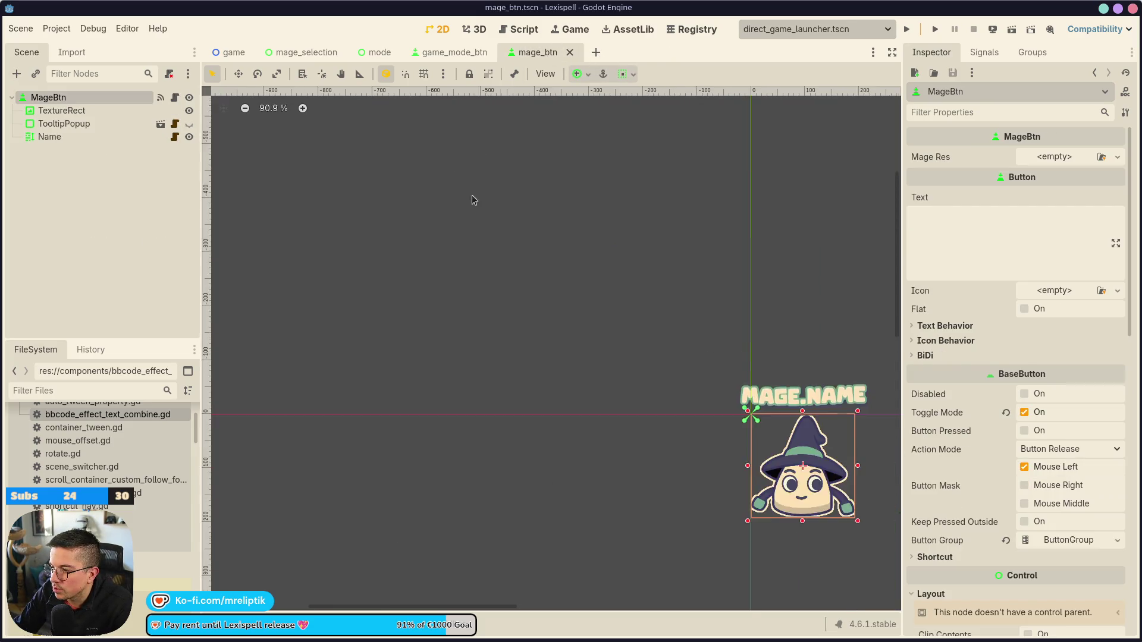
middle_click(518, 52)
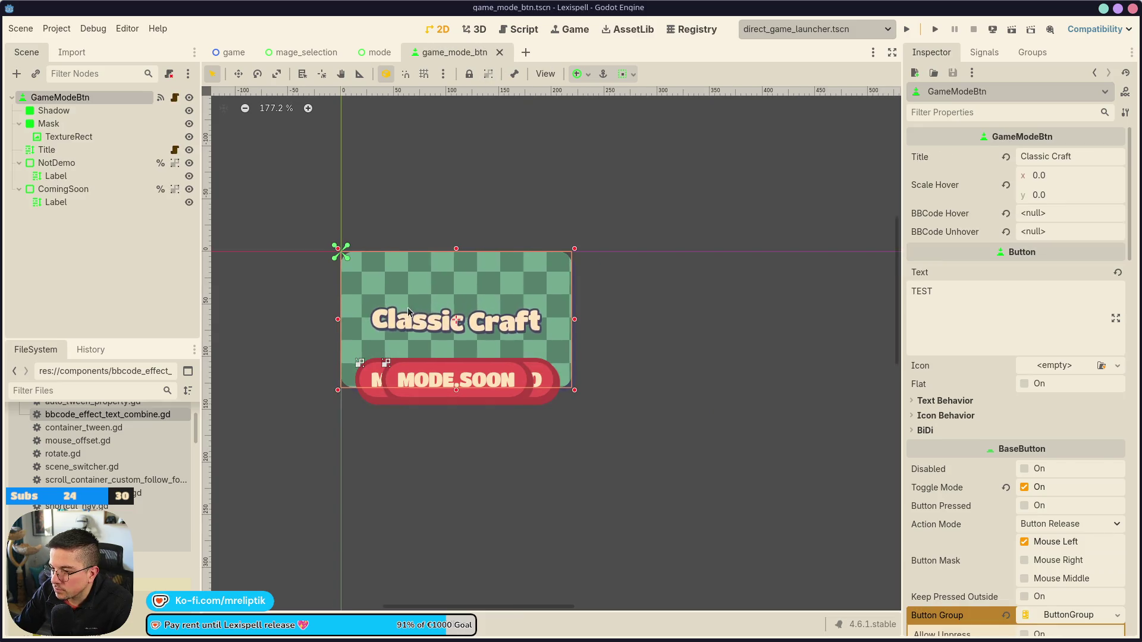
click(380, 52)
scroll(391, 243, down, 5)
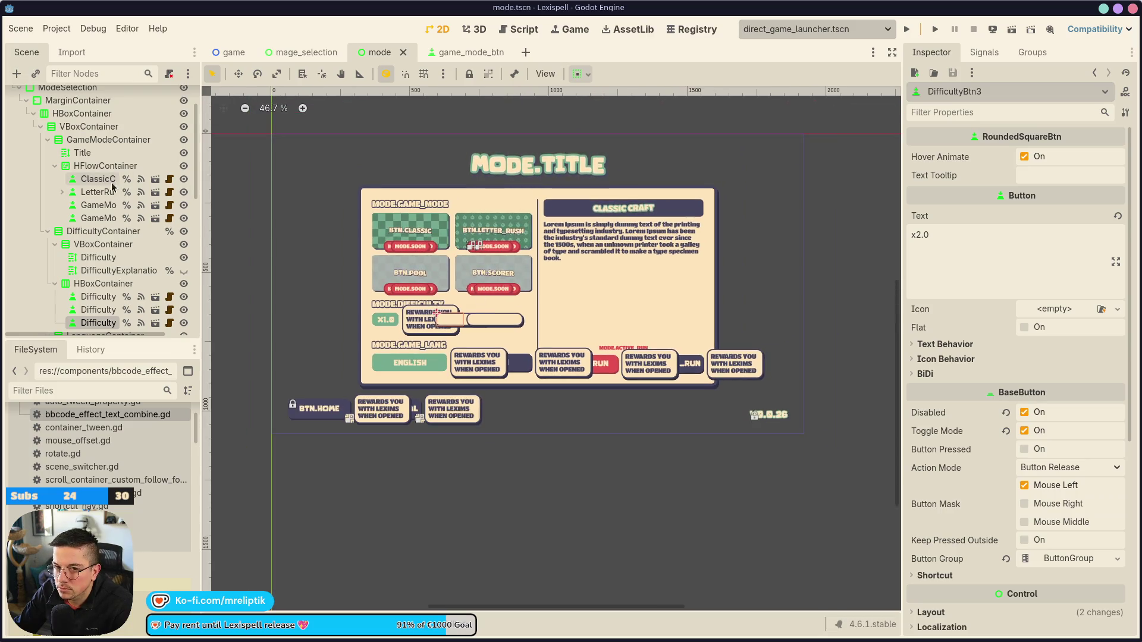
scroll(169, 136, up, 3)
Collapse VBoxContainer, MarginContainer and VBoxContainer2 under HBoxContainer and open mode.gd.
click(37, 177)
click(37, 189)
click(38, 202)
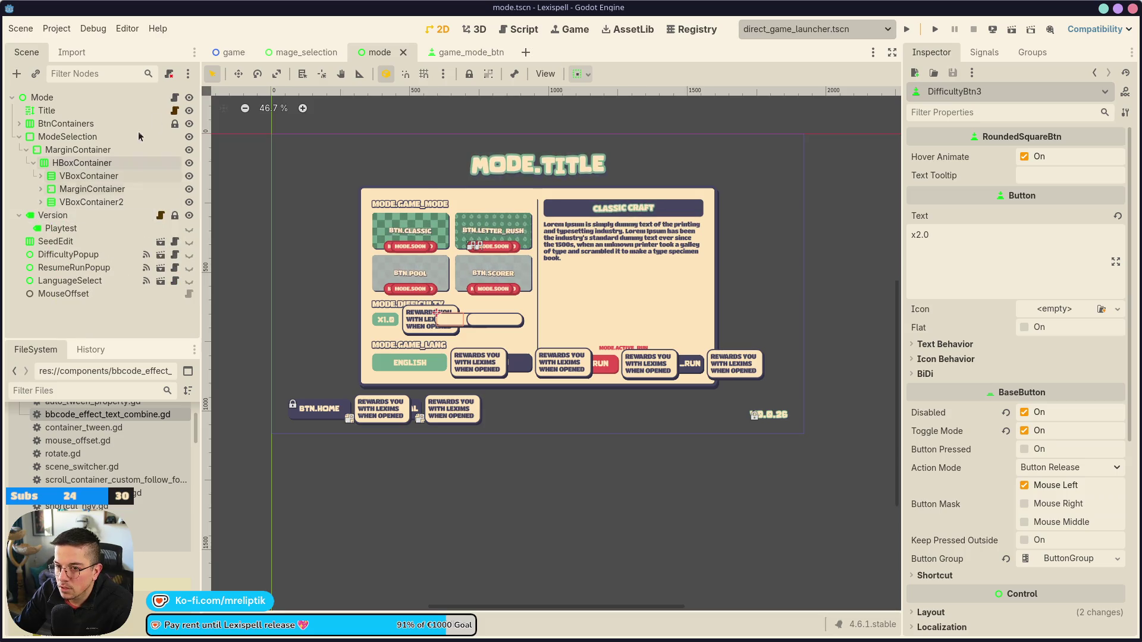
click(174, 97)
scroll(521, 375, down, 20)
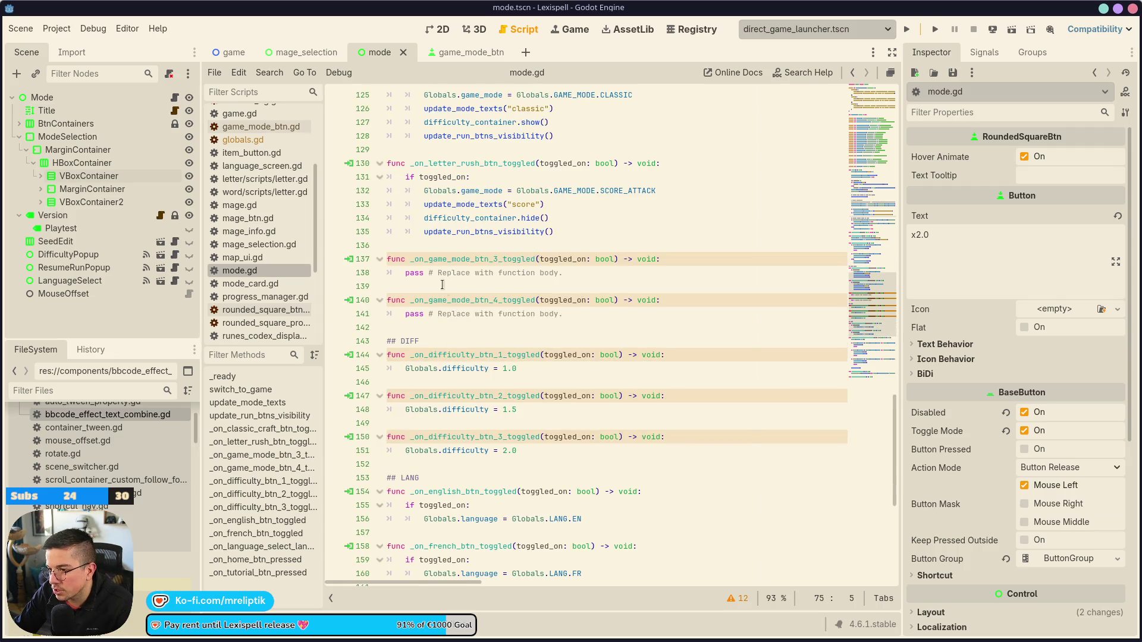
Unfold switch_to_game to read it and widen the code area over the property panel.
double_click(414, 272)
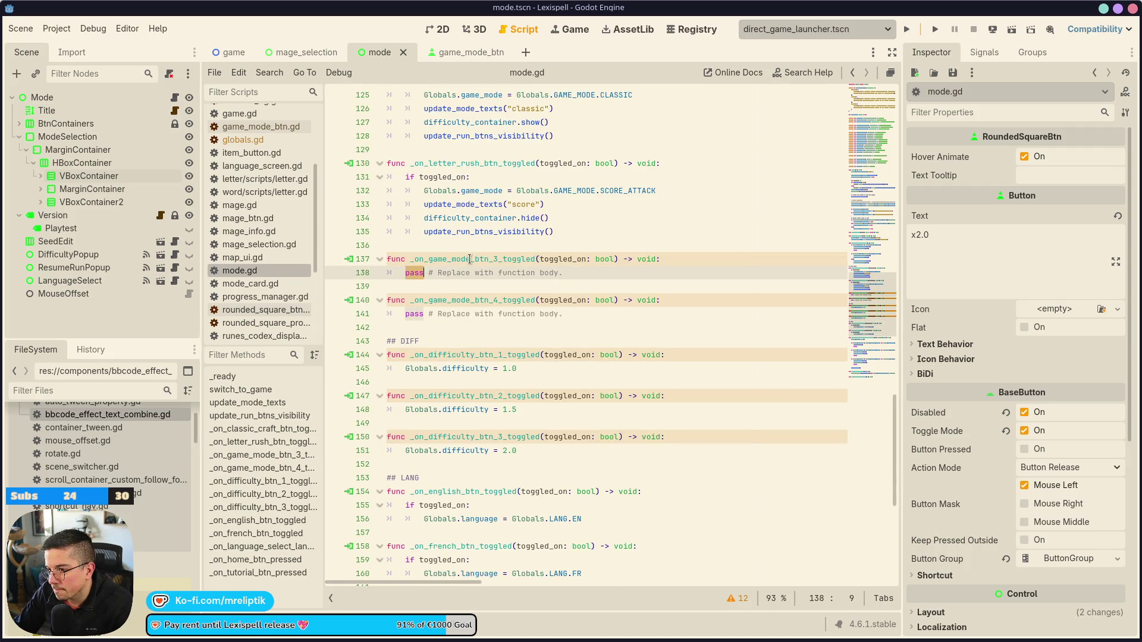
scroll(523, 315, down, 3)
scroll(444, 373, down, 4)
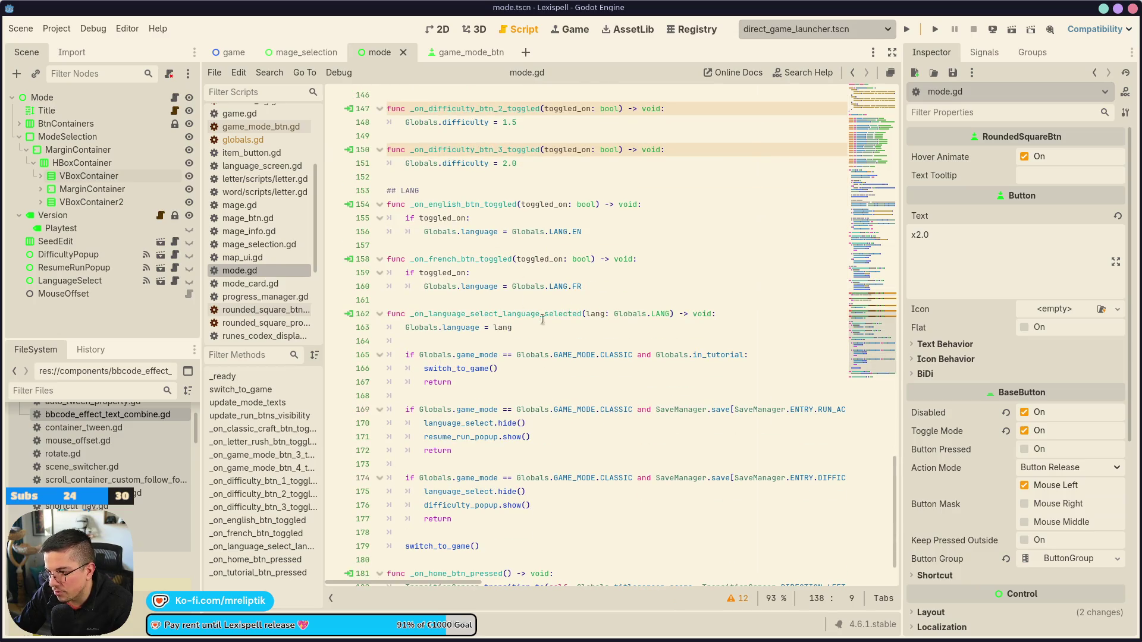
scroll(538, 322, down, 1)
scroll(557, 306, up, 20)
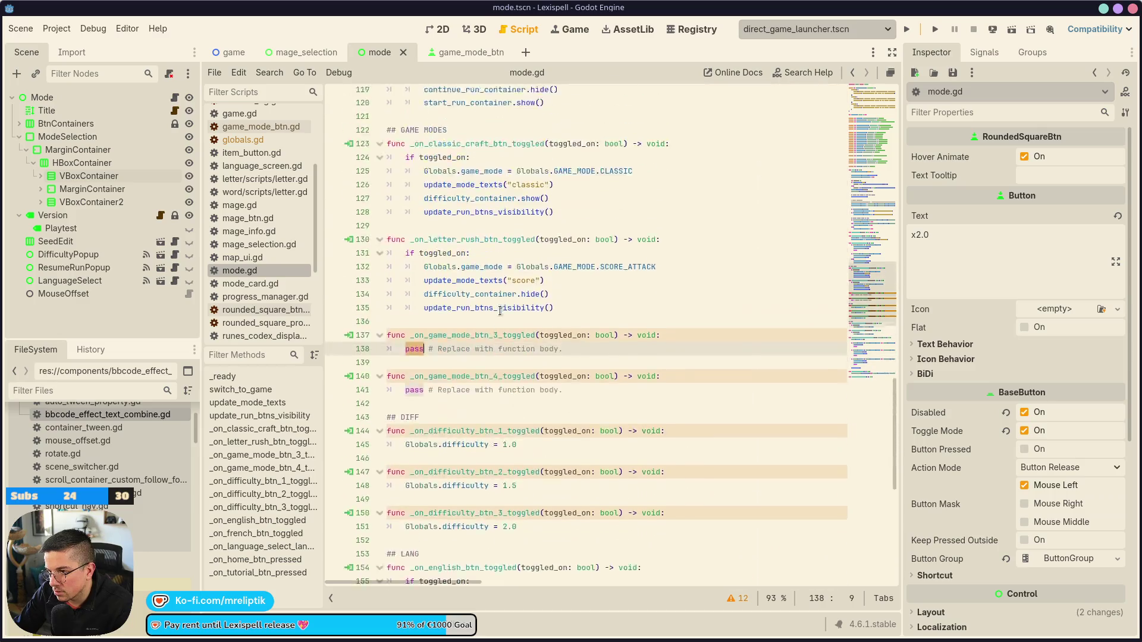
scroll(441, 323, down, 10)
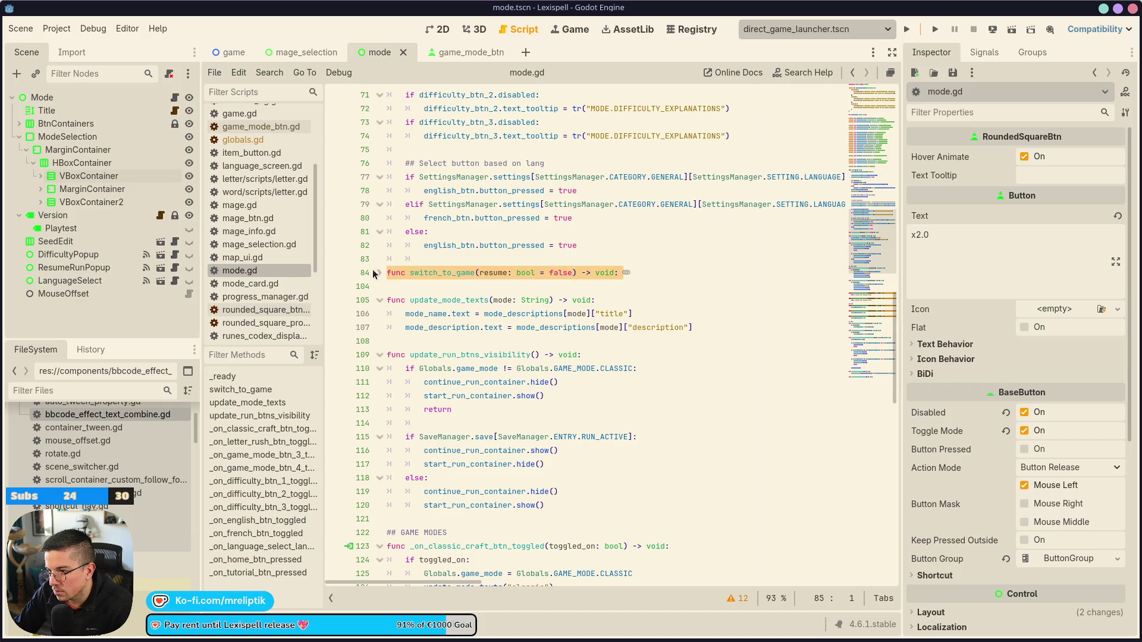
click(380, 273)
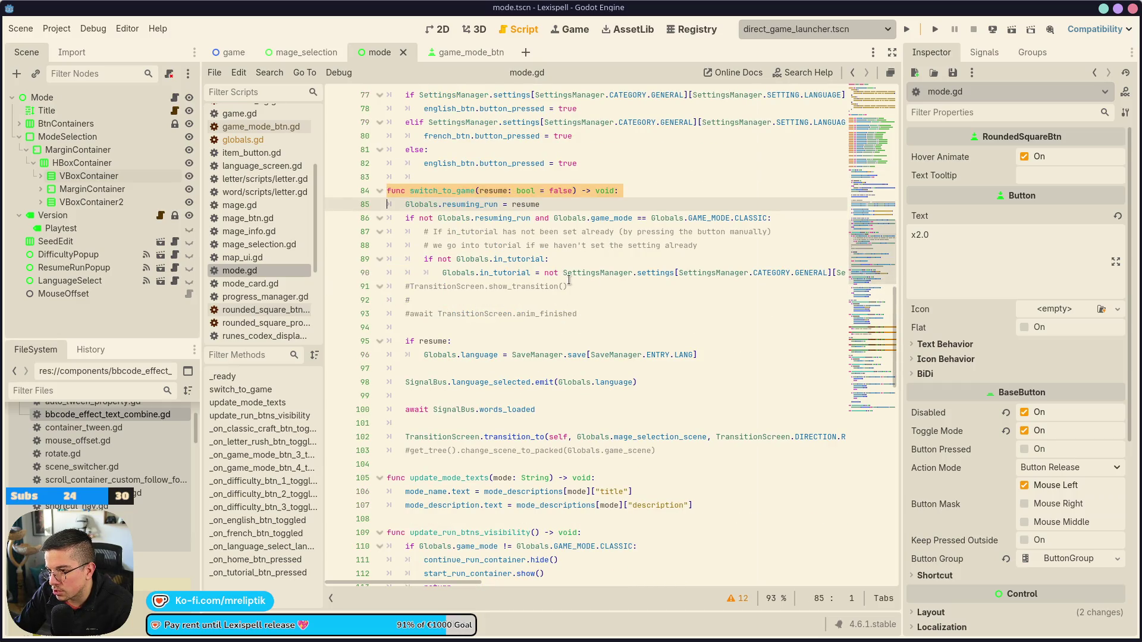
click(568, 285)
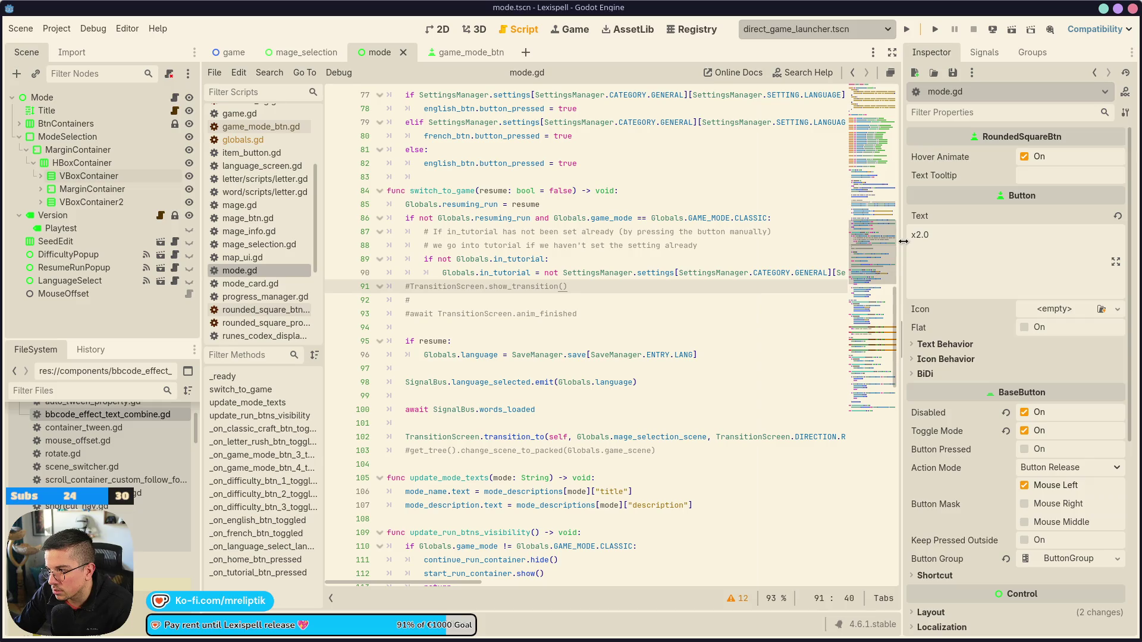
drag(903, 241, 961, 241)
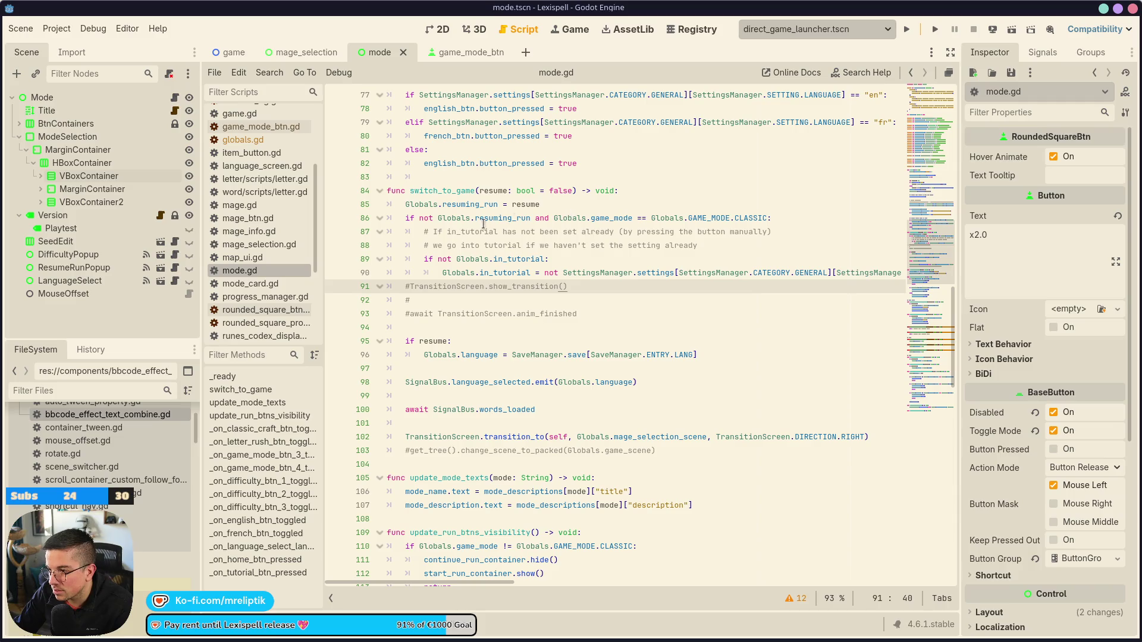
Trace where switch_to_game is called and unfold the _on_tutorial_btn_pressed handler.
click(473, 191)
scroll(598, 347, down, 2)
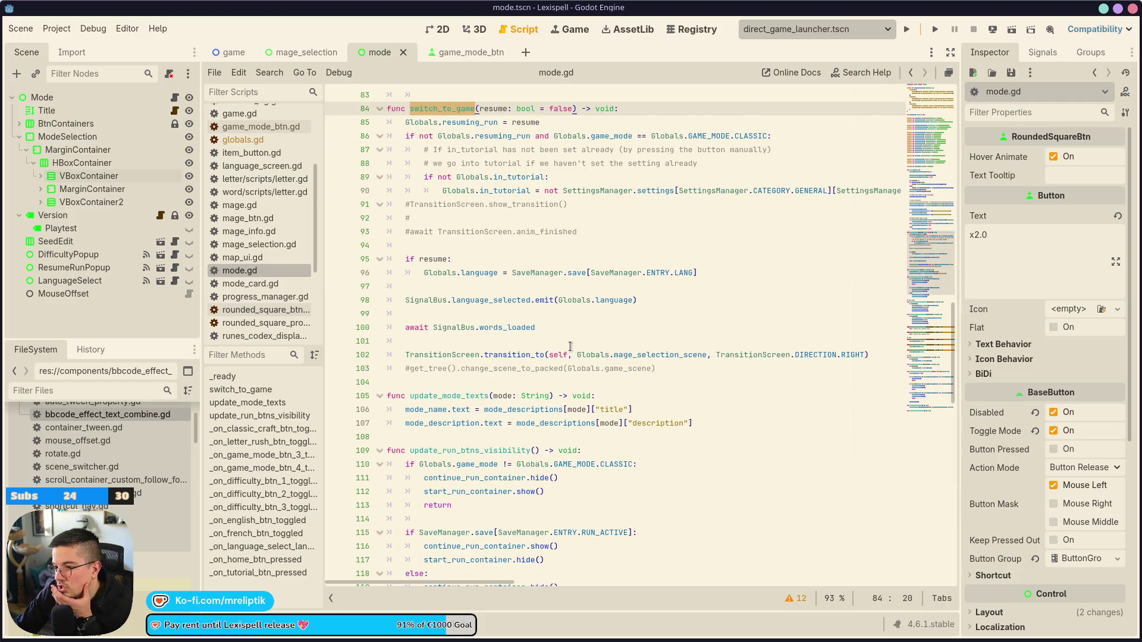
click(660, 369)
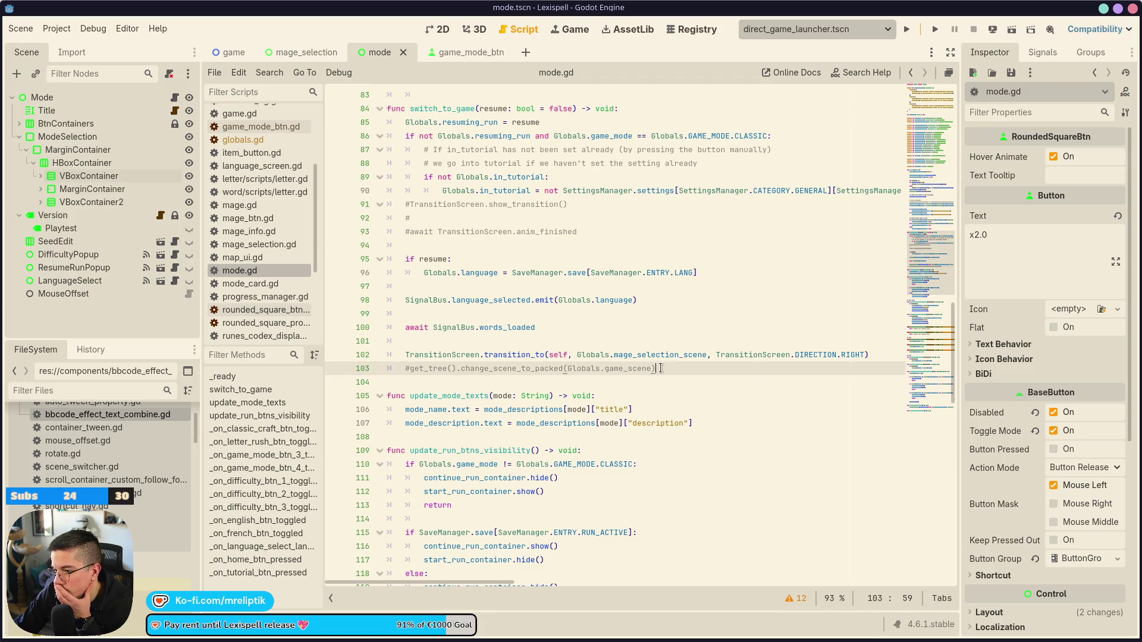
key(alt+Left)
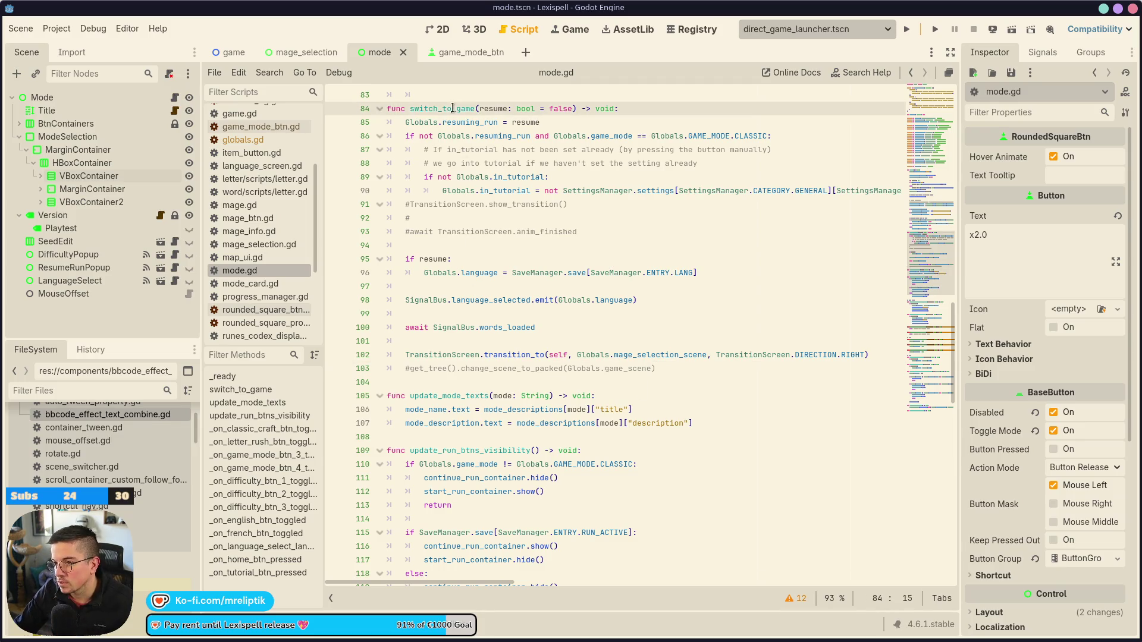
scroll(447, 445, down, 2)
scroll(447, 445, down, 20)
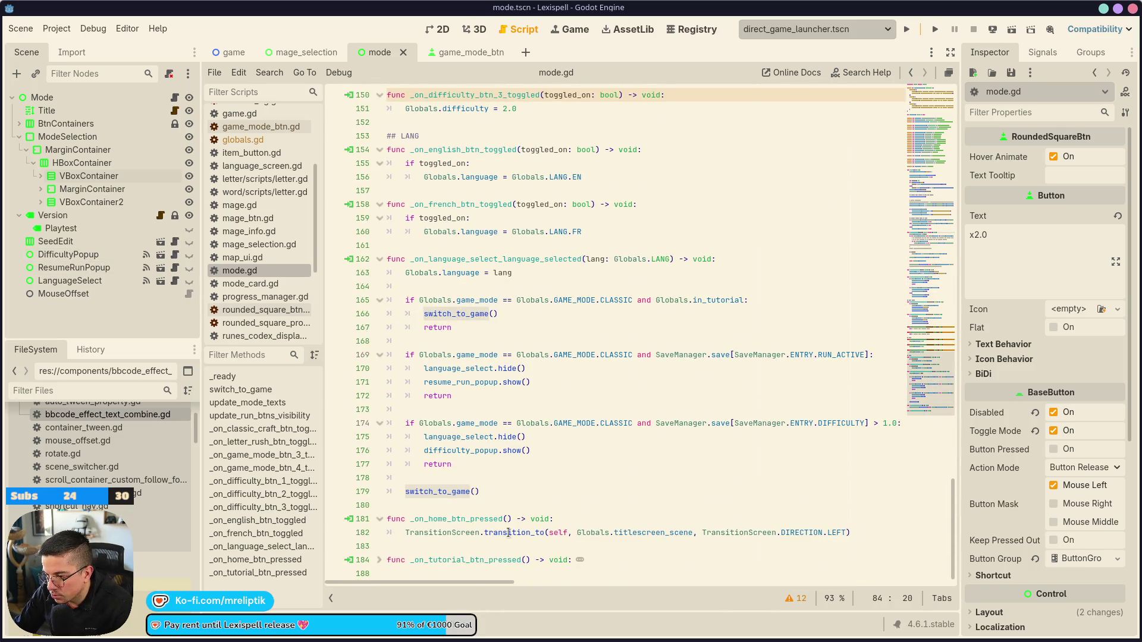
click(379, 560)
scroll(422, 556, down, 1)
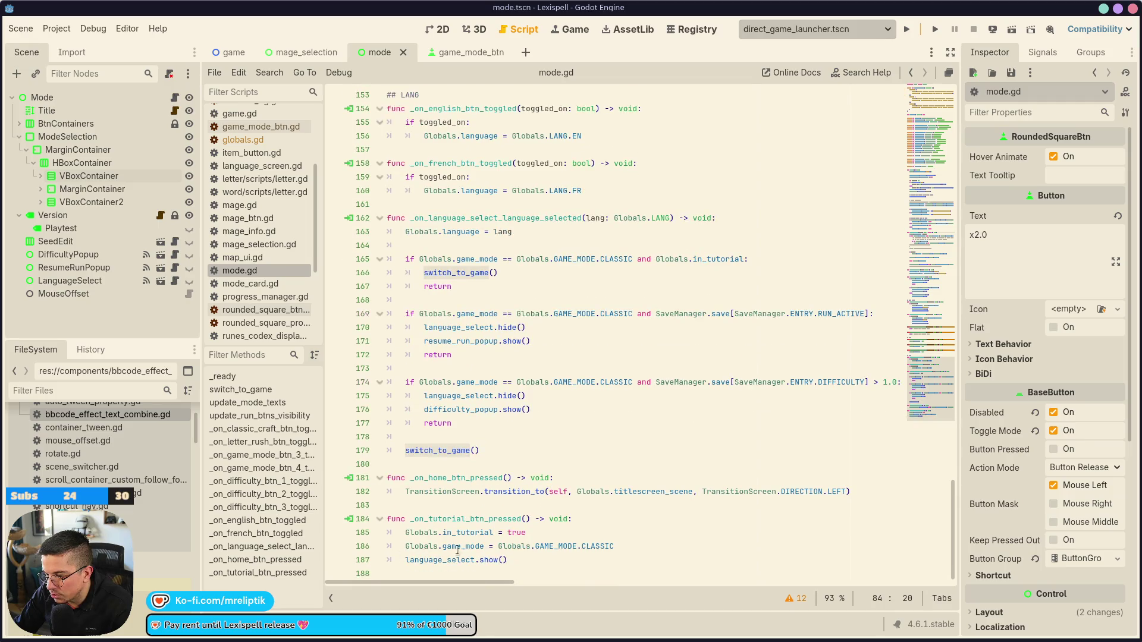
Check the language_select.show() usage and fold _on_language_select_language_selected.
drag(522, 560, 357, 554)
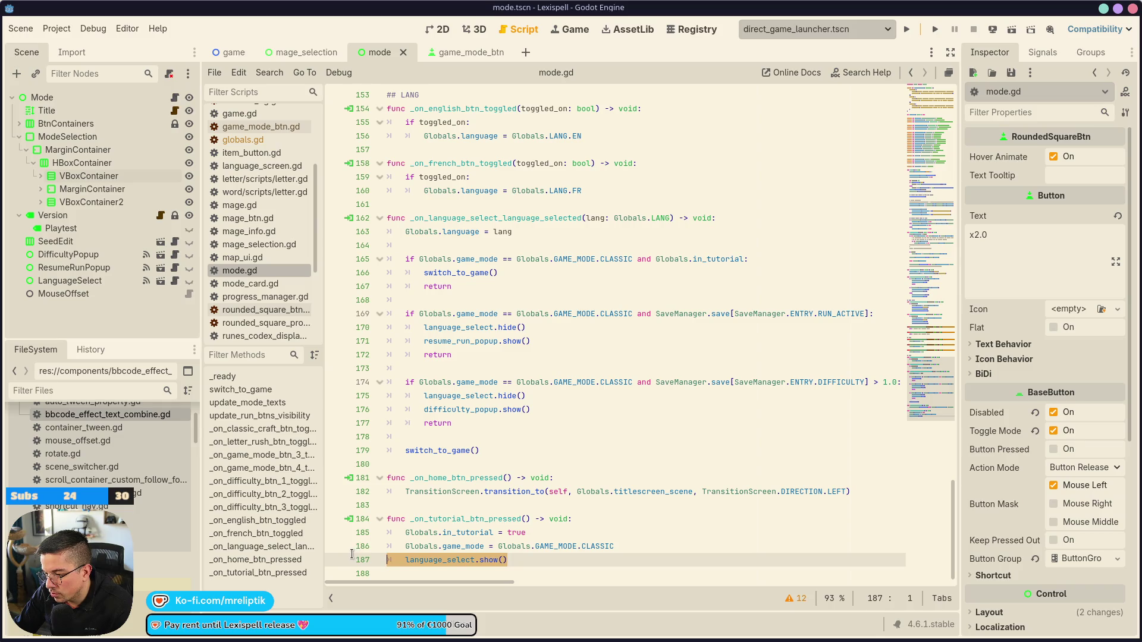
click(655, 541)
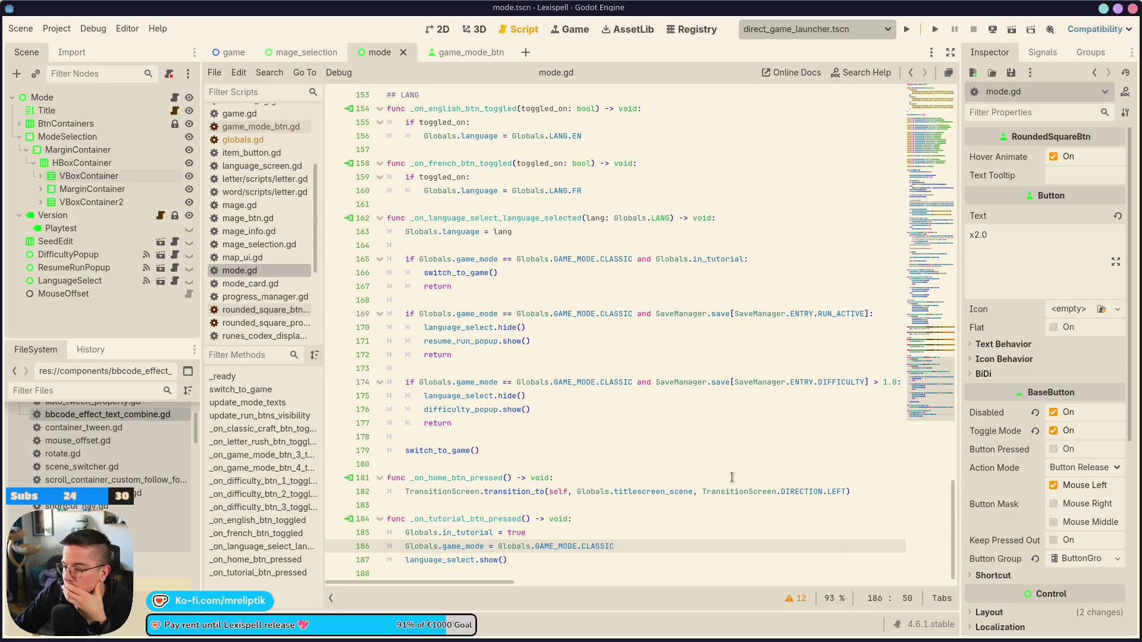
double_click(432, 559)
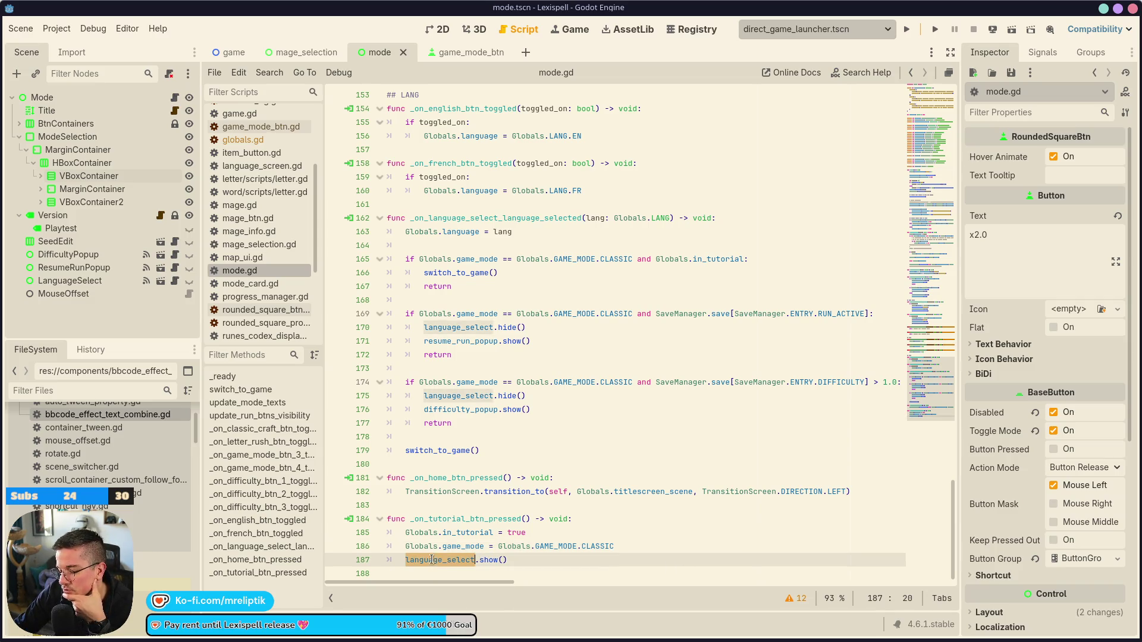
click(615, 560)
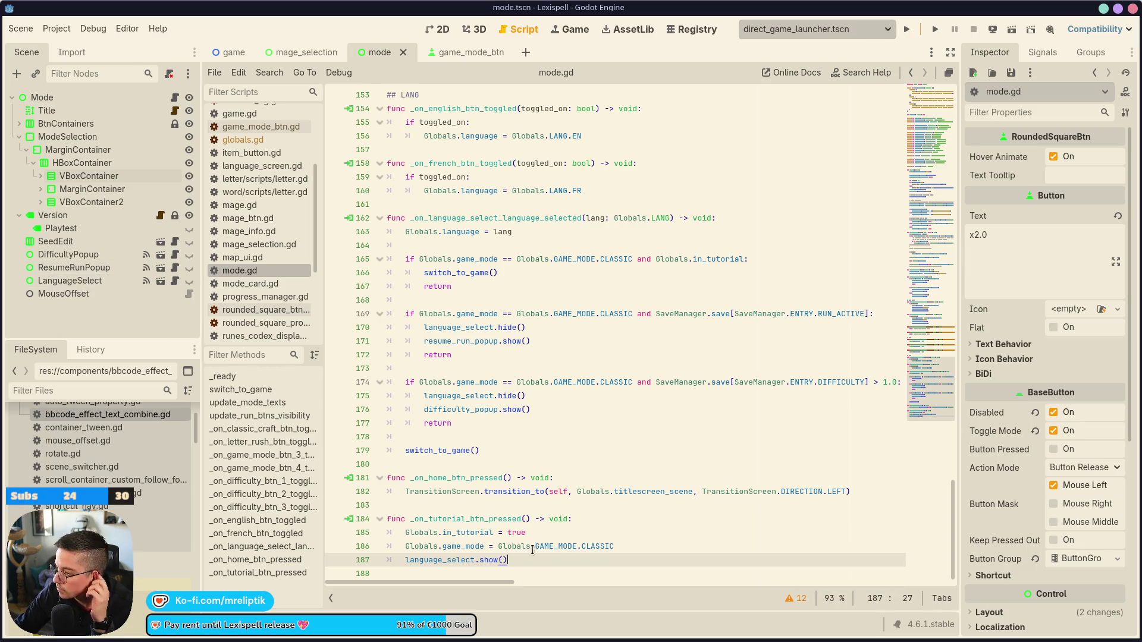
click(443, 459)
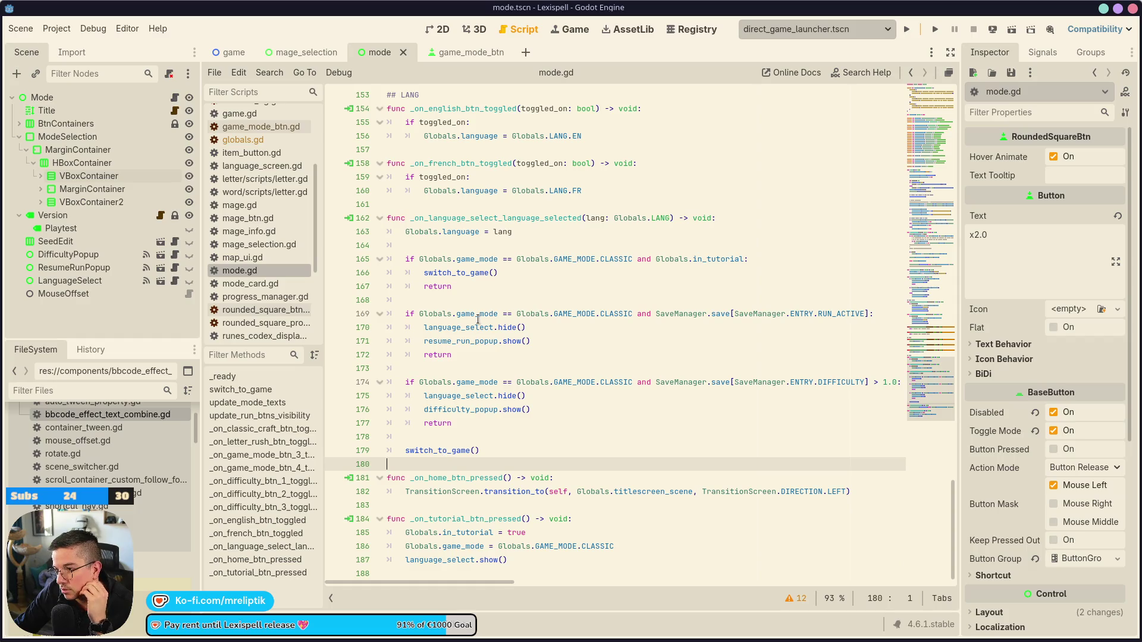
click(379, 219)
scroll(451, 260, up, 5)
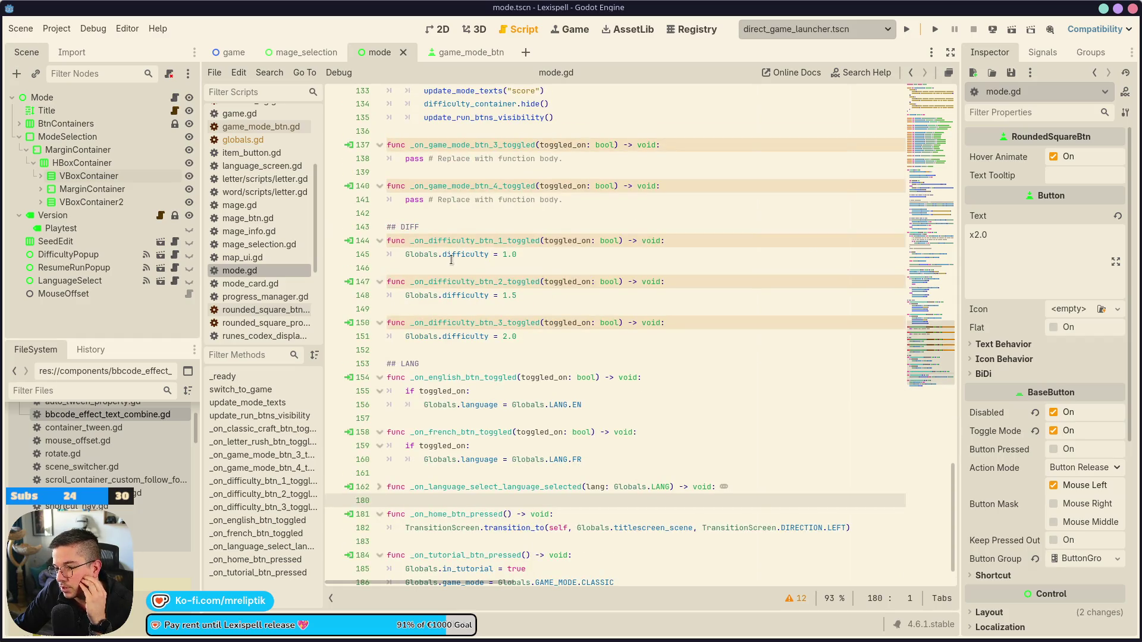
Review the _on_english_btn_toggled handler and expand VBoxContainer2 to show NewRun and Resume.
click(447, 394)
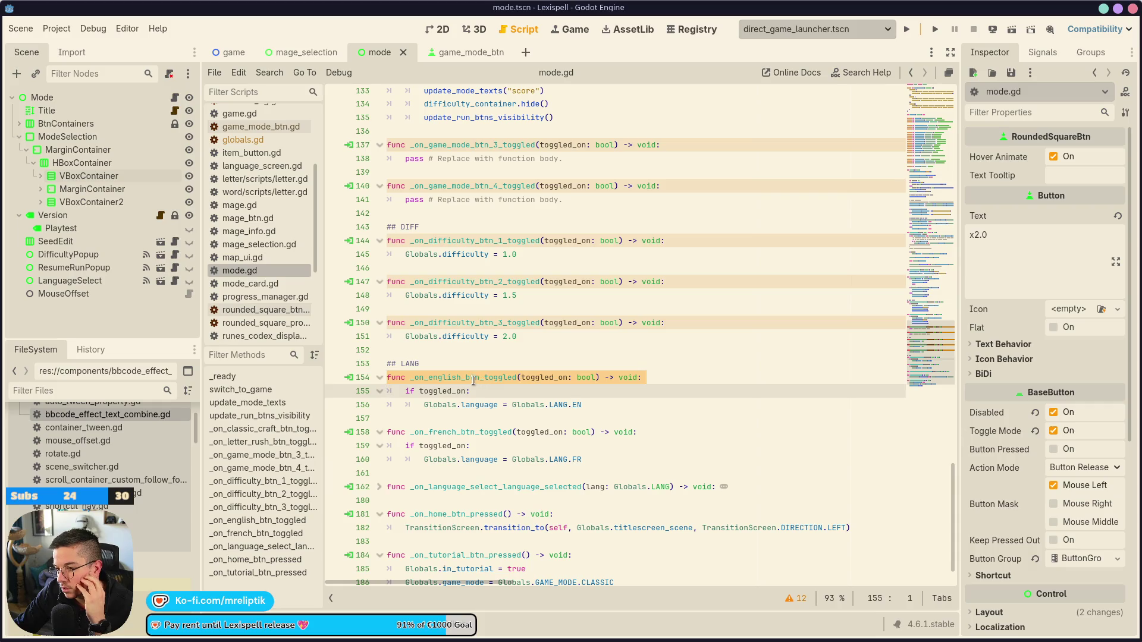
double_click(473, 379)
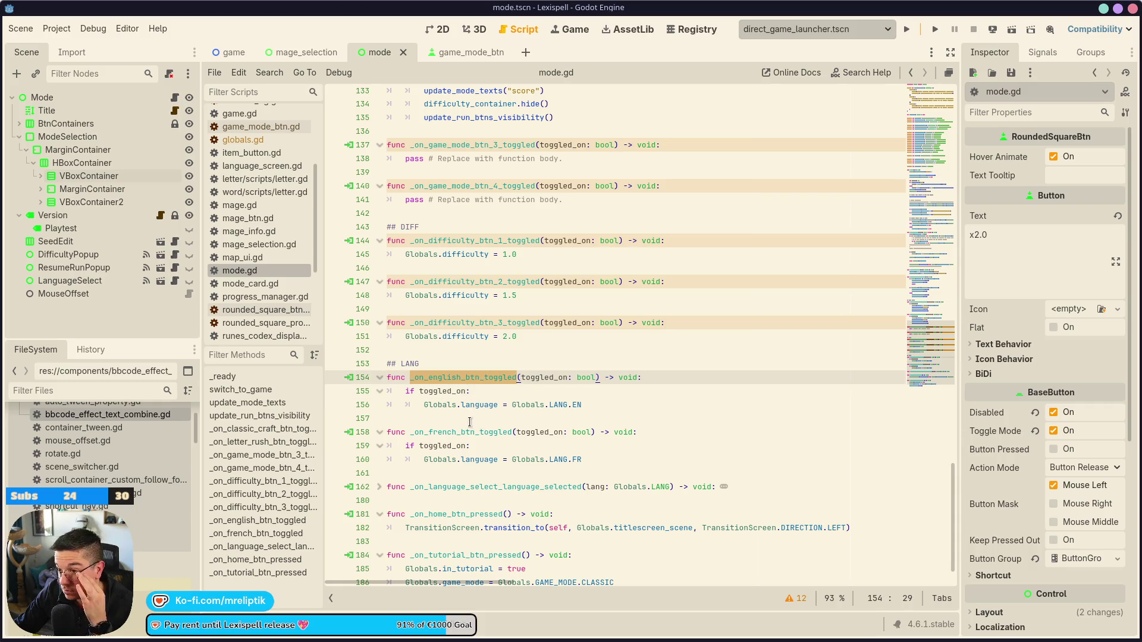
scroll(456, 380, up, 2)
scroll(460, 281, up, 7)
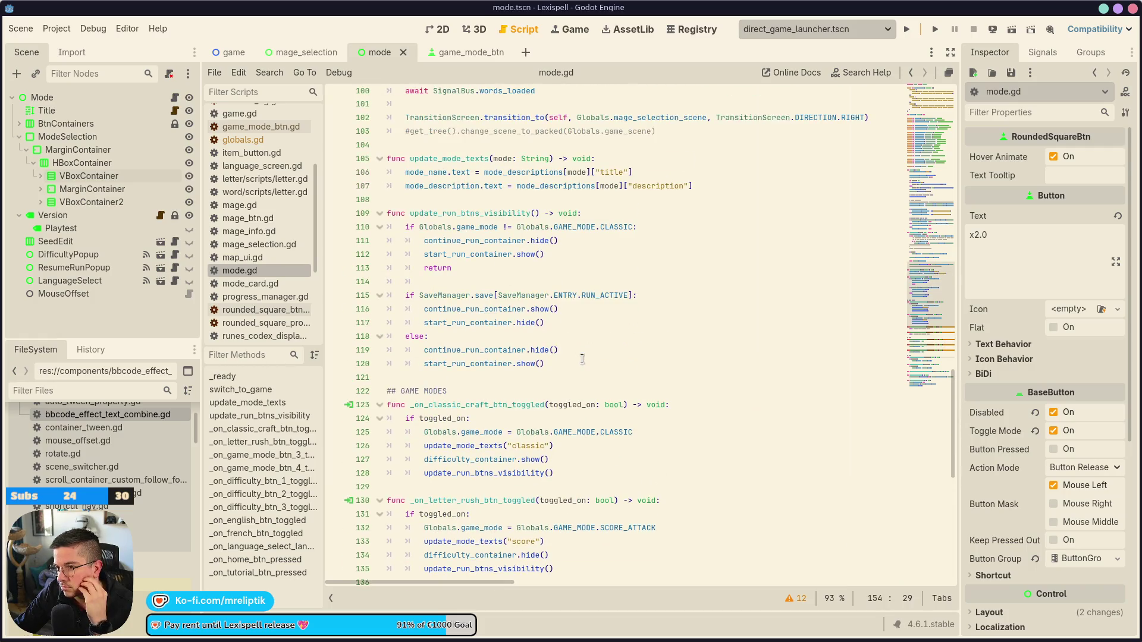
scroll(583, 359, down, 1)
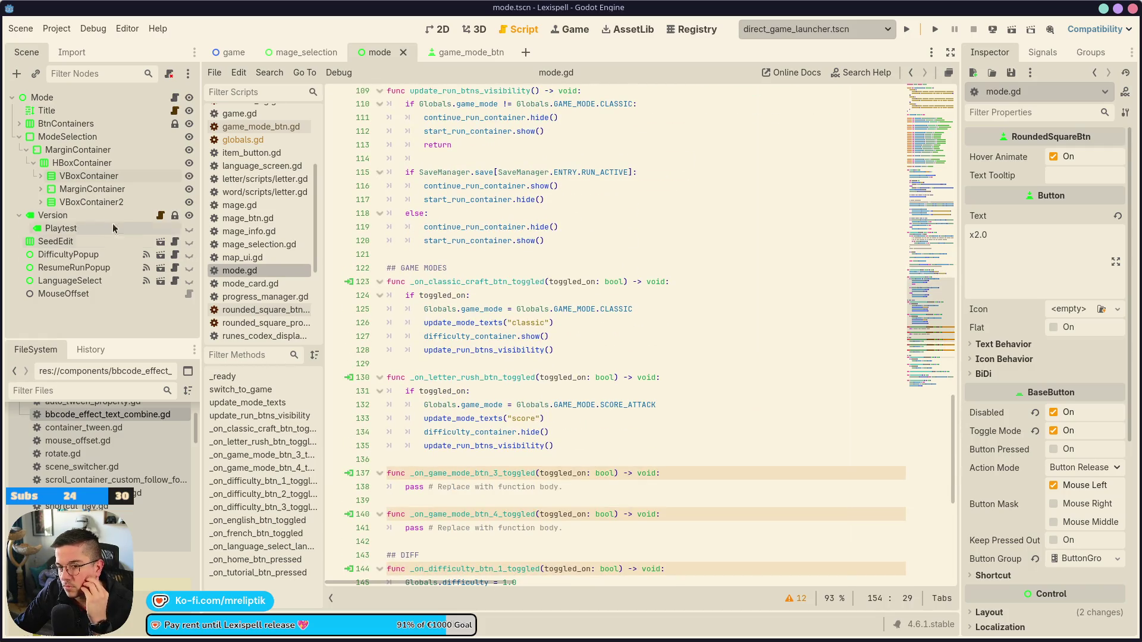
click(41, 202)
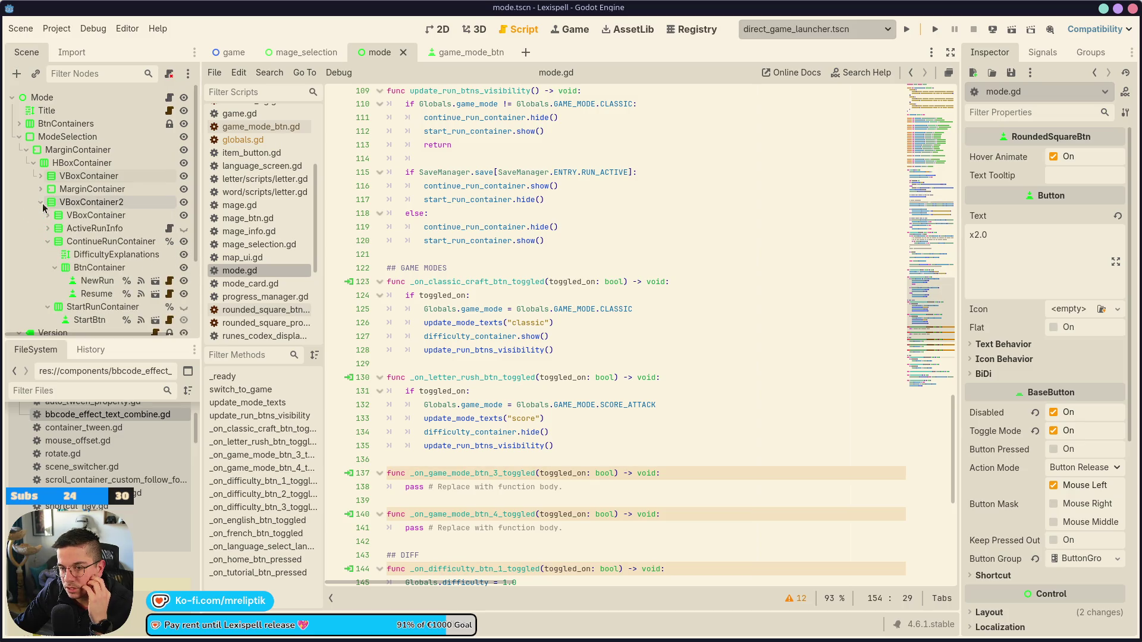
Connect the pressed() signals of NewRun, Resume and StartBtn to new handlers in mode.gd.
click(97, 280)
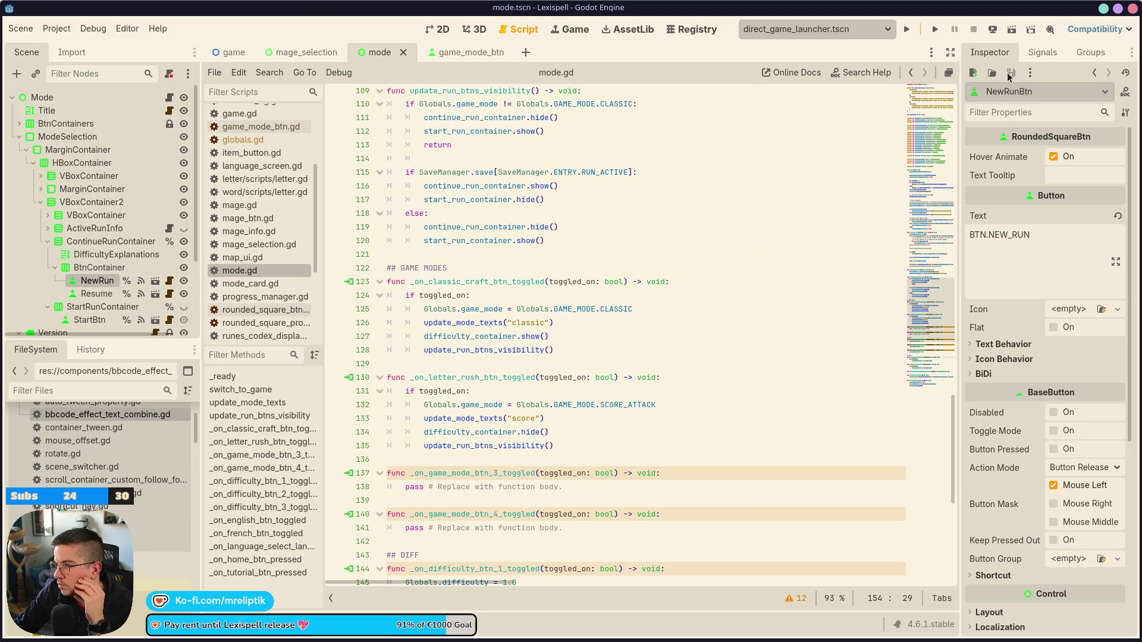
click(1042, 53)
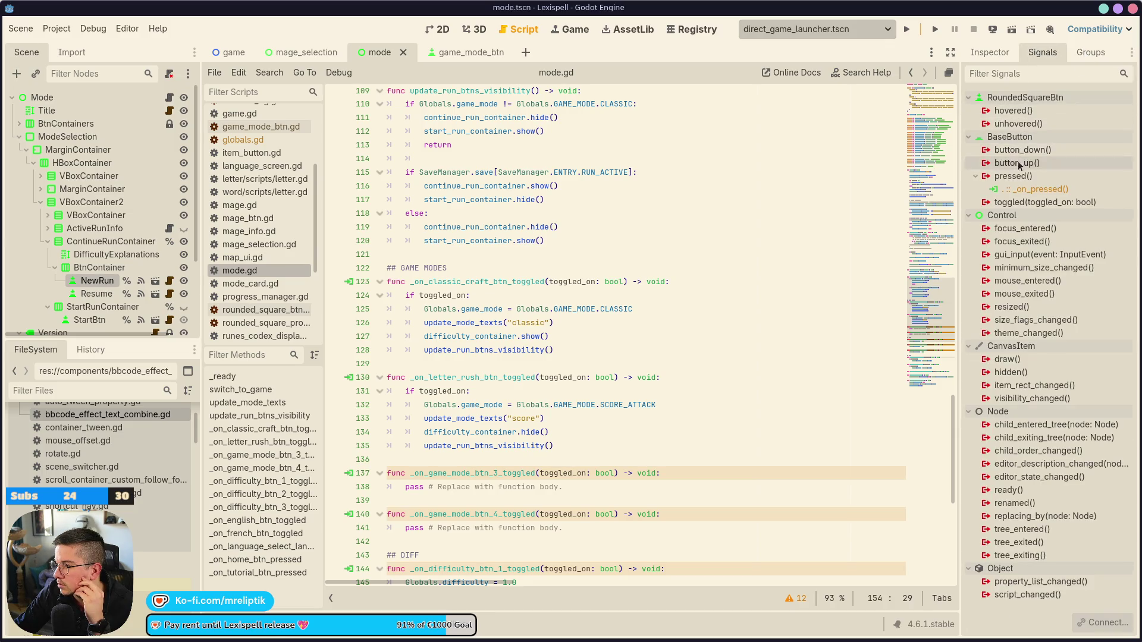
click(1008, 178)
double_click(1016, 175)
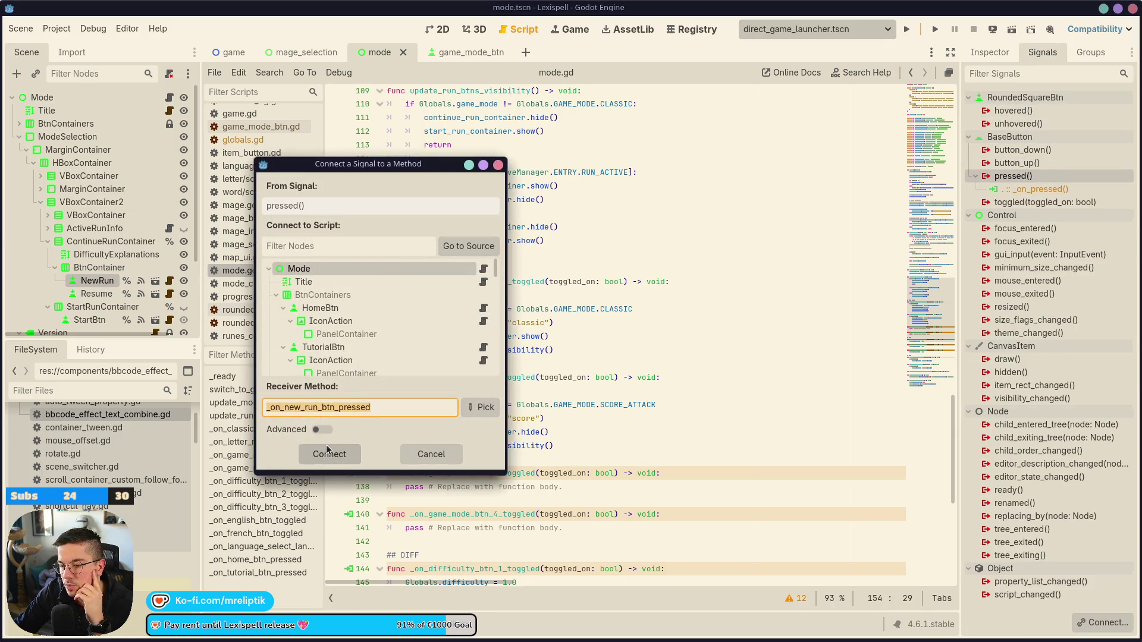
click(329, 456)
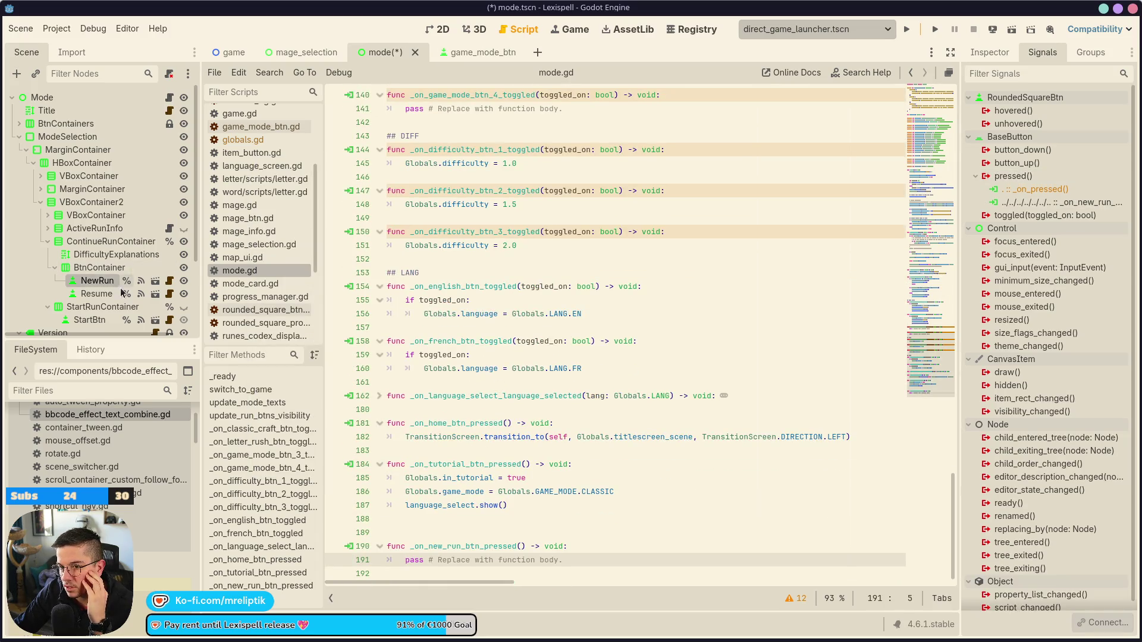
click(96, 294)
click(1009, 176)
double_click(1009, 176)
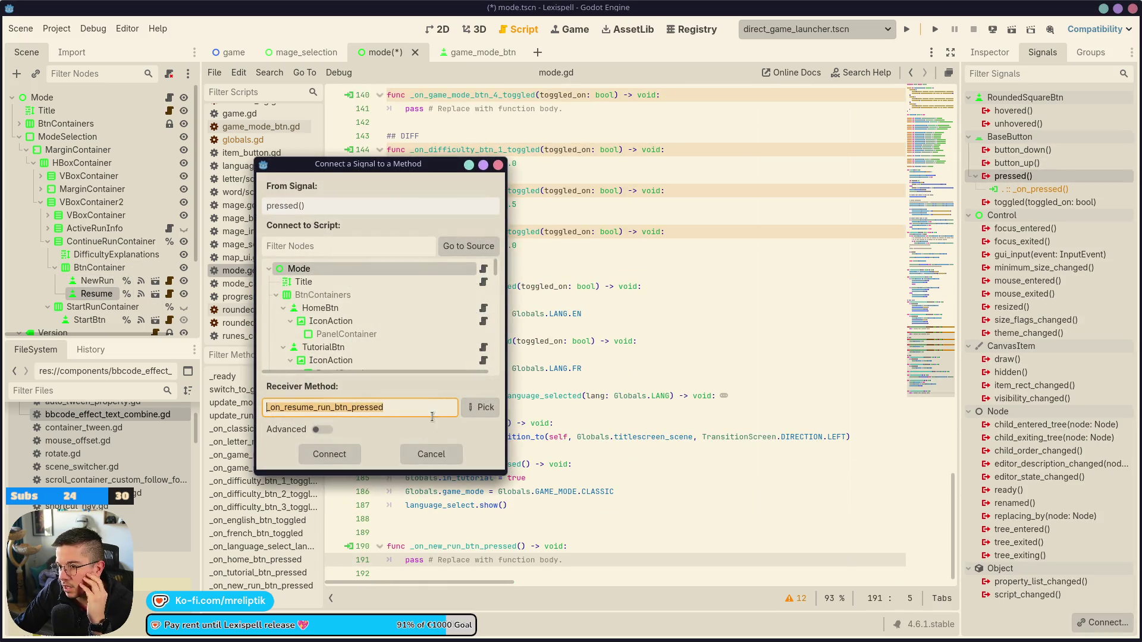
click(329, 454)
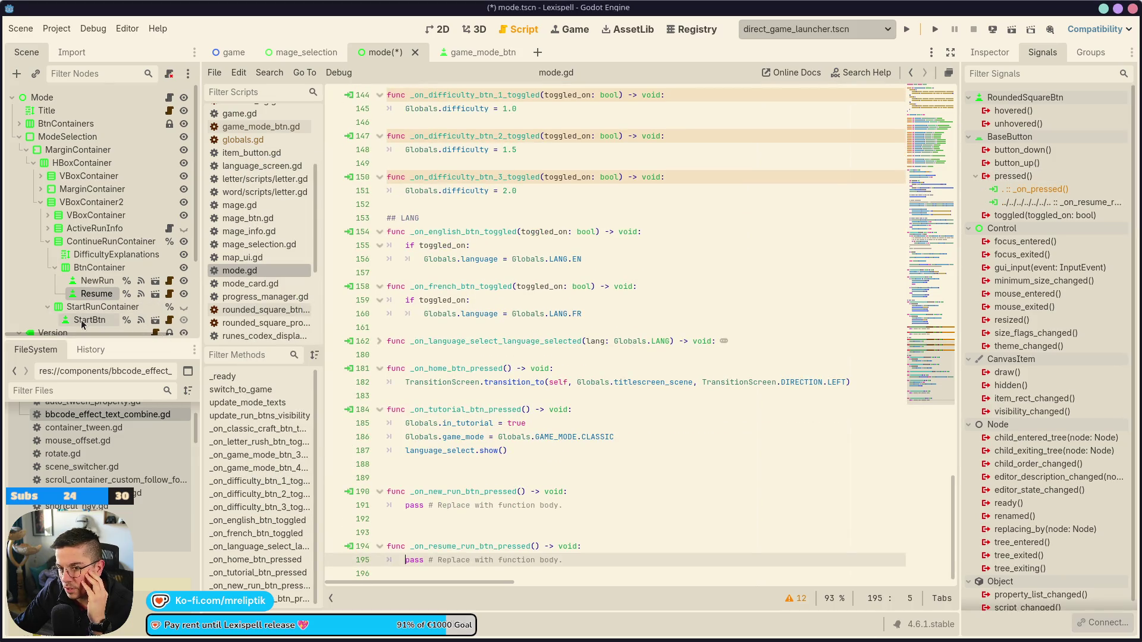
click(89, 320)
double_click(1013, 176)
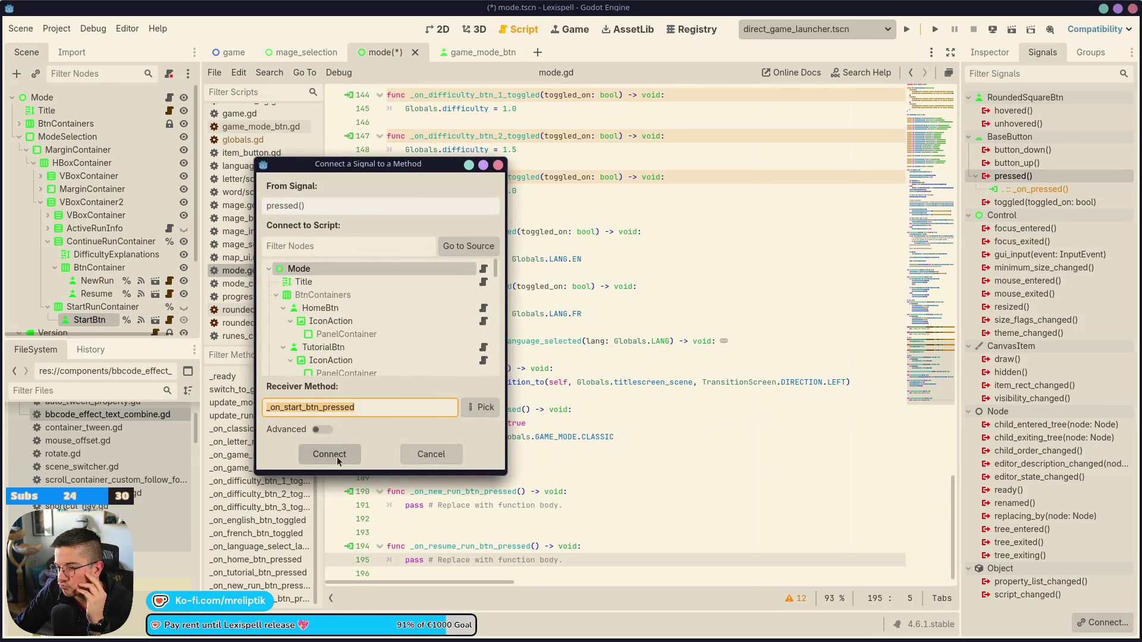
click(339, 458)
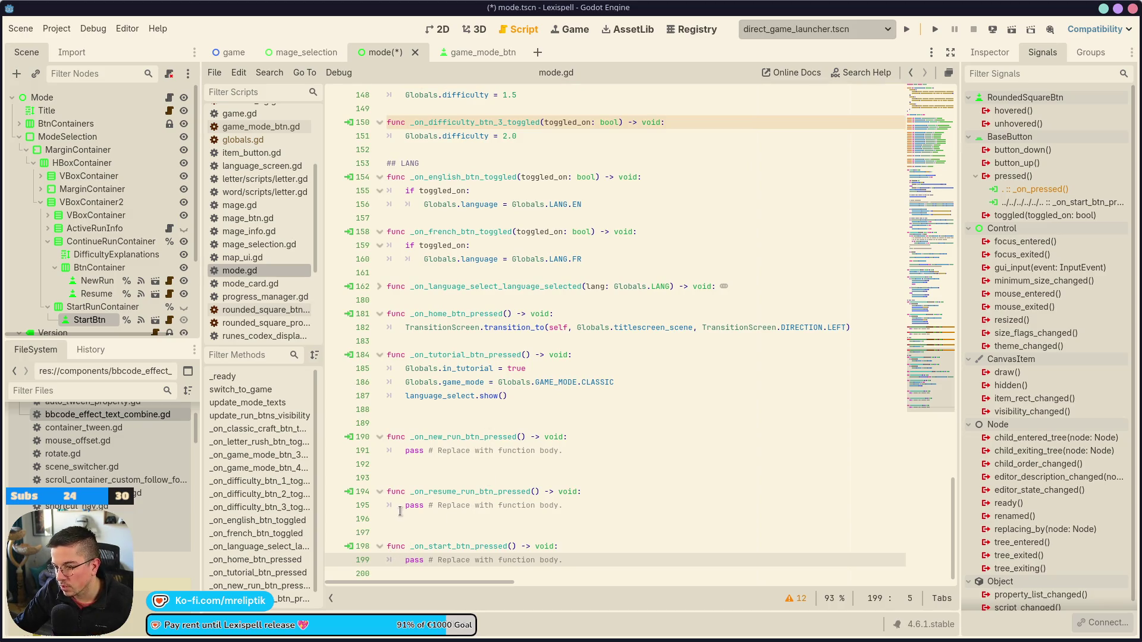
Make the resume handler call switch_to_game(true) and the new-run handler switch_to_game(false).
drag(406, 506, 587, 505)
key(BackSpace)
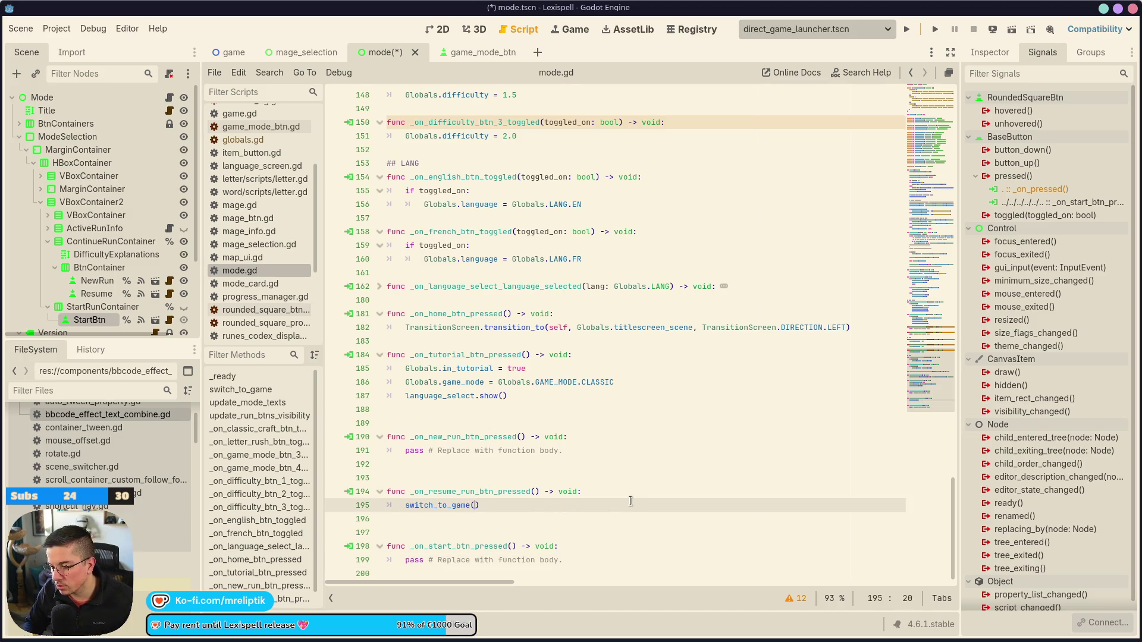
text(()
text(true)
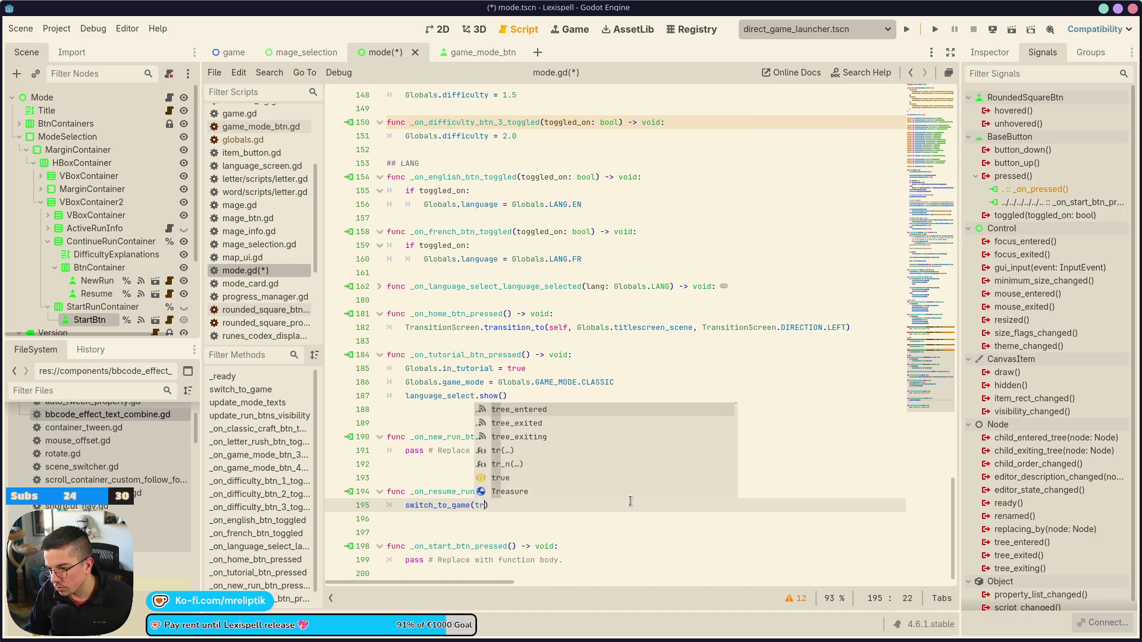
key(ctrl+shift+d)
key(alt+Up)
key(alt+Up)
key(alt+Up)
key(Escape)
key(alt+Up)
key(Down)
key(ctrl+shift+k)
key(ctrl+shift+k)
key(Up)
text(false)
Put switch_to_game(false) in the start handler, remove leftover pass lines, save and run.
key(ctrl+shift+d)
key(alt+Down)
key(alt+Down)
key(alt+Down)
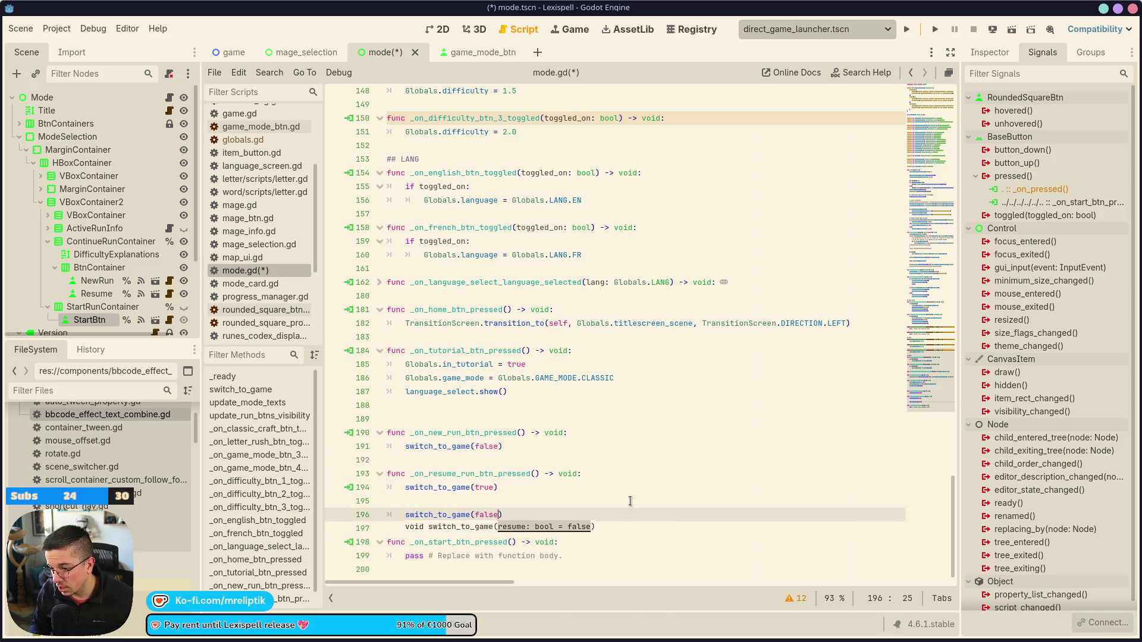
key(alt+Down)
key(alt+Down)
key(Up)
key(Up)
key(ctrl+shift+k)
key(Down)
key(Down)
key(ctrl+shift+k)
key(ctrl+s)
click(934, 29)
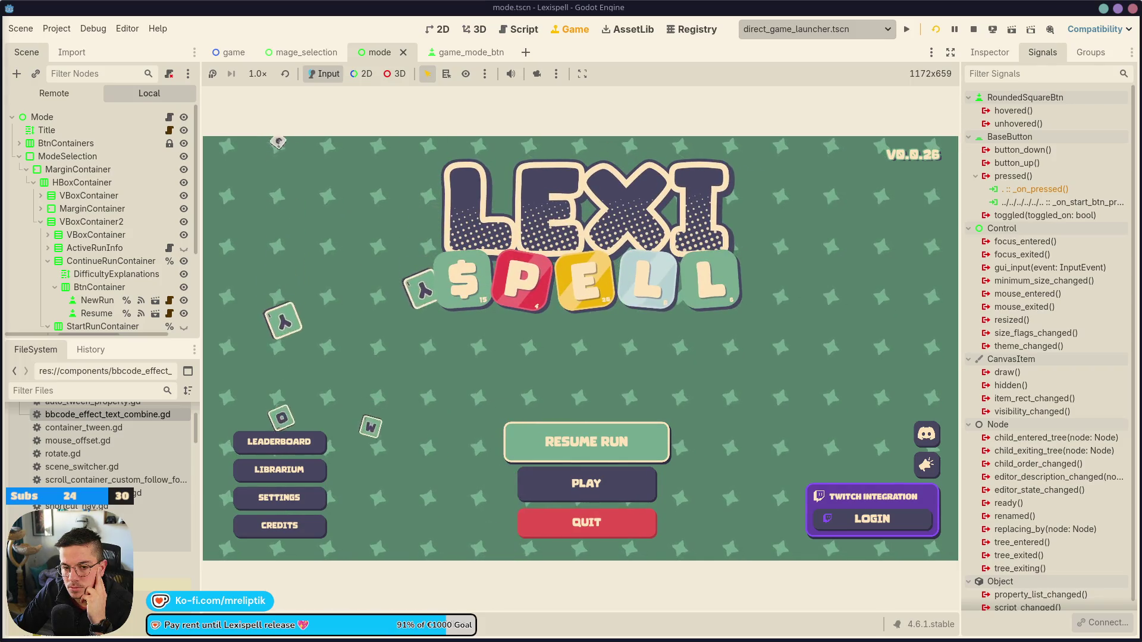
Pick Classic Craft, resume the run with the mage, then pause and return home.
click(571, 484)
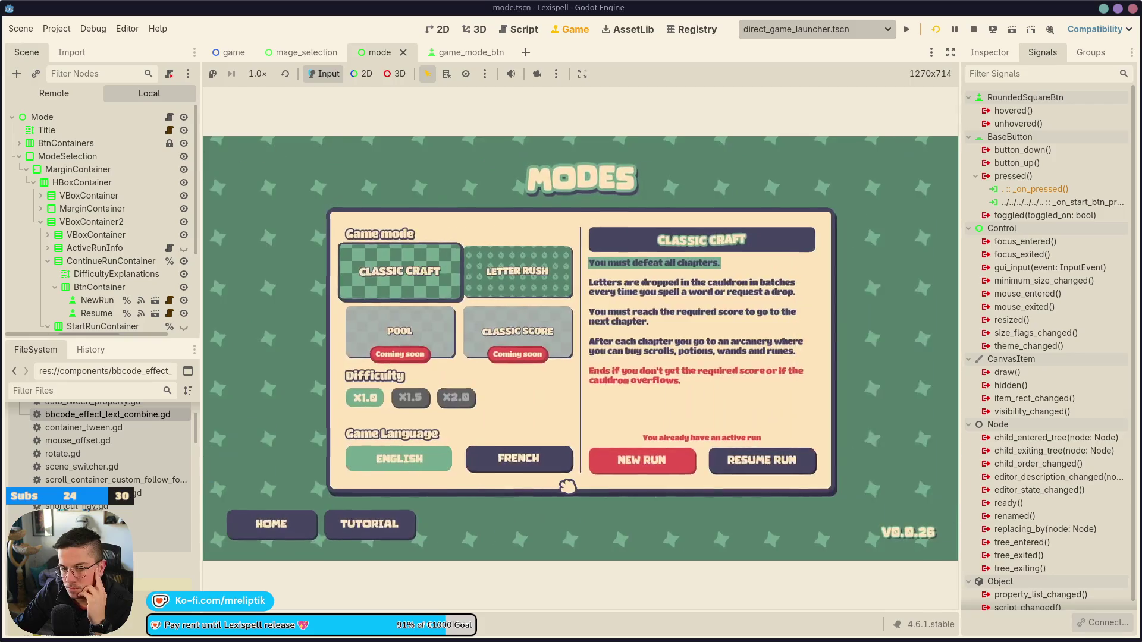
click(476, 279)
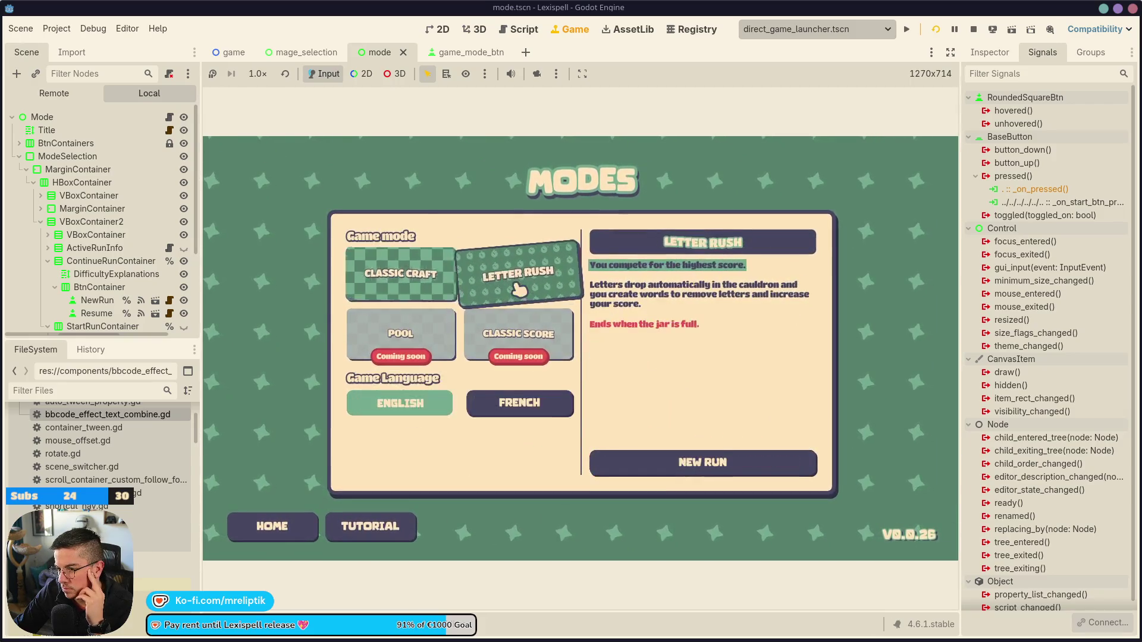
click(361, 279)
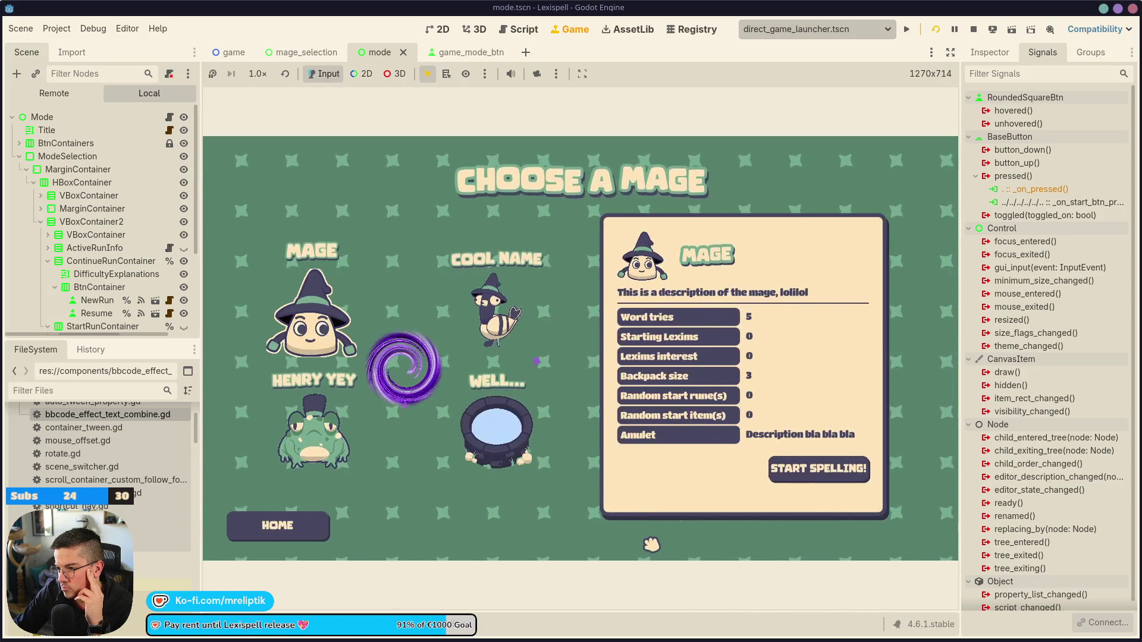
click(833, 472)
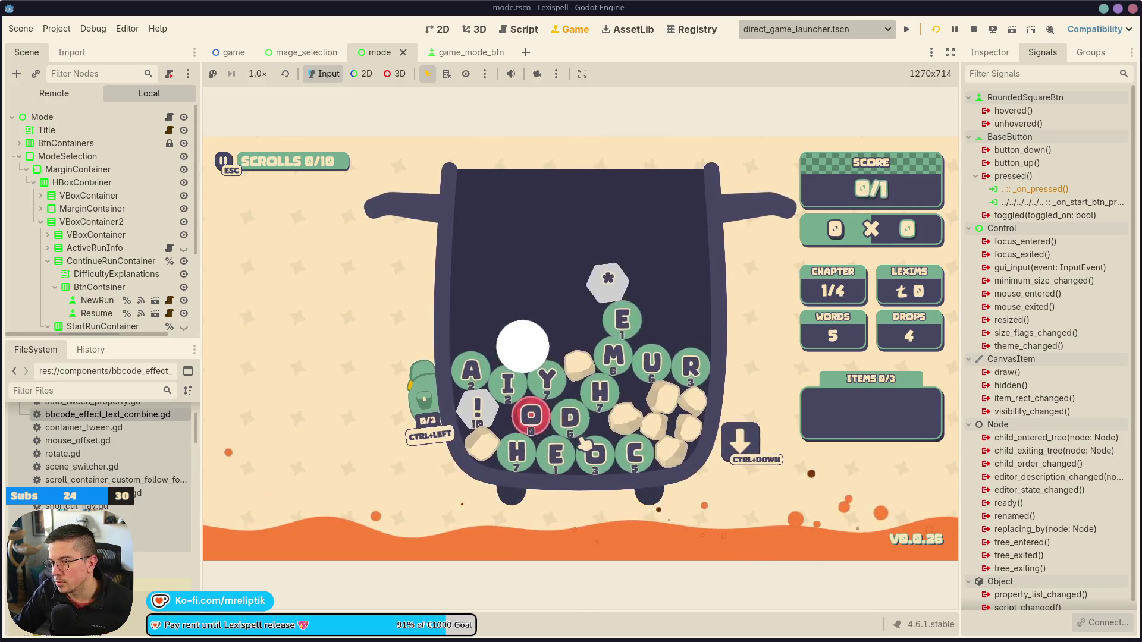
key(Escape)
click(612, 525)
click(670, 402)
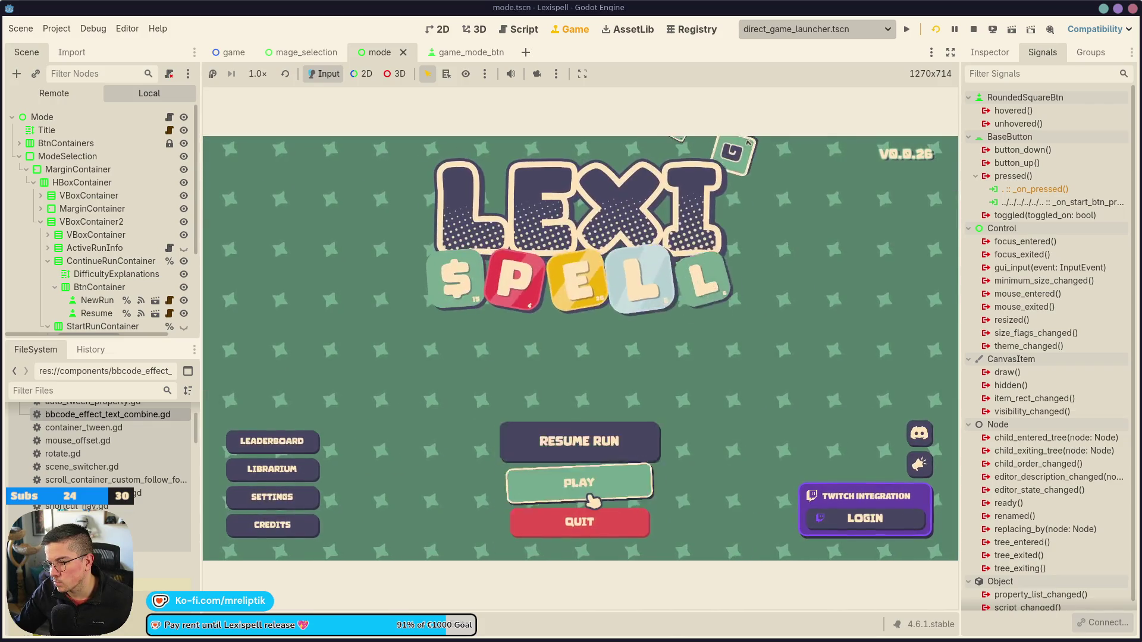
Start a new Letter Rush run with the default mage, then pause and return home.
click(594, 499)
click(521, 273)
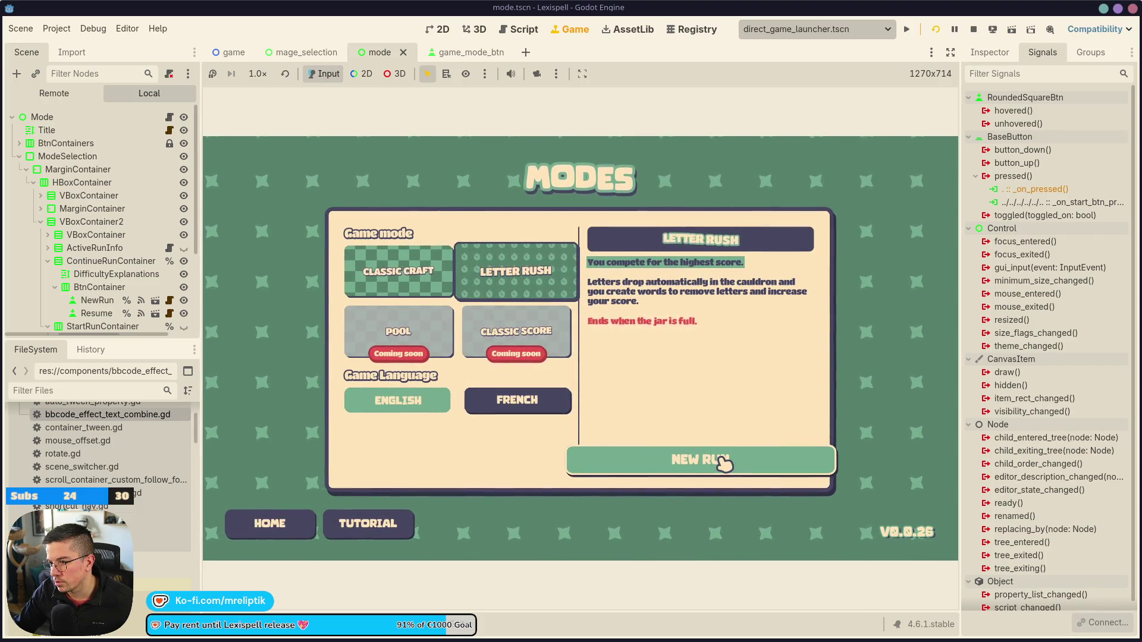
click(722, 489)
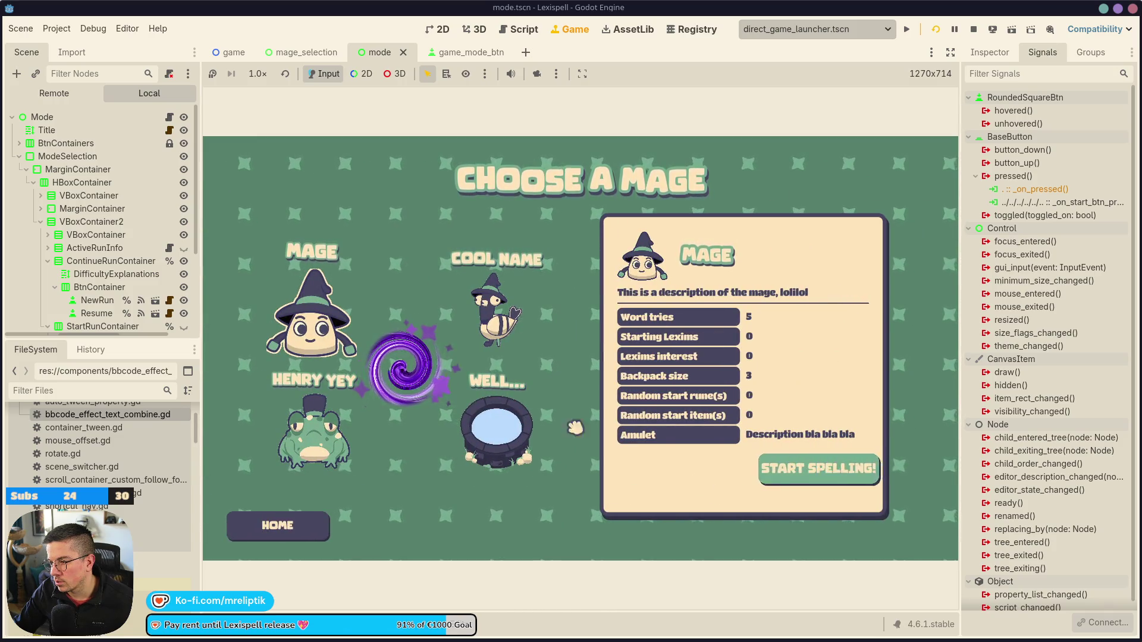
click(841, 470)
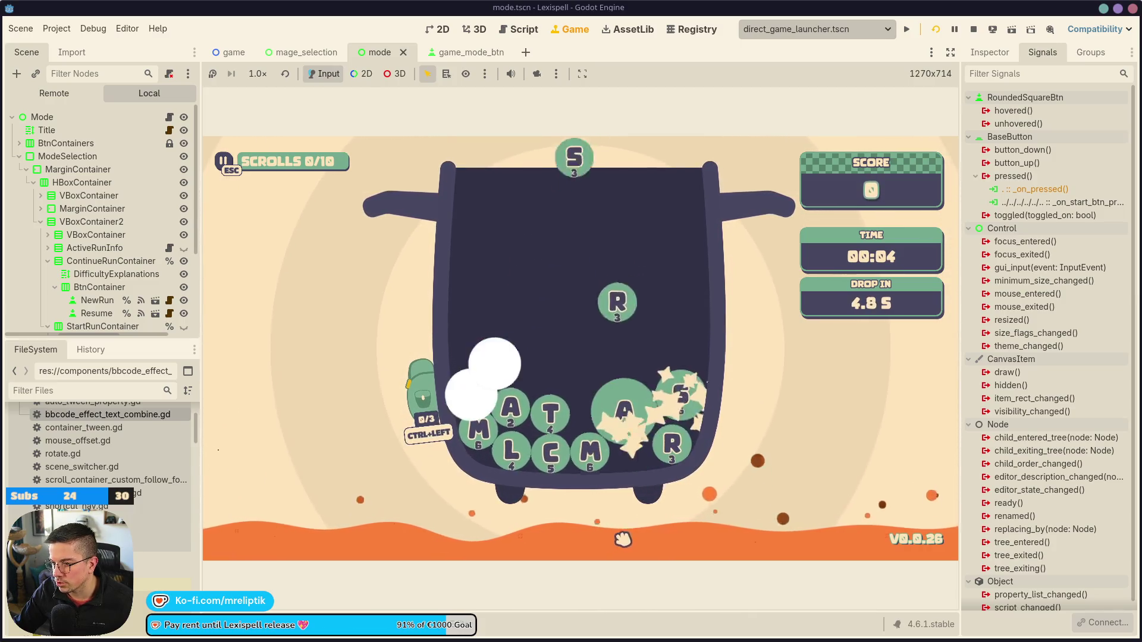
key(Escape)
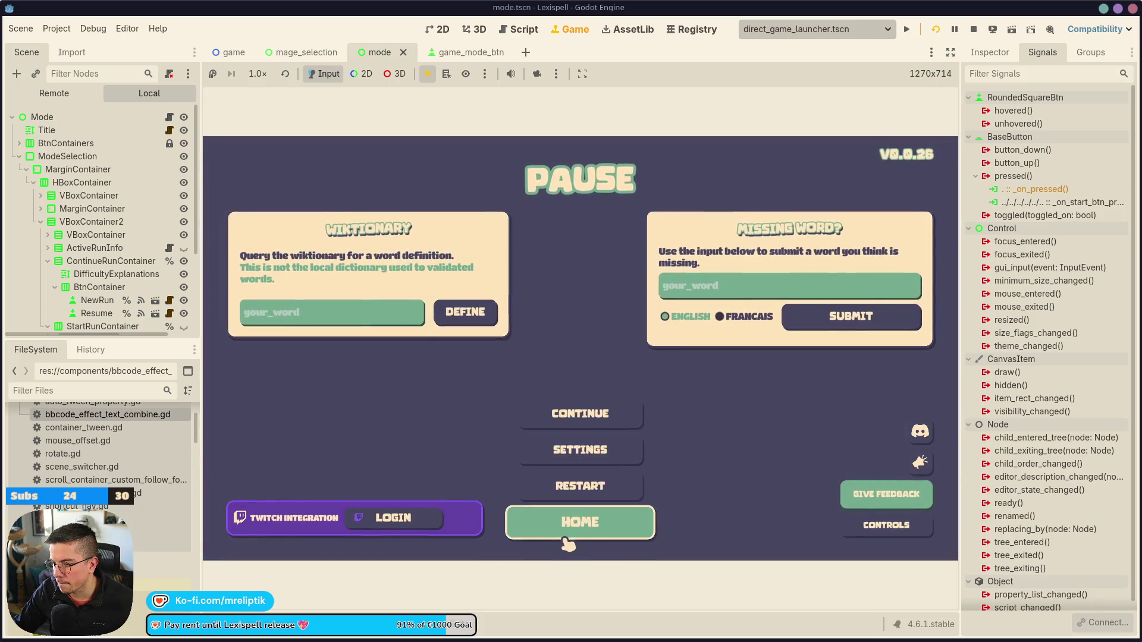
click(574, 529)
click(644, 391)
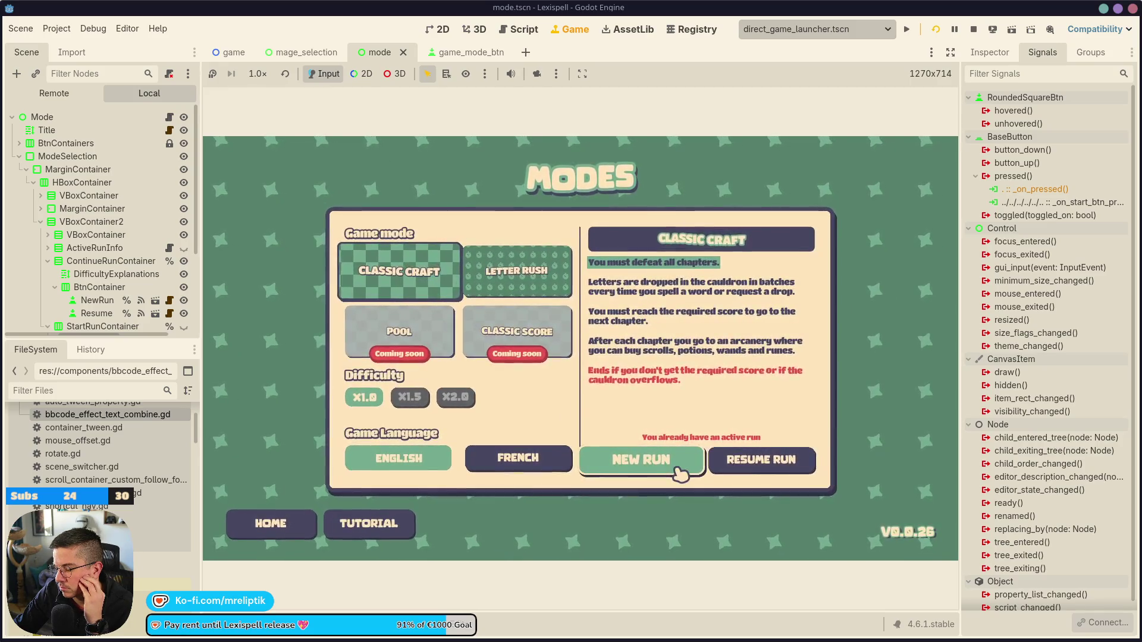
Start a new Classic Craft run, then stop the game with F8.
click(776, 467)
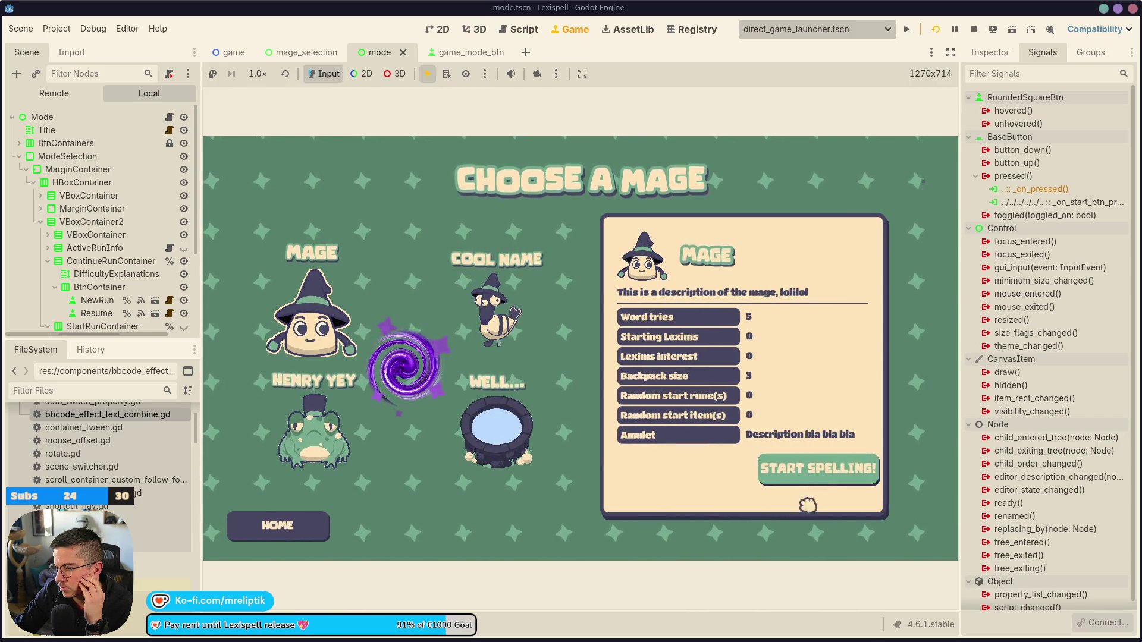
click(797, 468)
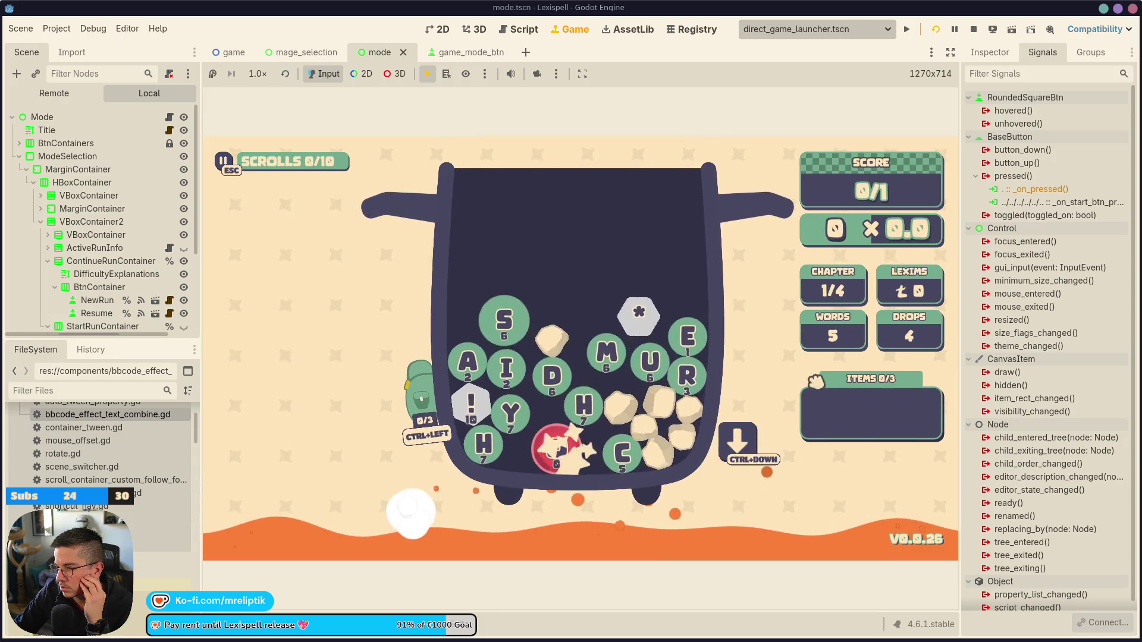
key(F8)
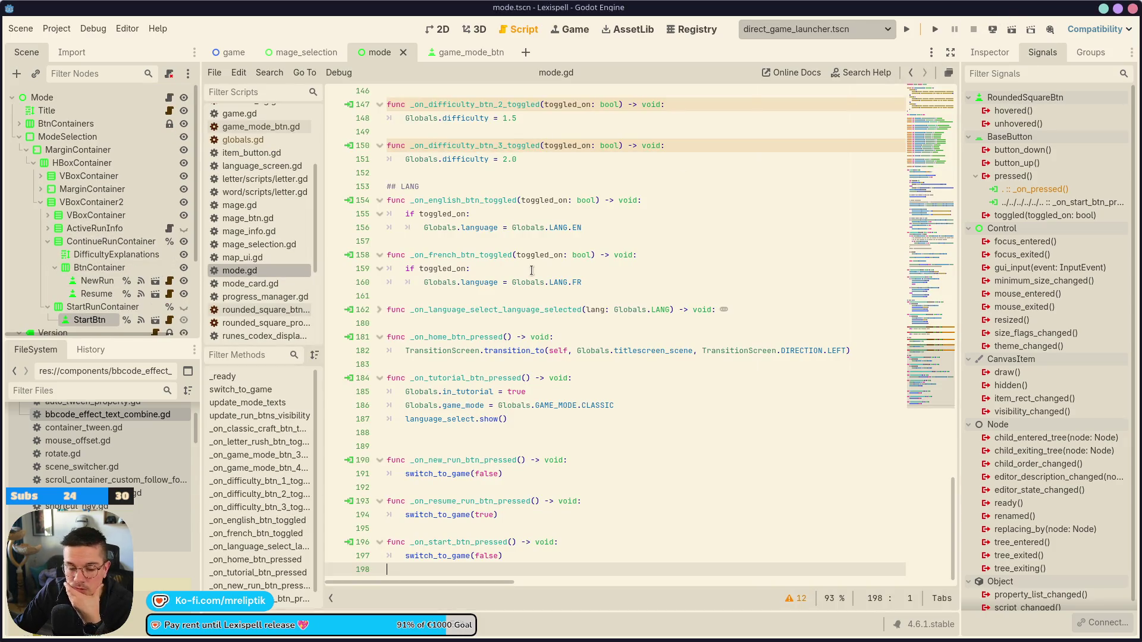
mouse_move(273, 638)
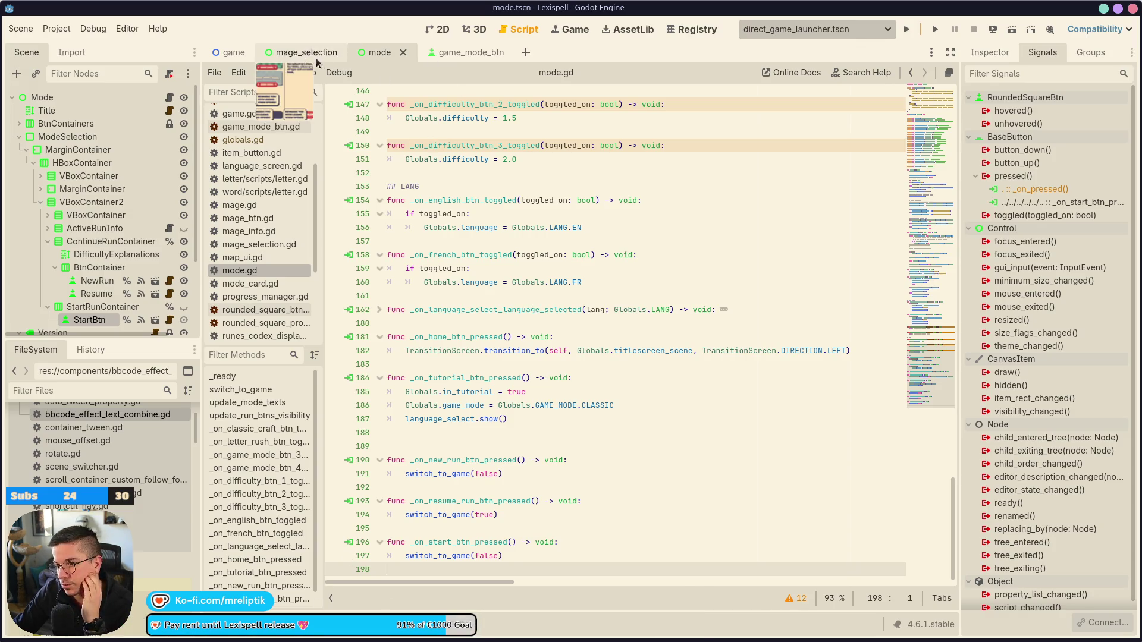
In Visual Studio Code, review the titlescreen.tscn and mode.tscn diffs and stage all three changed files.
click(211, 638)
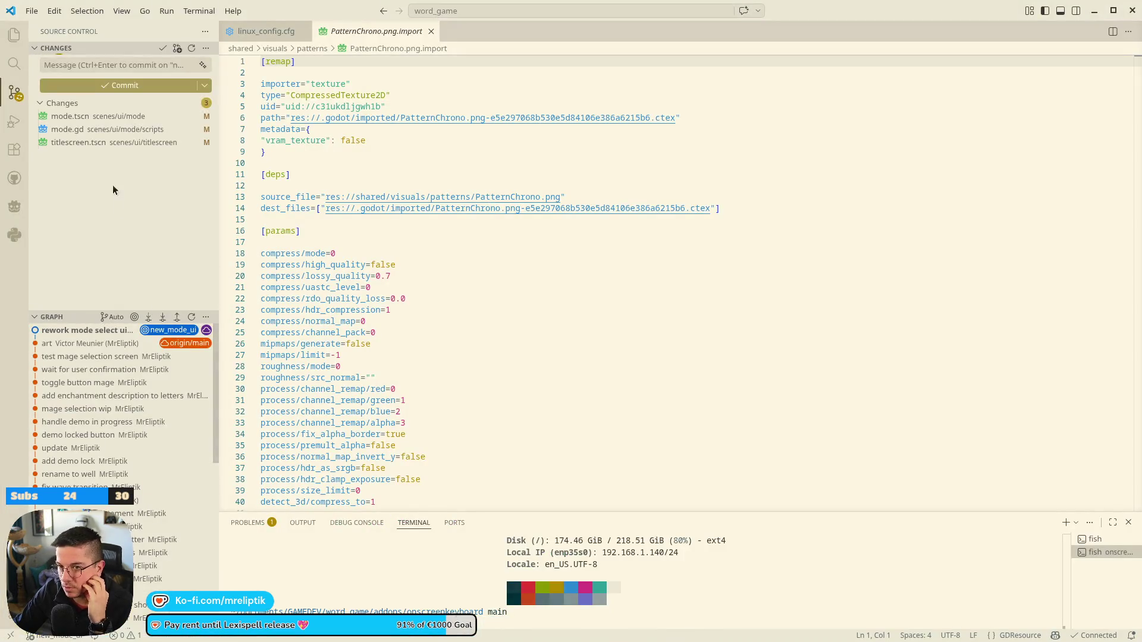
click(95, 143)
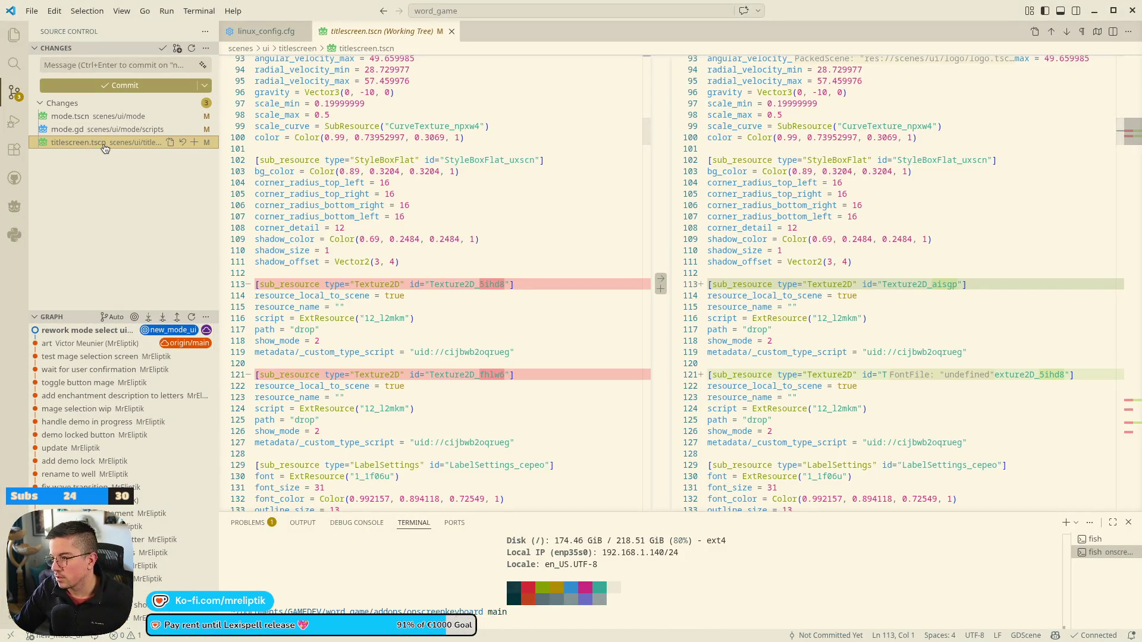
click(95, 119)
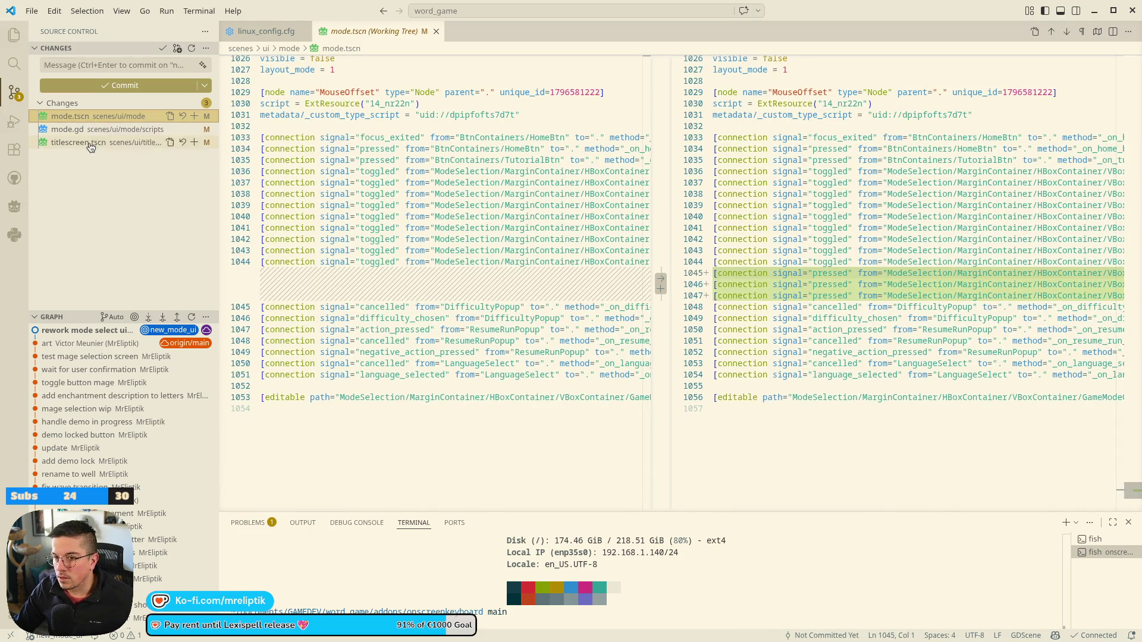
key(ctrl+a)
click(195, 116)
Commit the staged files with the message 'handle start' and sync to the remote.
click(96, 70)
text(hand)
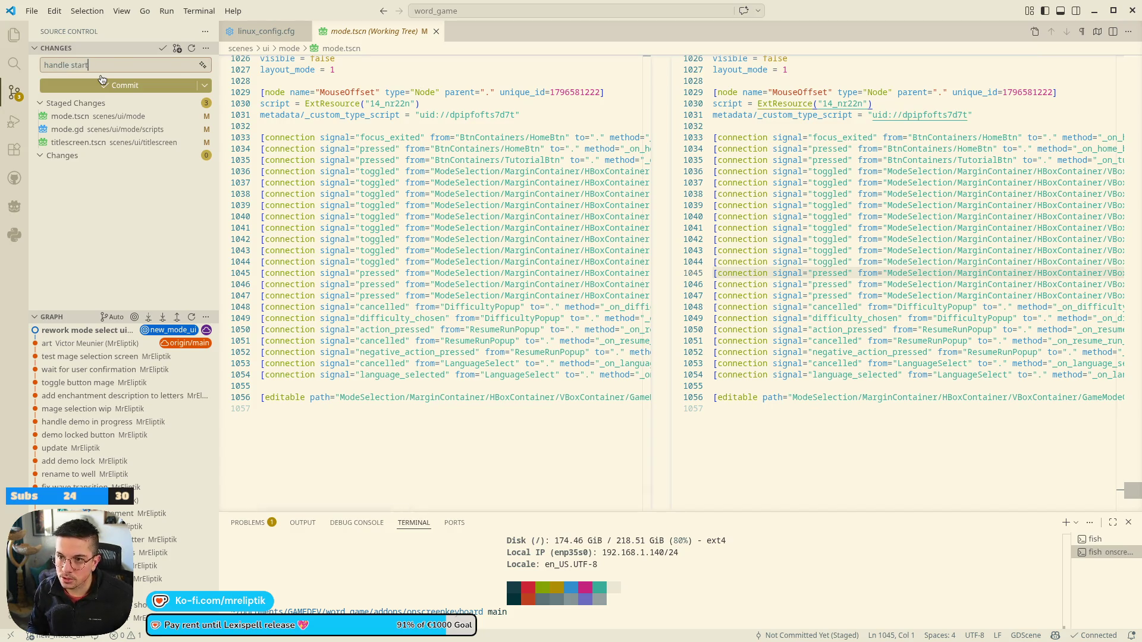
click(101, 80)
click(101, 84)
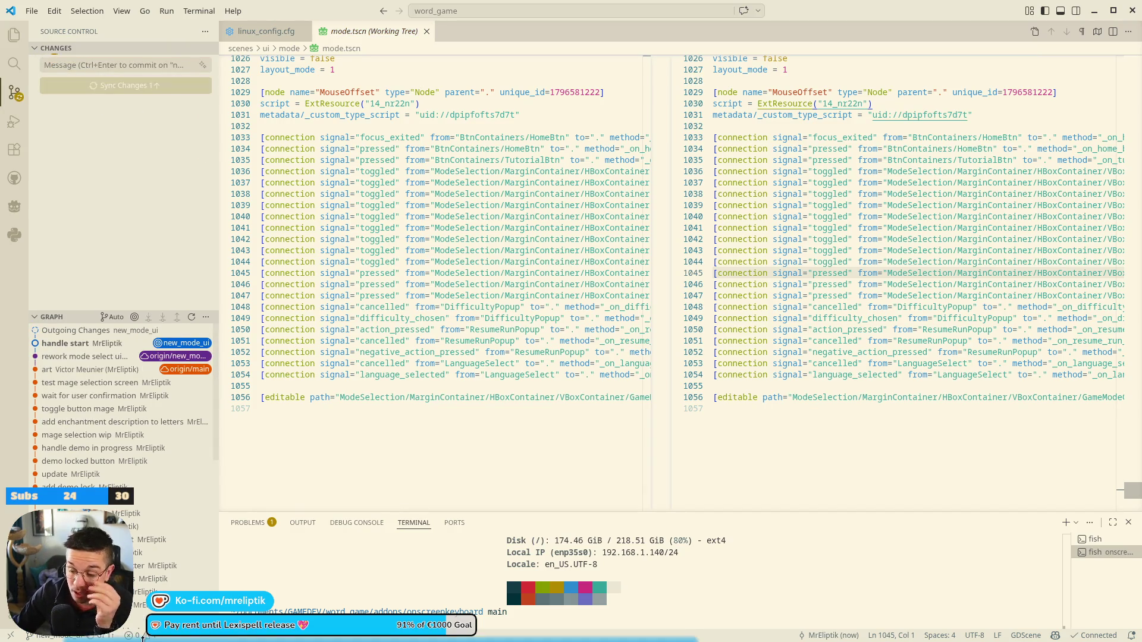
Return to the Godot editor and show the mode scene in the 2D view.
click(209, 636)
click(209, 636)
click(210, 636)
click(440, 29)
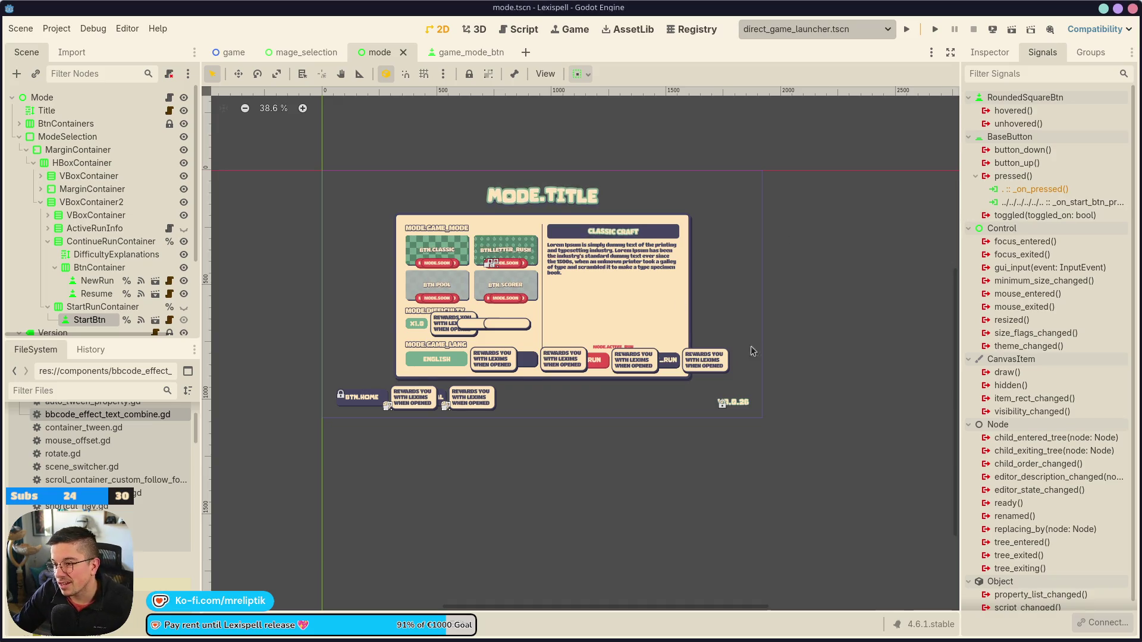
Save mode.tscn and select VBoxContainer2 on the canvas.
key(ctrl+s)
scroll(590, 292, up, 3)
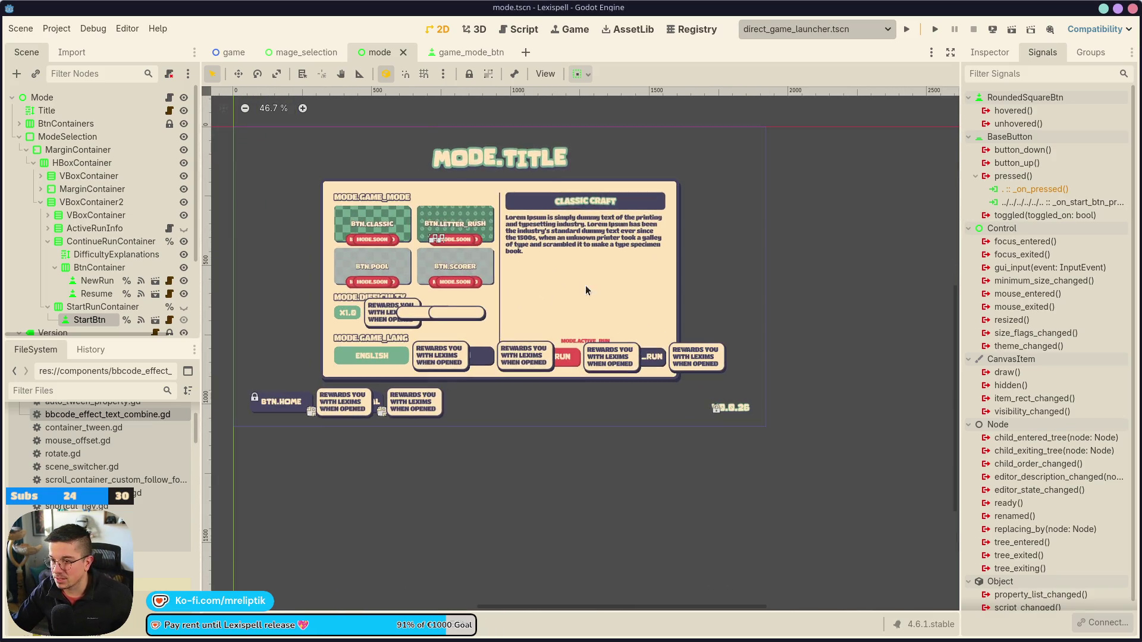
click(577, 293)
scroll(520, 293, up, 1)
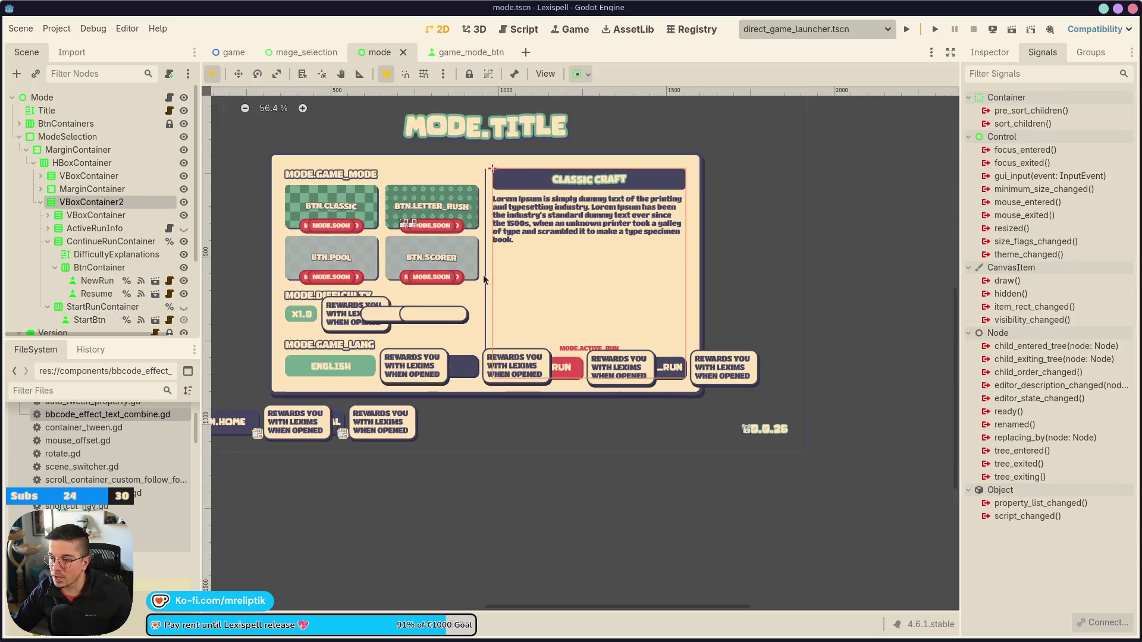
scroll(452, 312, down, 3)
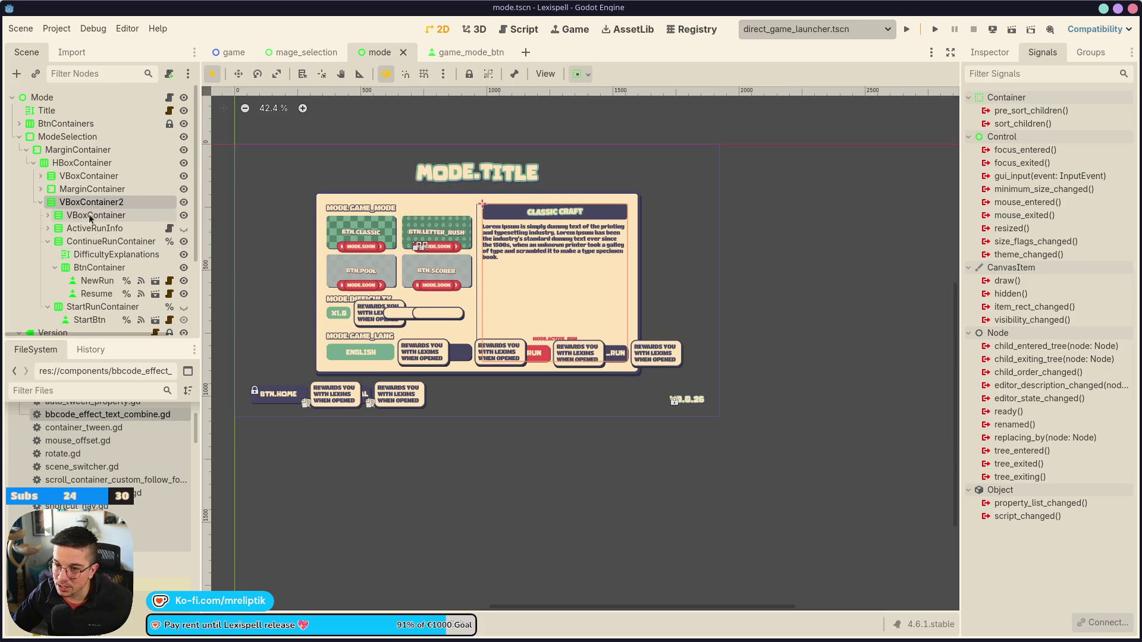
Toggle ActiveRunInfo's visibility to compare layouts, leave it hidden, and collapse ModeSelection.
click(142, 229)
click(184, 229)
click(184, 229)
click(184, 228)
click(184, 228)
click(183, 229)
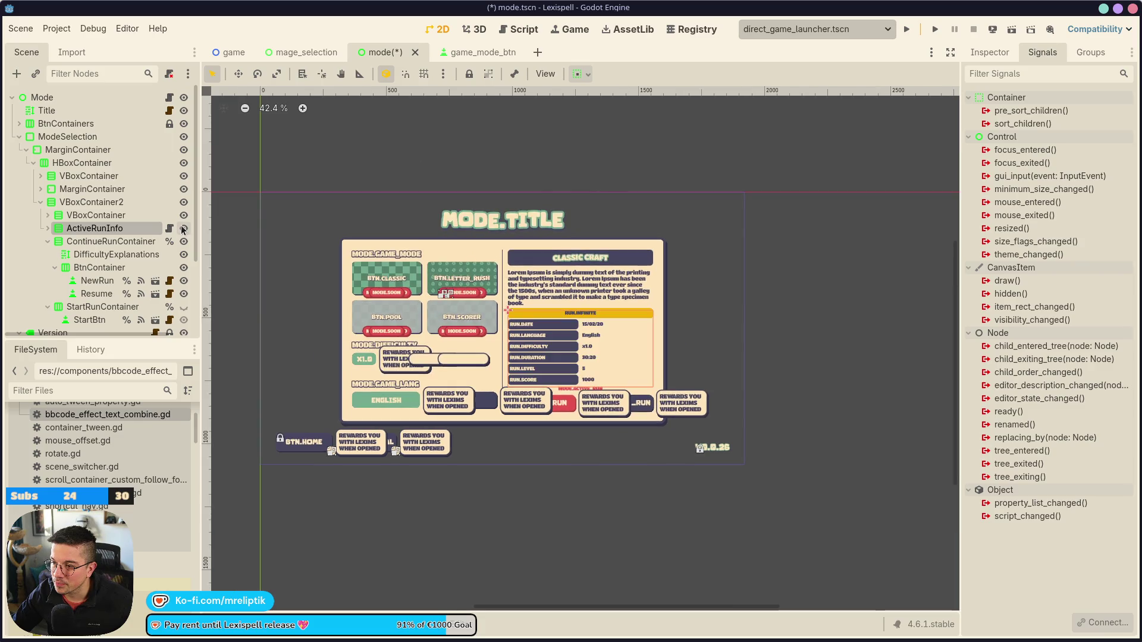
click(184, 229)
click(184, 229)
click(184, 229)
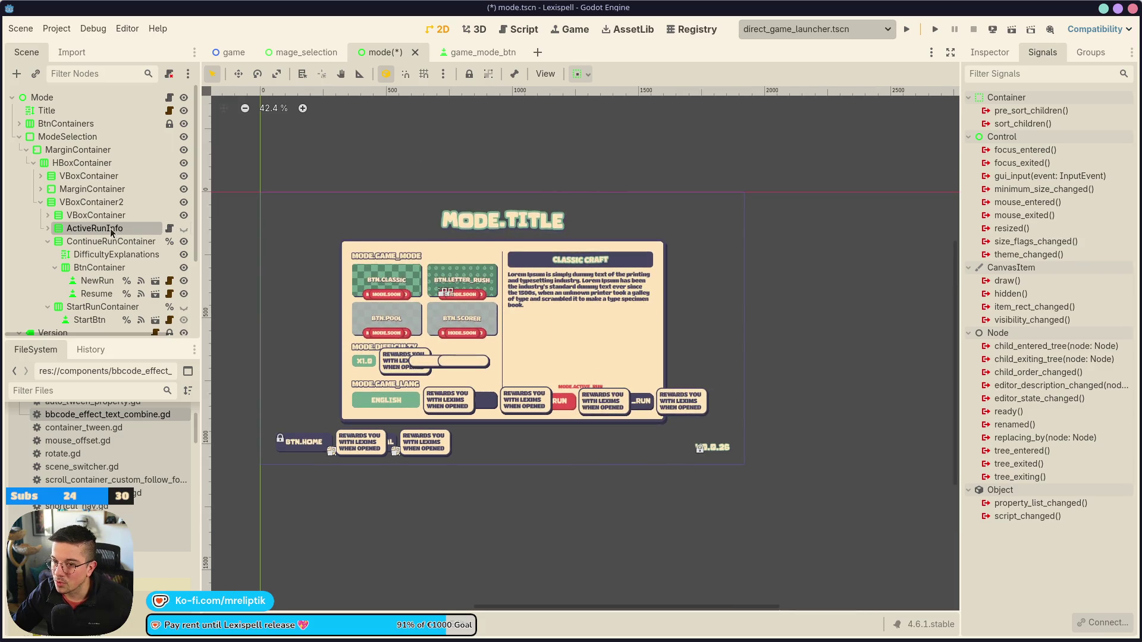
double_click(95, 228)
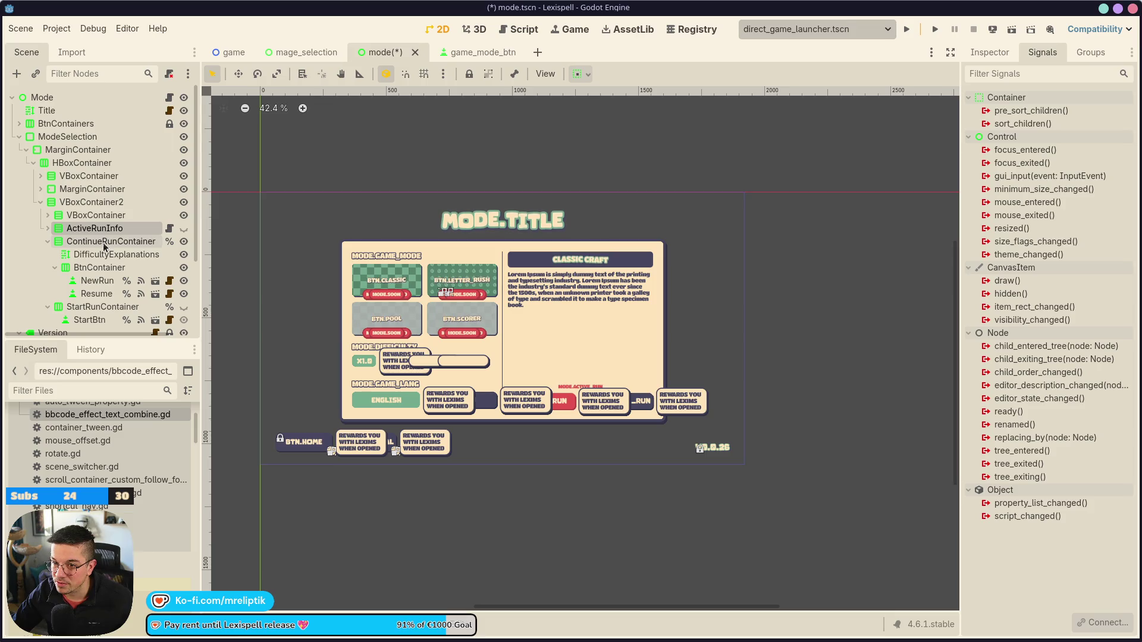
click(19, 137)
Save the scene, make the ActiveRunInfo card visible again, and select the whole card.
click(95, 241)
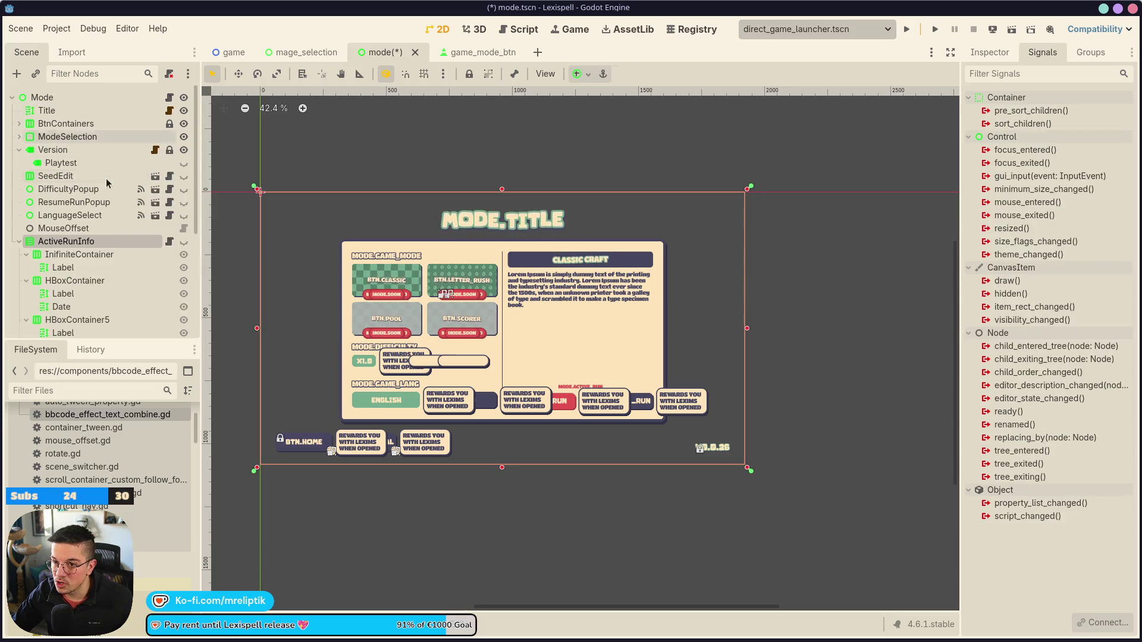
key(ctrl+s)
click(183, 242)
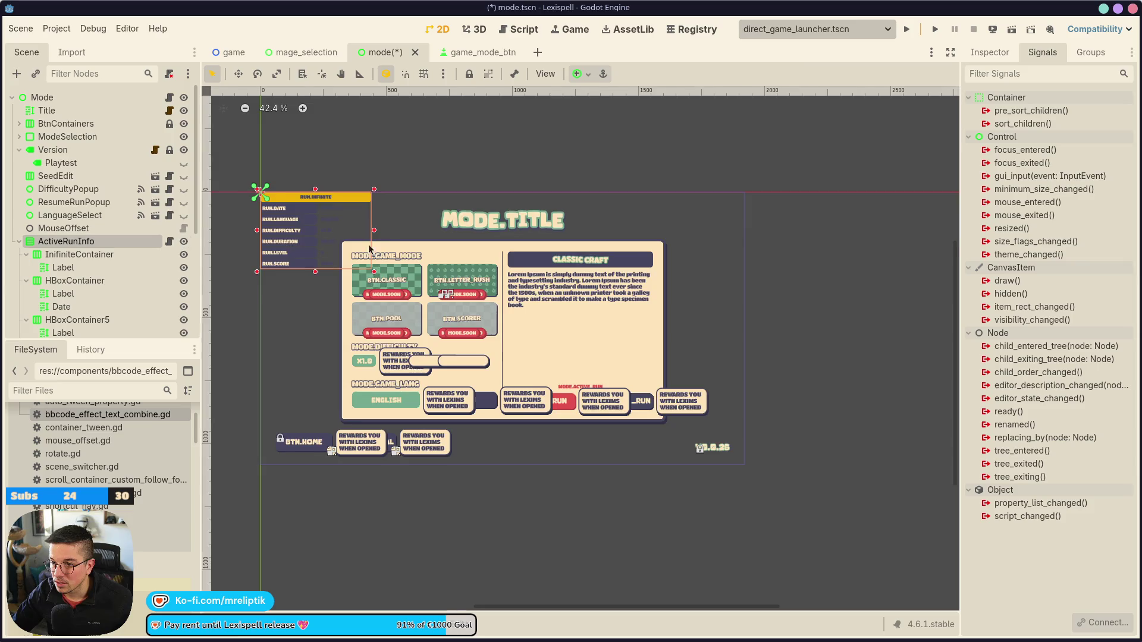
click(62, 293)
click(84, 244)
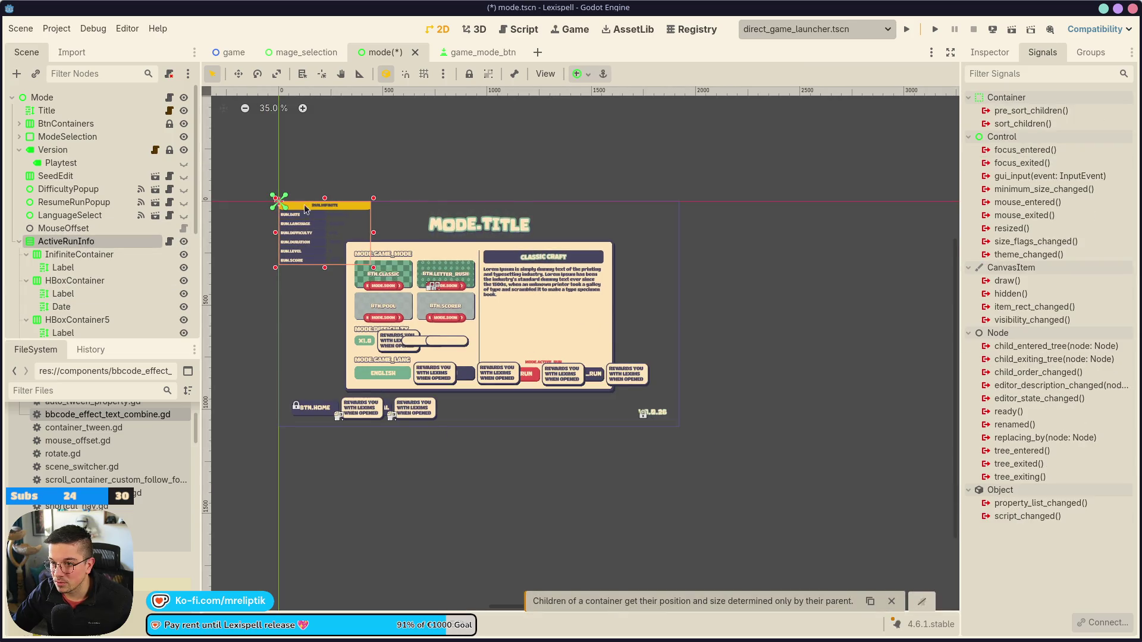
Move the run-info card onto the mode panel's description column beside Classic Craft, and save.
mouse_move(302, 205)
mouse_down()
mouse_move(446, 348)
mouse_move(621, 280)
mouse_up()
click(622, 280)
scroll(621, 280, up, 8)
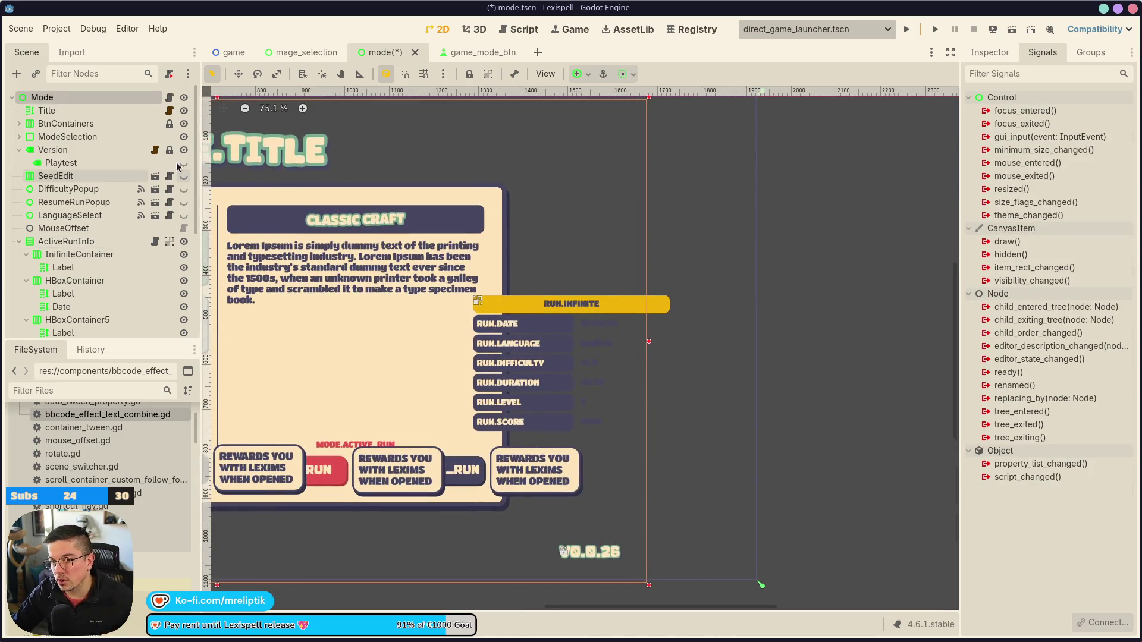
key(ctrl+s)
drag(675, 301, 527, 308)
Duplicate the ModeSelection panel to create ModeSelection2.
click(62, 99)
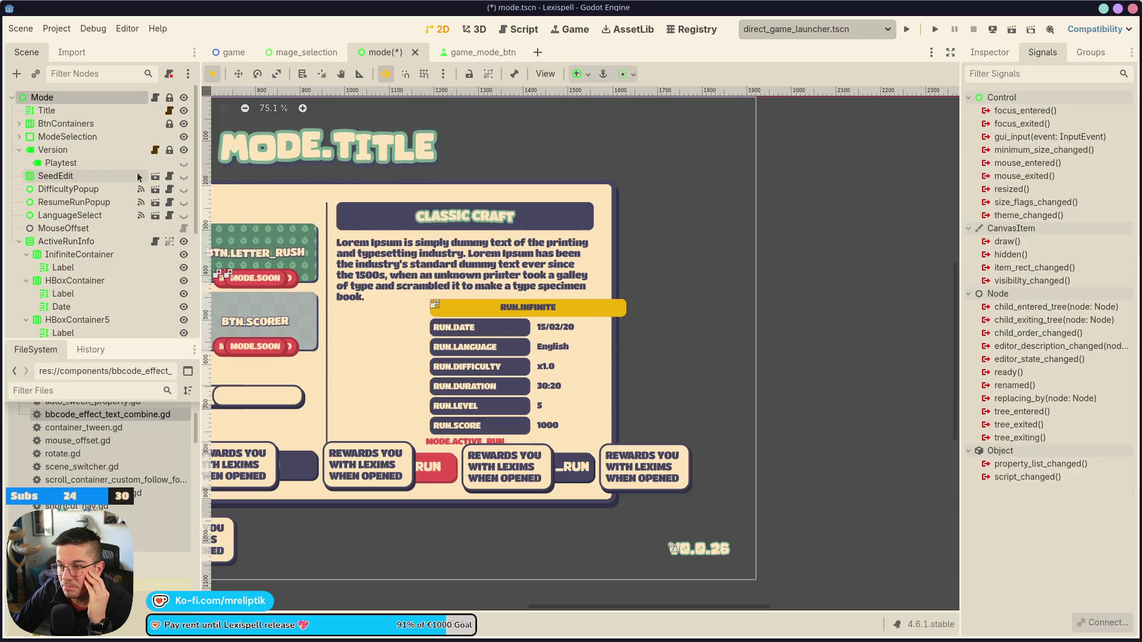
scroll(426, 214, down, 1)
click(435, 192)
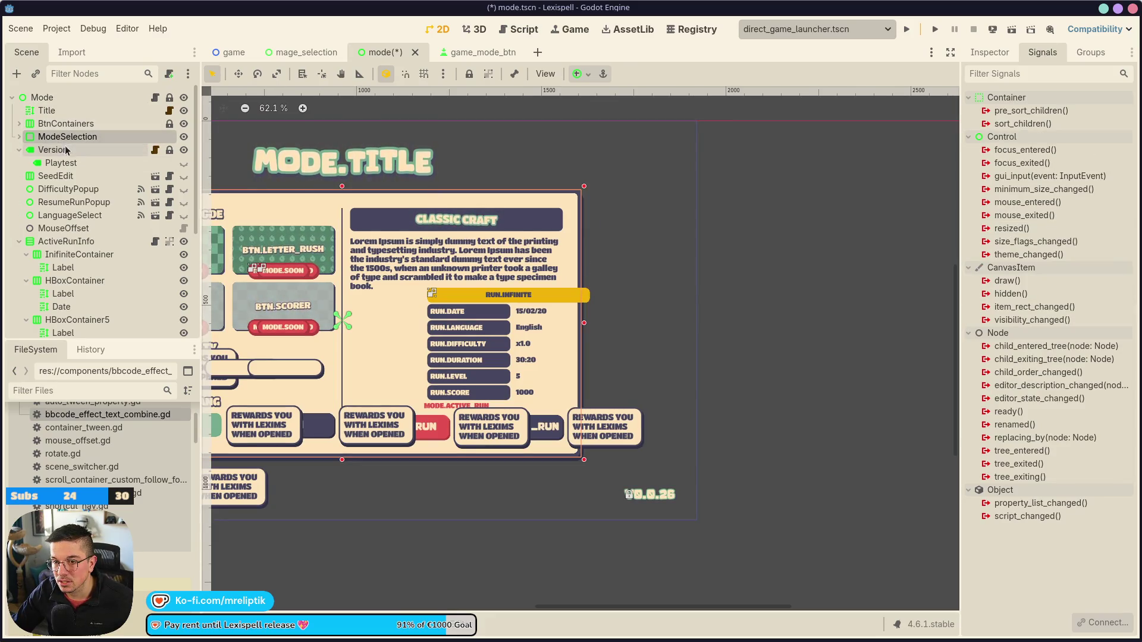
key(ctrl+d)
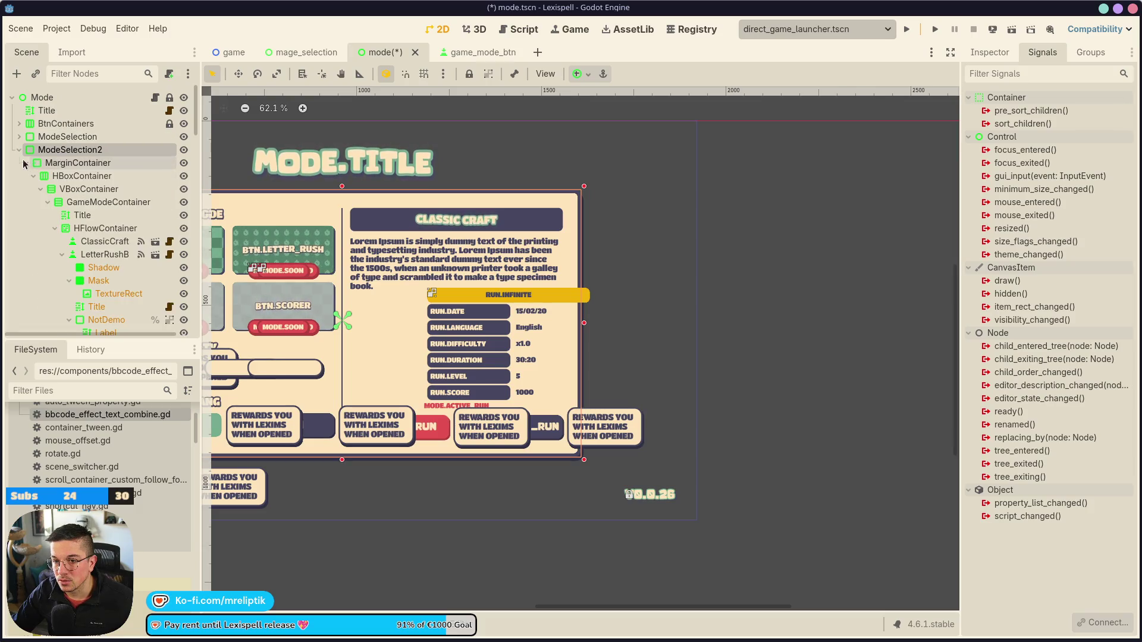
Delete the HBoxContainer and its children from the ModeSelection2 copy.
click(26, 162)
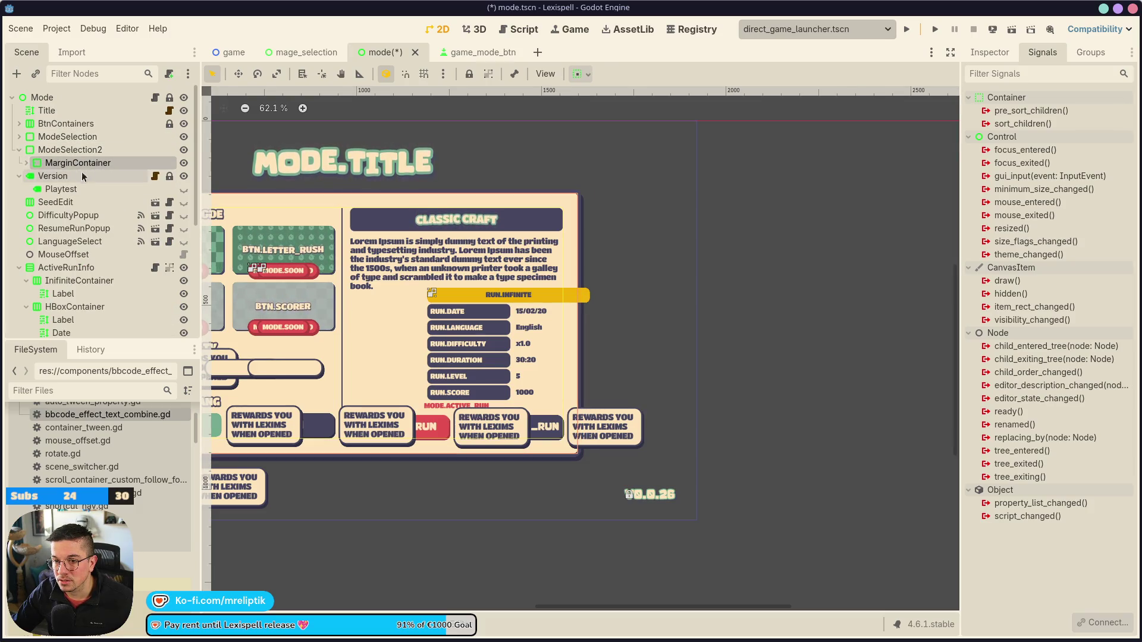
click(26, 162)
click(68, 176)
key(Delete)
key(Return)
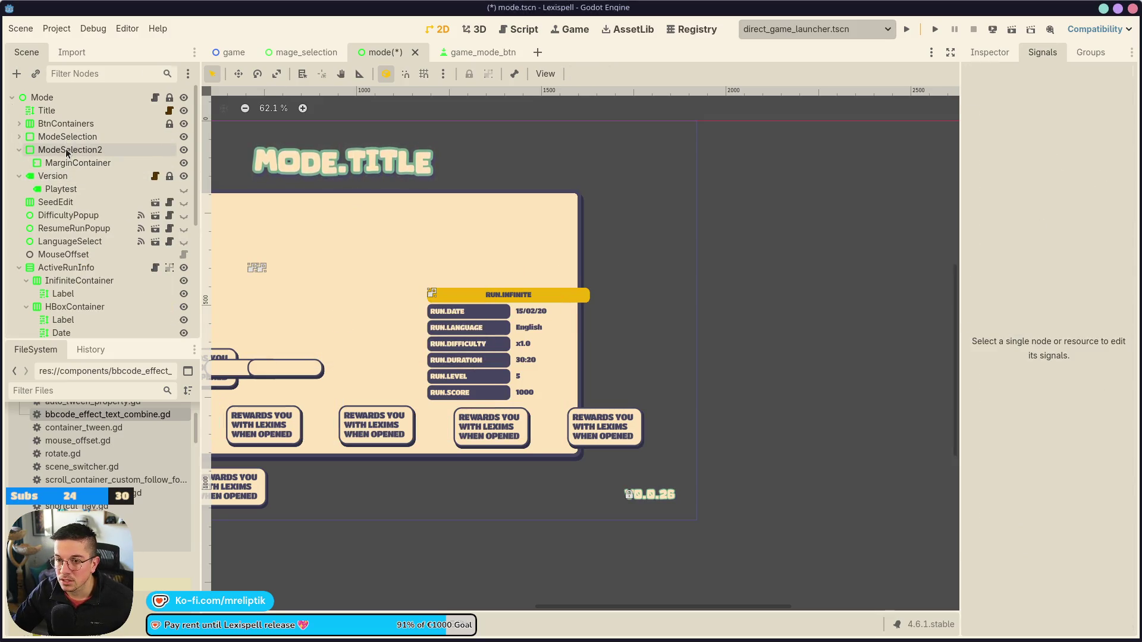
Delete the ActiveRunInfo node, then undo to restore it.
click(71, 150)
click(65, 267)
key(Delete)
click(65, 152)
key(ctrl+z)
Rename ModeSelection2 to ResumeRun and save mode.tscn.
double_click(111, 146)
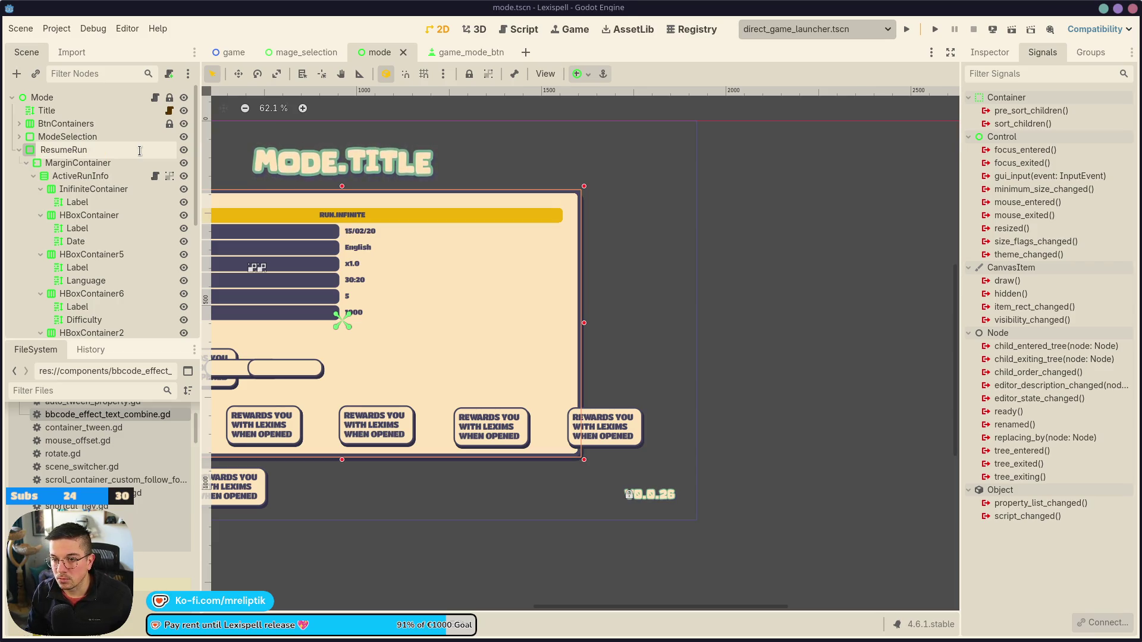
key(Return)
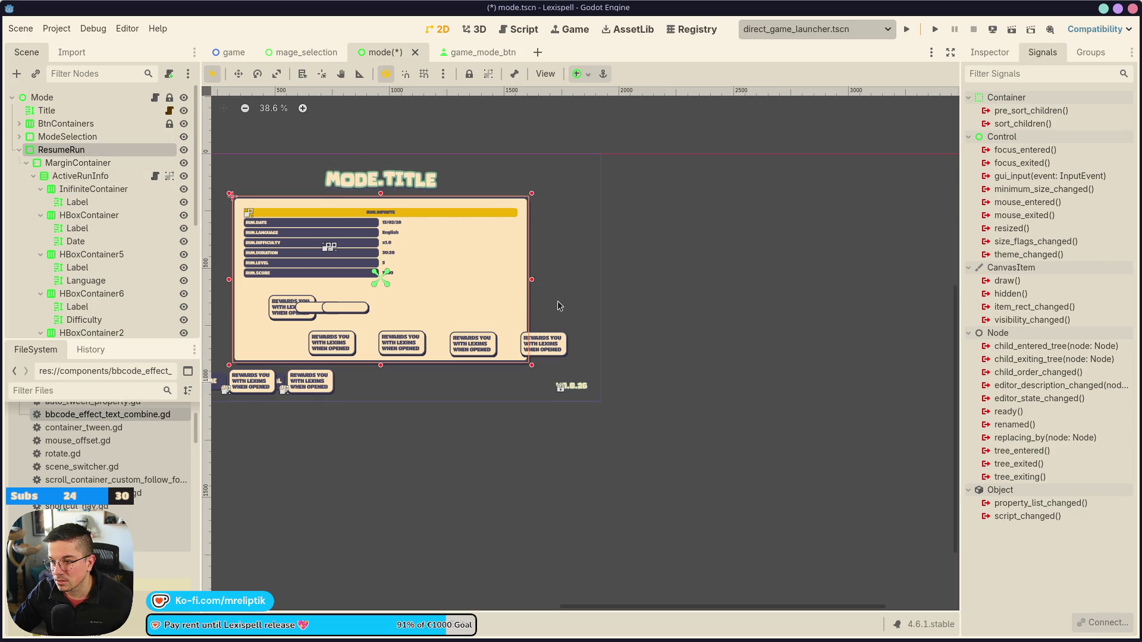
mouse_move(531, 281)
mouse_down()
mouse_move(688, 280)
mouse_move(488, 297)
mouse_up()
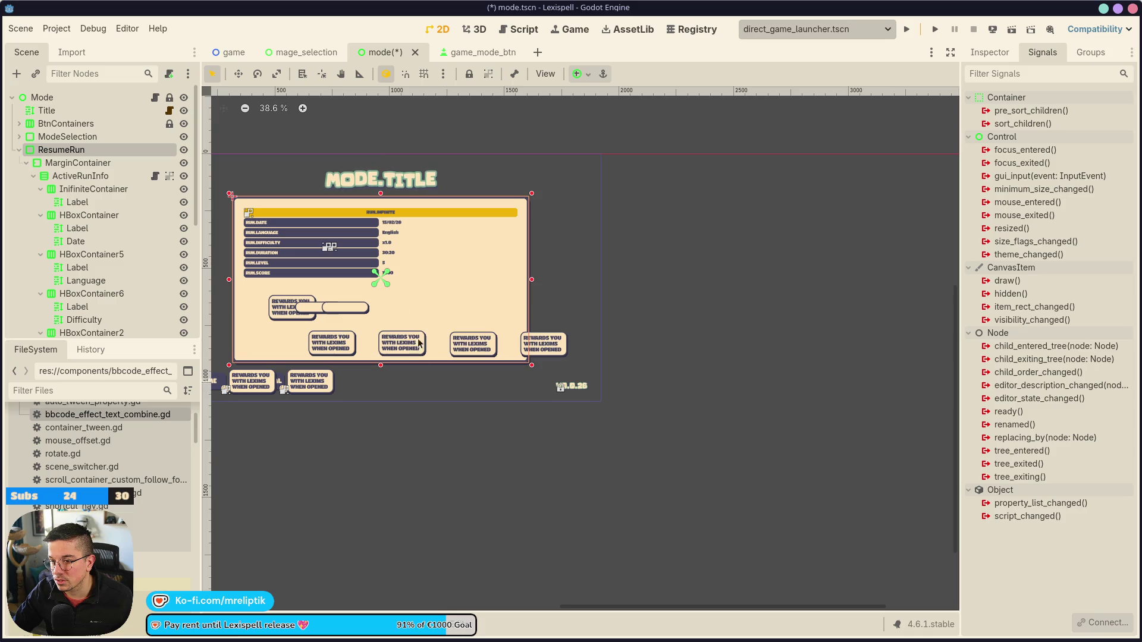
key(ctrl+s)
scroll(410, 249, down, 2)
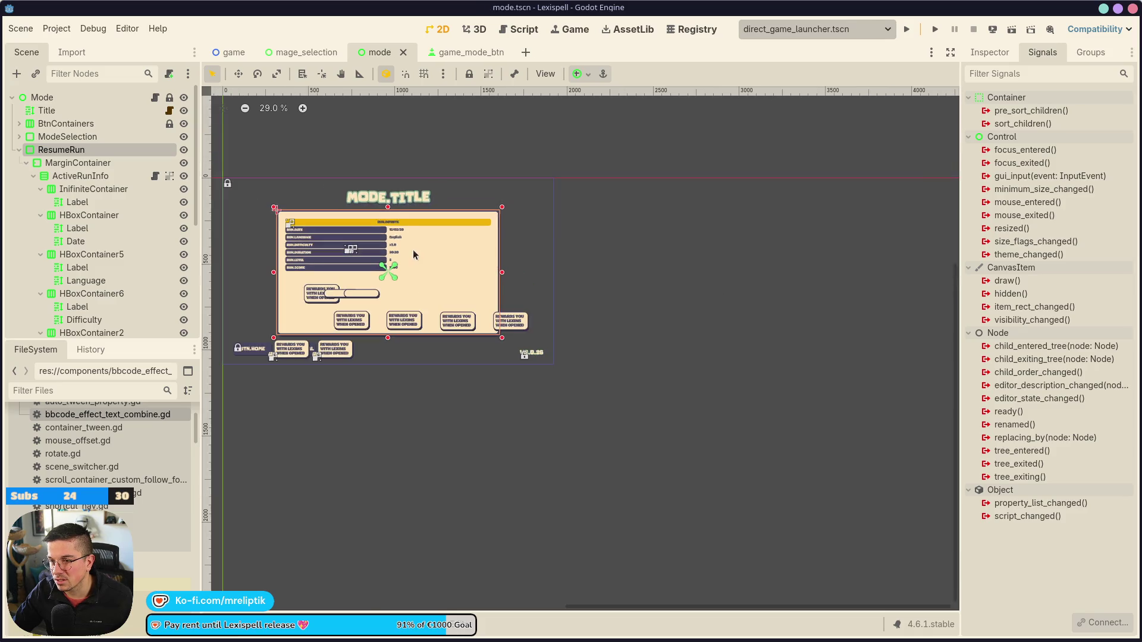
Browse ResumeRun's margin container and ActiveRunInfo branches, ending with the ResumeRun panel selected.
click(26, 163)
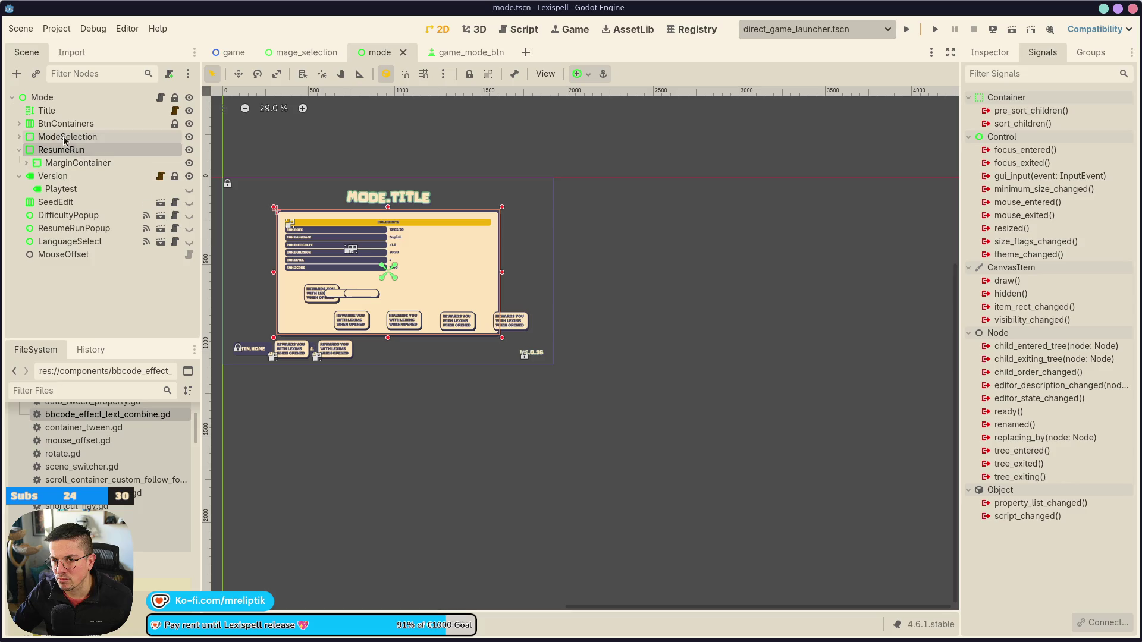
click(81, 167)
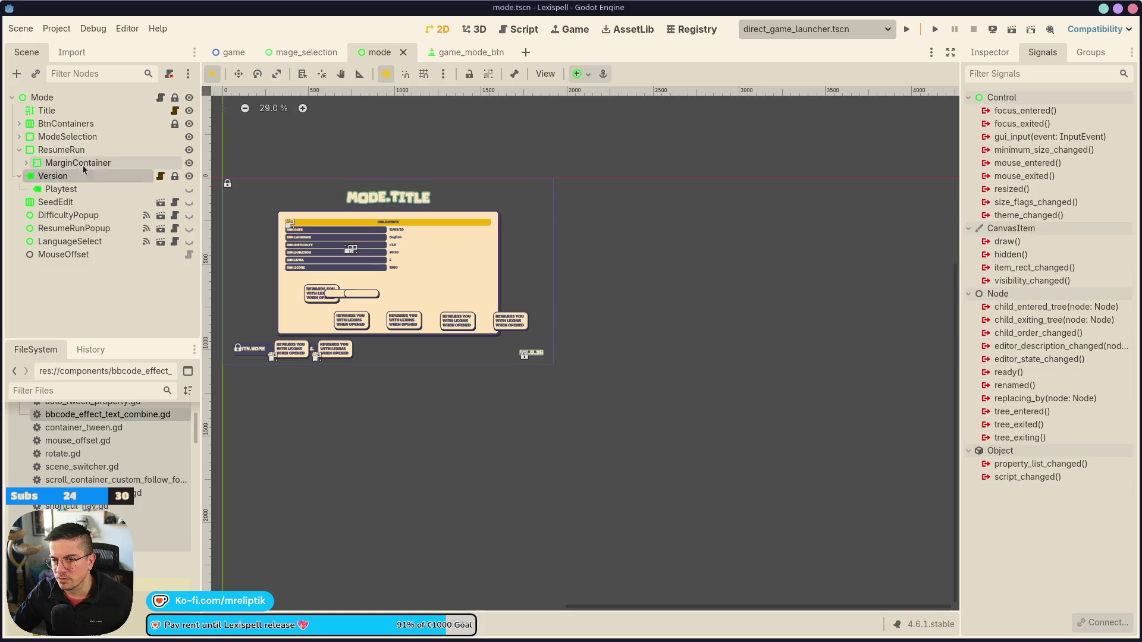
click(27, 163)
click(34, 176)
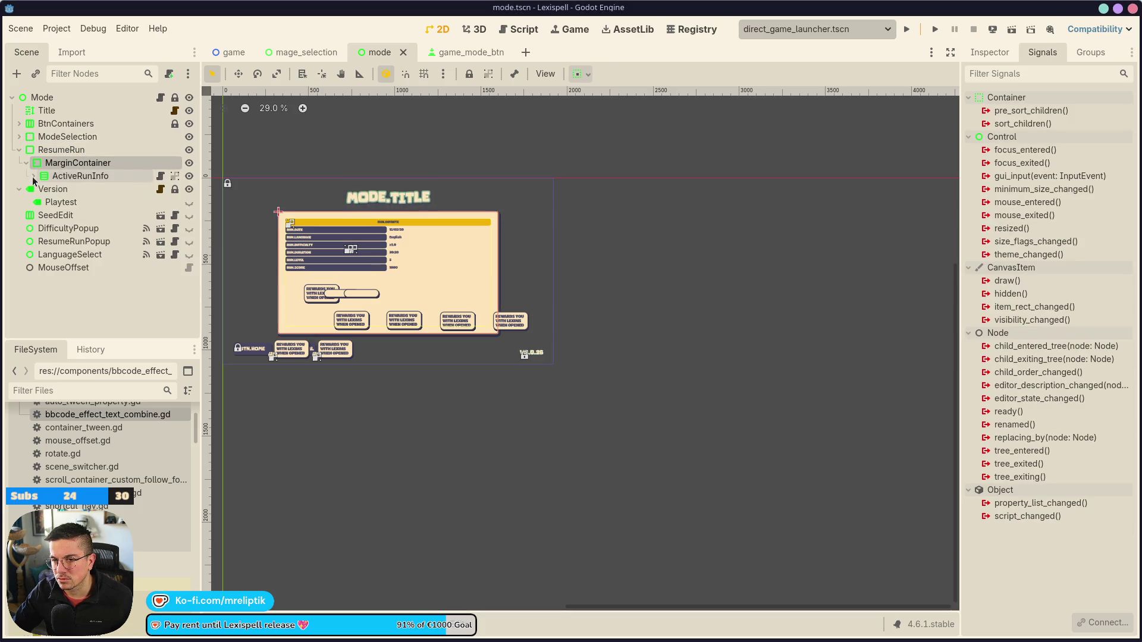
click(69, 179)
click(92, 163)
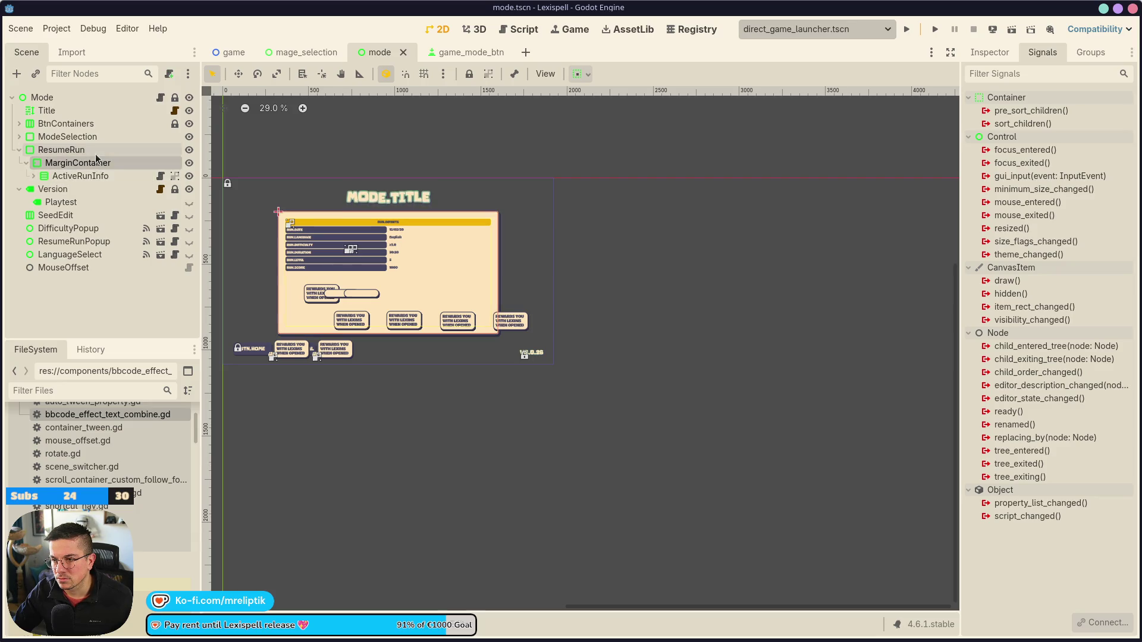
click(61, 150)
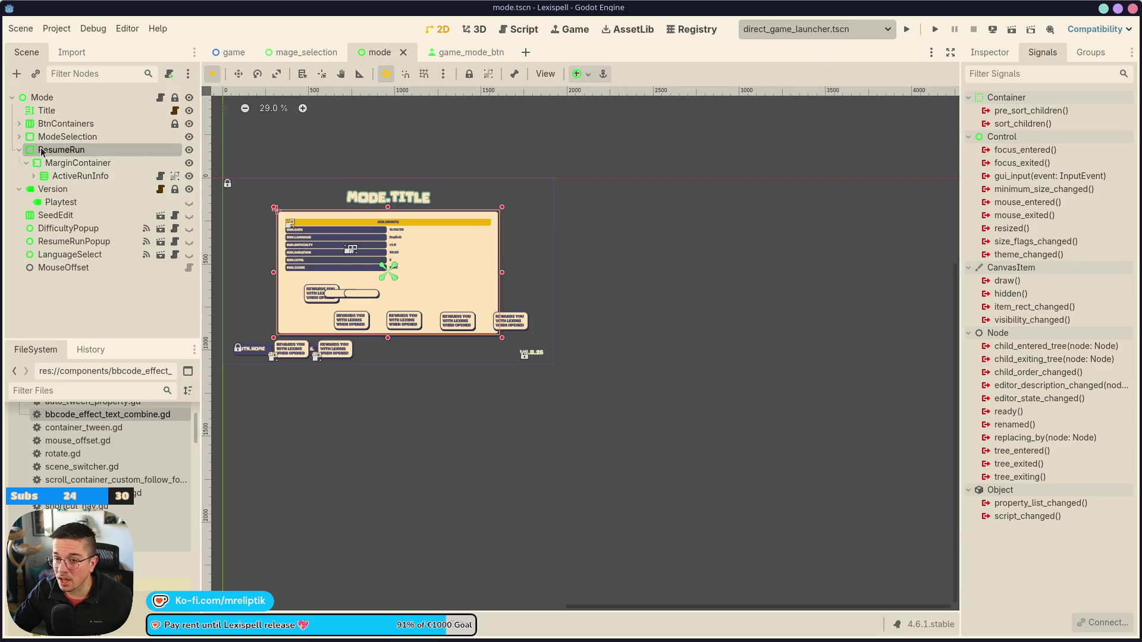
Show the Inspector layout size and position for ResumeRun and its margin container, then save.
click(989, 52)
click(988, 156)
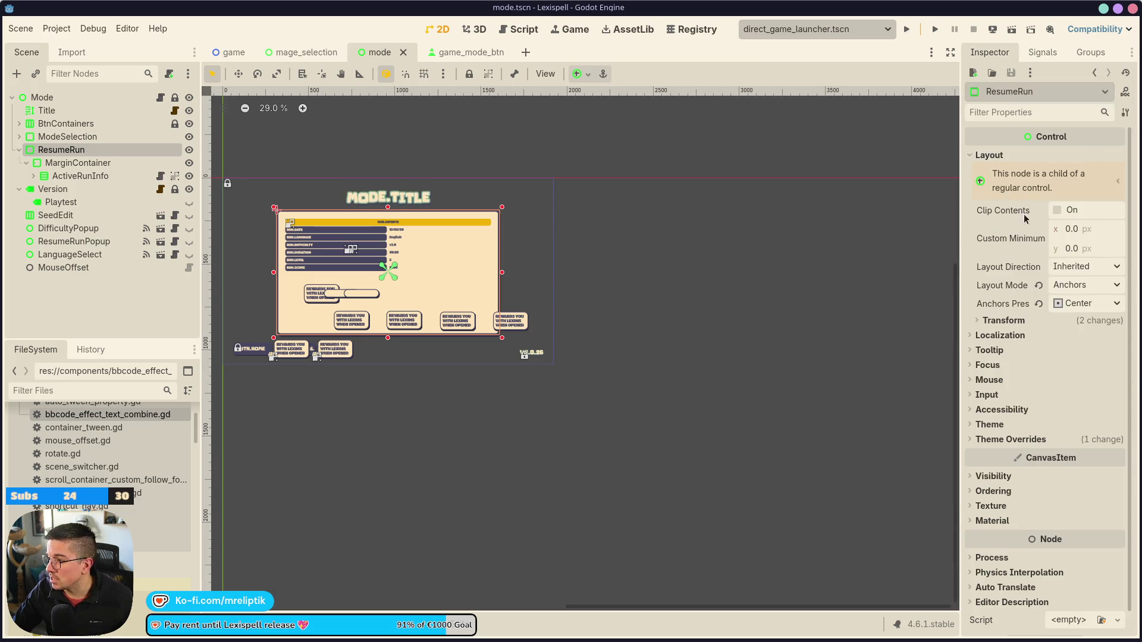
click(1011, 335)
click(1004, 321)
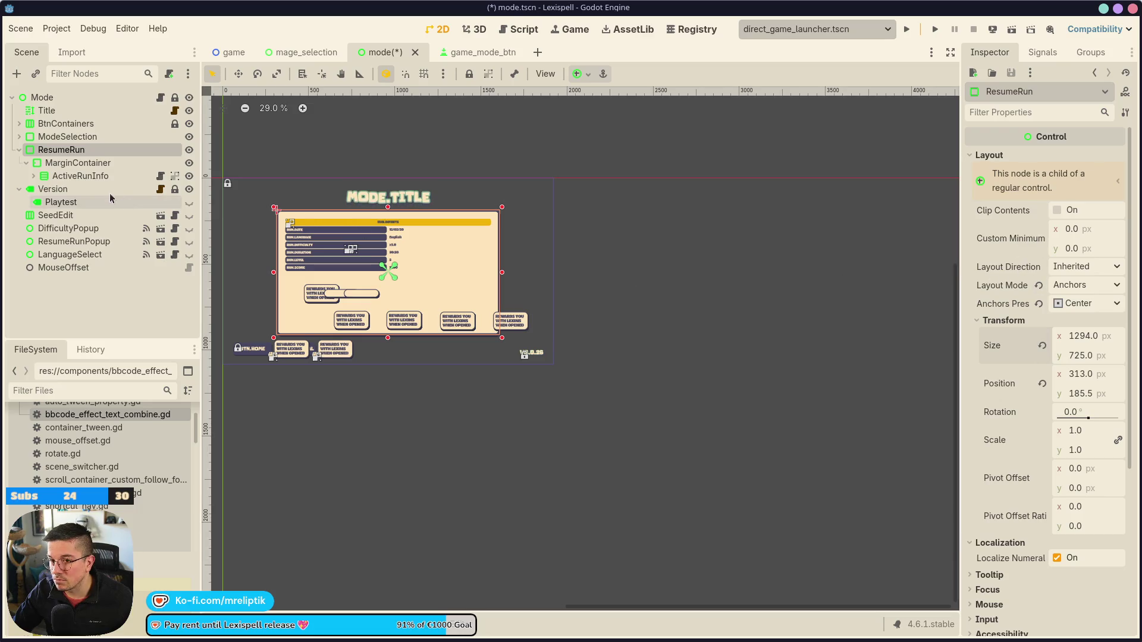
click(74, 163)
click(1007, 160)
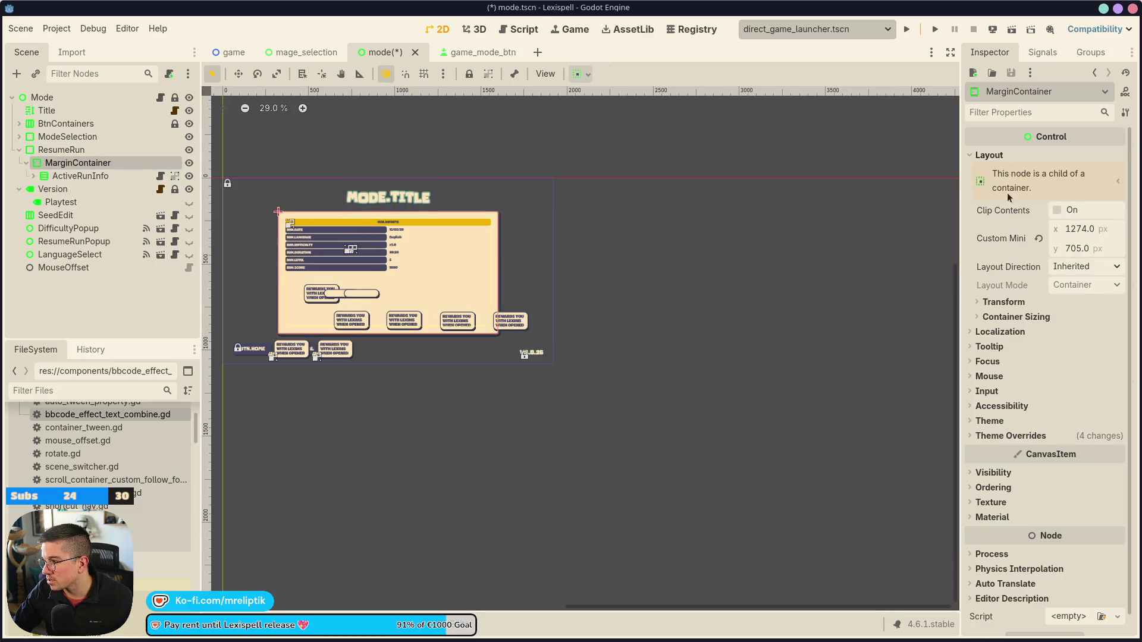
key(ctrl+s)
Resize the ResumeRun panel around its centre to 540 × 404 px.
click(65, 150)
click(77, 163)
click(65, 149)
drag(502, 272, 437, 272)
drag(388, 239, 387, 261)
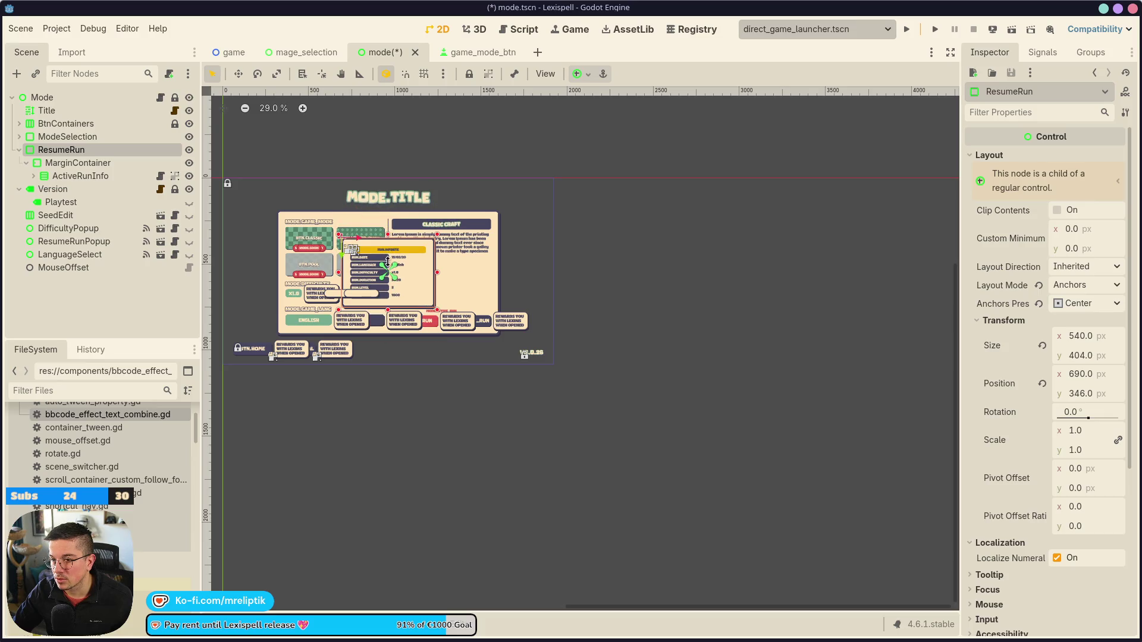
Select the mode selection panel's margin container on the canvas.
click(393, 257)
click(84, 153)
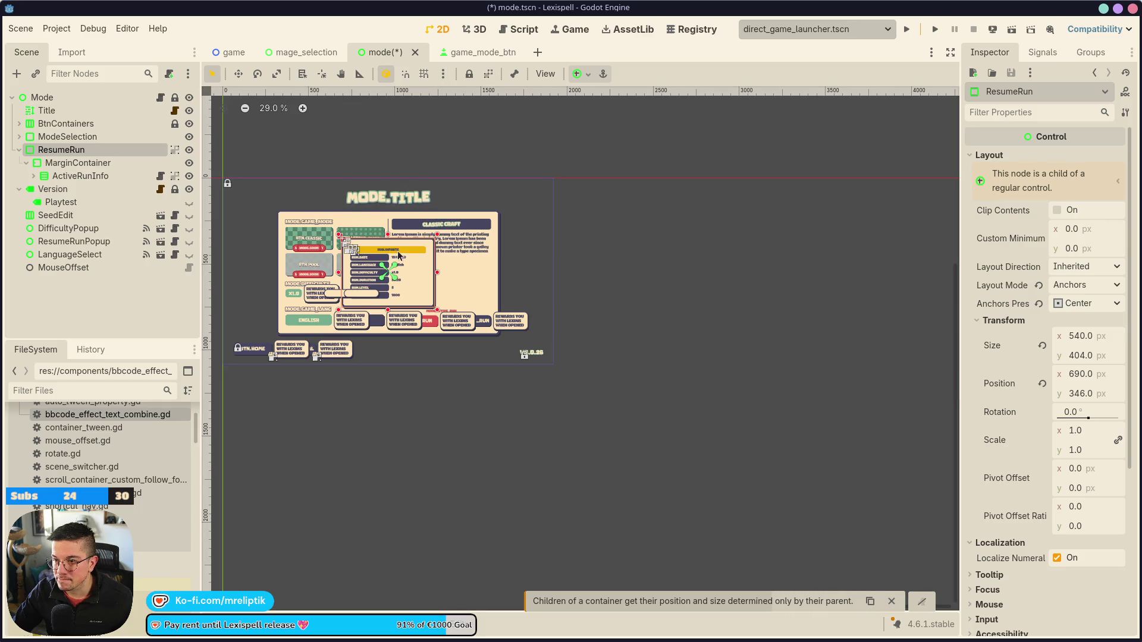
click(325, 232)
scroll(298, 220, up, 2)
click(309, 229)
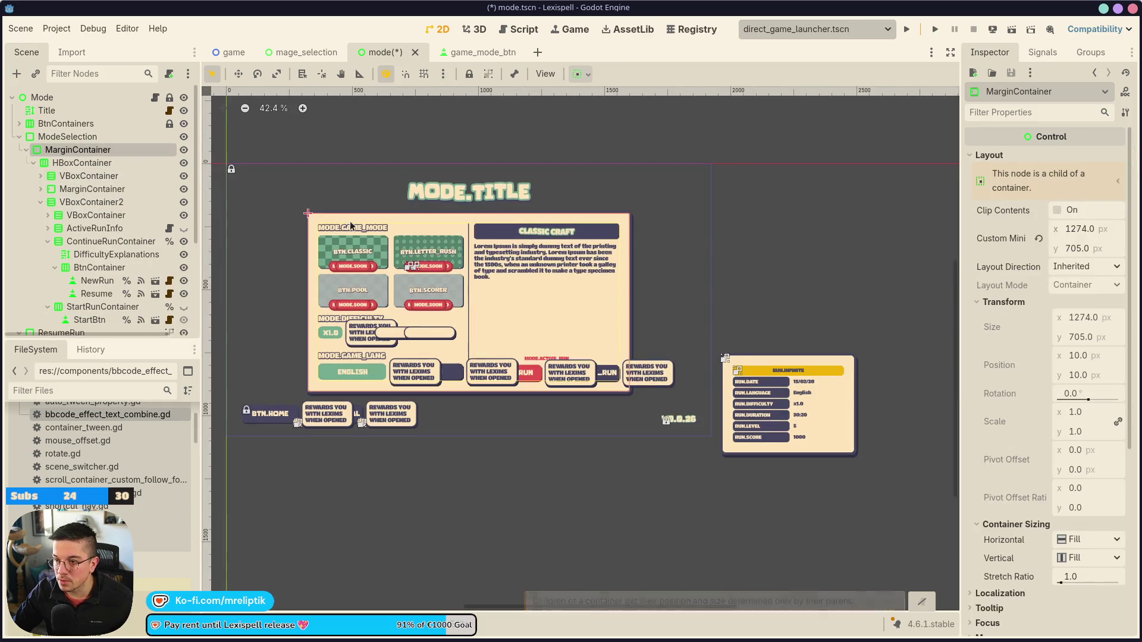
Reset the mode panel margin container's minimum size to zero and save.
scroll(309, 229, up, 2)
click(94, 168)
click(78, 149)
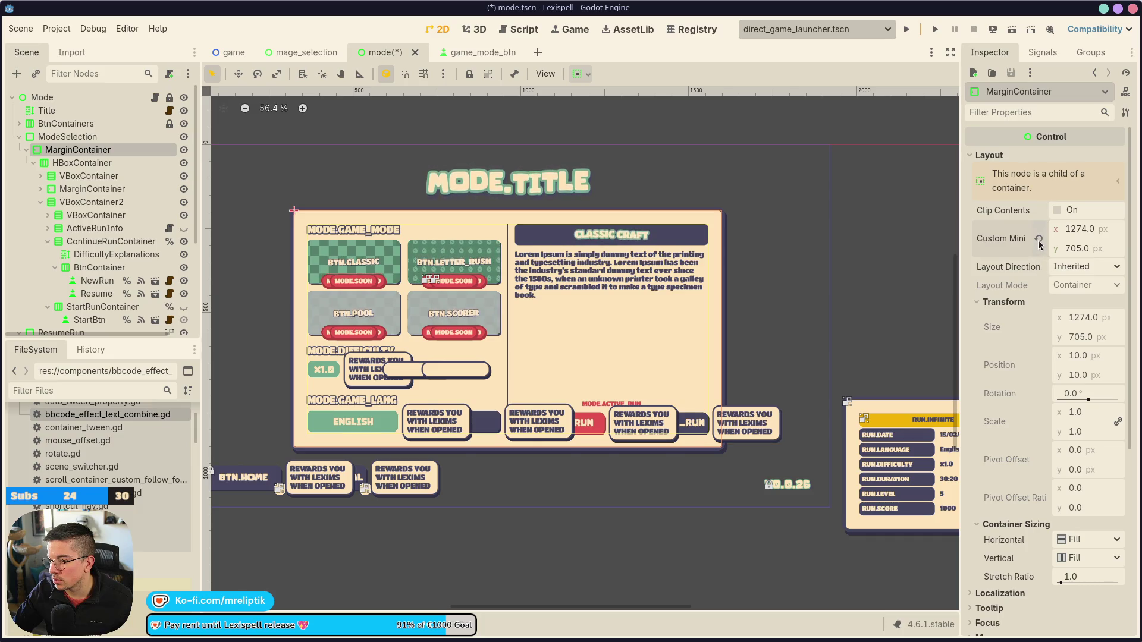
click(1038, 239)
key(ctrl+s)
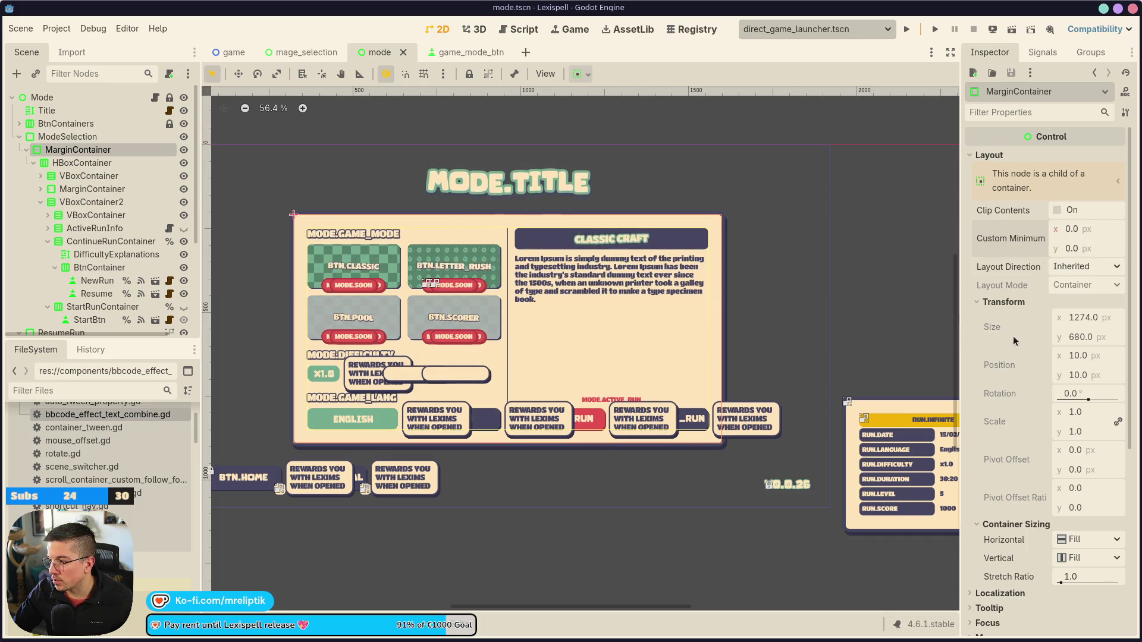
Paste the 1294×700 Custom Minimum Size onto the ModeSelection panel.
click(71, 137)
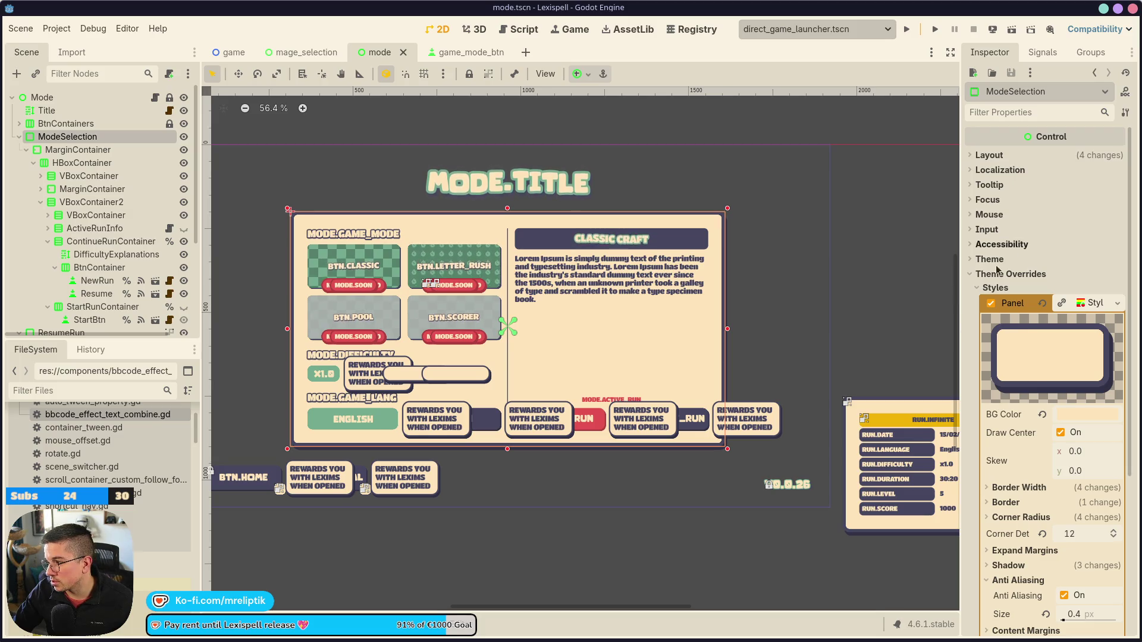
click(991, 171)
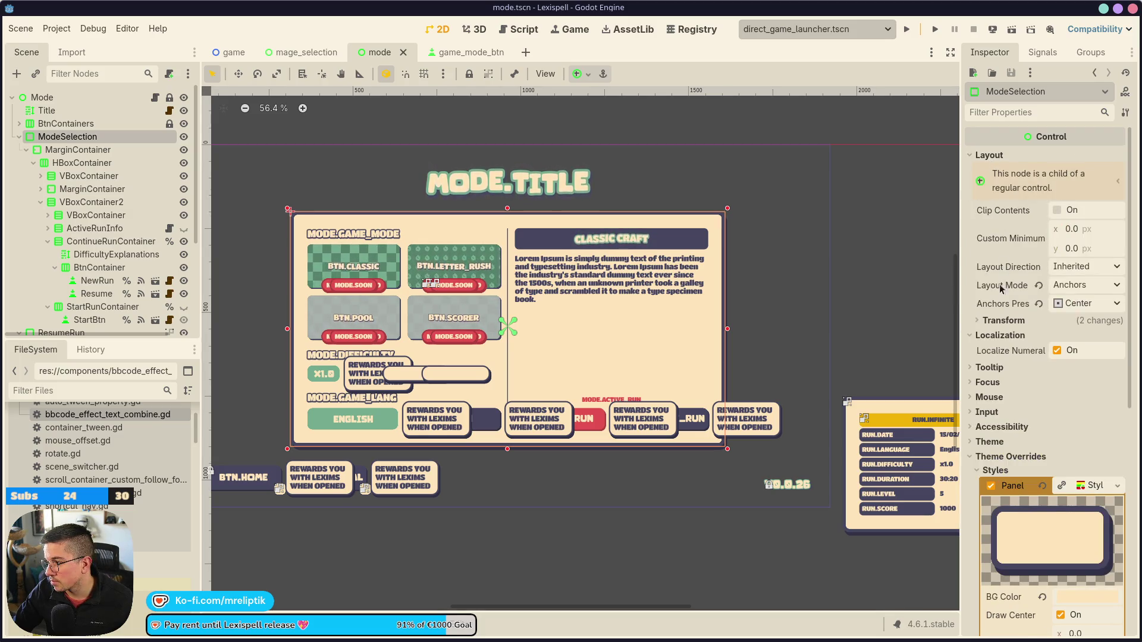
right_click(1024, 352)
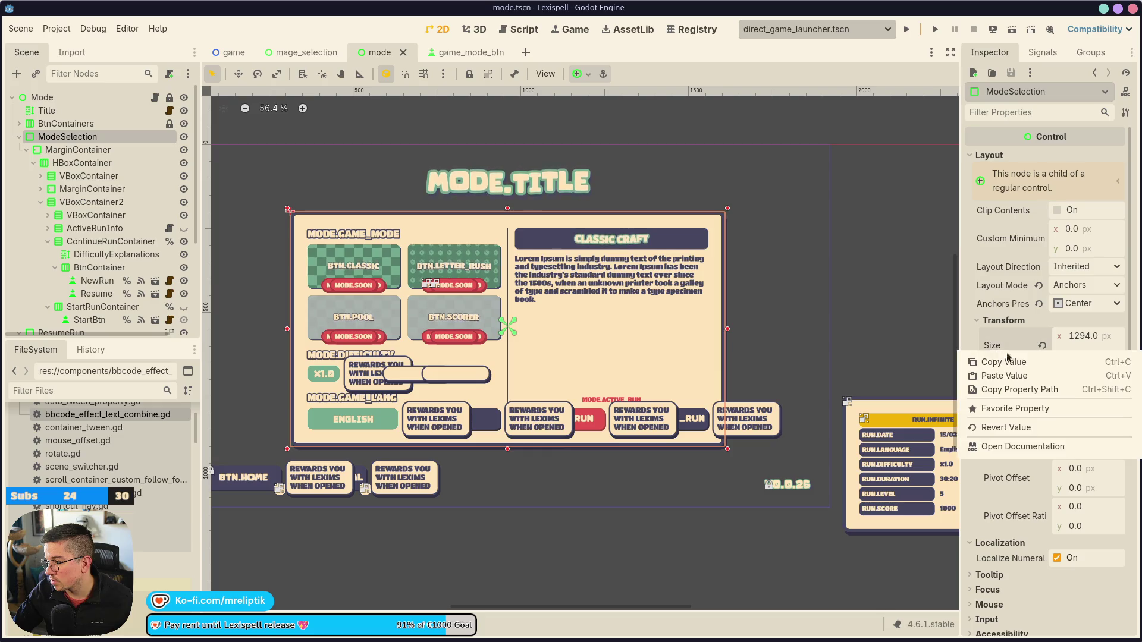
right_click(997, 244)
click(1014, 267)
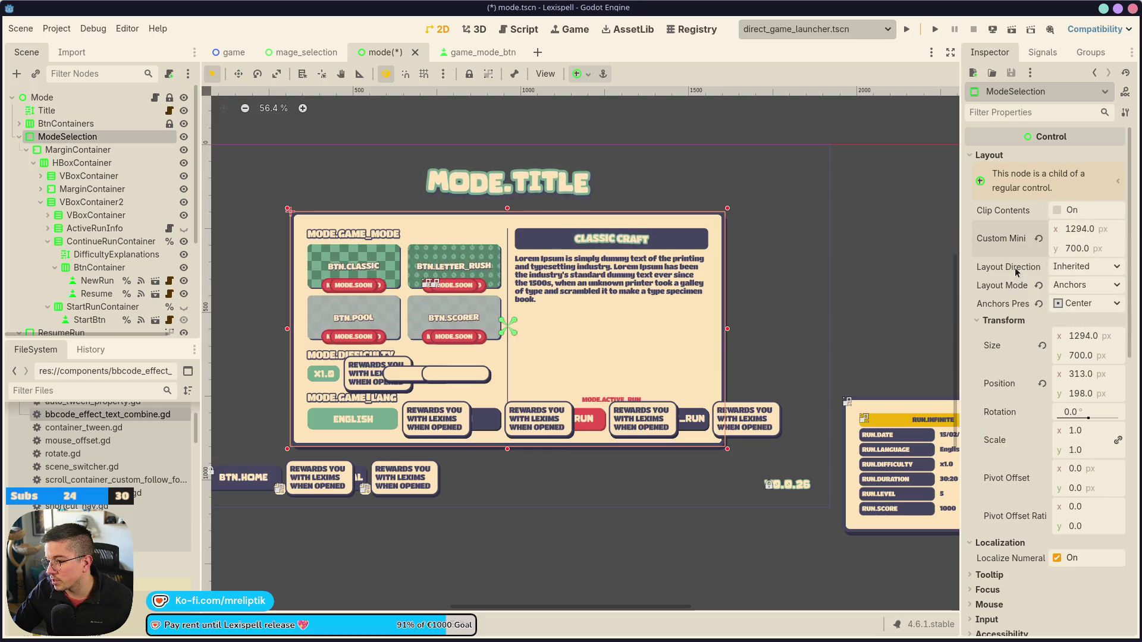
scroll(262, 266, down, 2)
scroll(535, 327, down, 2)
Drag the ResumeRun card over the Classic Craft description, to position 1188, 344.
click(629, 338)
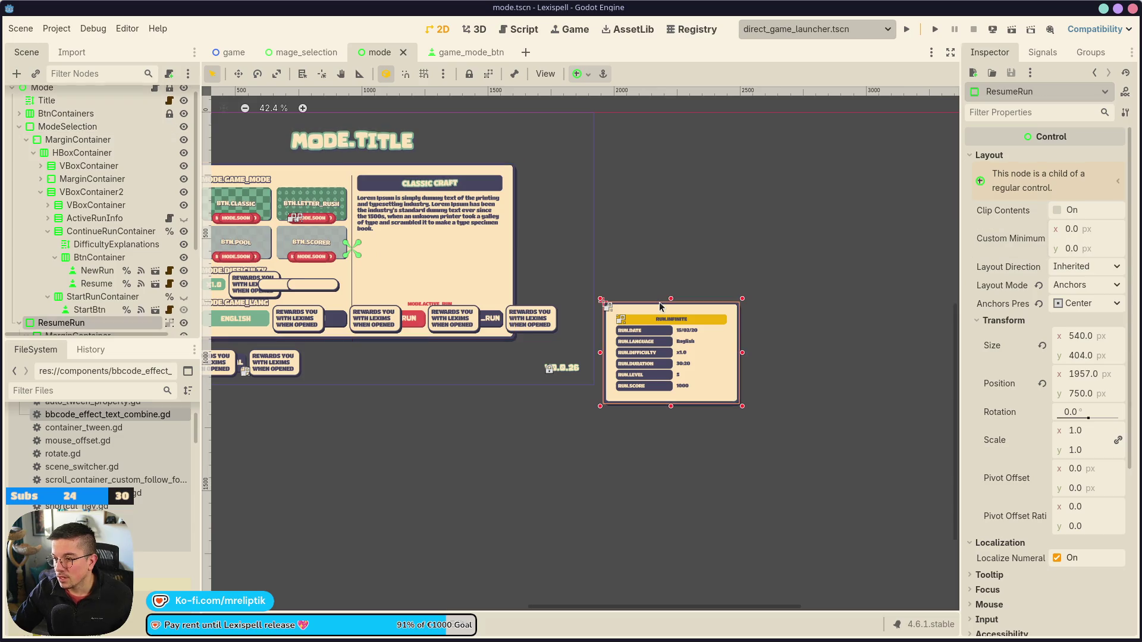
scroll(629, 339, up, 3)
mouse_move(668, 307)
mouse_down()
mouse_move(456, 174)
mouse_move(410, 169)
mouse_up()
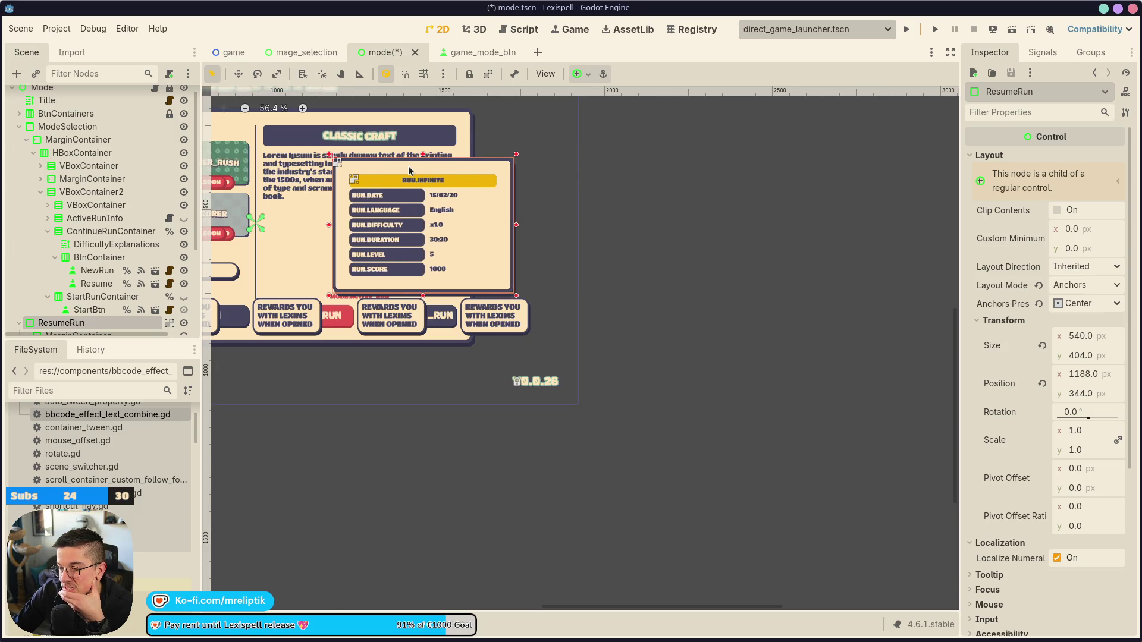
scroll(530, 208, left, 5)
scroll(598, 224, up, 3)
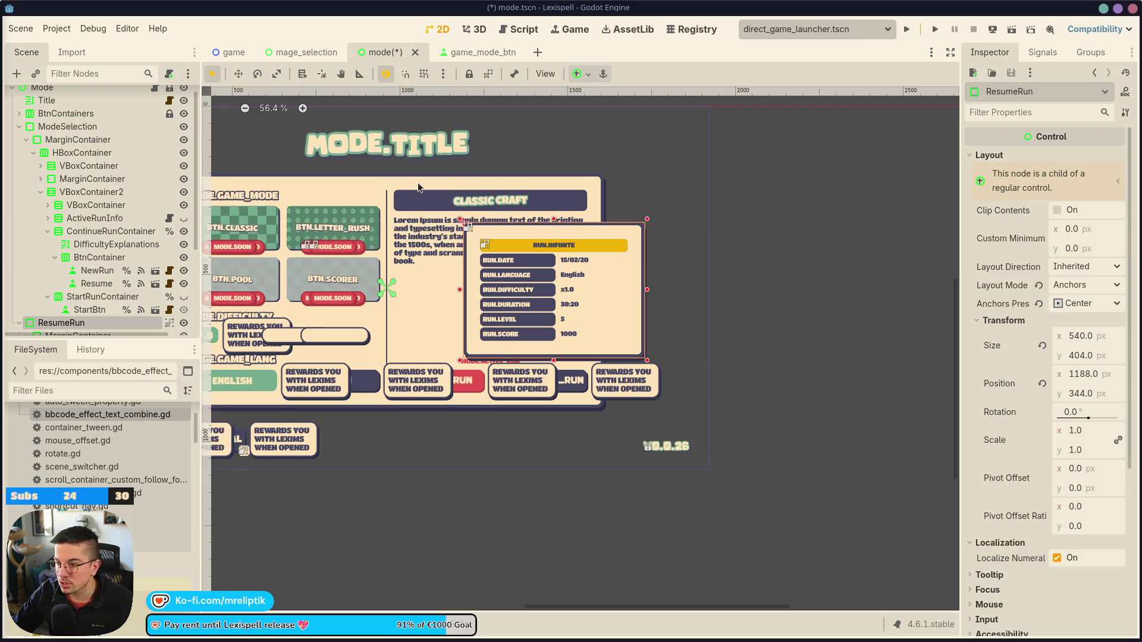
Select the RUN.INFINITE header label inside ResumeRun's InifiniteContainer.
scroll(578, 285, up, 5)
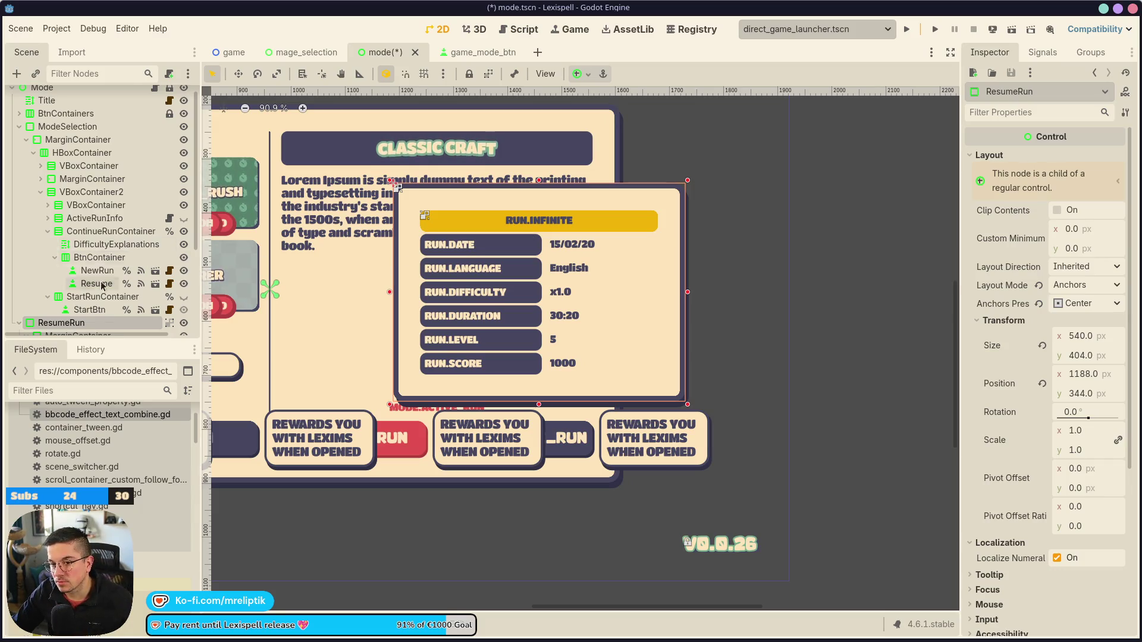
scroll(90, 268, down, 3)
click(59, 249)
scroll(71, 238, down, 3)
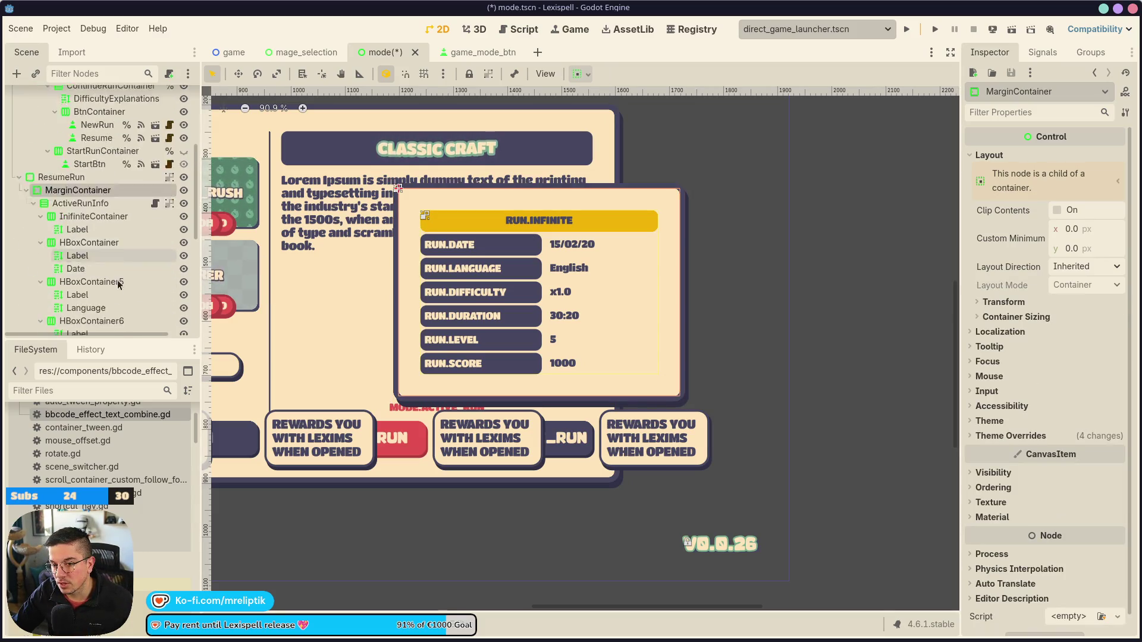
click(89, 187)
click(83, 201)
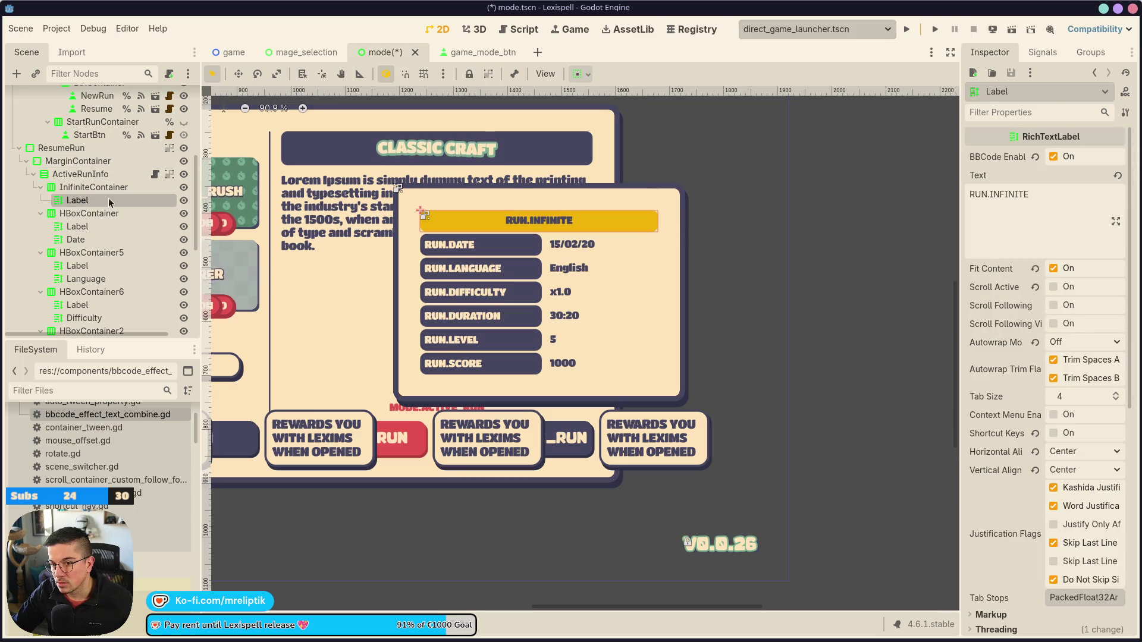
scroll(541, 226, up, 4)
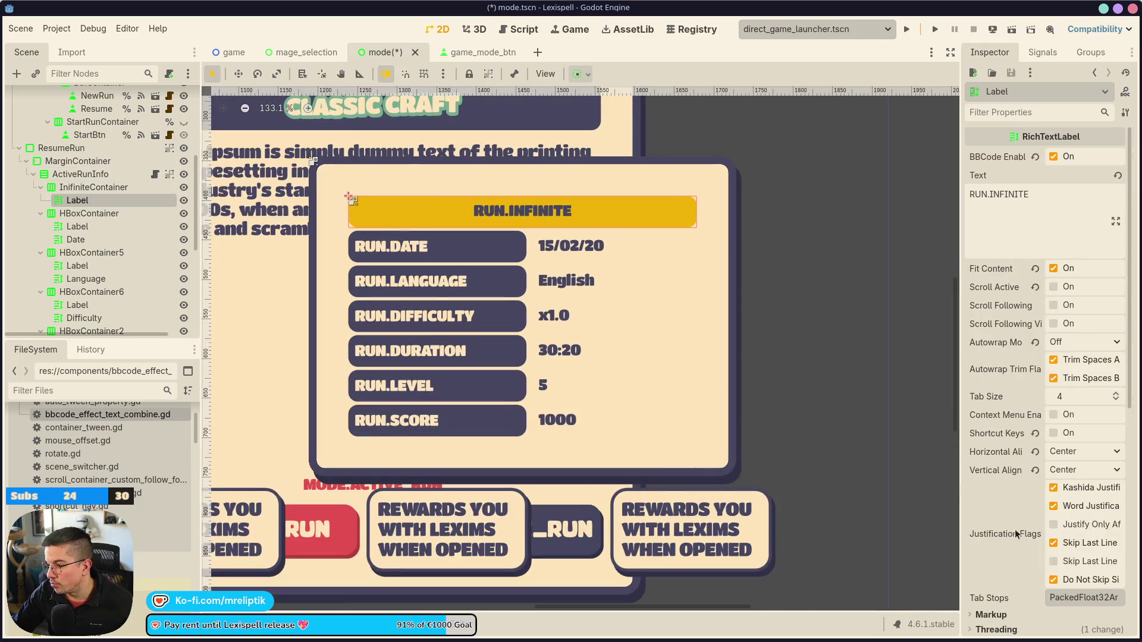
scroll(1011, 524, down, 5)
Remove the yellow Normal style override from the RUN.INFINITE label.
click(1008, 577)
scroll(1008, 572, down, 2)
click(983, 538)
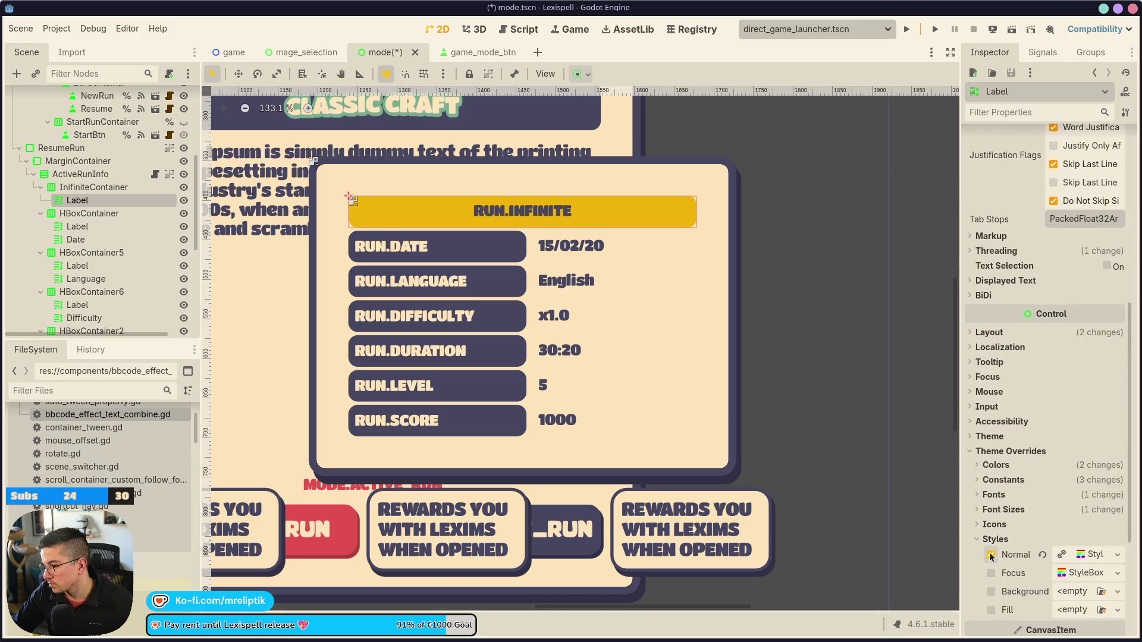
click(990, 555)
Check the label's container sizing, reveal its constant overrides, and save.
click(983, 333)
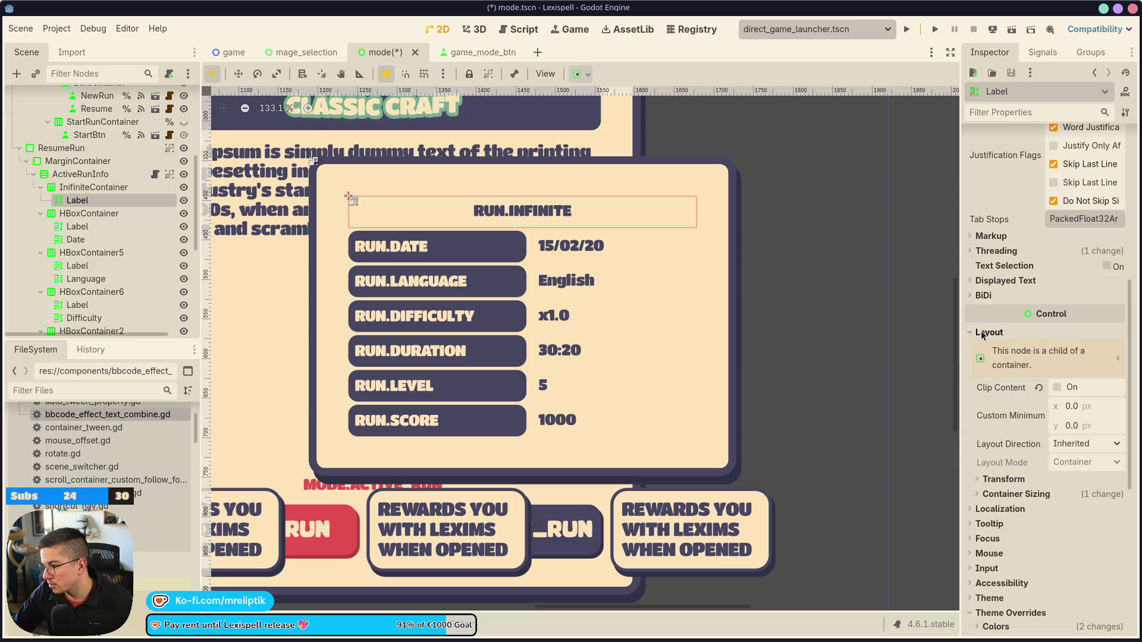
click(1005, 494)
click(1005, 495)
scroll(993, 420, down, 5)
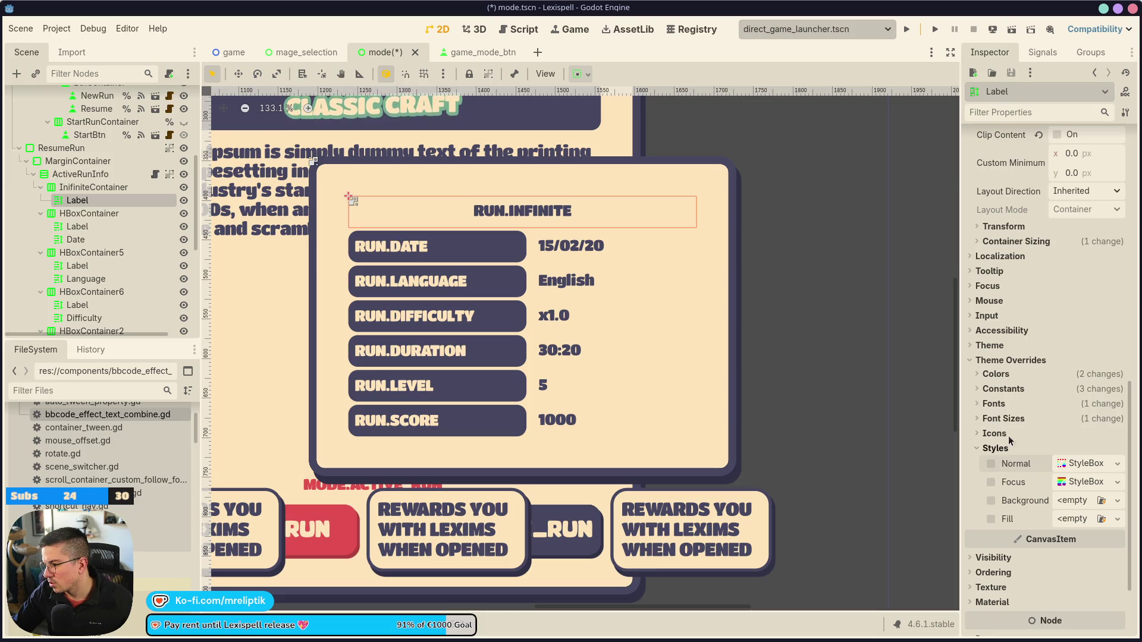
click(994, 392)
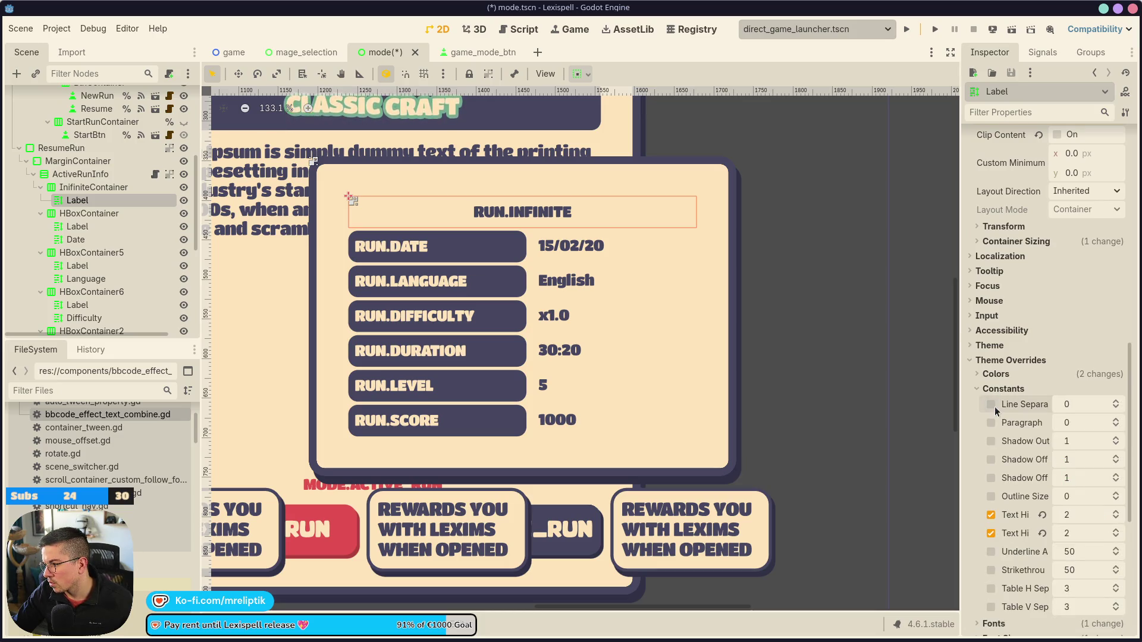
key(ctrl+s)
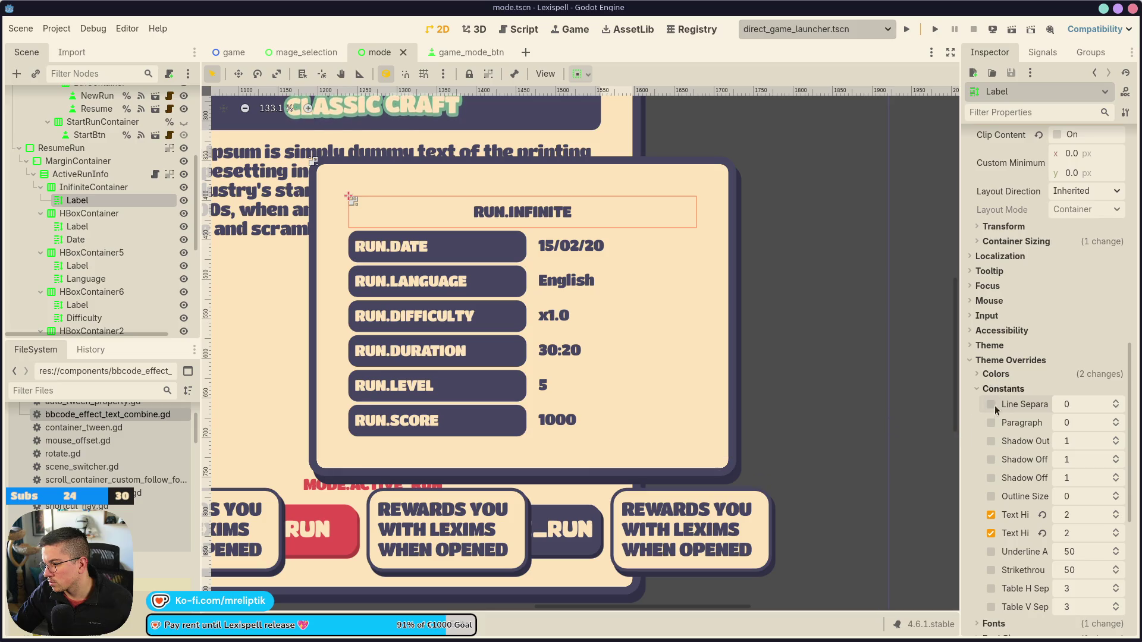
Revert the horizontal and vertical text highlight padding overrides and save mode.tscn.
mouse_move(957, 516)
mouse_down()
mouse_move(739, 516)
mouse_move(863, 514)
mouse_up()
click(884, 500)
click(884, 519)
key(ctrl+s)
drag(856, 508, 965, 508)
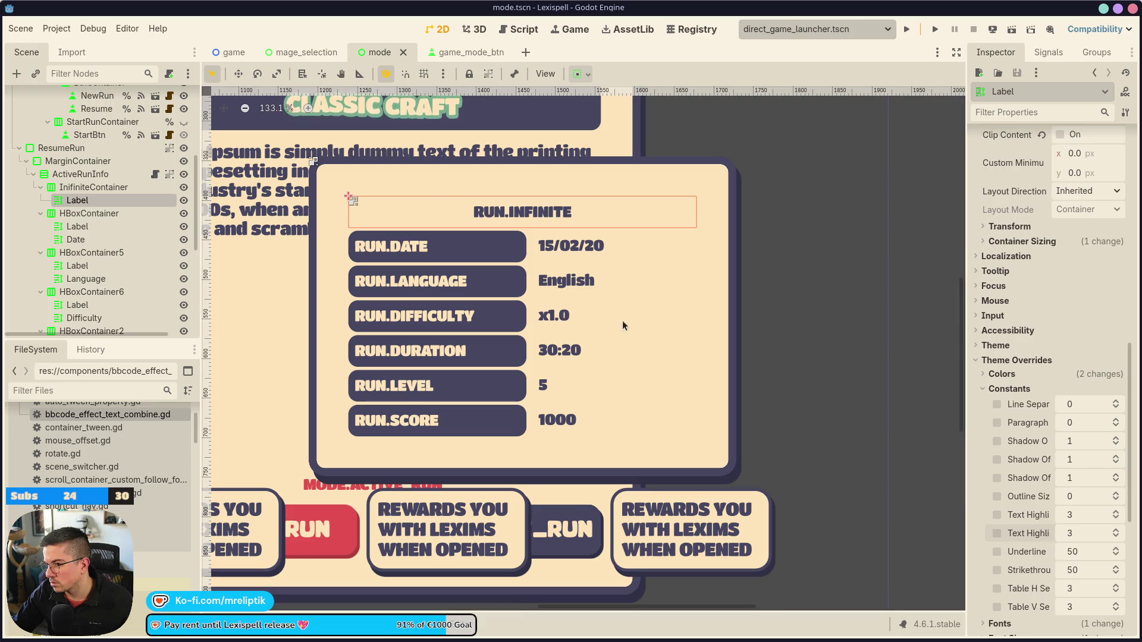
Inspect the ResumeRun card's size and the ActiveRunInfo container's row spacing overrides.
click(96, 186)
click(83, 174)
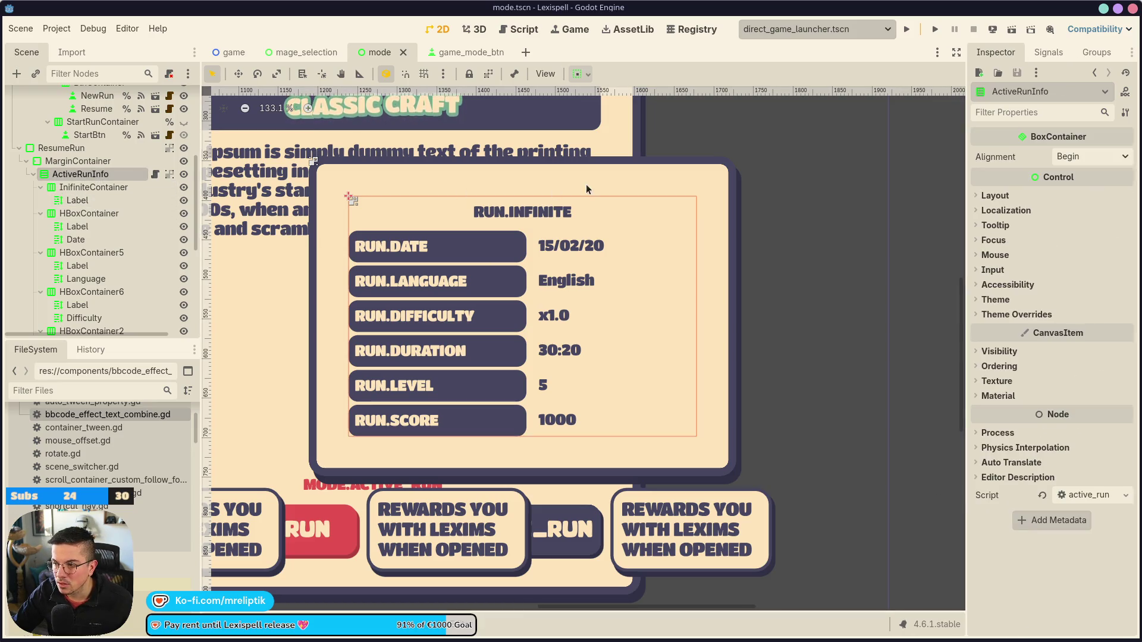
click(78, 161)
click(61, 147)
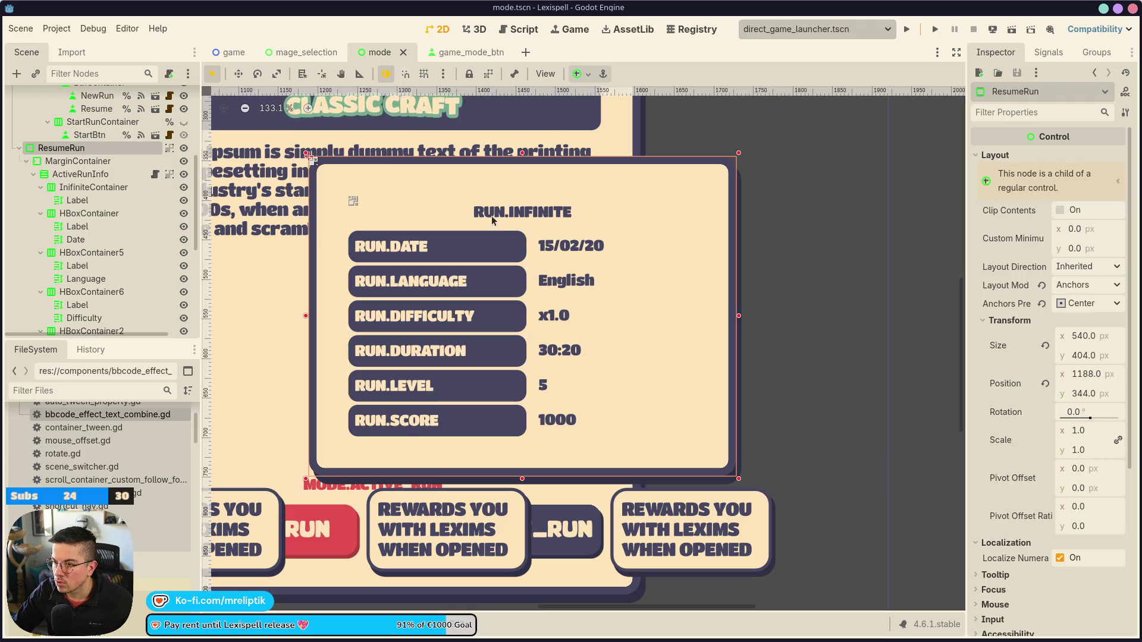
click(81, 173)
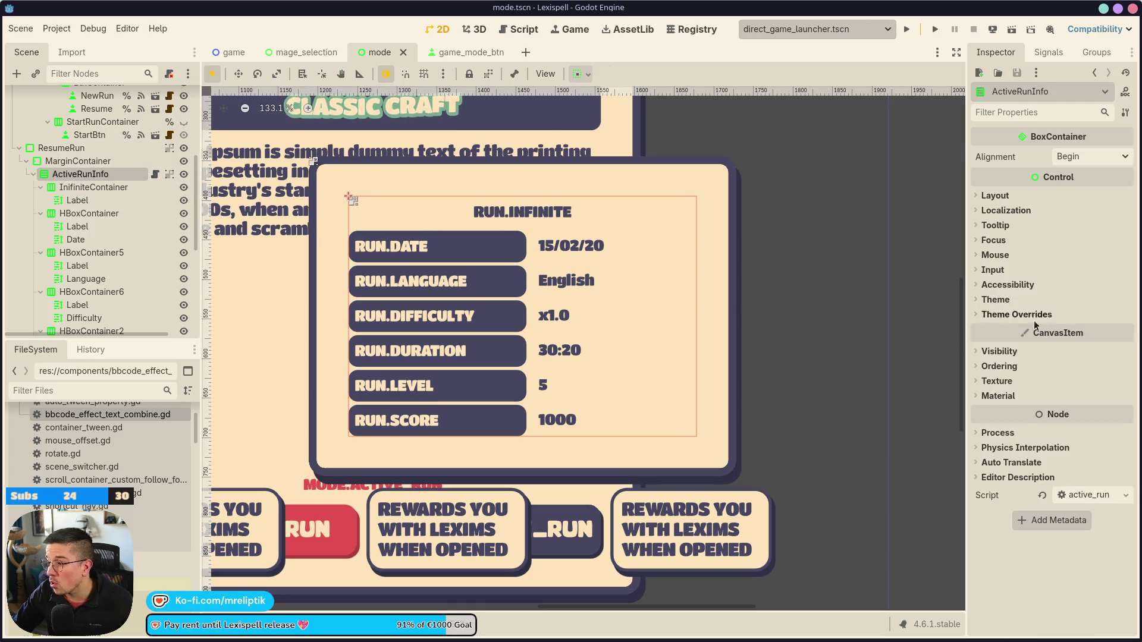
click(988, 315)
click(985, 330)
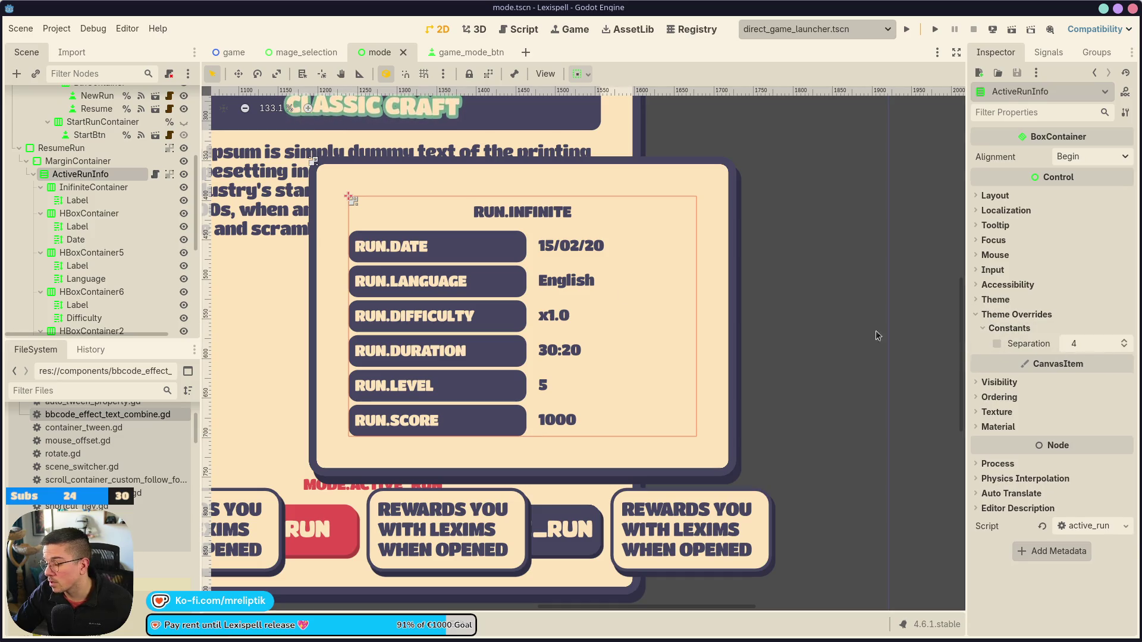
Select the InifiniteContainer header and the six RUN.* rows and reset their minimum size to 0 × 0.
click(94, 187)
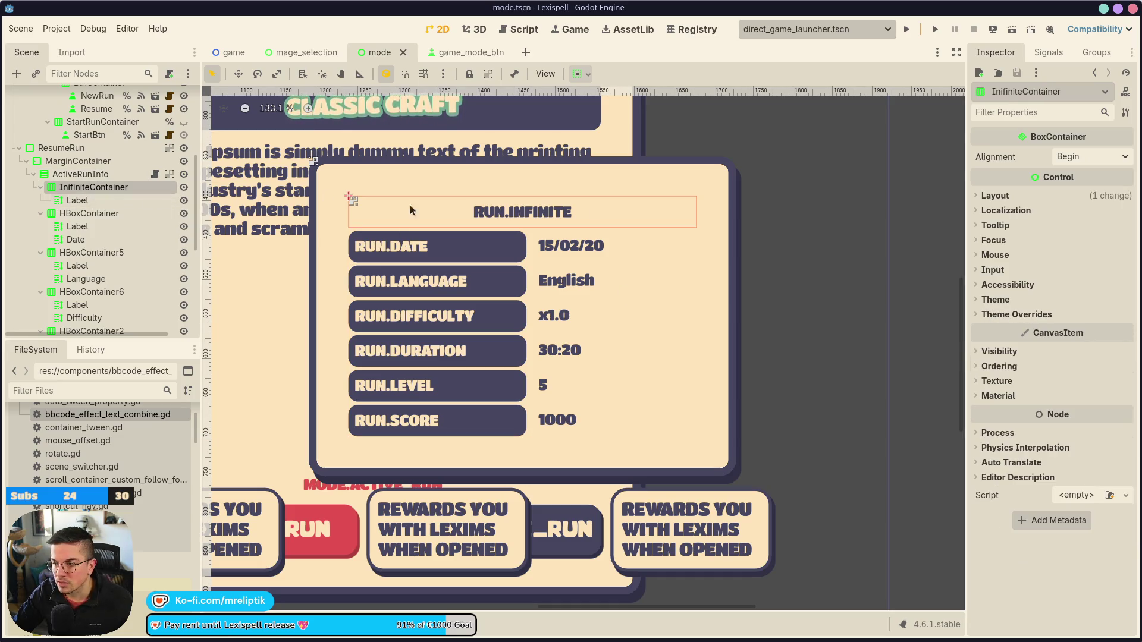
click(995, 195)
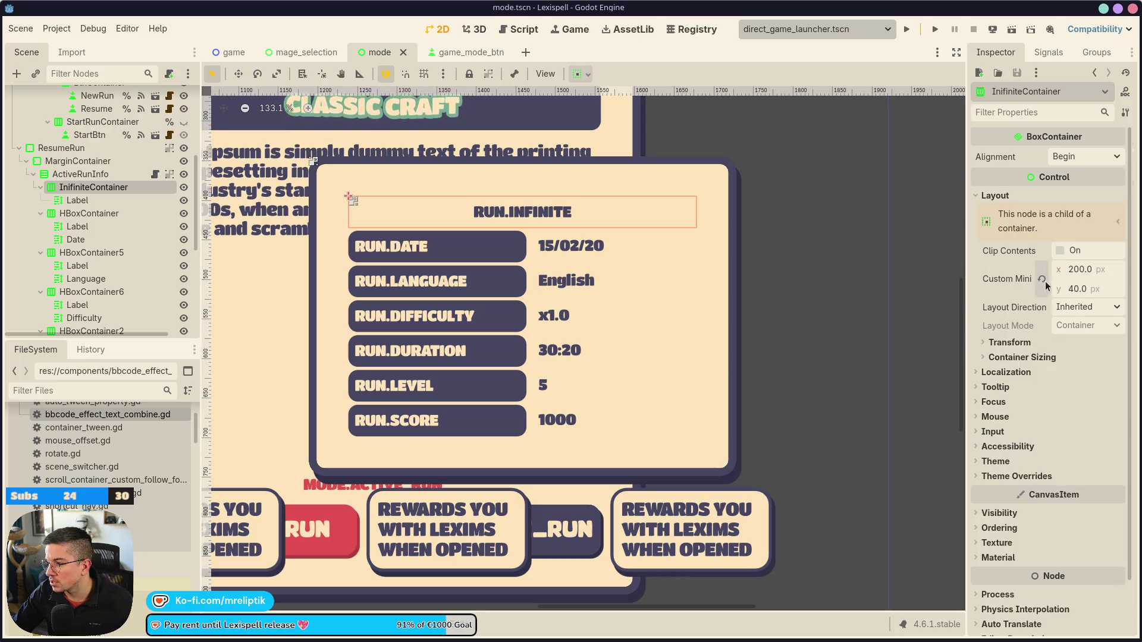
ctrl+click(89, 213)
ctrl+click(92, 252)
scroll(112, 274, down, 2)
ctrl+click(92, 233)
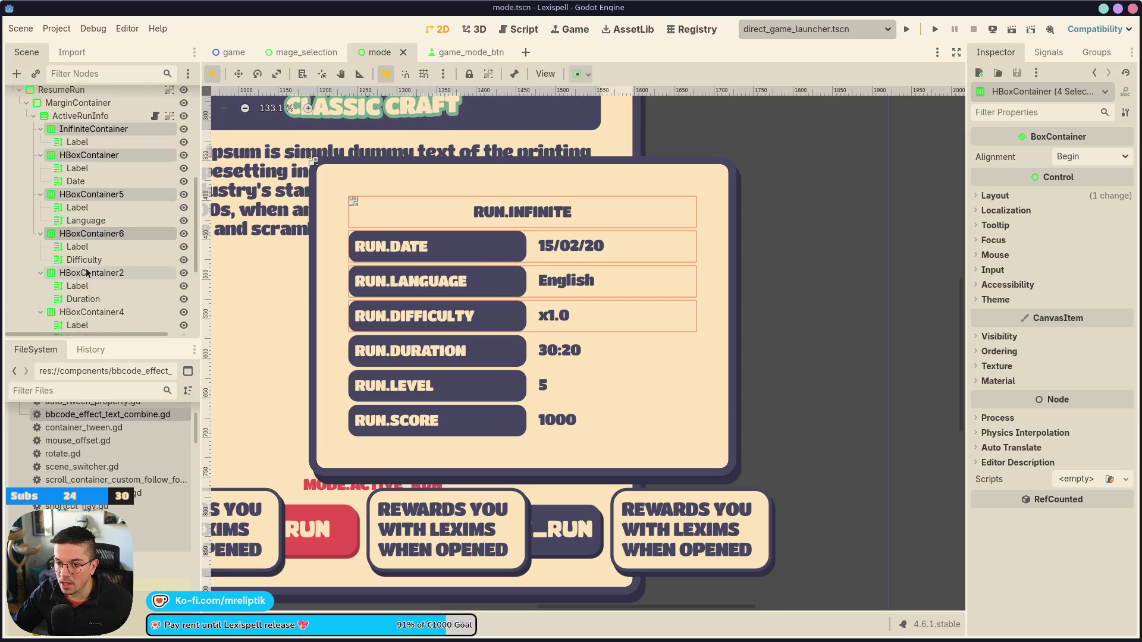
ctrl+click(95, 272)
scroll(103, 281, down, 2)
ctrl+click(93, 253)
ctrl+click(91, 292)
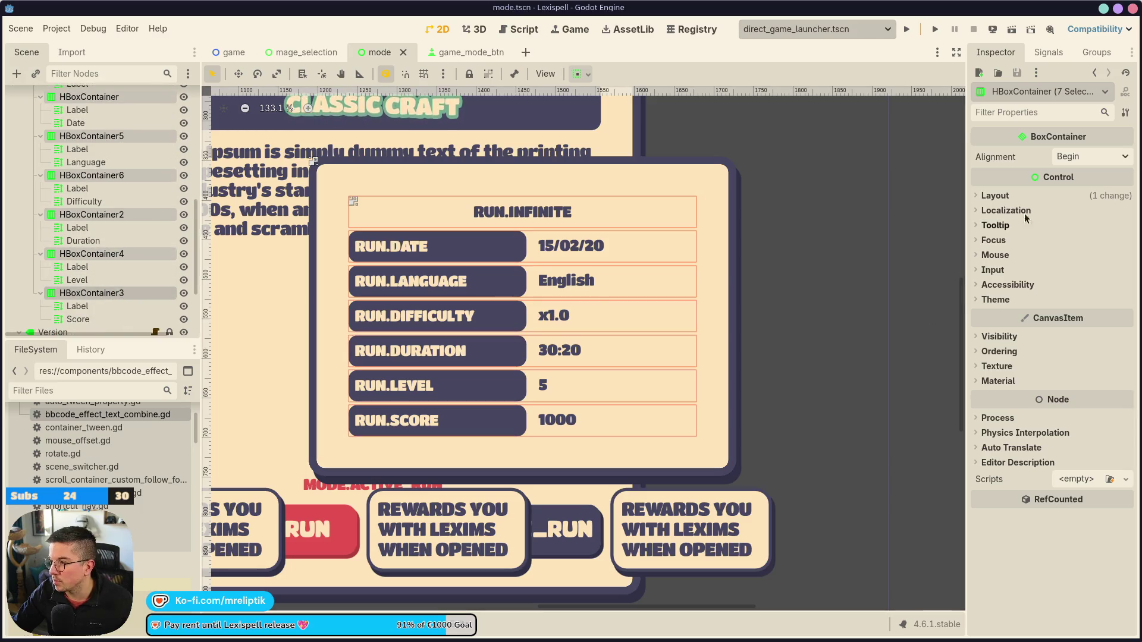
click(994, 195)
click(1045, 239)
Save mode.tscn with the rows' cleared minimum size.
key(ctrl+s)
scroll(455, 238, down, 2)
click(452, 241)
scroll(447, 243, up, 4)
key(ctrl+s)
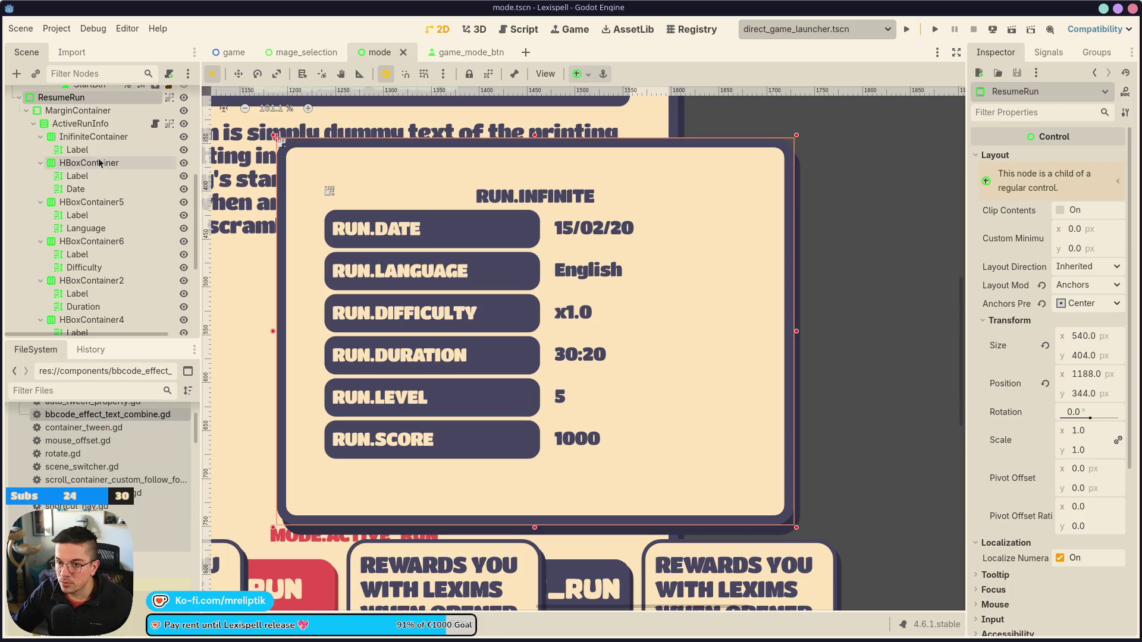
click(77, 175)
Select the six RUN.* labels and remove their dark background style overrides.
ctrl+click(93, 217)
ctrl+click(88, 254)
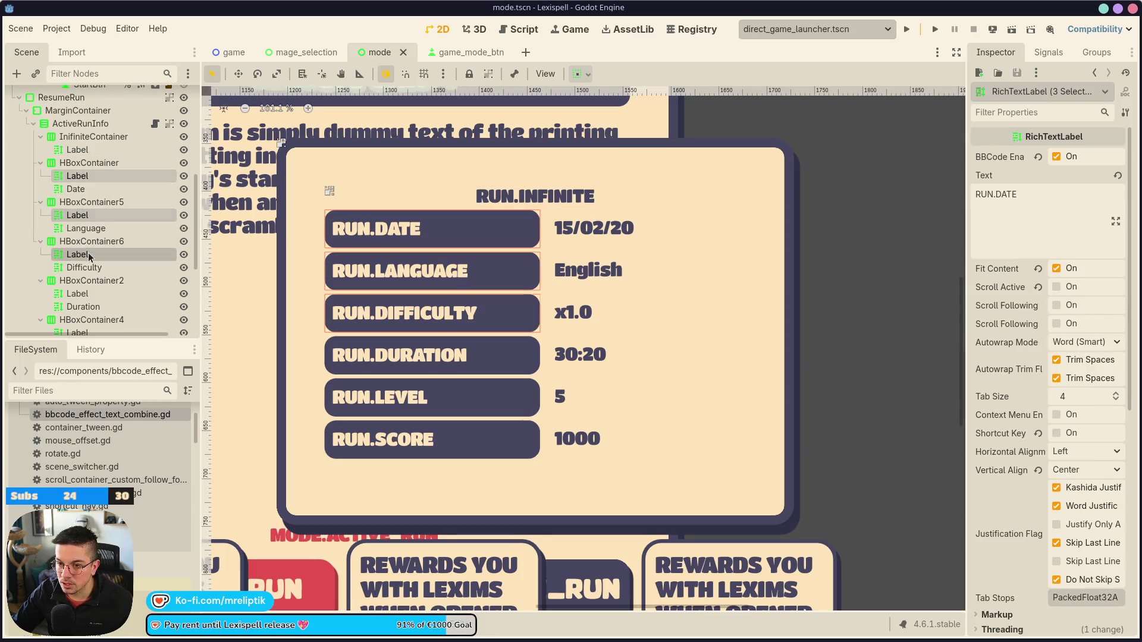
ctrl+click(97, 293)
scroll(108, 279, down, 3)
scroll(108, 279, down, 2)
ctrl+click(90, 245)
ctrl+click(89, 284)
scroll(977, 419, down, 6)
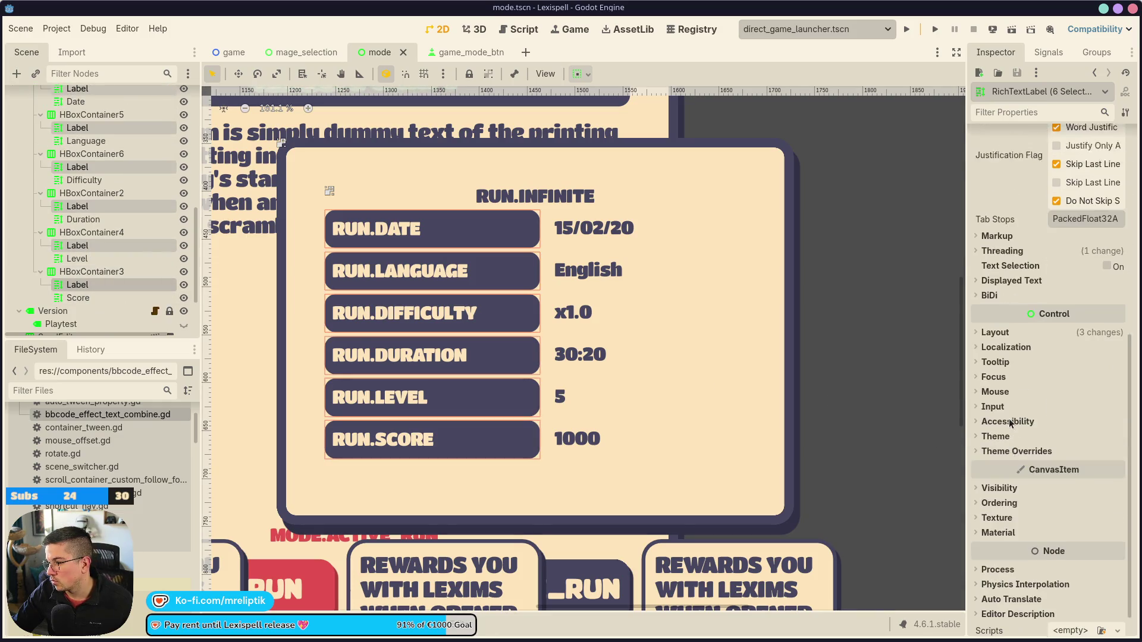
click(1007, 424)
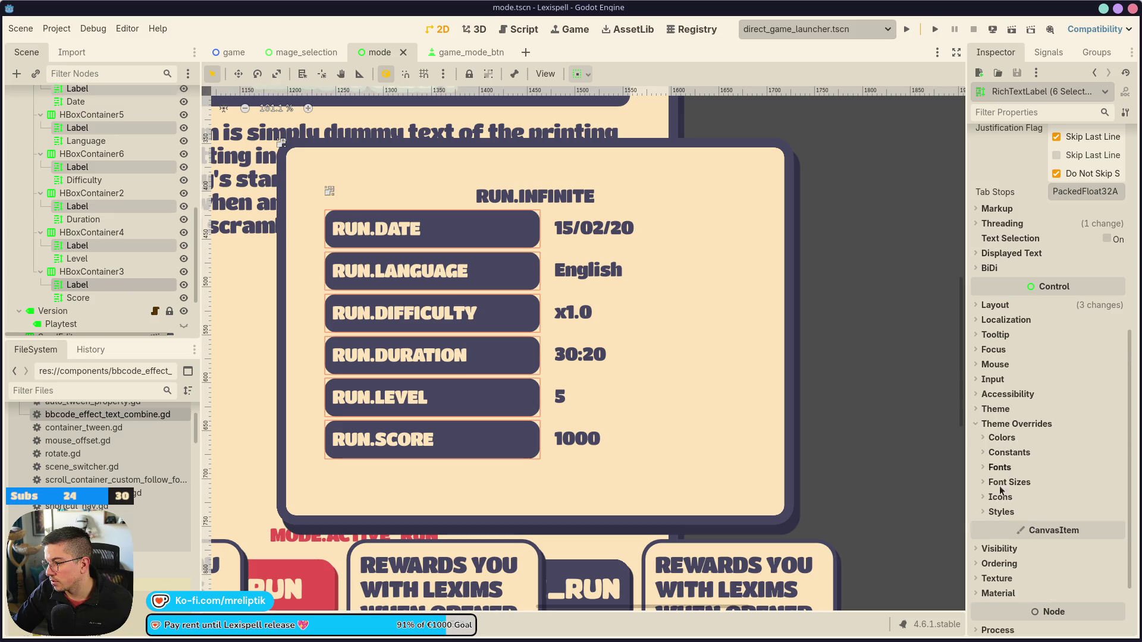
click(1002, 512)
click(995, 527)
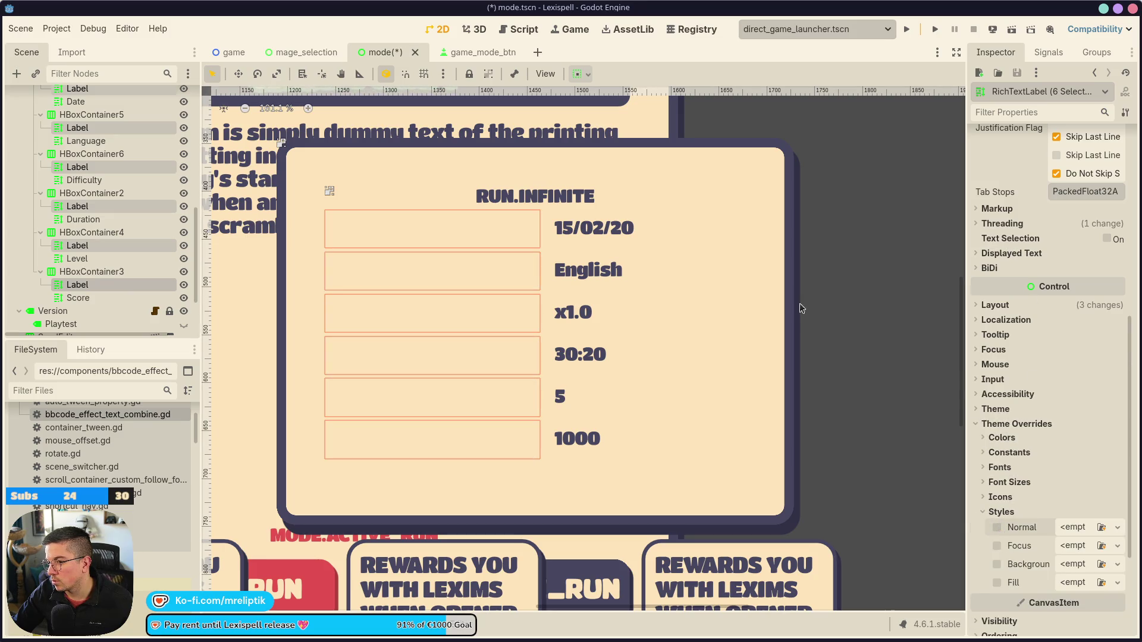
Give the labels a dark purple 474660 default text colour and save the scene.
click(1001, 442)
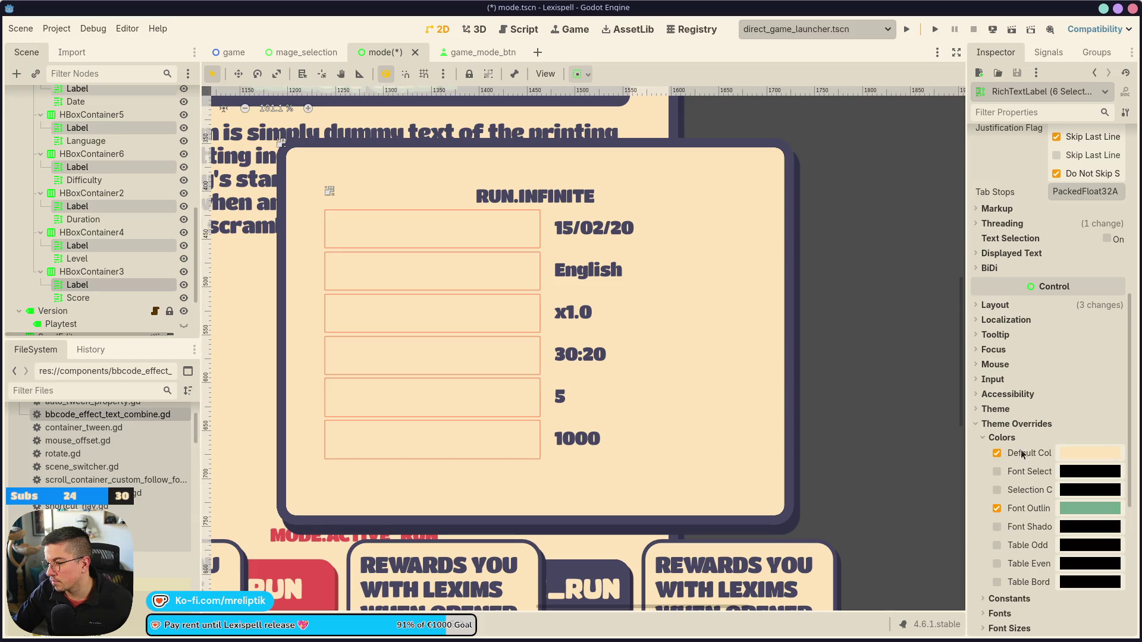
click(1064, 454)
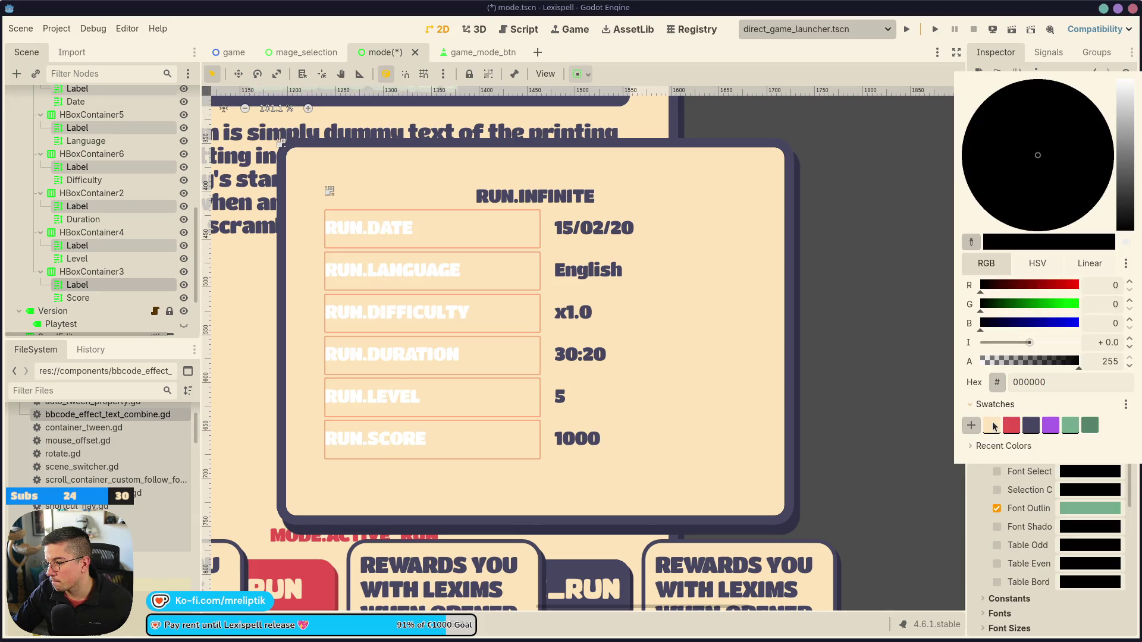
click(1037, 428)
scroll(669, 290, down, 4)
key(ctrl+s)
Try clearing the labels' minimum width, then restore it to 225 px.
scroll(402, 259, down, 2)
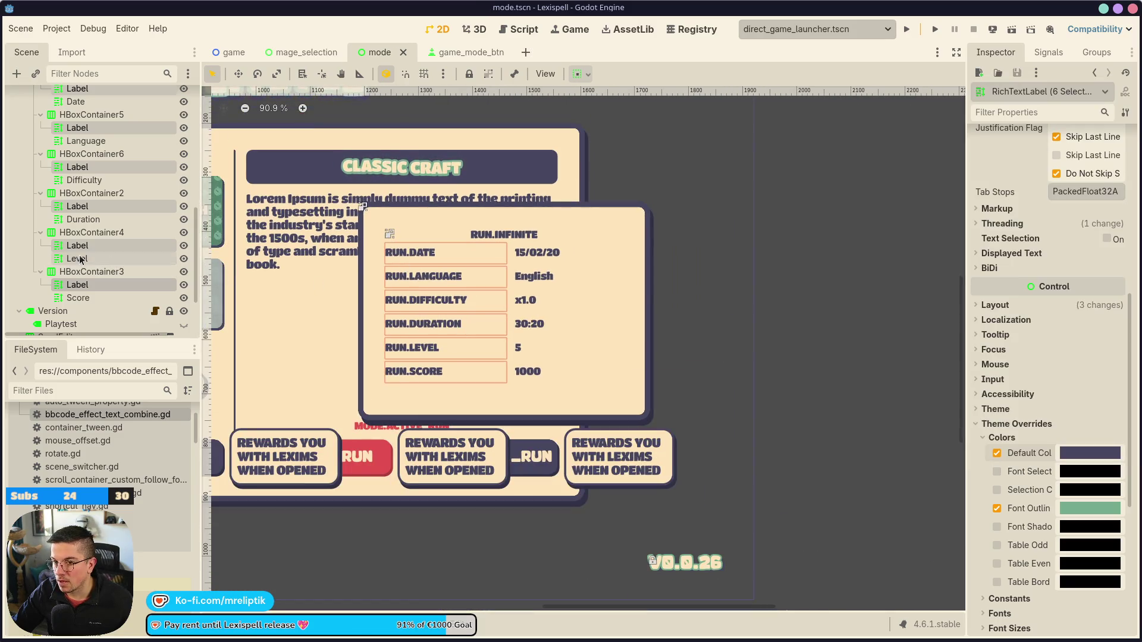
click(988, 305)
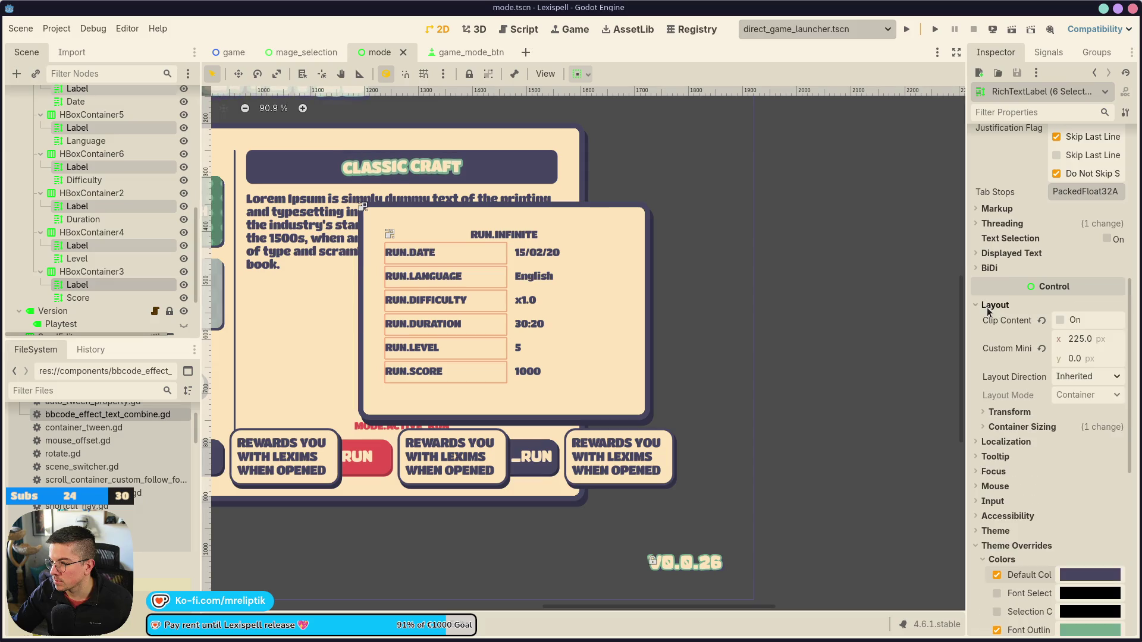
click(1042, 349)
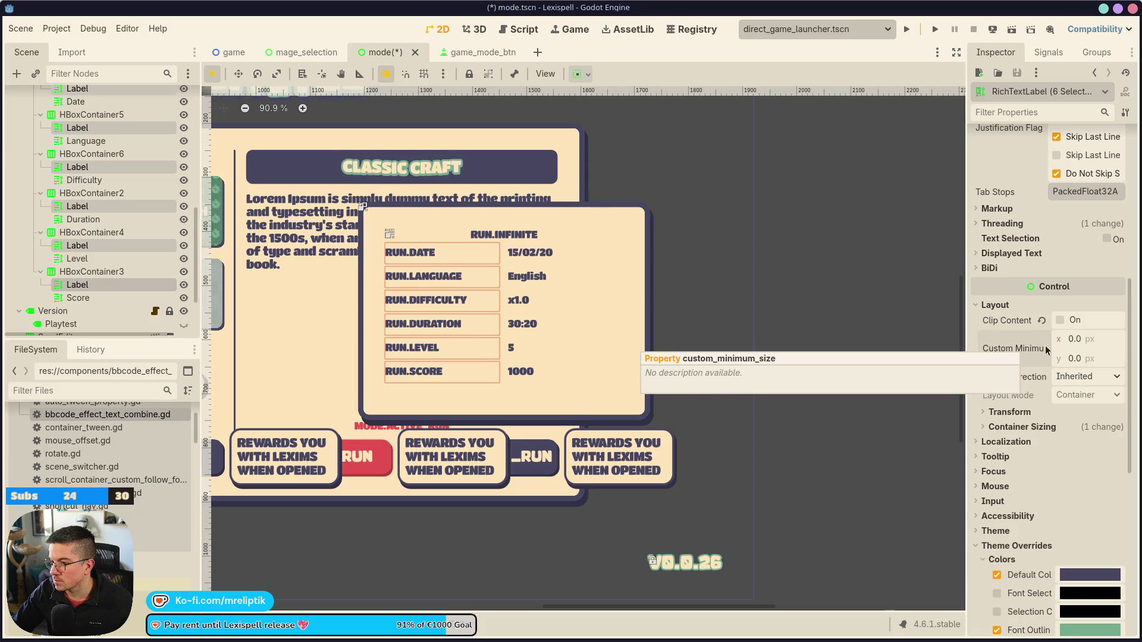
key(ctrl+z)
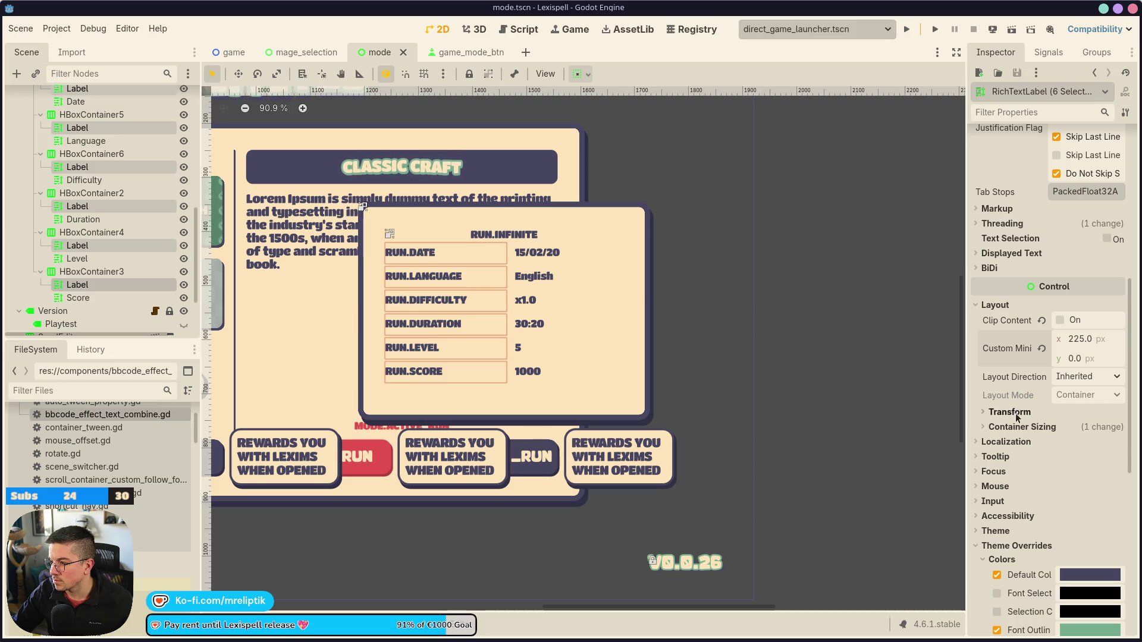
click(1013, 431)
click(1013, 431)
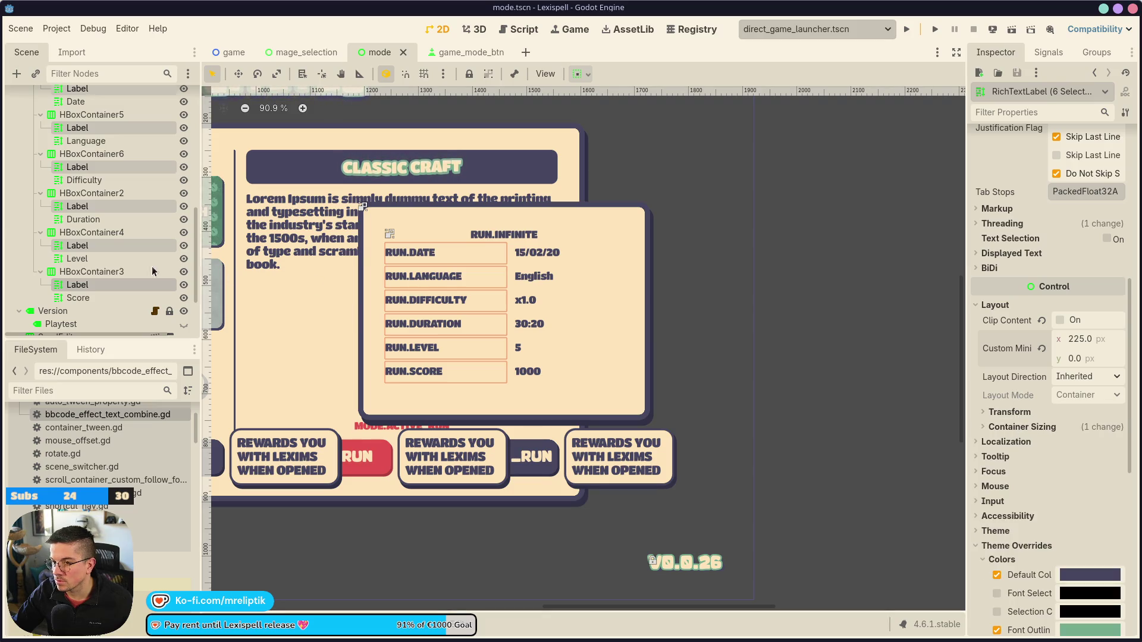
scroll(100, 157, up, 5)
click(62, 184)
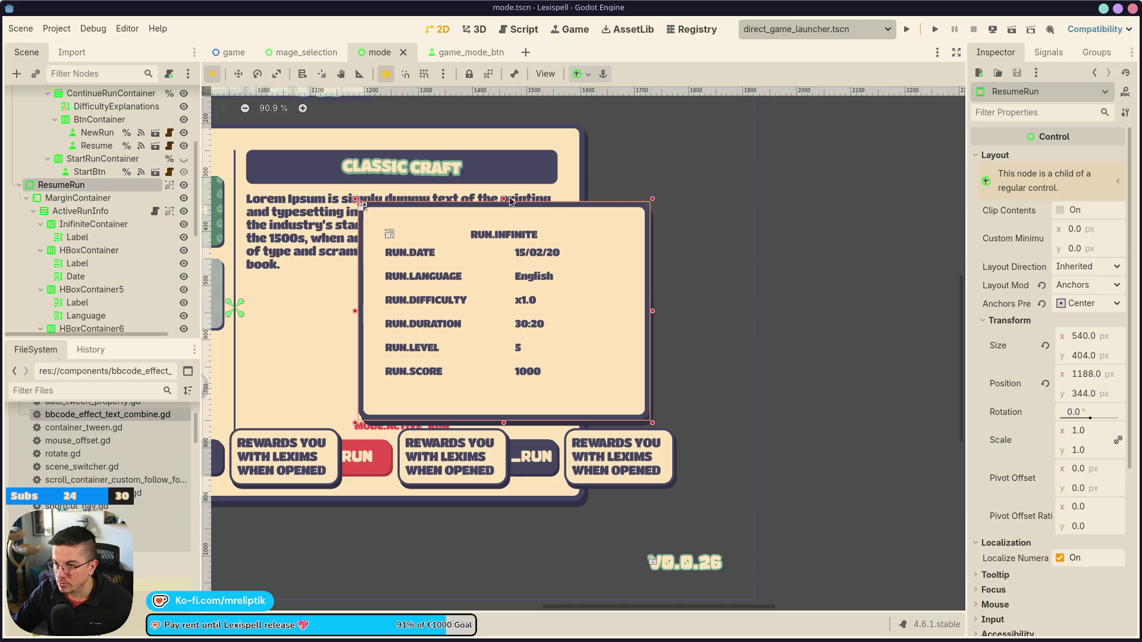
Shorten the ResumeRun panel slightly from its top edge and inspect ActiveRunInfo's layout.
drag(498, 203, 498, 209)
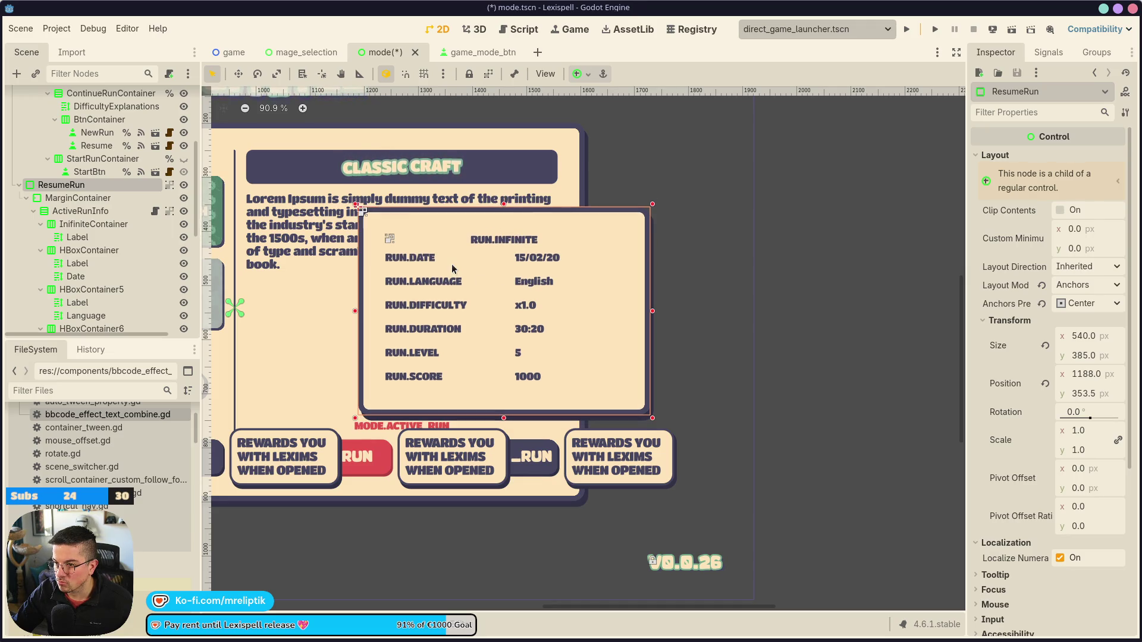
click(77, 211)
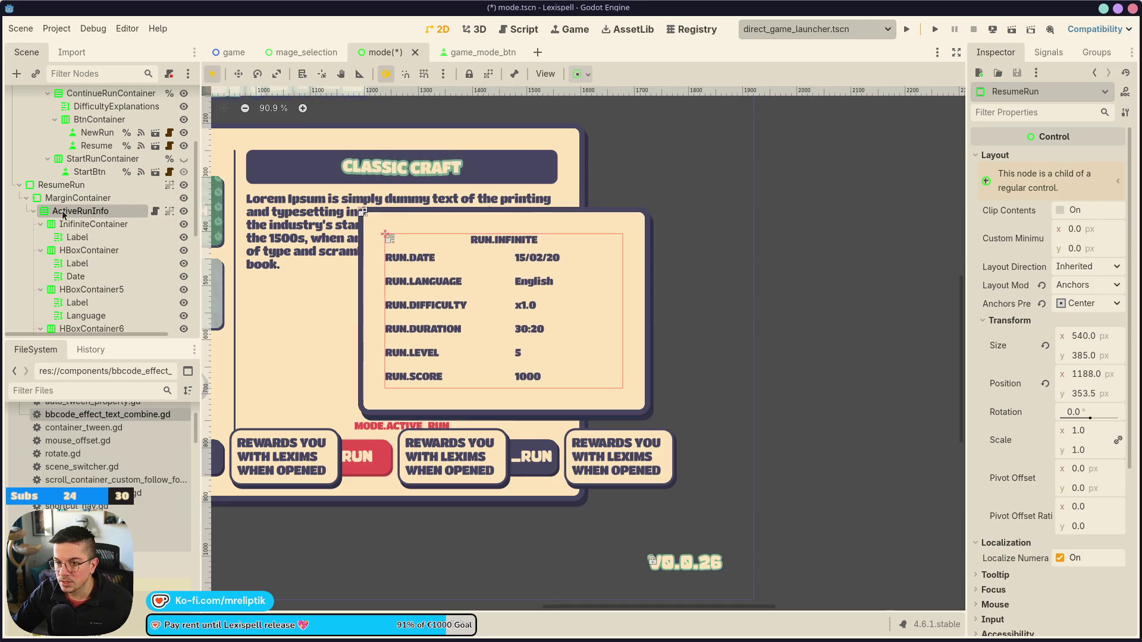
click(70, 228)
click(77, 213)
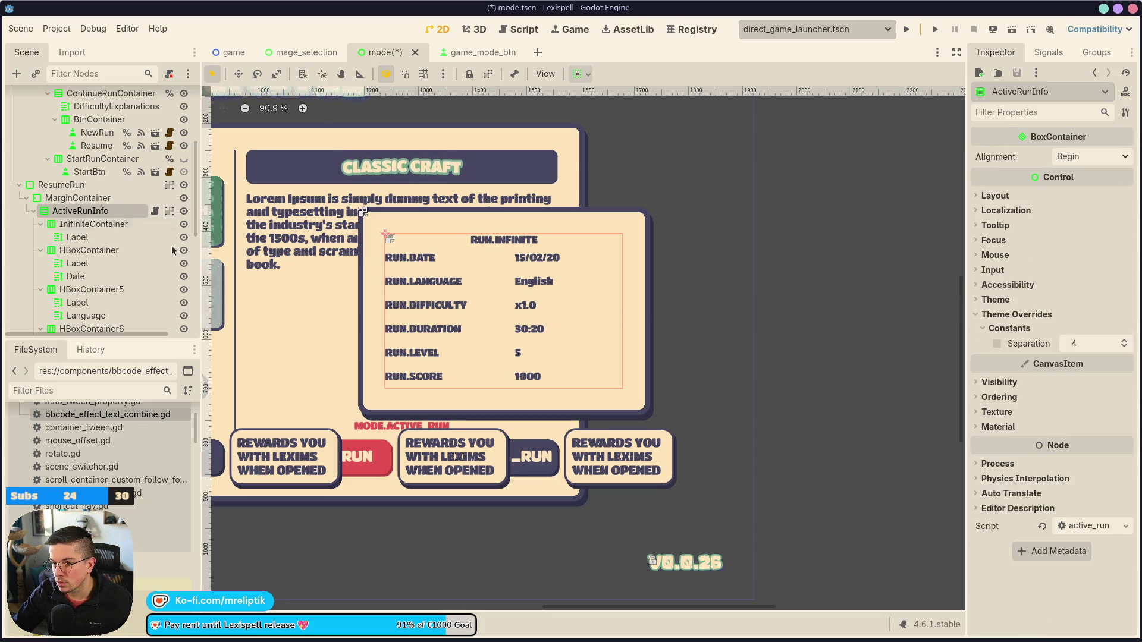
click(987, 196)
click(987, 195)
Inspect the MarginContainer's size, position and four margin values.
click(427, 257)
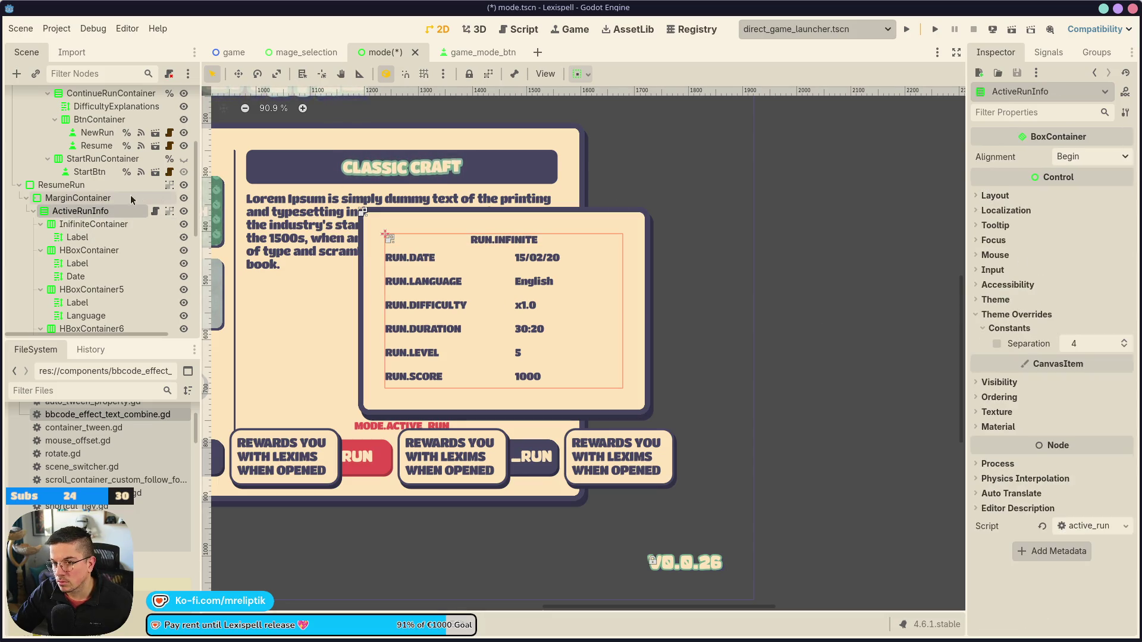
click(1005, 314)
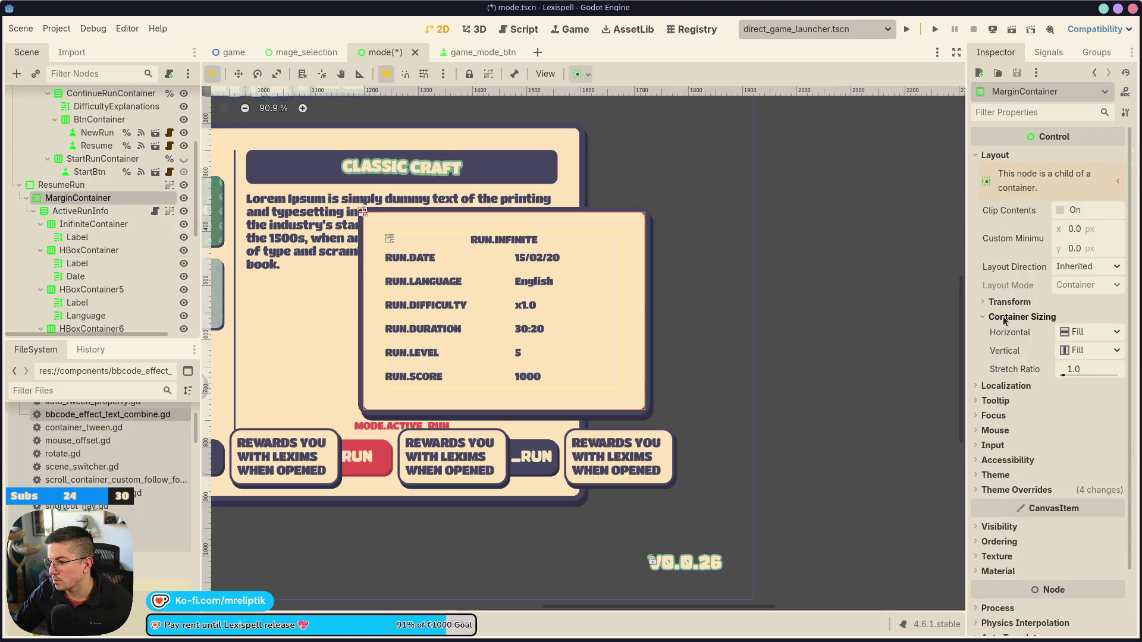
click(1005, 314)
click(1004, 301)
click(1005, 301)
click(1014, 436)
click(1014, 436)
click(1013, 436)
click(1009, 450)
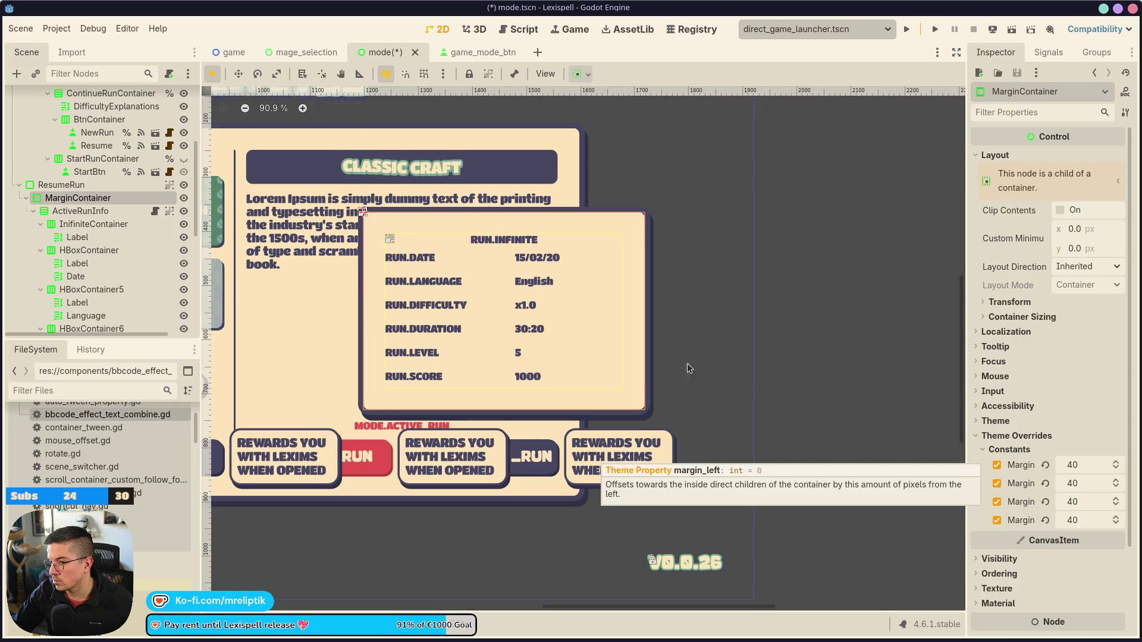
scroll(482, 320, up, 2)
Experiment with the RUN.DATE row's and ActiveRunInfo's separation, keeping 15 px, and save.
click(65, 211)
click(66, 224)
key(Down)
key(Down)
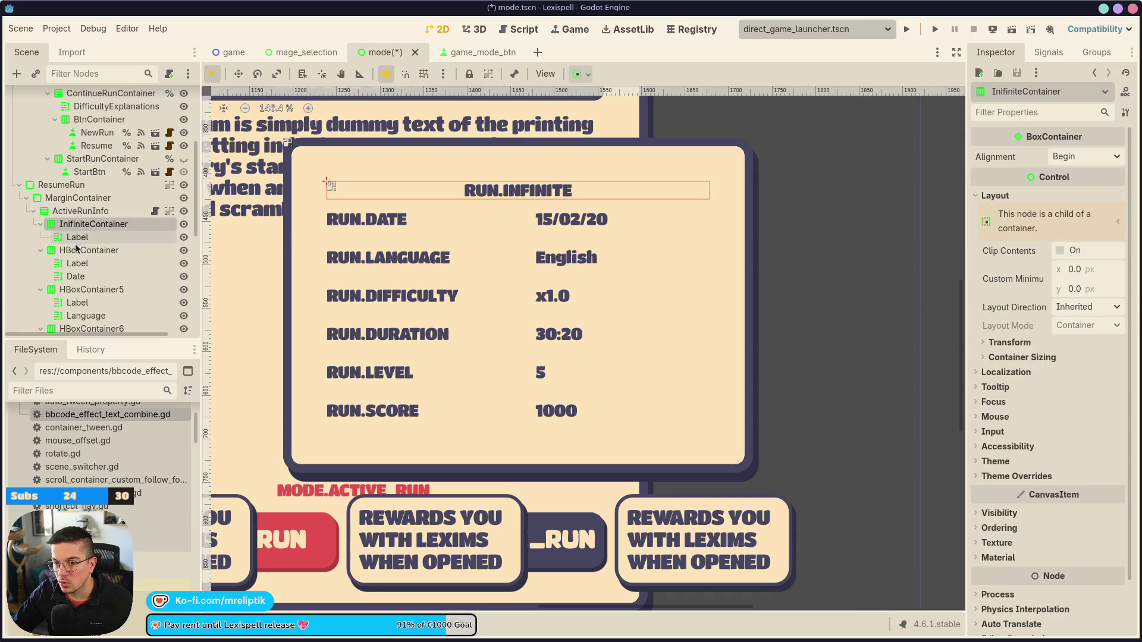
click(1014, 311)
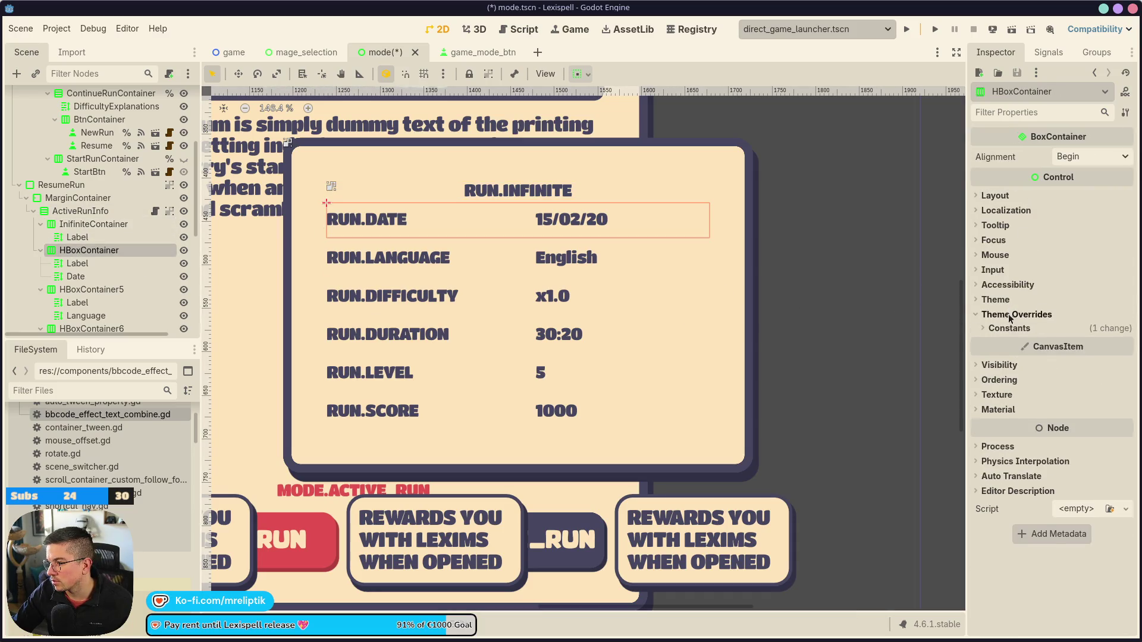
click(1006, 328)
click(1050, 345)
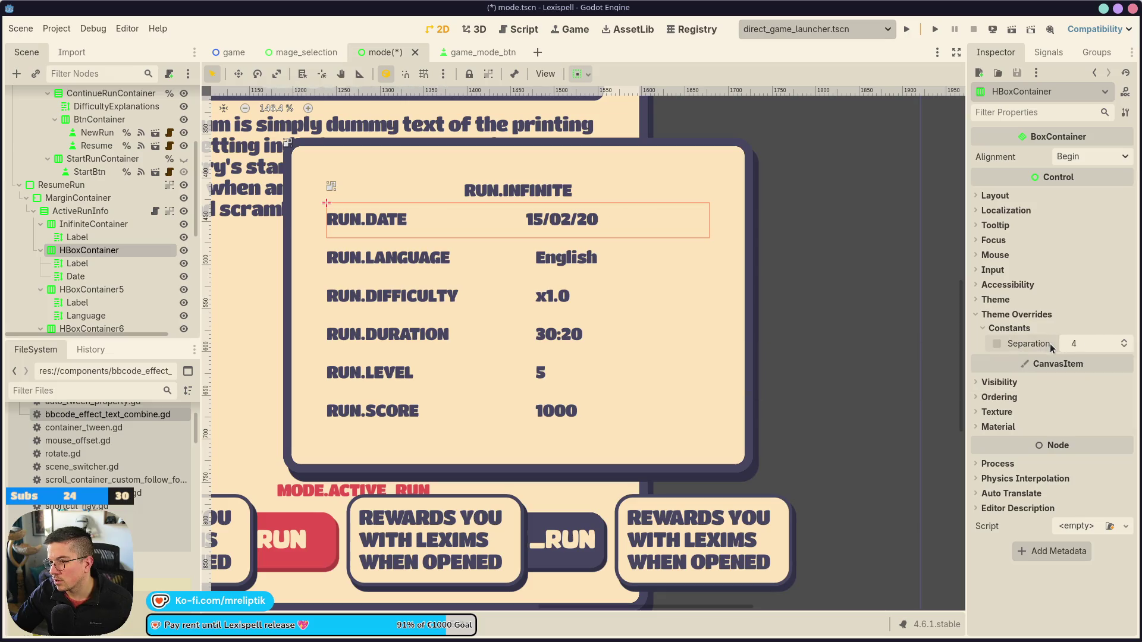
key(Up)
key(Up)
key(Up)
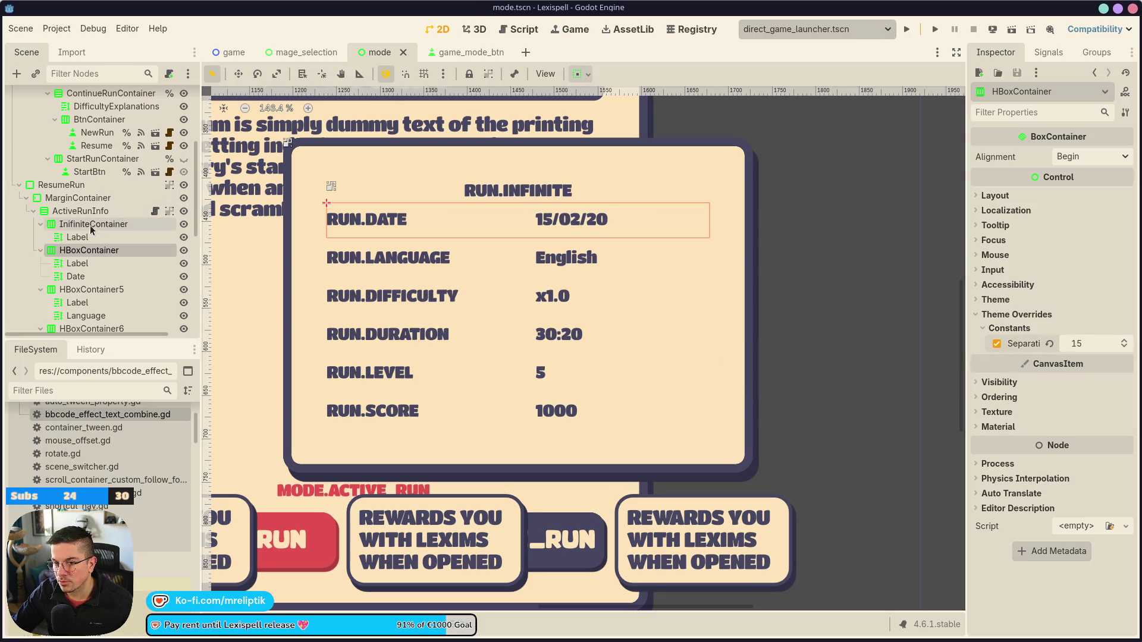
key(ctrl+s)
click(997, 344)
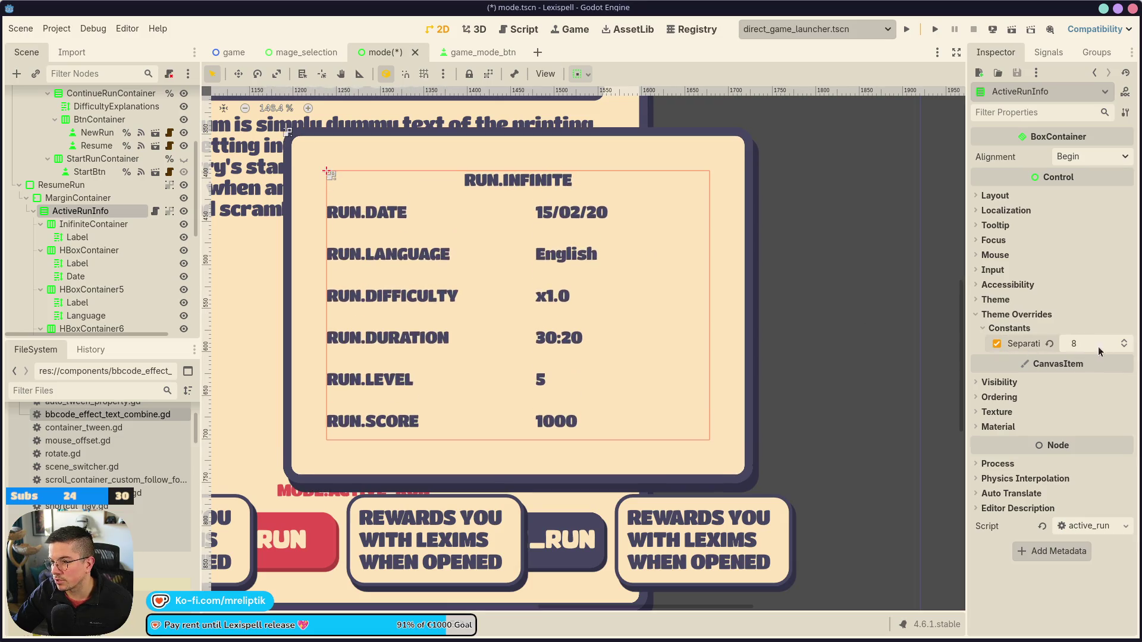
key(ctrl+s)
click(368, 229)
Check the layout settings of the RUN.DATE label and the Date value label.
click(77, 237)
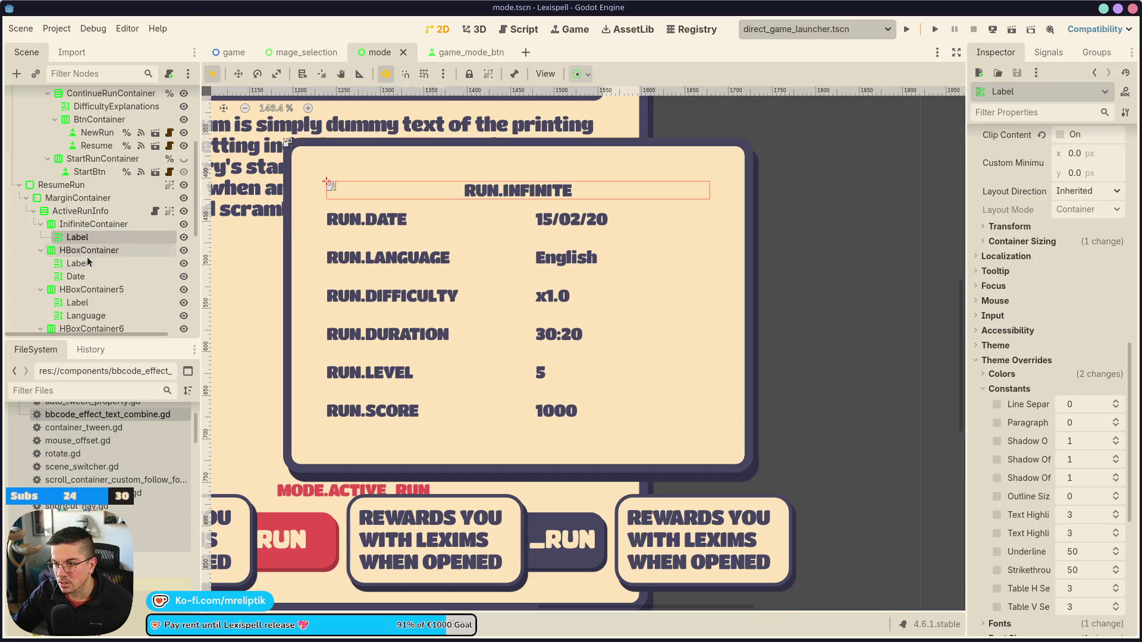
click(77, 263)
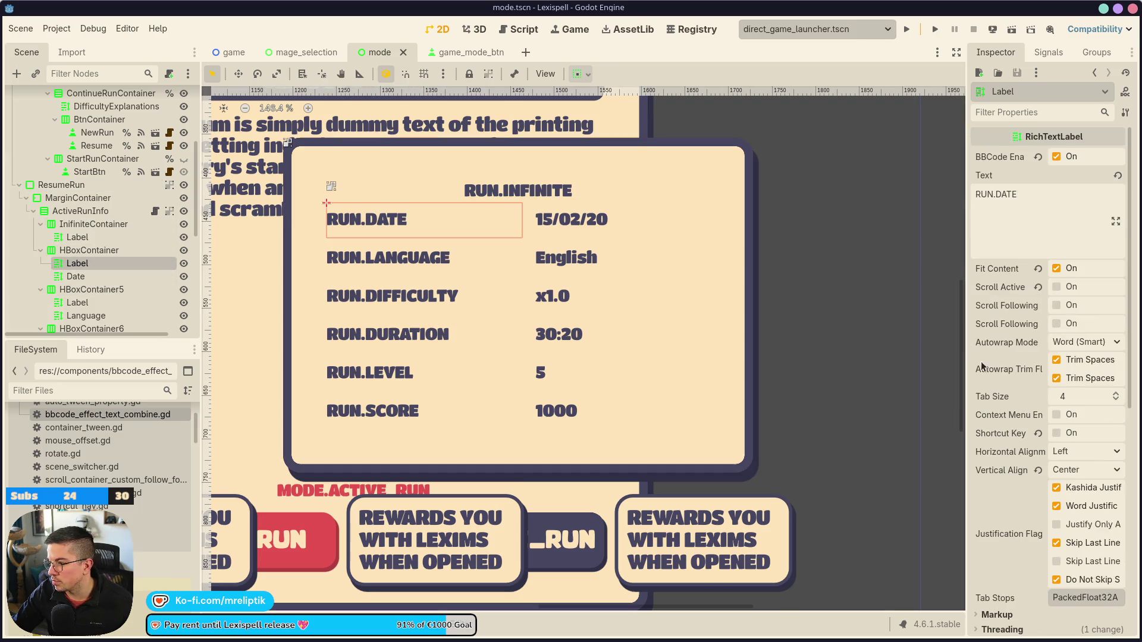
scroll(1026, 397, down, 5)
click(994, 395)
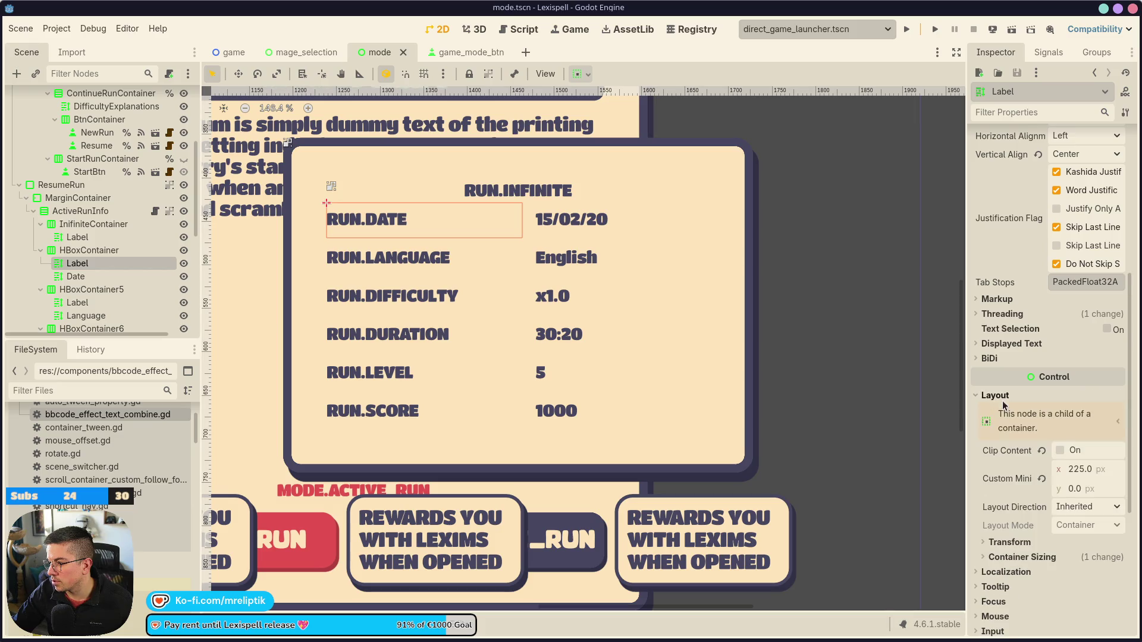
scroll(94, 273, down, 2)
click(81, 218)
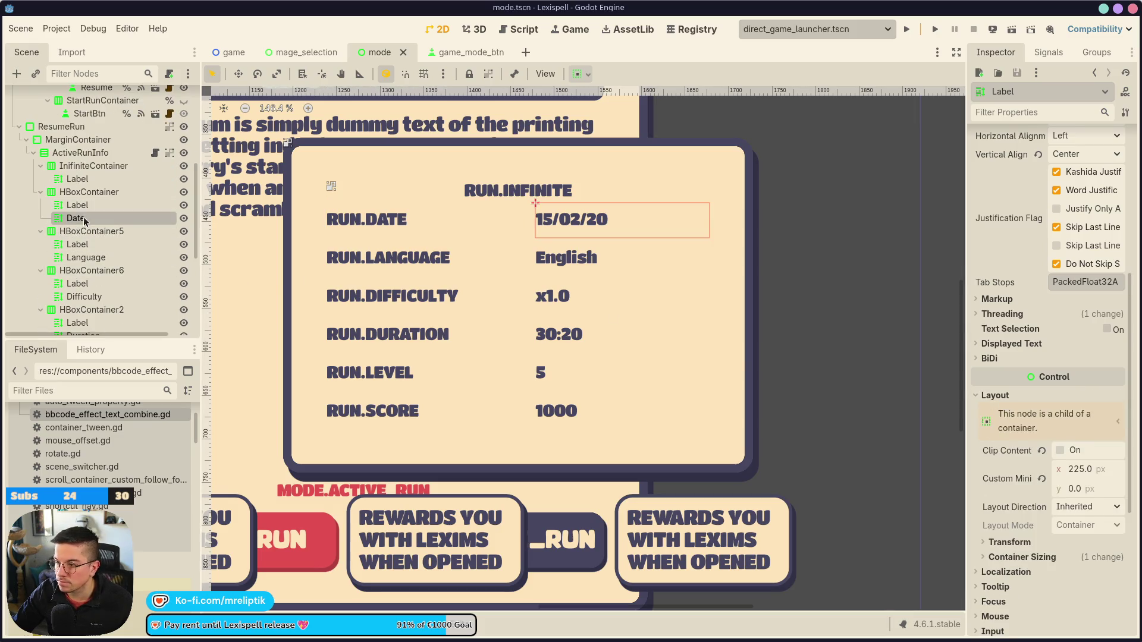
scroll(1029, 348, down, 5)
click(994, 395)
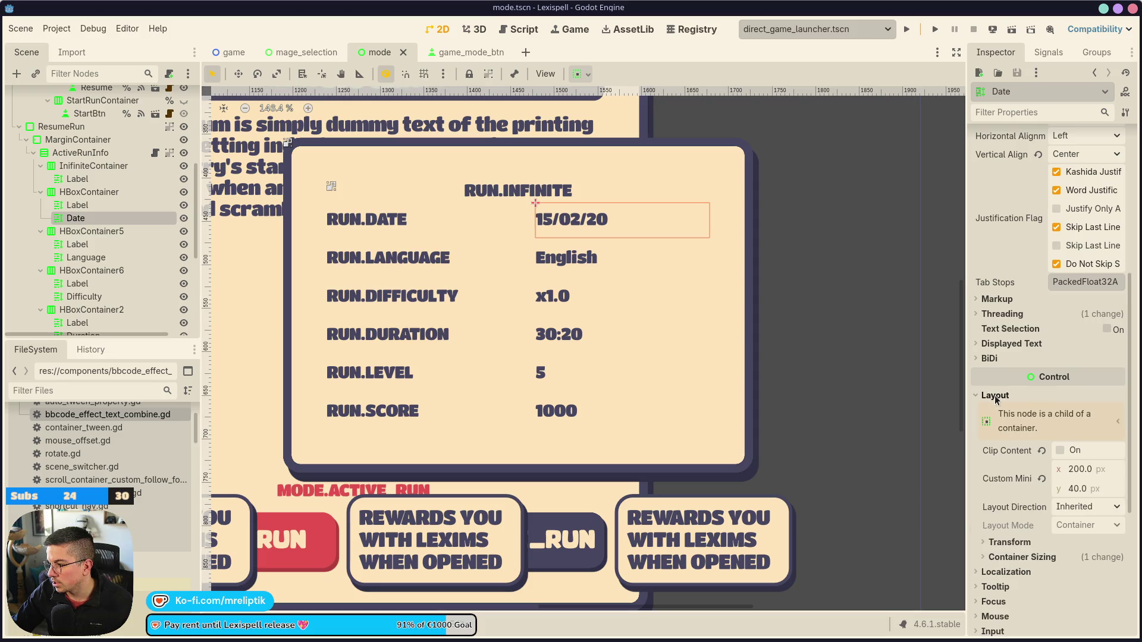
Start multi-selecting the row labels, beginning with RUN.DATE.
ctrl+click(86, 206)
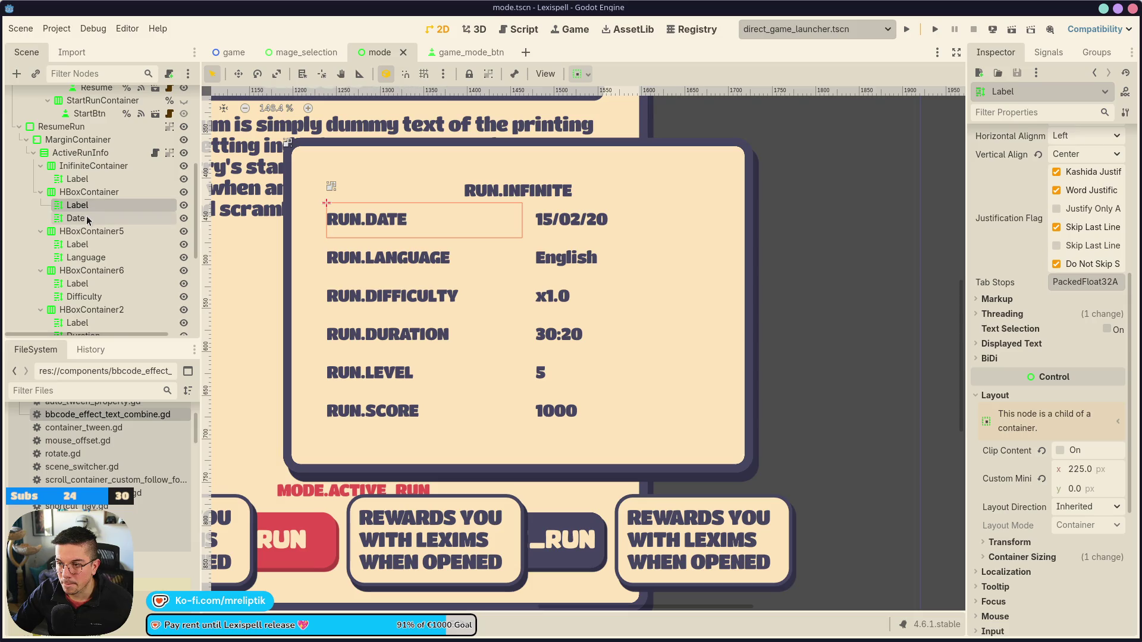
ctrl+click(95, 257)
ctrl+click(94, 244)
ctrl+click(89, 284)
ctrl+click(89, 296)
scroll(130, 271, down, 3)
scroll(131, 271, down, 3)
Add the Duration, Level and Score rows and inspect all twelve labels' shared minimum height.
ctrl+click(109, 189)
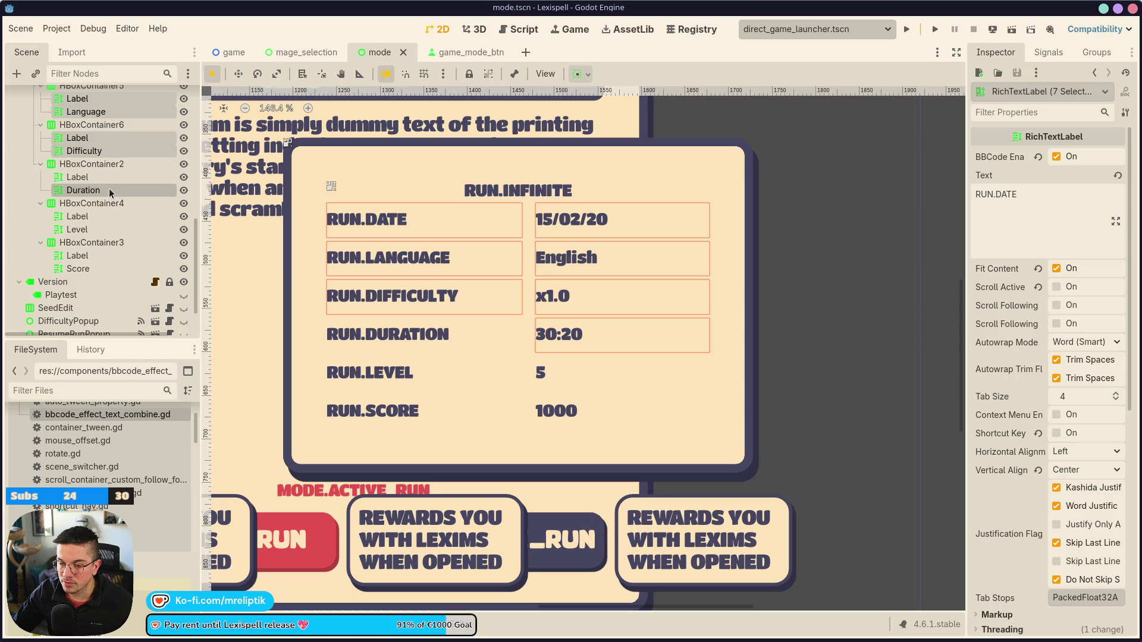
ctrl+click(106, 177)
ctrl+click(99, 215)
ctrl+click(78, 229)
ctrl+click(78, 256)
ctrl+click(78, 269)
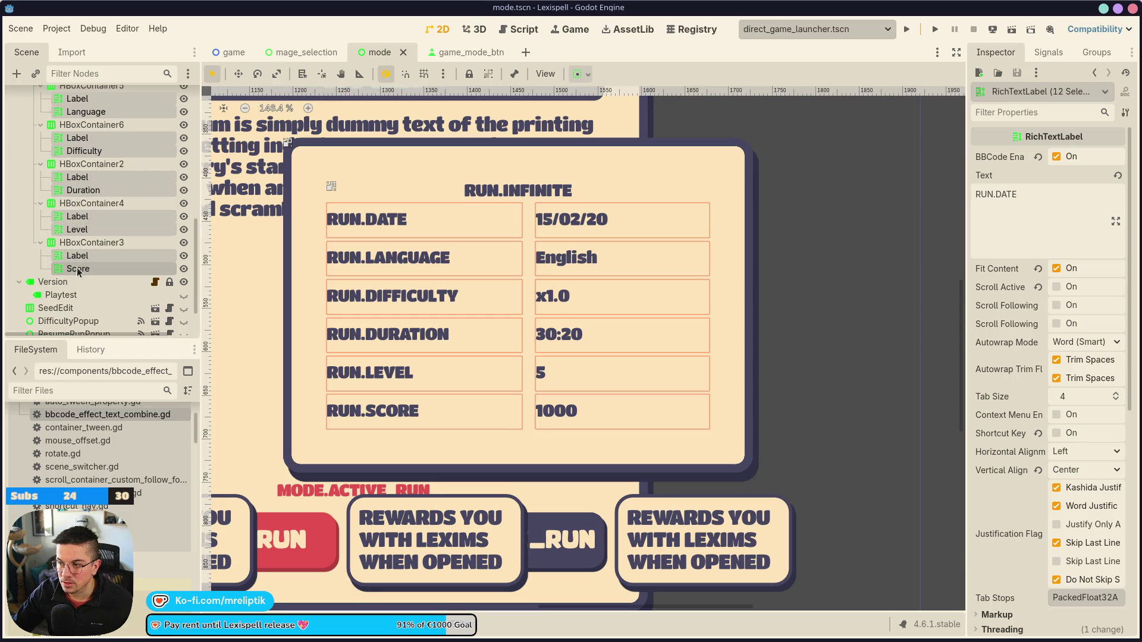
scroll(999, 414, down, 8)
click(987, 305)
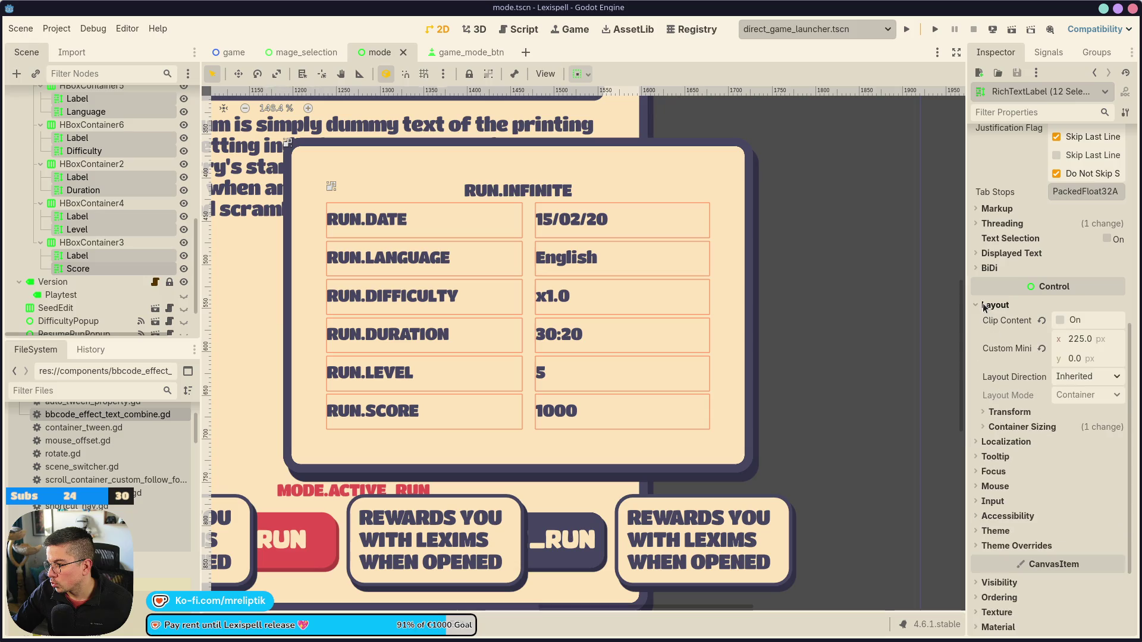
click(1087, 360)
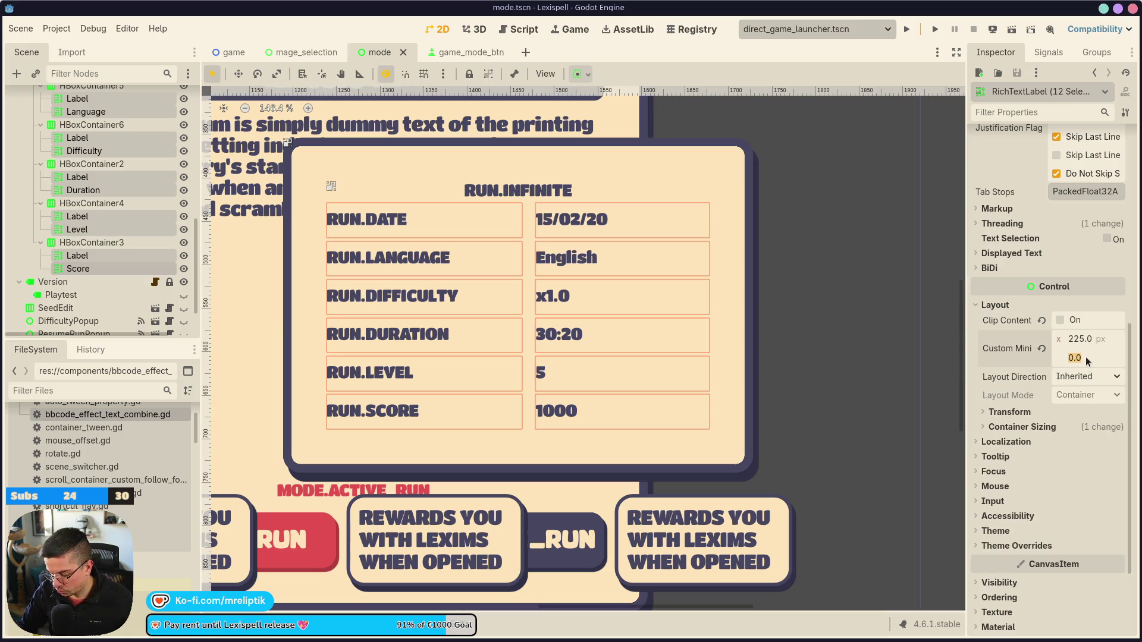
Select only the six RUN.* row-name labels and review their layout settings.
click(78, 268)
click(81, 260)
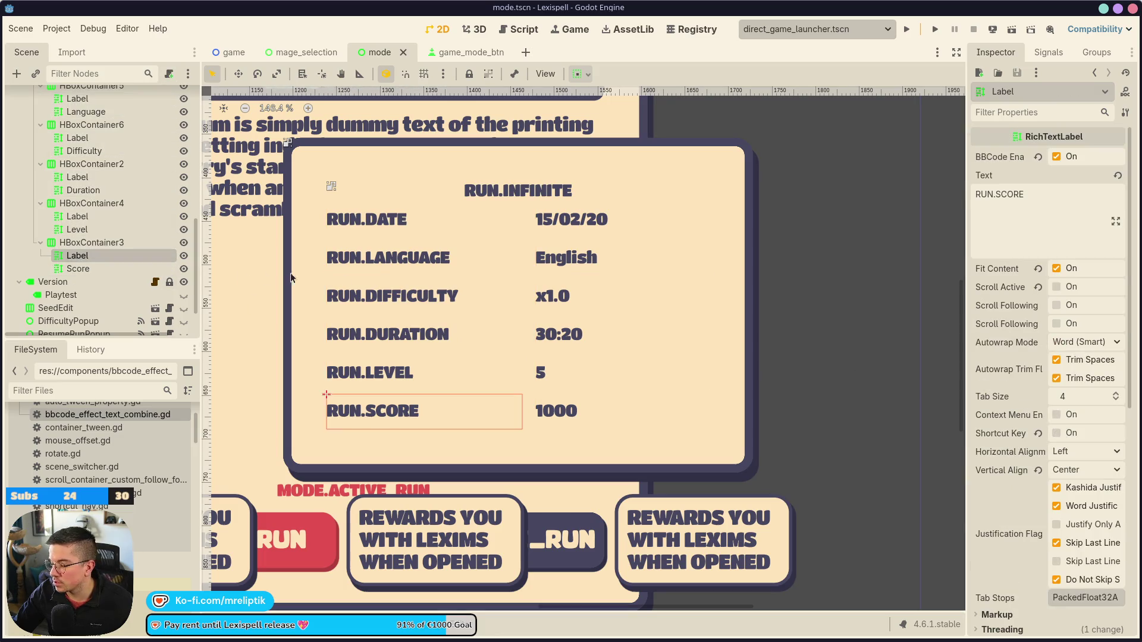
scroll(96, 250, up, 3)
ctrl+click(83, 274)
ctrl+click(83, 236)
ctrl+click(89, 196)
ctrl+click(90, 156)
ctrl+click(89, 117)
scroll(89, 119, up, 4)
ctrl+click(89, 180)
ctrl+click(89, 179)
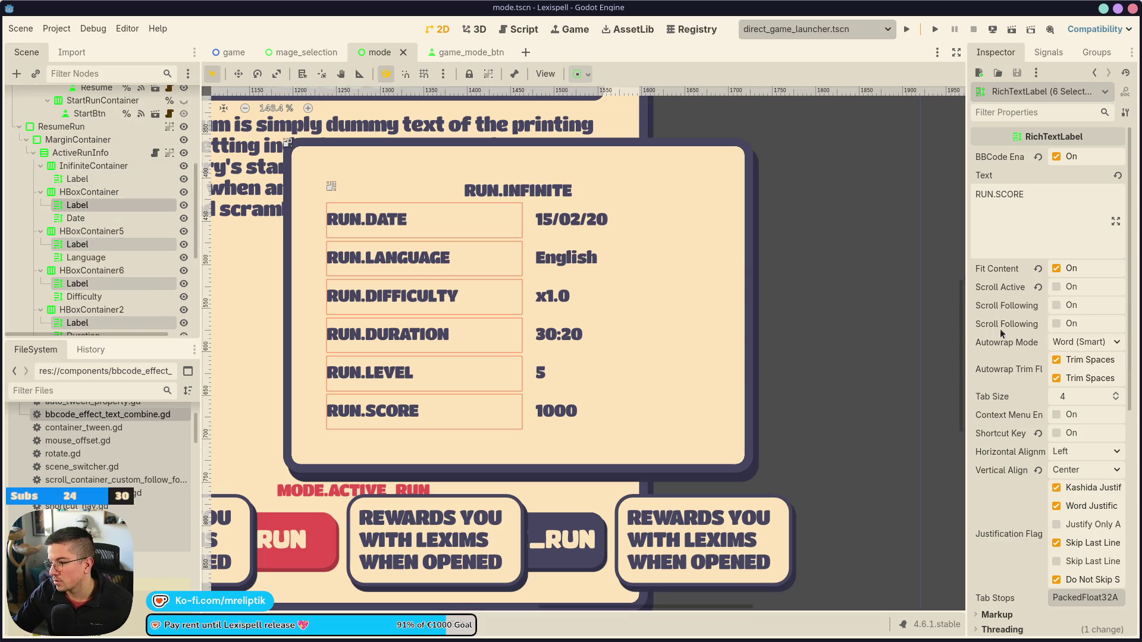
scroll(1002, 333, down, 5)
click(994, 396)
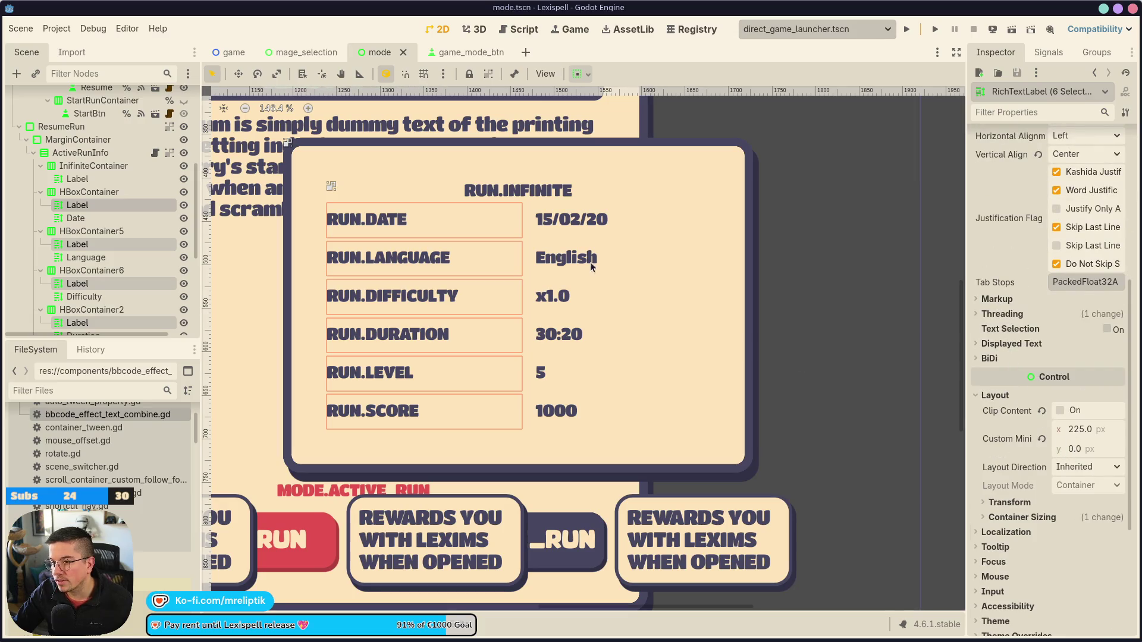
Select the six value labels from Date through Score.
click(590, 227)
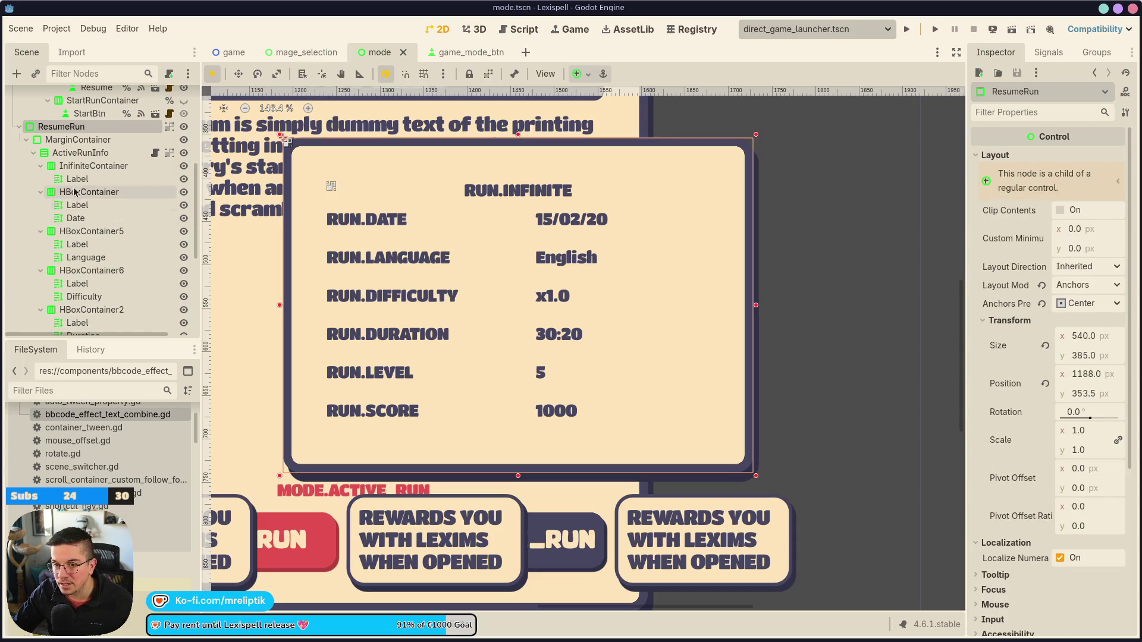
click(443, 229)
click(443, 229)
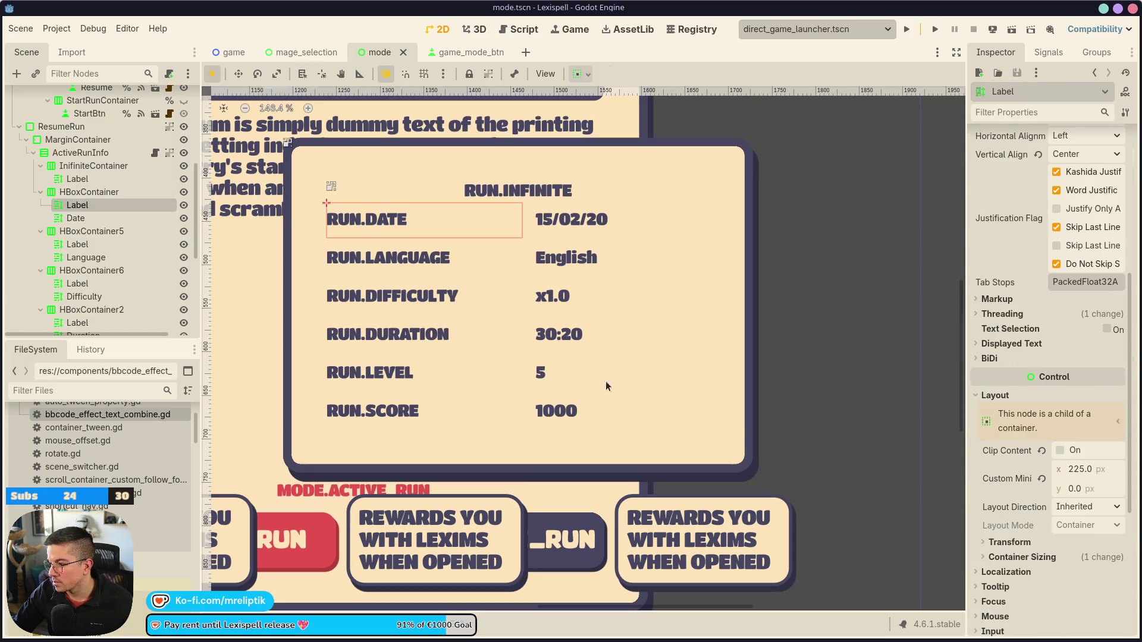
click(89, 218)
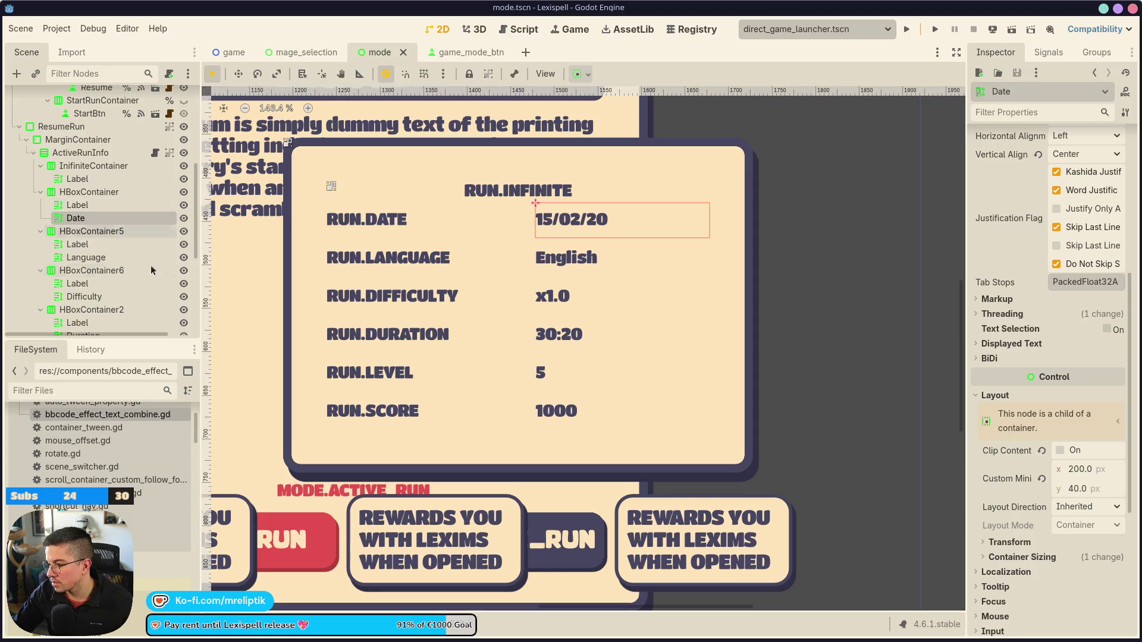
ctrl+click(85, 258)
scroll(70, 246, down, 2)
ctrl+click(71, 240)
ctrl+click(83, 277)
scroll(89, 264, down, 2)
ctrl+click(95, 256)
ctrl+click(94, 296)
scroll(1015, 446, down, 5)
Set the six value labels' minimum height to 0 instead of 40 px and save mode.tscn.
click(999, 400)
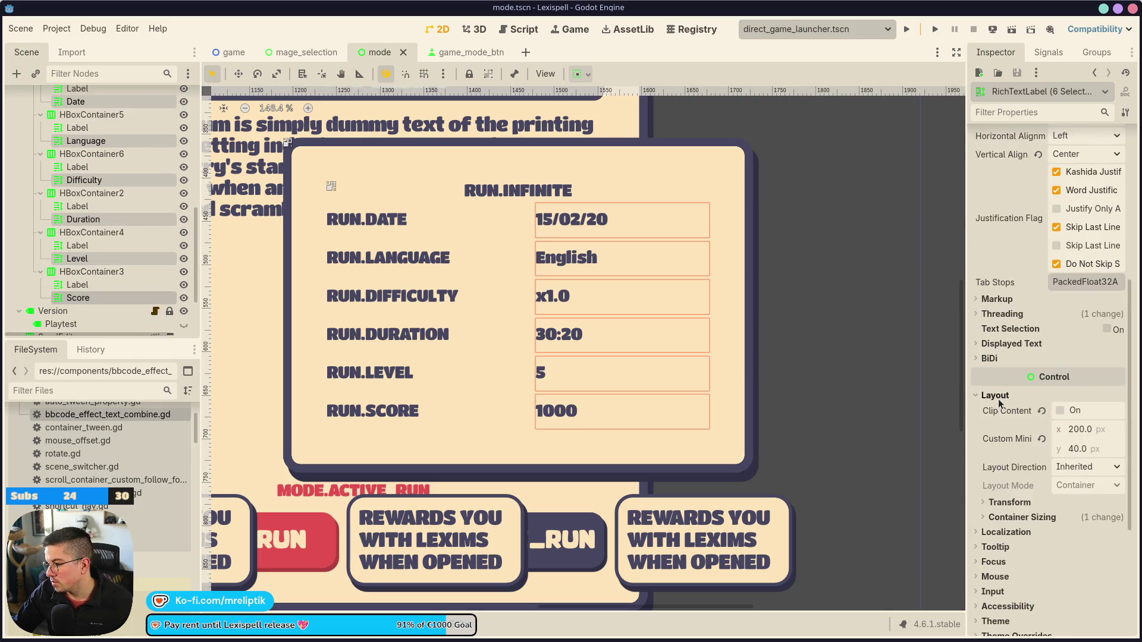
click(1076, 455)
key(Return)
key(ctrl+s)
scroll(309, 241, down, 3)
scroll(466, 360, down, 2)
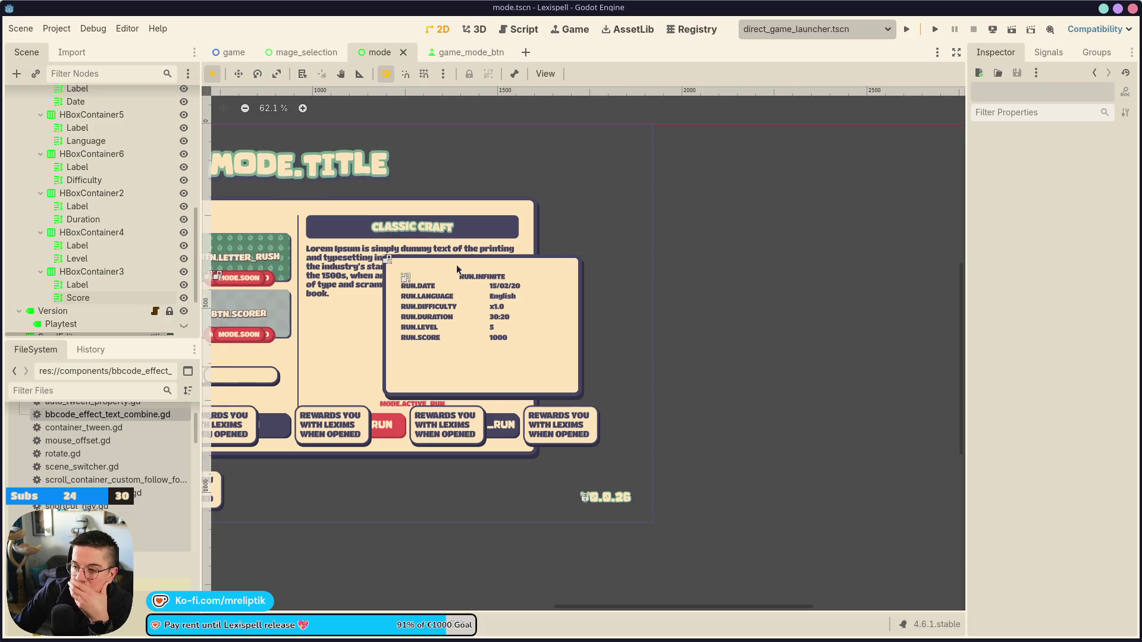
Copy the RUN.DATE label into the RUN.INFINITE header row.
scroll(456, 263, up, 2)
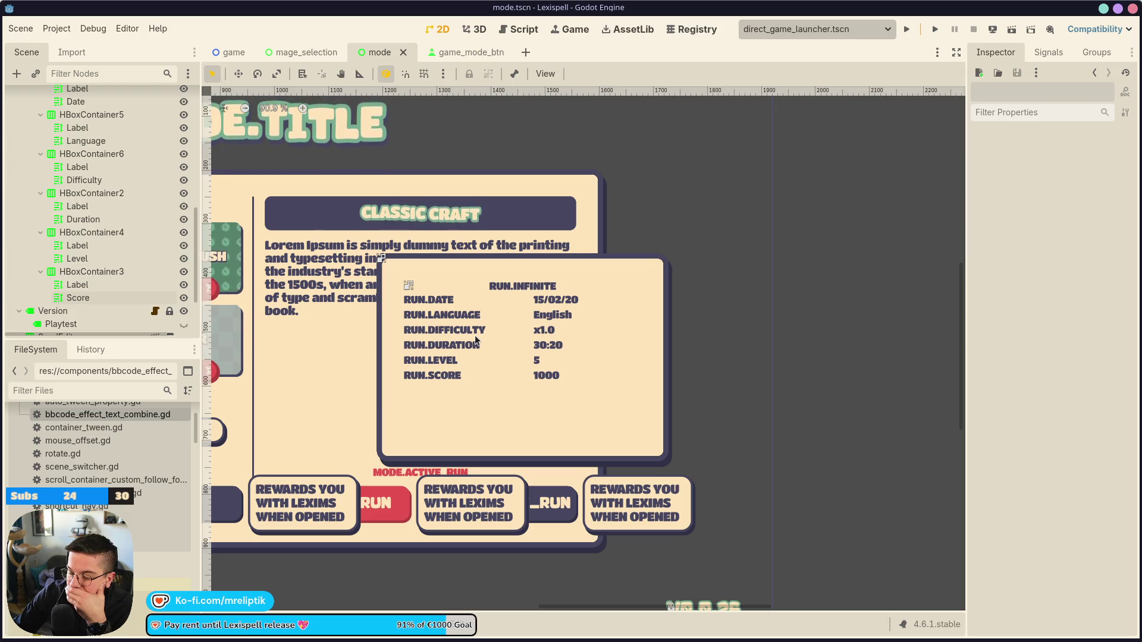
scroll(488, 318, up, 3)
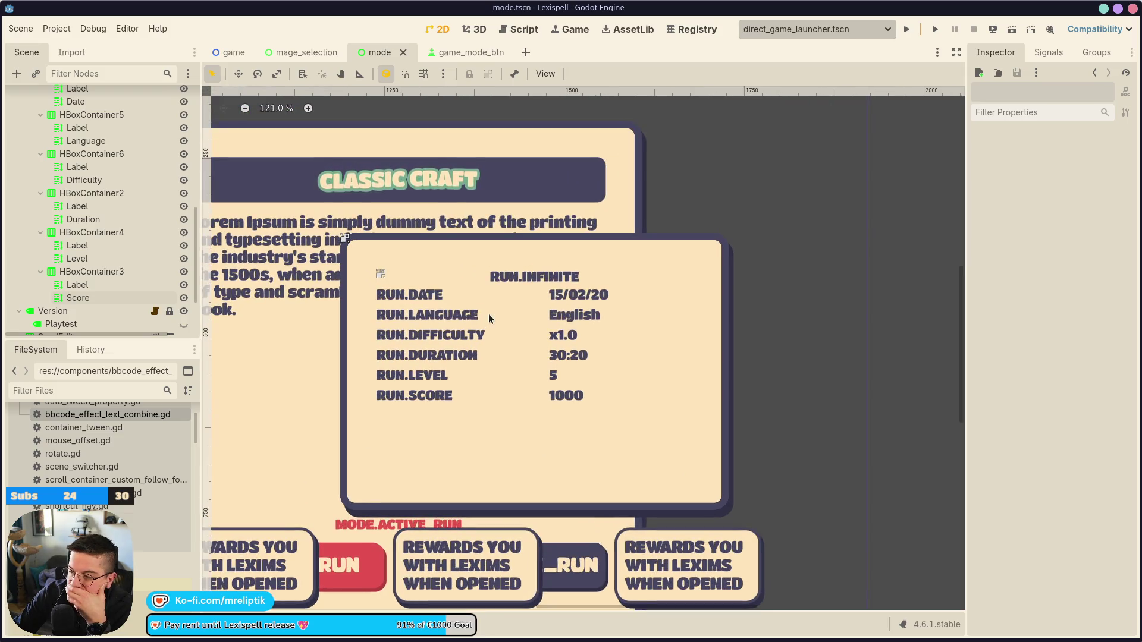
click(507, 276)
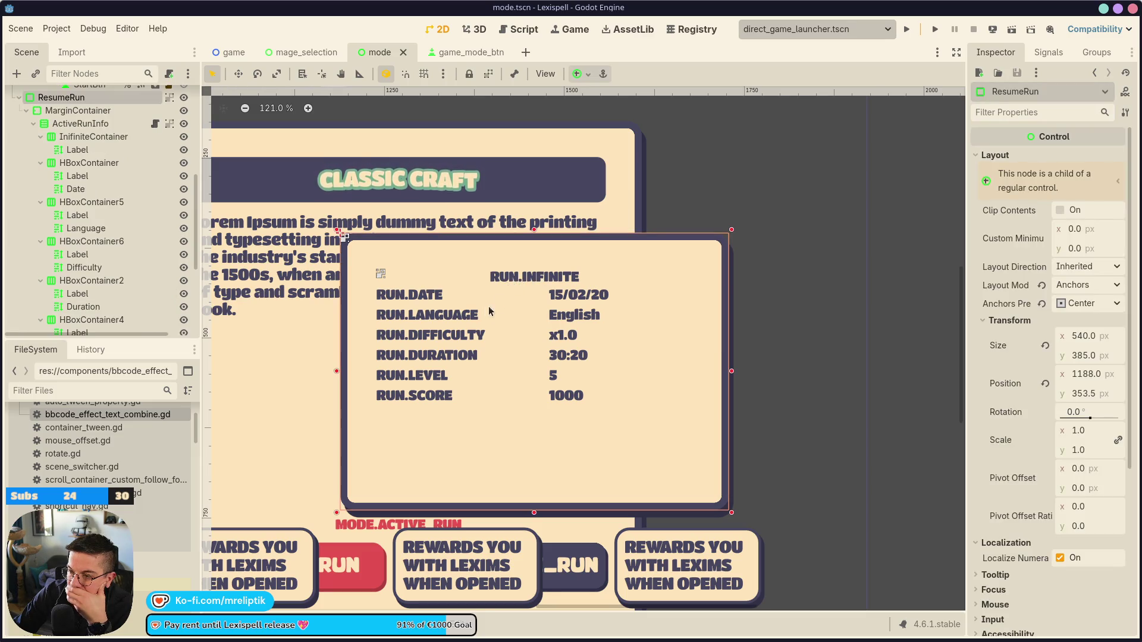
click(94, 149)
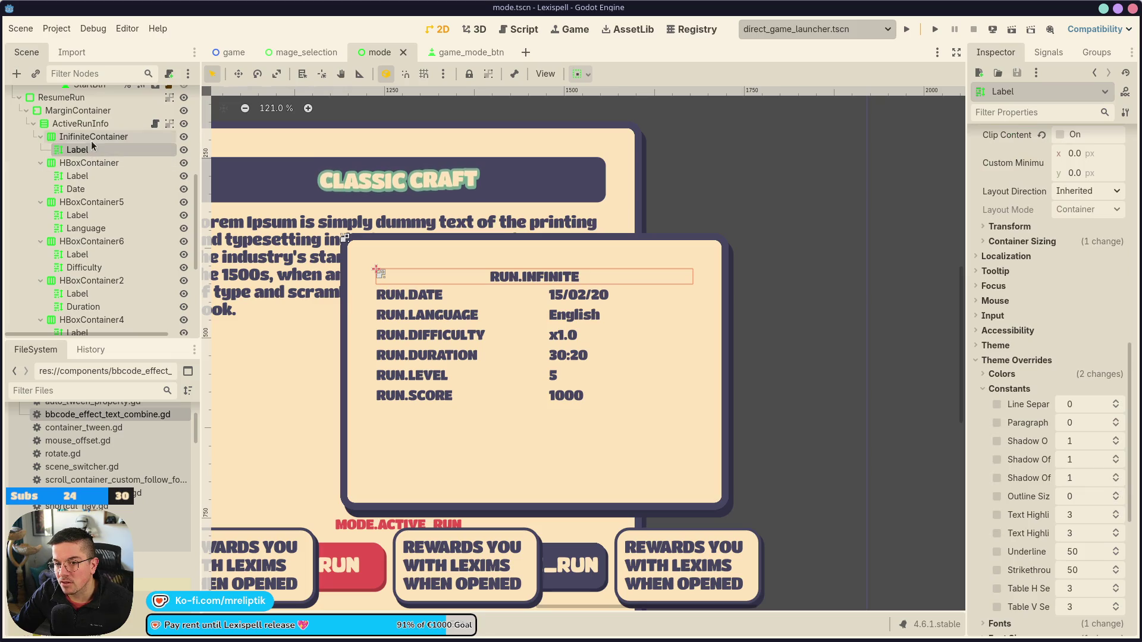
click(91, 174)
drag(91, 175, 91, 135)
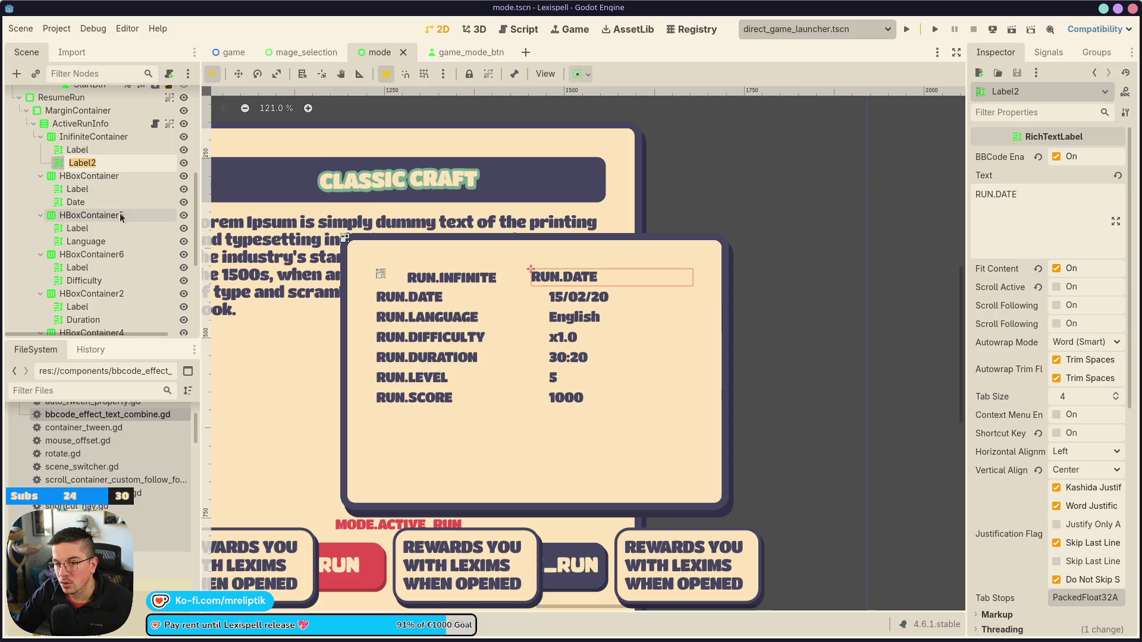
click(89, 188)
Check the header row's alignment, keeping it at Begin, and its sizing options.
click(93, 137)
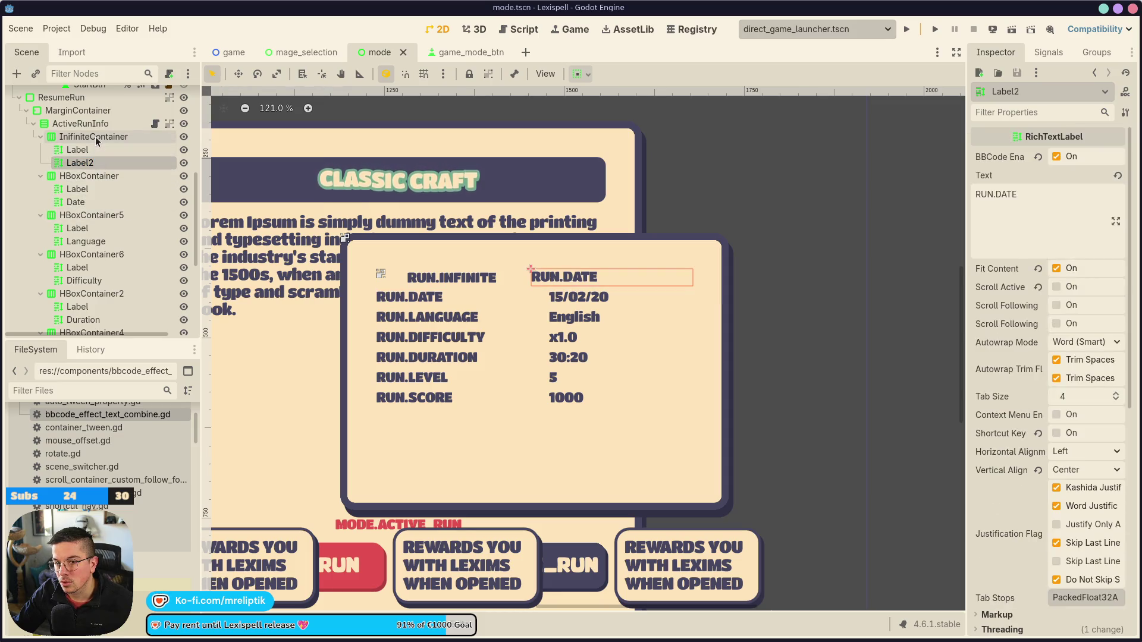
click(1085, 156)
click(1074, 179)
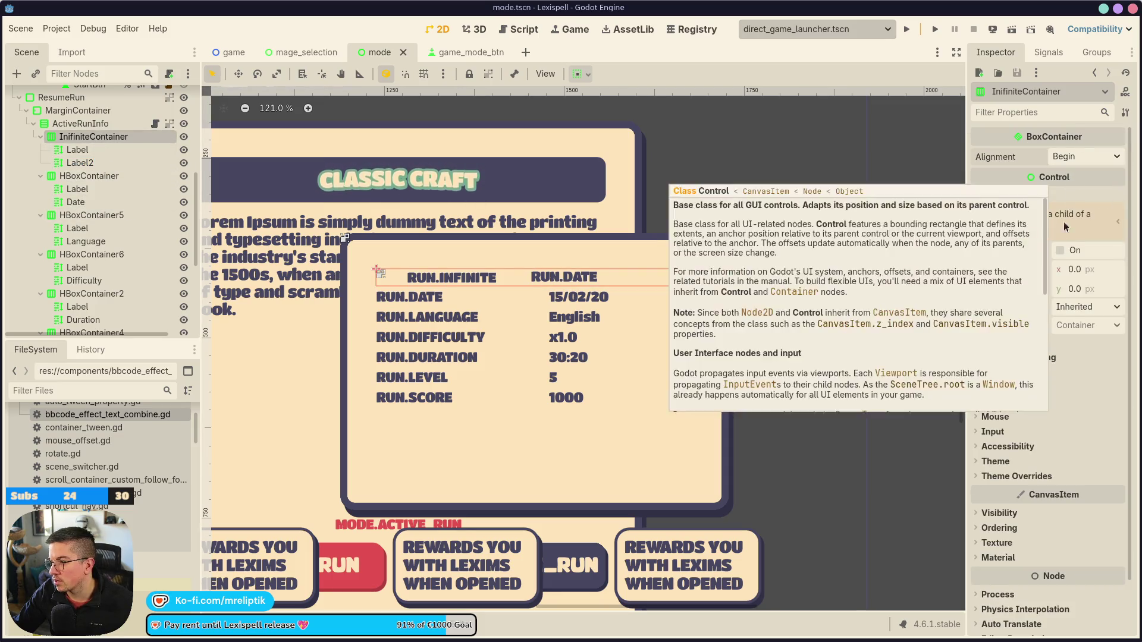
click(1002, 360)
click(1002, 358)
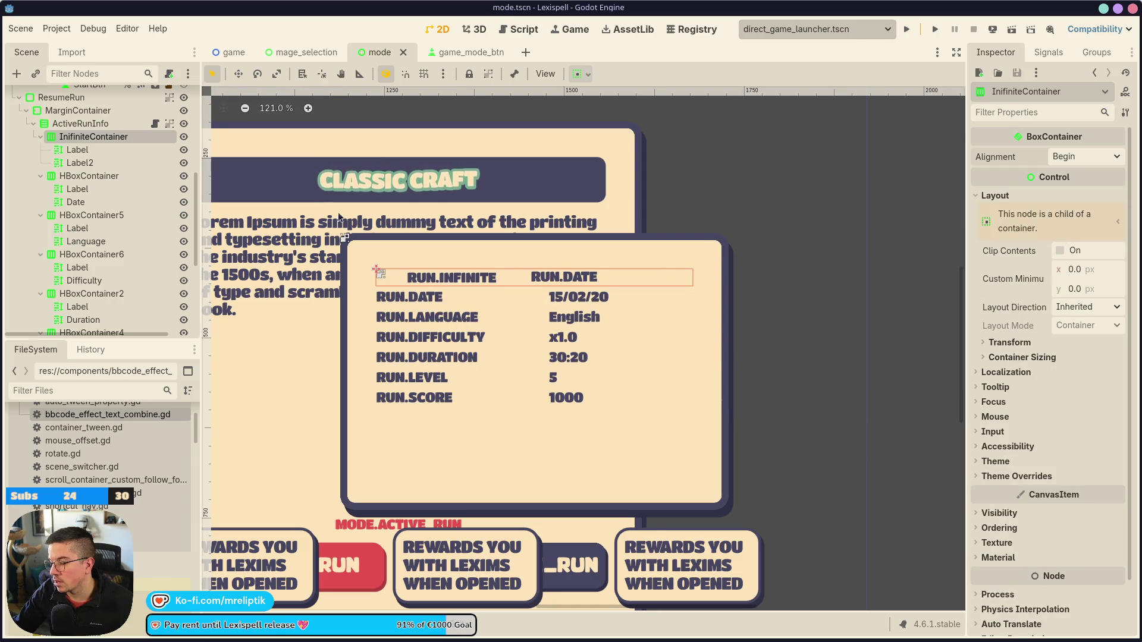
Left-align the RUN.INFINITE label's text.
click(77, 149)
scroll(1001, 284, up, 10)
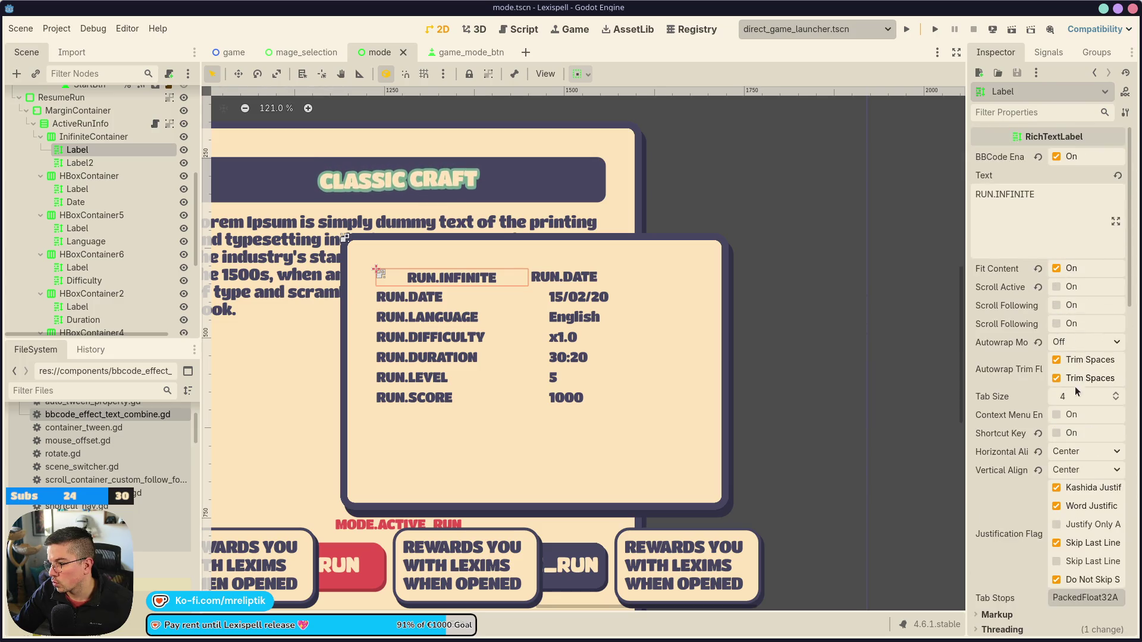
click(1072, 455)
click(1067, 468)
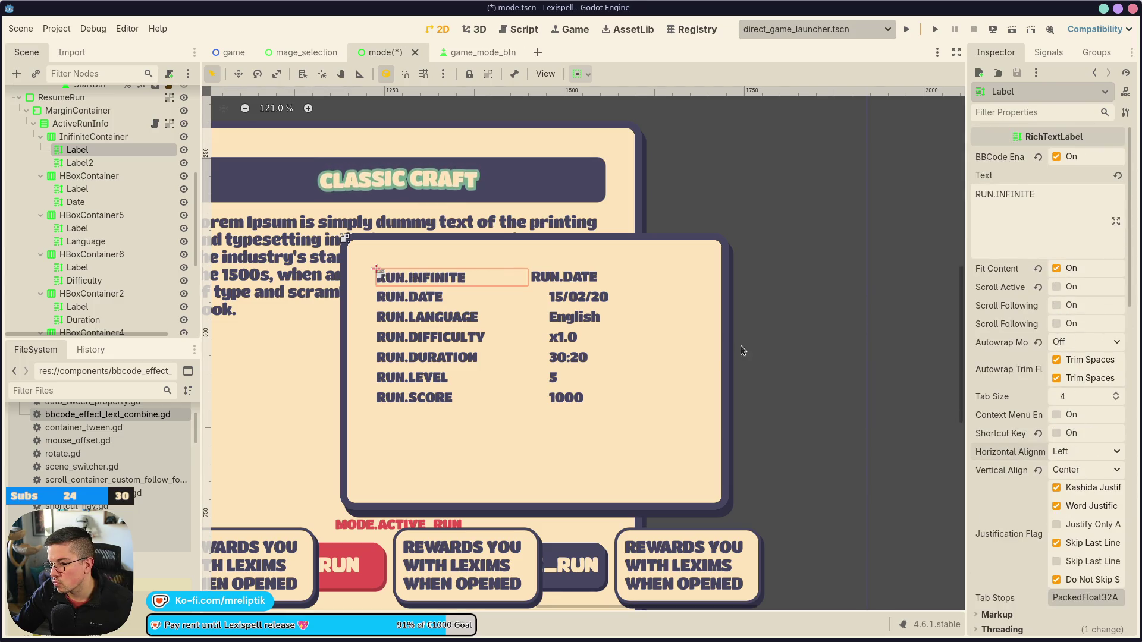
Give the RUN.INFINITE label a 225 px minimum width to match RUN.DATE.
click(564, 281)
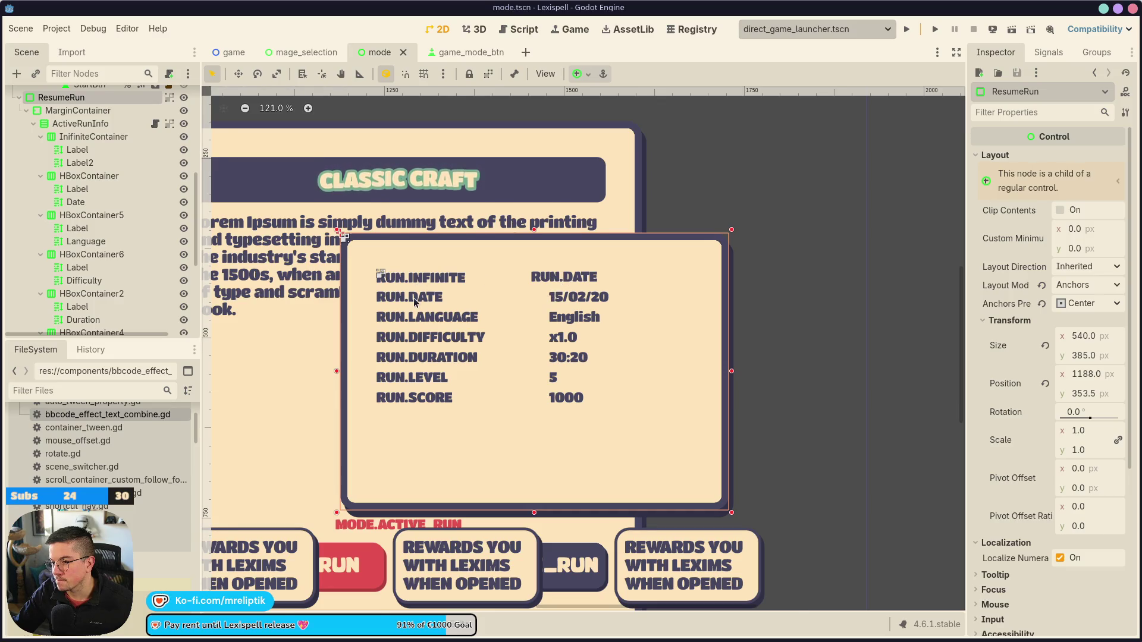
scroll(413, 297, up, 2)
click(556, 302)
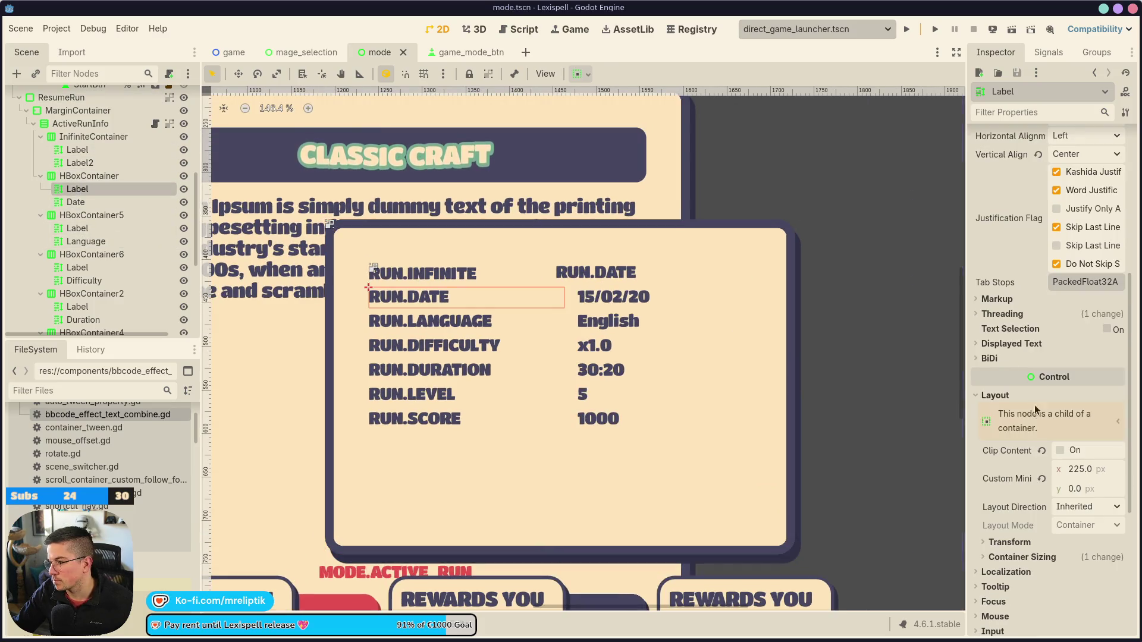
click(385, 274)
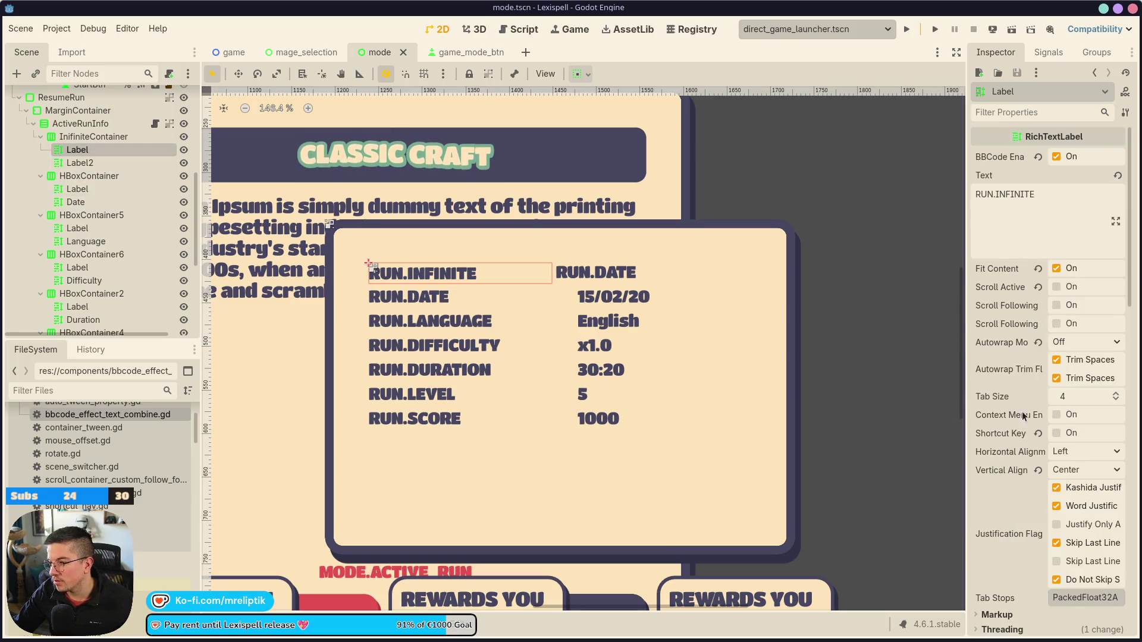
scroll(1058, 436, down, 2)
click(1088, 535)
text(225)
key(Return)
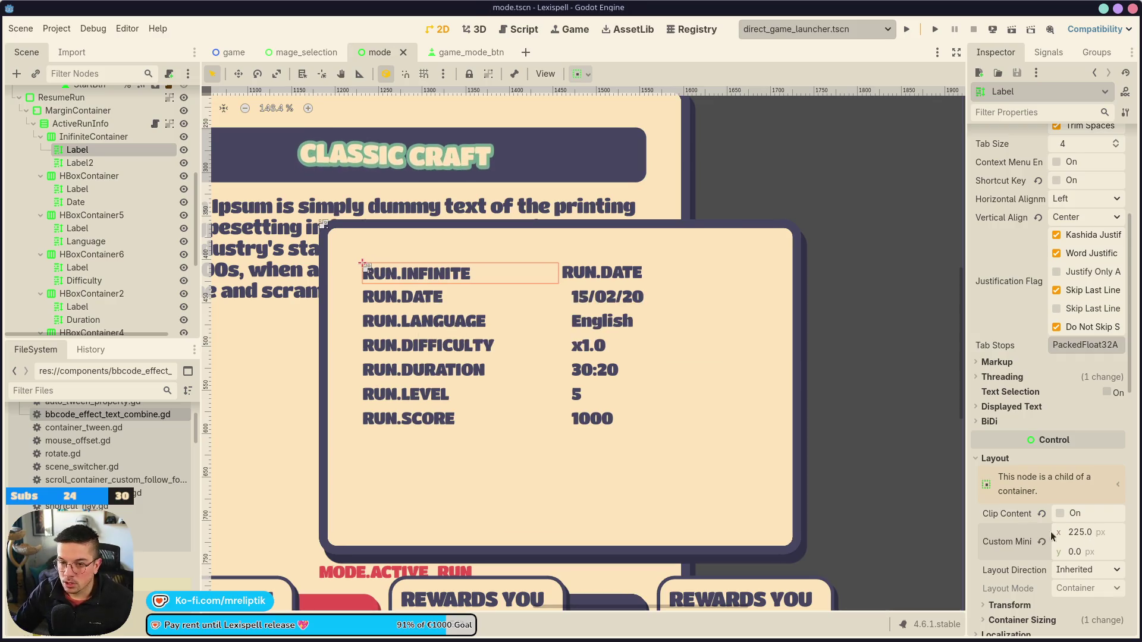
Compare the RUN.INFINITE label's settings with the RUN.DATE and English labels.
click(583, 275)
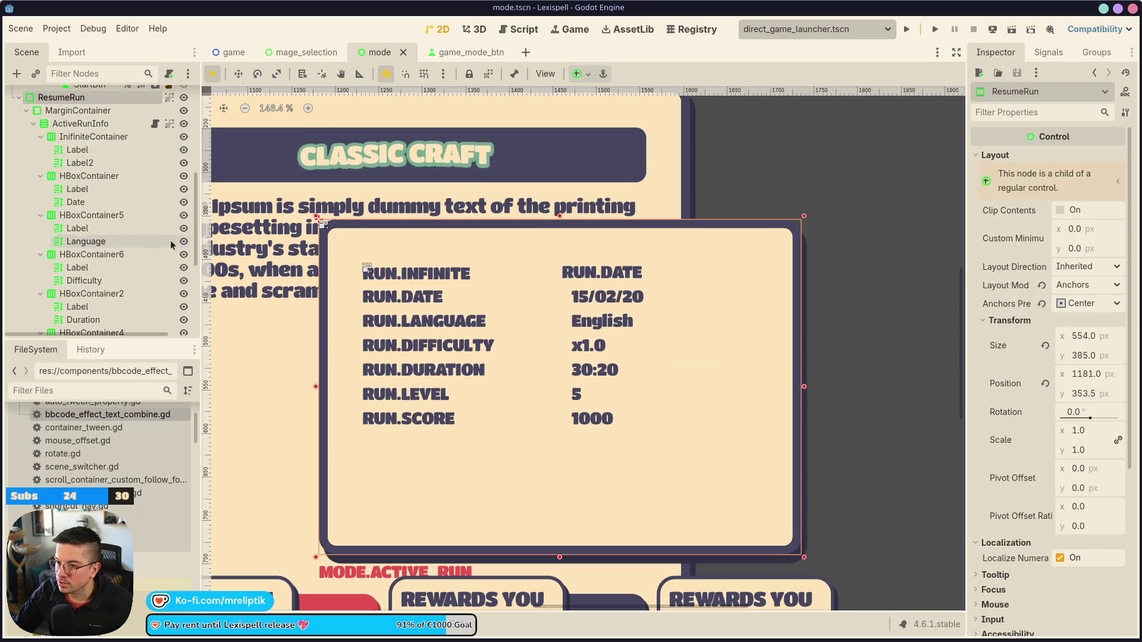
click(89, 240)
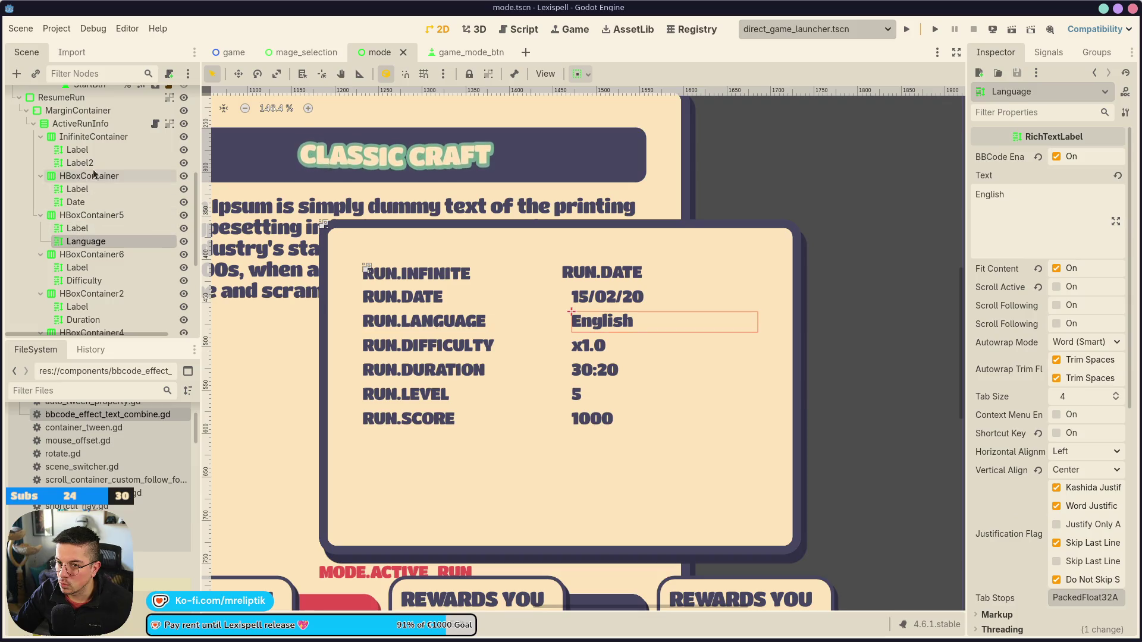
click(96, 149)
click(97, 138)
click(98, 148)
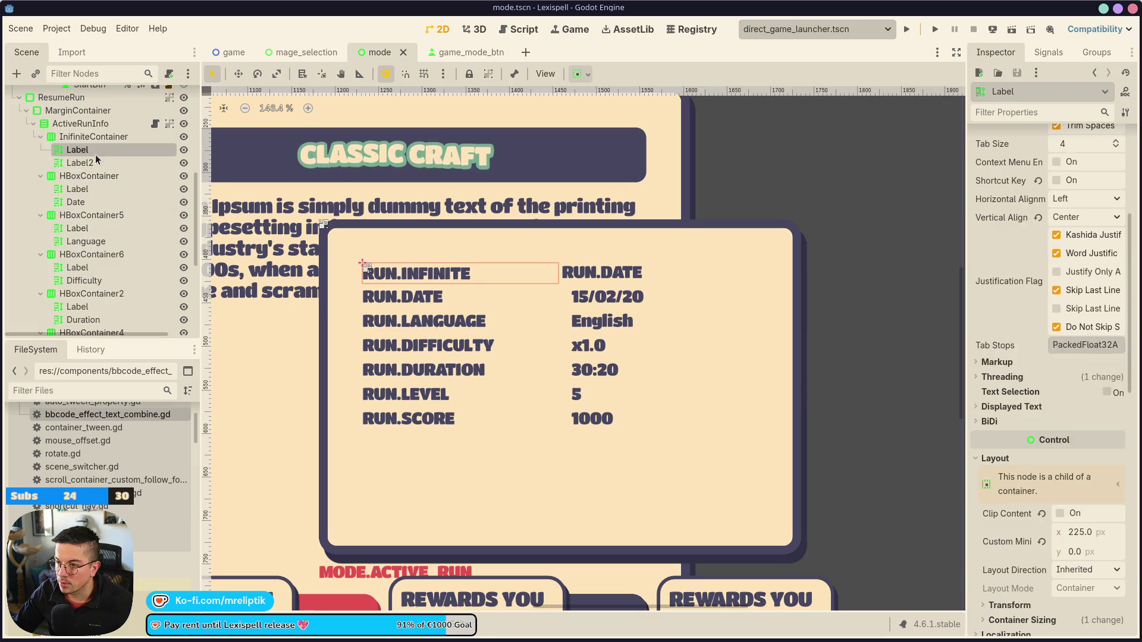
click(80, 189)
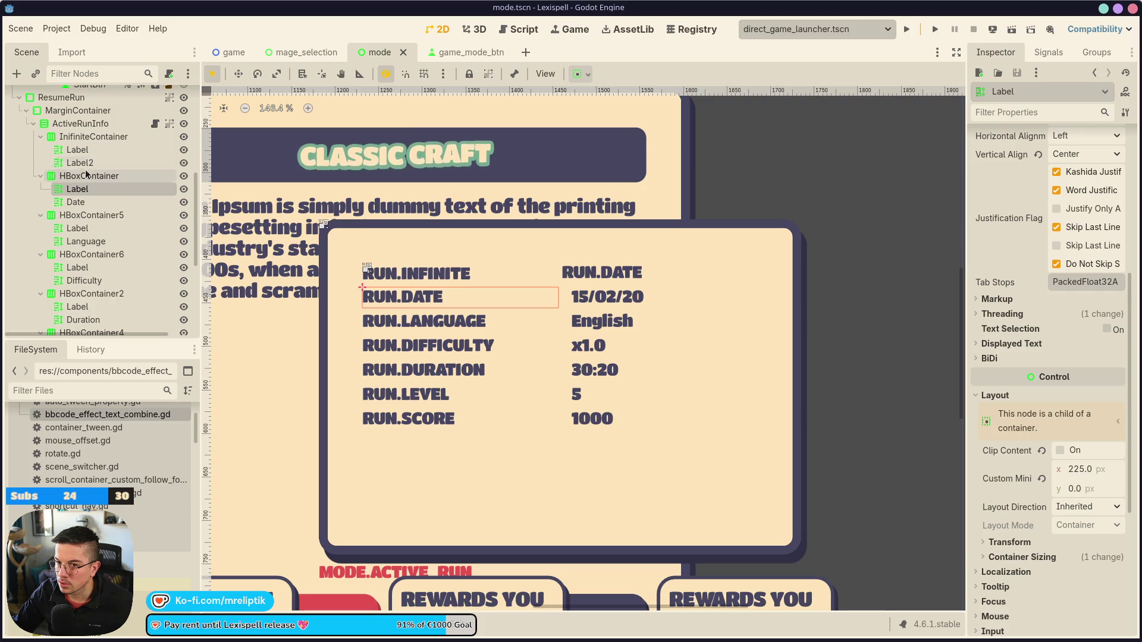
click(88, 150)
click(86, 163)
Inspect the date row's labels and container against the RUN.INFINITE header row.
click(86, 187)
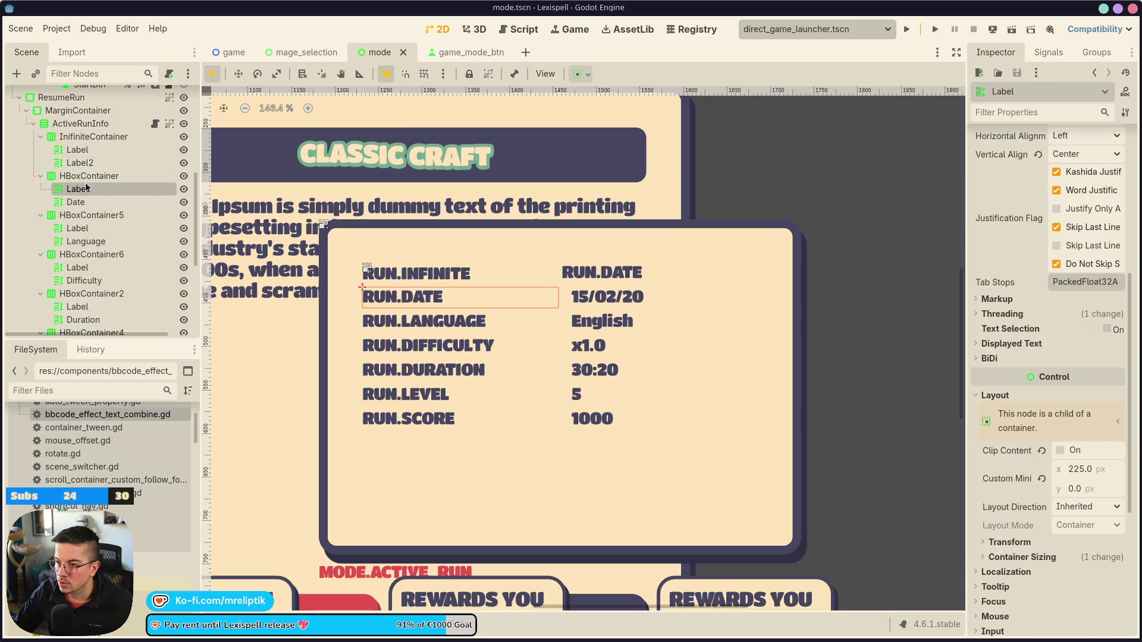
click(86, 203)
click(88, 165)
click(88, 175)
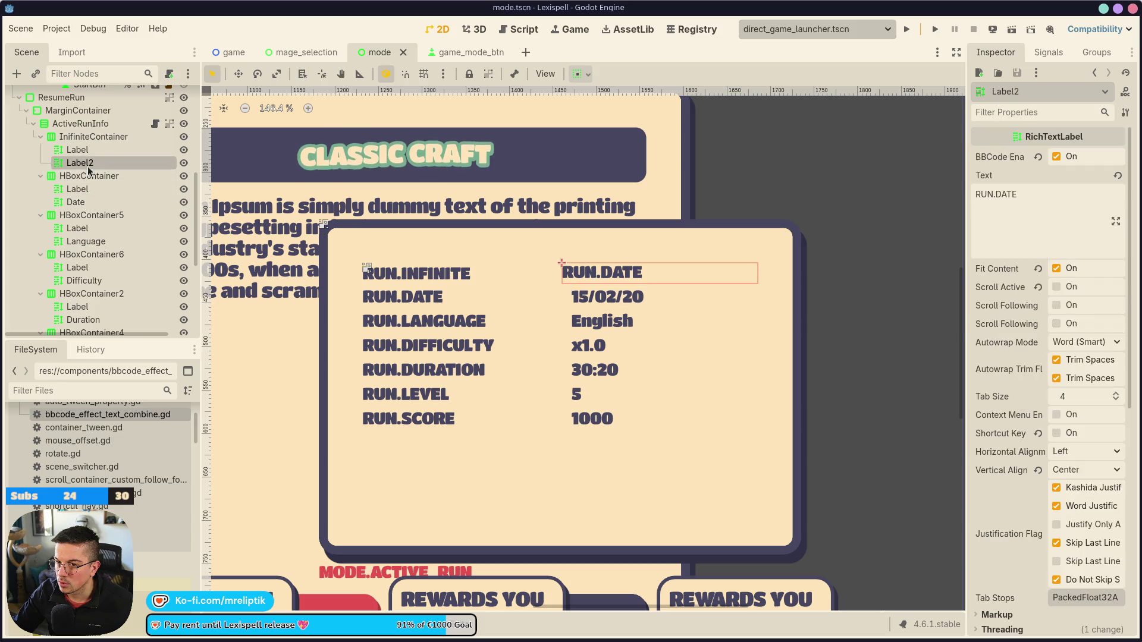
click(90, 149)
click(97, 137)
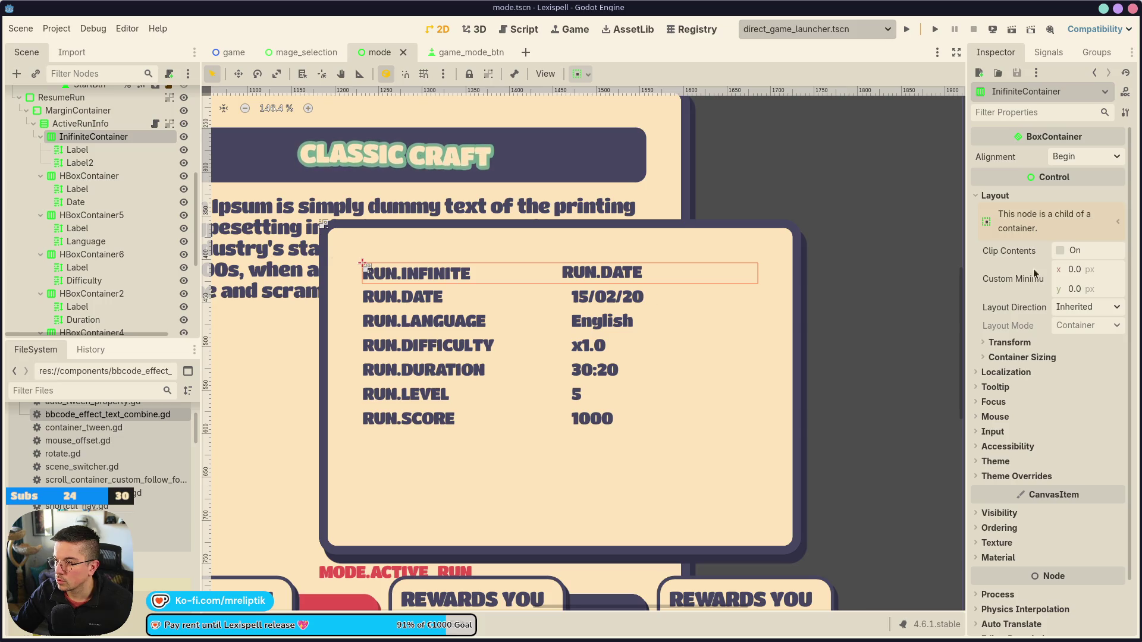
Copy the RUN.INFINITE text, then delete the RUN.INFINITE header row container.
click(105, 150)
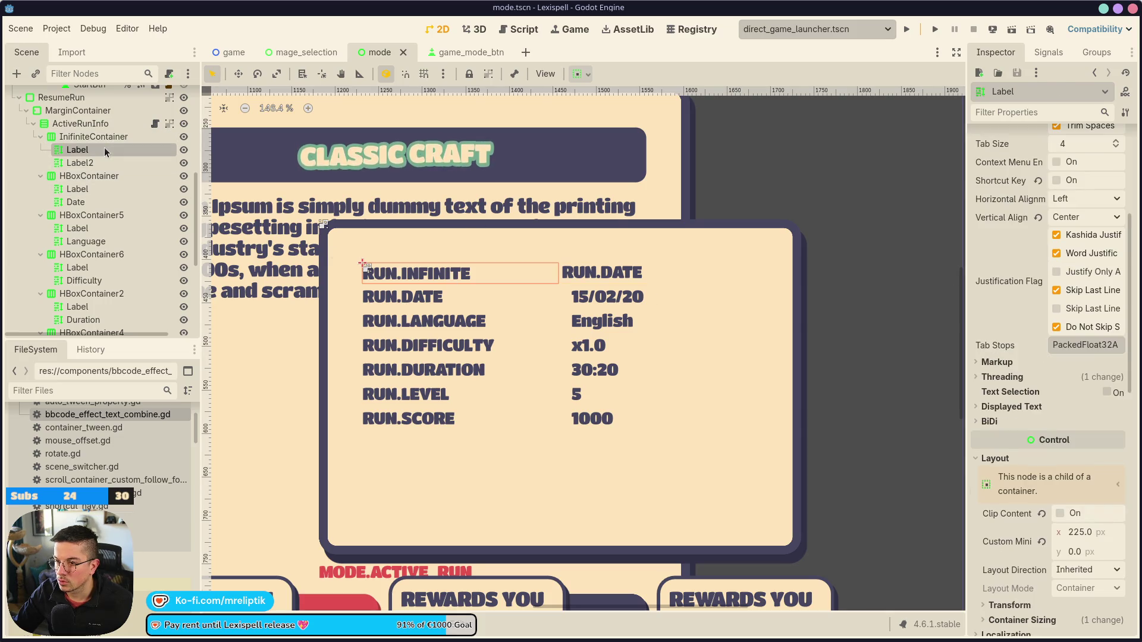
scroll(1005, 275, up, 5)
triple_click(1057, 204)
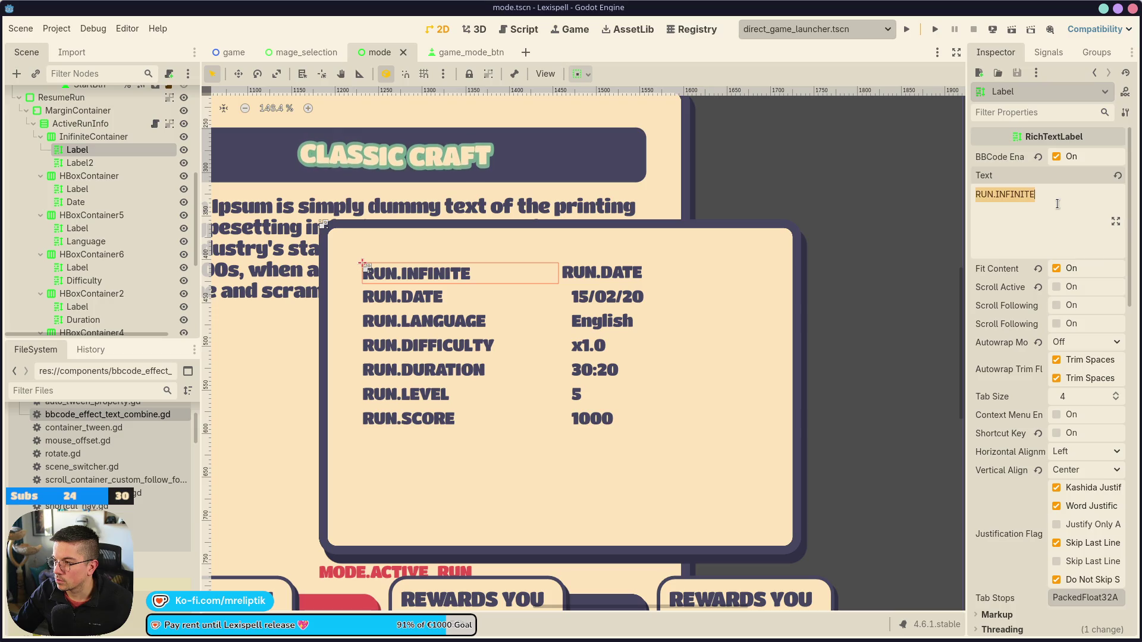
click(94, 137)
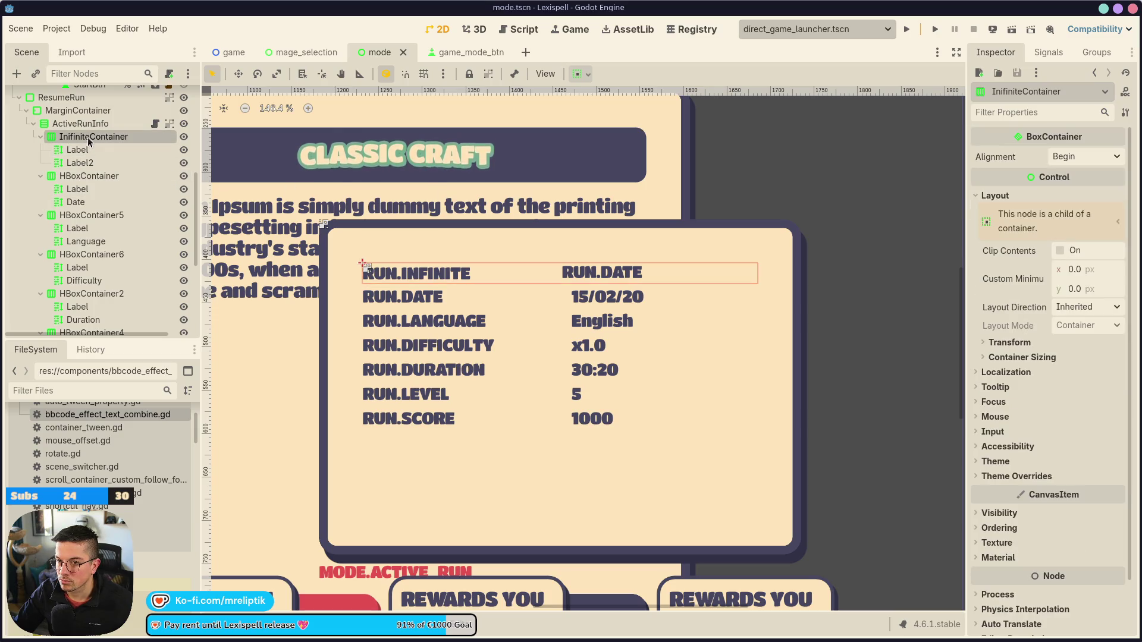
key(Delete)
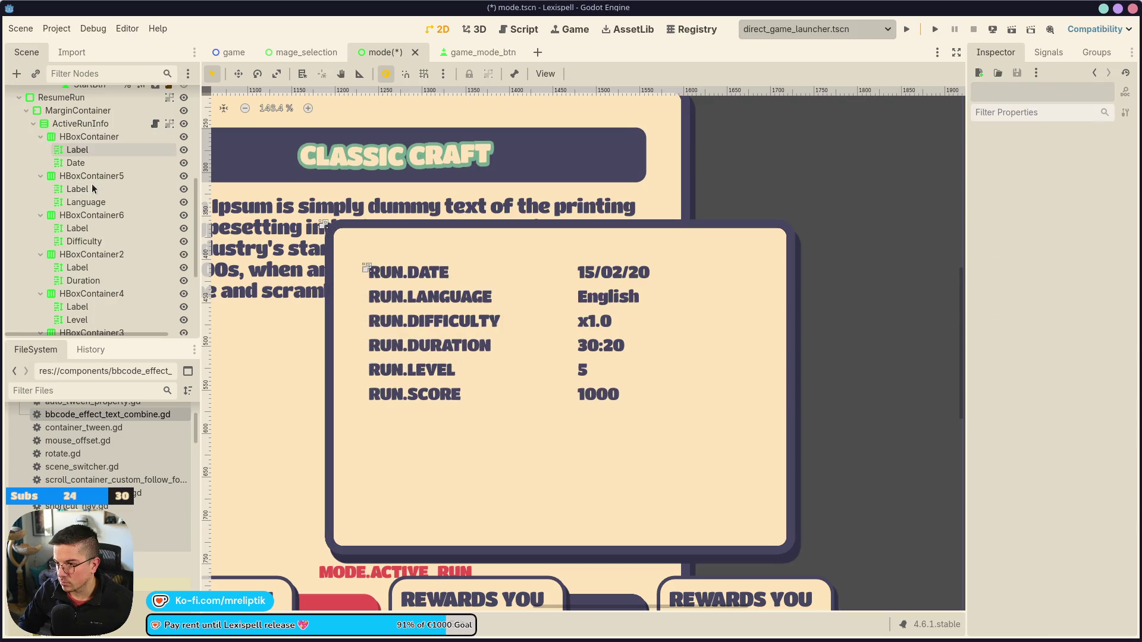
Duplicate the RUN.DATE row, move the copy to the card's top, and relabel it RUN.INFINITE.
click(90, 136)
key(ctrl+d)
key(ctrl+s)
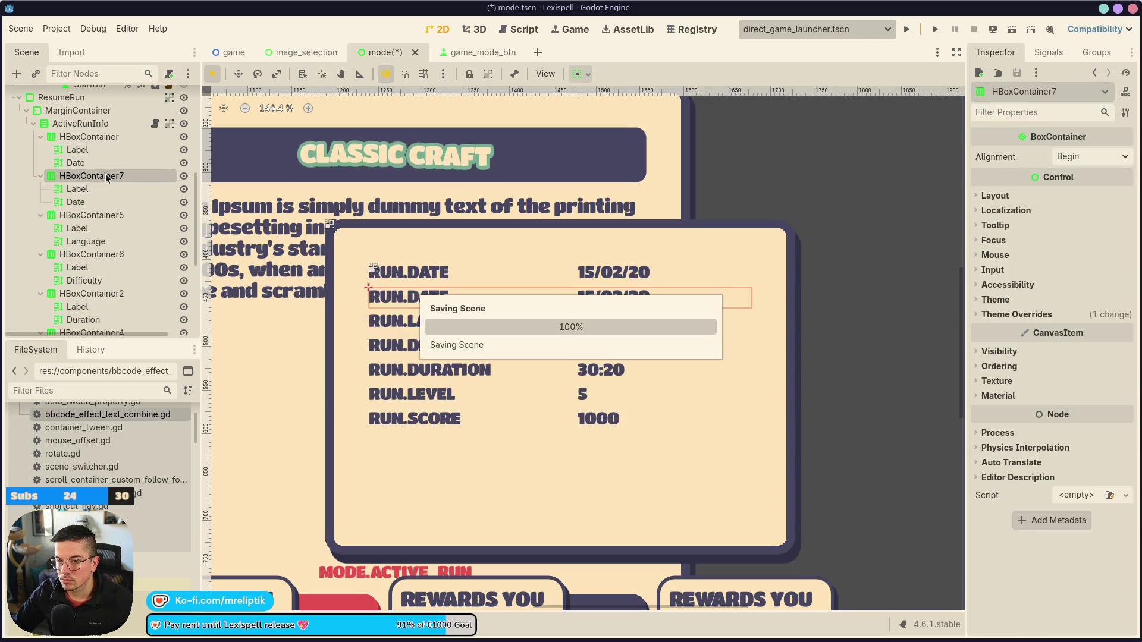
drag(84, 129, 84, 131)
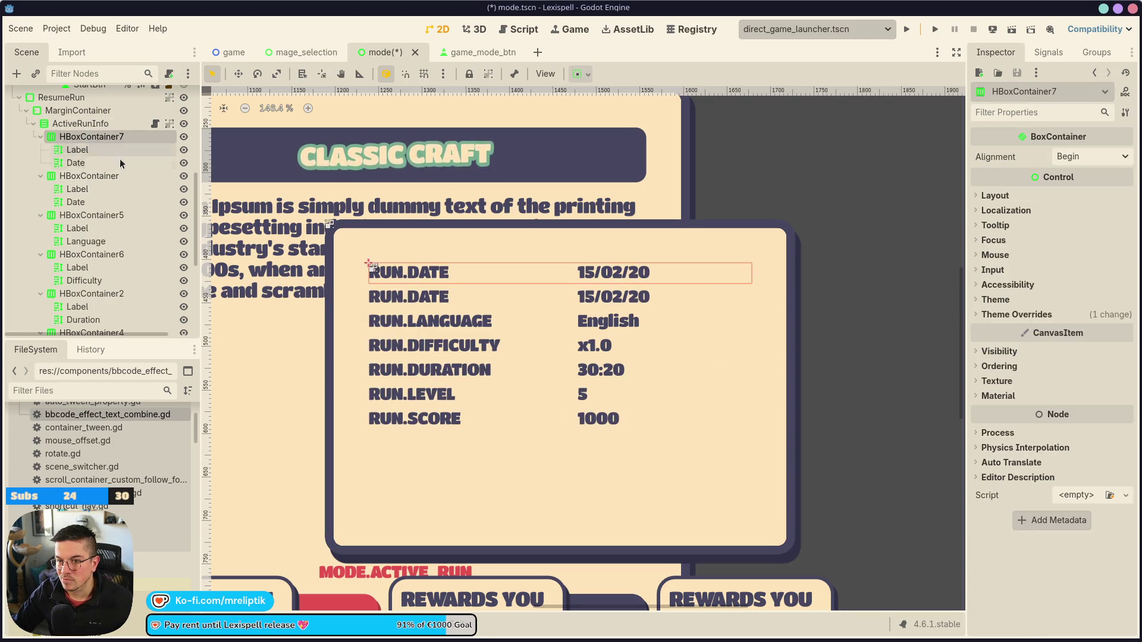
click(98, 151)
click(1084, 197)
key(ctrl+a)
text(RUN.INFINITE)
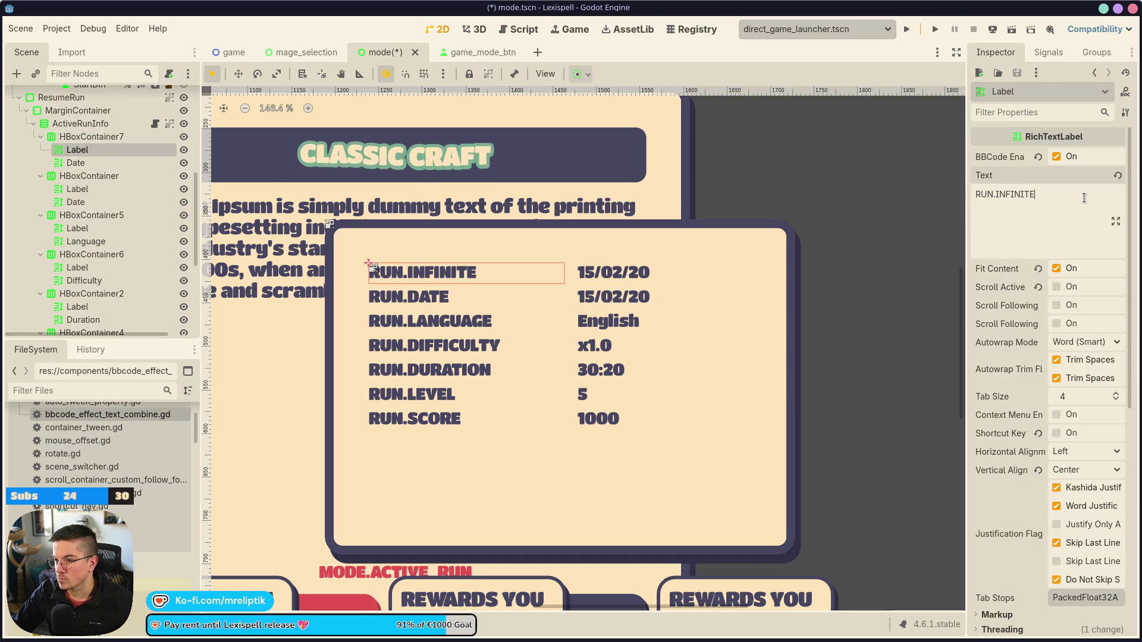